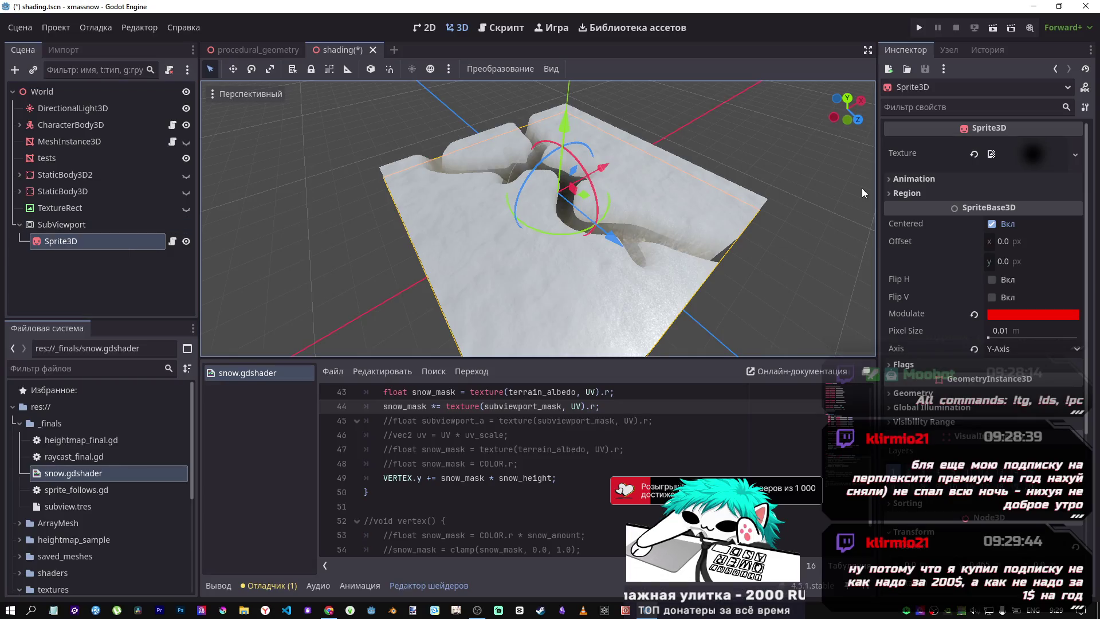
Clear the Sprite3D's texture and add a Camera3D as its child node
click(974, 153)
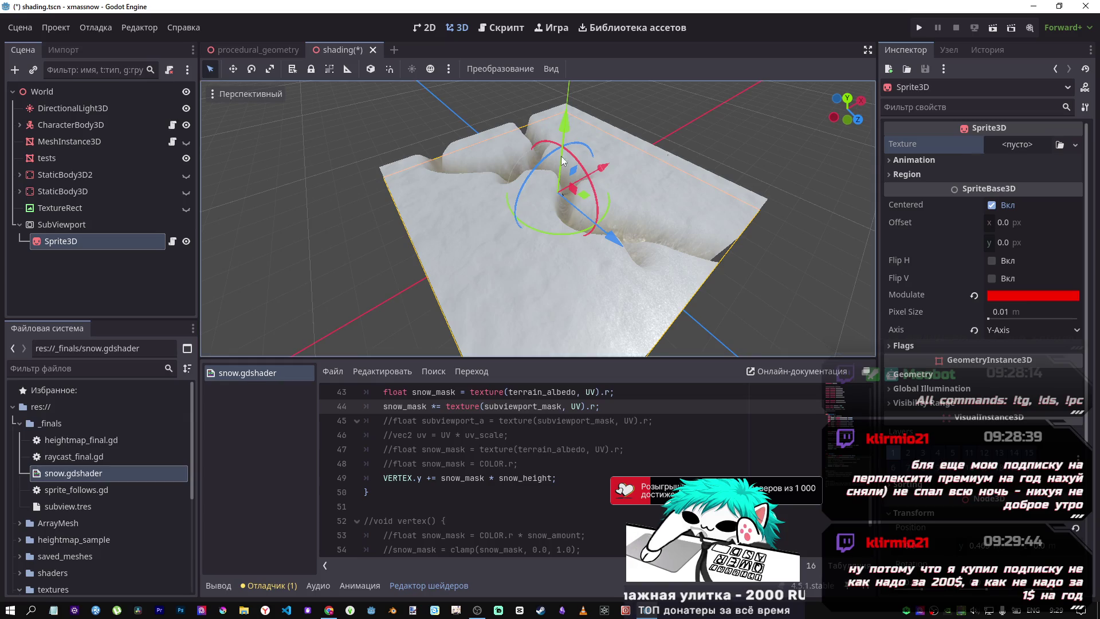
right_click(70, 246)
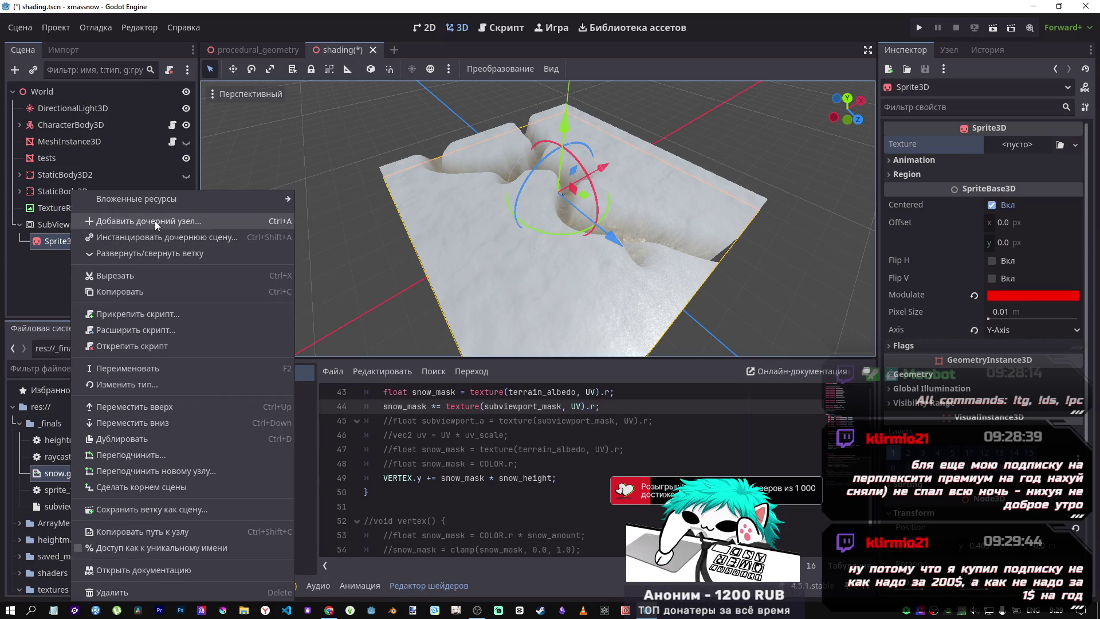
click(154, 222)
text(camera)
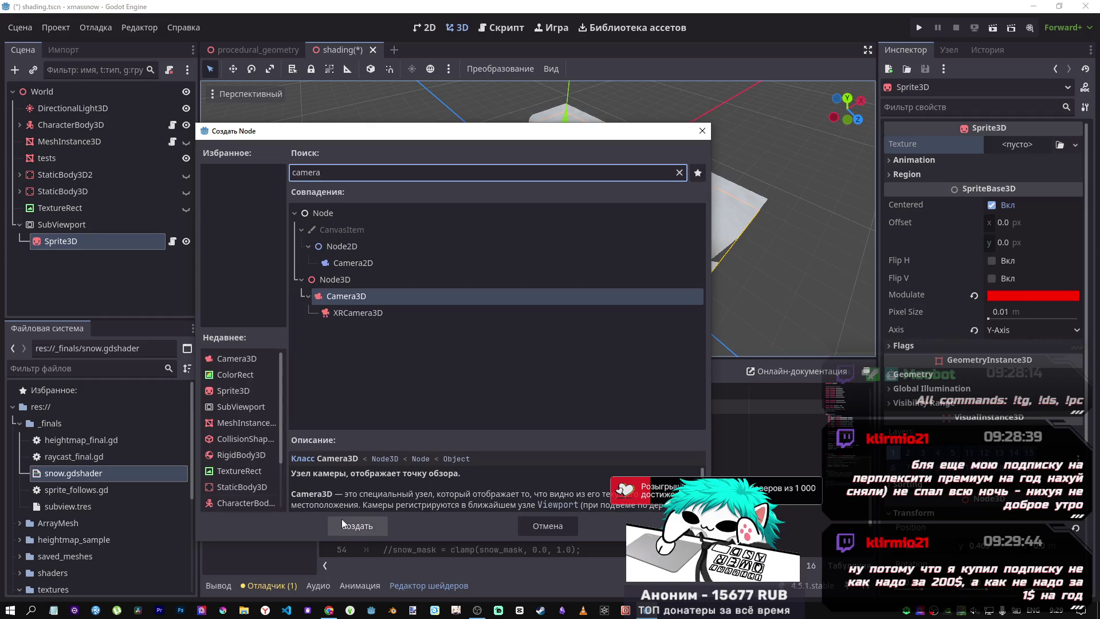
click(342, 518)
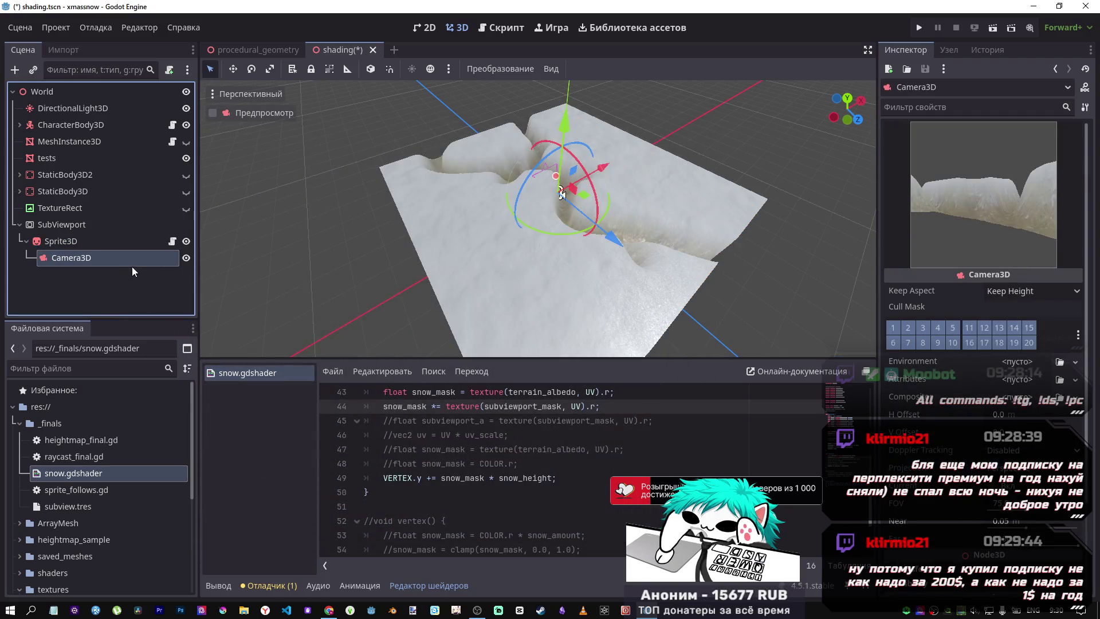
Cancel a second child-node addition under SubViewport and select the new Camera3D
right_click(60, 224)
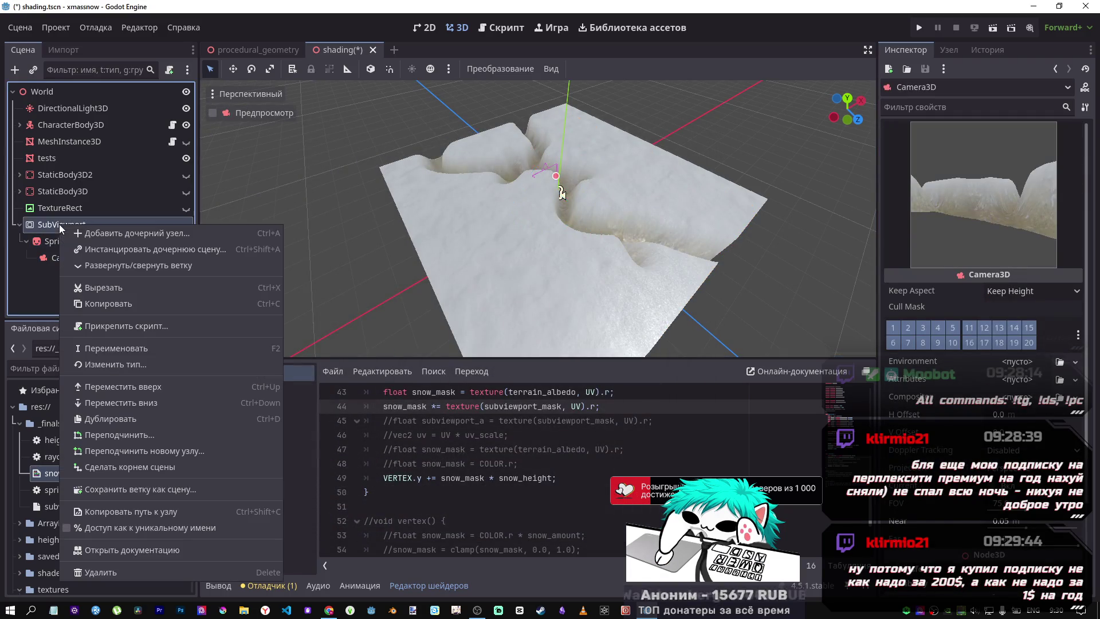
click(105, 231)
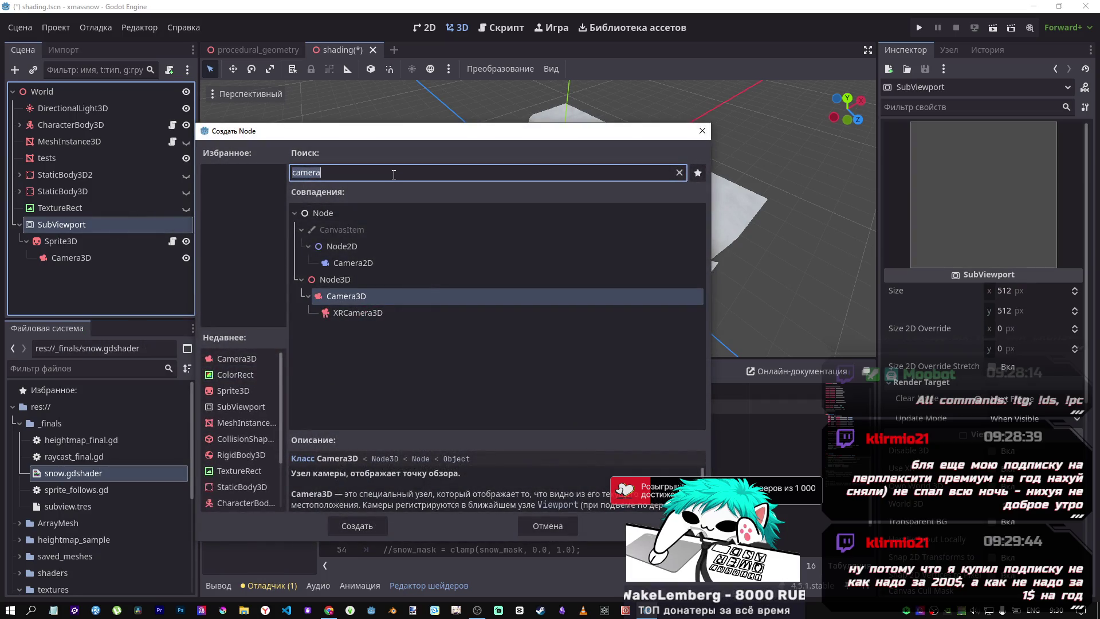
click(700, 131)
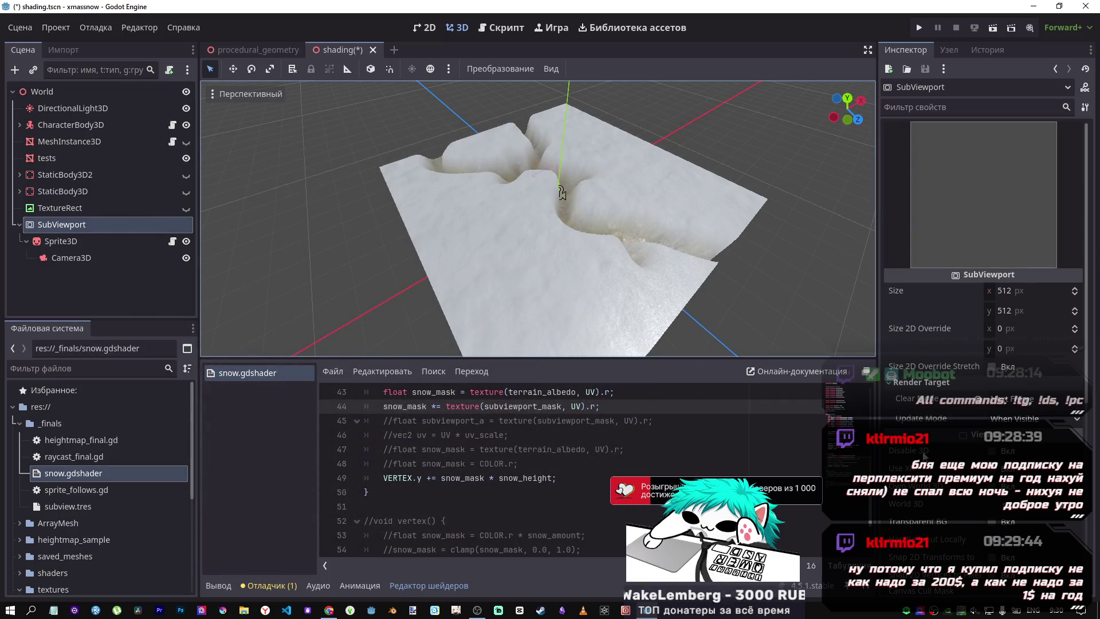
click(130, 262)
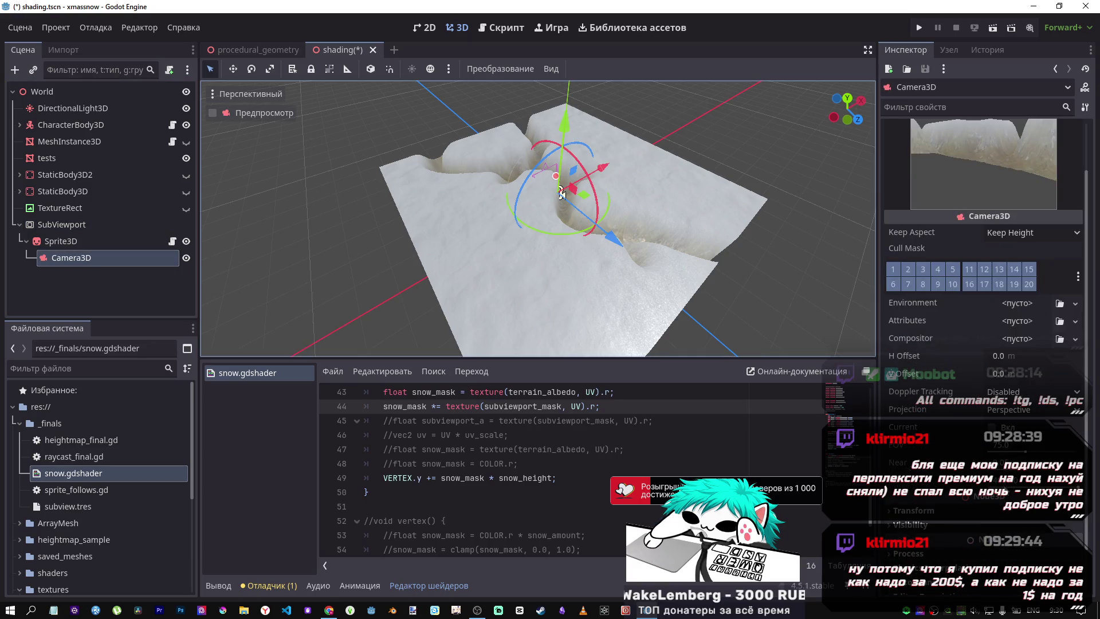
Select the Camera3D and set its Transform Rotation X to 90°
click(82, 225)
click(65, 259)
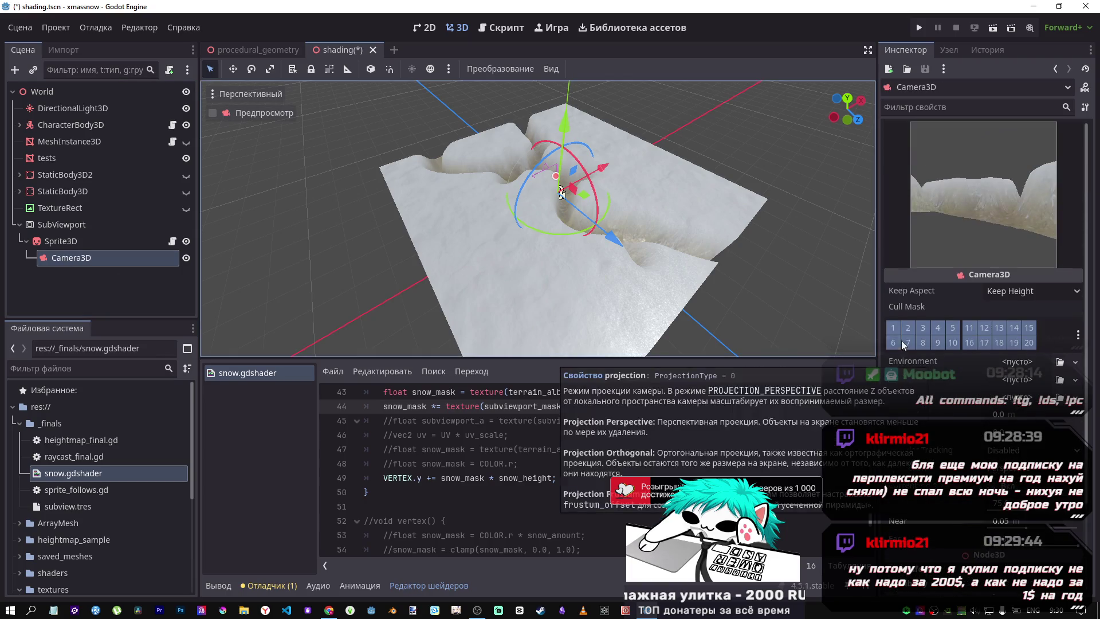
click(108, 228)
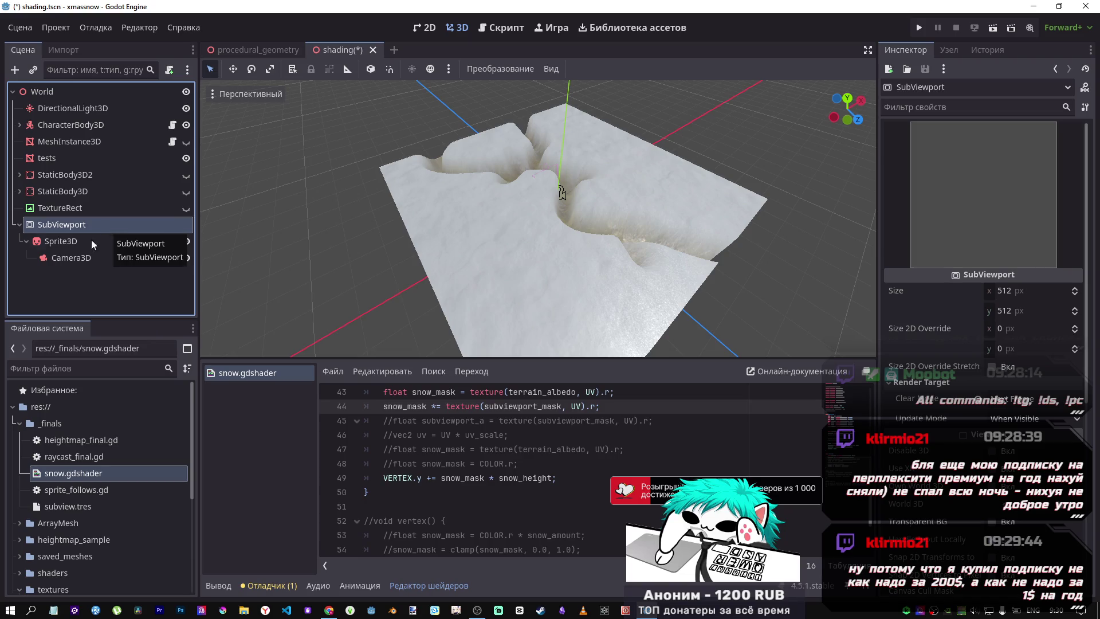
click(80, 257)
scroll(1020, 361, down, 3)
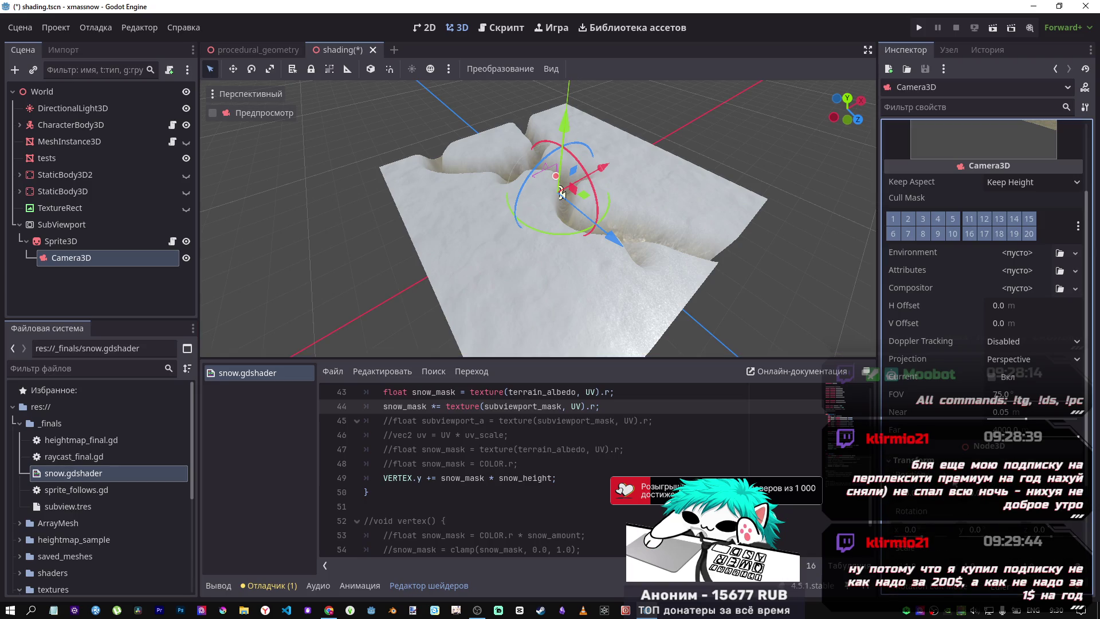
click(958, 531)
text(90)
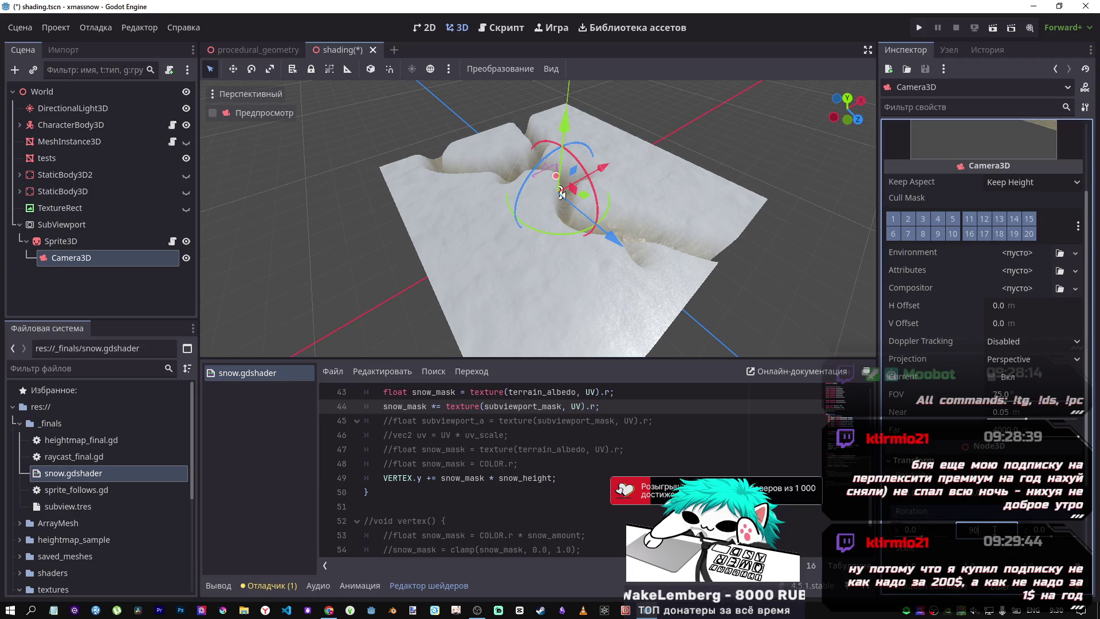
key(Return)
click(937, 529)
text(90)
key(Return)
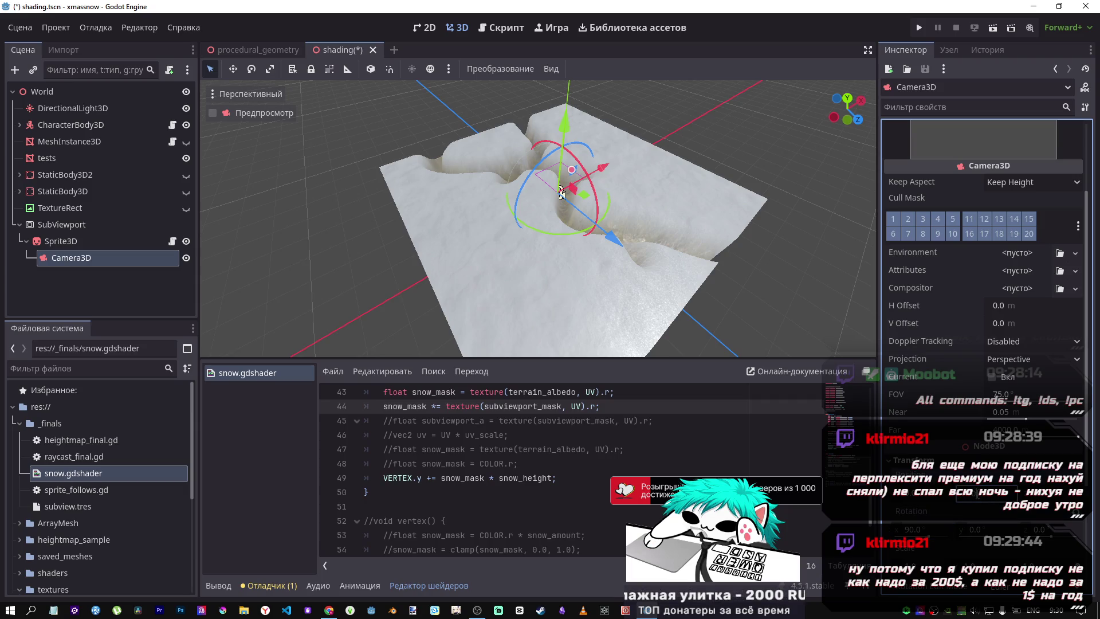
Lower the camera to y −10, beneath the terrain
drag(562, 193, 547, 300)
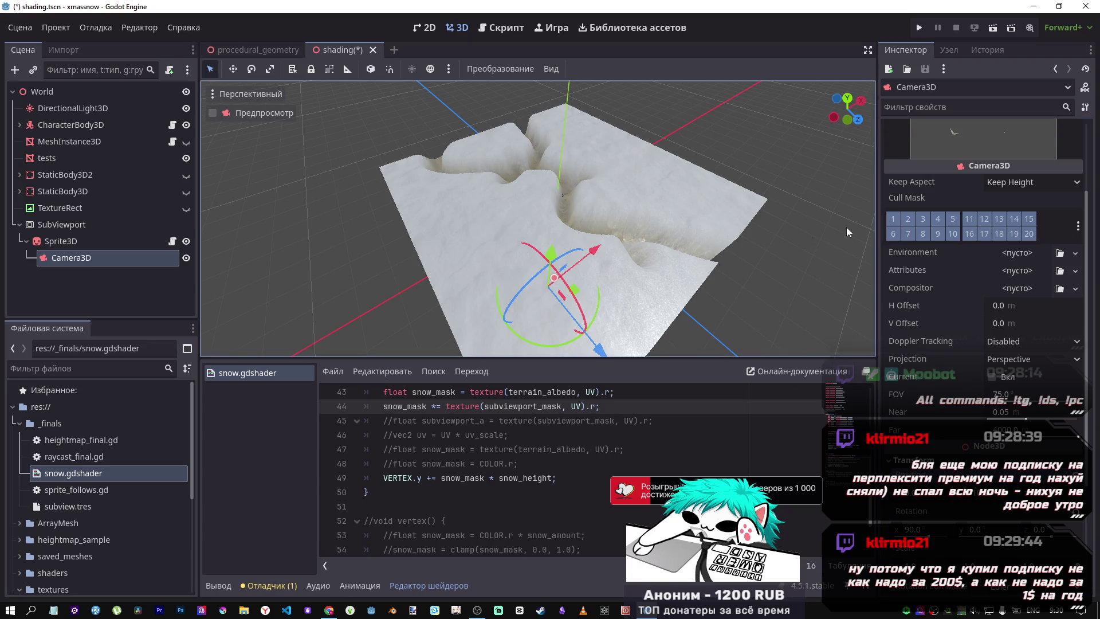
scroll(959, 210, up, 3)
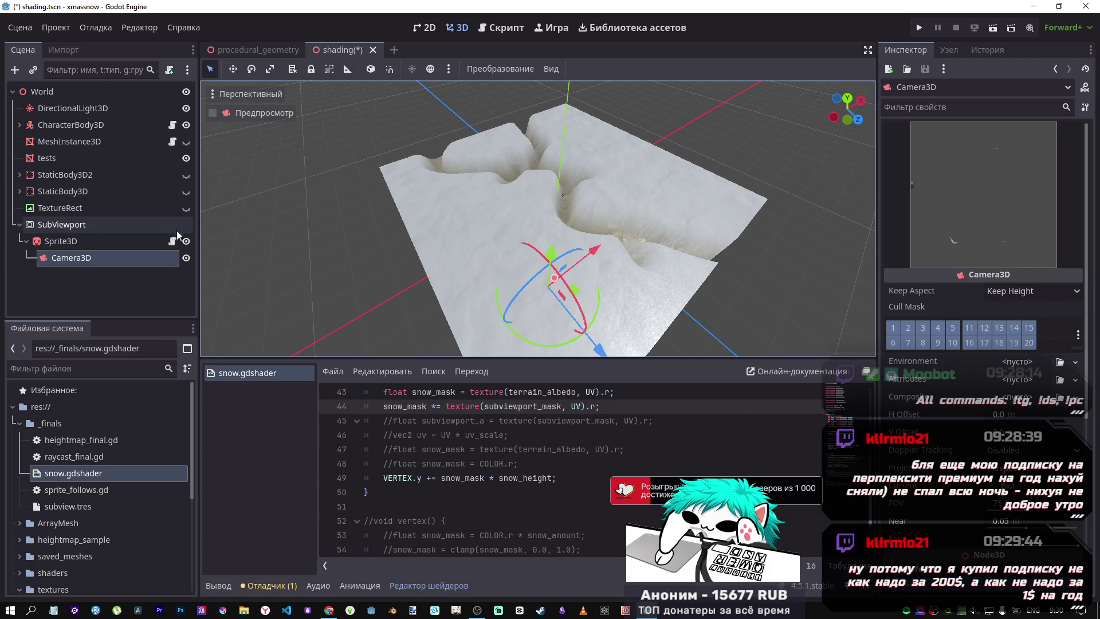
scroll(934, 378, down, 8)
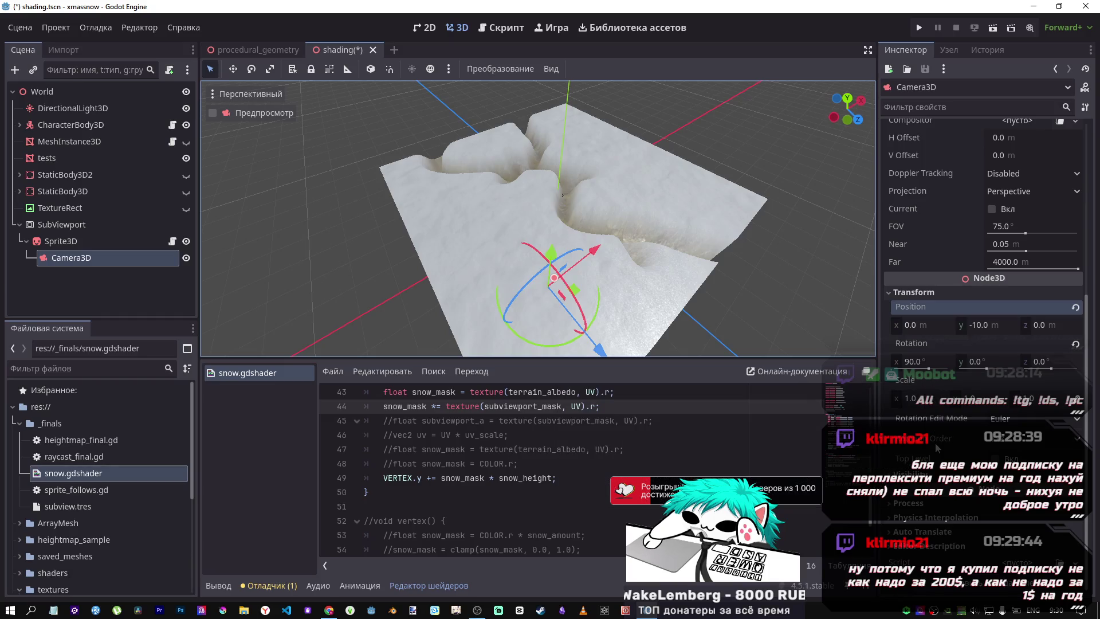
click(61, 225)
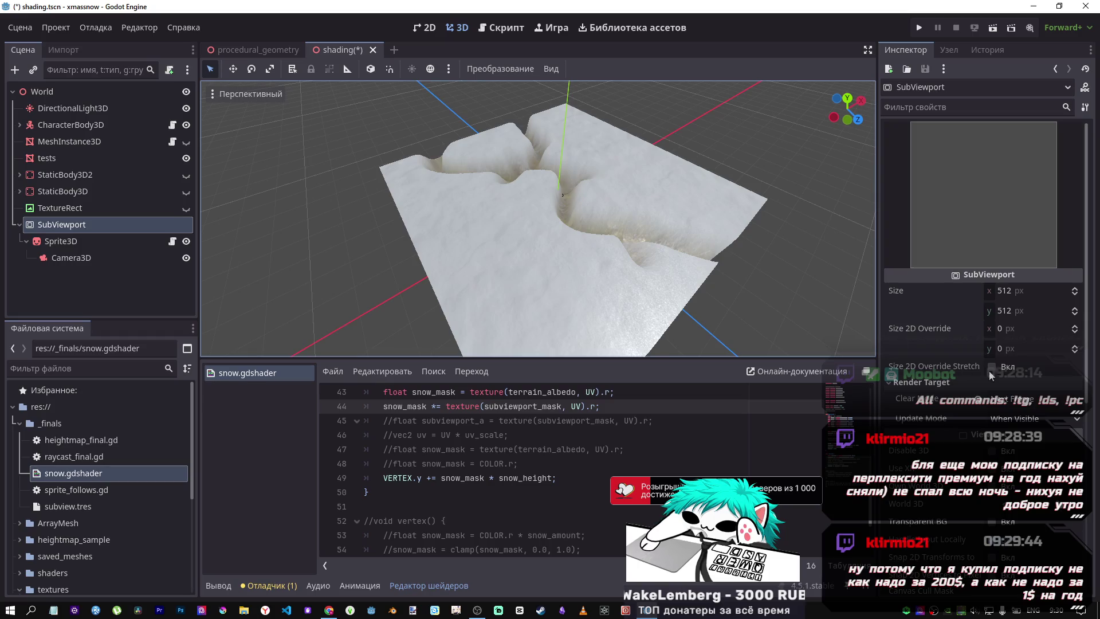
Set Clear Mode to Never, then undo a 1024 width trial to keep 512×512
click(998, 399)
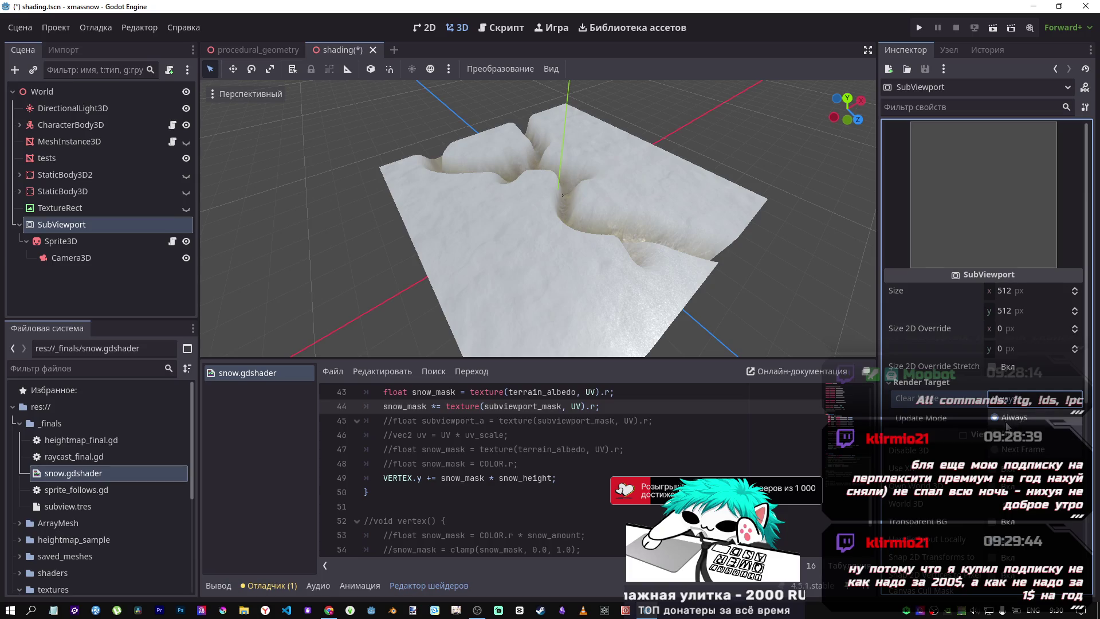
click(1008, 426)
click(1013, 297)
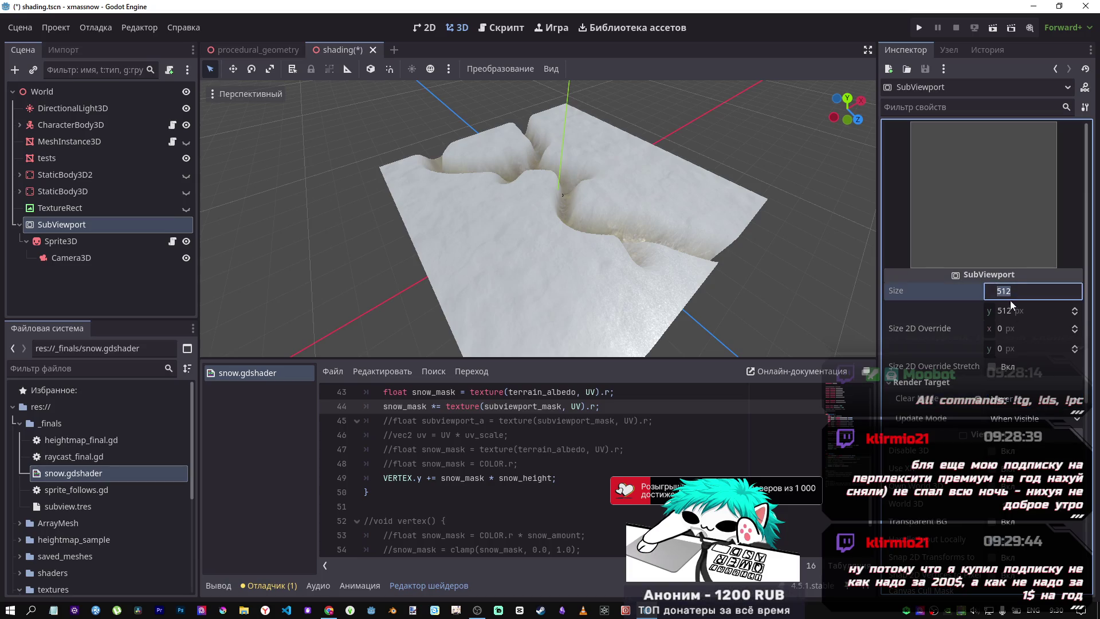
click(1010, 312)
click(1010, 292)
text(1024)
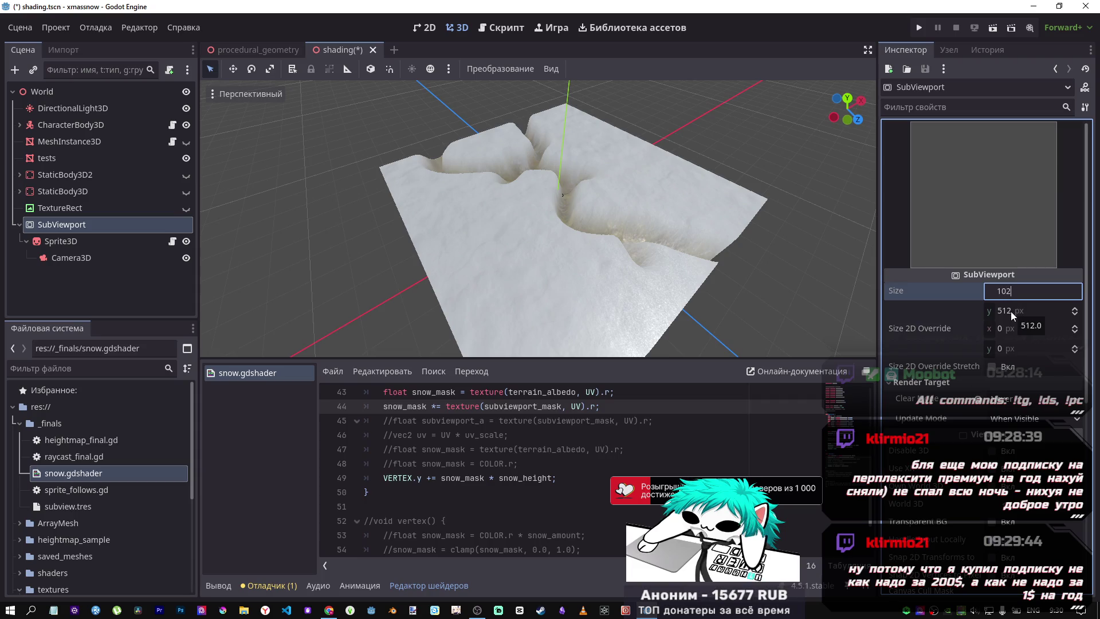
key(Return)
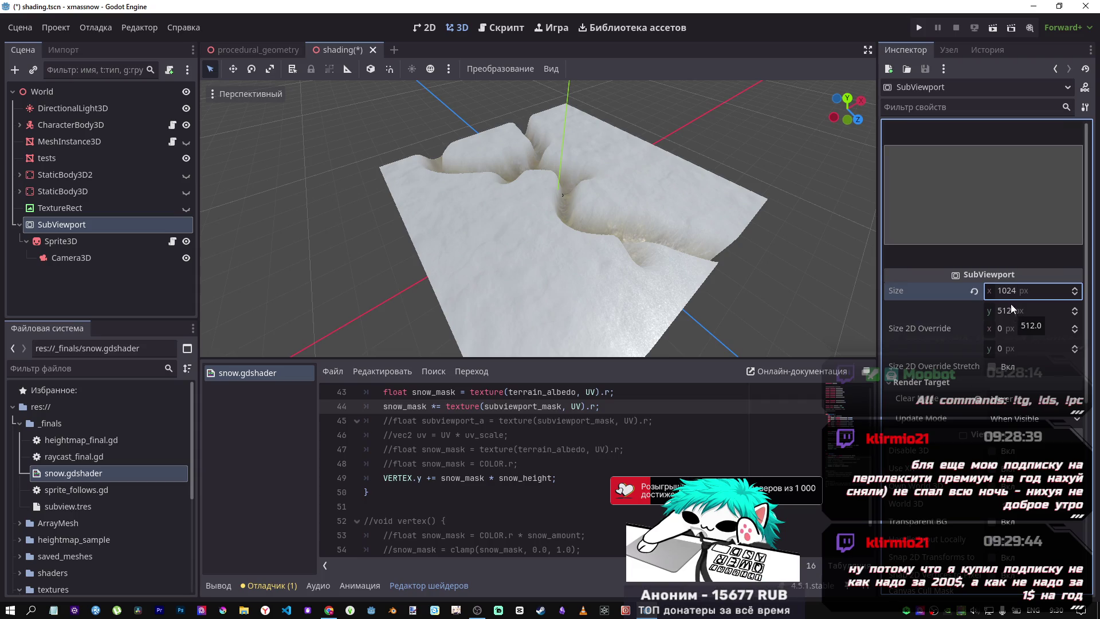
key(ctrl+z)
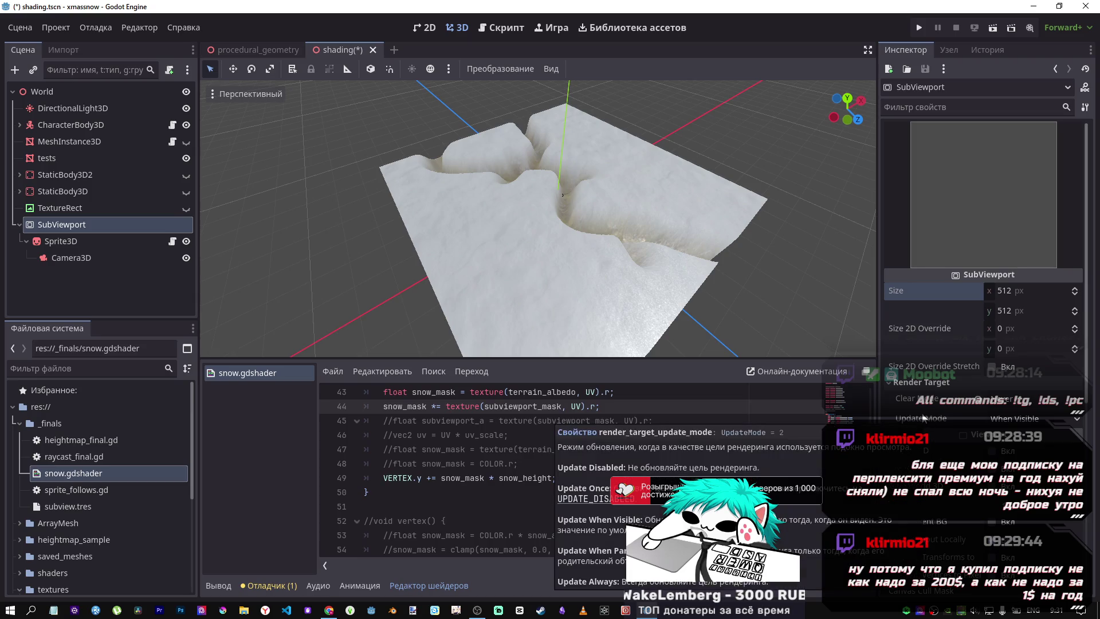
Turn off the SubViewport's 3D rendering and cycle the update mode, ending on When Visible
scroll(945, 424, down, 1)
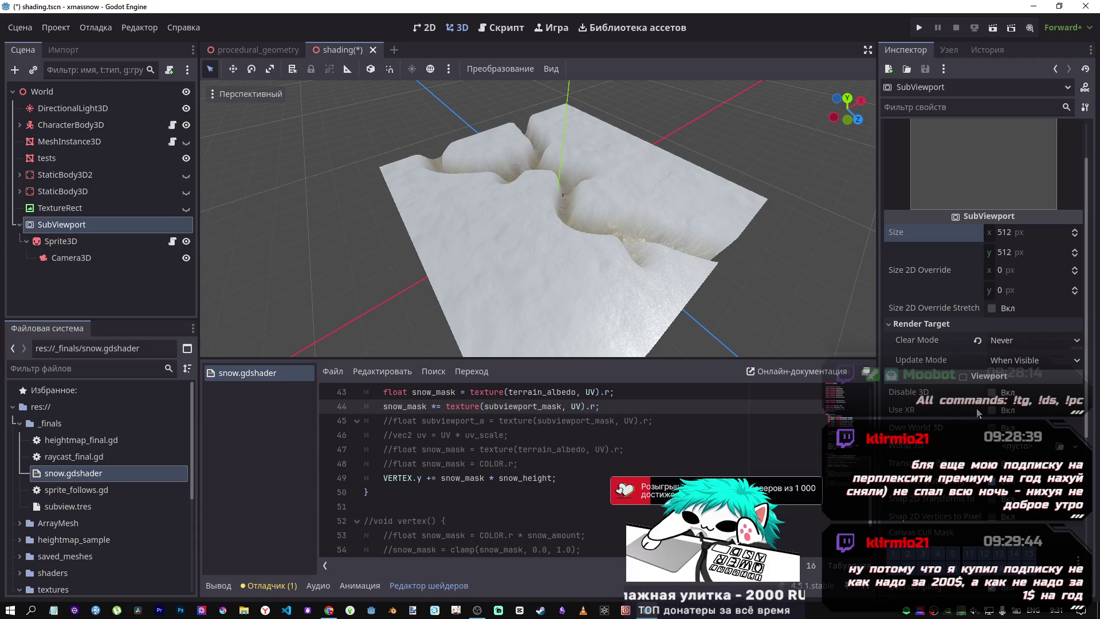
scroll(951, 412, down, 1)
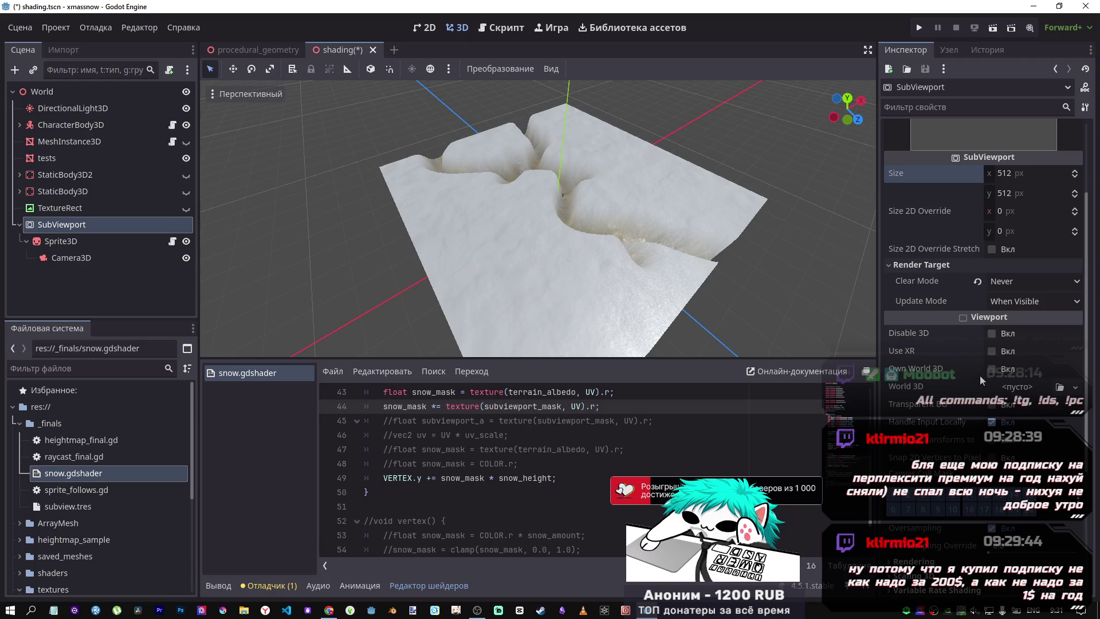
click(991, 334)
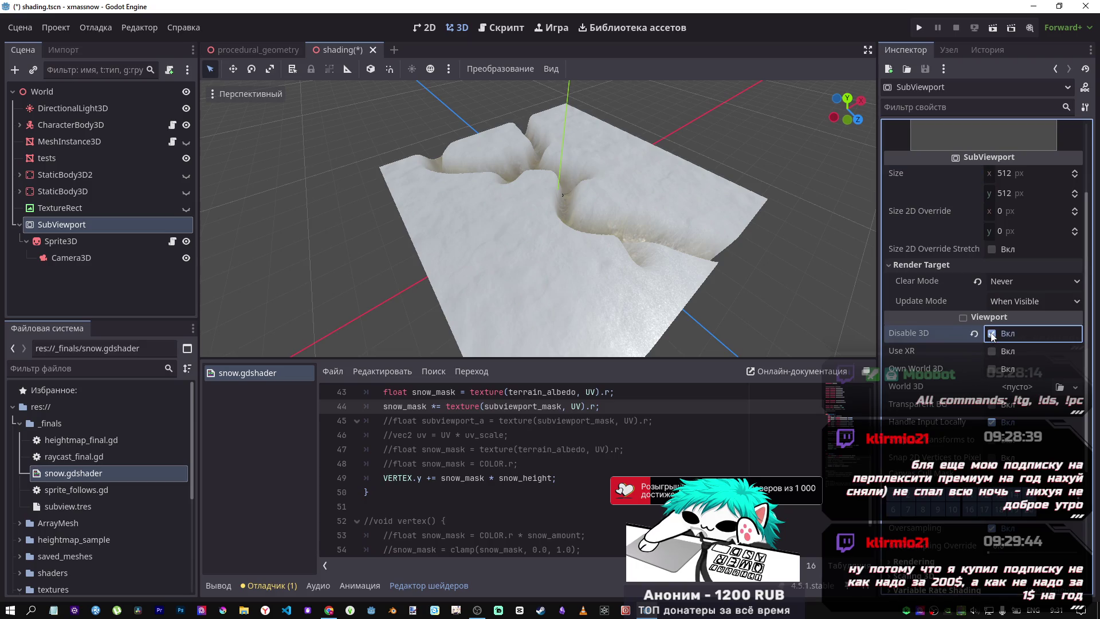
click(1000, 303)
click(1003, 335)
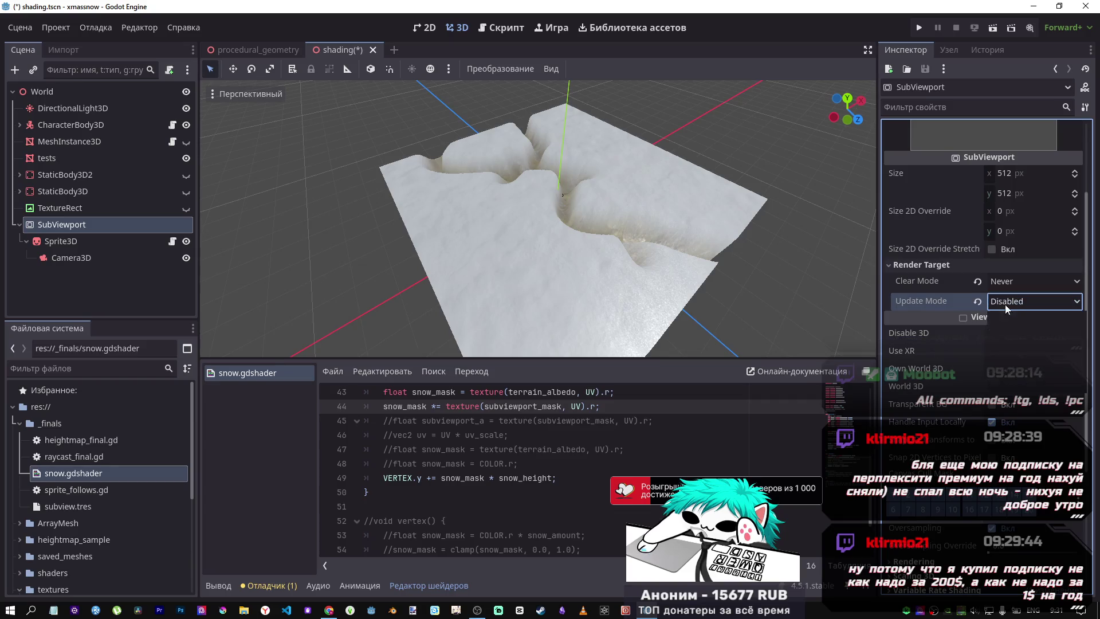
click(1005, 304)
click(1004, 338)
click(1005, 306)
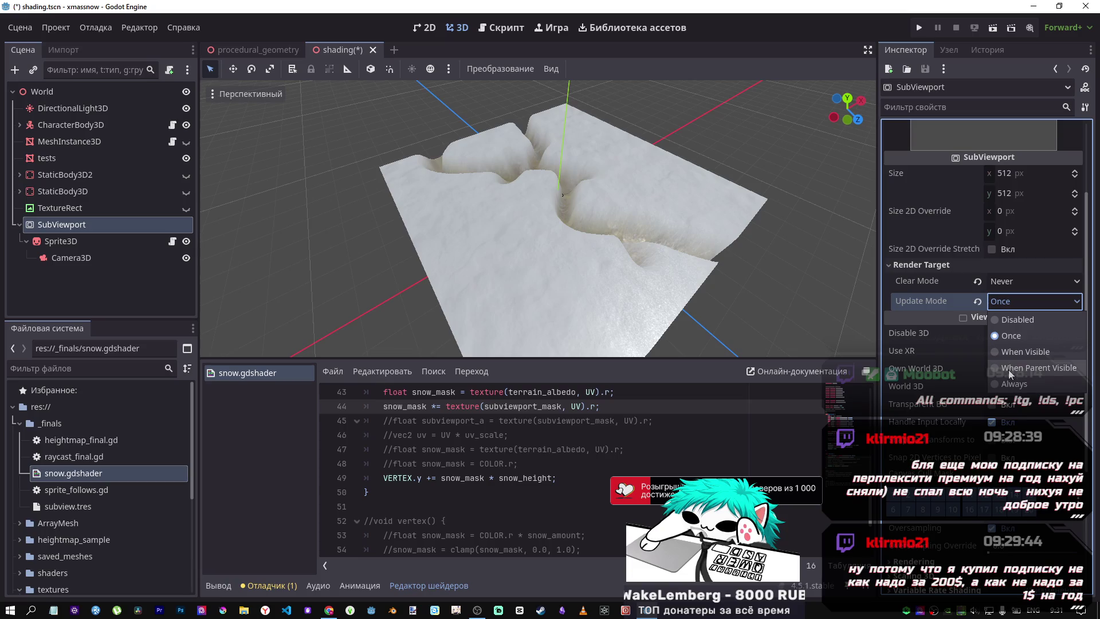
click(1009, 369)
click(1026, 419)
click(1019, 461)
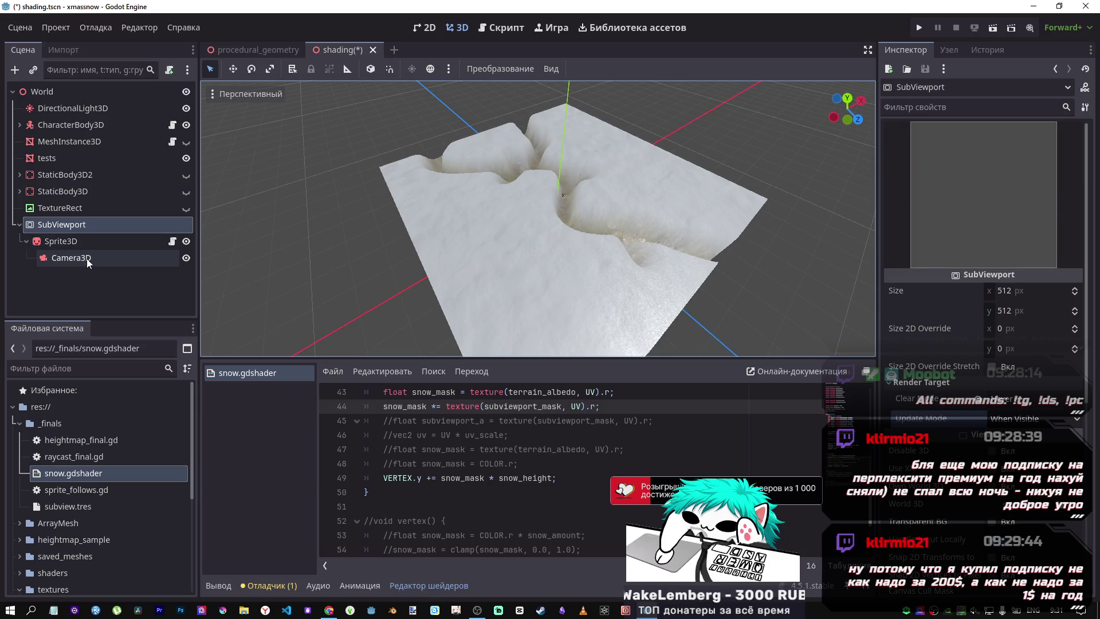
Reselect the SubViewport and choose a Variable Rate Shading mode
click(80, 243)
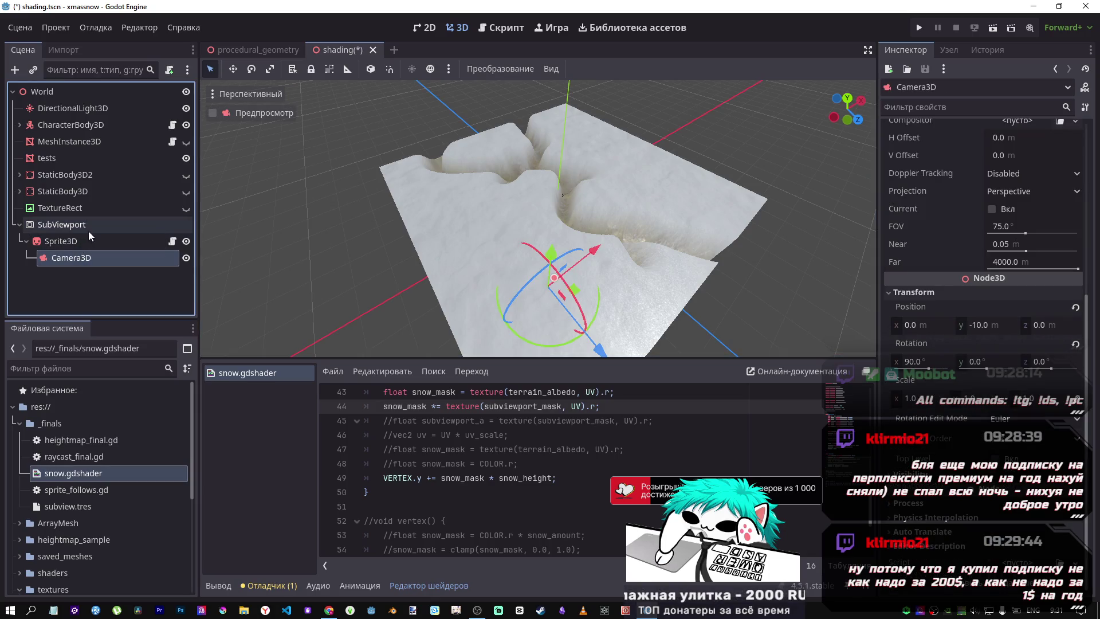
click(71, 258)
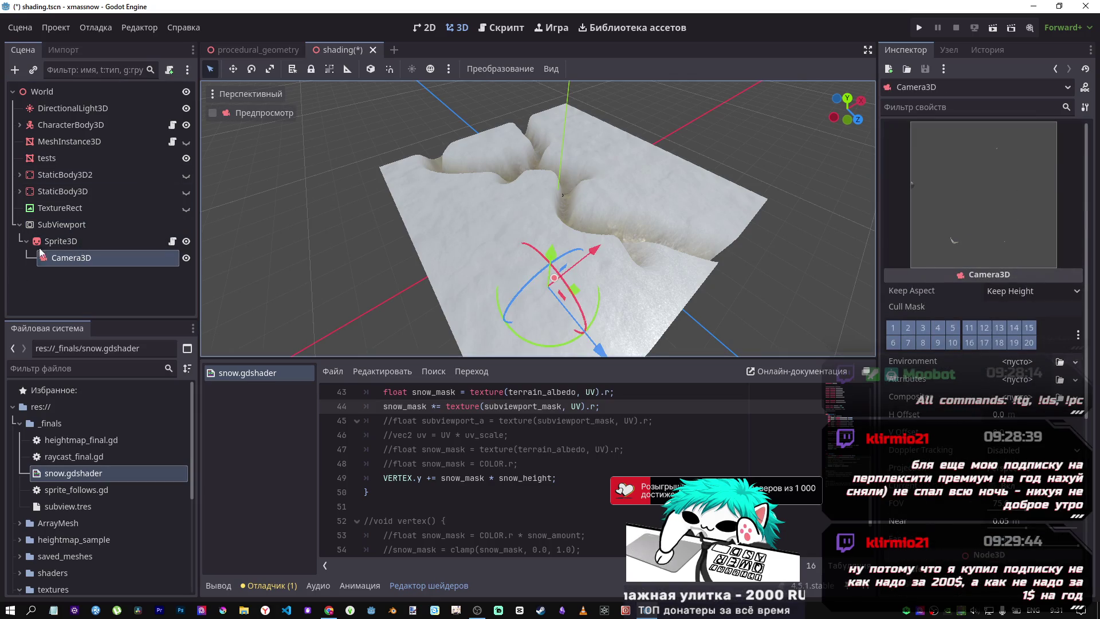
click(53, 225)
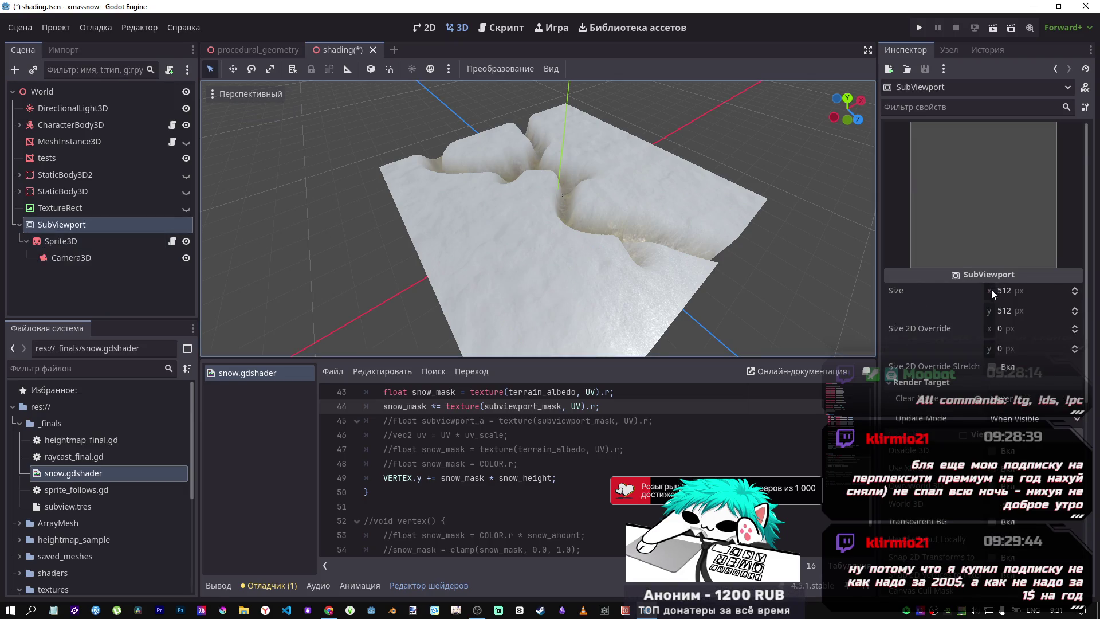
scroll(992, 290, down, 5)
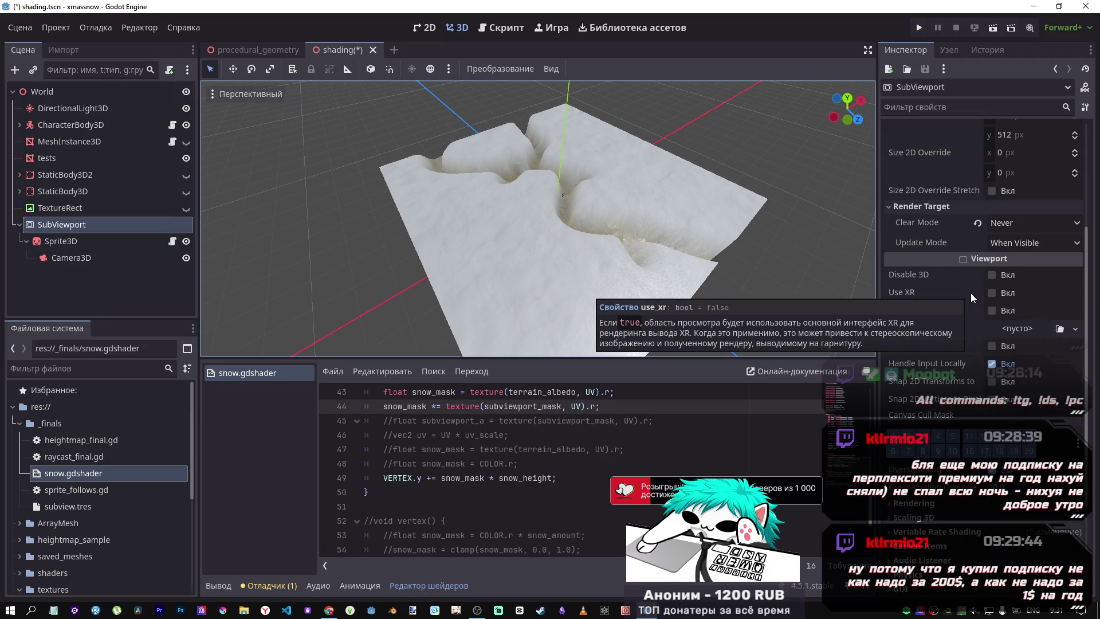
click(955, 531)
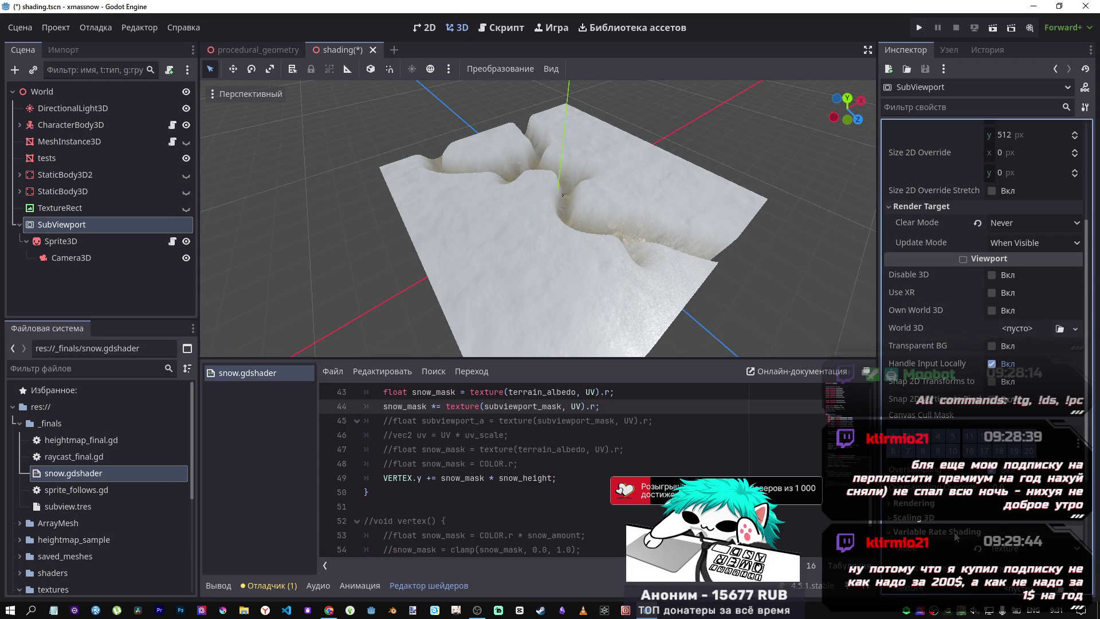
scroll(954, 531, down, 3)
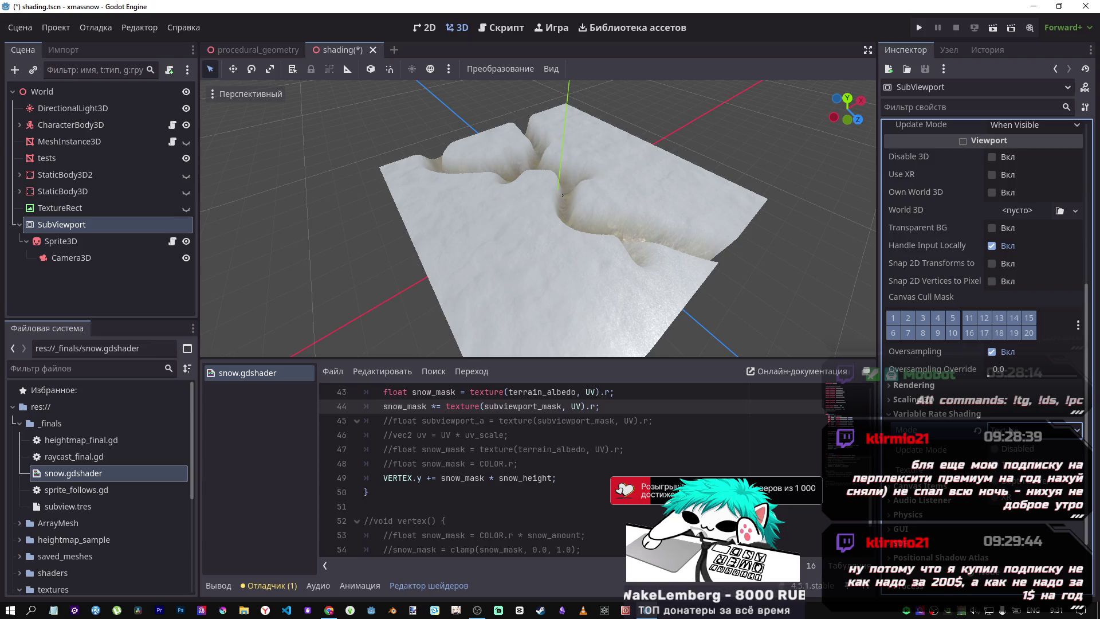
scroll(915, 418, up, 3)
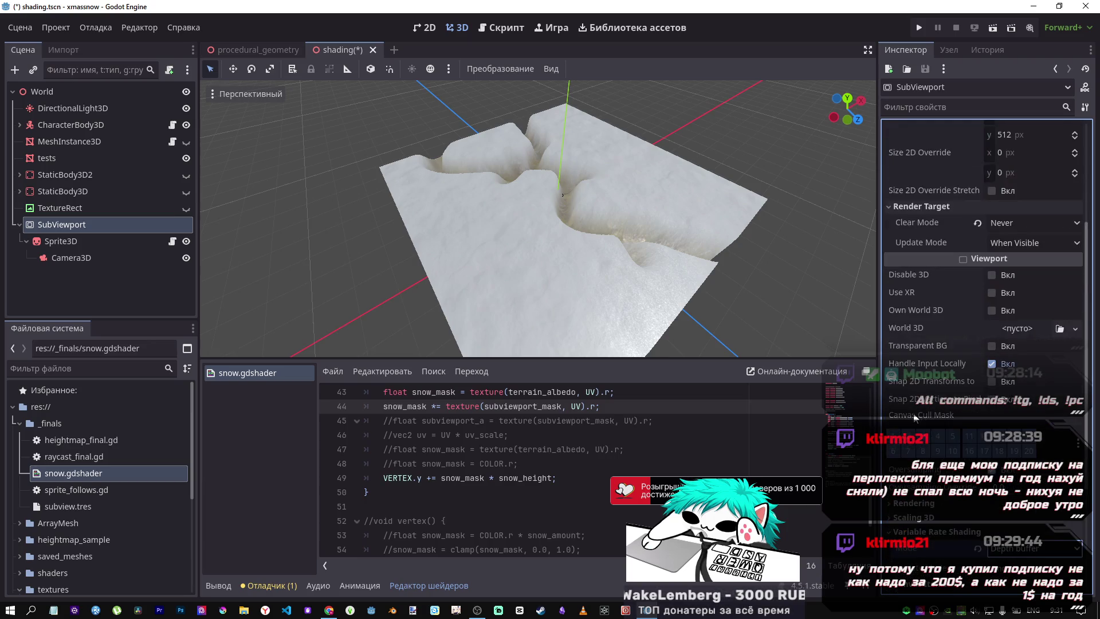
click(995, 552)
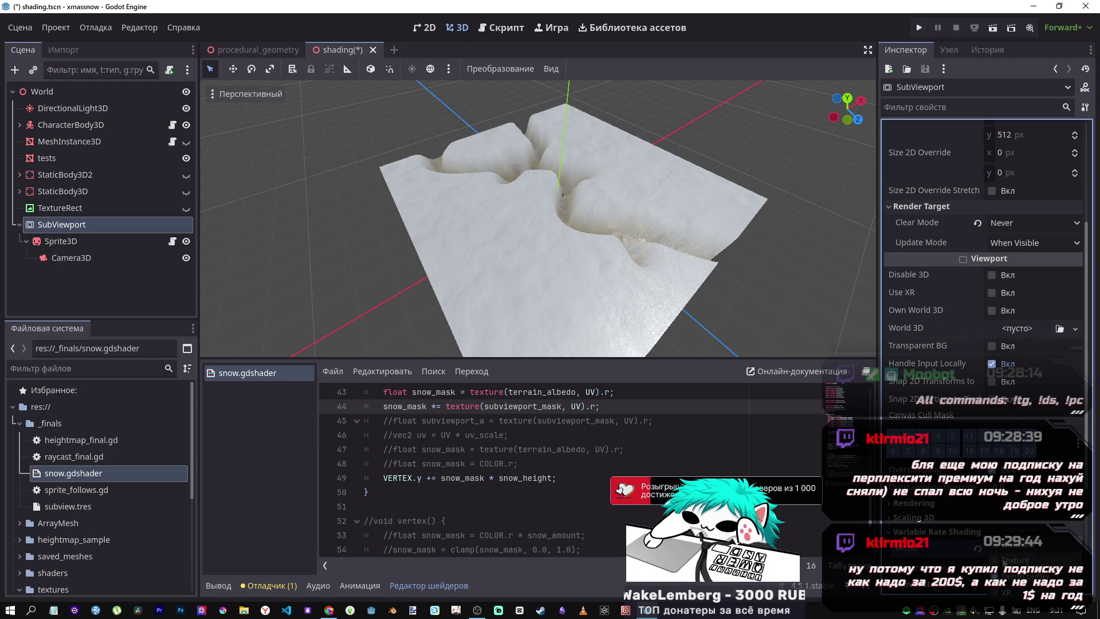
click(1002, 561)
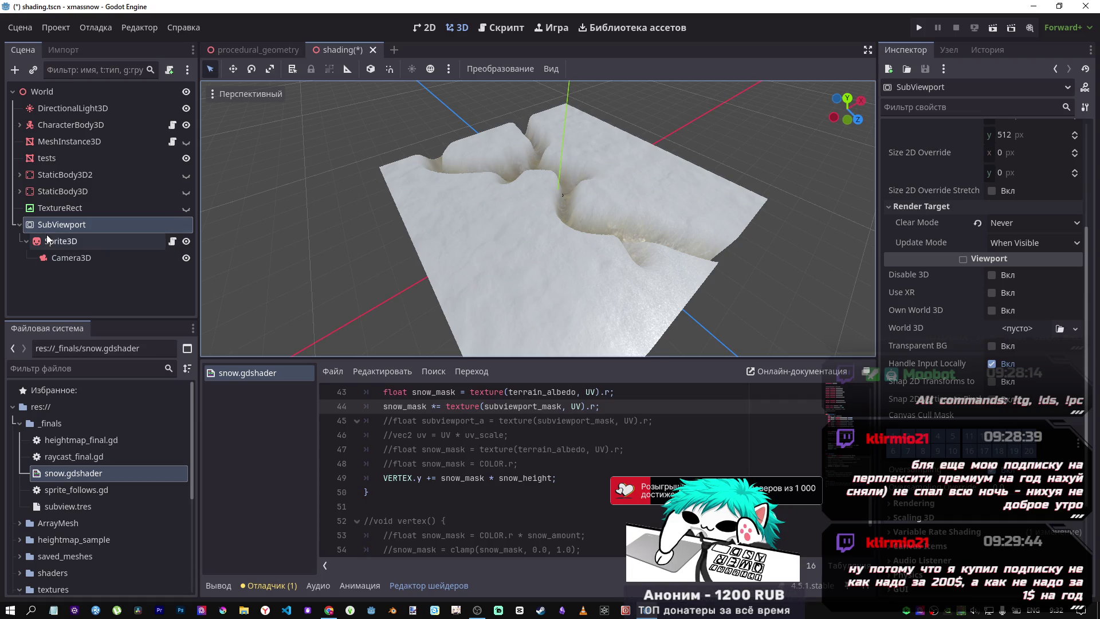
scroll(961, 298, up, 5)
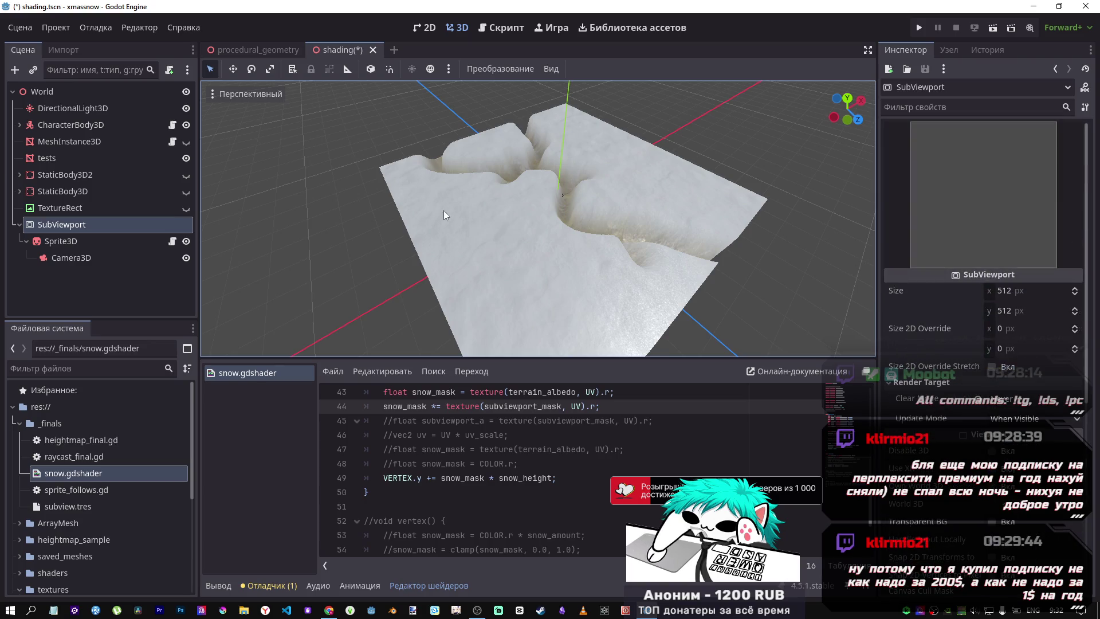
click(426, 29)
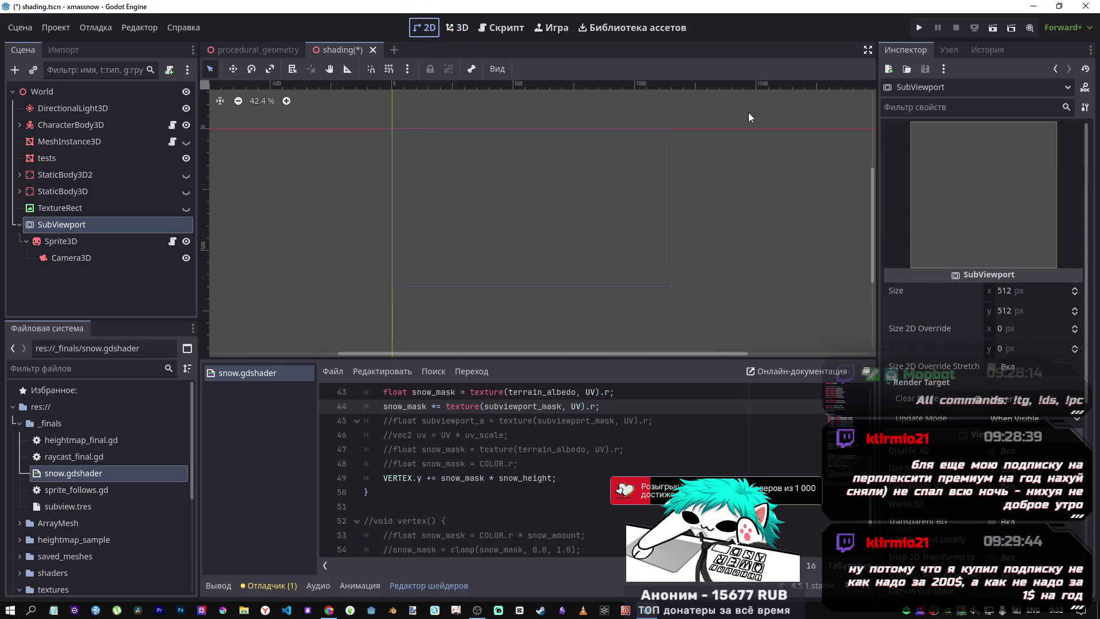
Dismiss the SubViewport's node menu and save the scene with Ctrl+S
right_click(55, 226)
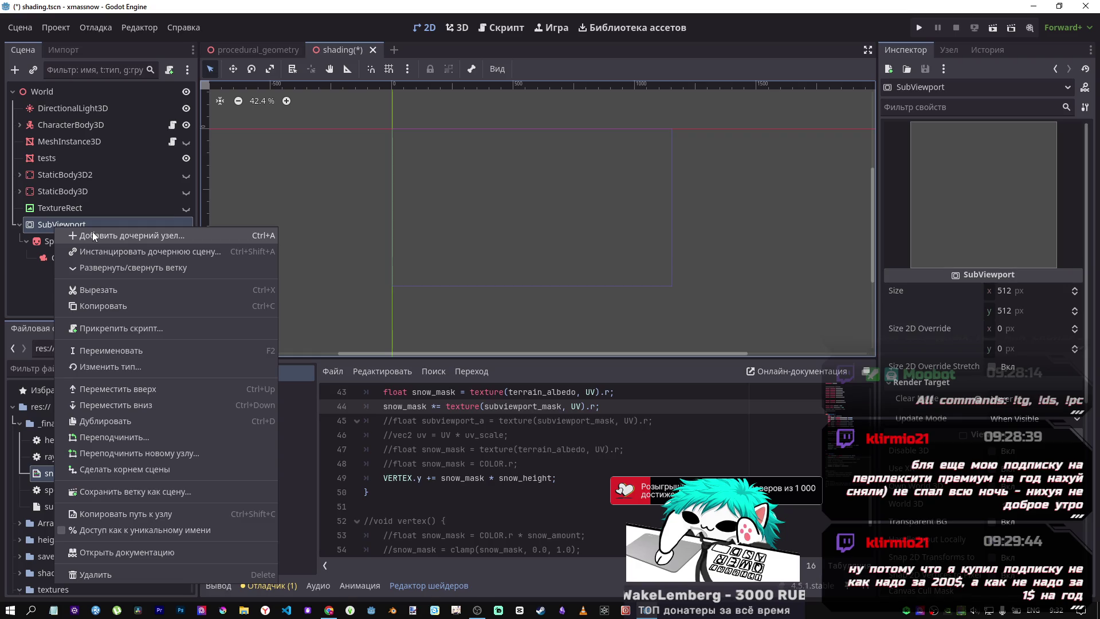
key(Escape)
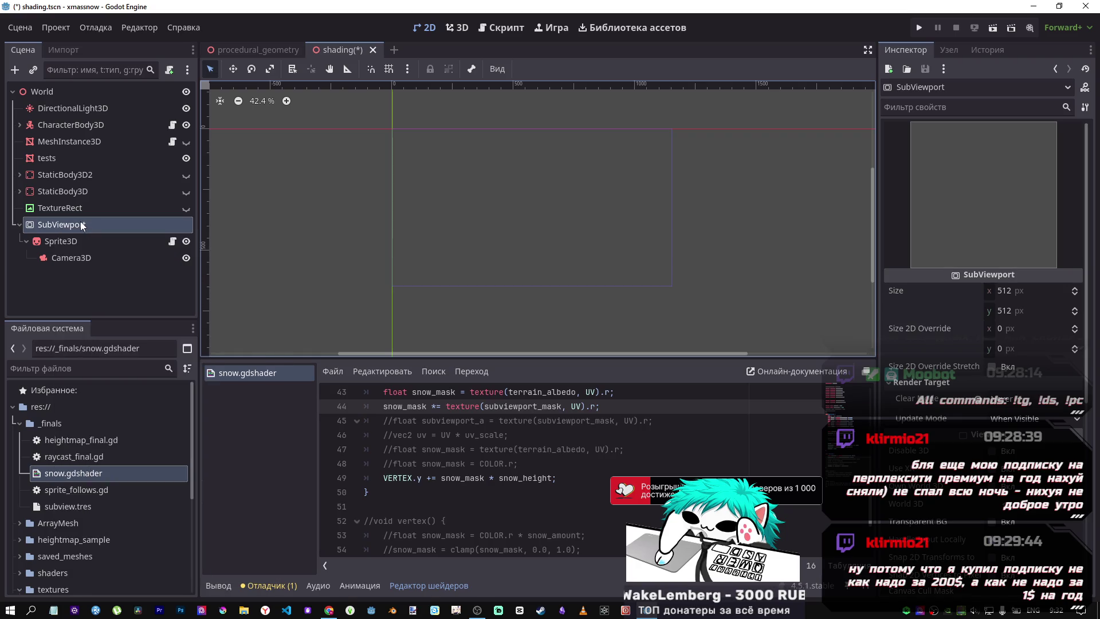
key(ctrl+s)
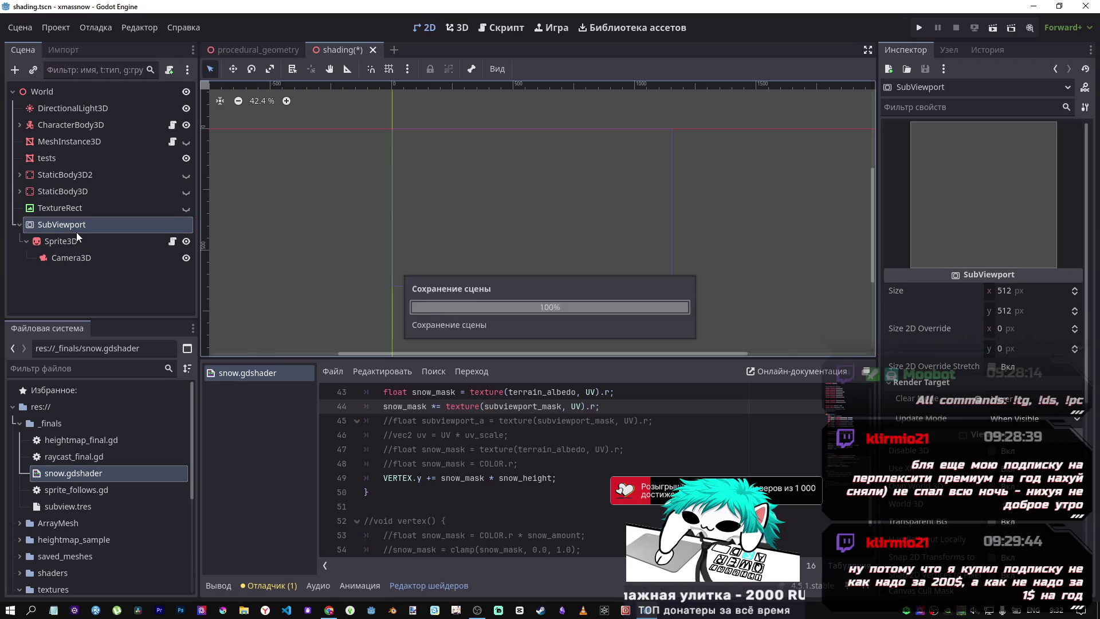
Return to the 3D workspace and click through Sprite3D, SubViewport and Camera3D
click(74, 241)
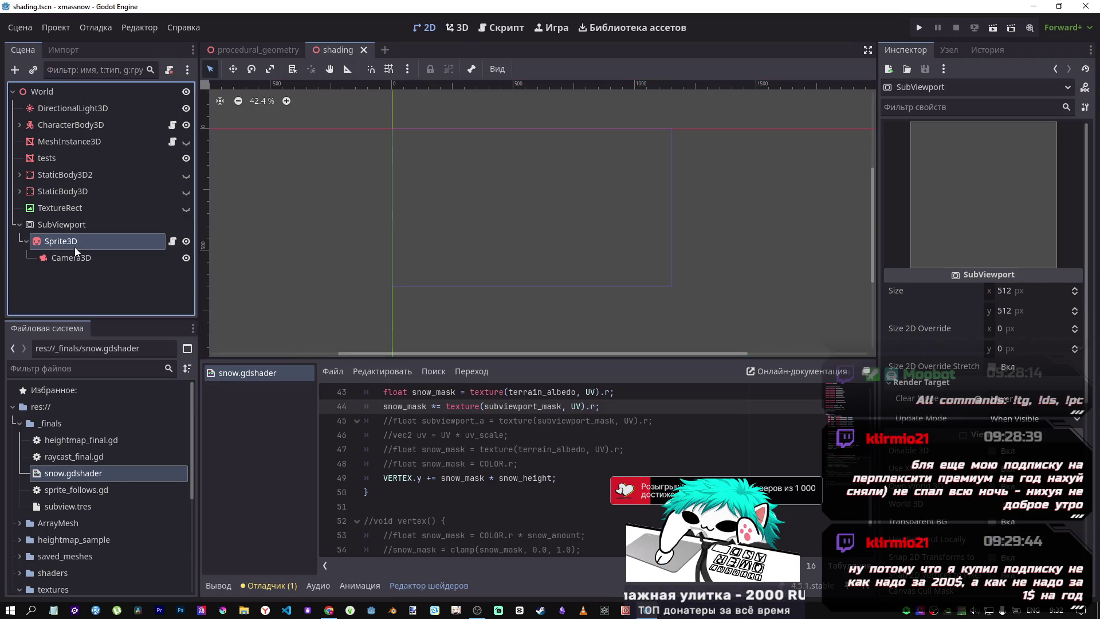
click(75, 258)
click(74, 242)
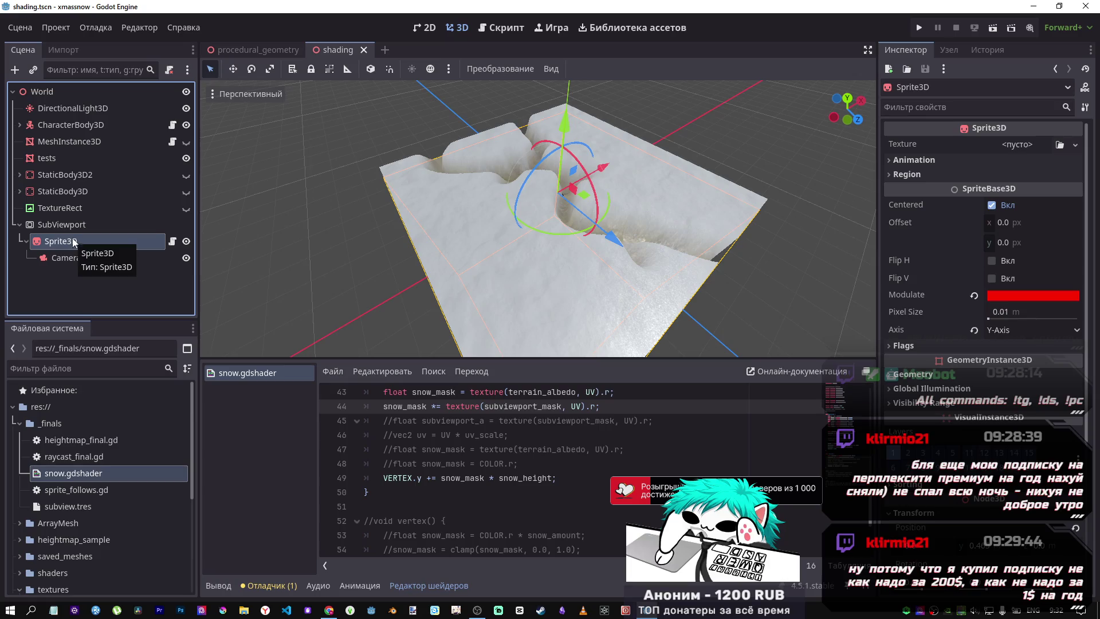
click(73, 229)
click(77, 238)
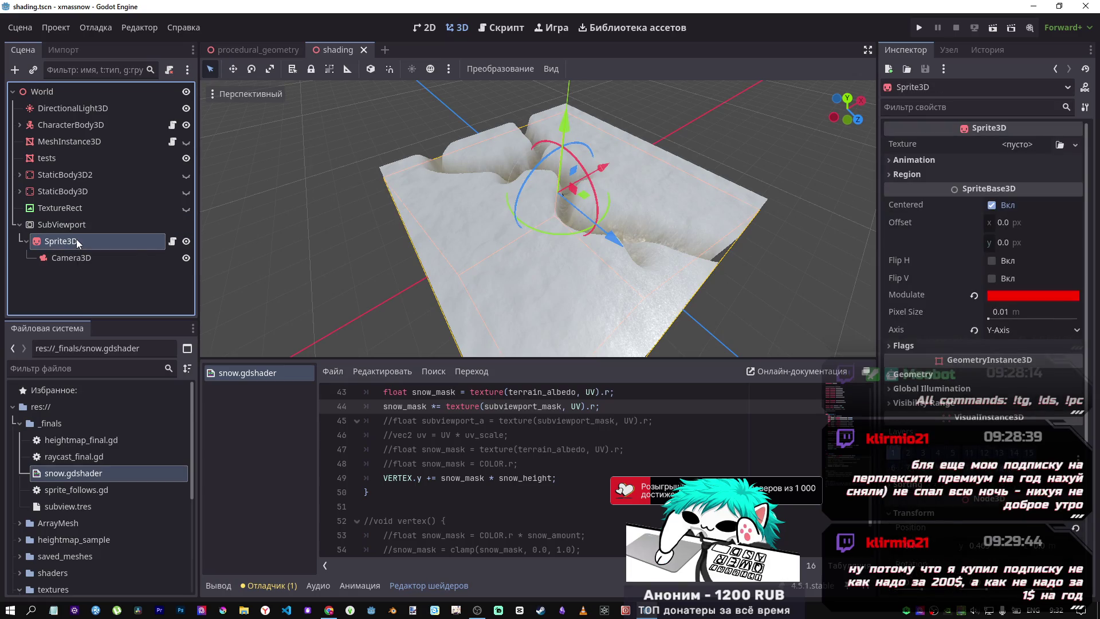
click(101, 258)
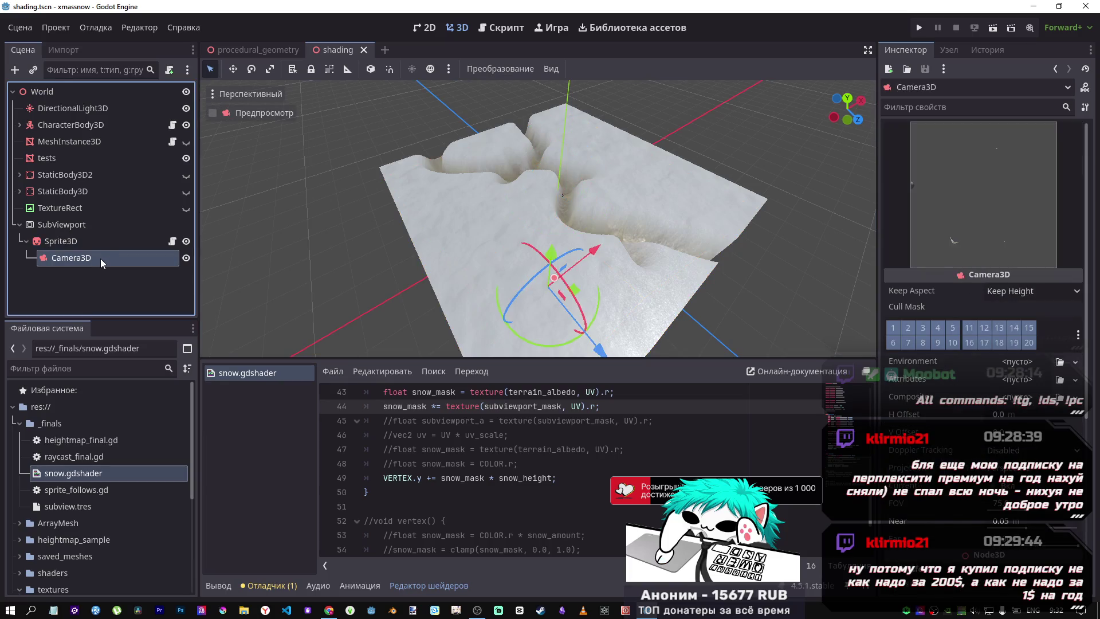
Delete the Camera3D from the SubViewport
key(Delete)
key(Return)
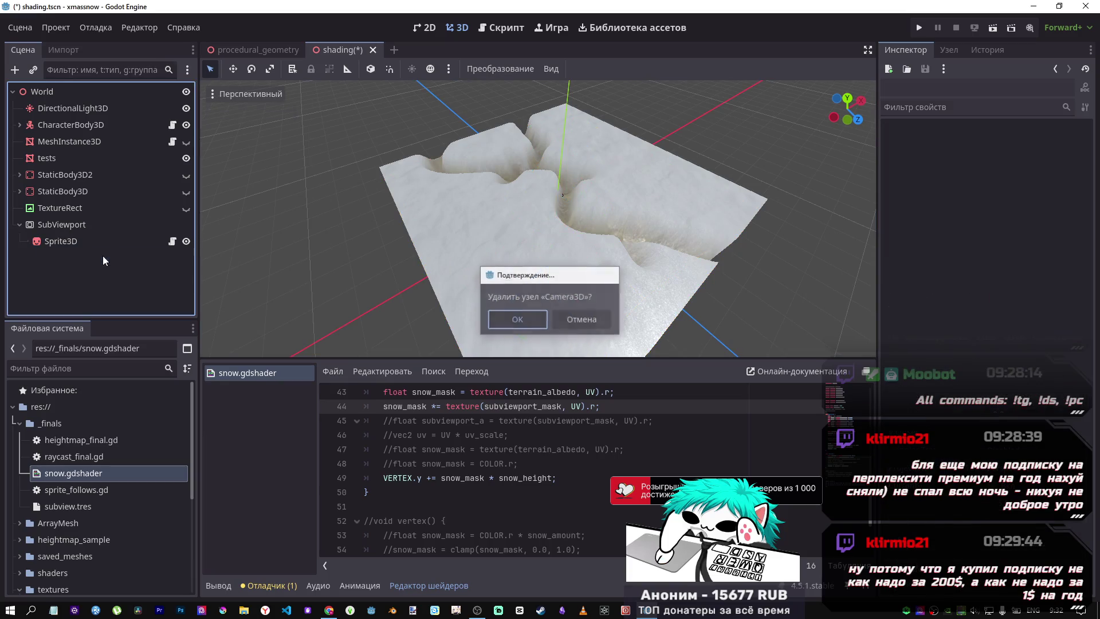
click(78, 246)
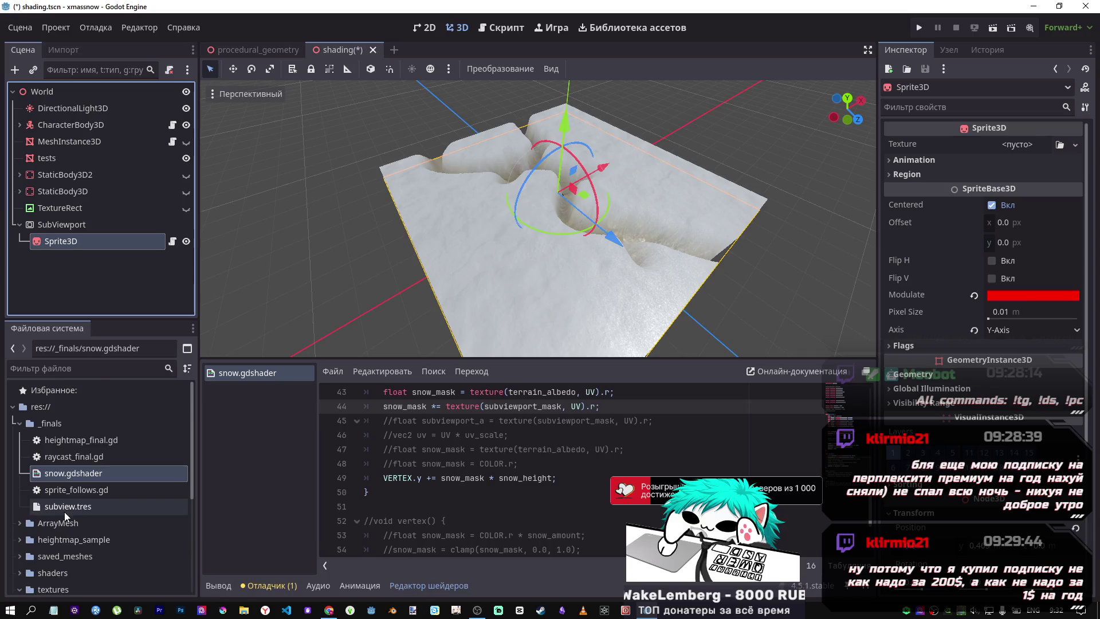
Assign sprite_texture.png to the Sprite3D's texture, keeping its Modulate colour red (ff0000)
scroll(57, 516, down, 3)
mouse_move(84, 561)
mouse_down()
mouse_move(73, 241)
mouse_move(1016, 182)
mouse_move(1016, 147)
mouse_up()
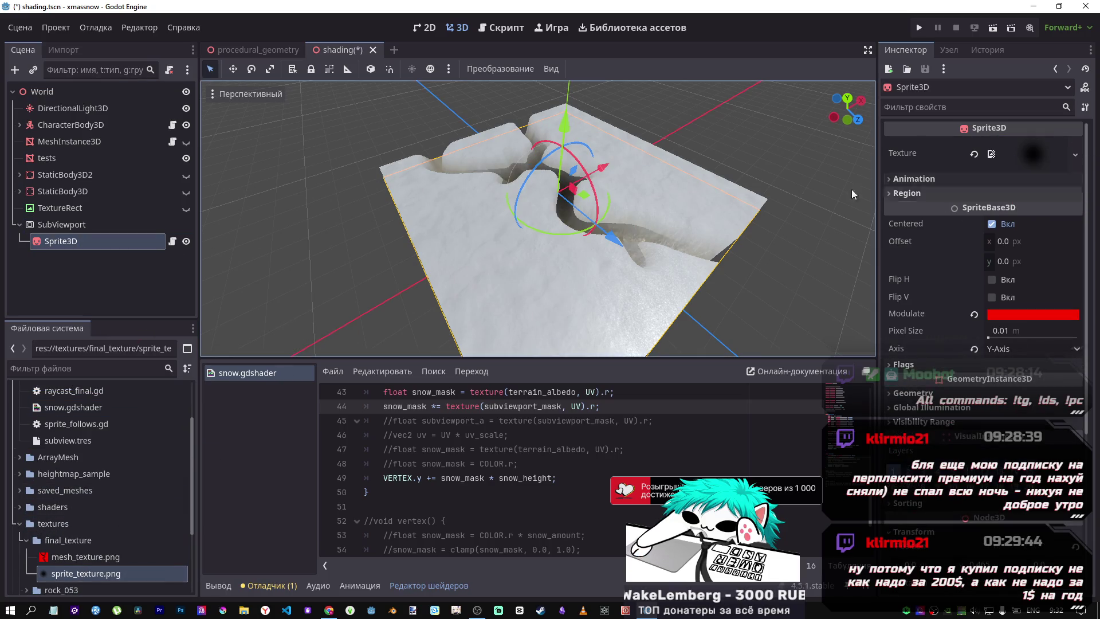
click(1032, 314)
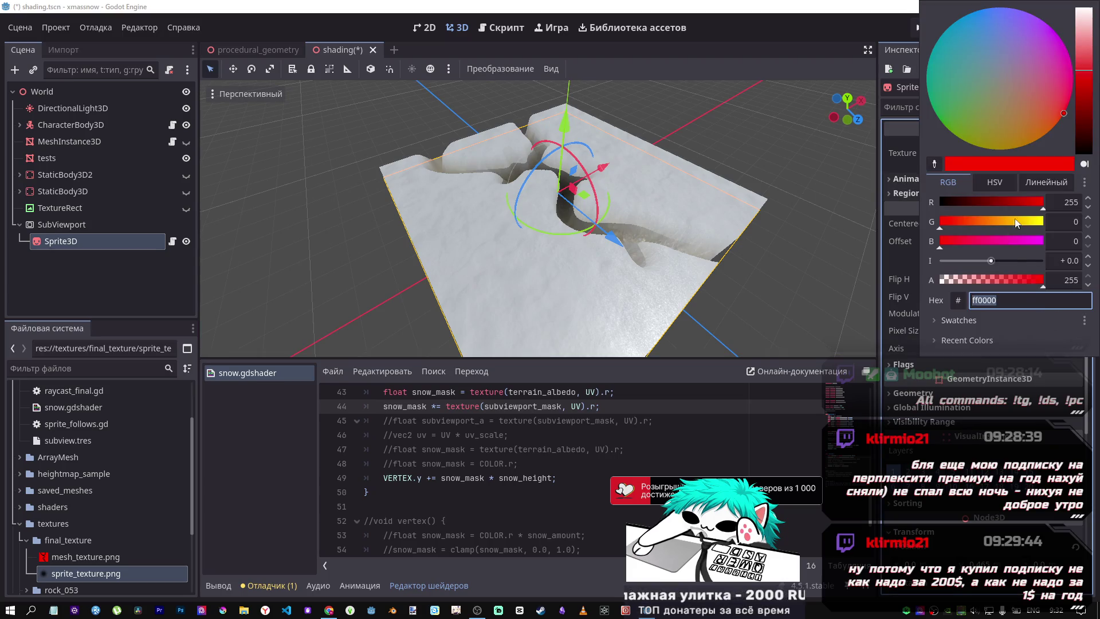
click(444, 477)
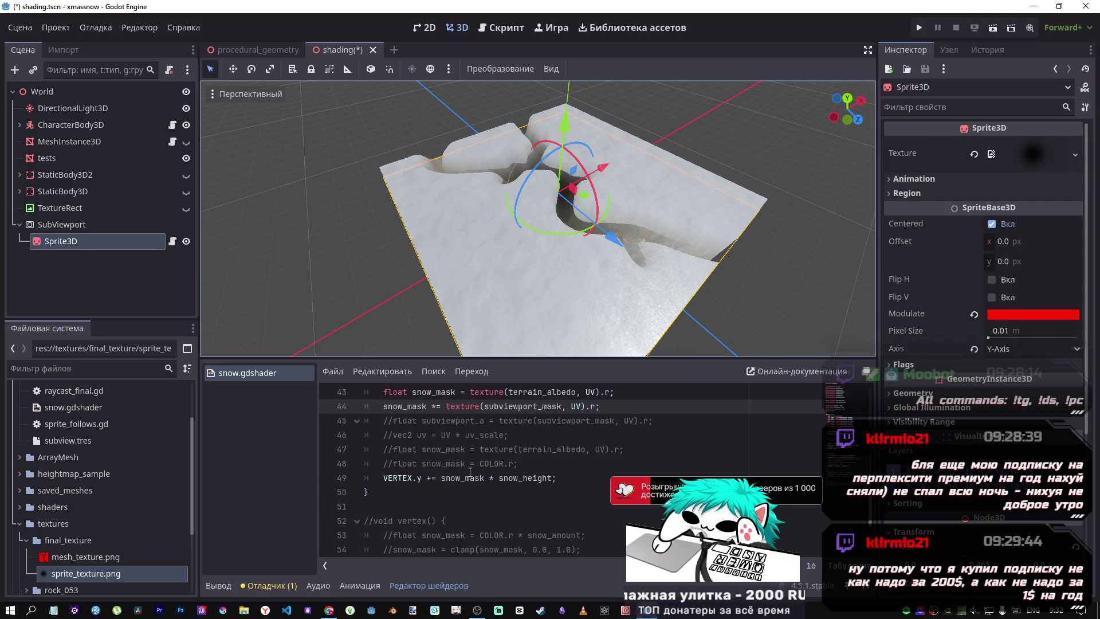
Scroll through snow.gdshader's vertex code and place the cursor on line 43
scroll(490, 478, down, 3)
scroll(490, 478, up, 4)
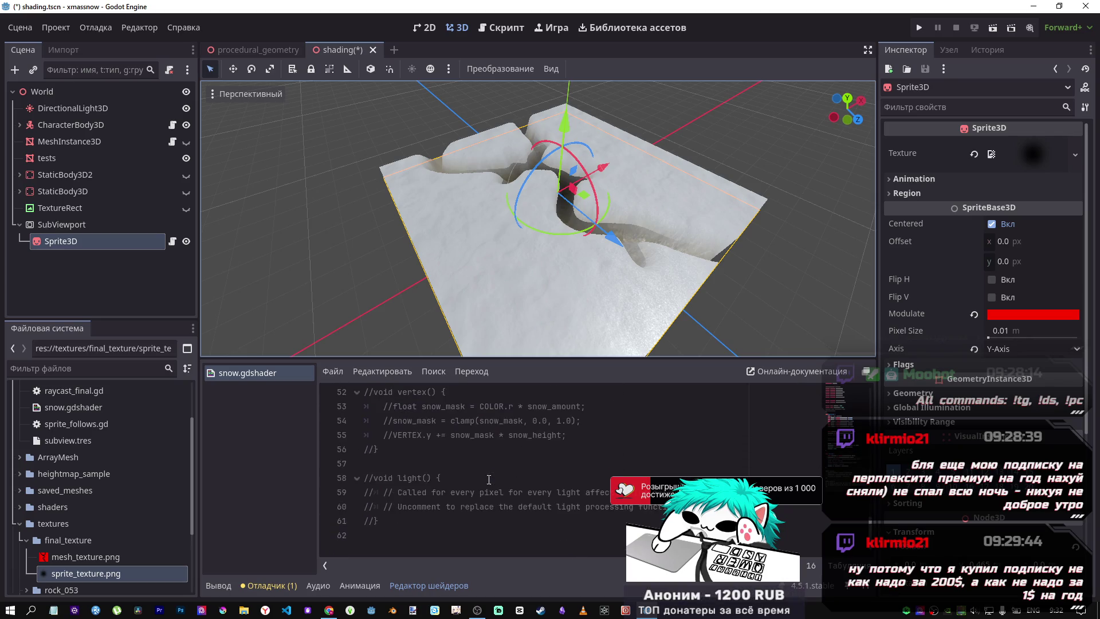
scroll(490, 478, up, 2)
scroll(488, 477, down, 2)
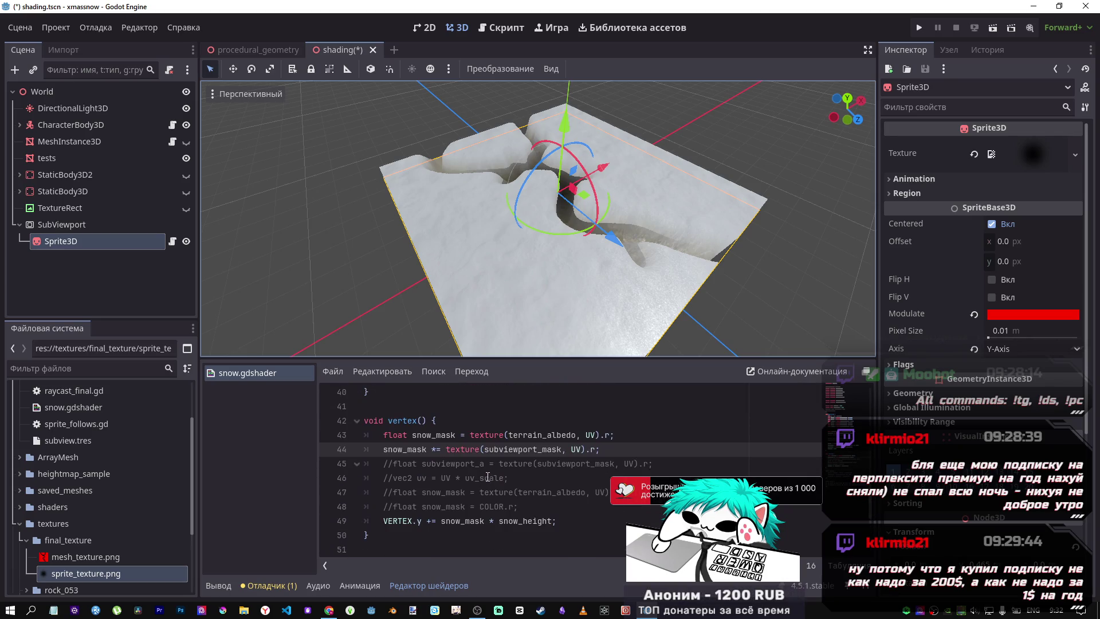
scroll(487, 476, up, 2)
scroll(452, 486, down, 1)
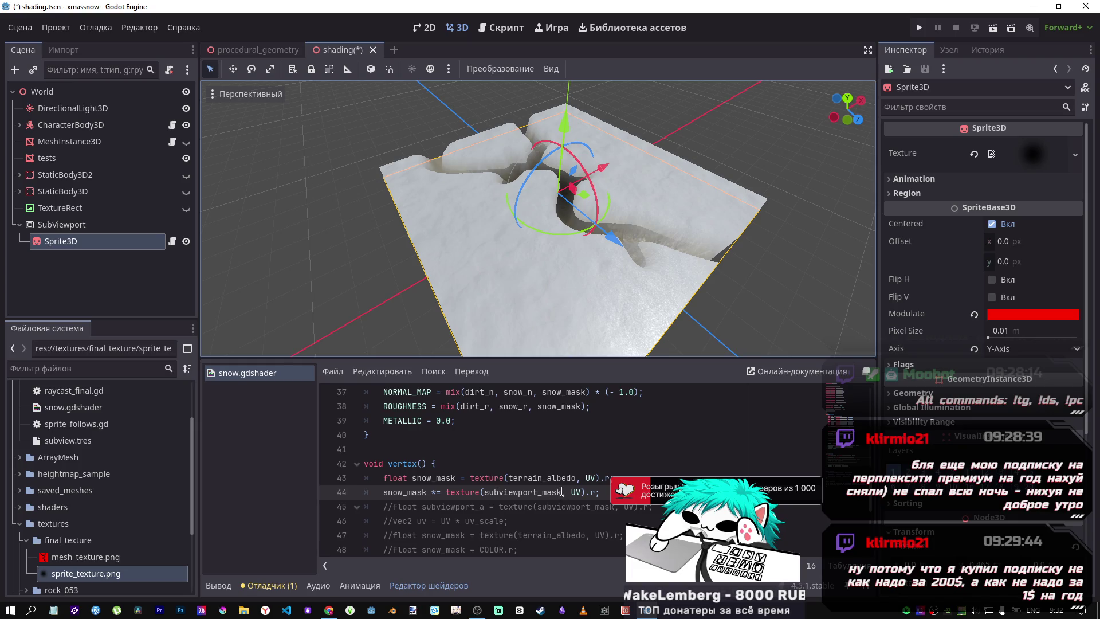
click(565, 481)
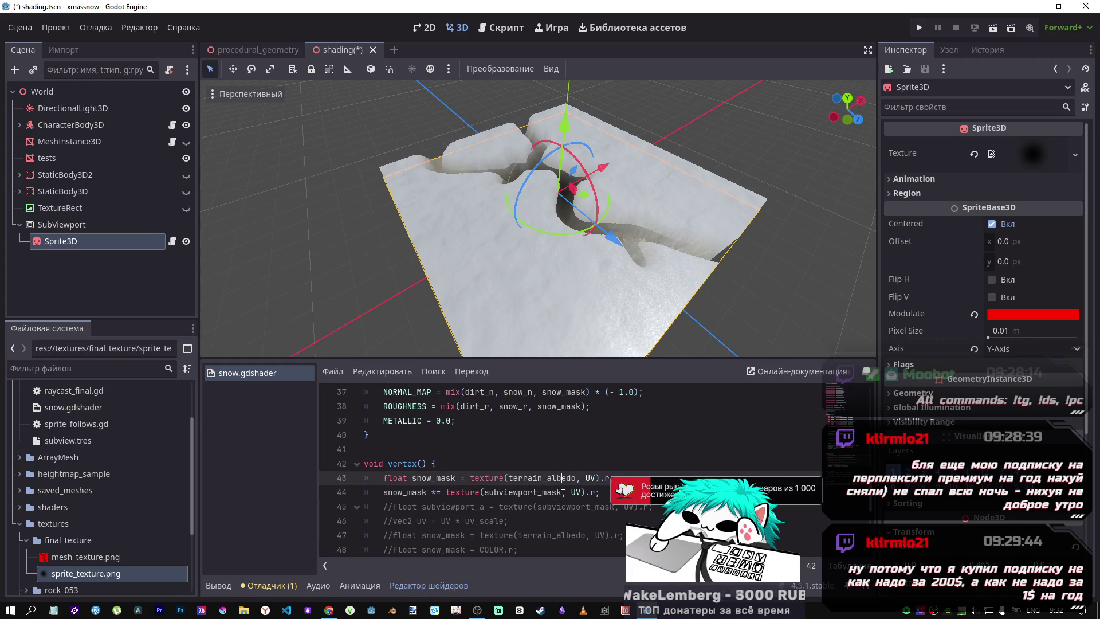
Comment out shader line 43 and save to preview the snow plane
key(ctrl+k)
key(ctrl+s)
mouse_move(569, 276)
mouse_down()
mouse_move(523, 256)
mouse_move(516, 235)
mouse_up()
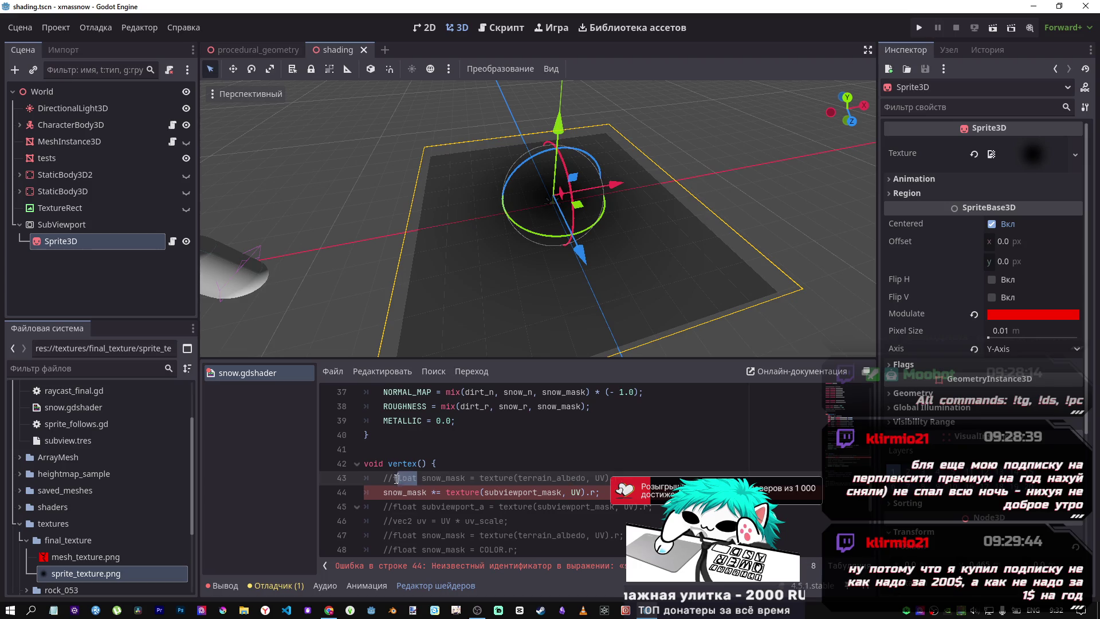
Try declaring snow_mask as float on line 44, revert it, and slide the Sprite3D left
click(384, 492)
text(float)
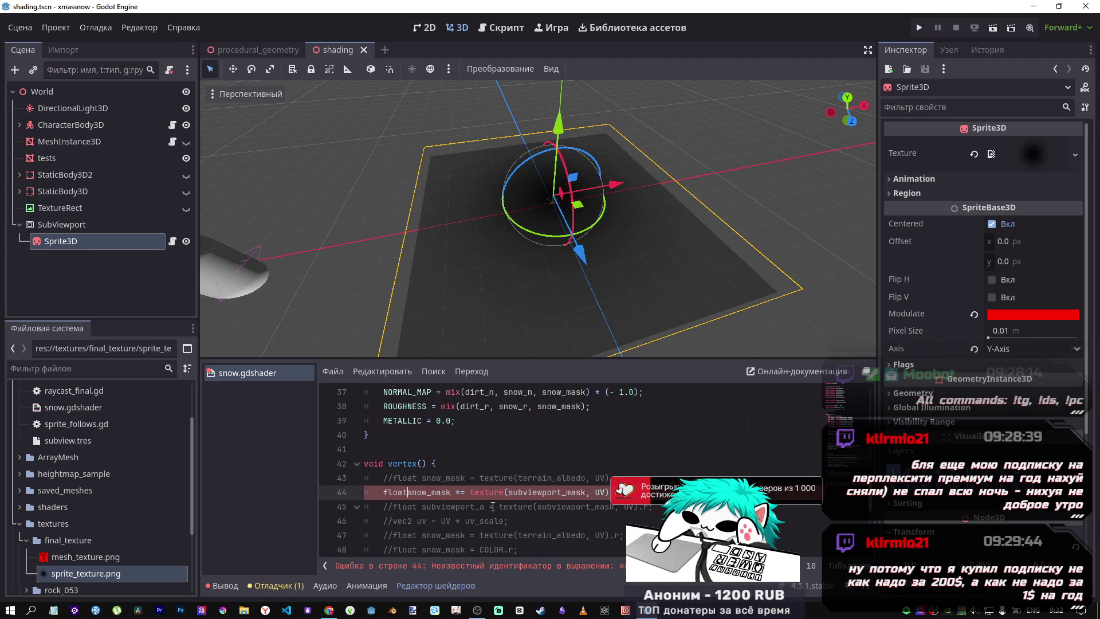
key(ctrl+s)
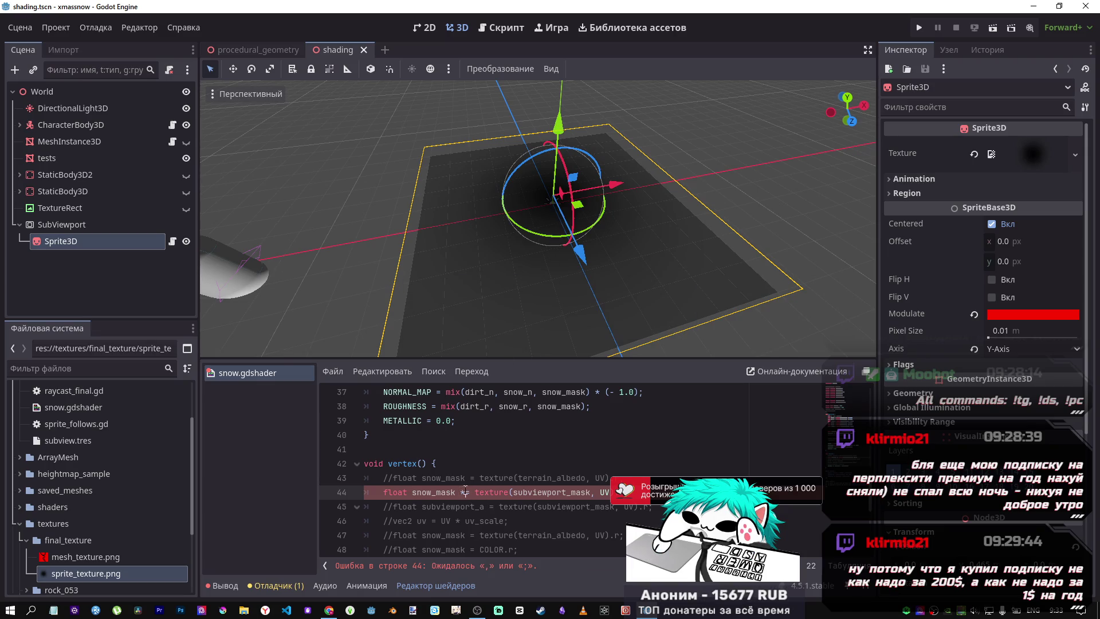
key(BackSpace)
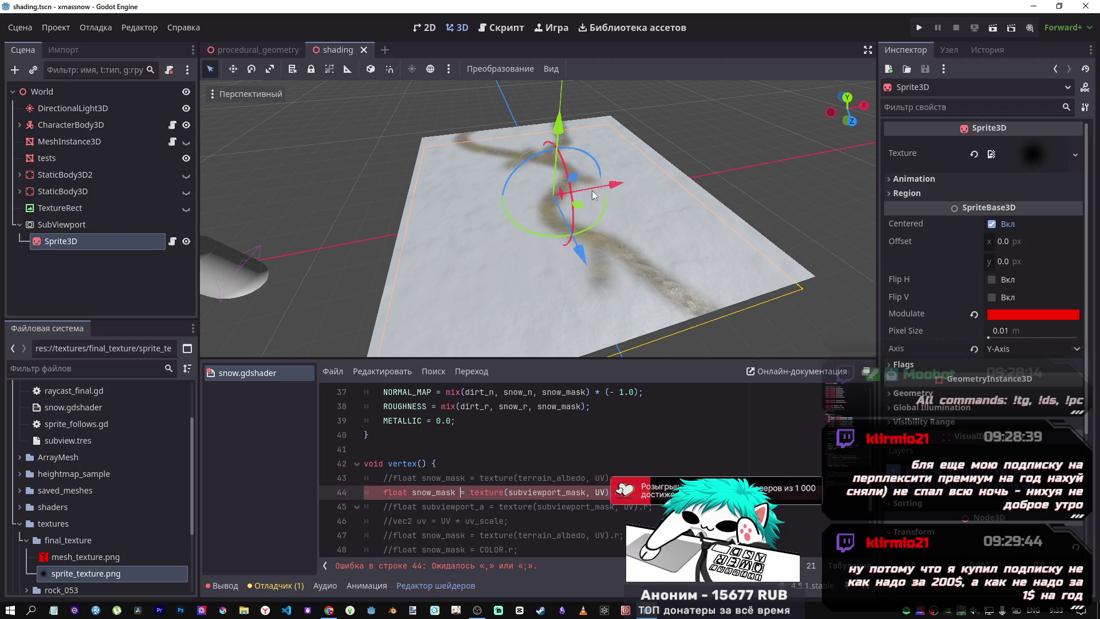
mouse_move(593, 195)
mouse_down()
mouse_move(531, 192)
mouse_move(460, 213)
mouse_up()
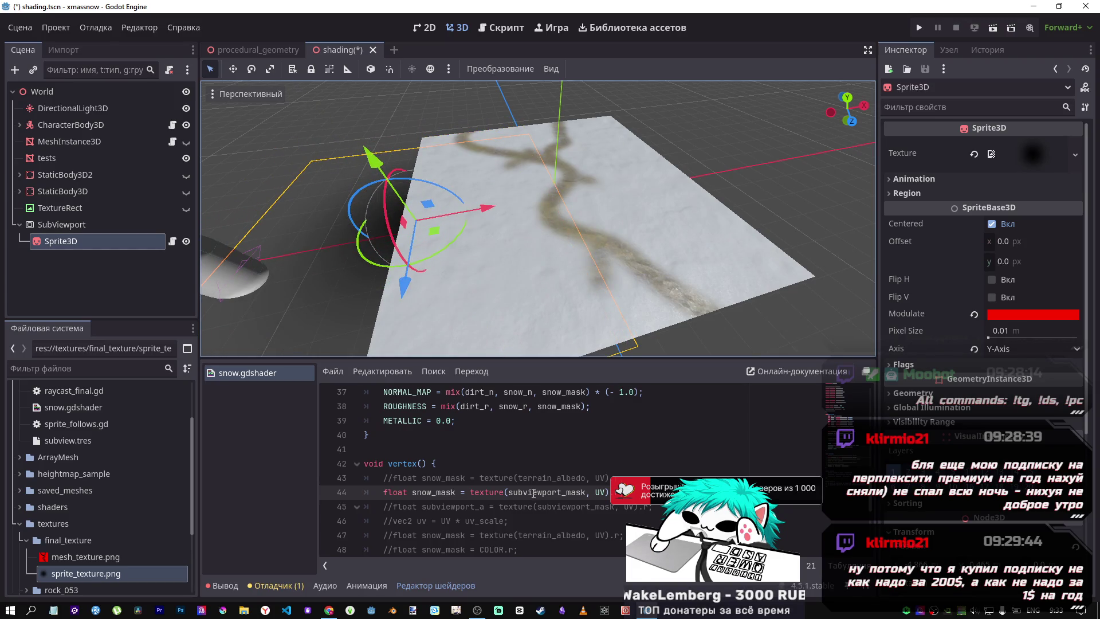
Add 'snow_mask *= texture(terrain_albedo, UV).r;' on line 44 and save
drag(605, 477, 424, 477)
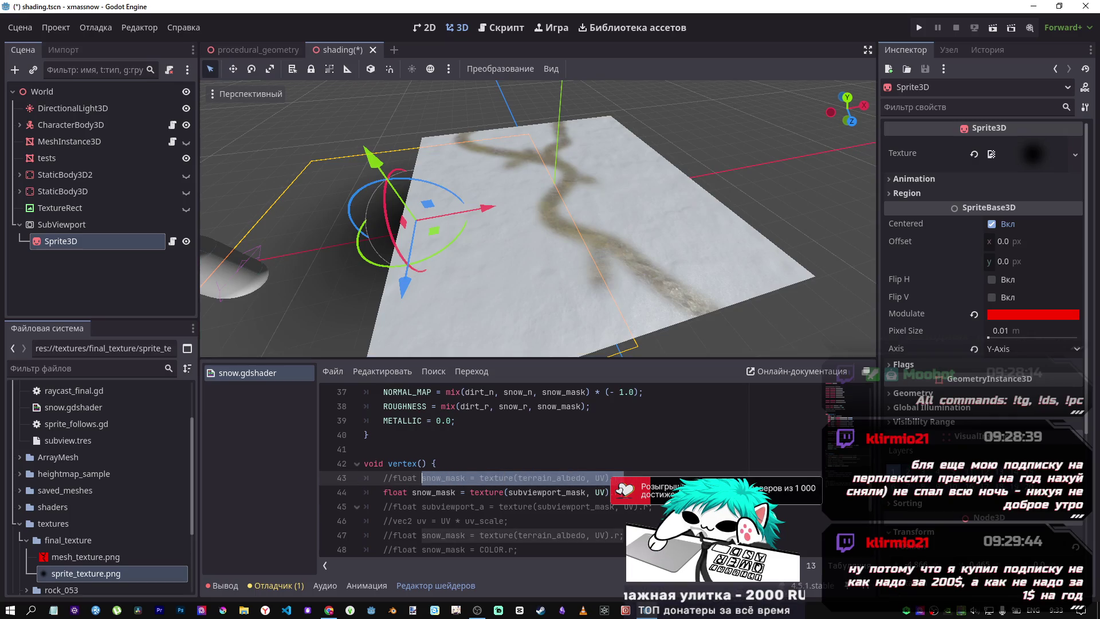
click(636, 492)
key(Return)
text(snow_mask = texture(terrain_albedo, UV).r;)
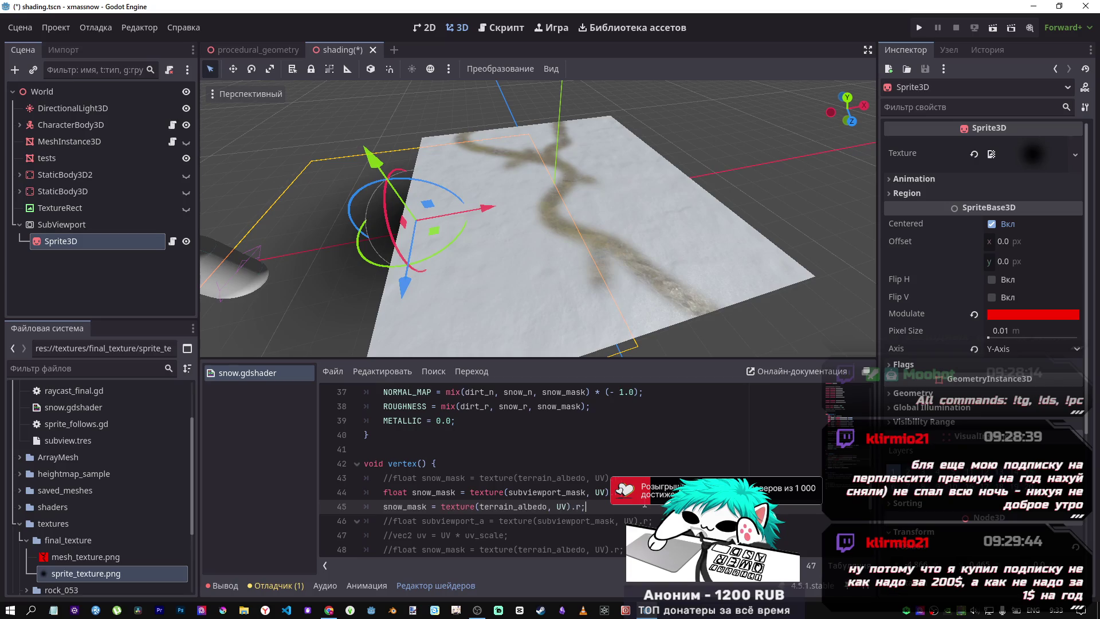
text(*)
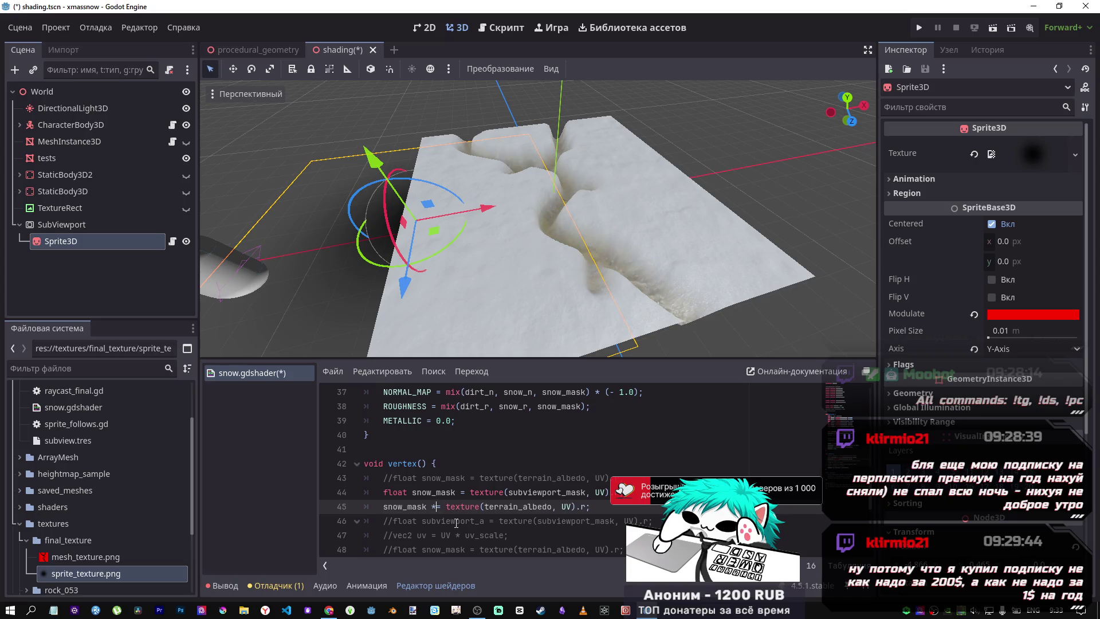
key(ctrl+s)
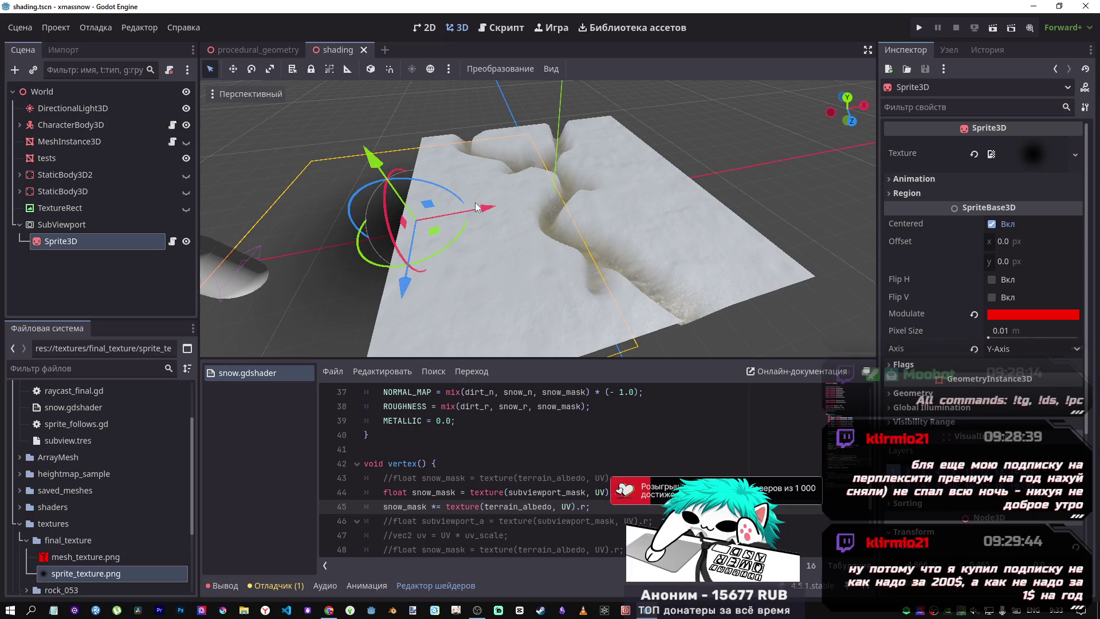
Move the Sprite3D along X over the terrain and check its texture preview
mouse_move(475, 208)
mouse_down()
mouse_move(548, 209)
mouse_move(461, 216)
mouse_move(719, 200)
mouse_move(497, 219)
mouse_move(496, 232)
mouse_up()
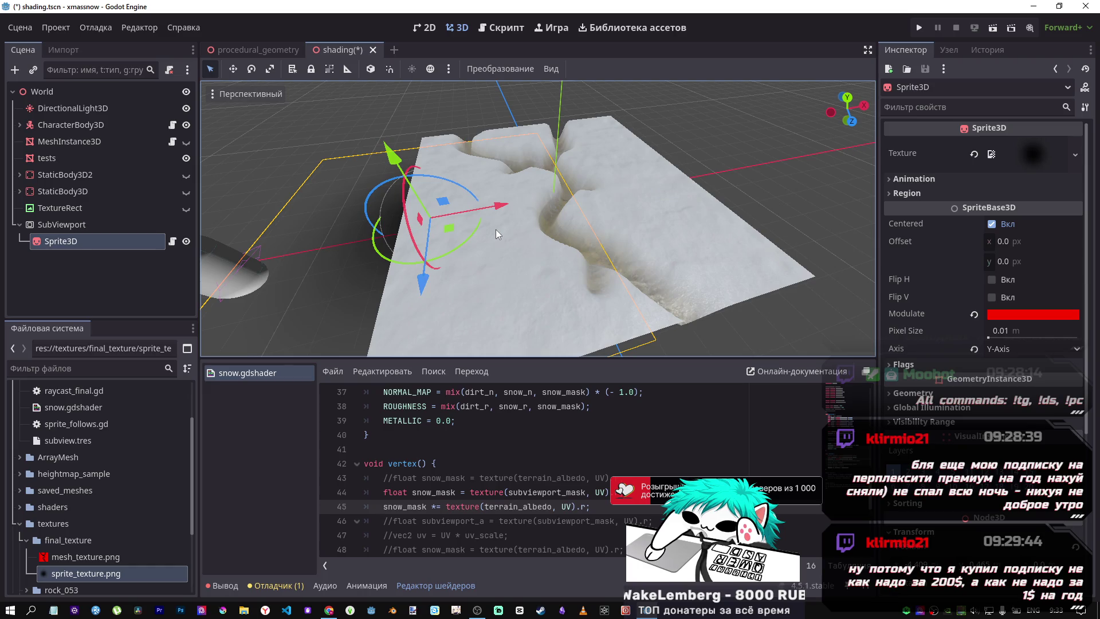
scroll(433, 444, up, 4)
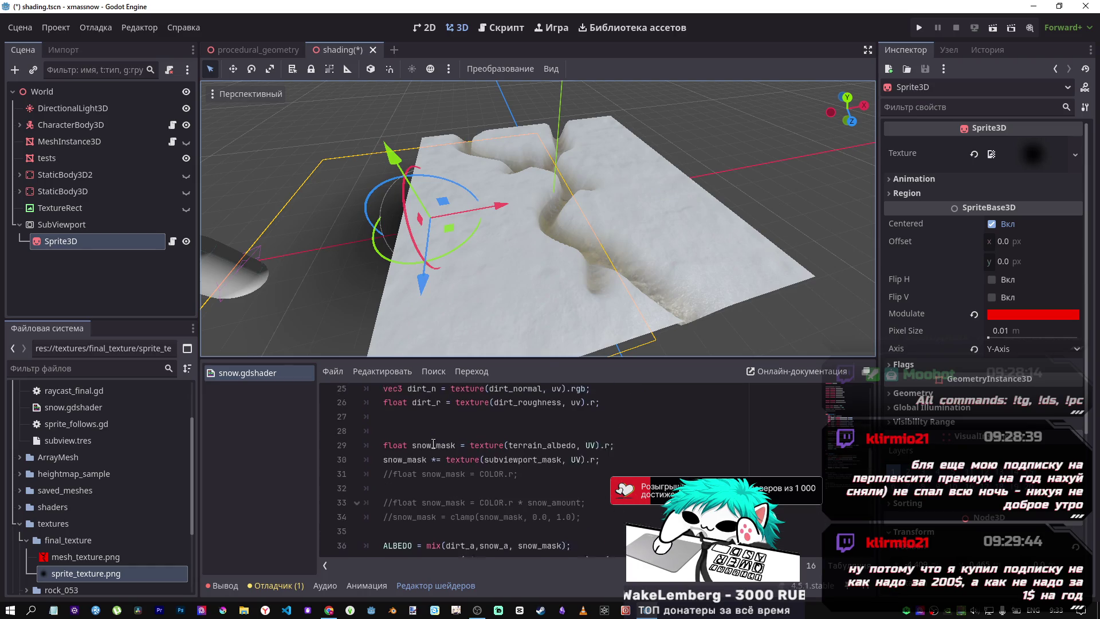
scroll(442, 456, down, 5)
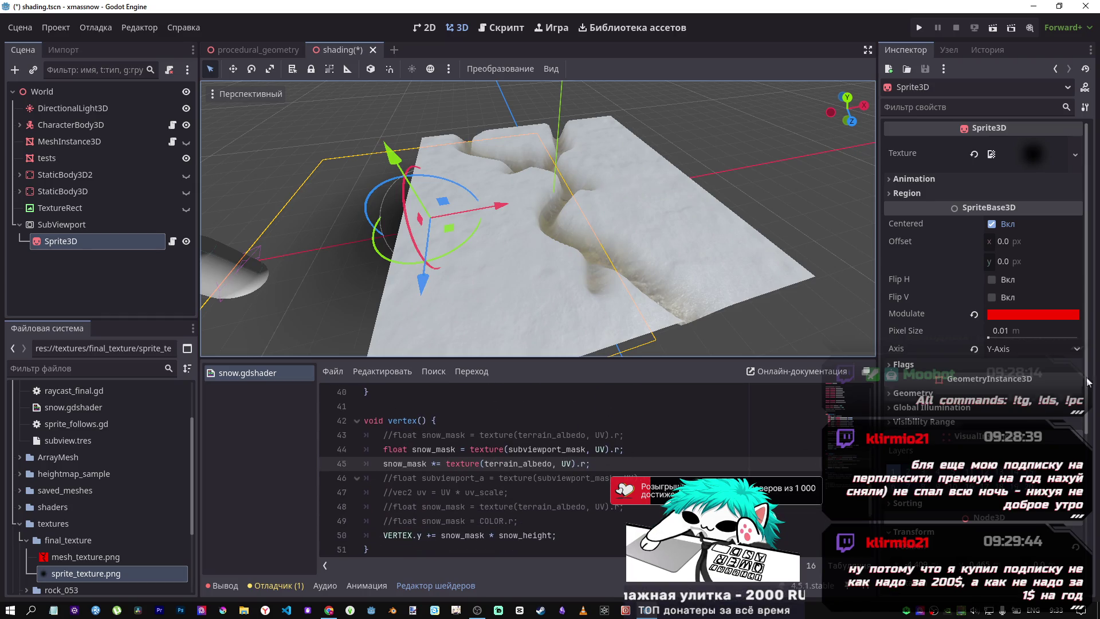
click(1032, 150)
click(1031, 147)
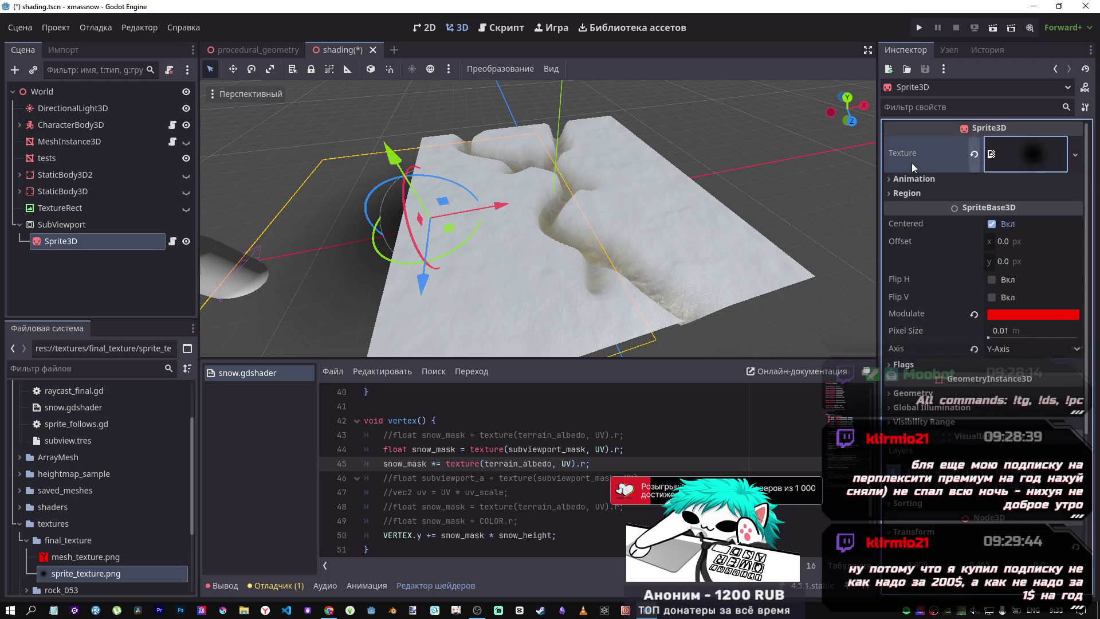
Select the tests terrain node and inspect its material texture settings
click(50, 158)
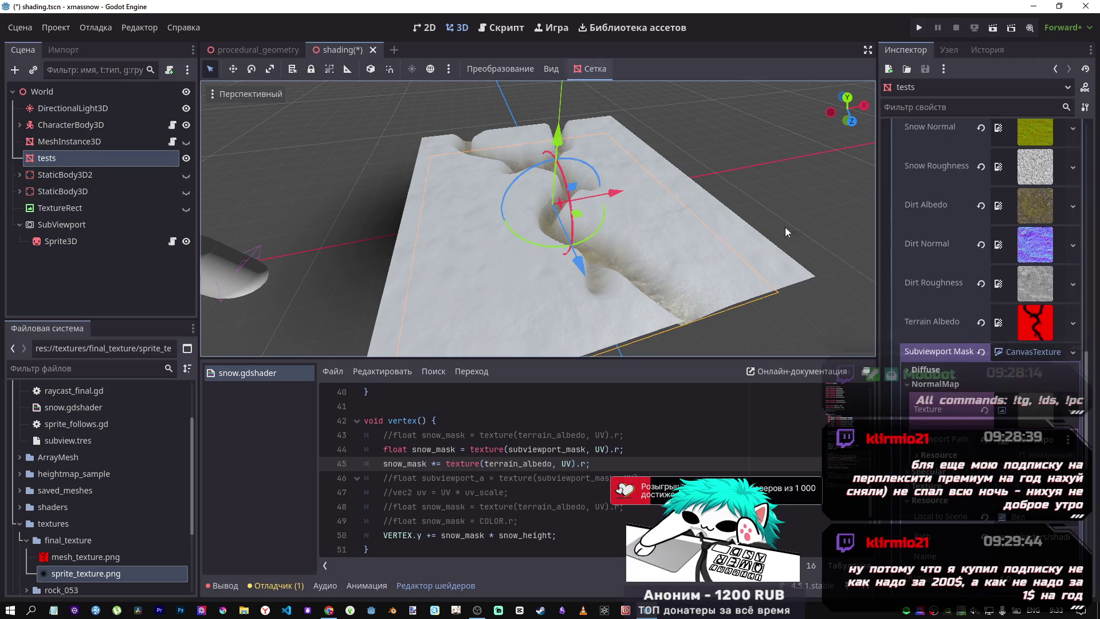
click(1034, 414)
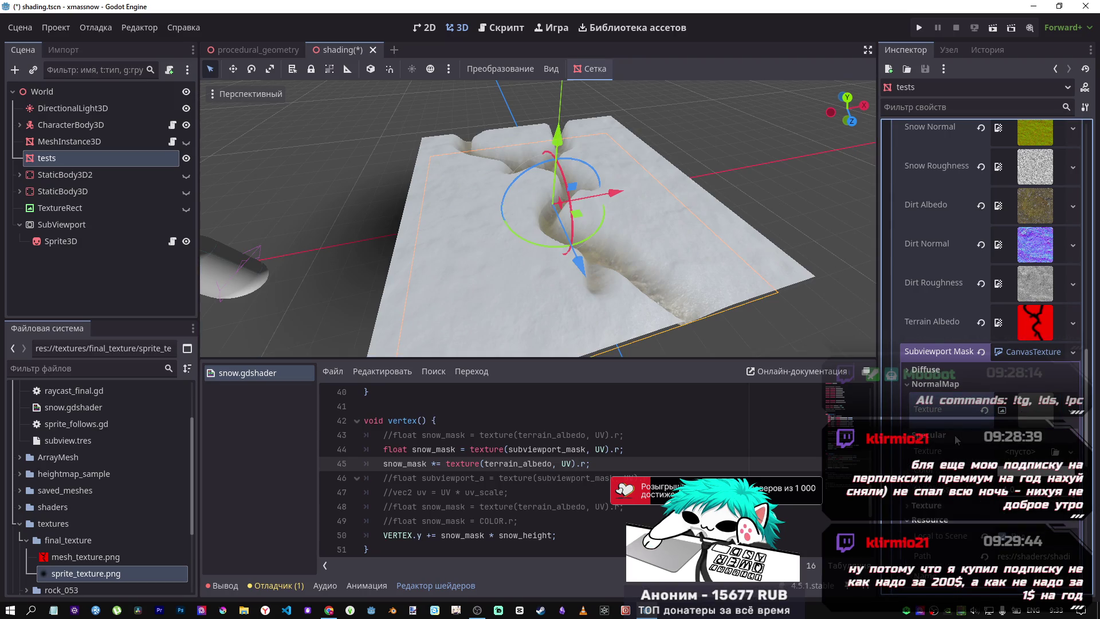
click(955, 435)
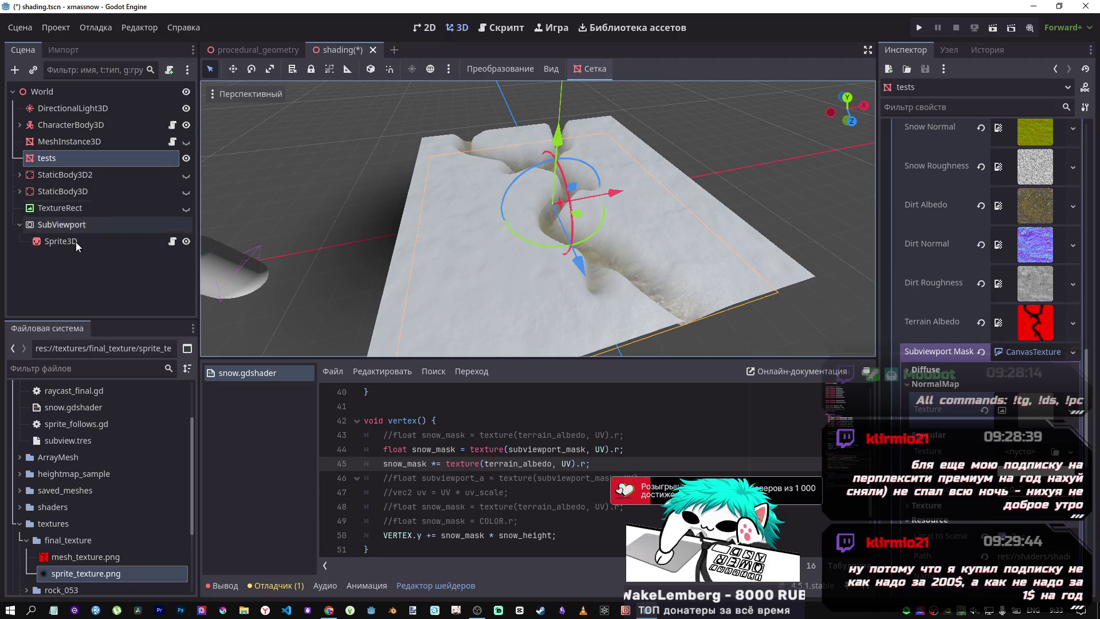
drag(80, 556, 490, 526)
Set a material colour to pure red by zeroing green and blue, then save
click(1031, 490)
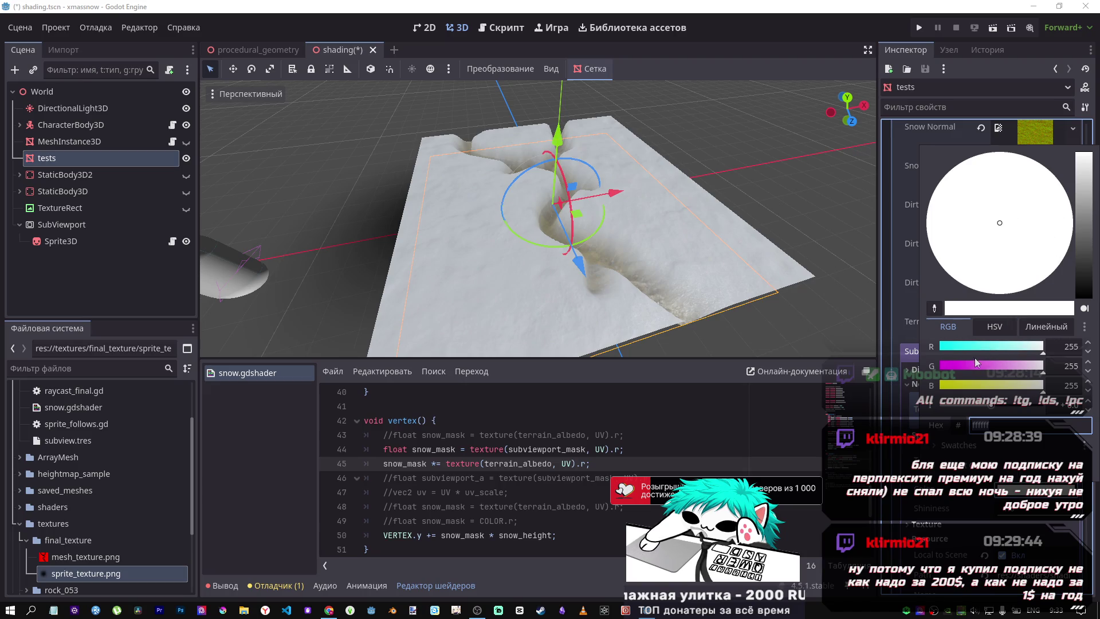
click(962, 346)
click(1036, 371)
mouse_move(1037, 375)
mouse_down()
mouse_move(959, 360)
mouse_move(1047, 347)
mouse_up()
drag(942, 385, 888, 390)
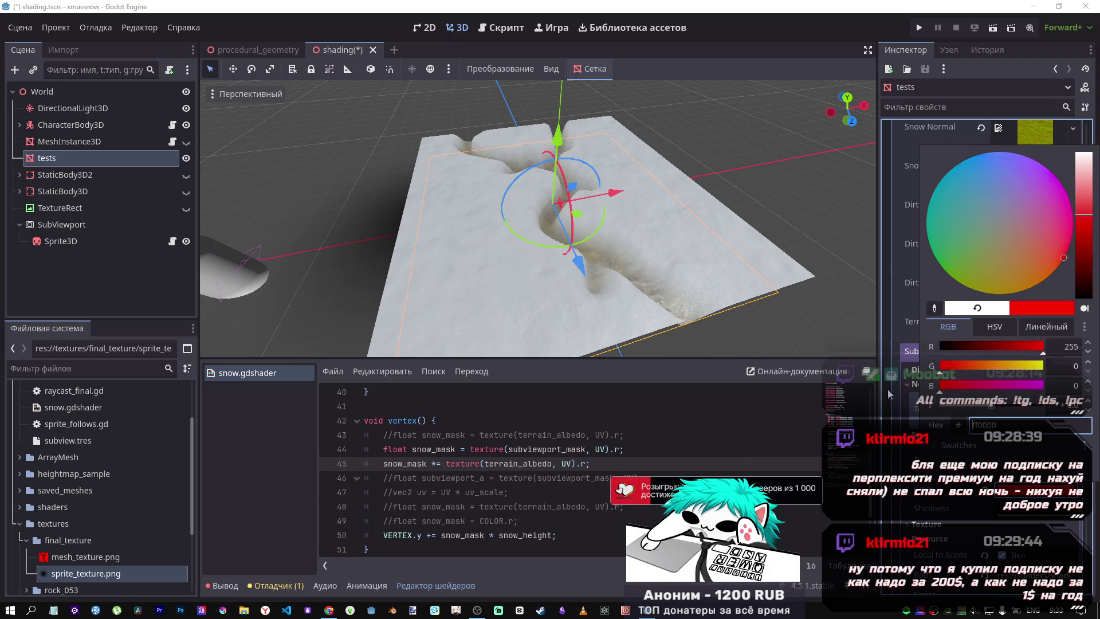
click(951, 87)
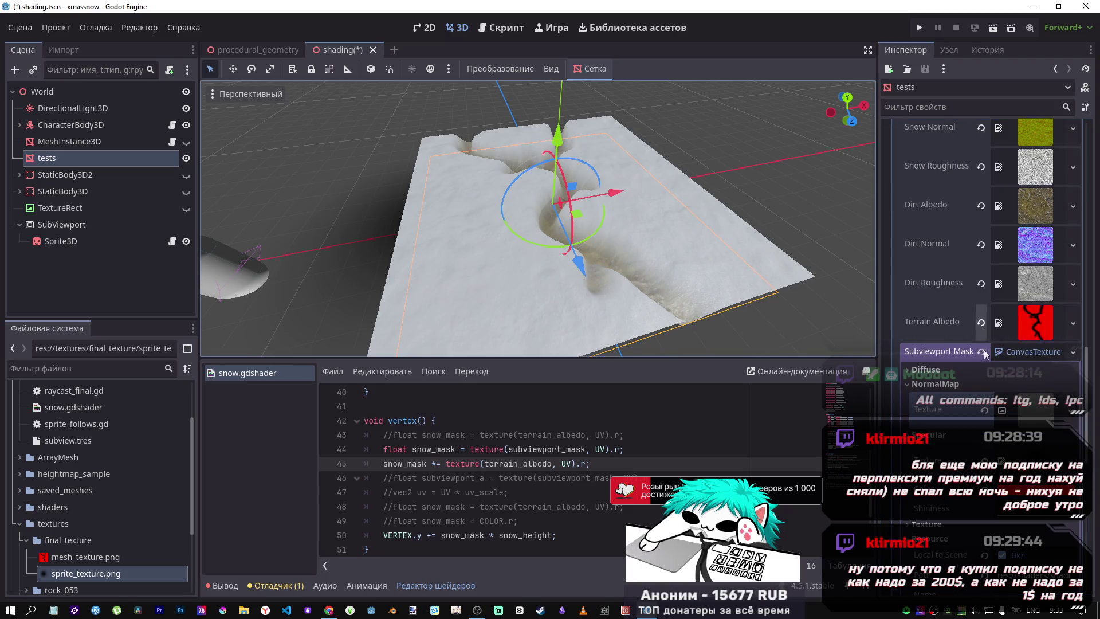
key(ctrl+s)
Clear the Specular texture and set the NormalMap's Viewport Path to SubViewport
click(1001, 518)
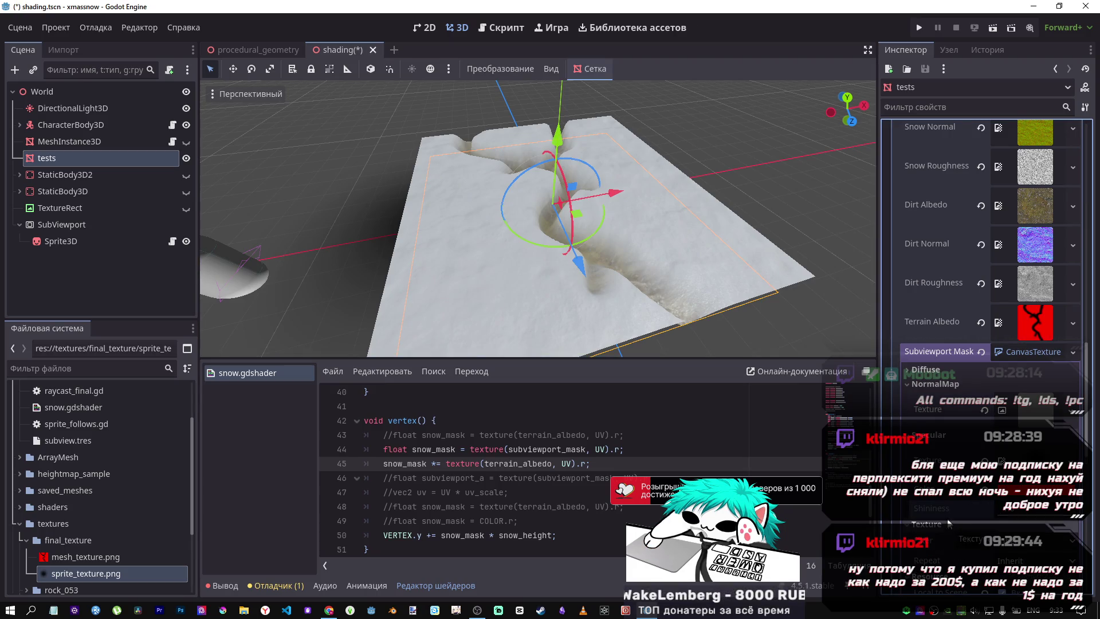
scroll(950, 524, down, 2)
key(Escape)
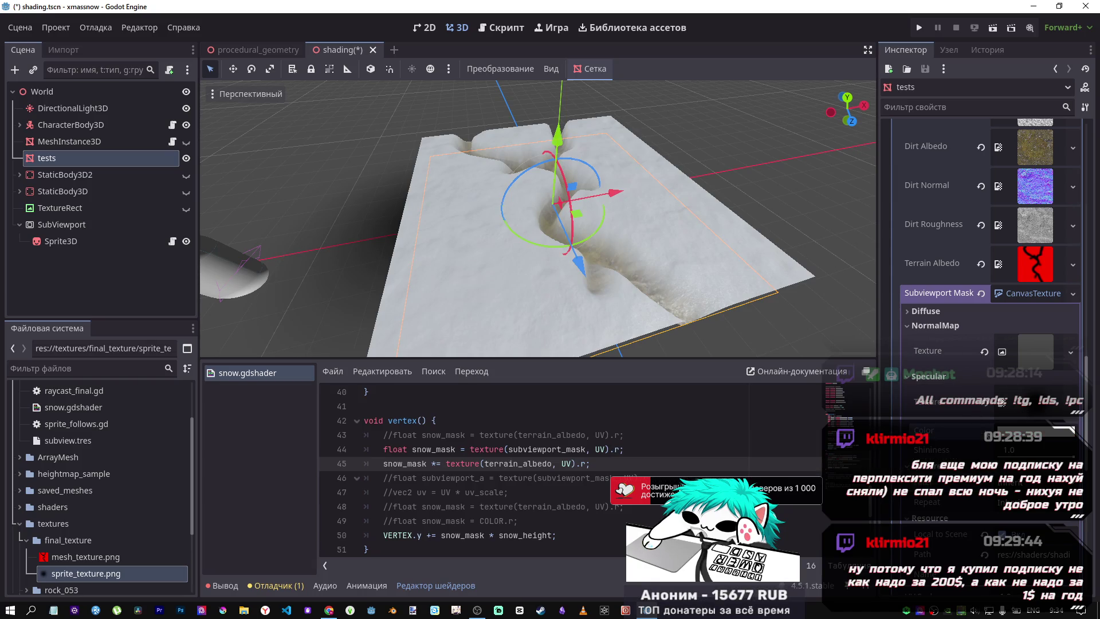
click(985, 404)
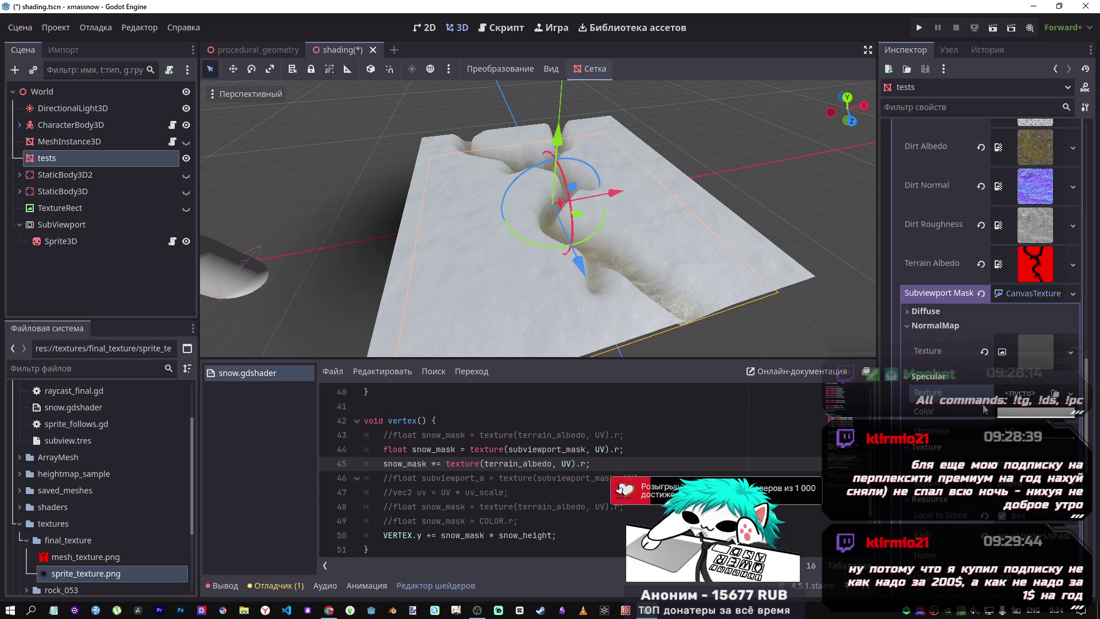
click(931, 376)
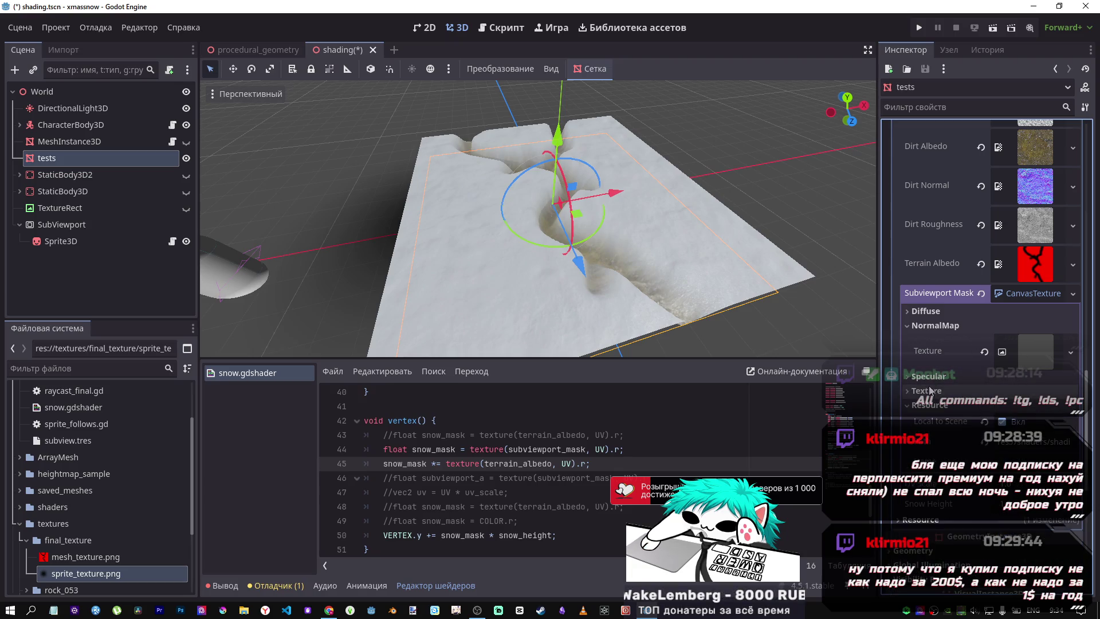
click(928, 392)
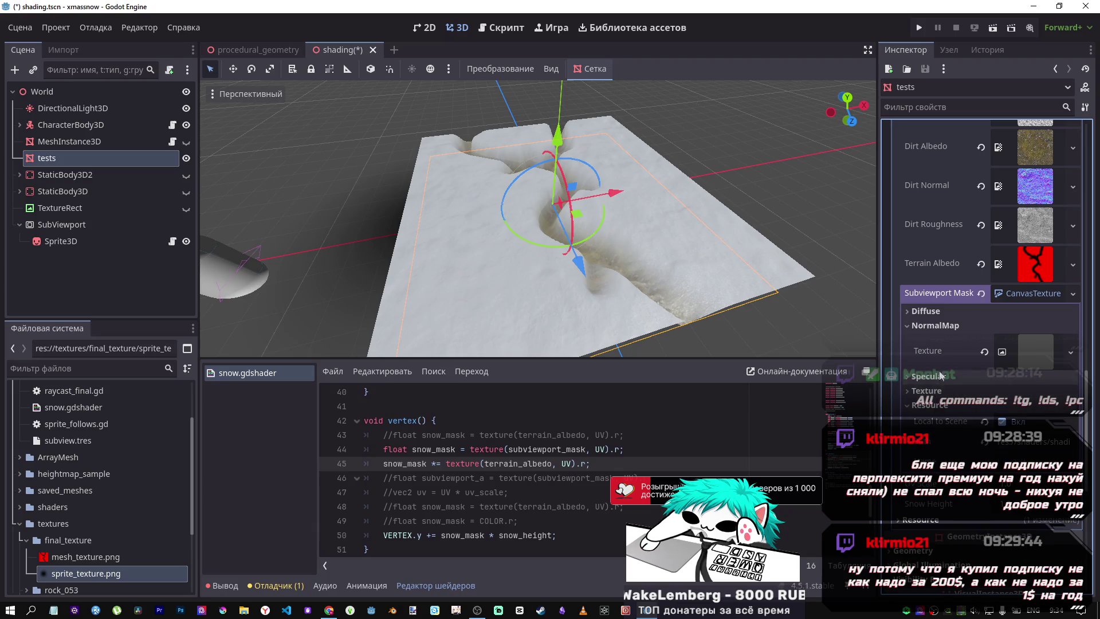
click(1036, 354)
click(1027, 381)
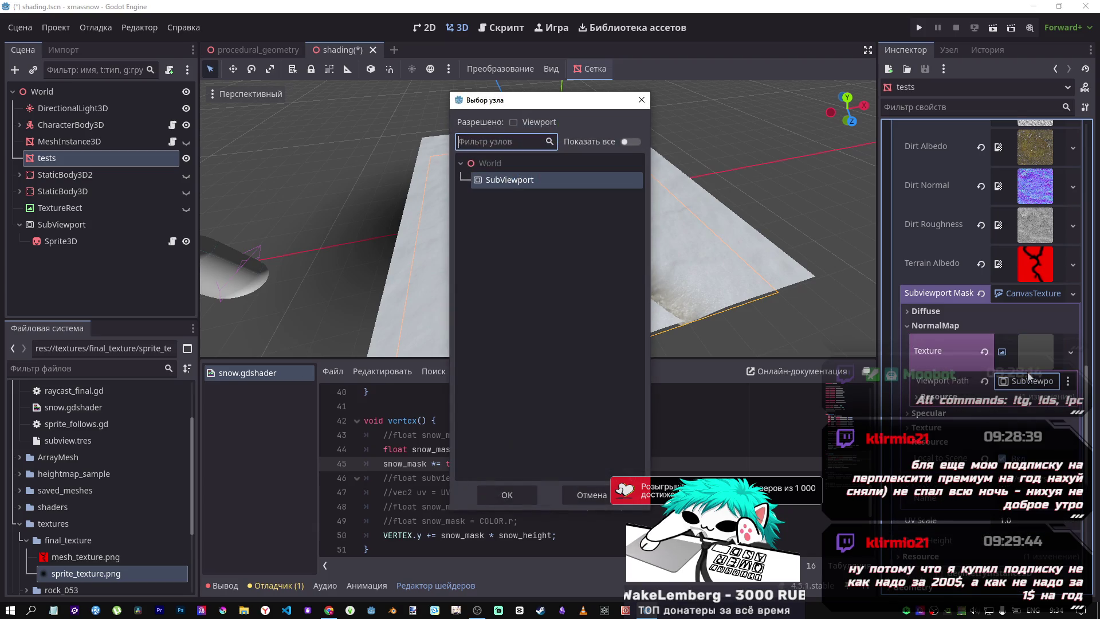
click(507, 495)
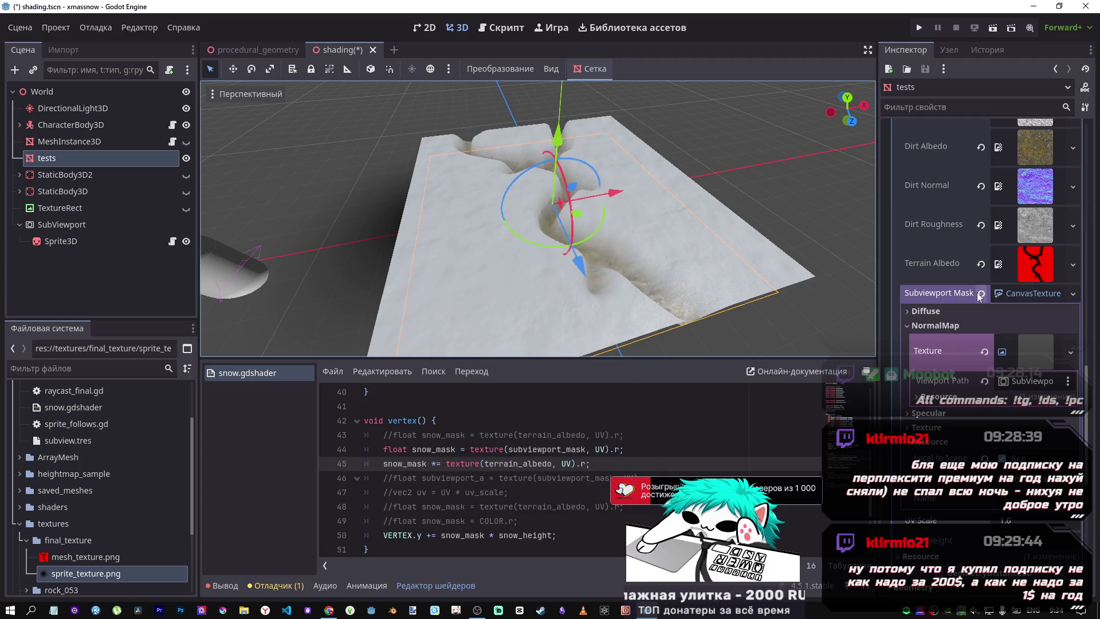
click(114, 225)
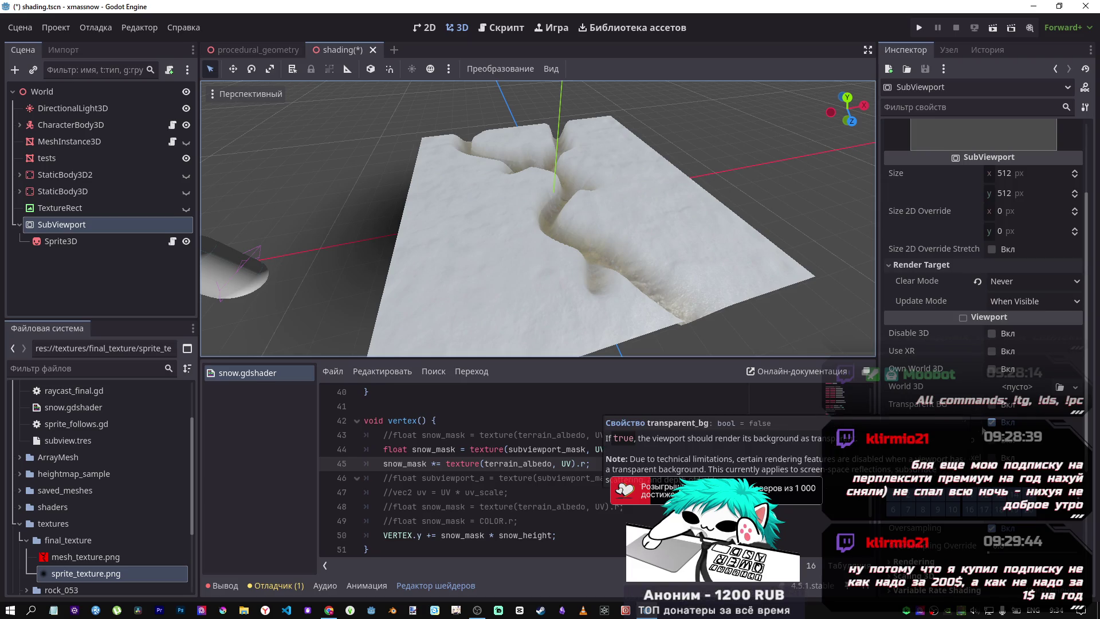
Enable the SubViewport's Transparent BG and save the scene
click(1000, 405)
scroll(923, 339, up, 3)
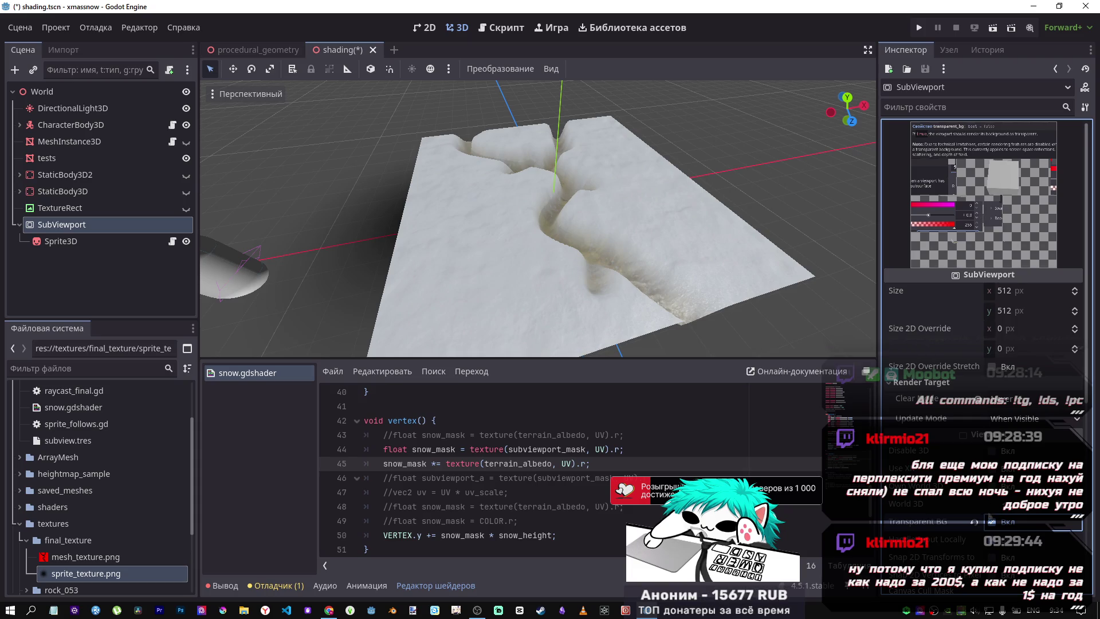
click(991, 522)
scroll(919, 427, down, 2)
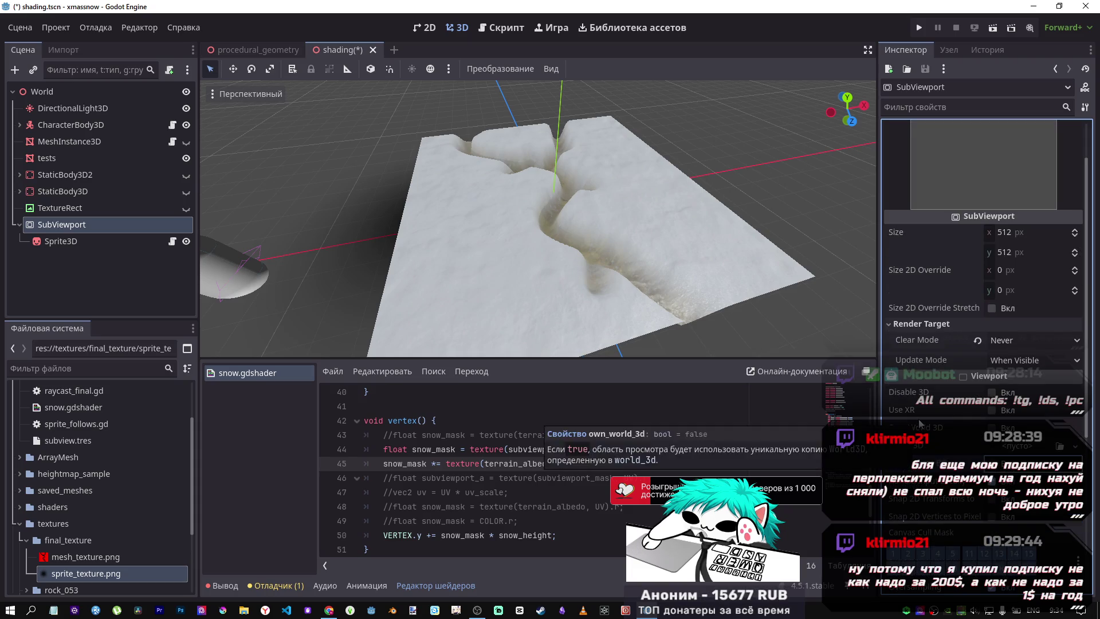
click(991, 463)
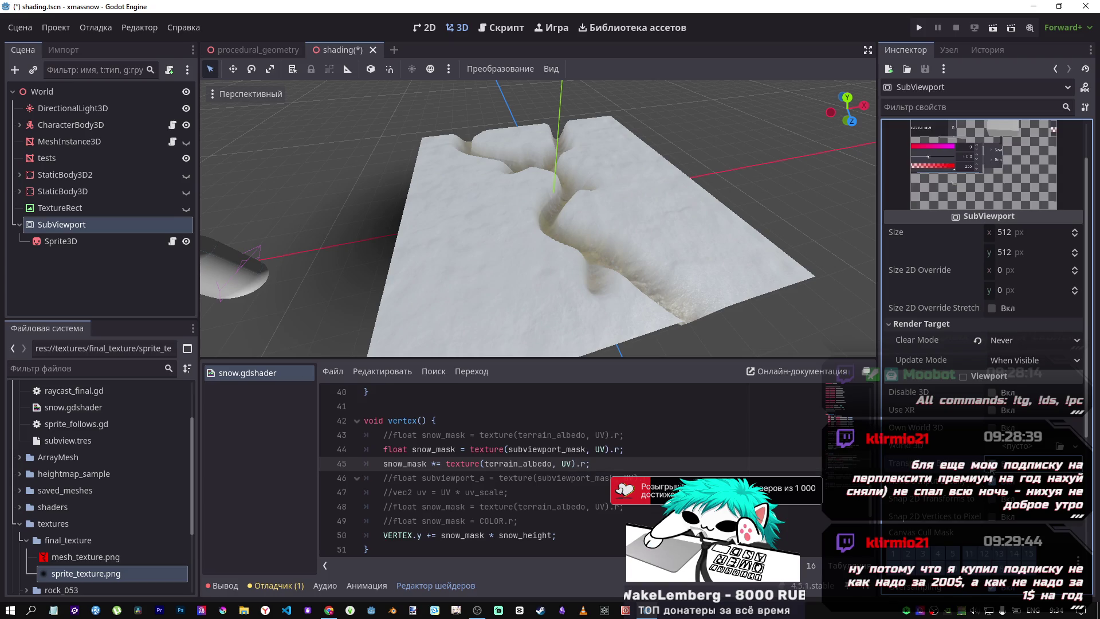
scroll(932, 443, up, 2)
key(ctrl+s)
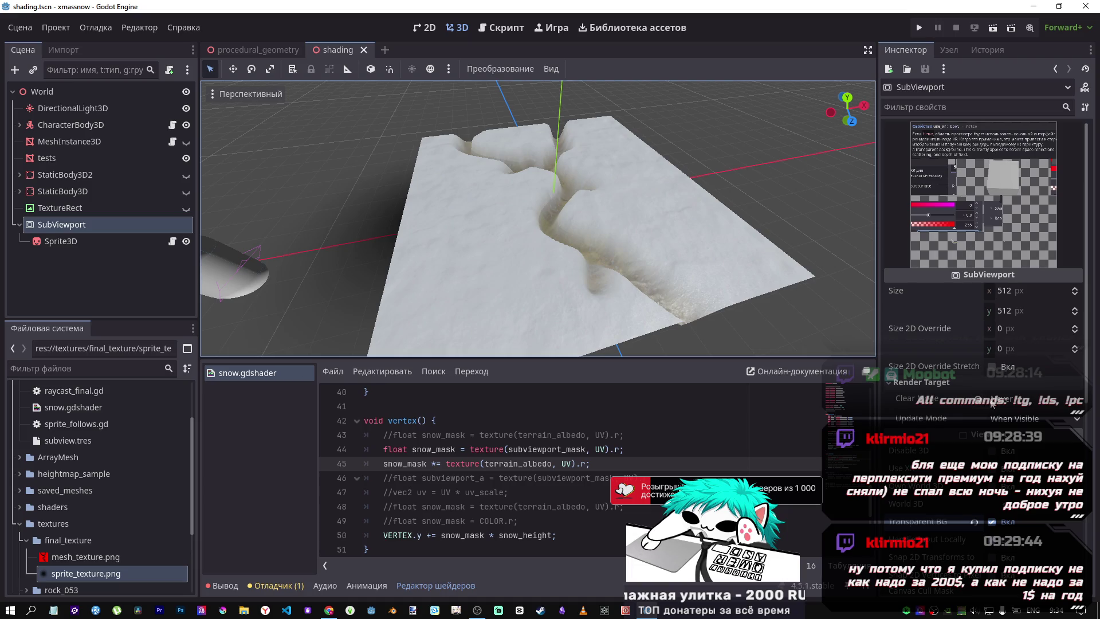
Change the Render Target Clear Mode to Next Frame and save again
click(993, 405)
click(994, 405)
click(995, 405)
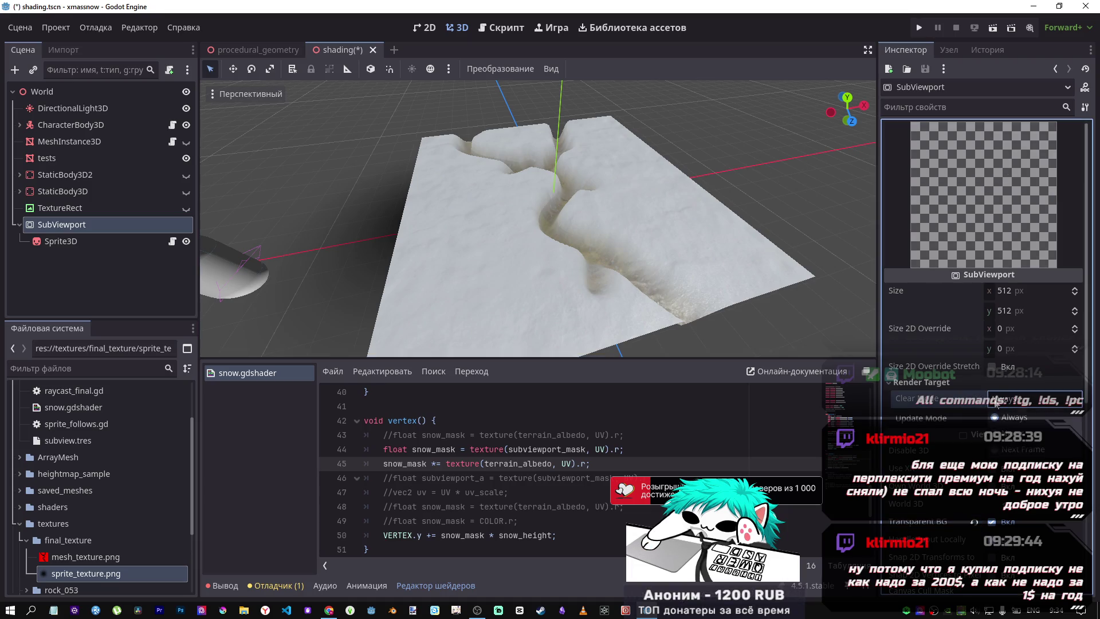
click(1023, 447)
key(ctrl+s)
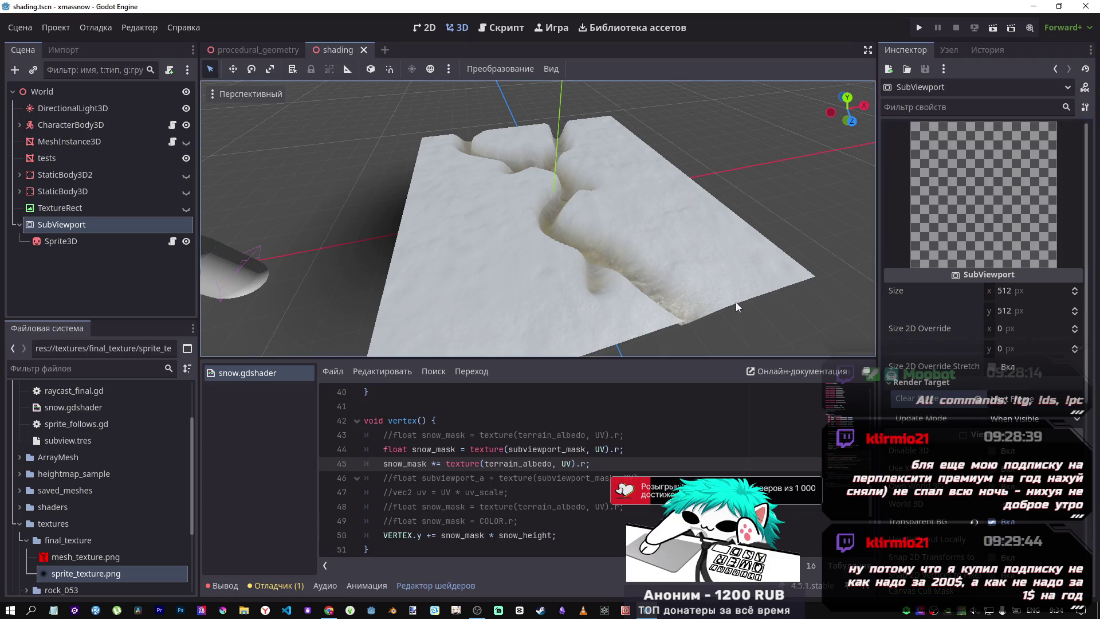
click(80, 241)
click(75, 226)
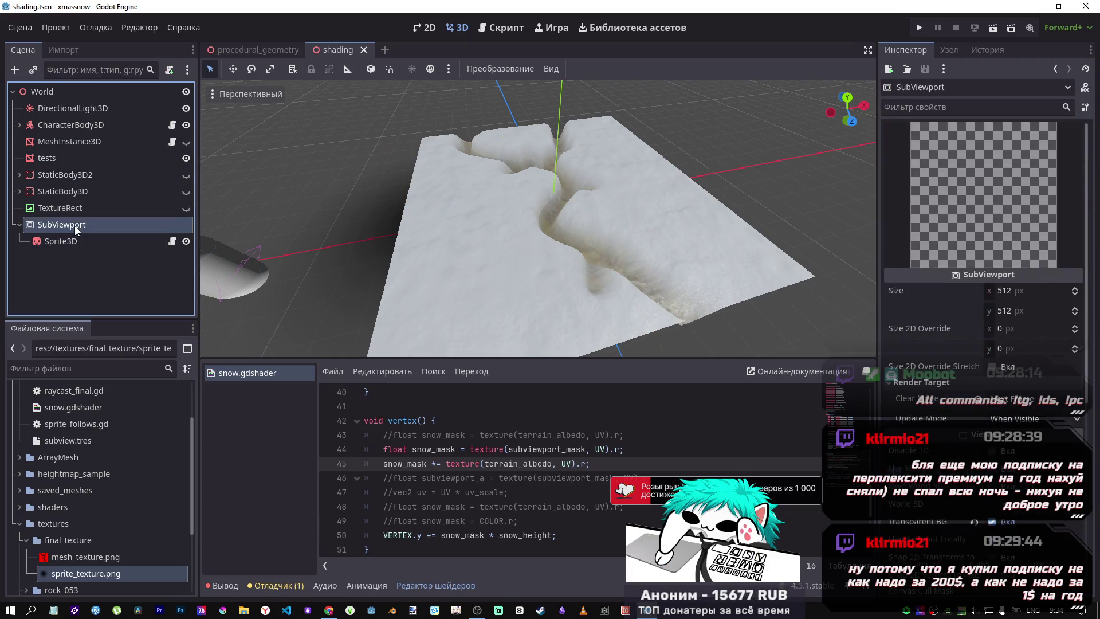
Drag the Sprite3D right along X, then slightly back, to reshape the snow groove
click(61, 241)
mouse_move(504, 212)
mouse_down()
mouse_move(635, 197)
mouse_move(530, 215)
mouse_move(606, 212)
mouse_move(539, 216)
mouse_up()
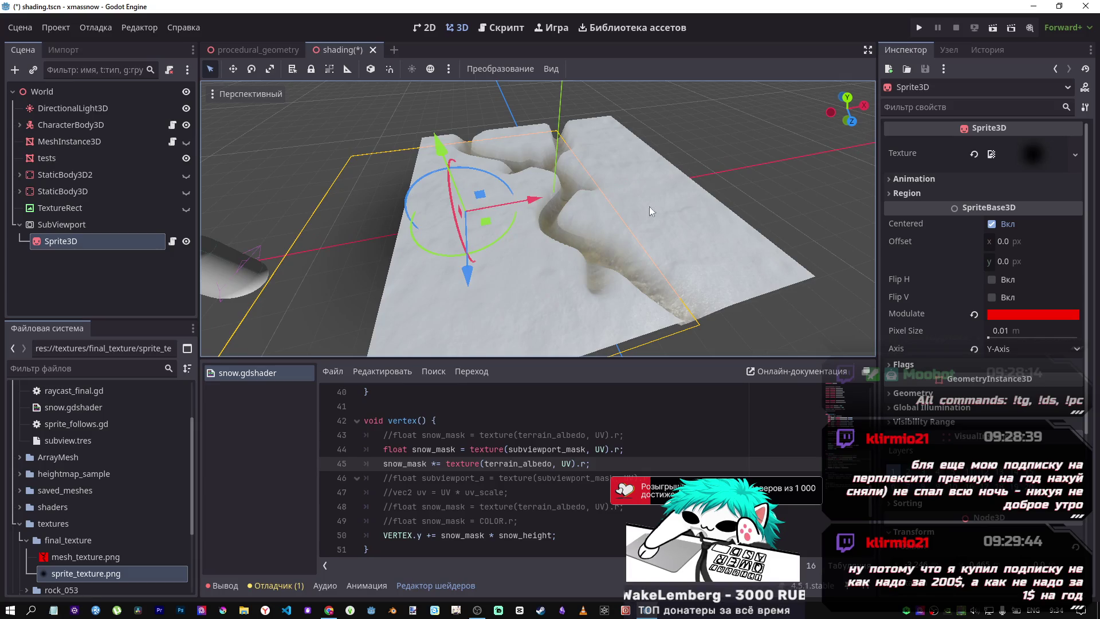
mouse_move(545, 195)
mouse_down()
mouse_move(593, 198)
mouse_move(543, 210)
mouse_up()
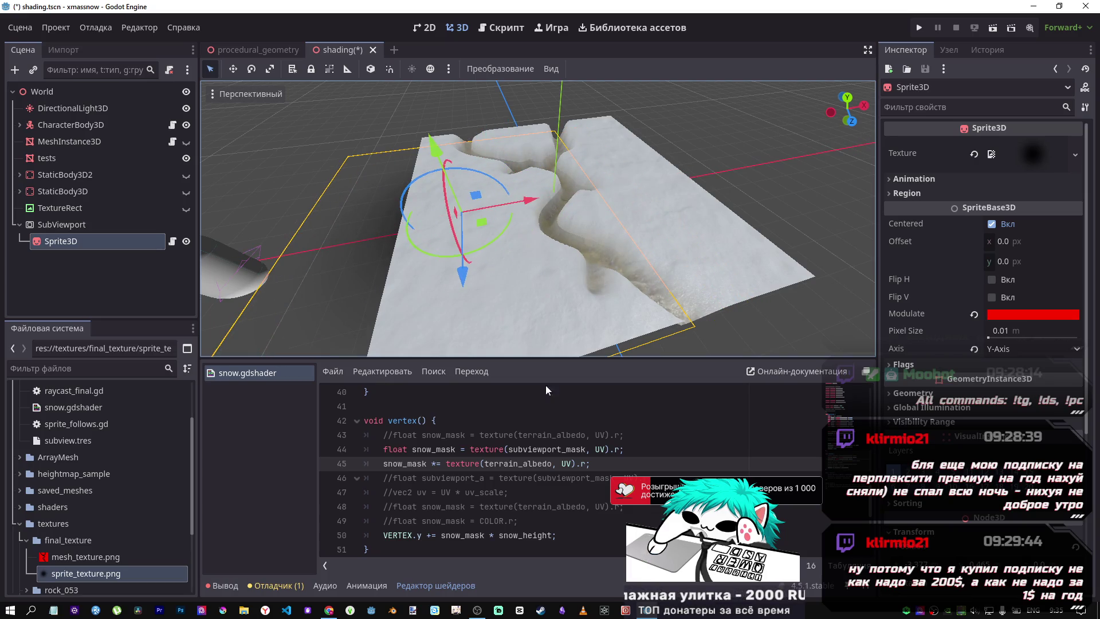
scroll(548, 437, up, 3)
scroll(548, 437, down, 3)
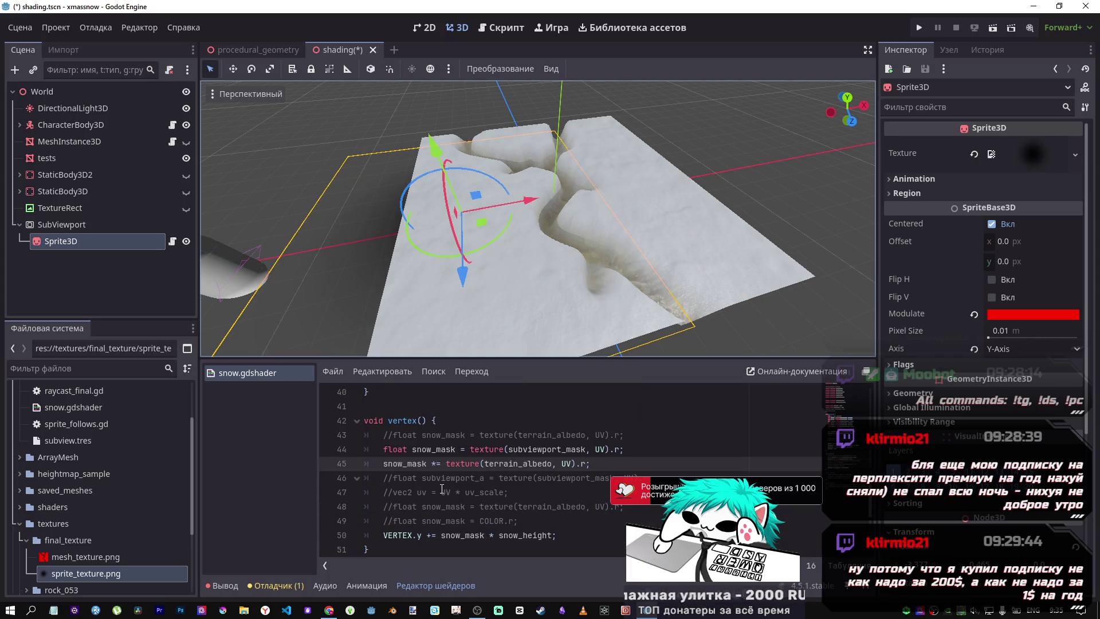
In snow.gdshader, comment out the terrain albedo mask line and restore the subviewport_mask sampling line
click(465, 450)
key(ctrl+k)
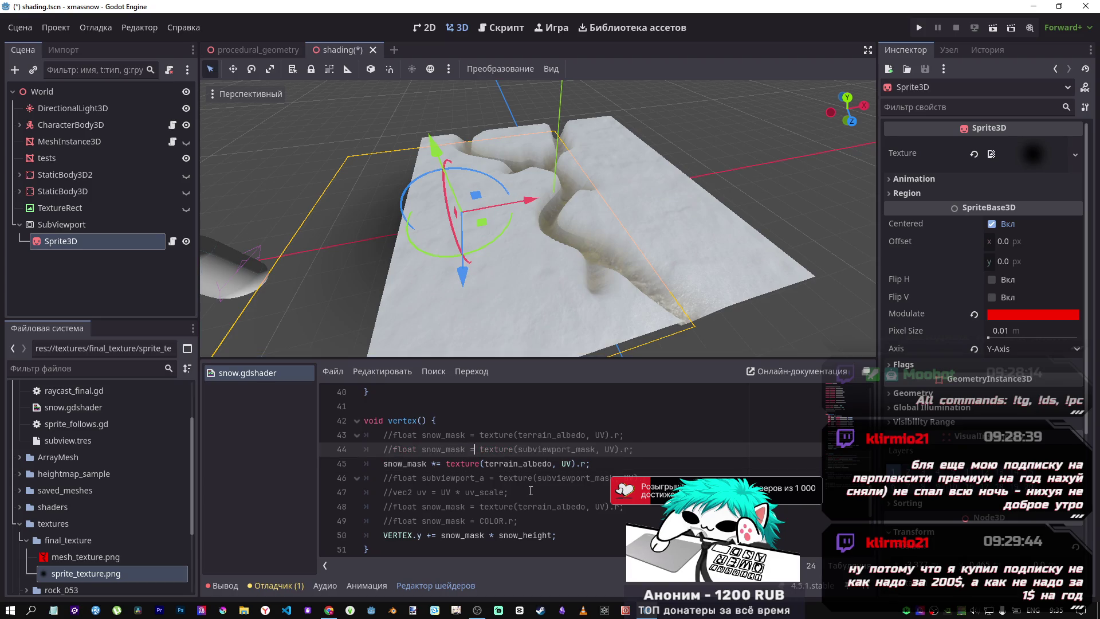
key(Down)
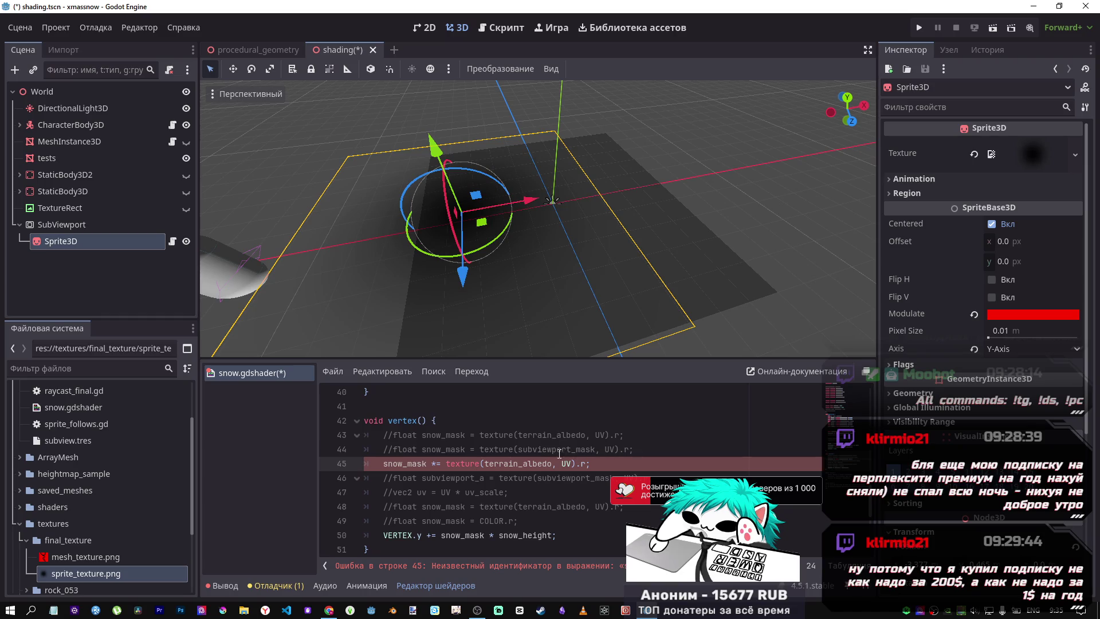
key(ctrl+k)
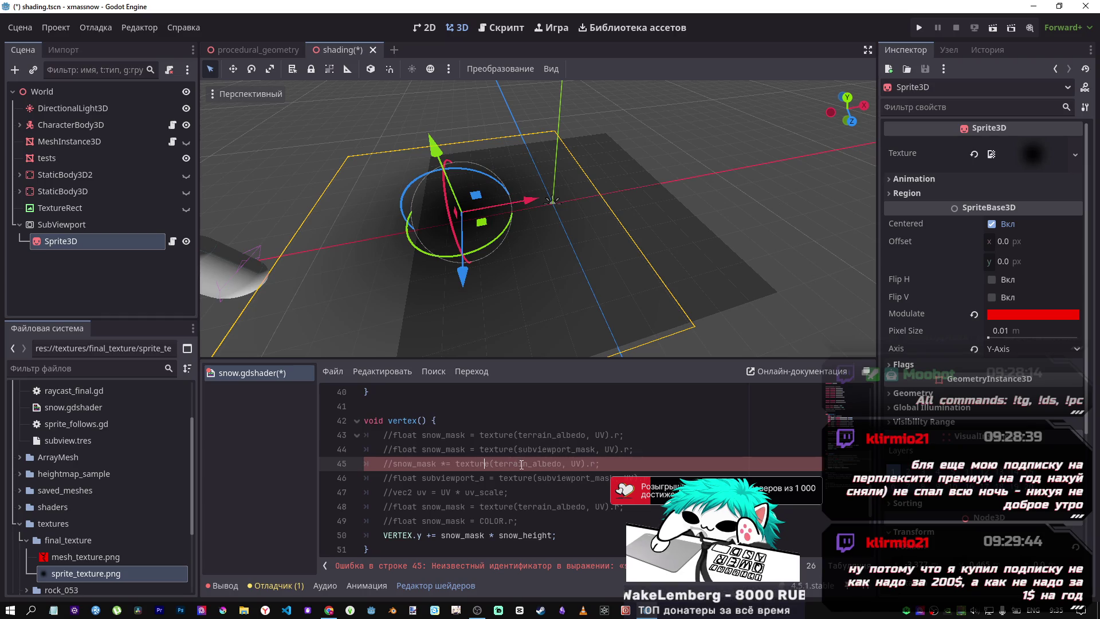
key(Up)
key(ctrl+k)
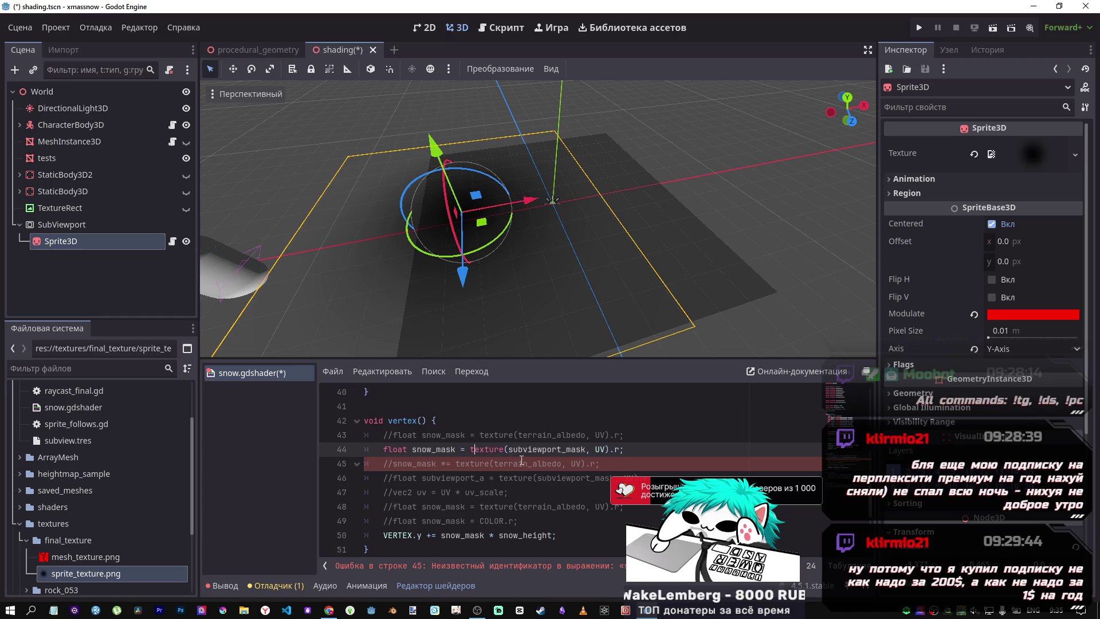
Raise the Sprite3D slightly, reset its Modulate to red ff0000, and save everything
mouse_move(436, 153)
mouse_down()
mouse_move(425, 105)
mouse_move(430, 121)
mouse_up()
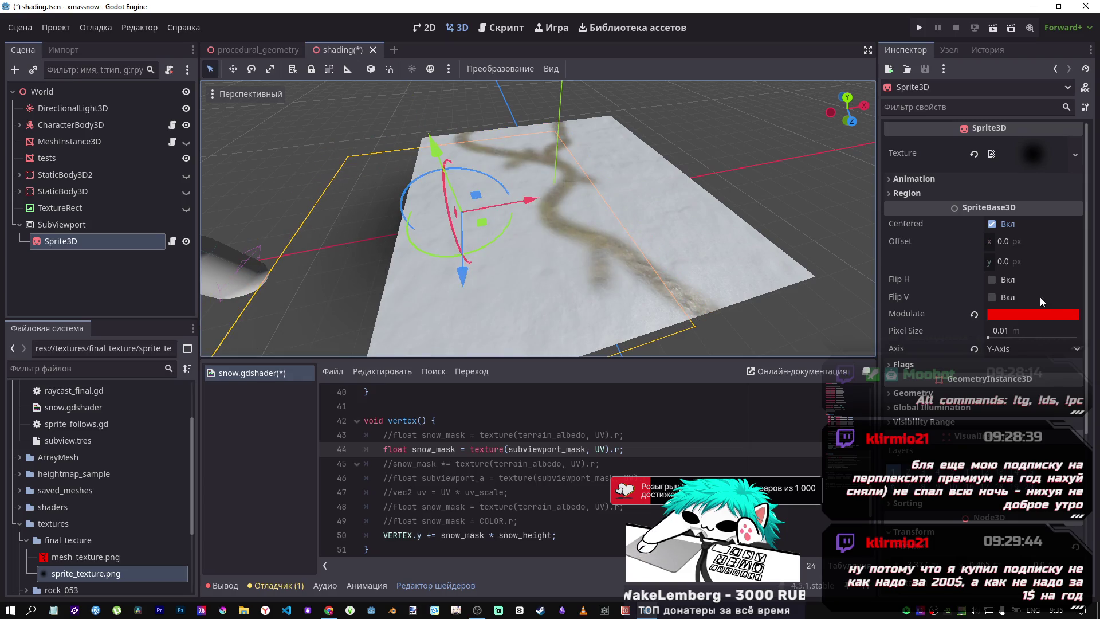
click(974, 314)
click(992, 314)
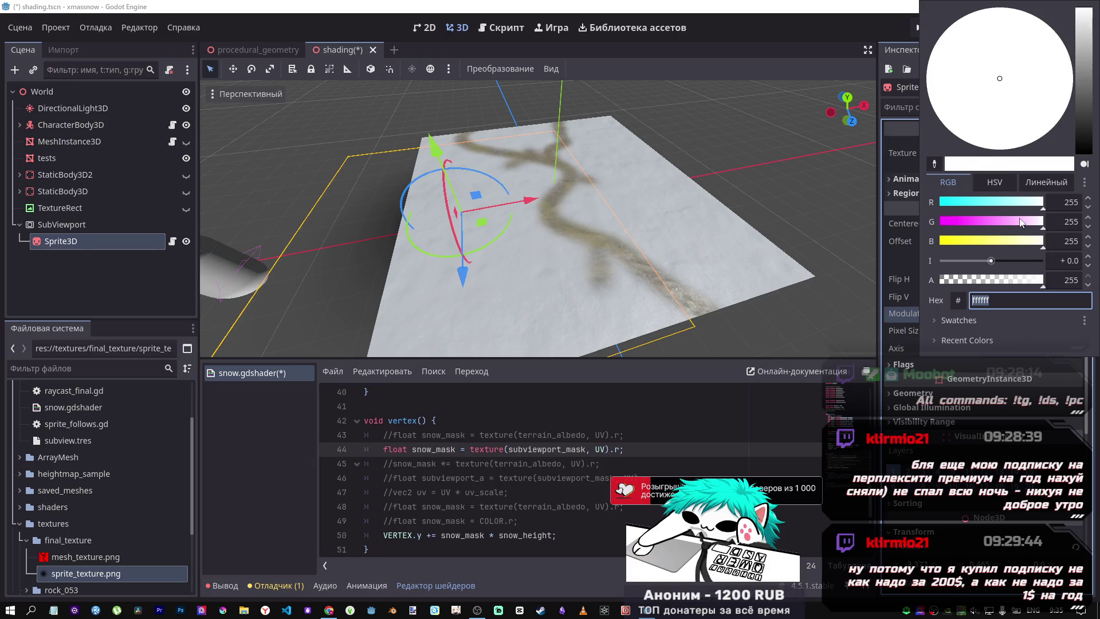
text(ff0000)
key(Return)
click(905, 255)
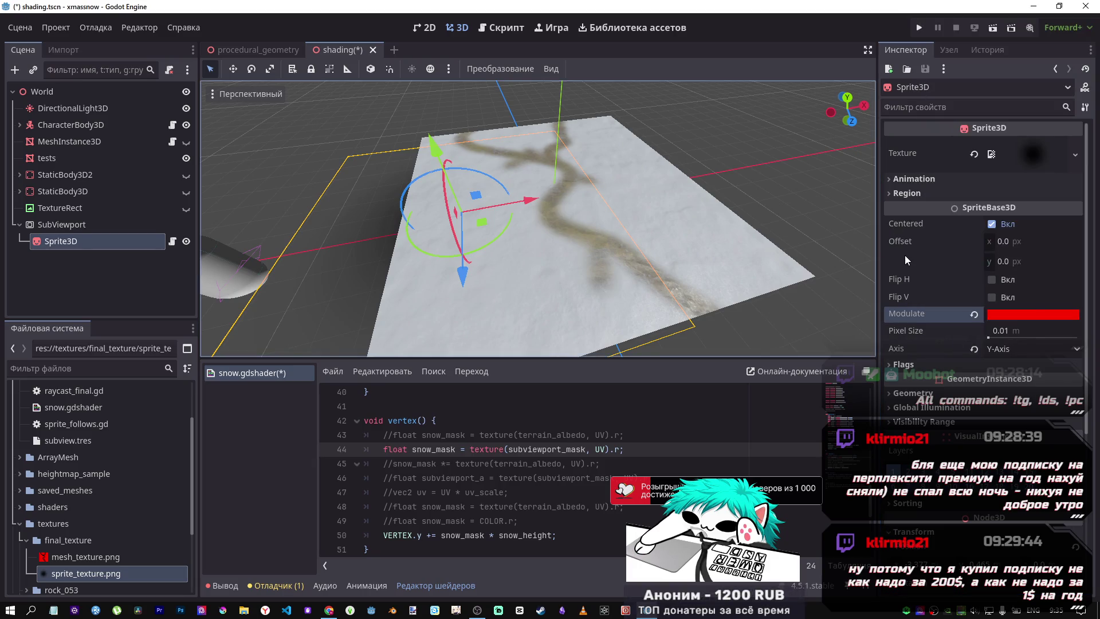
key(ctrl+s)
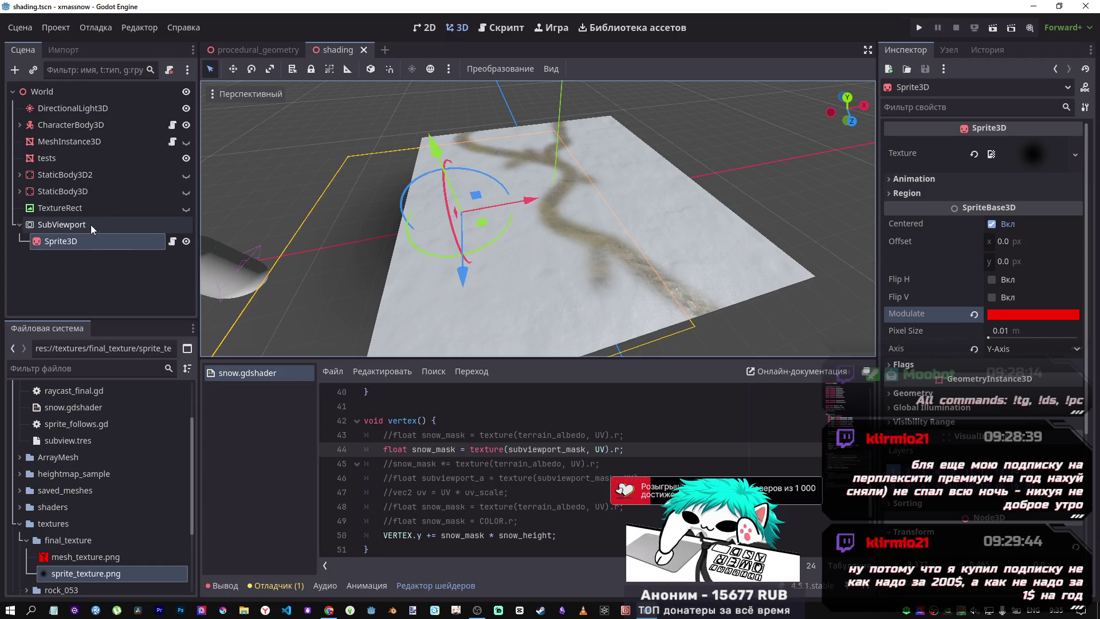
Assign sprite_texture.png to the Diffuse Texture of the tests terrain's Subviewport Mask
click(85, 159)
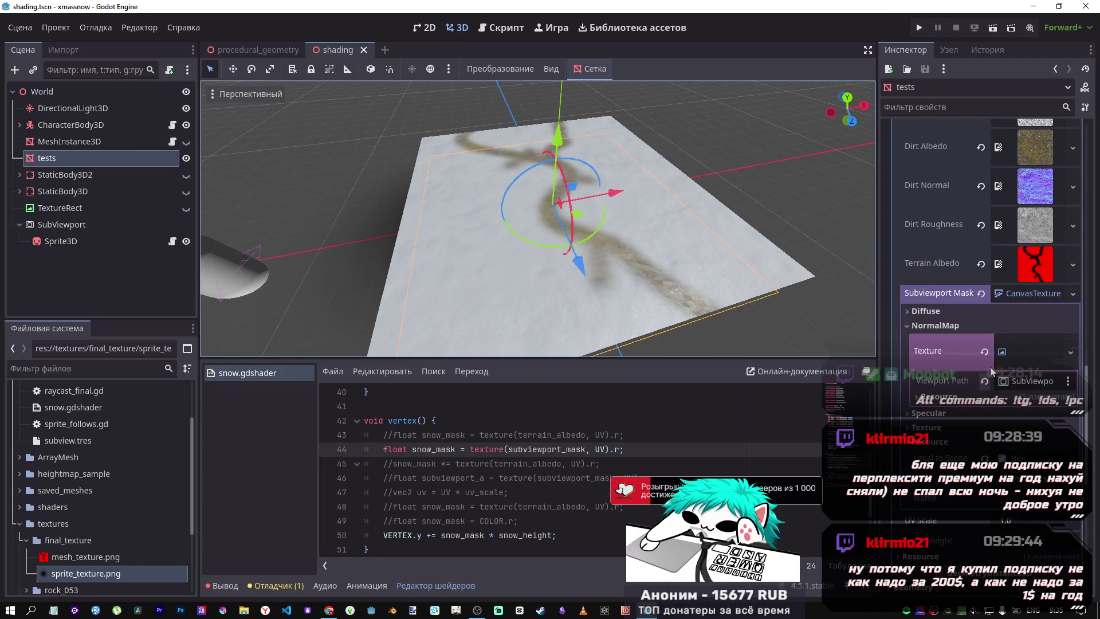
click(943, 315)
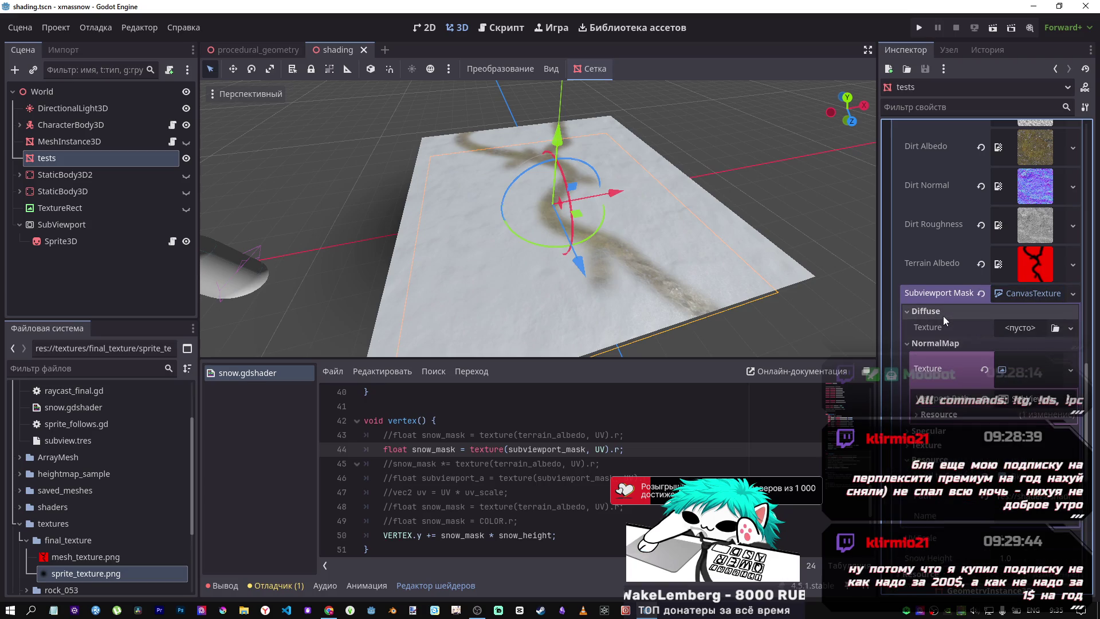
click(951, 340)
click(949, 341)
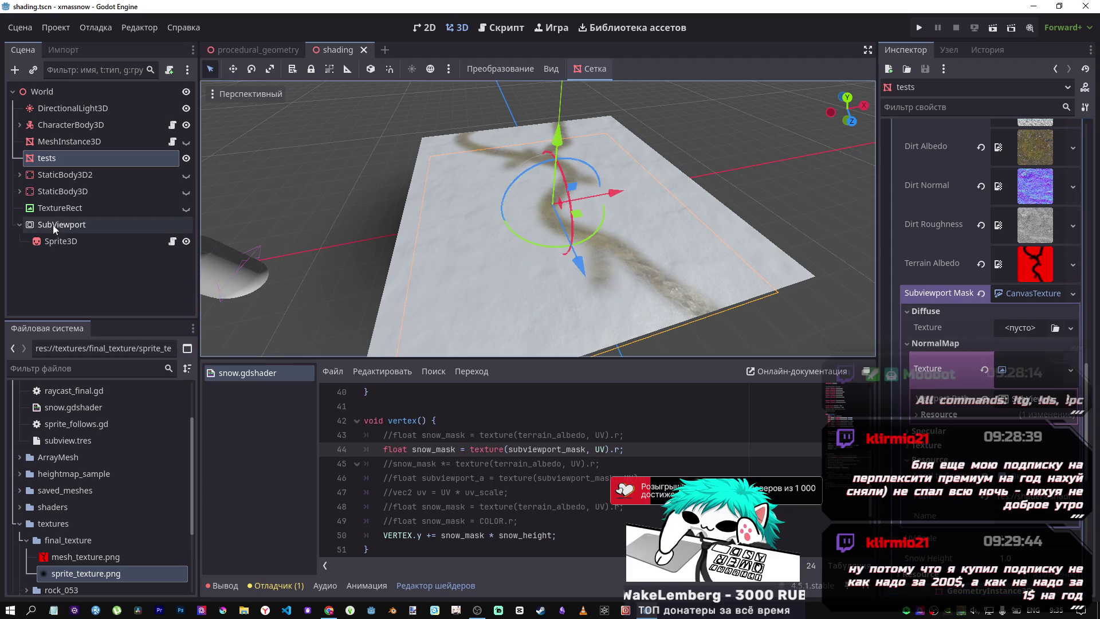
mouse_move(85, 573)
mouse_down()
mouse_move(630, 430)
mouse_move(1031, 367)
mouse_move(1010, 335)
mouse_up()
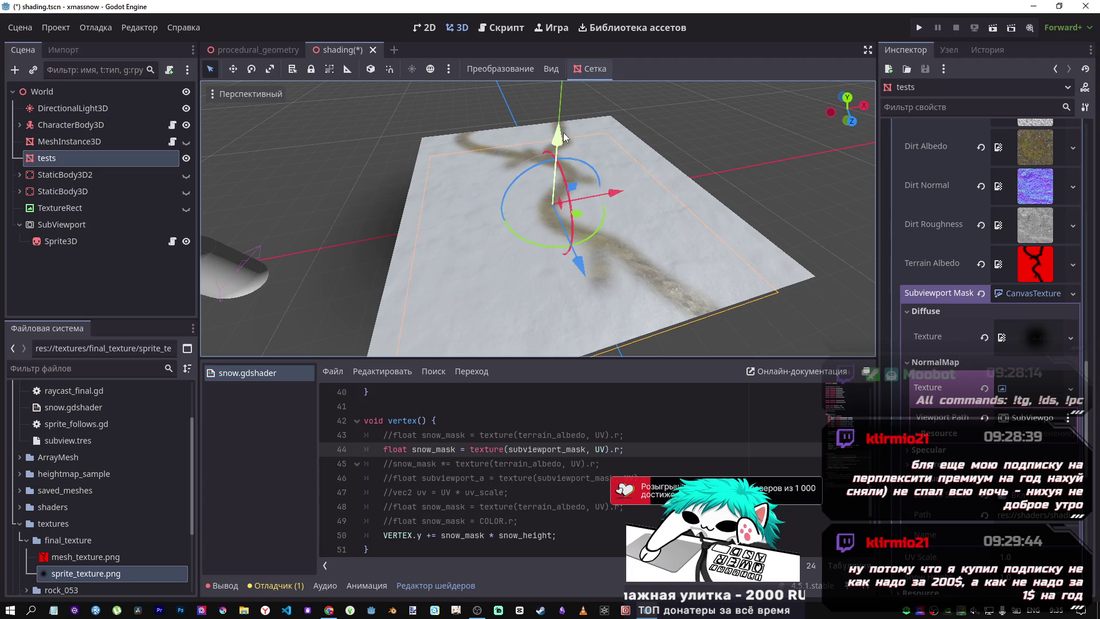
Orbit and zoom around the snow plane to inspect the winding trench trail
click(74, 240)
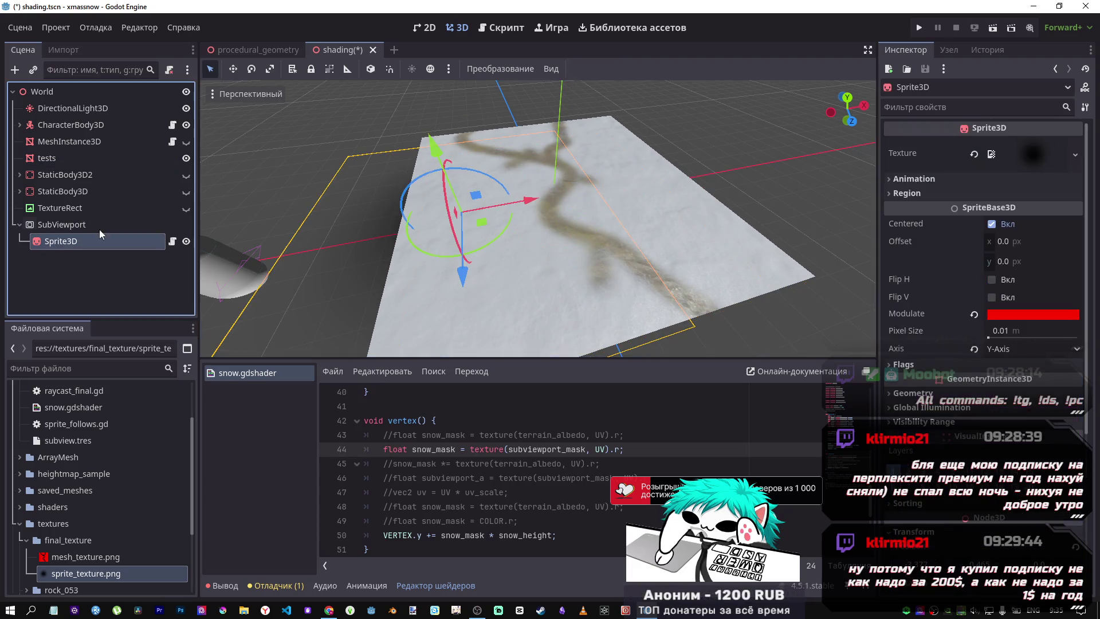
click(71, 159)
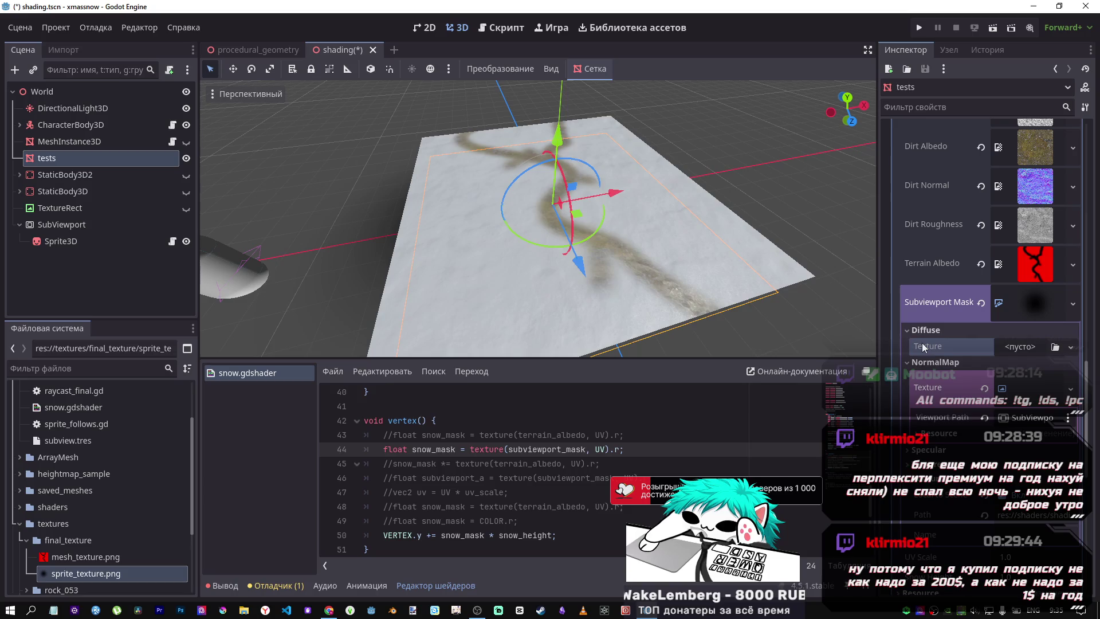
mouse_move(728, 322)
mouse_down()
mouse_move(641, 277)
mouse_move(623, 250)
mouse_move(629, 307)
mouse_up()
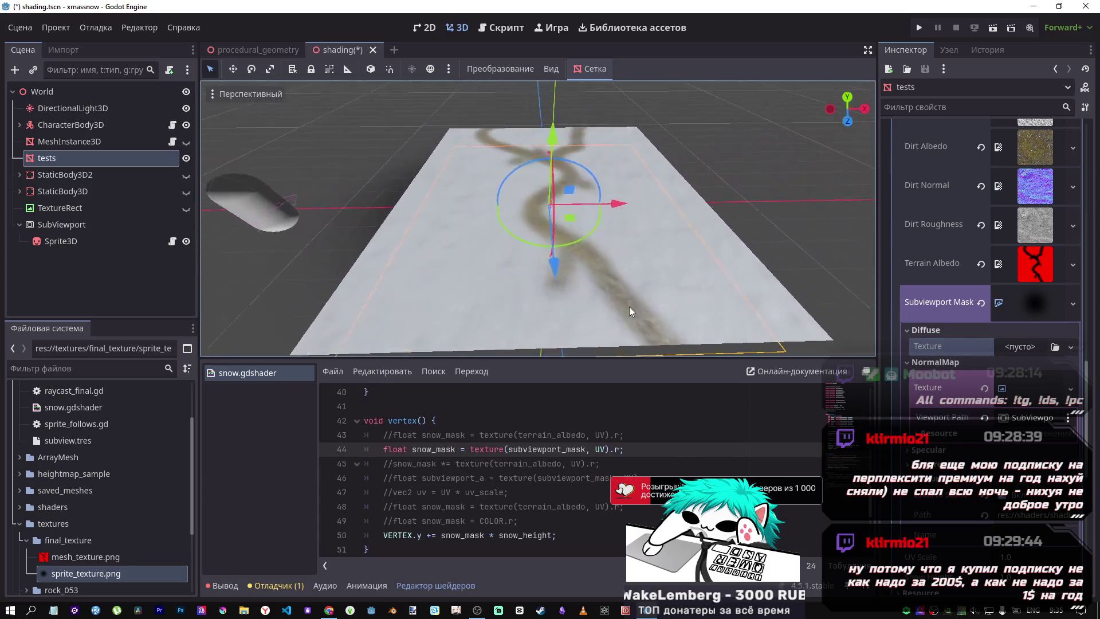
scroll(571, 285, up, 3)
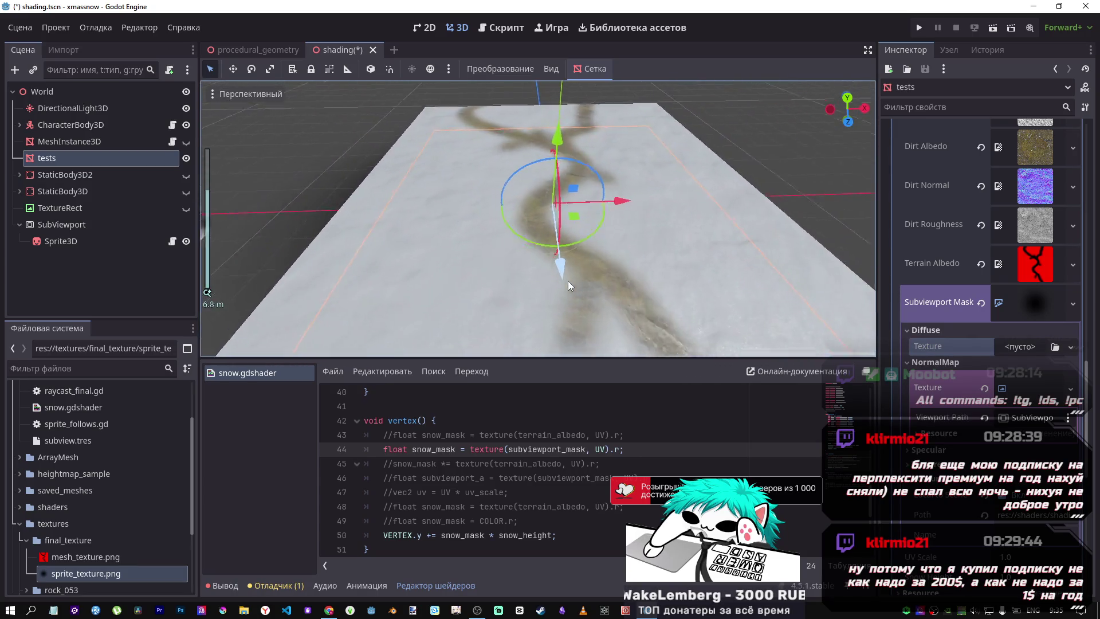
mouse_move(577, 289)
mouse_down()
mouse_move(627, 315)
mouse_move(701, 329)
mouse_up()
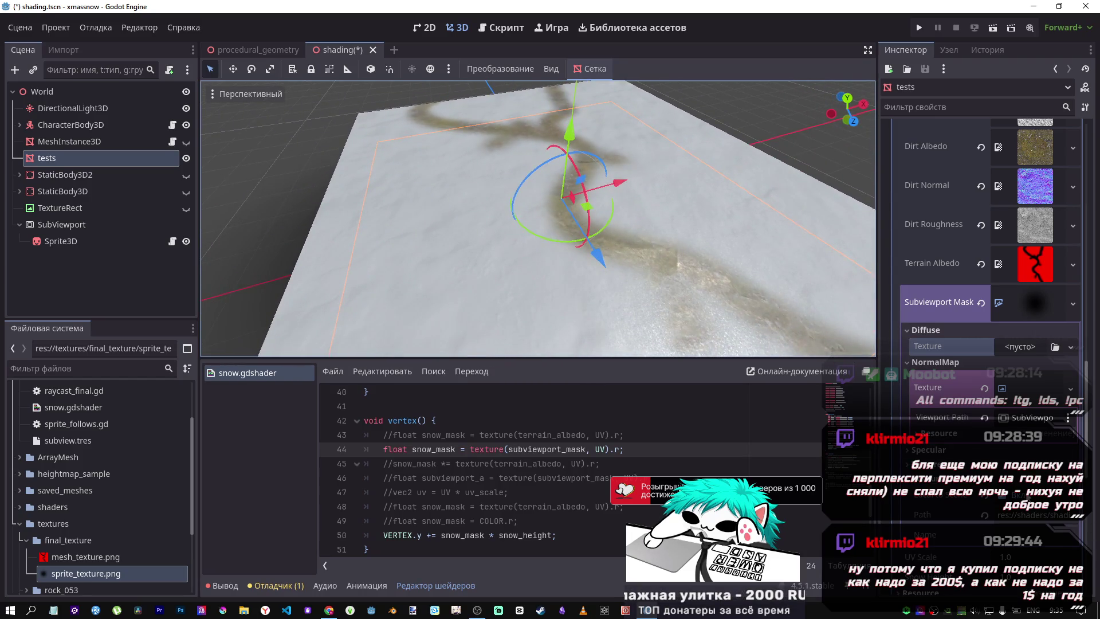
click(953, 472)
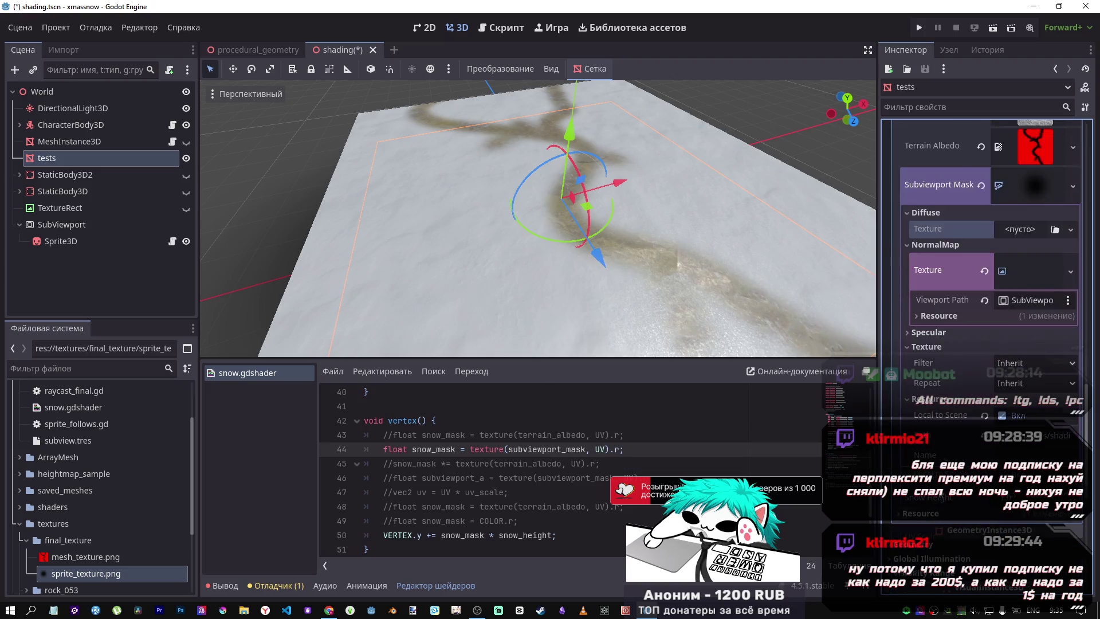
scroll(969, 428, up, 3)
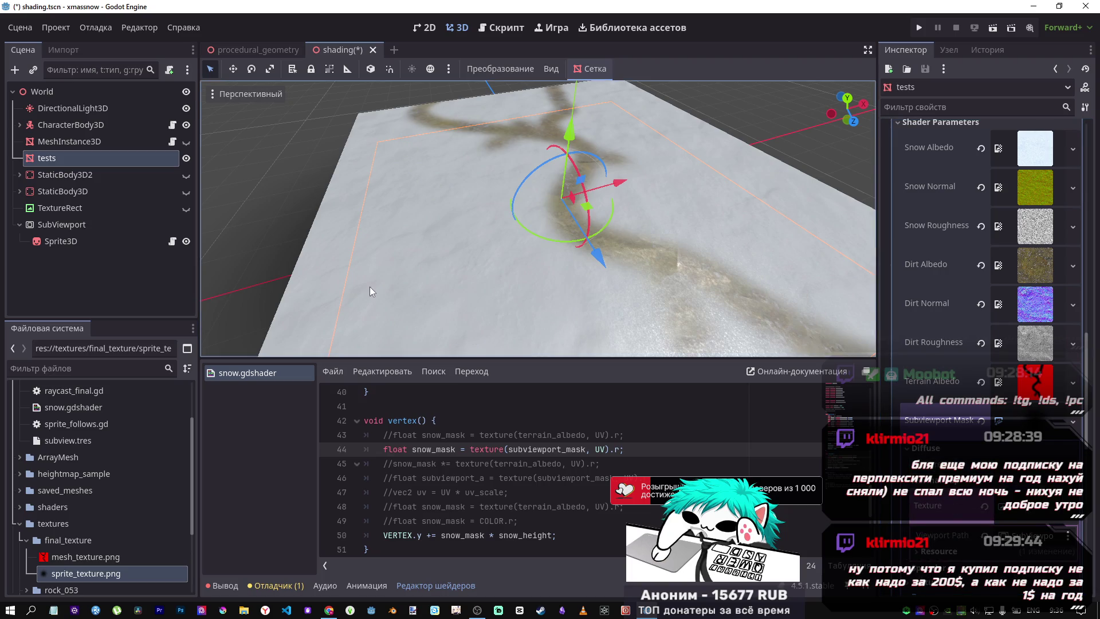
click(72, 225)
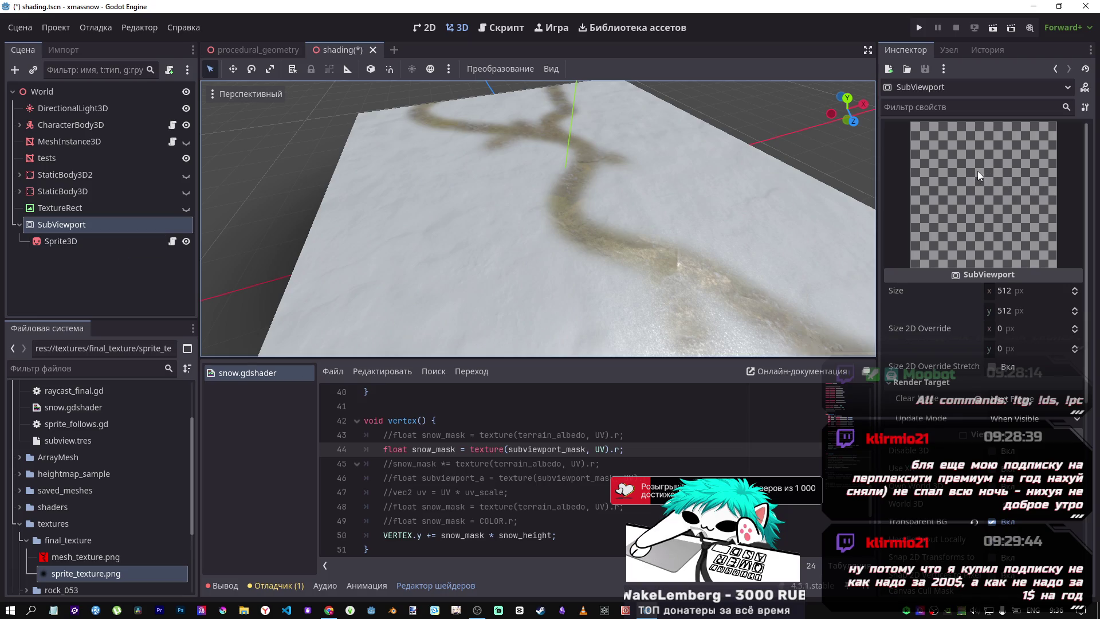
Save the shading scene, review the Sprite3D, and bring up mesh_shader.gd in the script editor
key(ctrl+s)
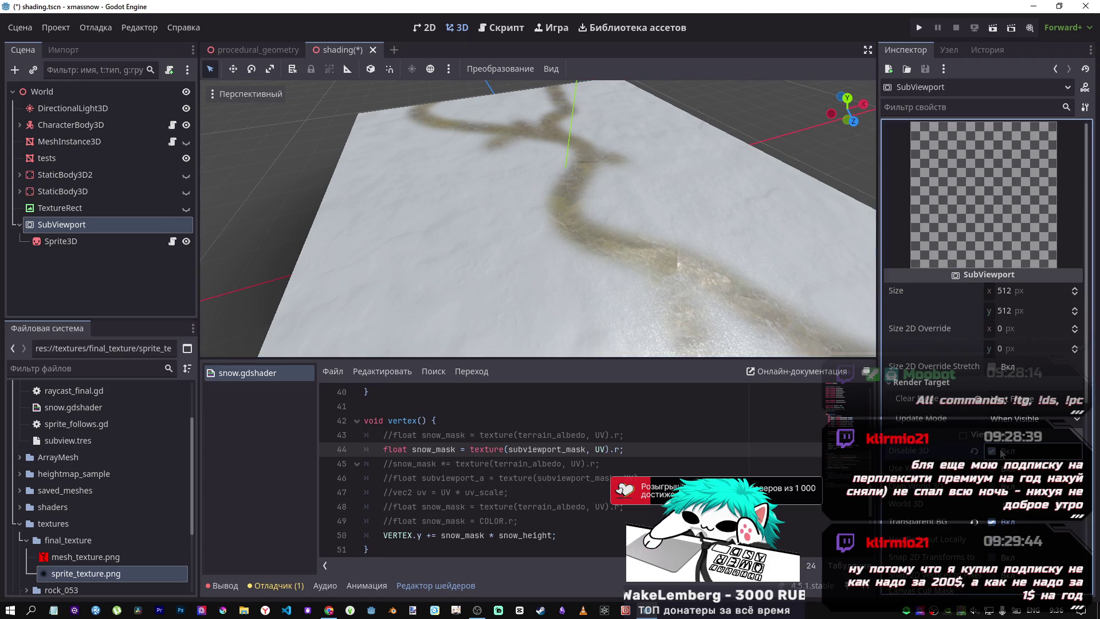
click(985, 450)
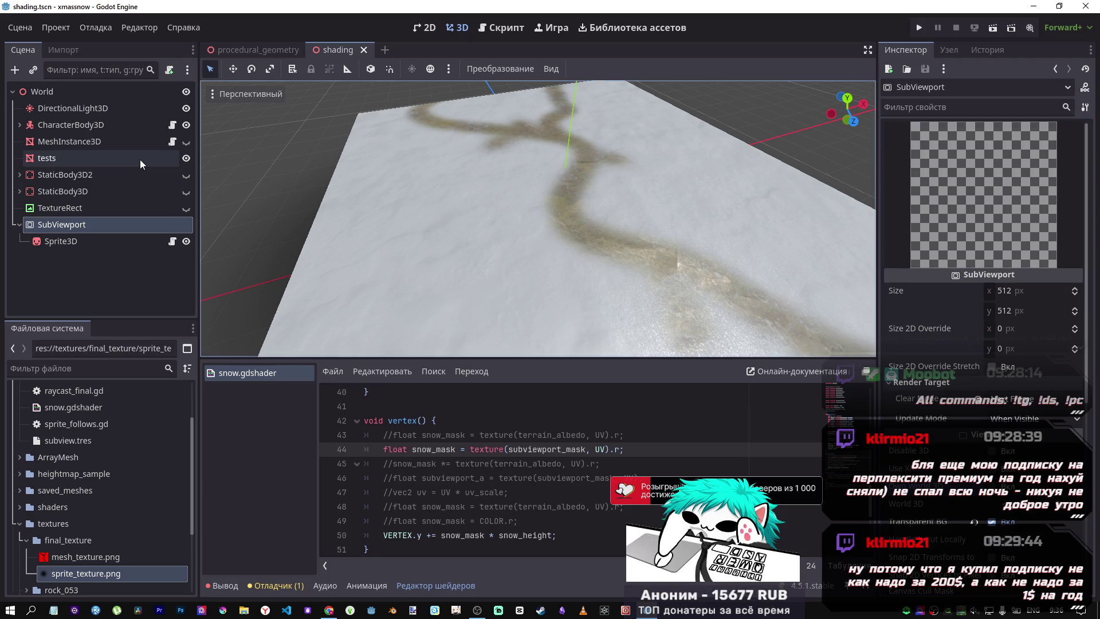
click(91, 243)
click(89, 231)
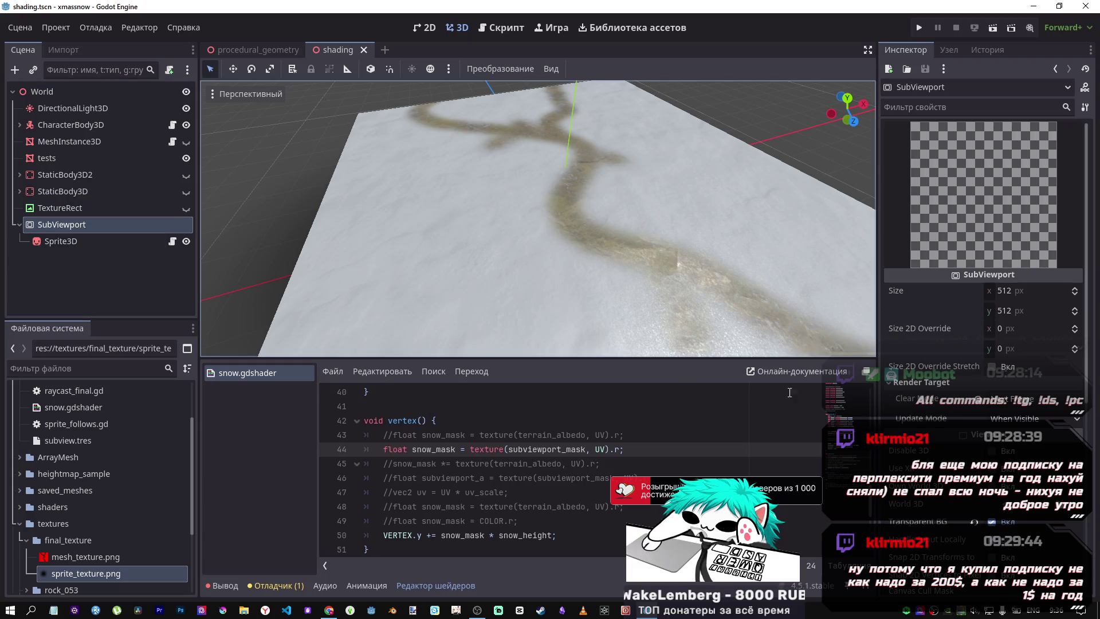
scroll(921, 421, down, 1)
scroll(921, 421, down, 4)
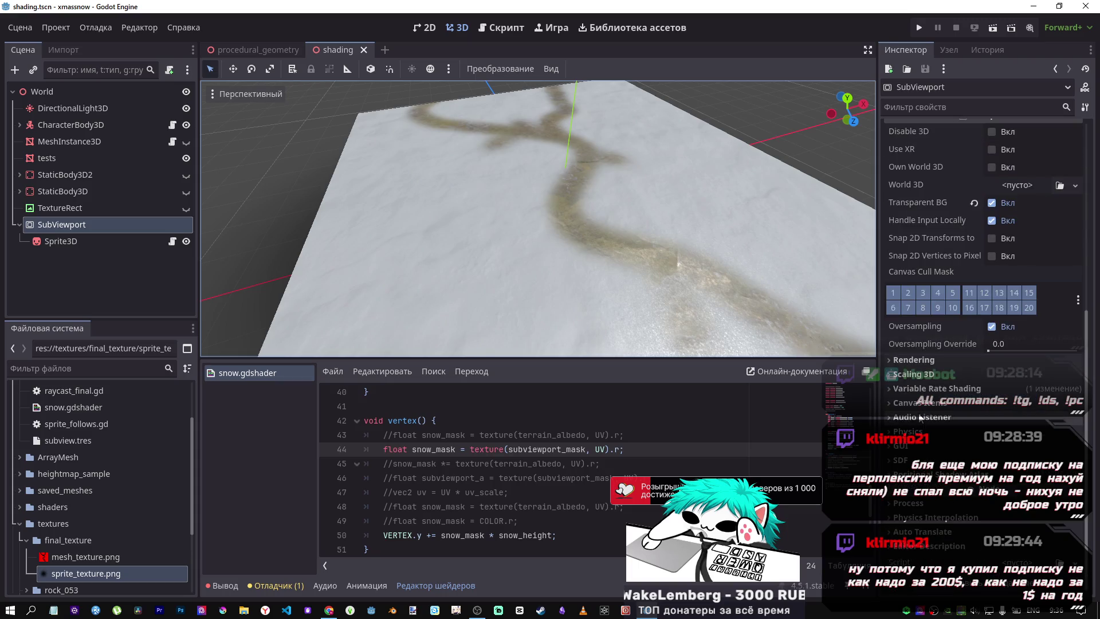
click(17, 241)
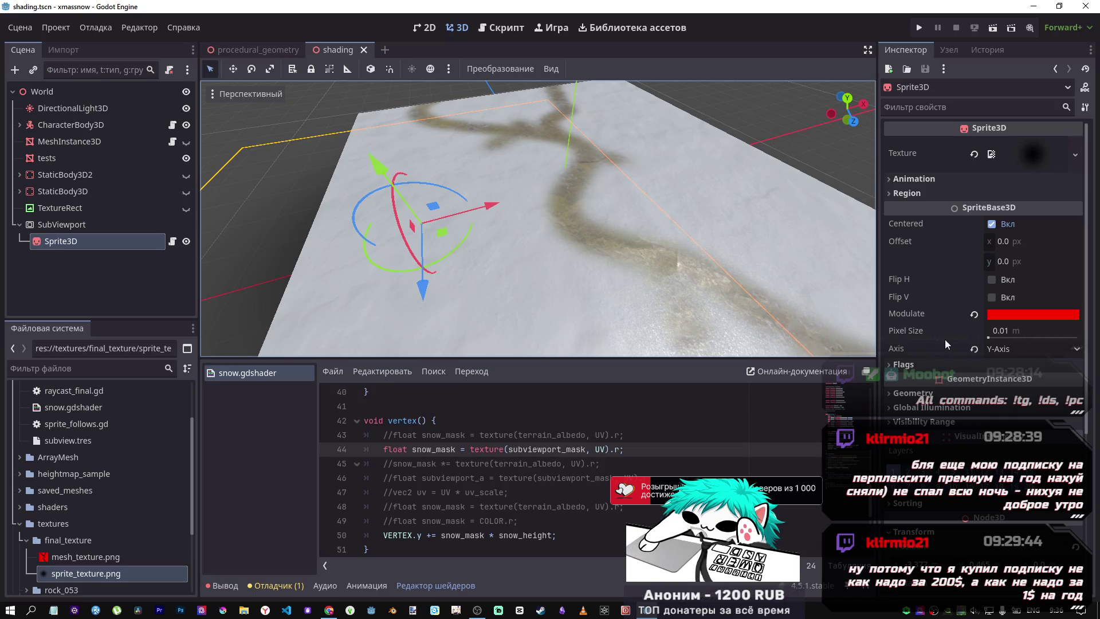
key(ctrl+F3)
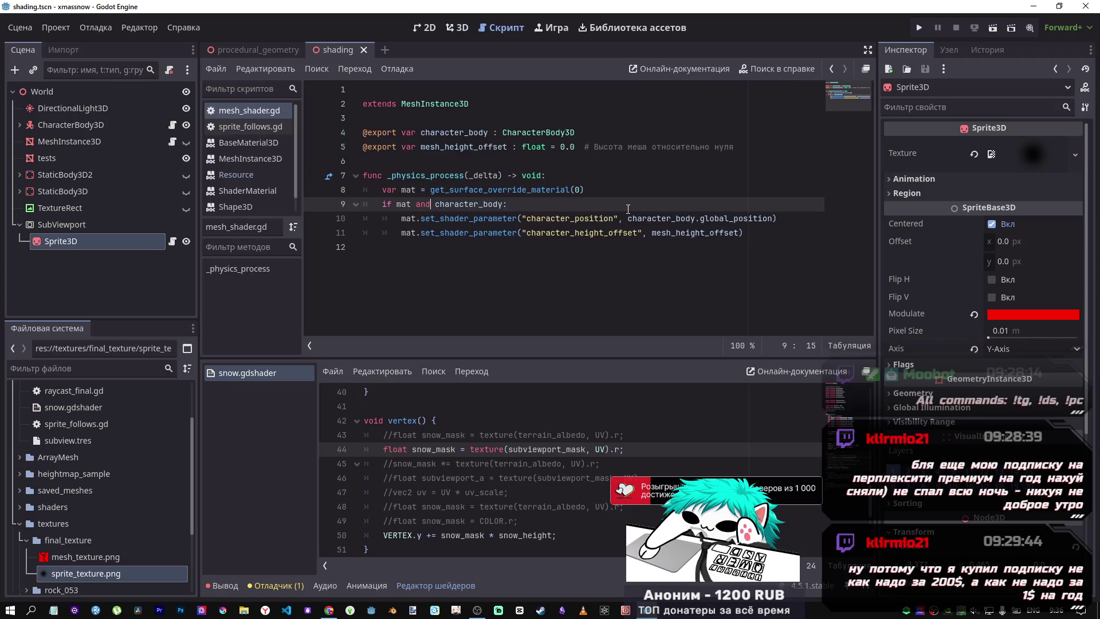
Switch through the procedural_geometry scene and back to the shading scene with tests selected
click(249, 51)
click(461, 28)
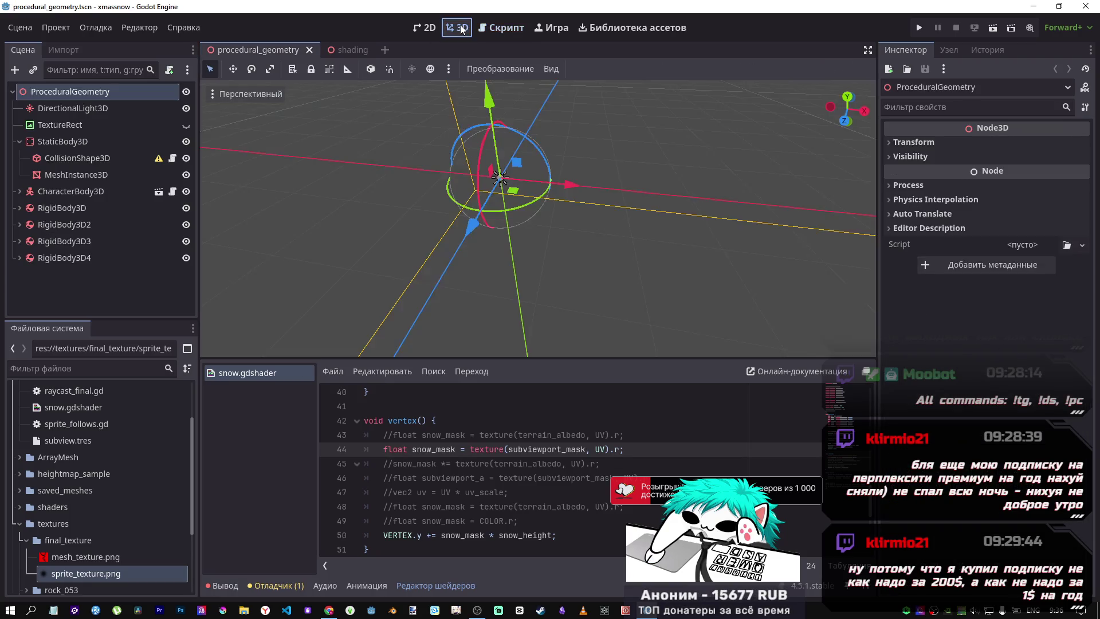
click(501, 27)
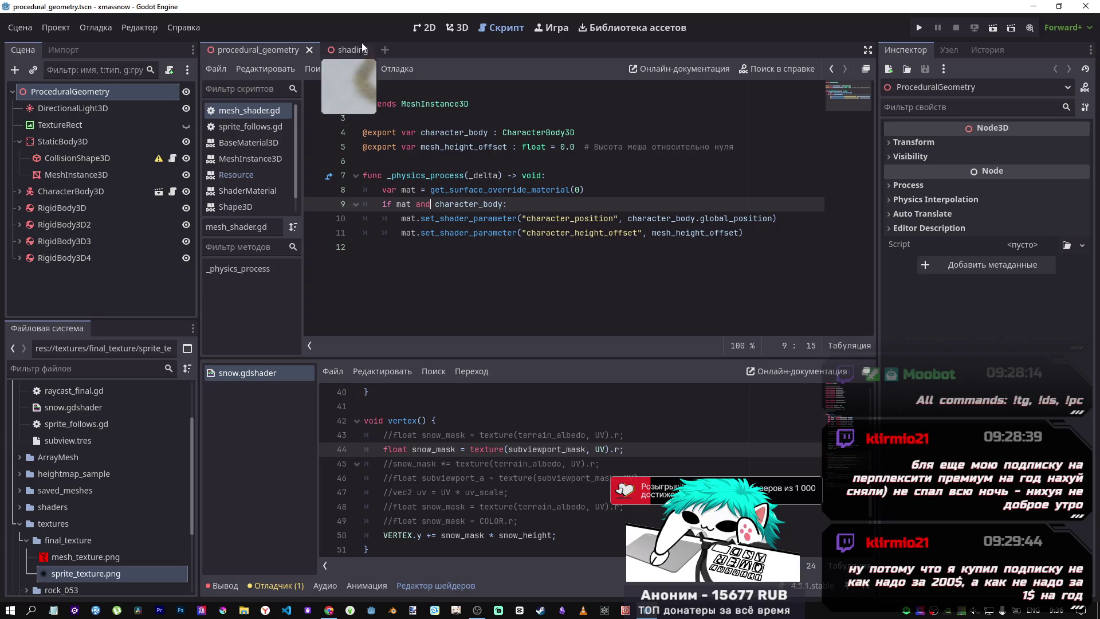
click(344, 50)
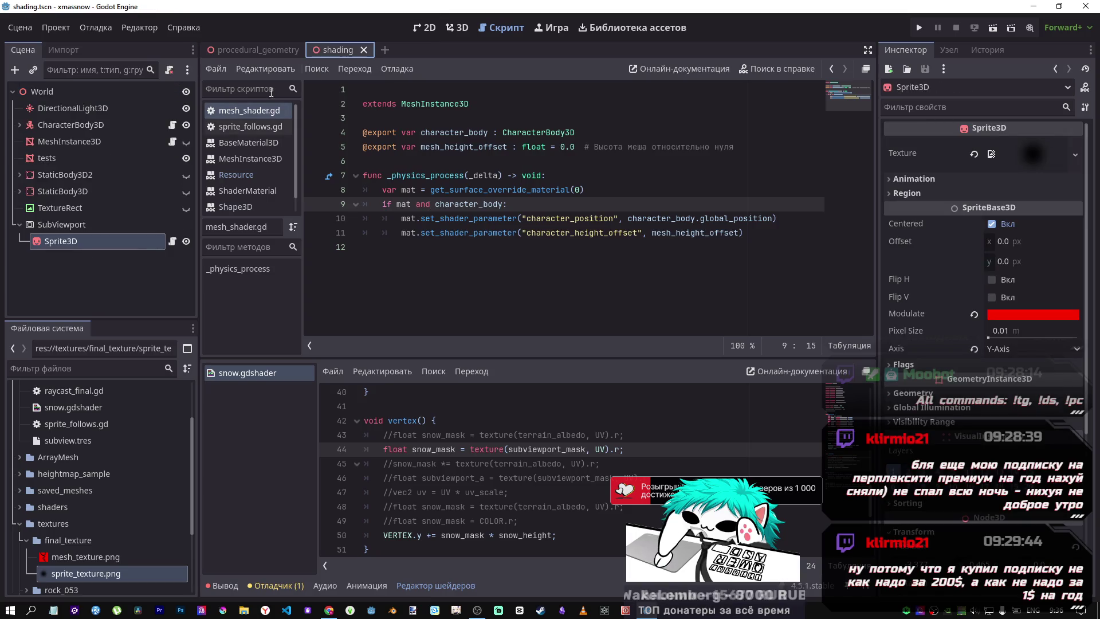
click(61, 160)
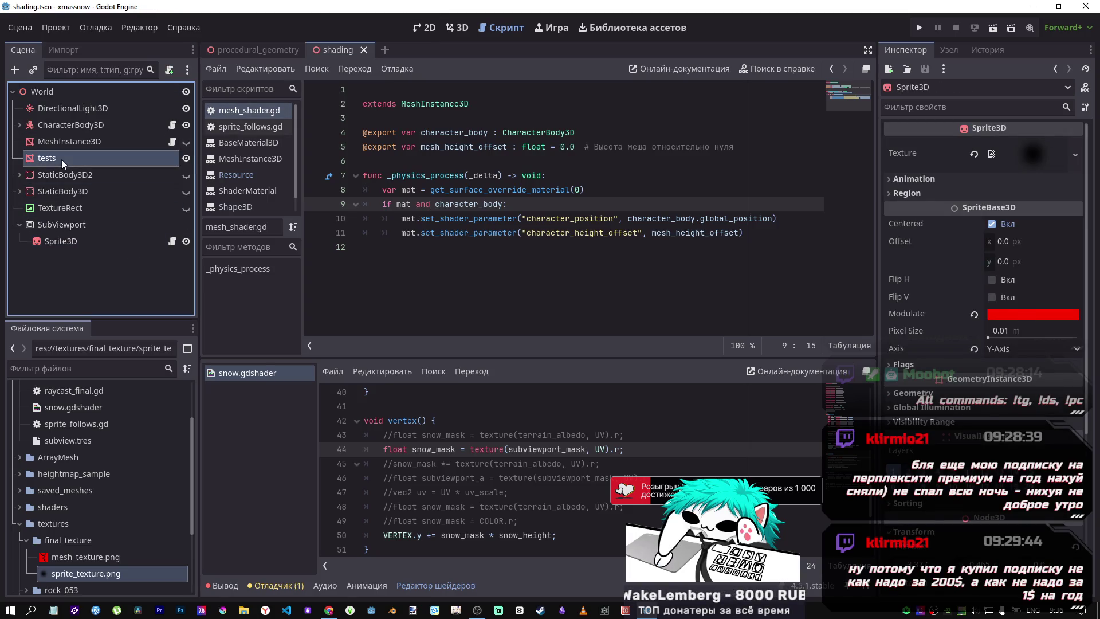
Close mesh_shader.gd, sprite_follows.gd and every help document in the script list
middle_click(258, 110)
click(243, 110)
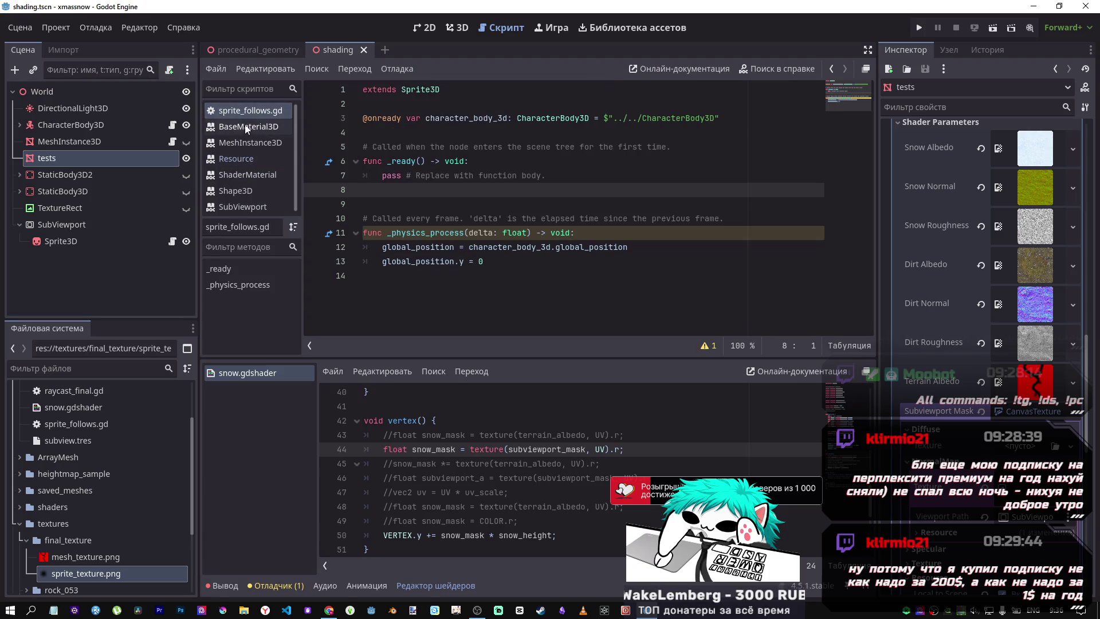
middle_click(246, 110)
middle_click(246, 110)
middle_click(246, 110)
middle_click(246, 110)
middle_click(246, 110)
middle_click(244, 110)
middle_click(244, 110)
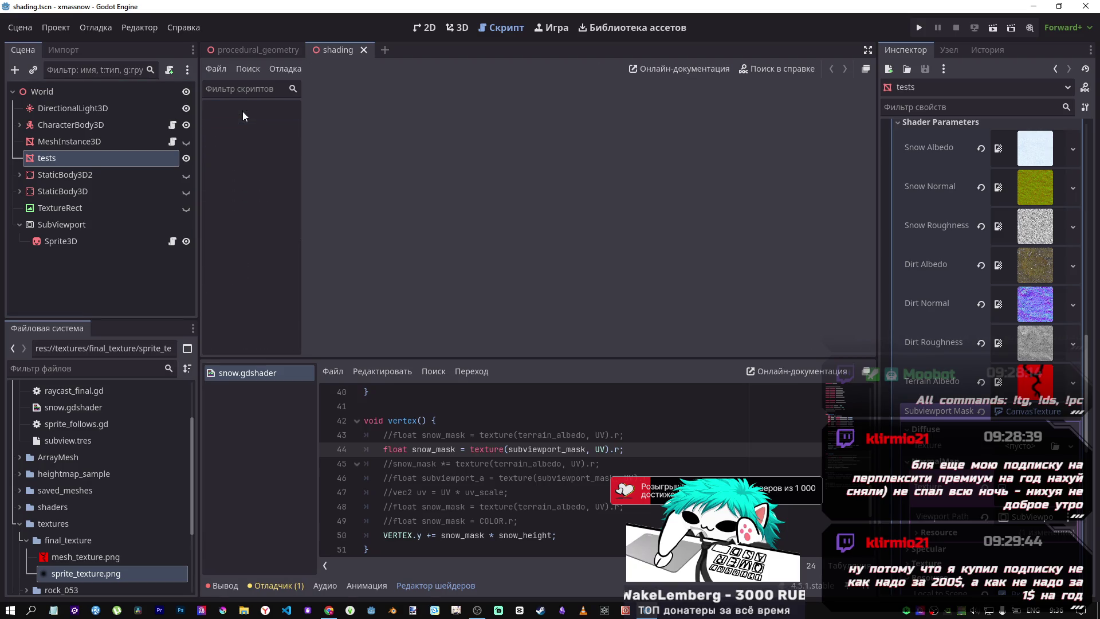
Reselect the tests node without renaming it, then select the SubViewport to view its properties
click(81, 159)
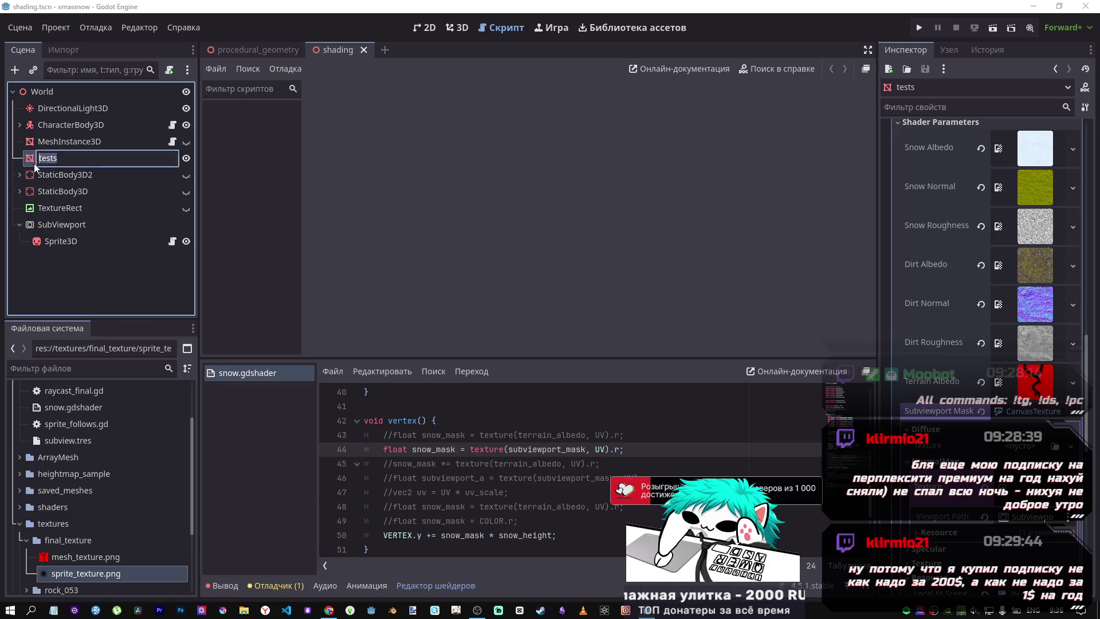
double_click(33, 163)
key(Return)
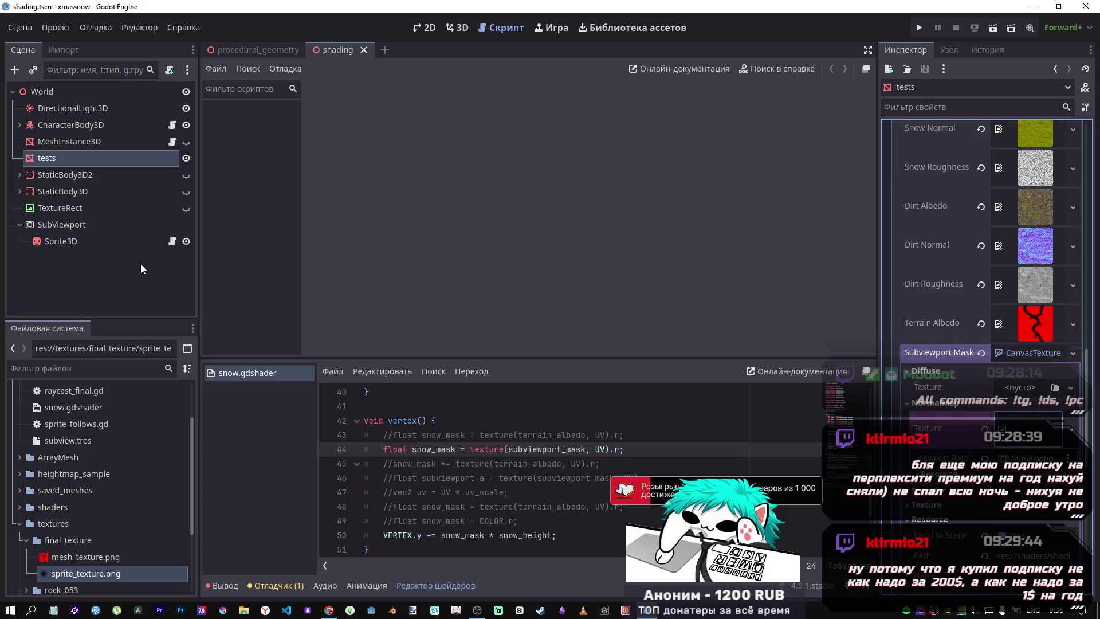
click(79, 230)
scroll(992, 259, up, 5)
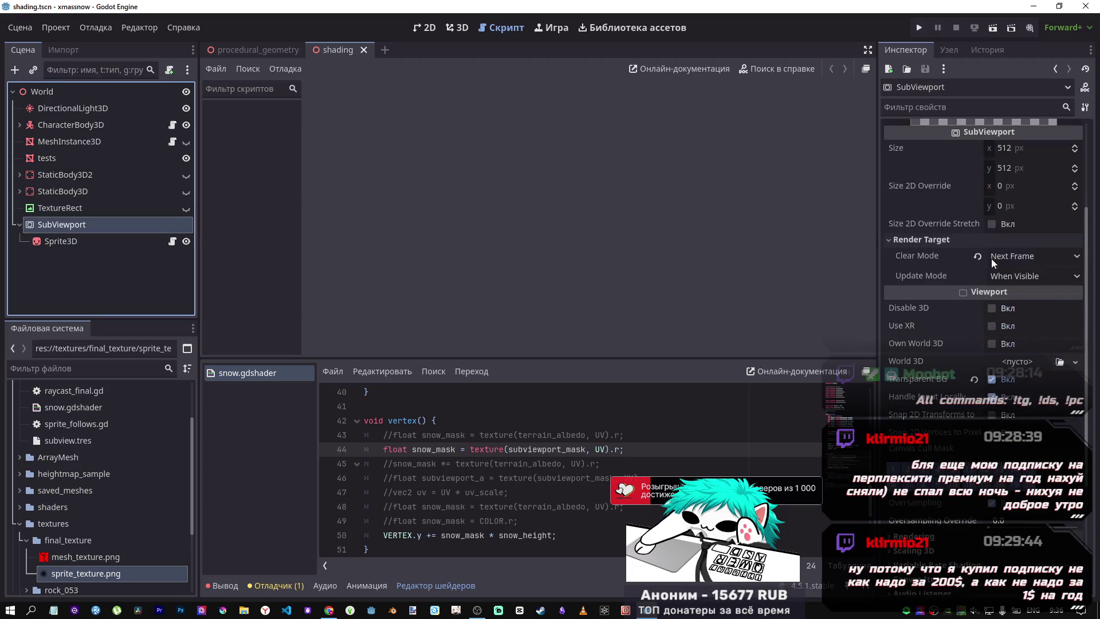
Add a Camera3D as a child of the SubViewport and move it in the tree
scroll(989, 256, up, 3)
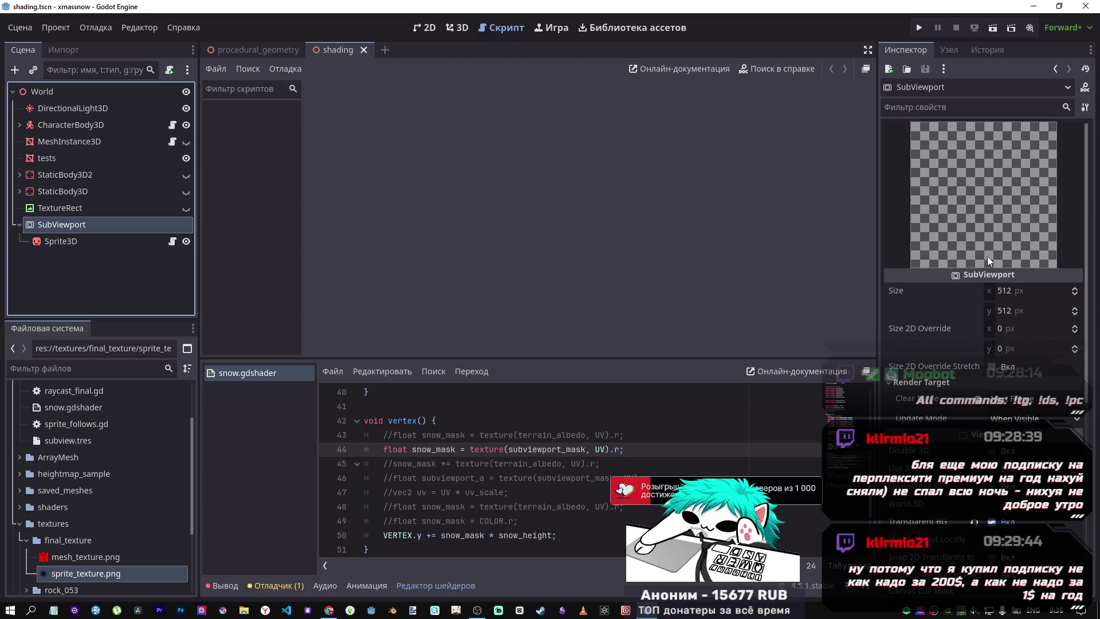
right_click(96, 227)
click(136, 235)
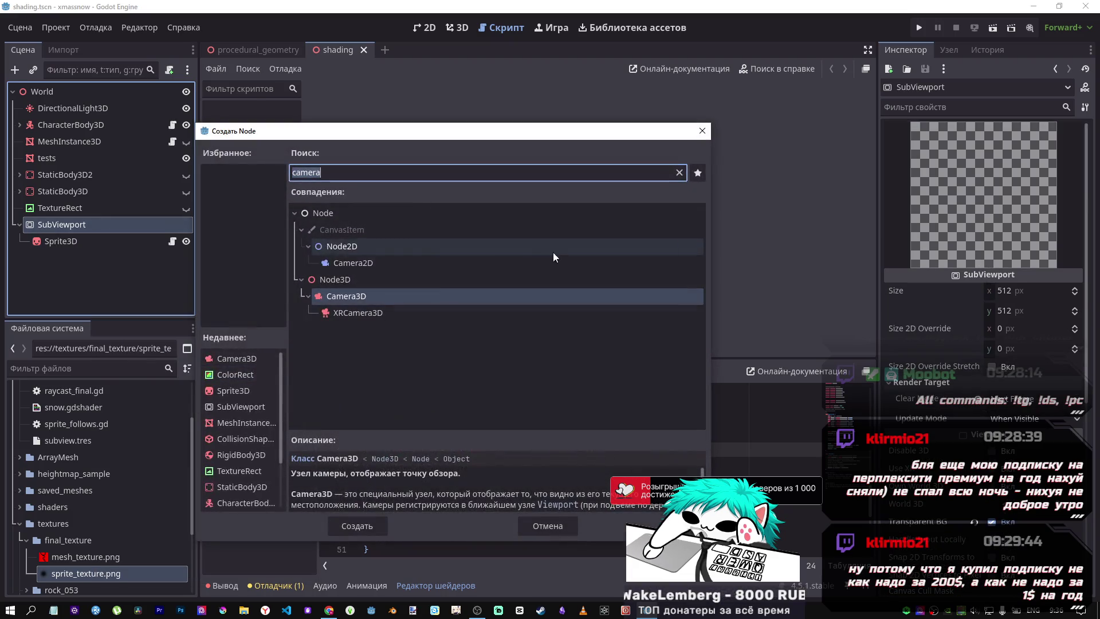
click(351, 522)
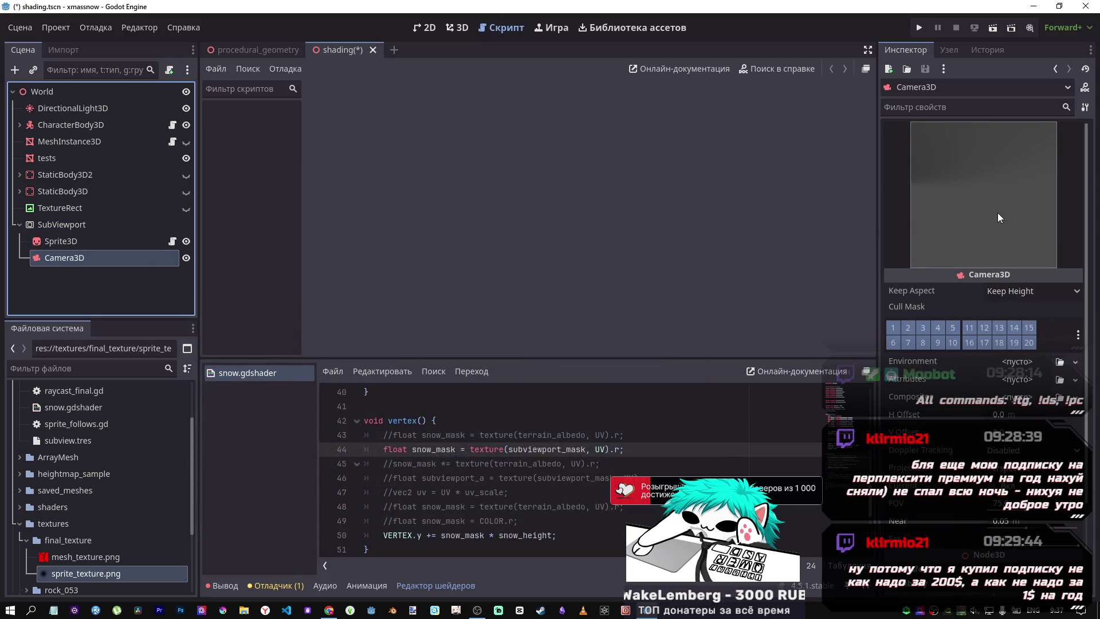
click(84, 219)
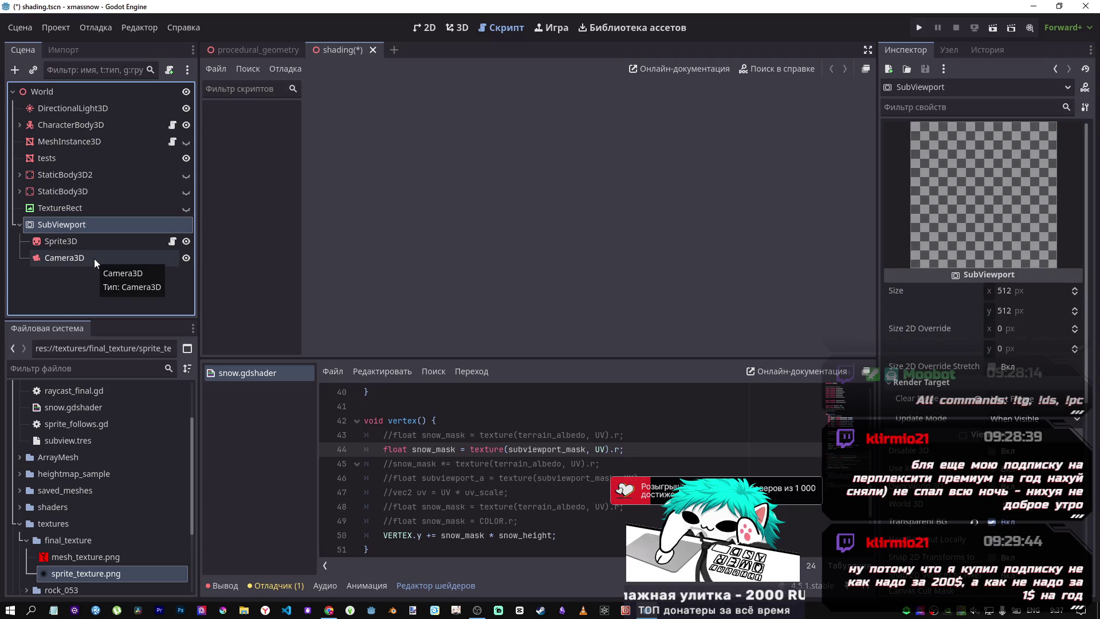
drag(94, 259, 45, 218)
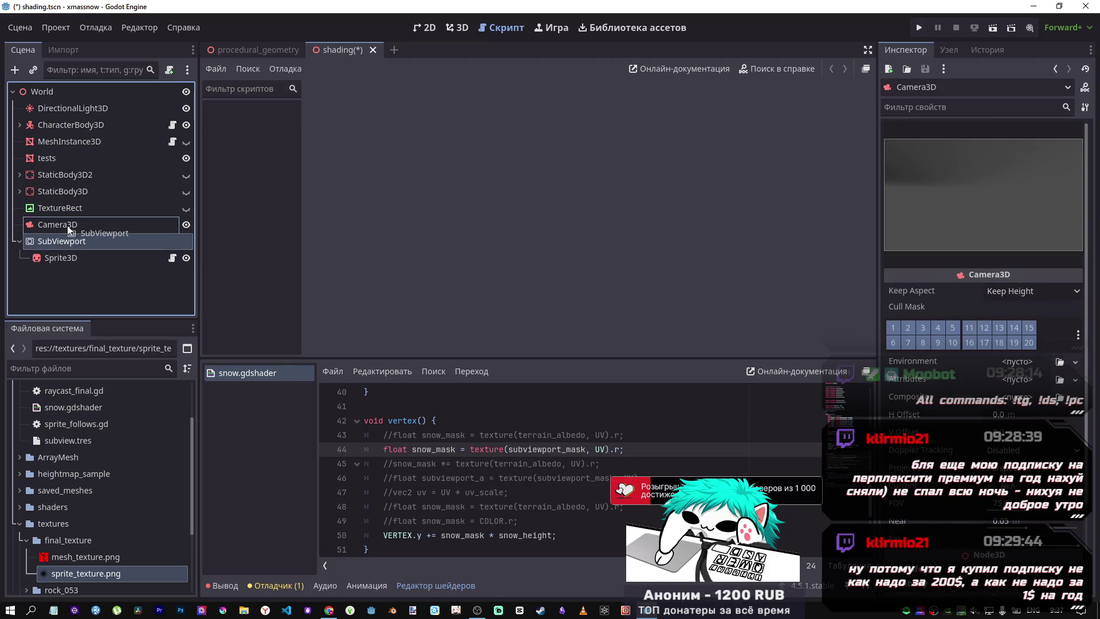
click(76, 235)
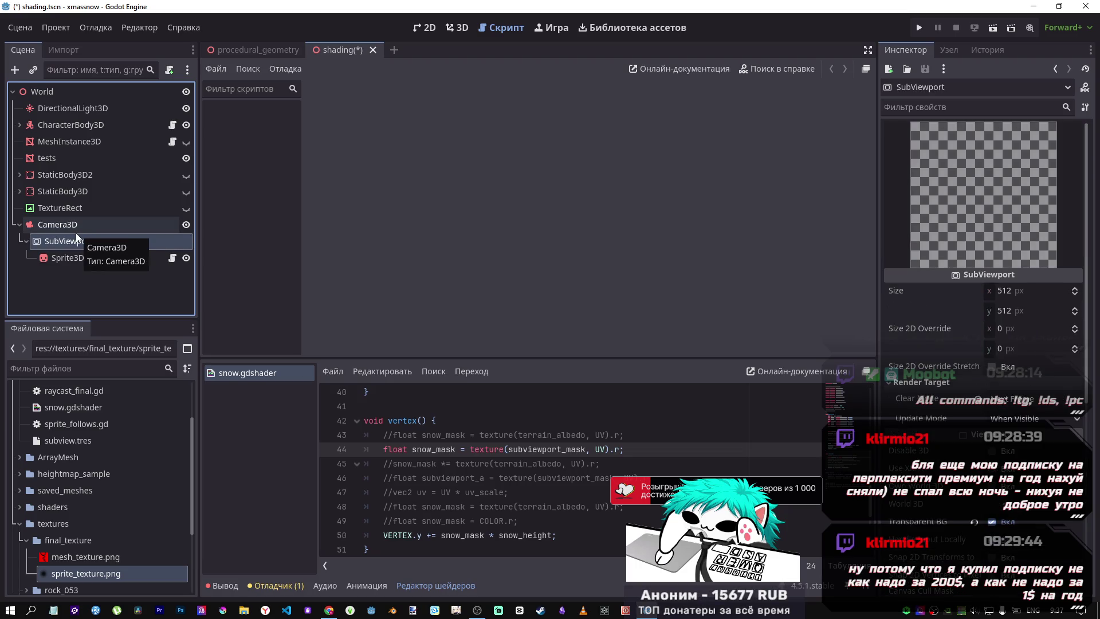
Compare the Camera3D and SubViewport previews in the 3D view, then undo the camera additions
click(457, 28)
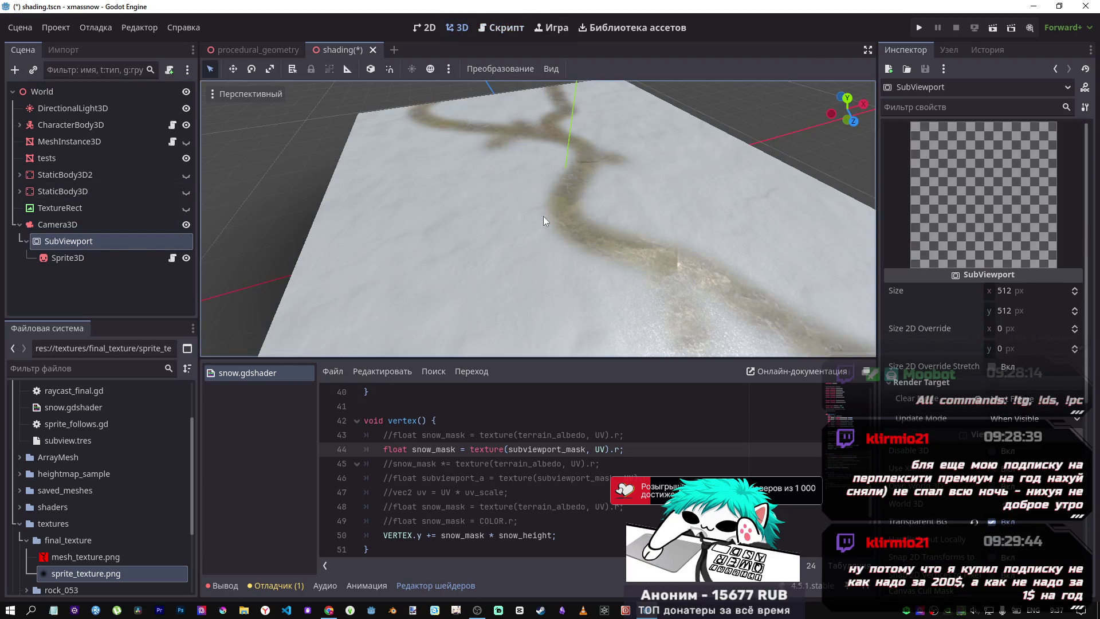
scroll(524, 187, down, 5)
click(87, 255)
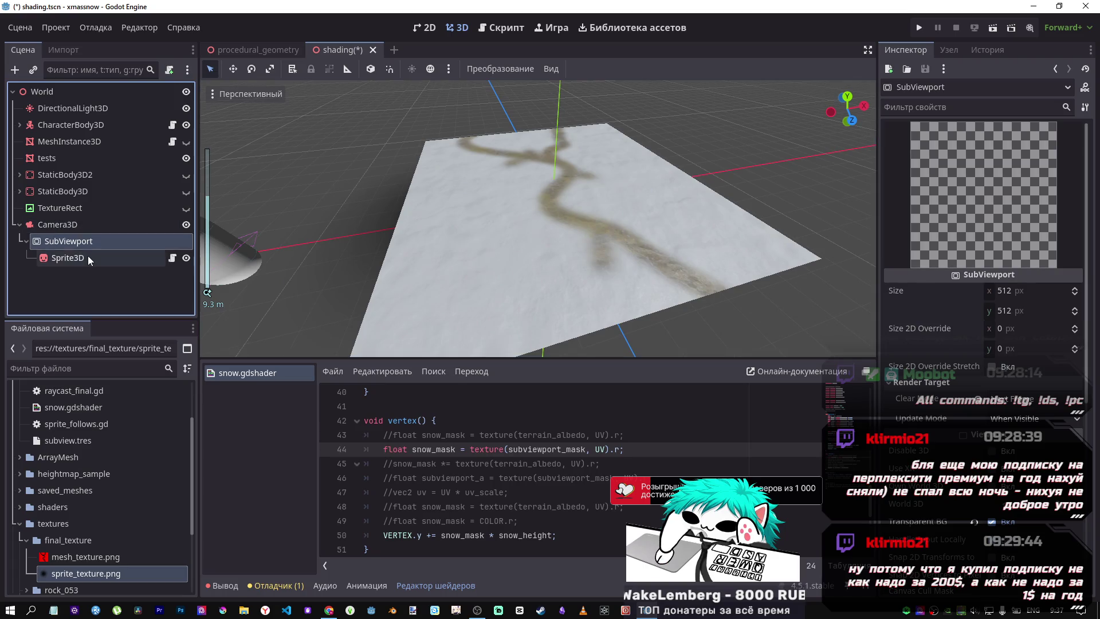
click(66, 226)
click(73, 243)
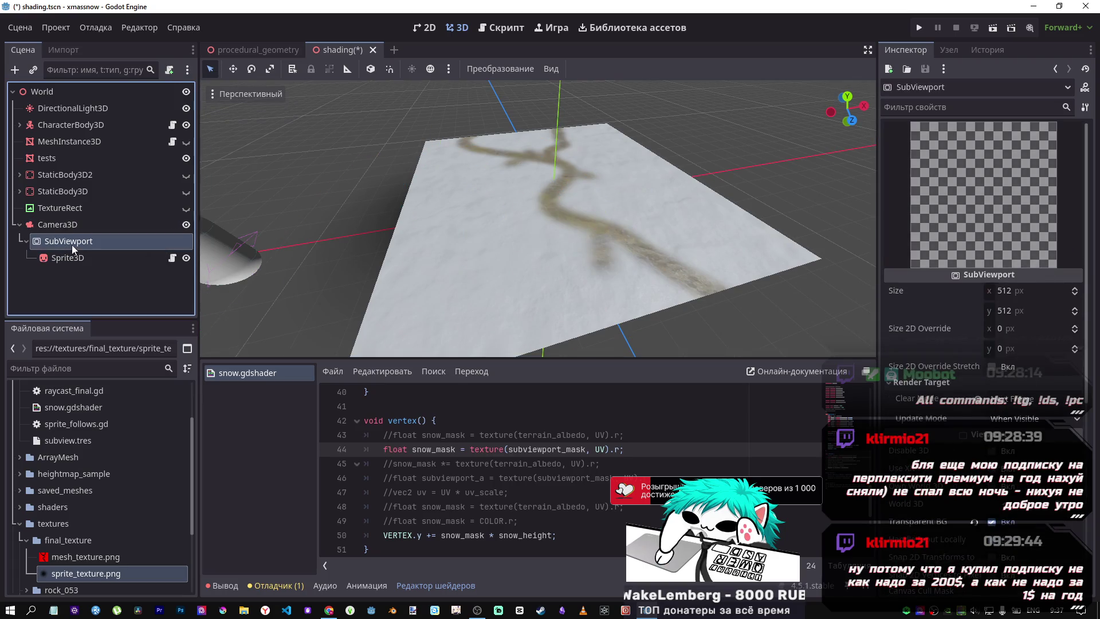
click(65, 225)
click(67, 242)
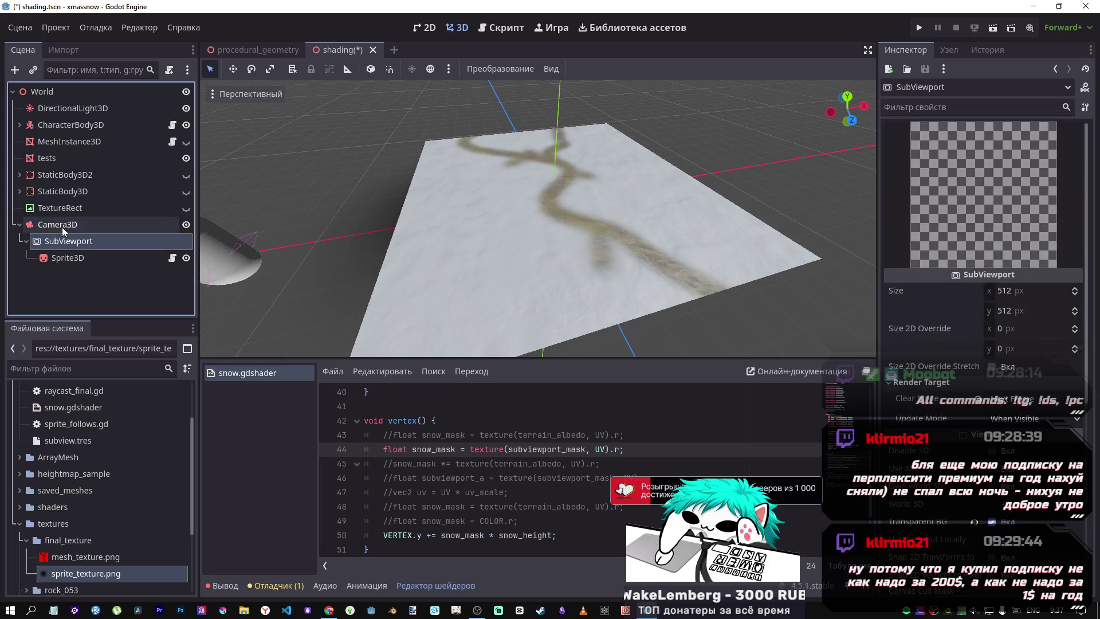
click(62, 226)
key(ctrl+z)
key(ctrl+z)
key(ctrl+z)
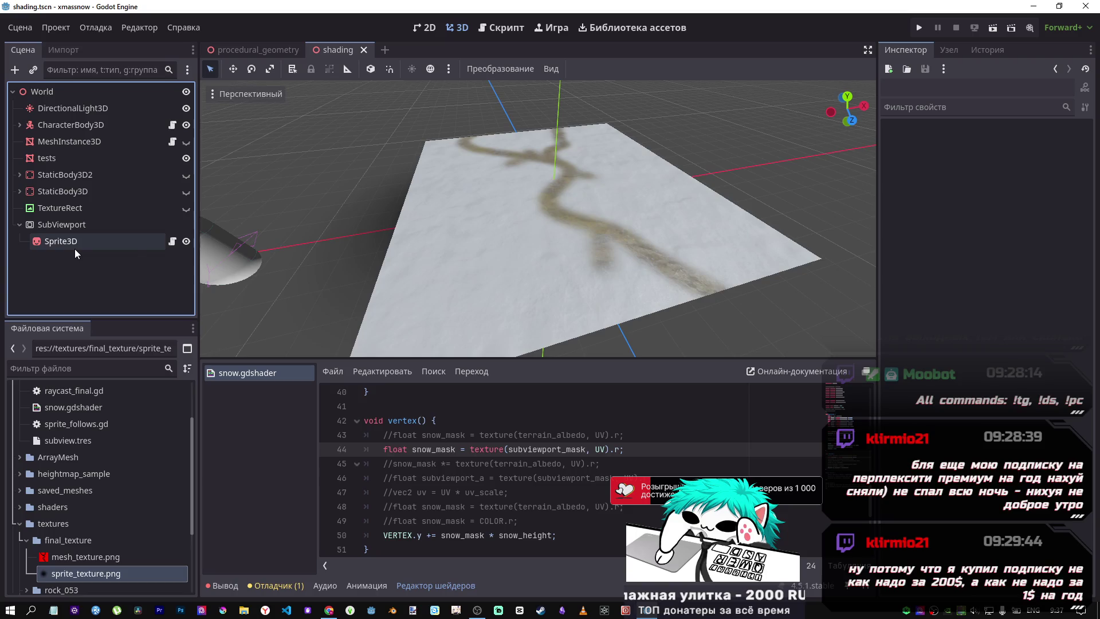
Restore the Camera3D and make it a child of the Sprite3D
key(ctrl+shift+z)
click(74, 243)
click(72, 259)
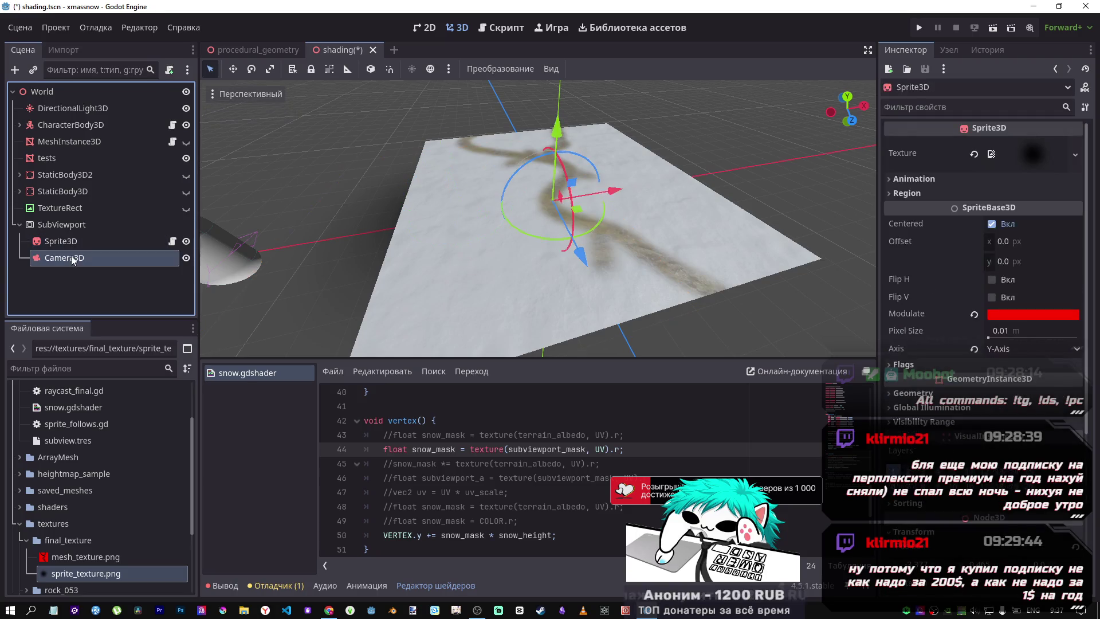
drag(72, 259, 67, 242)
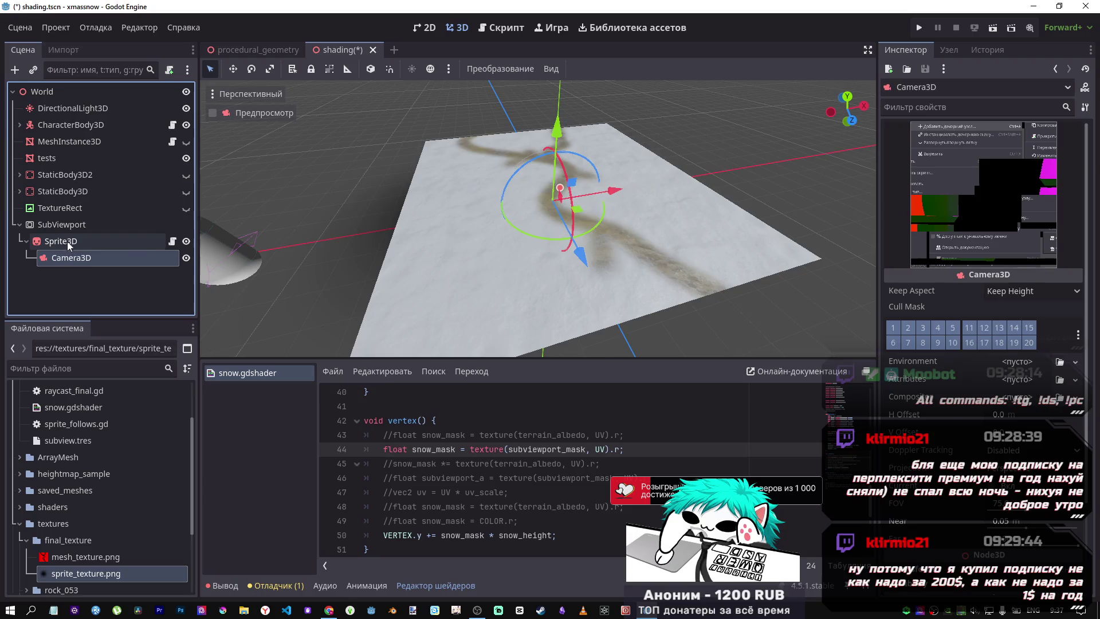
click(67, 242)
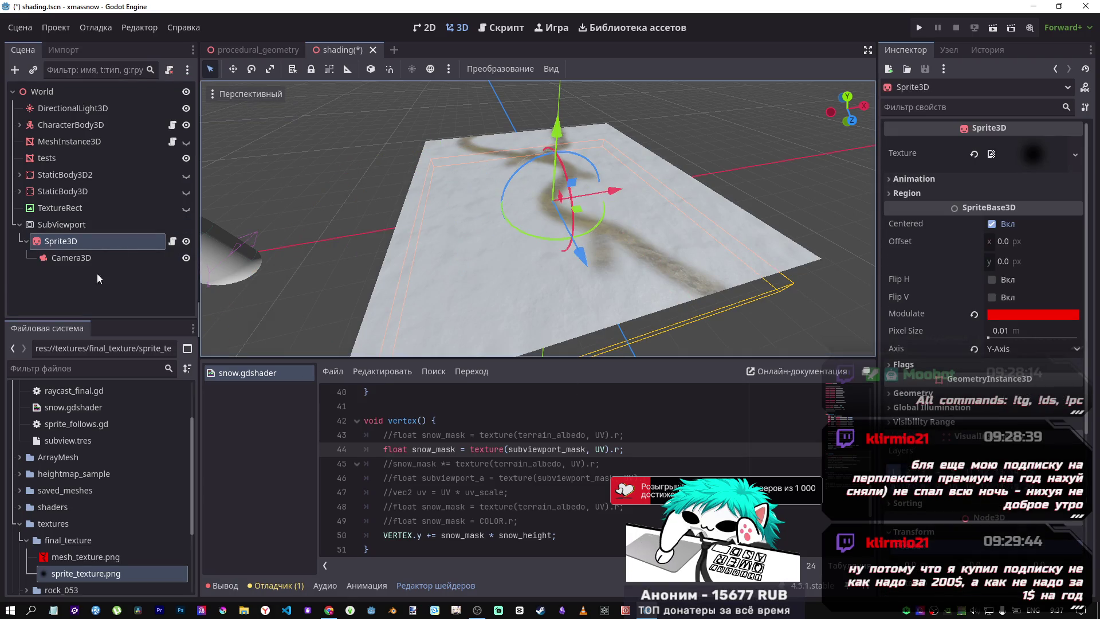
Reset the camera's position, nudge its X to about -0.8, and save the scene
click(57, 259)
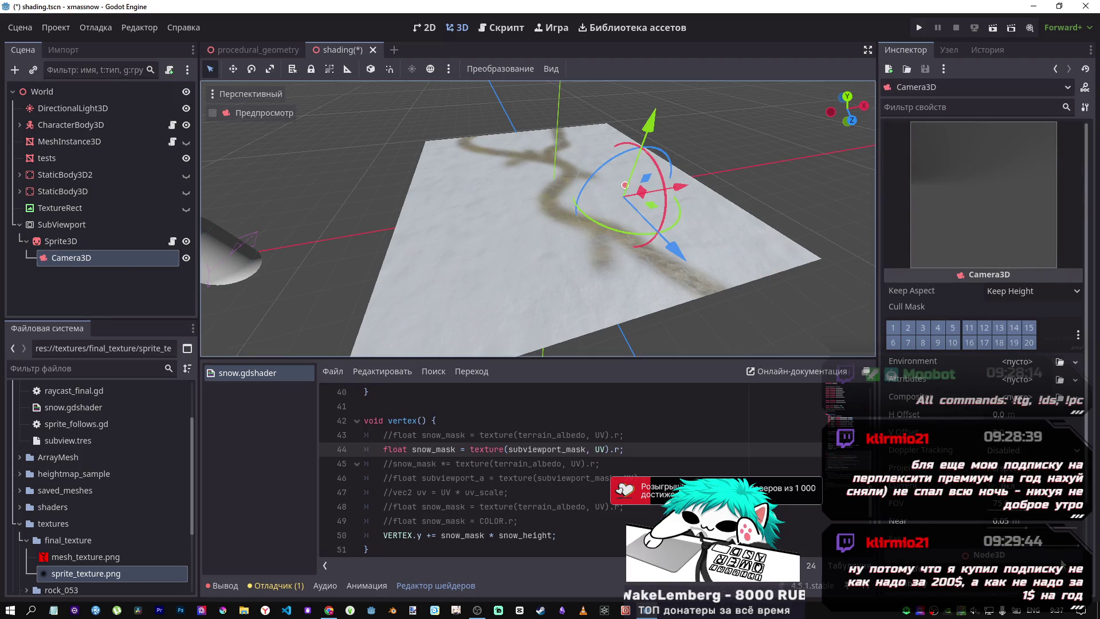
scroll(957, 526, down, 2)
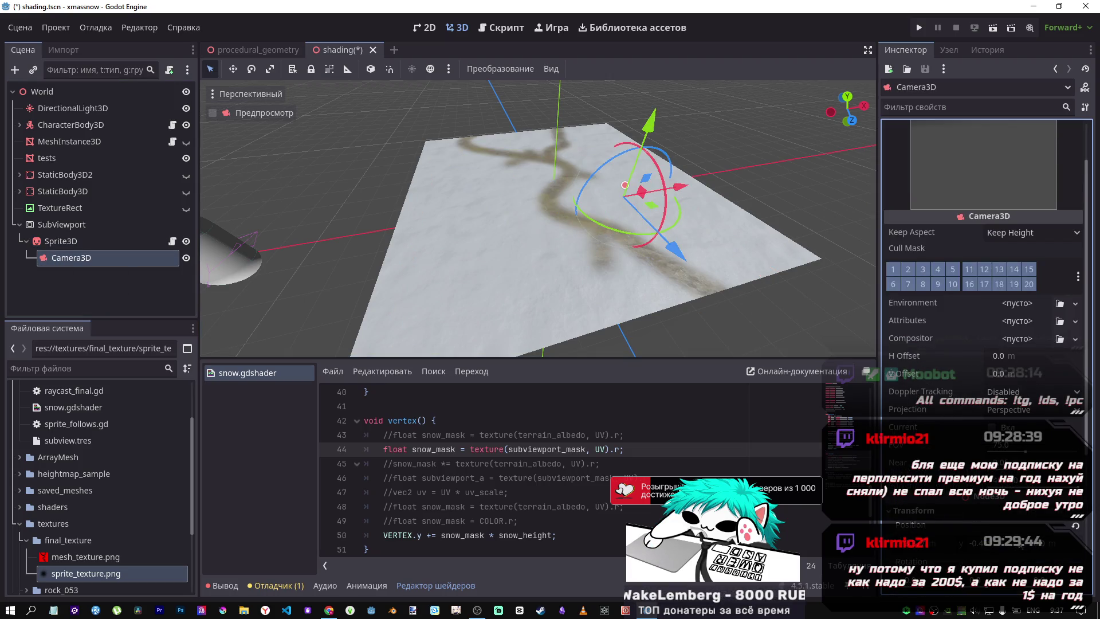
click(1076, 527)
drag(986, 543, 977, 550)
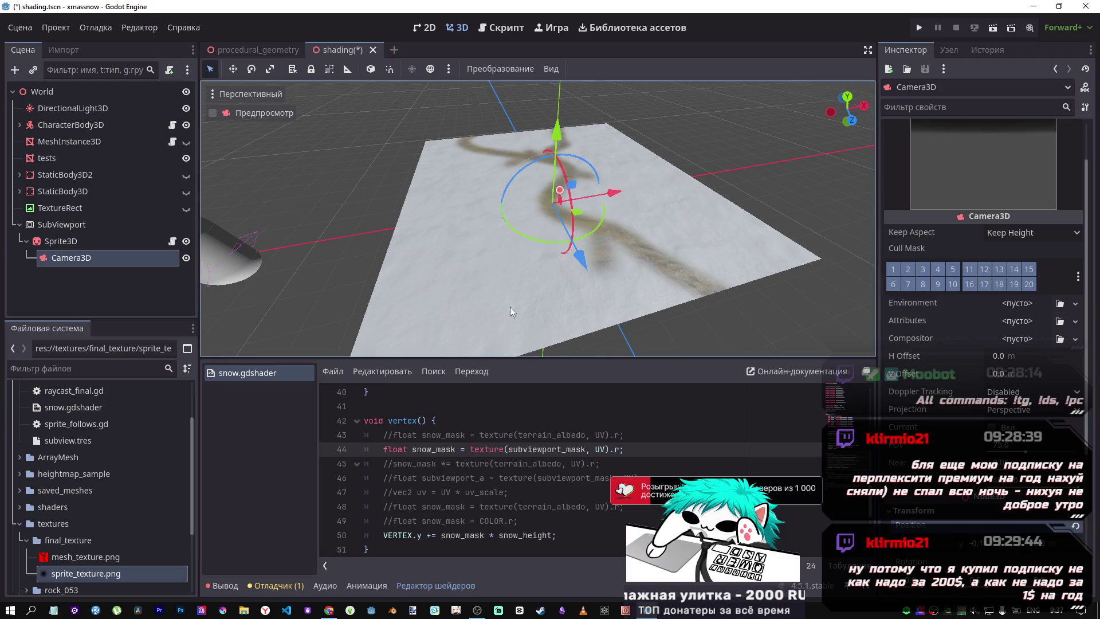
key(ctrl+s)
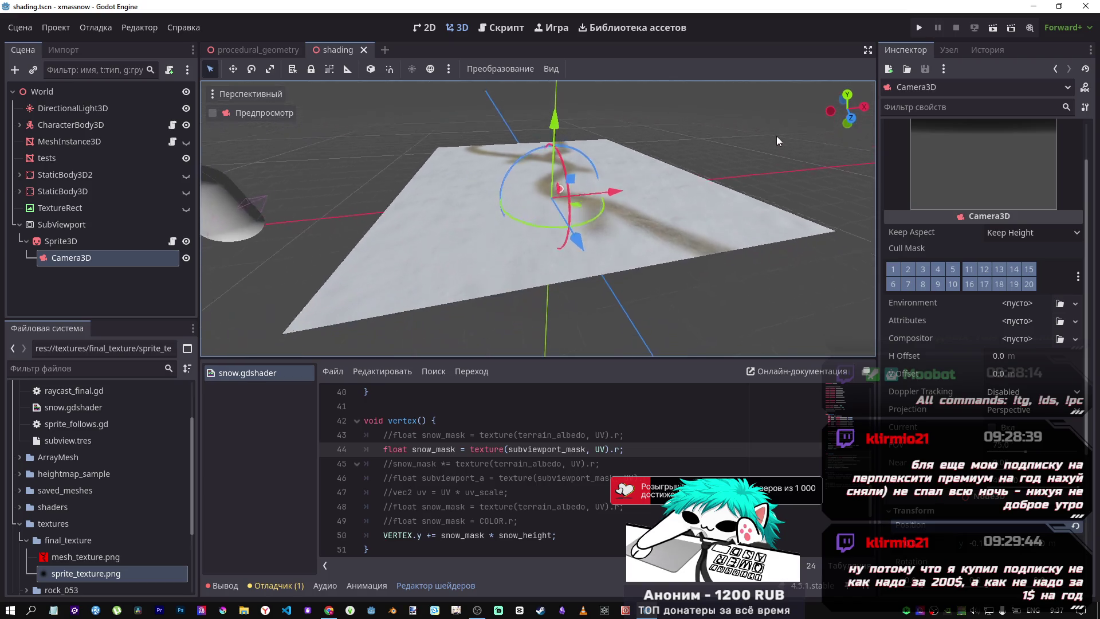
Set the camera's X rotation to 90 degrees and save the scene
scroll(977, 509, down, 2)
click(934, 520)
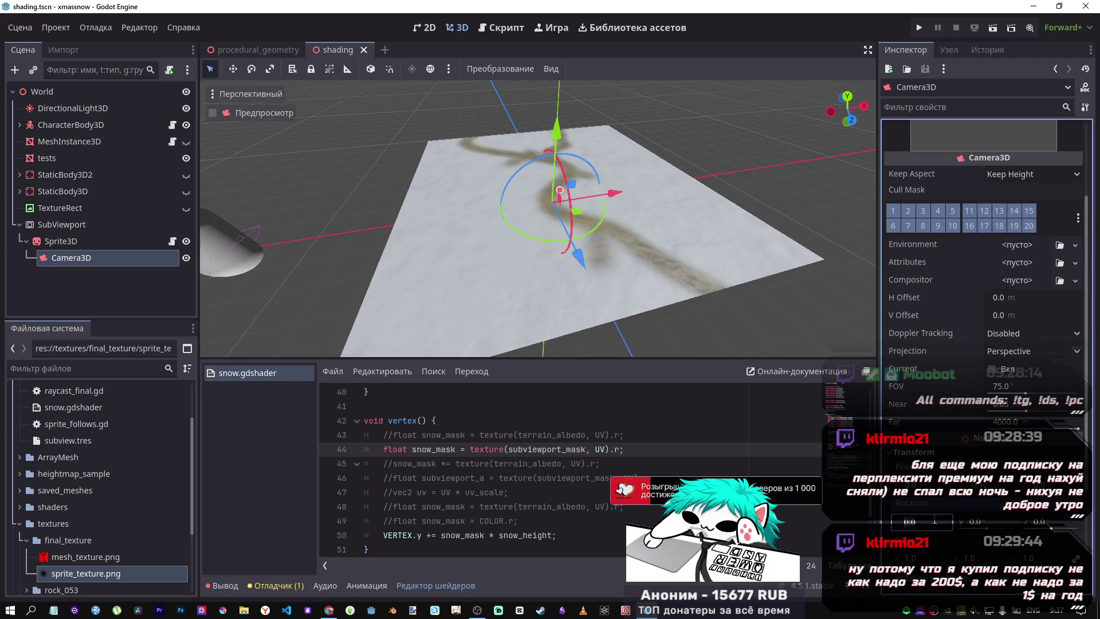
text(90)
key(Return)
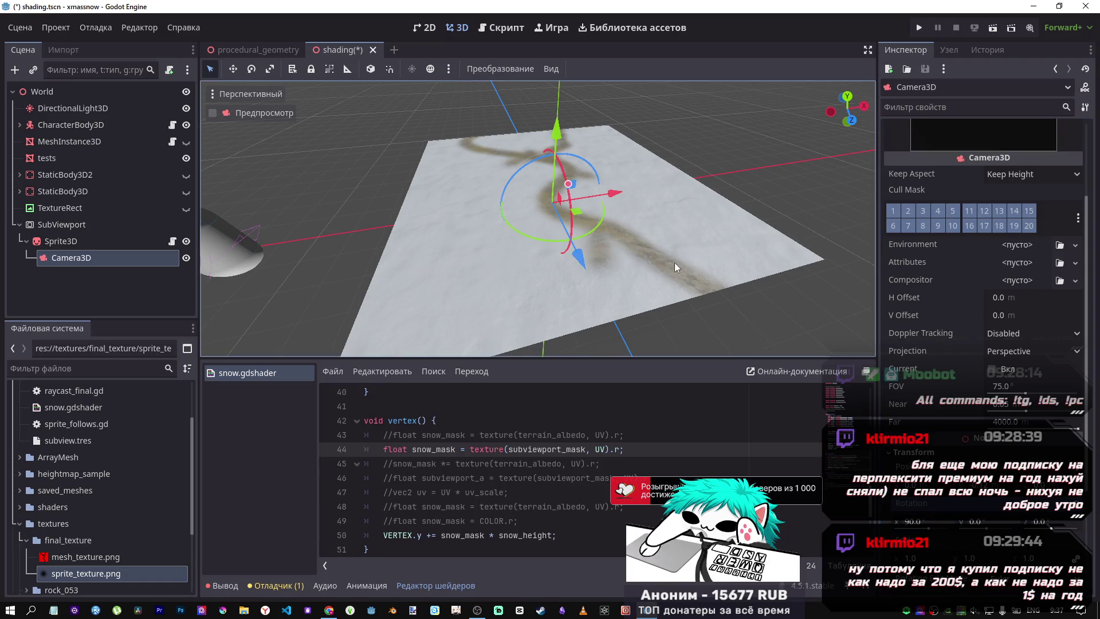
scroll(990, 262, up, 3)
key(ctrl+s)
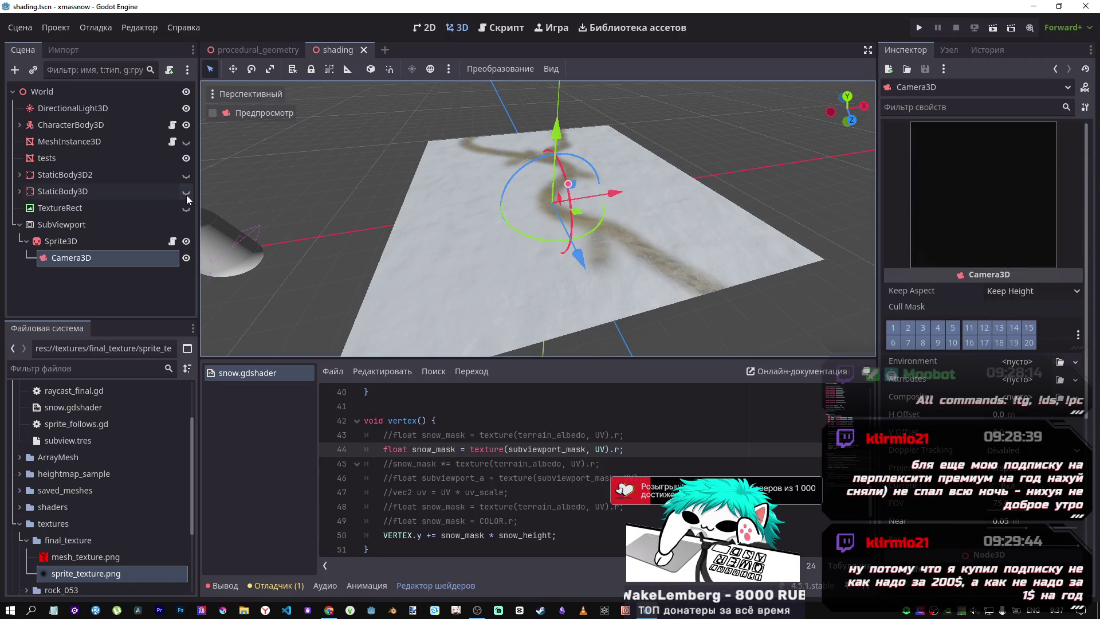
Compare the SubViewport and Sprite3D previews and orbit around the snow terrain
click(55, 223)
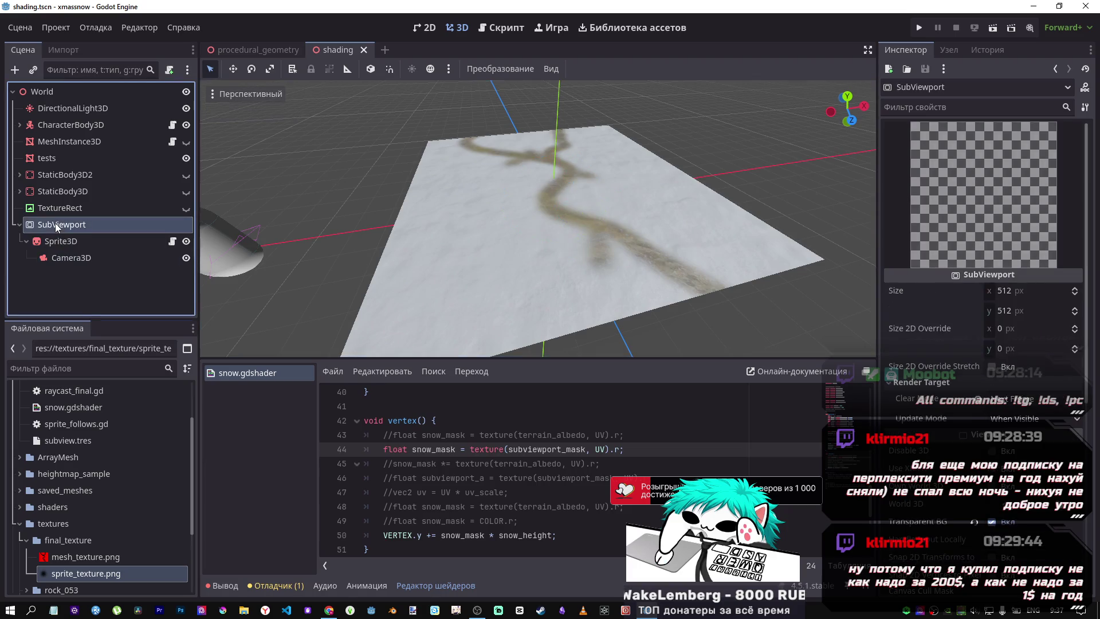
click(64, 240)
click(64, 226)
click(64, 240)
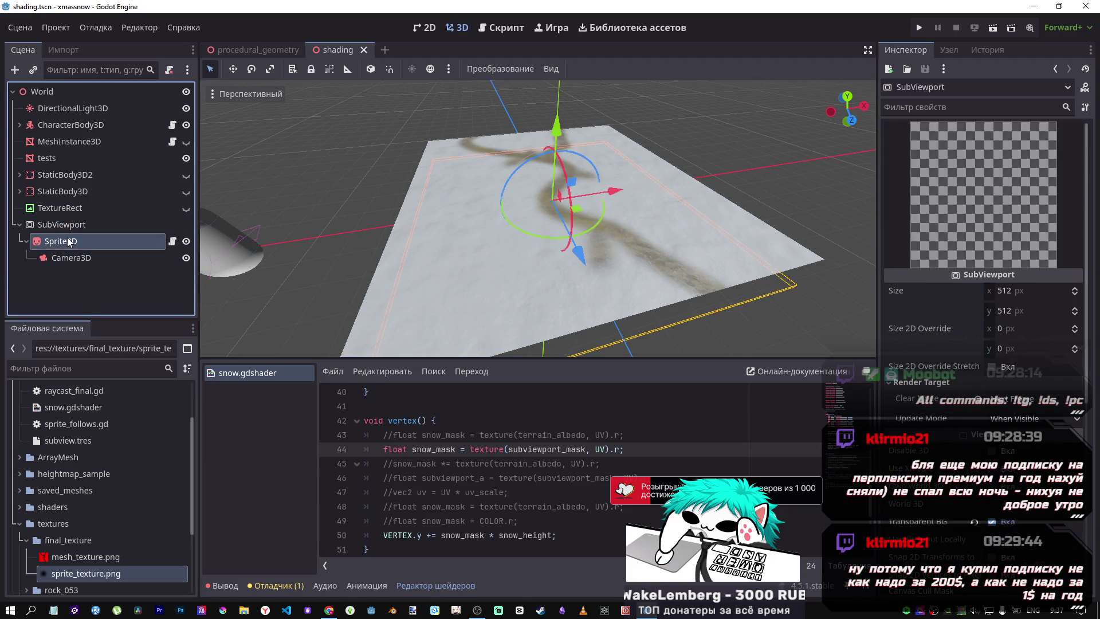
click(70, 224)
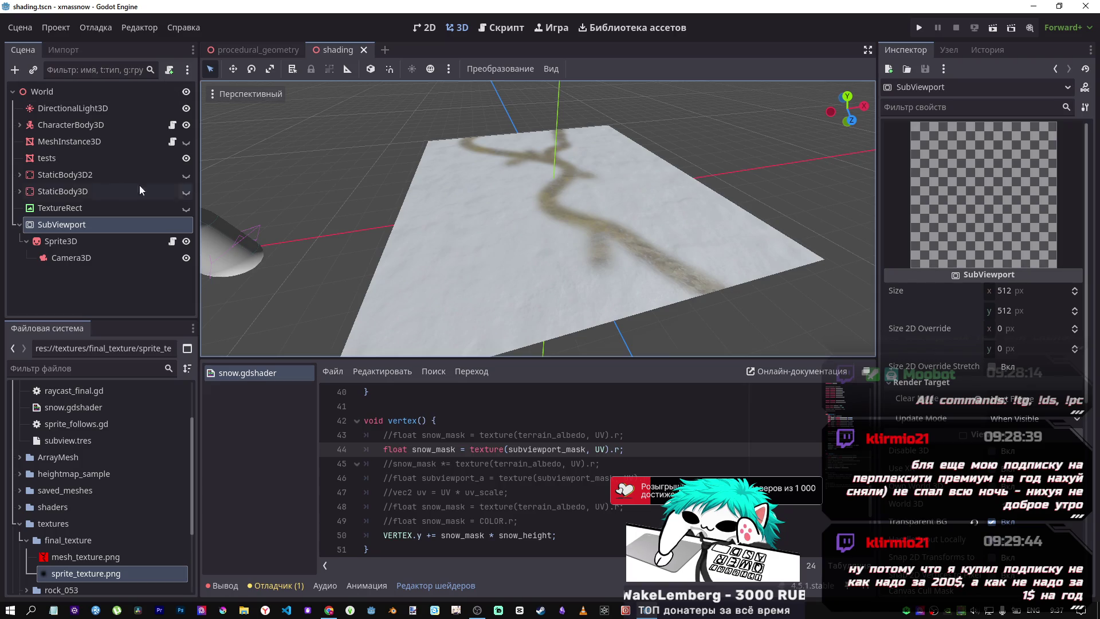
click(80, 239)
mouse_move(360, 183)
mouse_down()
mouse_move(470, 171)
mouse_move(470, 106)
mouse_move(496, 190)
mouse_move(436, 183)
mouse_up()
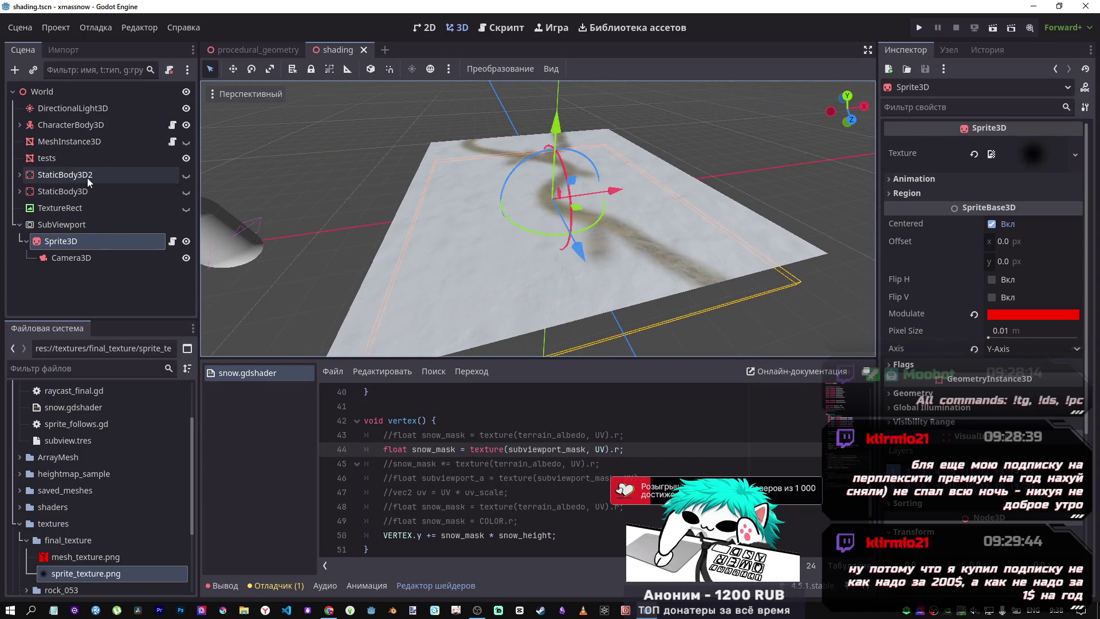
Select the tests node and collapse its subviewport mask texture settings
click(56, 157)
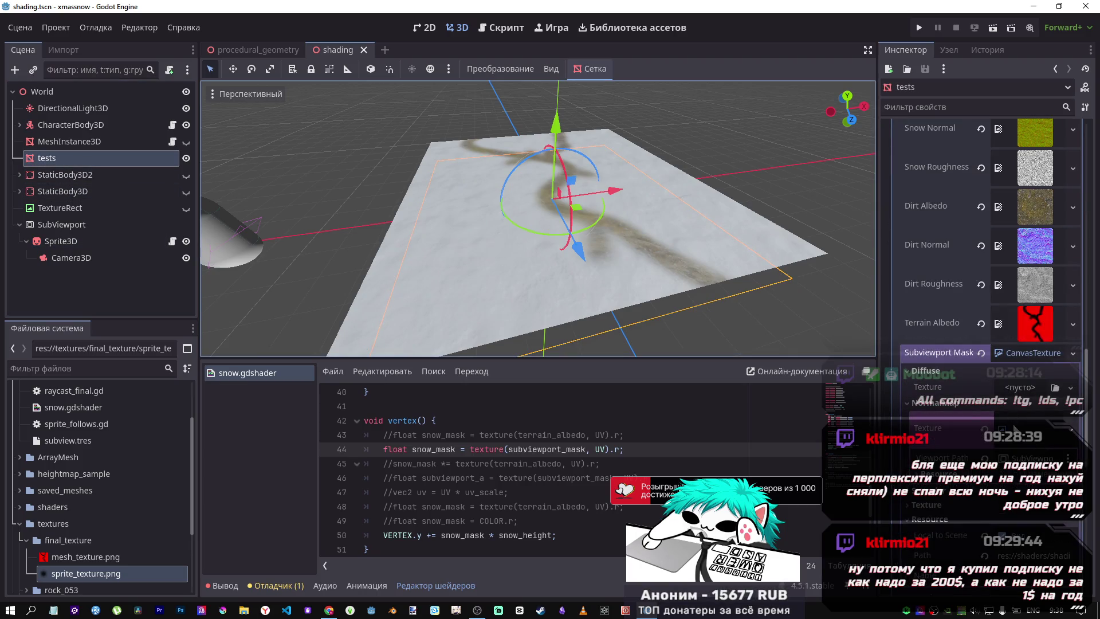
click(1022, 354)
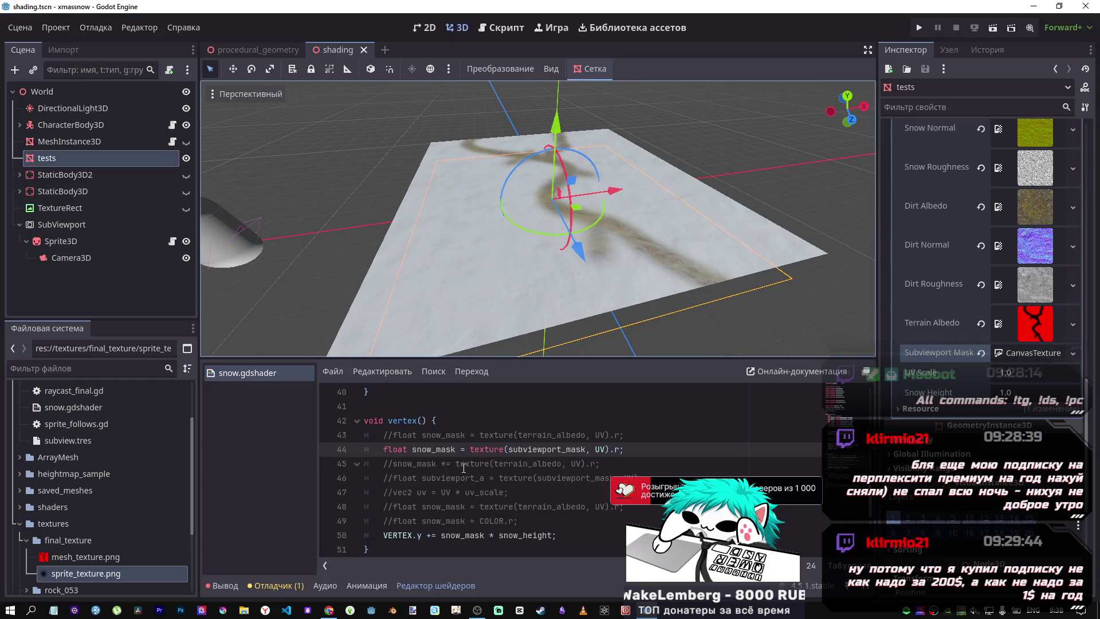
scroll(464, 465, up, 3)
scroll(464, 466, up, 4)
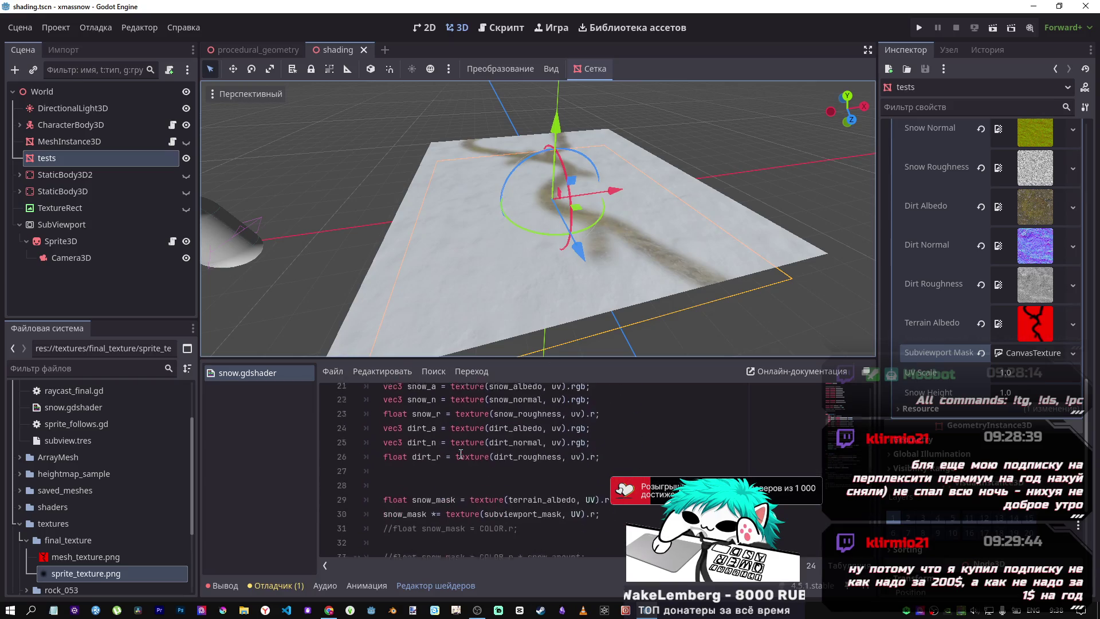
scroll(460, 452, down, 1)
Duplicate line 29 into line 30, replacing its call with texture(subviewport_mask, UV).r
click(539, 493)
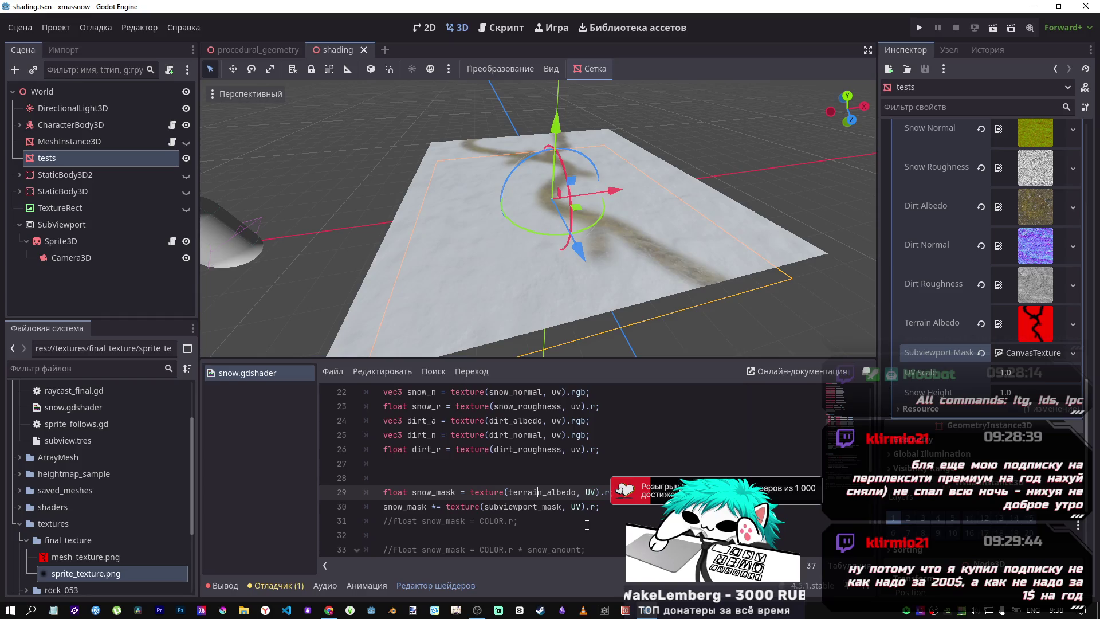
double_click(554, 507)
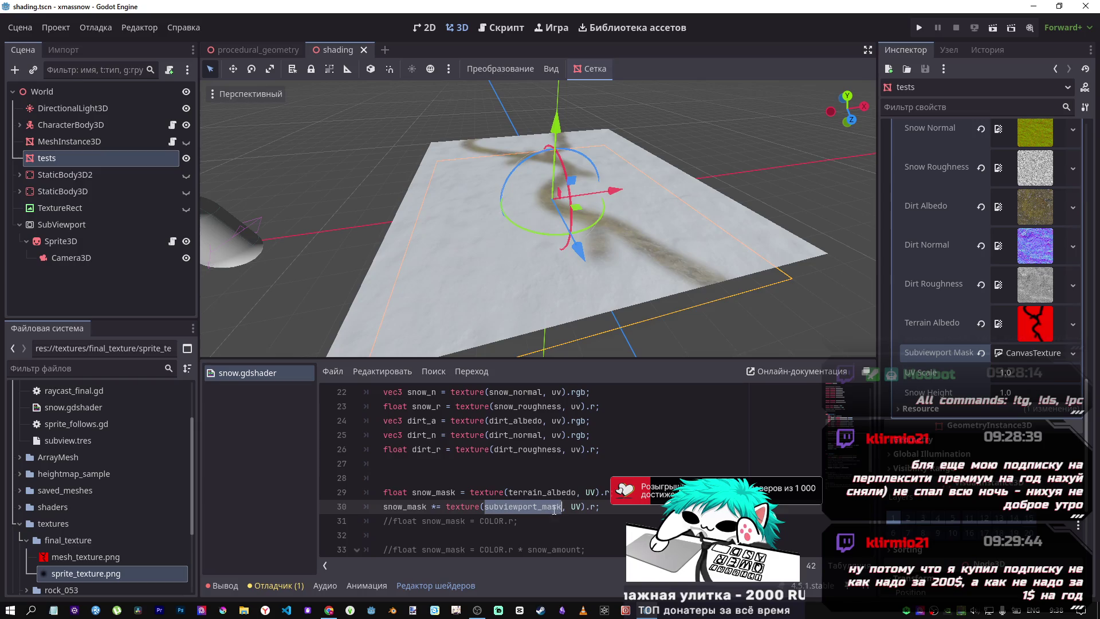
click(616, 492)
key(Return)
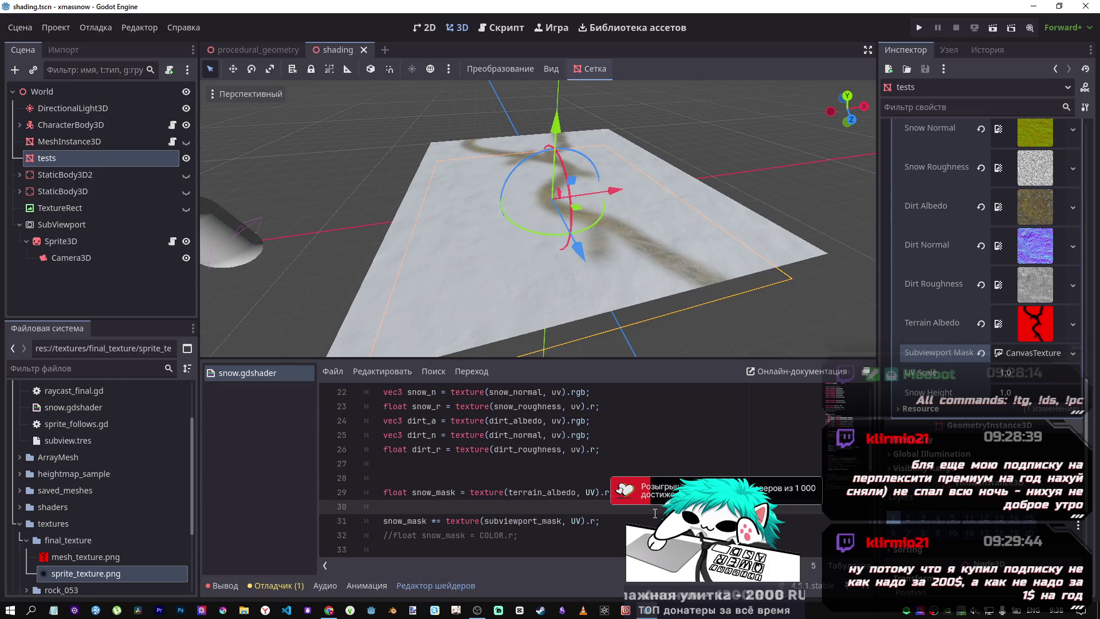
drag(624, 493, 381, 493)
key(ctrl+c)
click(596, 508)
key(ctrl+v)
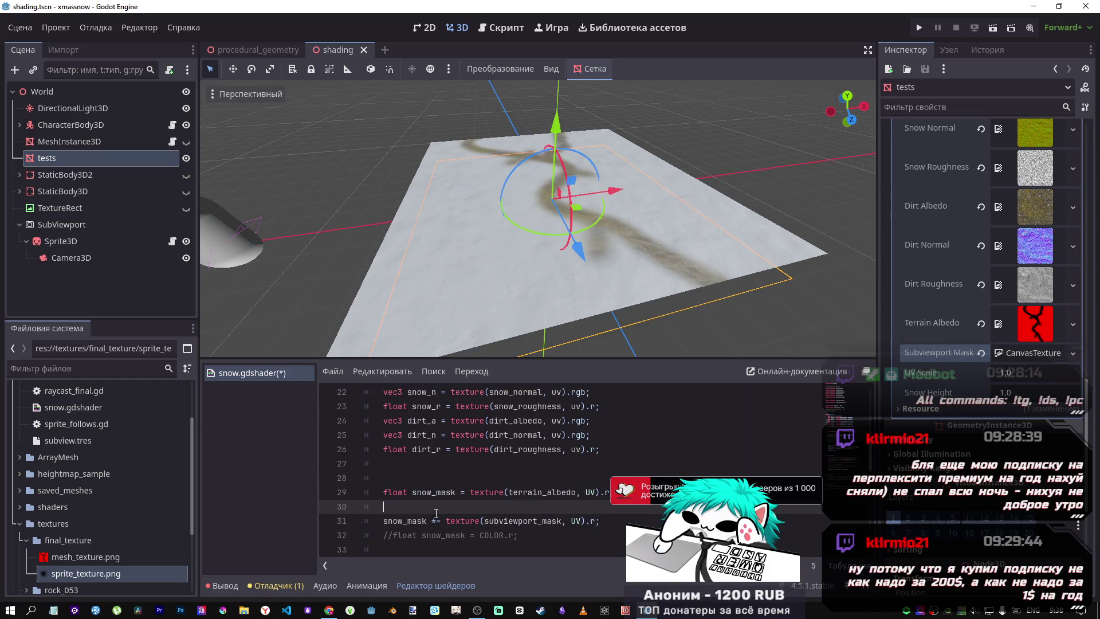
drag(609, 521, 447, 522)
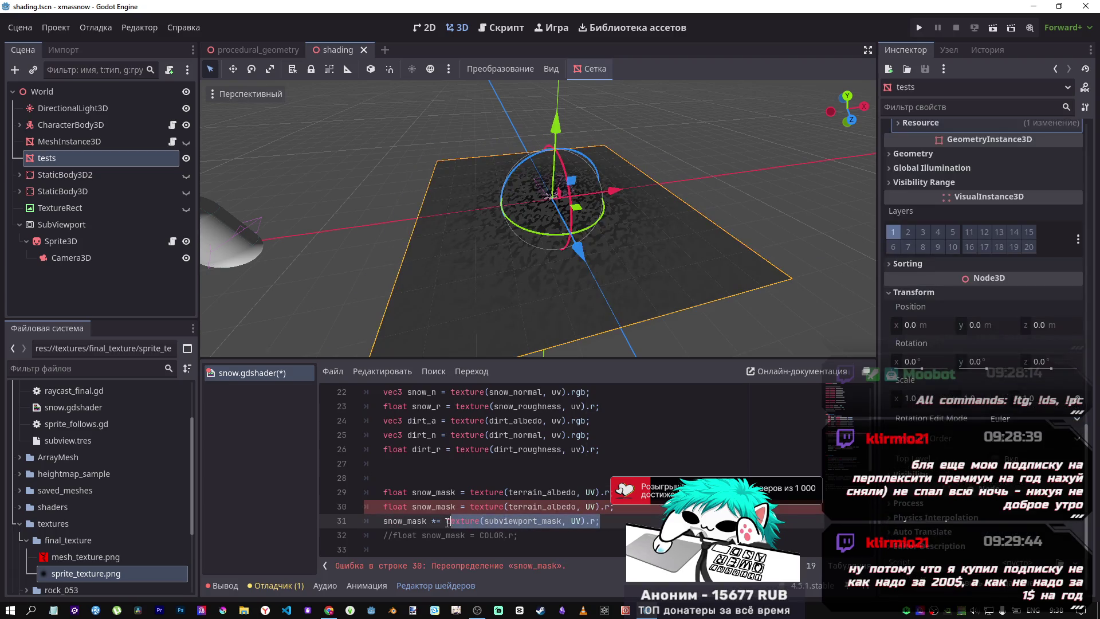
key(ctrl+c)
drag(613, 506, 469, 507)
key(ctrl+v)
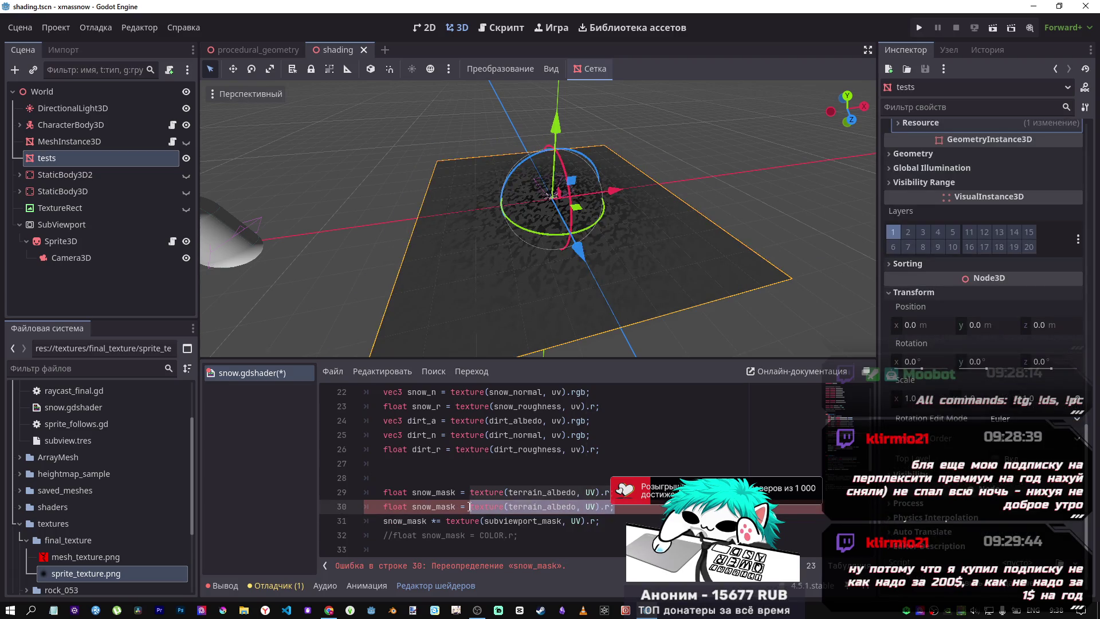
Comment out the multiply line 31 and the terrain_albedo line 29, then save the shader
key(Down)
shift+click(321, 525)
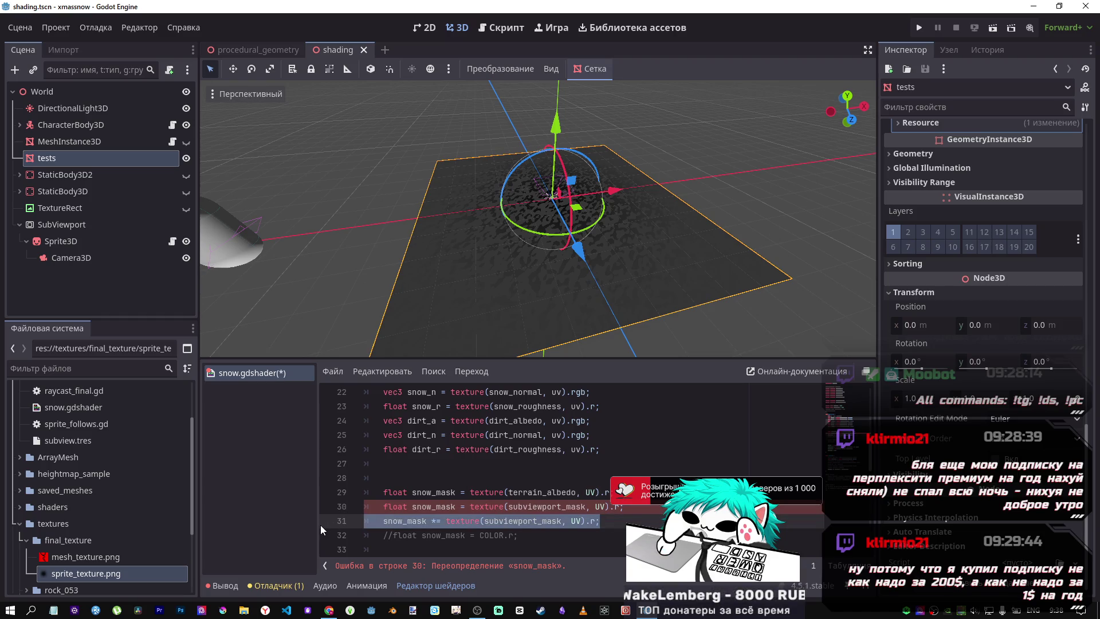
key(ctrl+k)
click(449, 491)
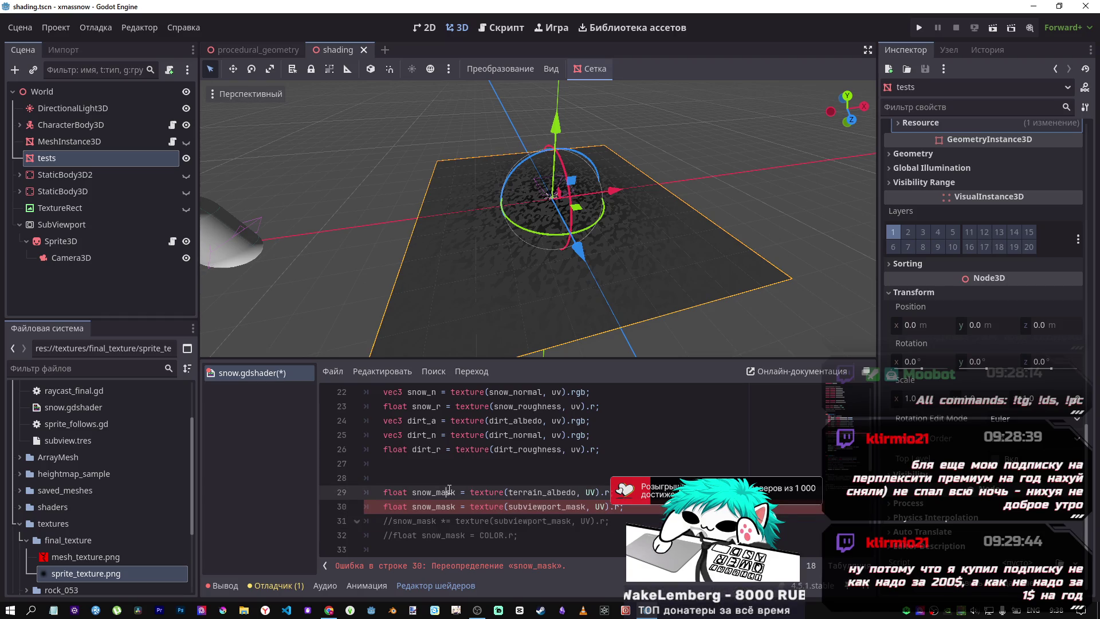
key(ctrl+k)
key(ctrl+s)
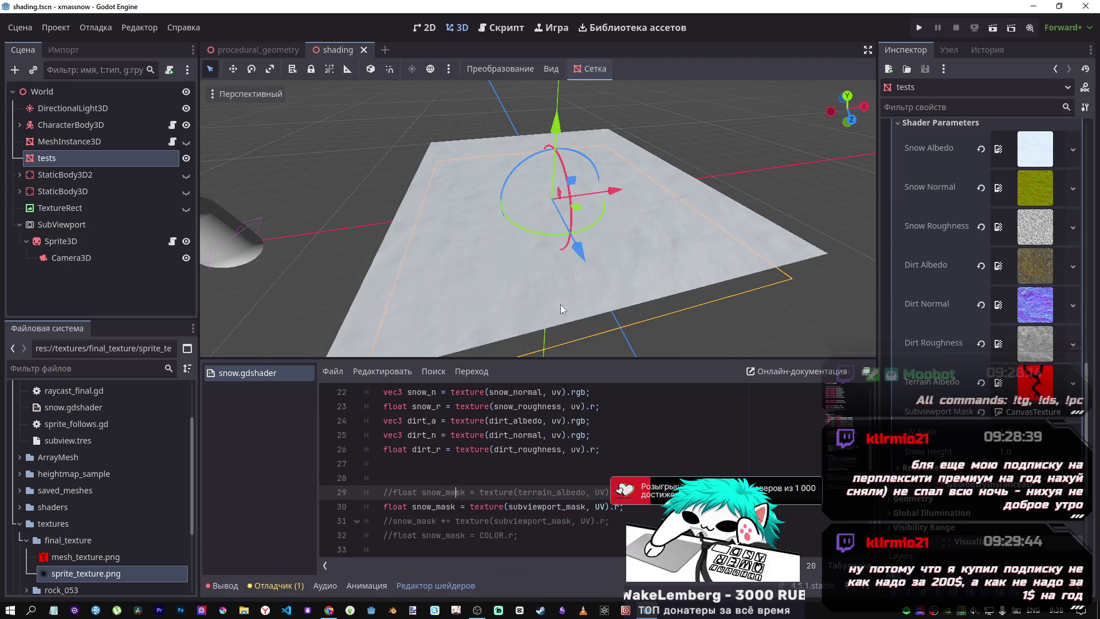
Expand the Subviewport Mask settings, then try sliding the mask Camera3D and undo the move
scroll(560, 304, down, 3)
scroll(559, 303, up, 3)
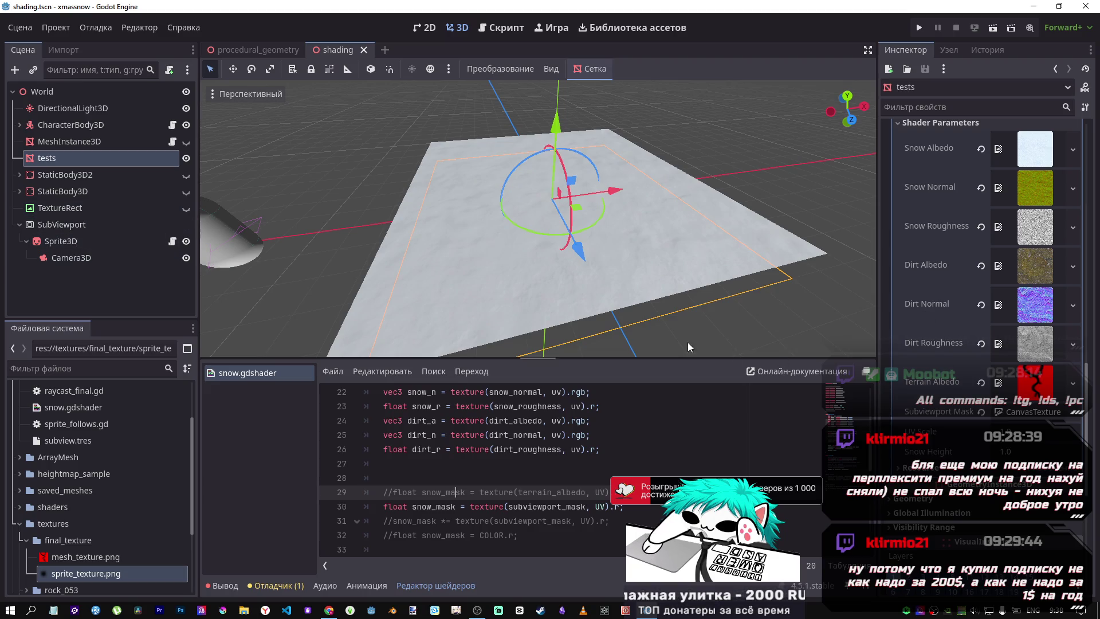
click(1031, 412)
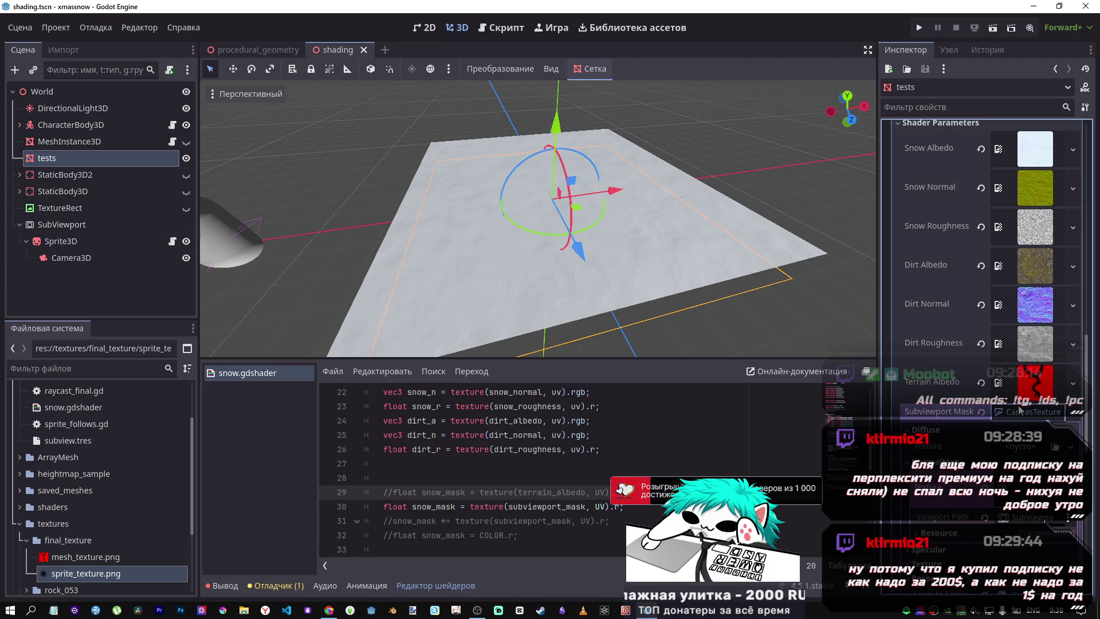
click(85, 259)
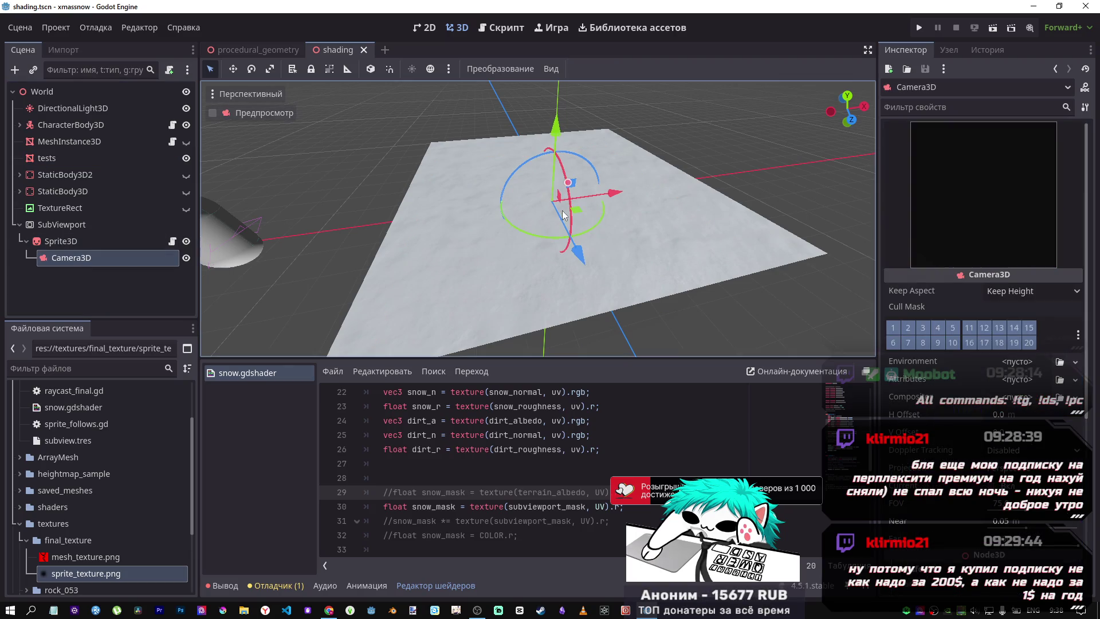
mouse_move(627, 196)
mouse_down()
mouse_move(484, 205)
mouse_move(598, 209)
mouse_up()
right_click(598, 210)
key(ctrl+z)
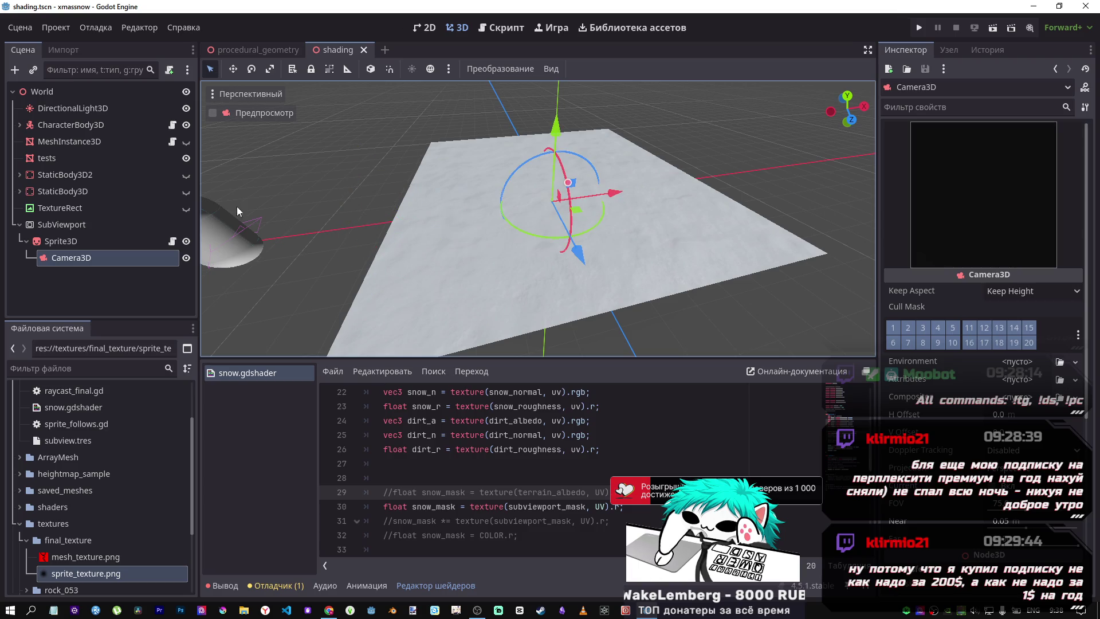
Select the Sprite3D and reset its Modulate colour to default white
click(99, 227)
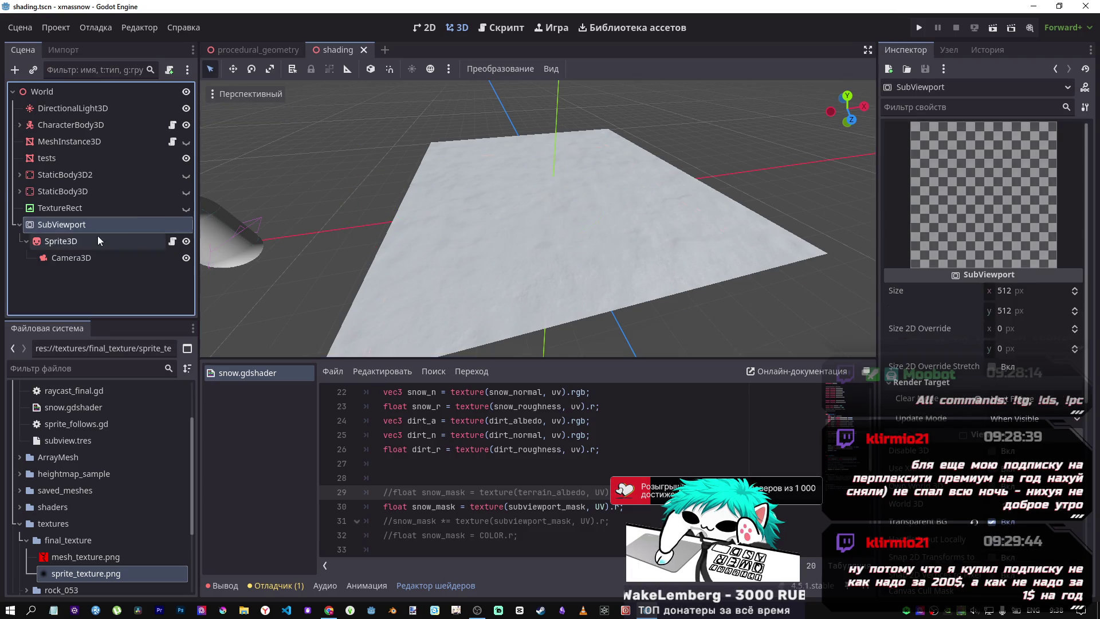
click(98, 237)
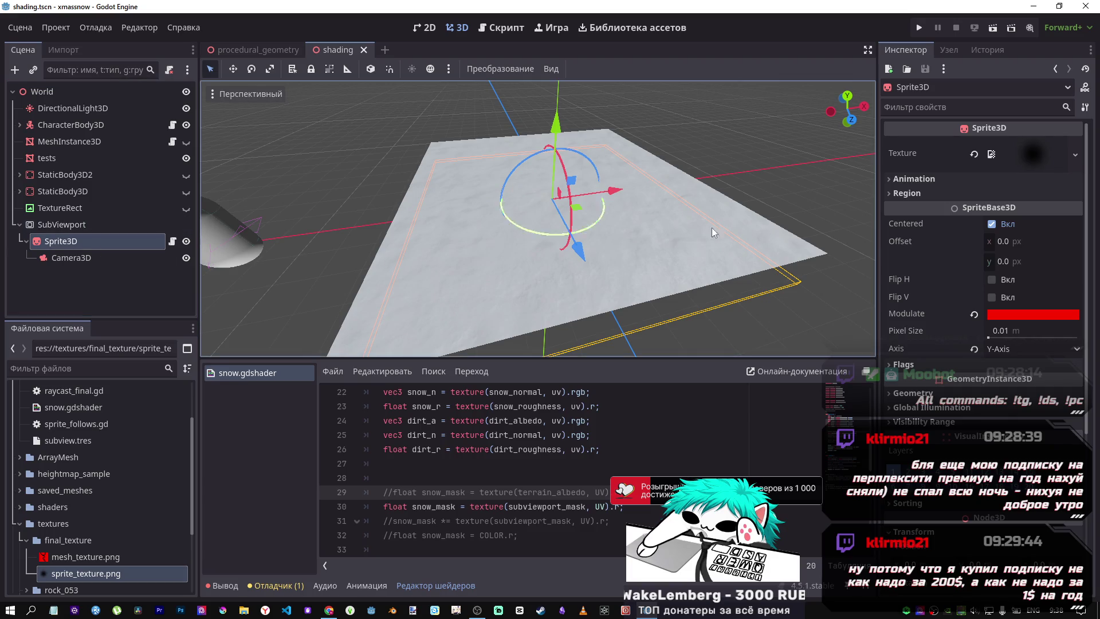
click(974, 313)
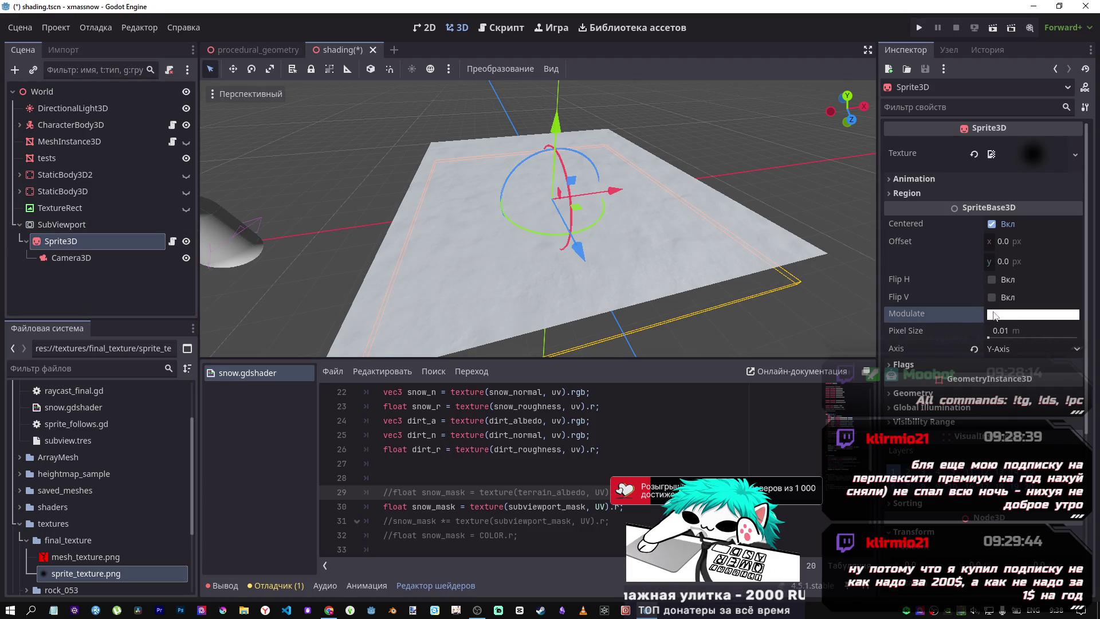
Try 0000ff and then black for the Sprite3D Modulate, save, and revert it to white
click(1002, 315)
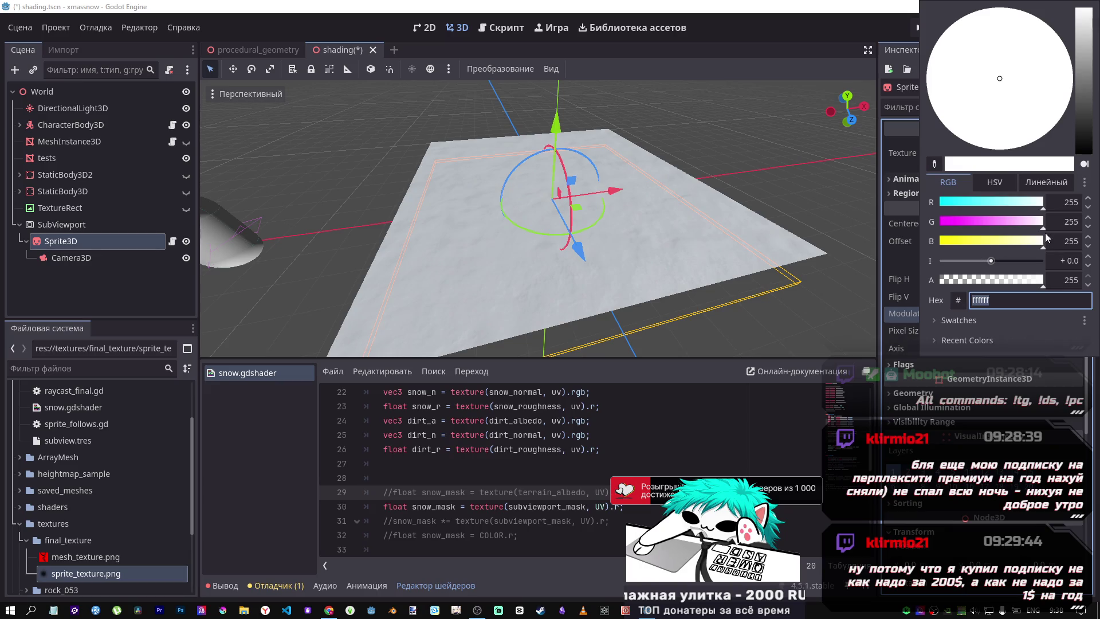
text(0000ff)
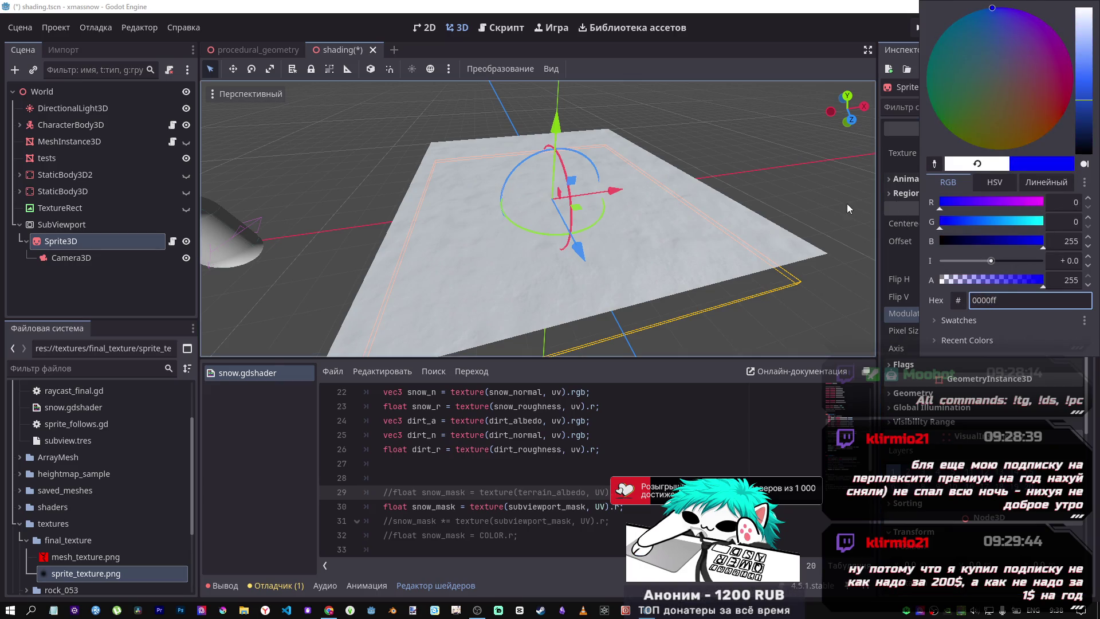
drag(968, 245, 888, 238)
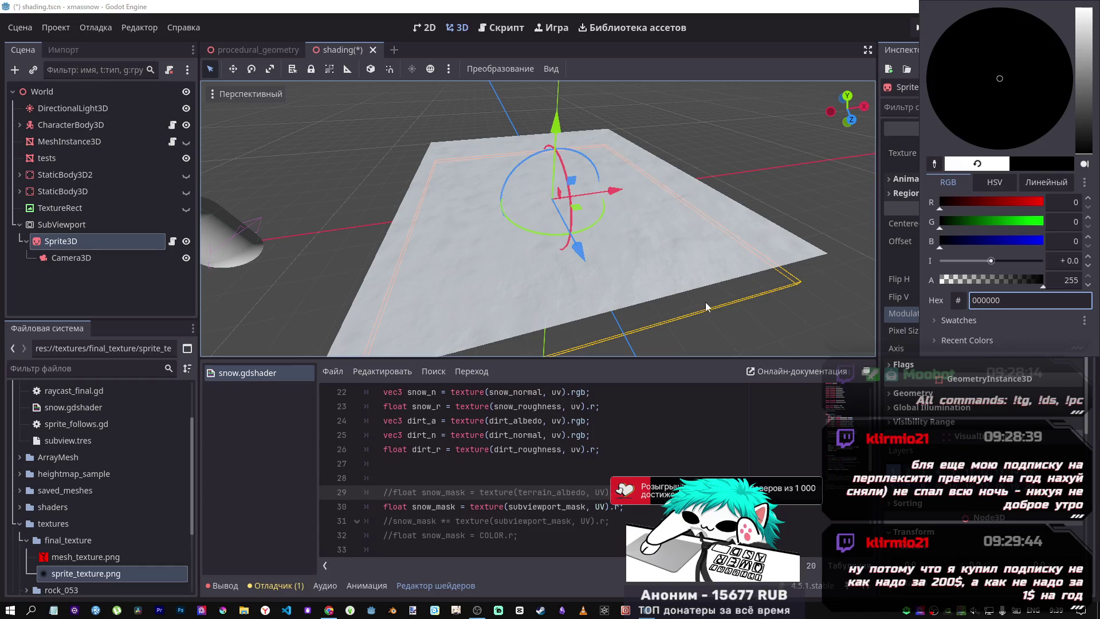
key(ctrl+s)
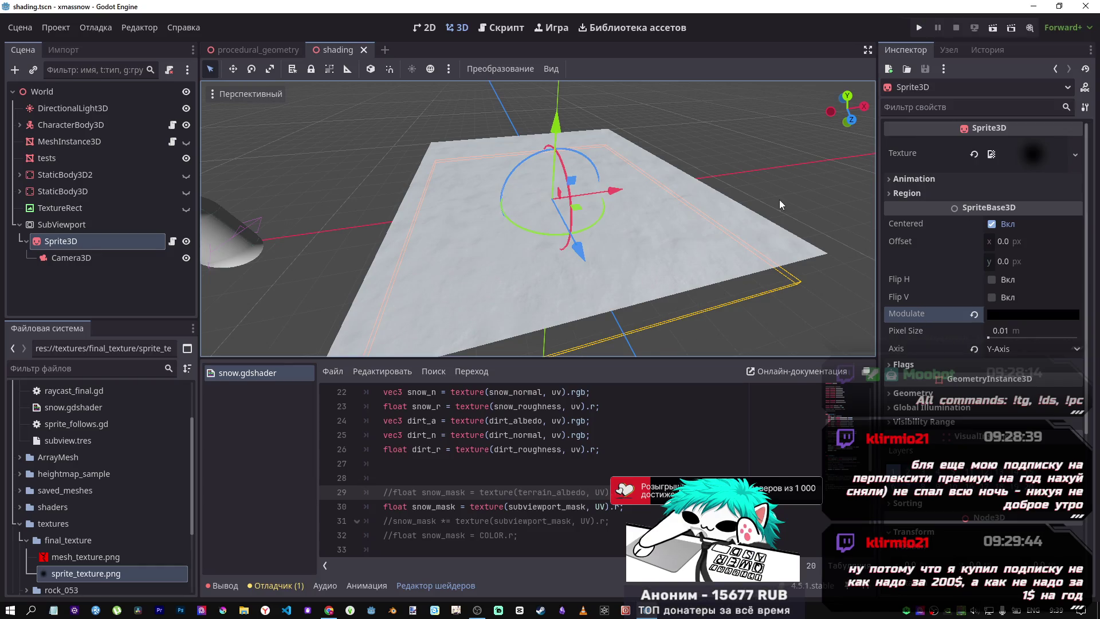
click(974, 314)
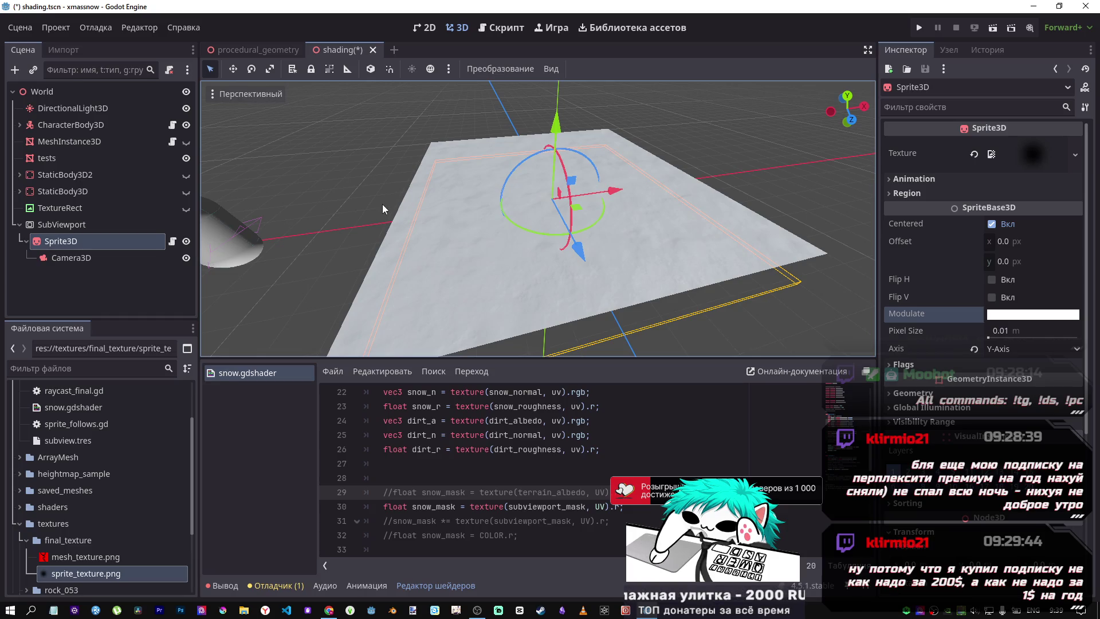
mouse_move(477, 610)
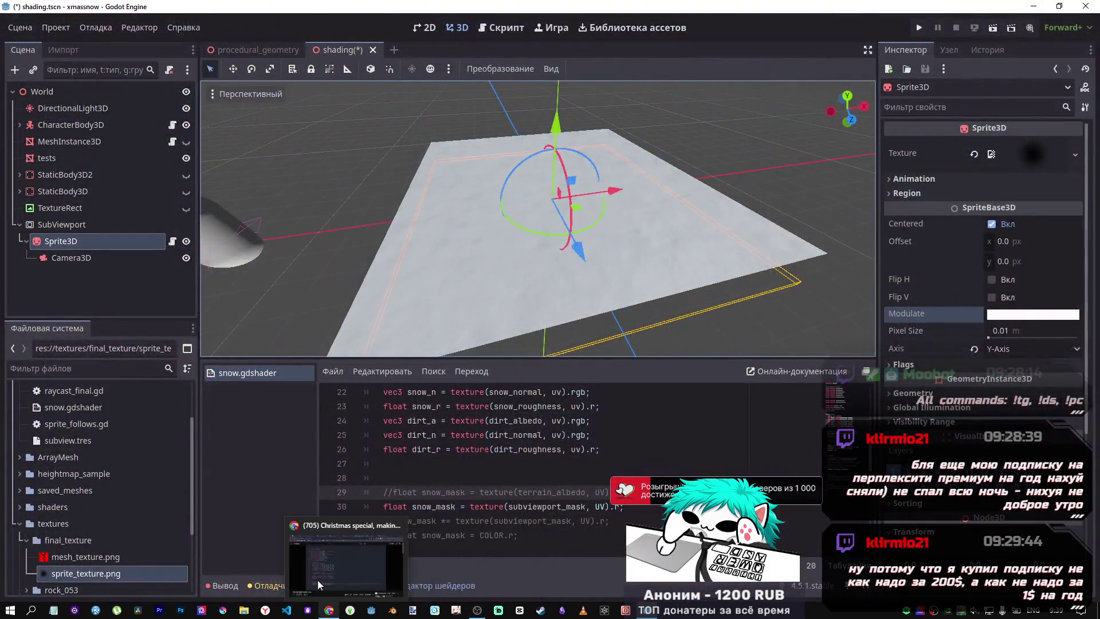
click(318, 579)
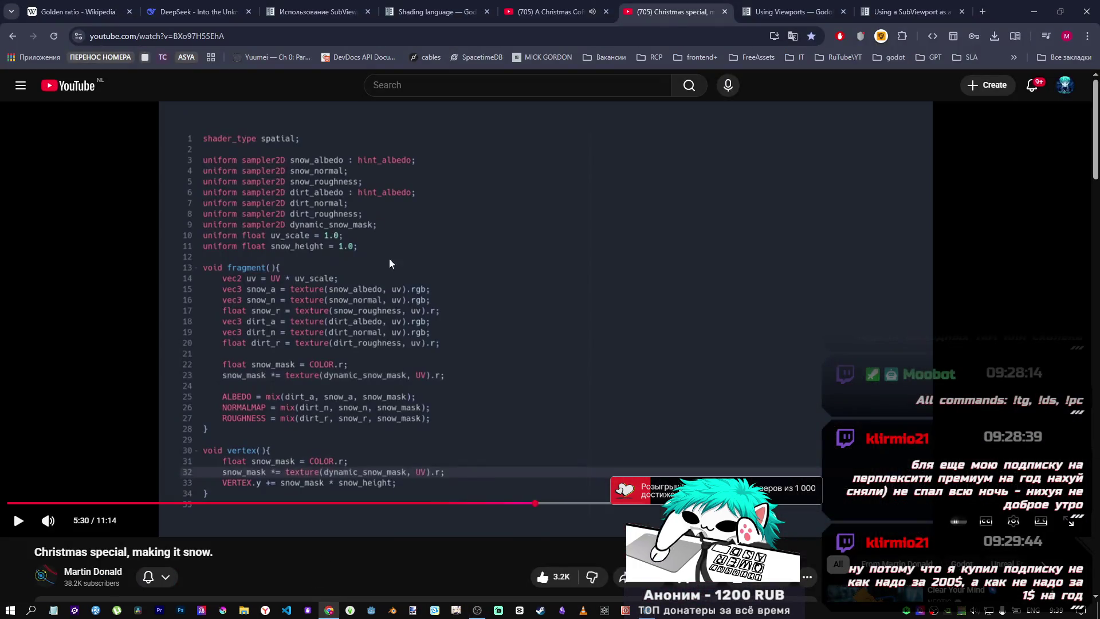
click(486, 343)
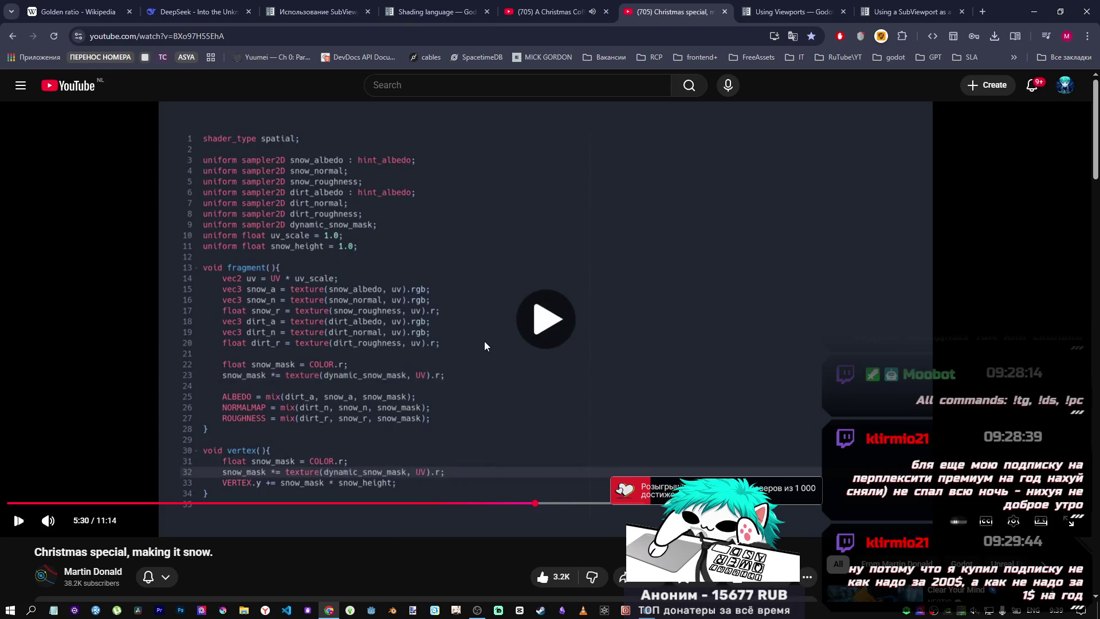
click(481, 353)
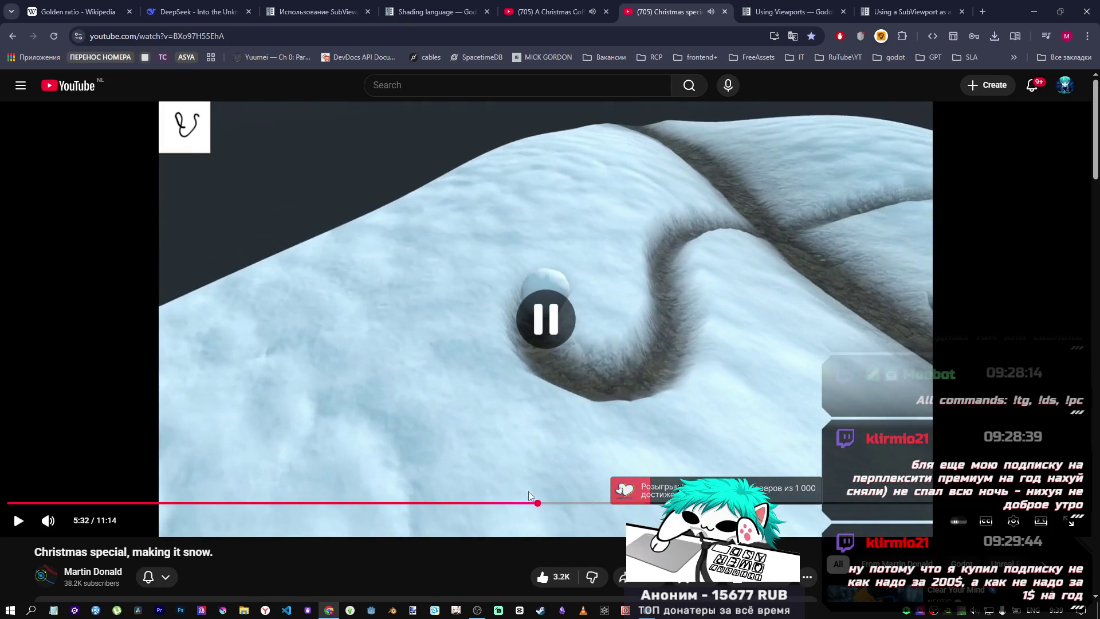
click(533, 502)
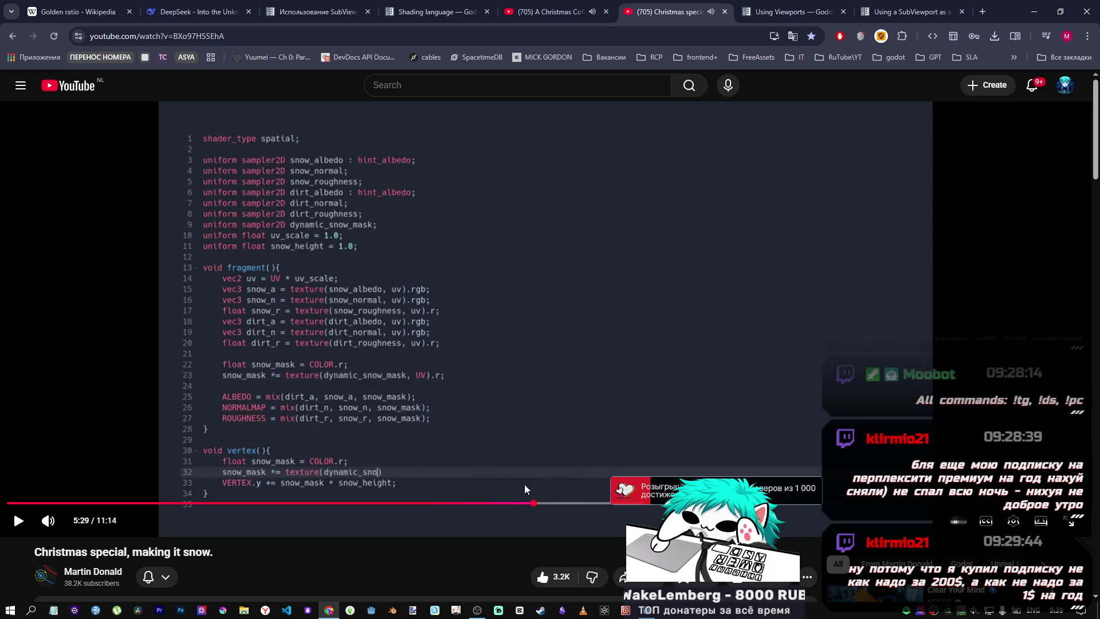
mouse_move(525, 502)
mouse_down()
mouse_move(508, 504)
mouse_move(535, 504)
mouse_up()
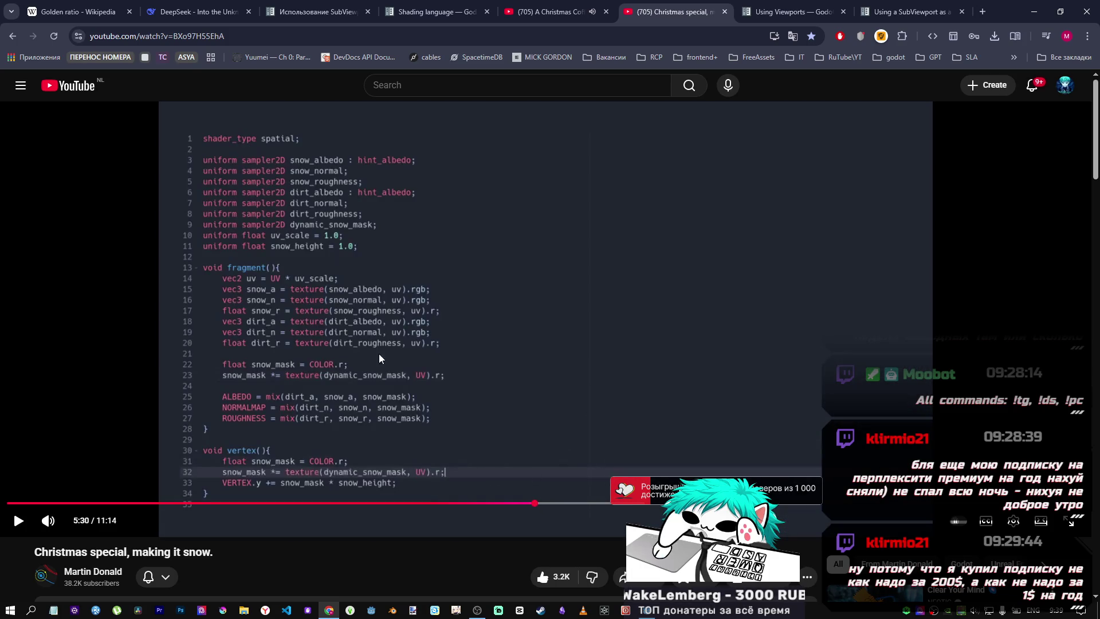
click(653, 611)
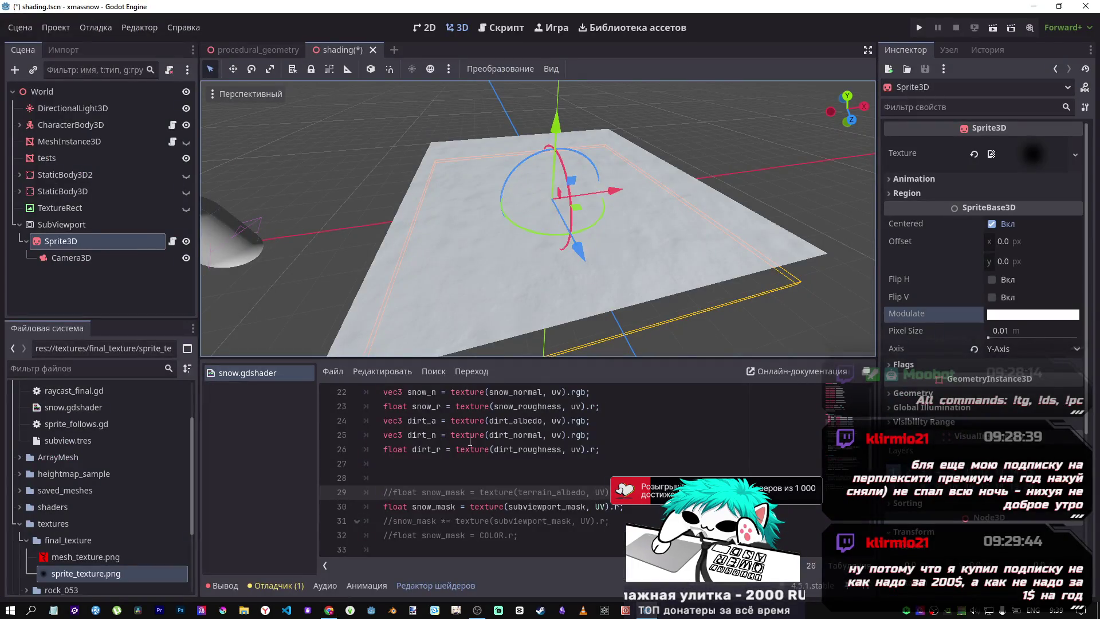
Enter ff0000 as the Sprite3D Modulate hex value and close the colour picker
click(523, 492)
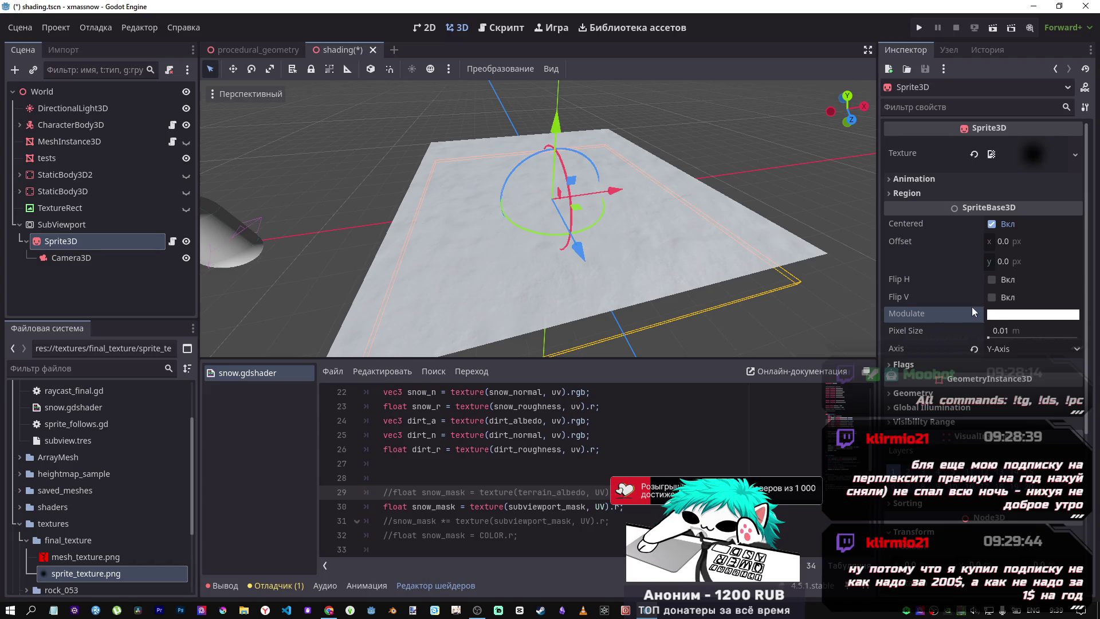
click(995, 314)
text(ff0000)
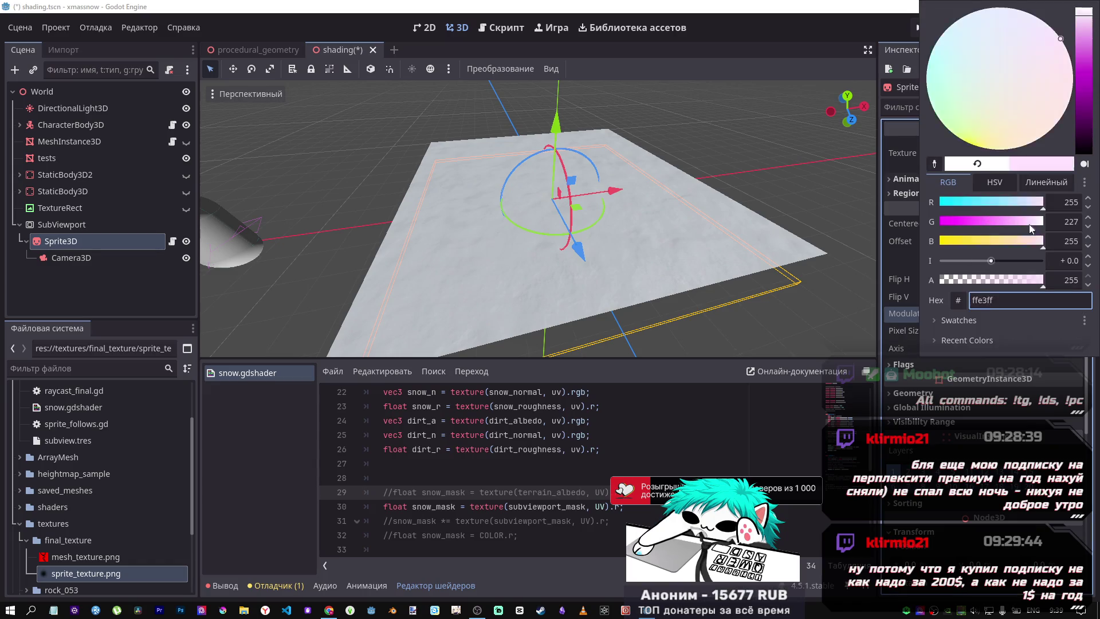
key(Return)
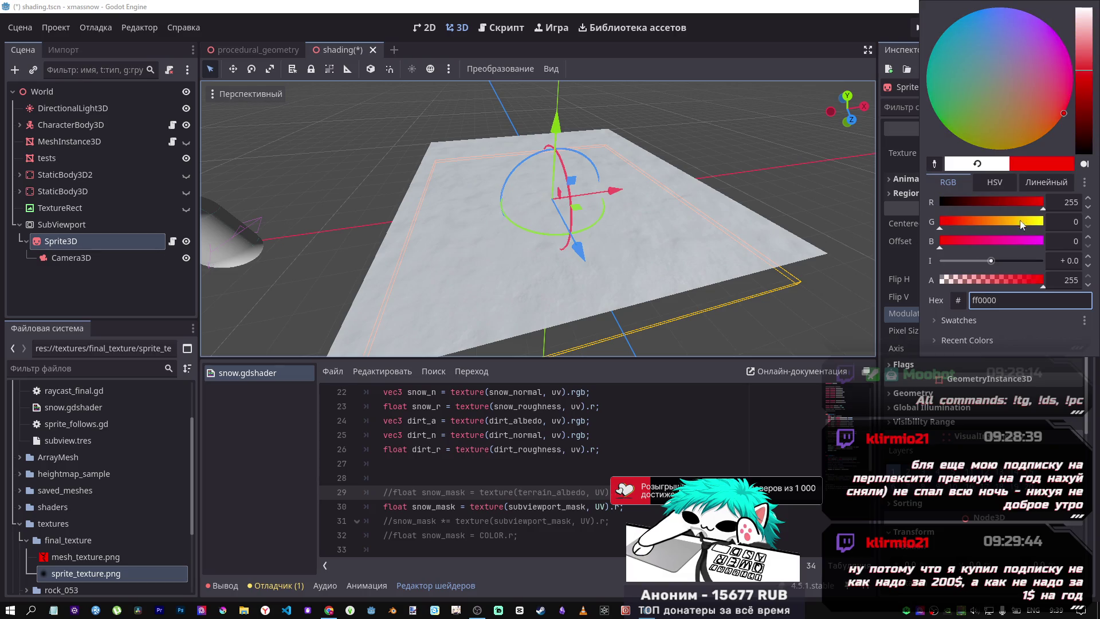
click(955, 415)
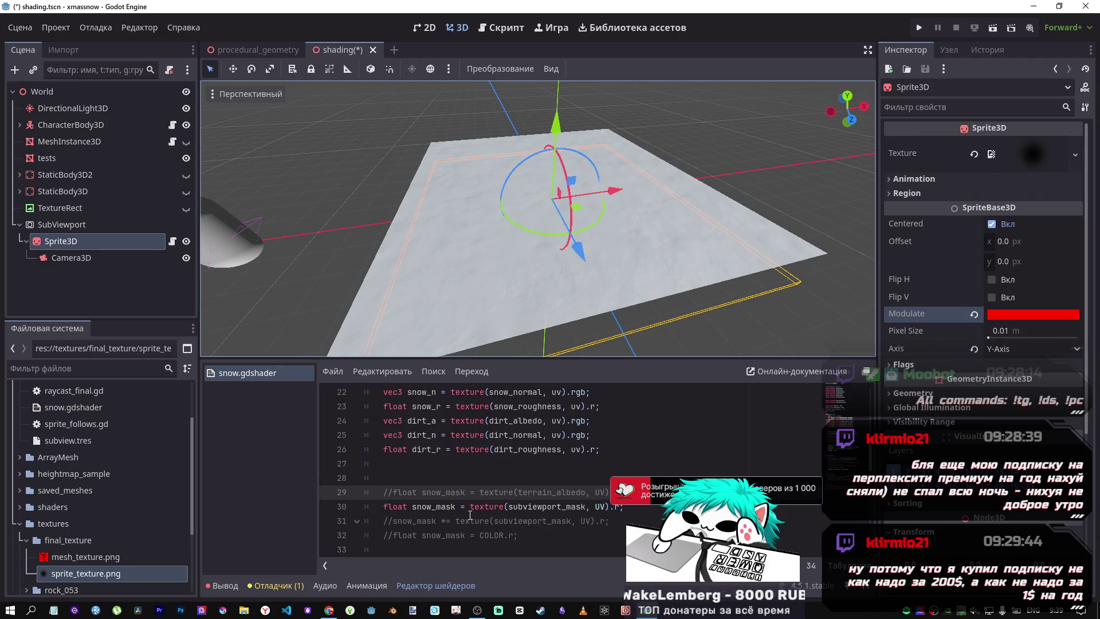
In fragment(), uncomment the terrain albedo mask and make the subviewport line 'snow_mask *=', then save
click(499, 493)
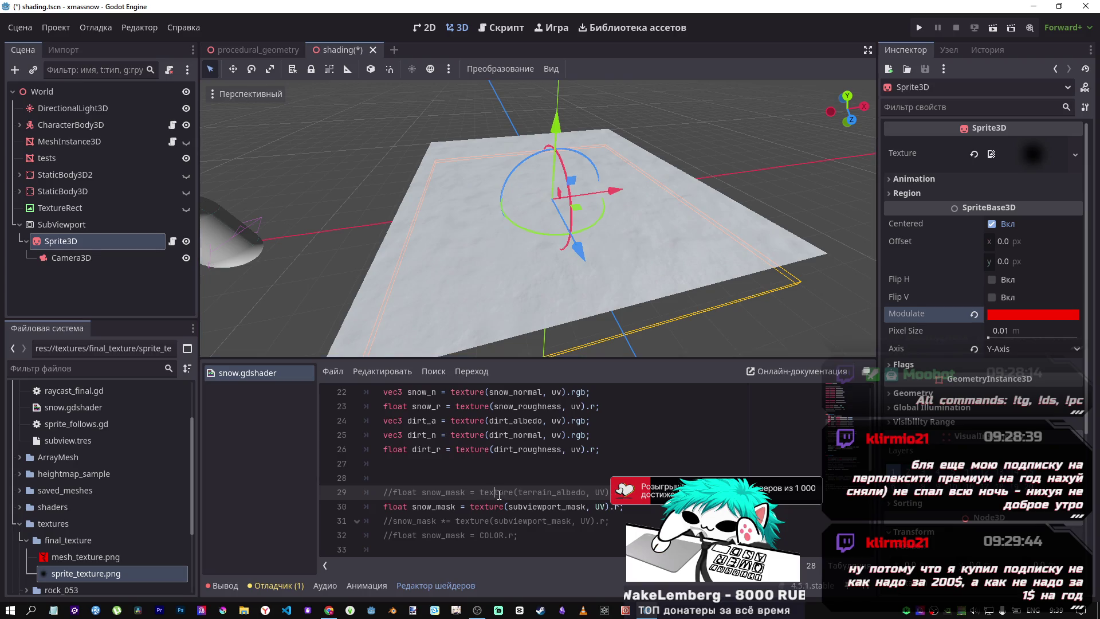
key(ctrl+k)
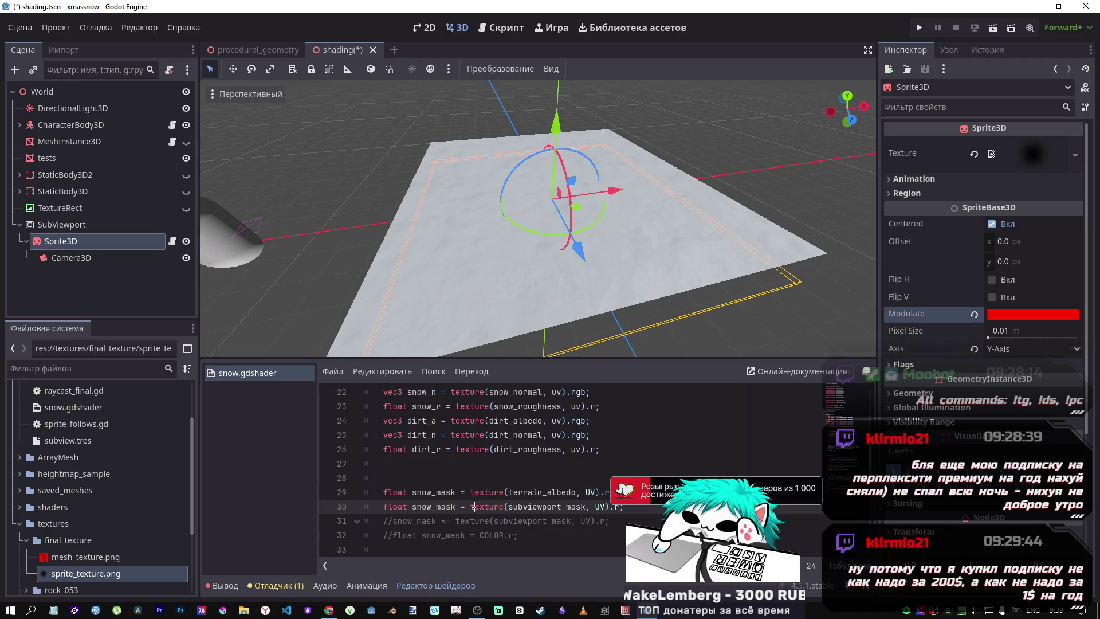
key(BackSpace)
key(BackSpace)
key(BackSpace)
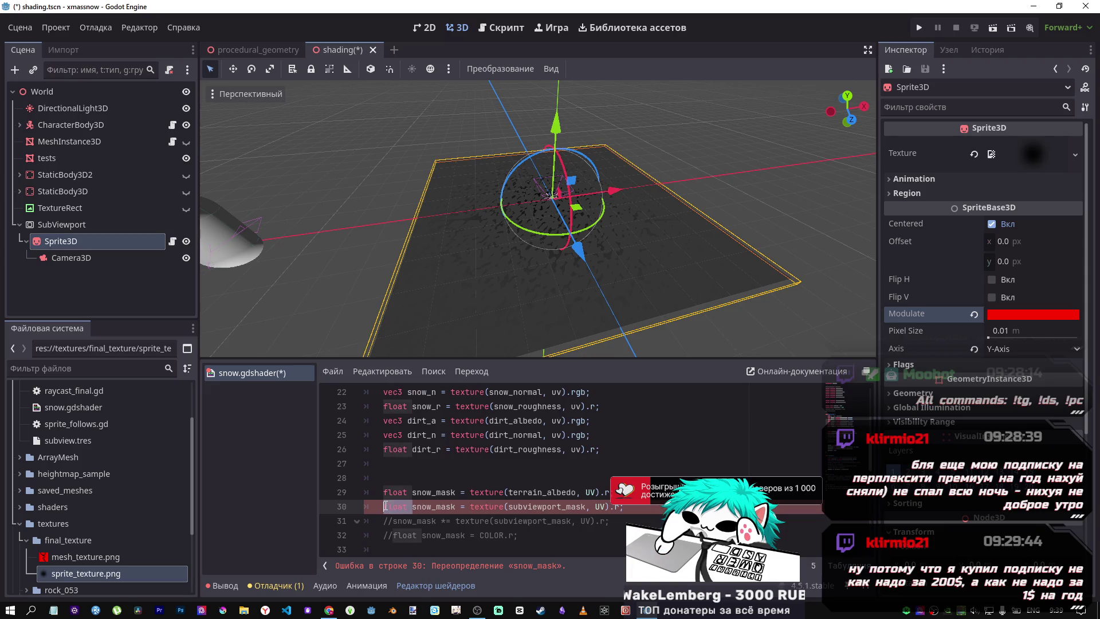
click(436, 506)
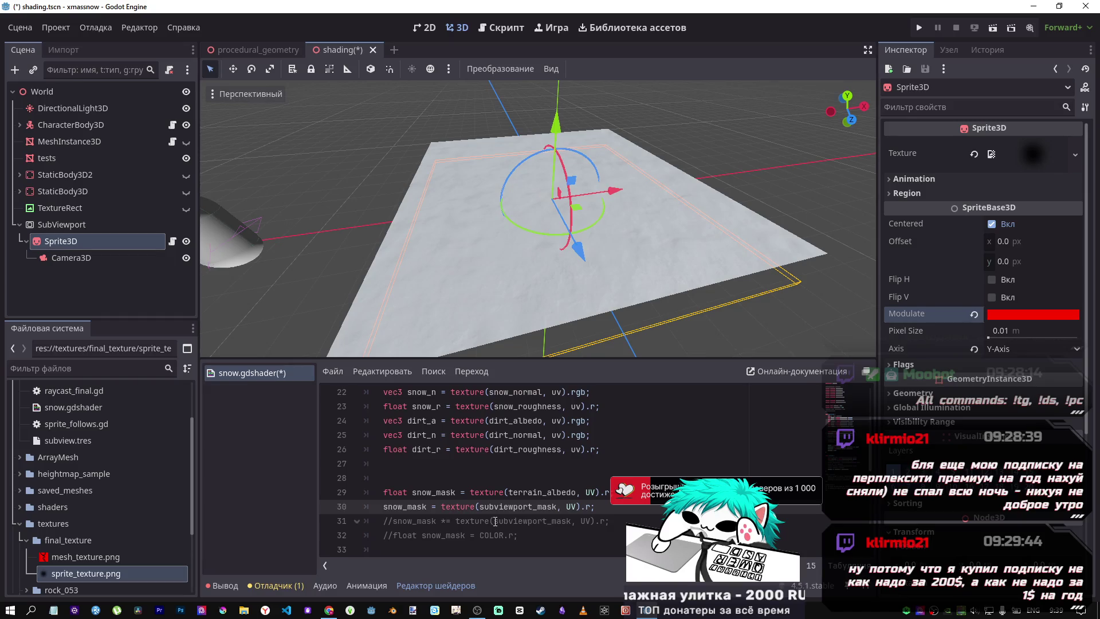
text(*)
key(ctrl+s)
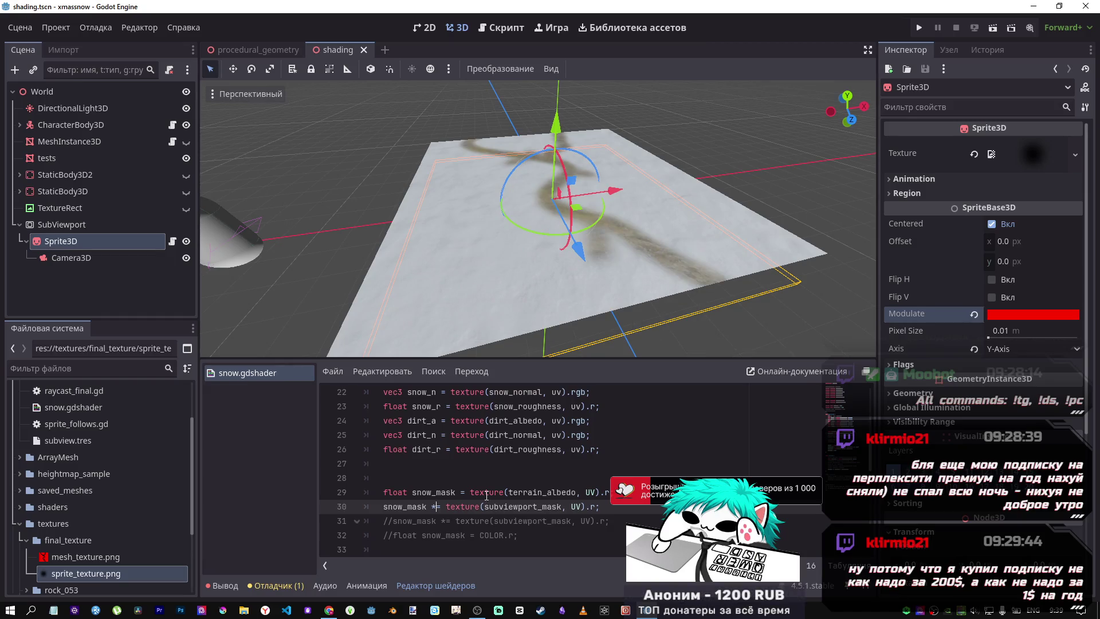
Apply the same change in vertex(): drop the float declaration on line 45 and save the shader
mouse_move(562, 266)
mouse_down()
mouse_move(479, 276)
mouse_move(525, 322)
mouse_move(548, 241)
mouse_move(556, 272)
mouse_up()
scroll(555, 270, down, 2)
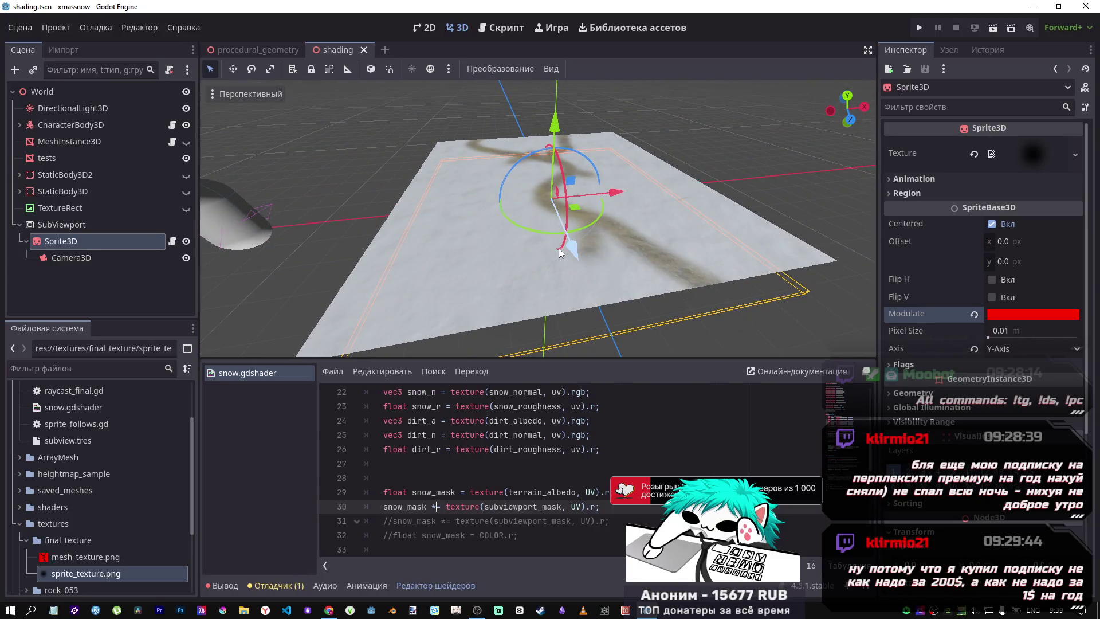
scroll(558, 252, down, 2)
scroll(563, 259, up, 3)
scroll(561, 454, down, 2)
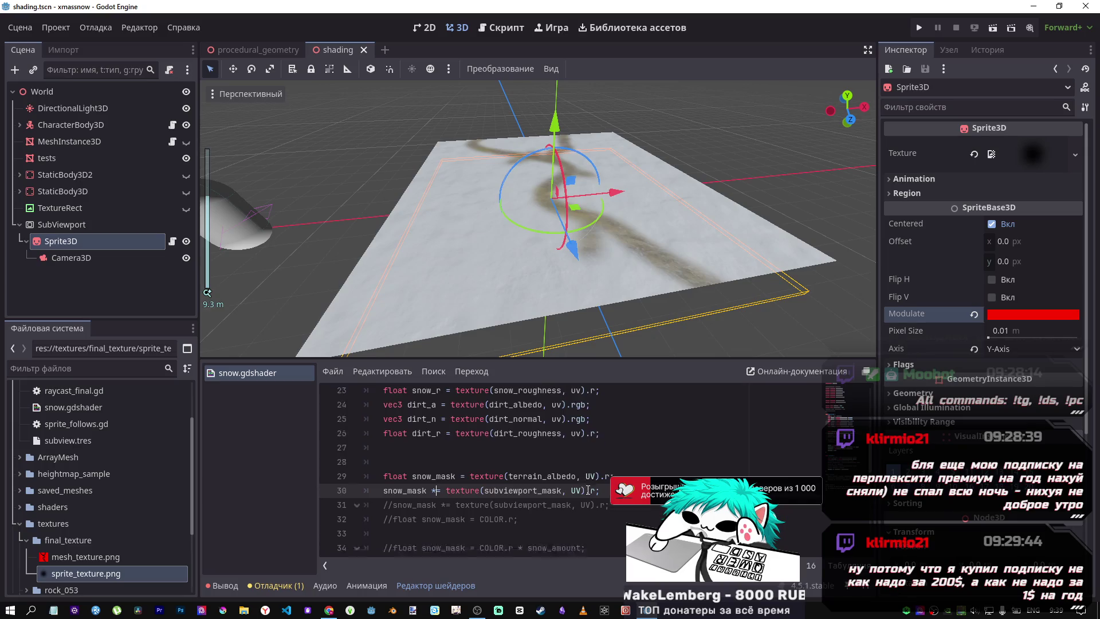
scroll(561, 454, down, 4)
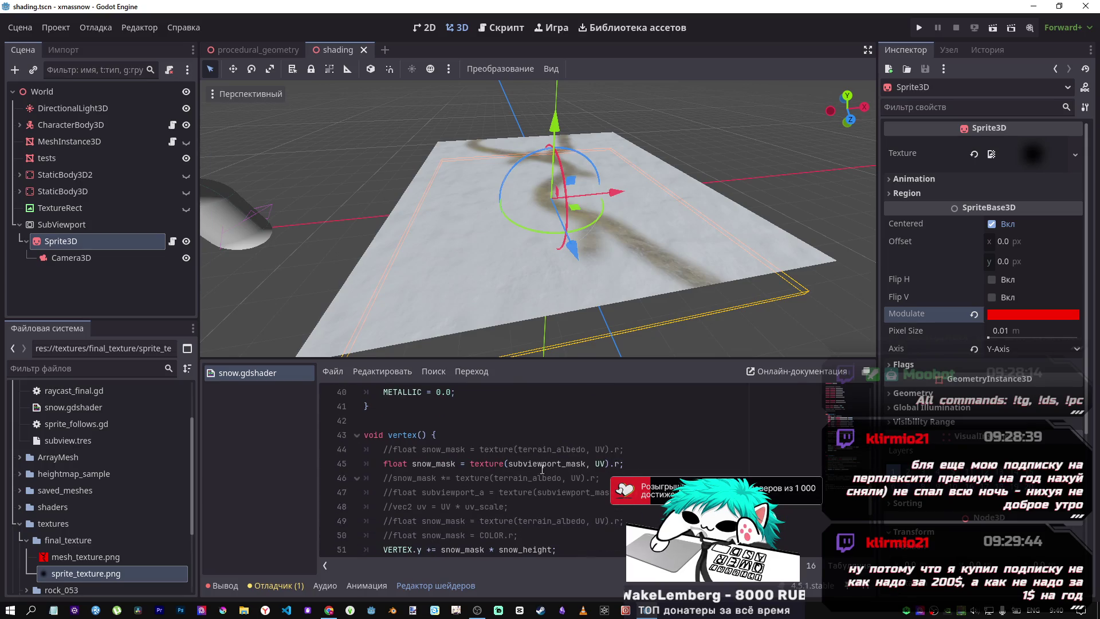
click(582, 449)
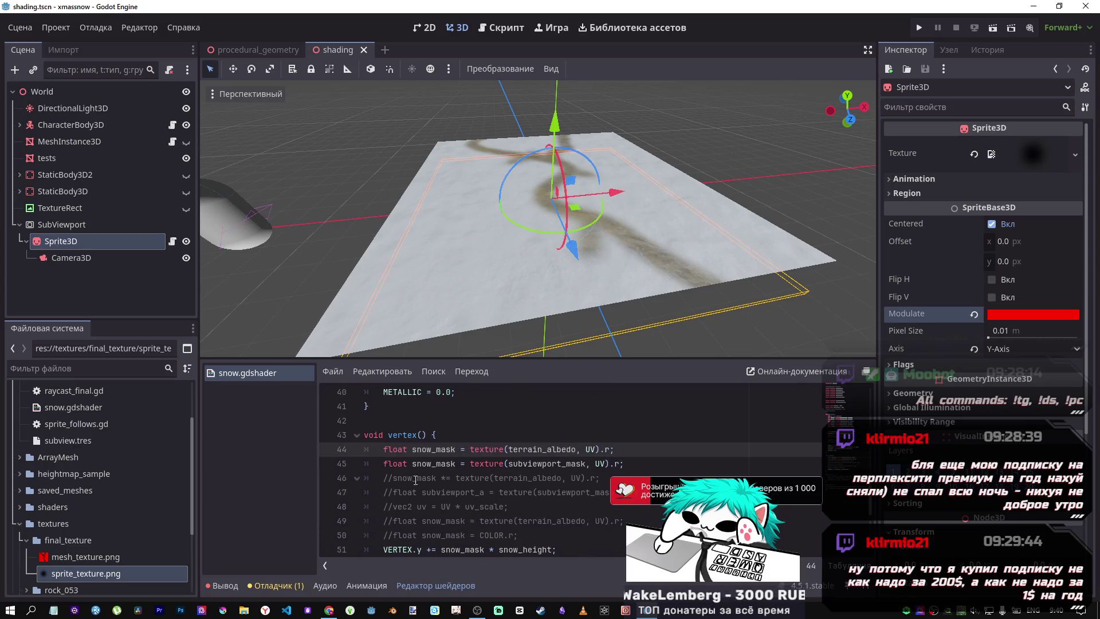
double_click(385, 463)
key(Delete)
key(Delete)
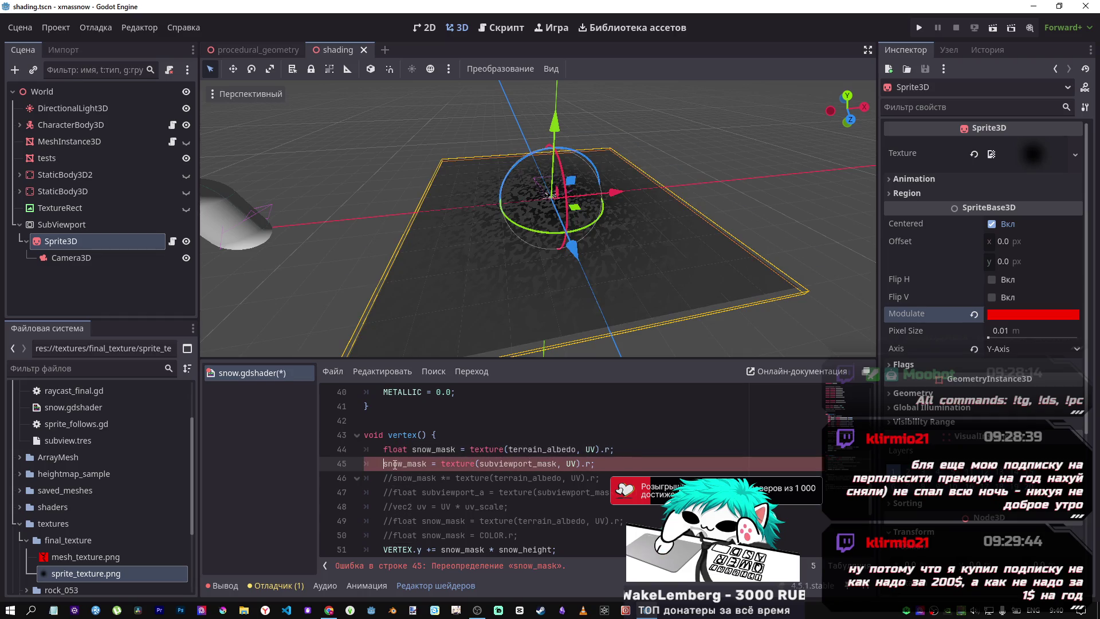
click(453, 468)
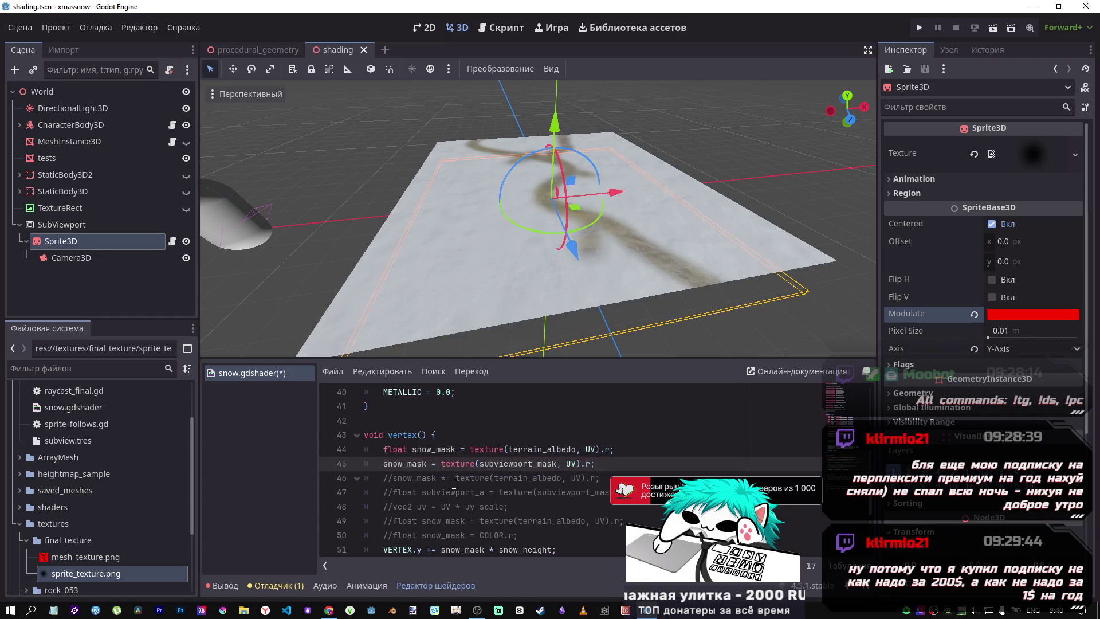
key(ctrl+s)
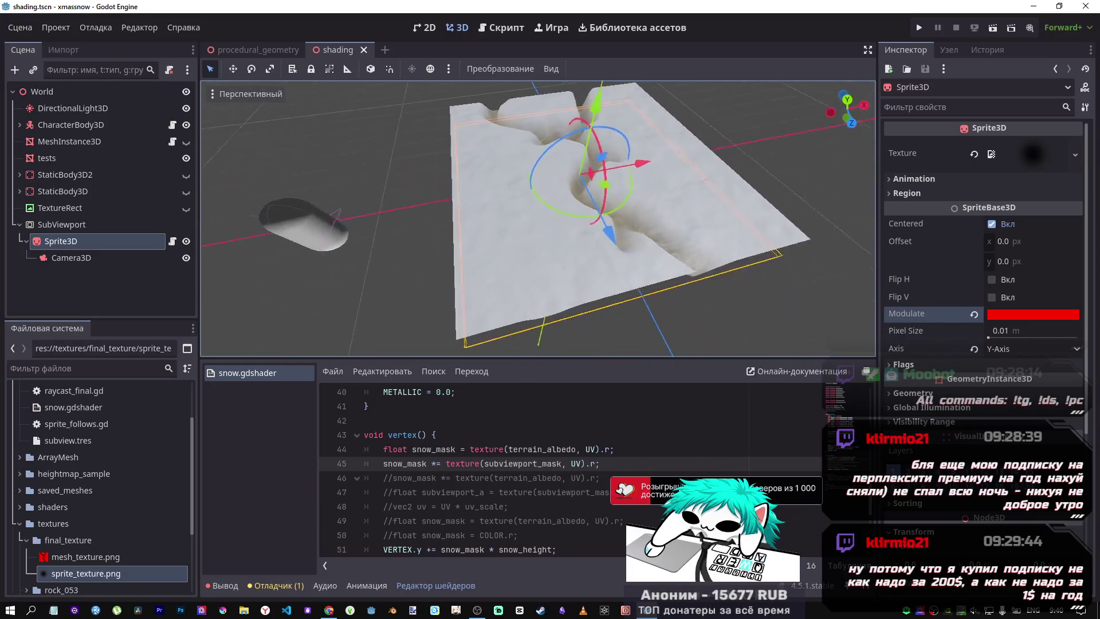
drag(567, 281, 567, 281)
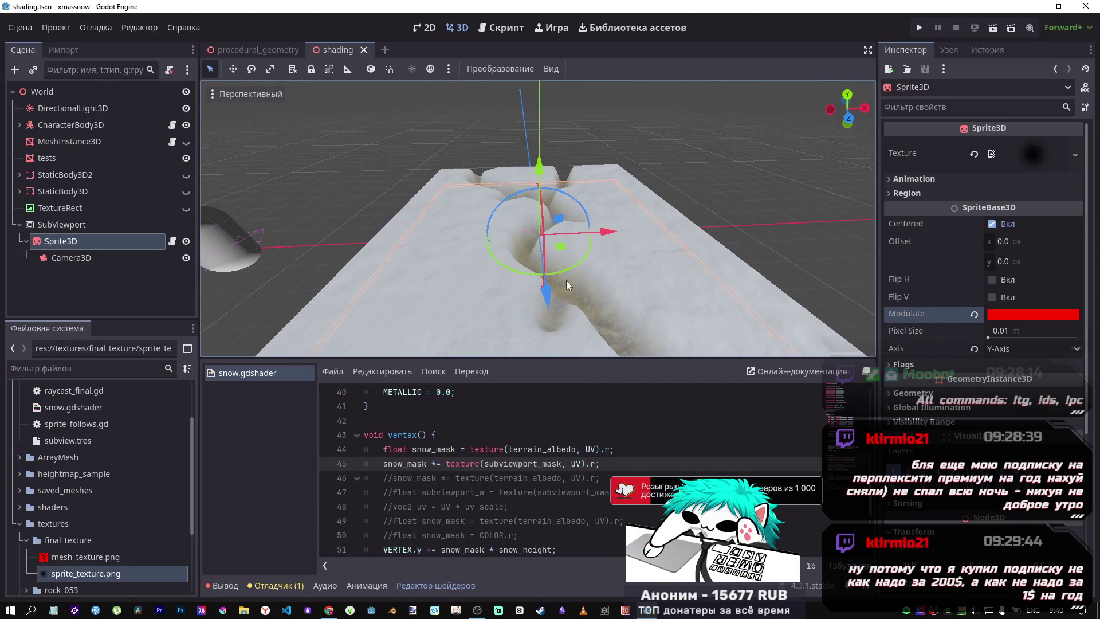
drag(451, 281, 450, 280)
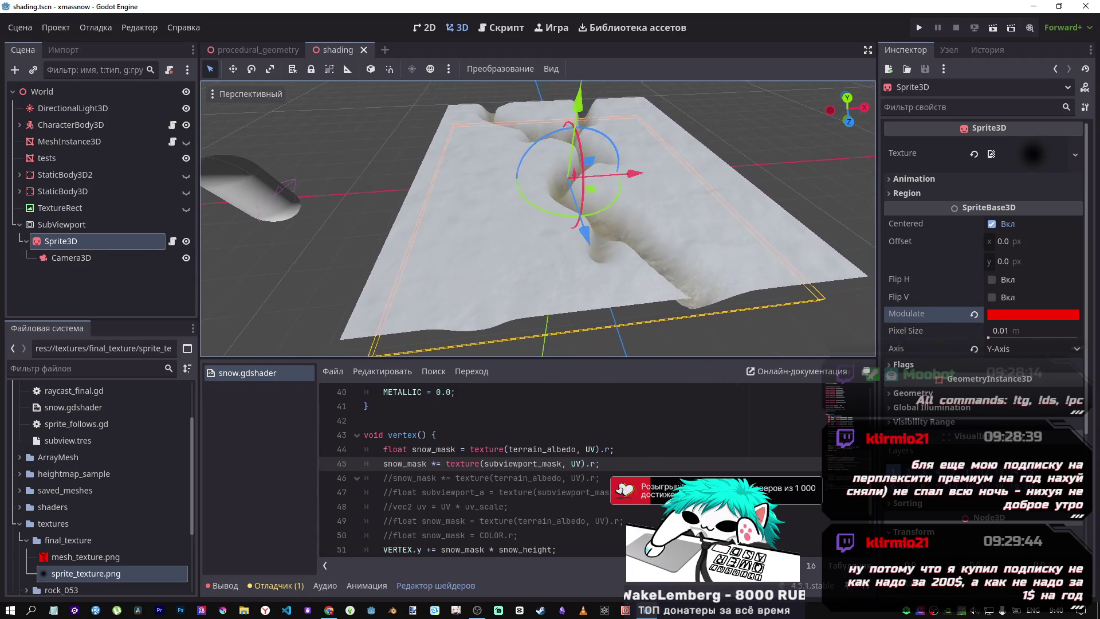
mouse_move(448, 144)
mouse_down()
mouse_move(492, 85)
mouse_move(494, 161)
mouse_up()
key(ctrl+z)
key(F6)
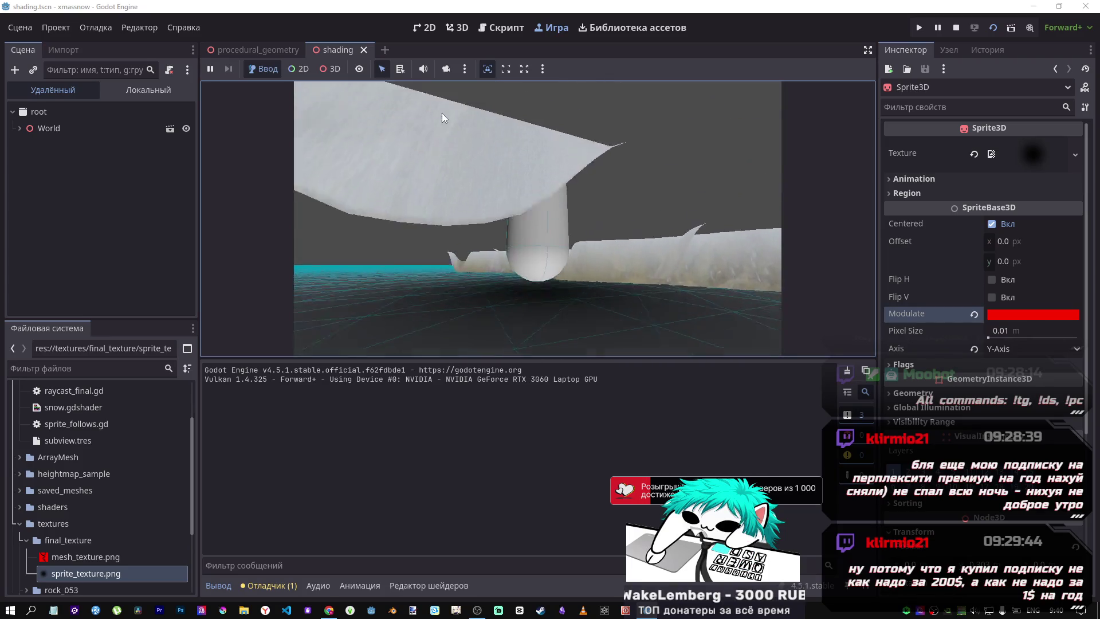
click(955, 27)
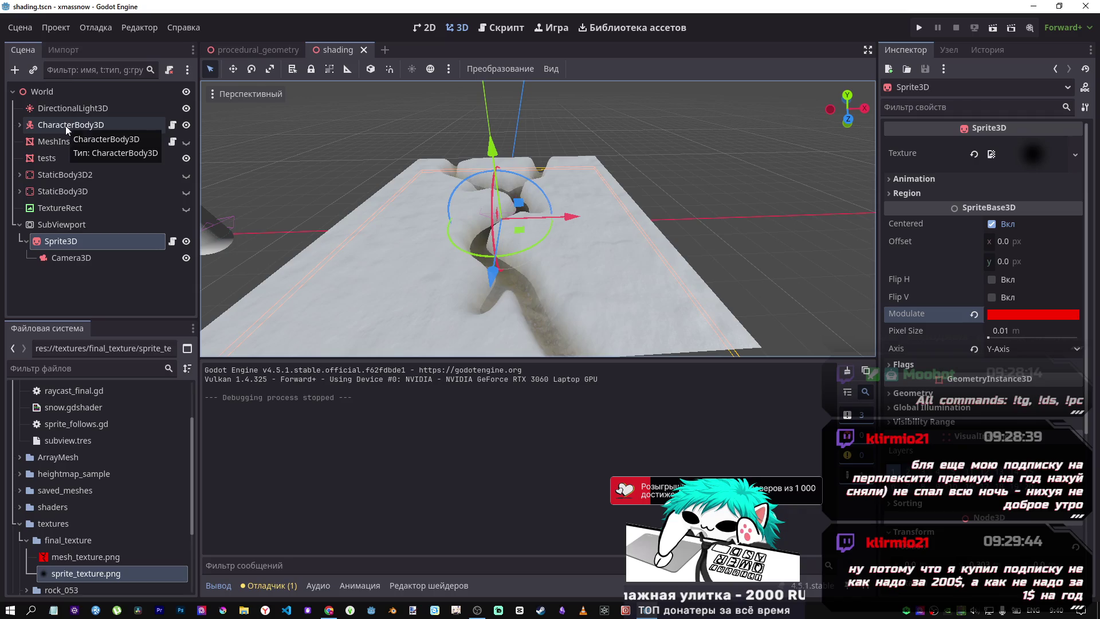
click(173, 241)
Delete the line forcing the sprite's height to 0 and test-run the scene
click(491, 251)
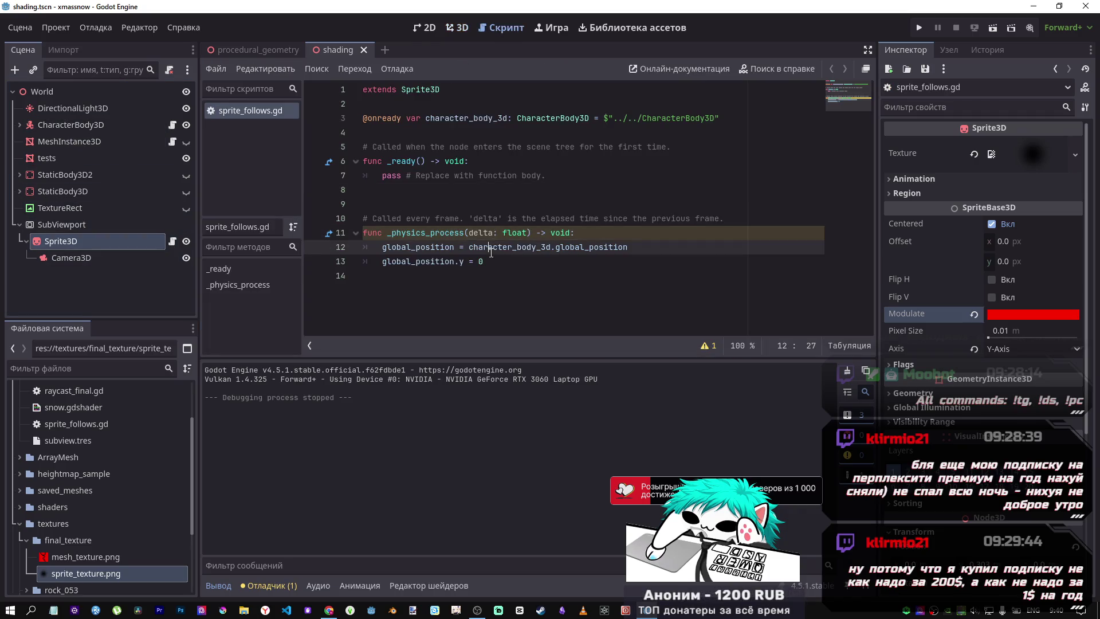
drag(483, 262, 450, 262)
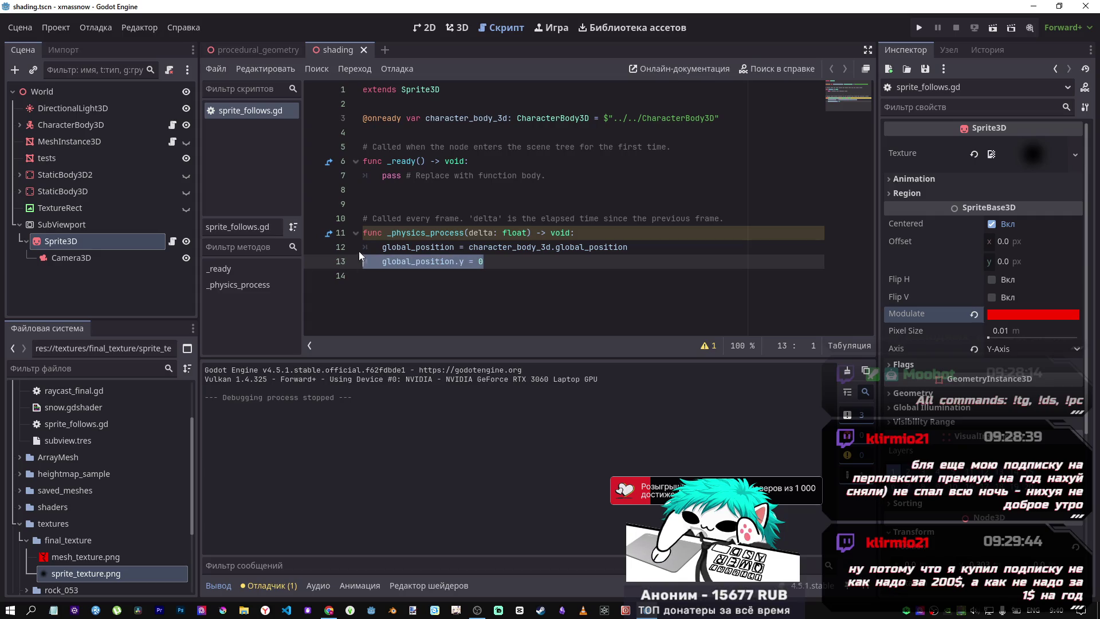
key(BackSpace)
key(BackSpace)
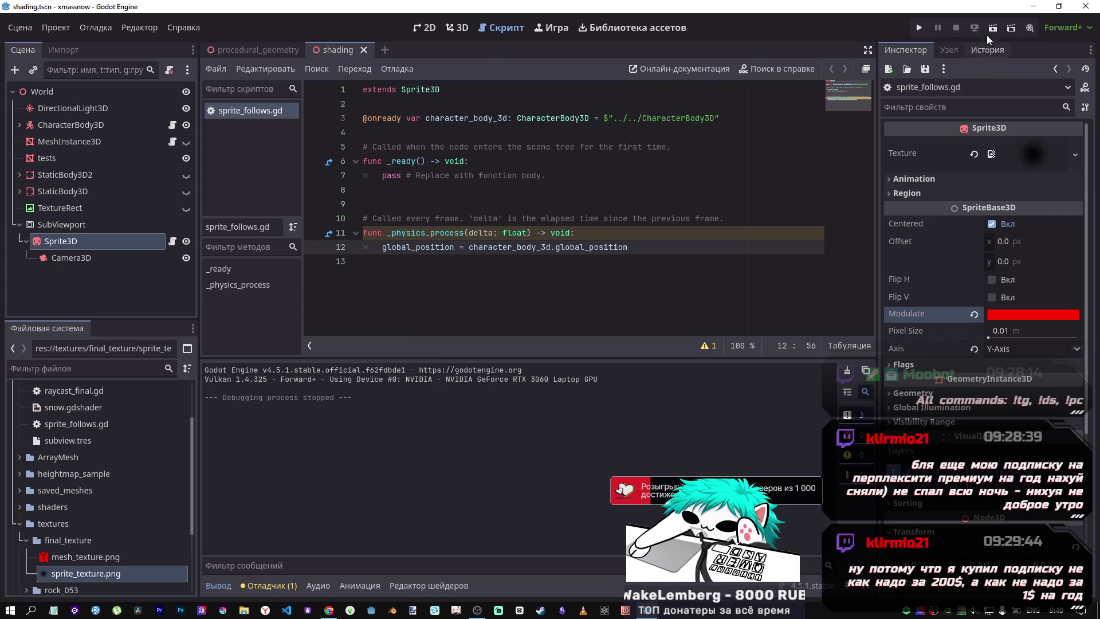
click(991, 29)
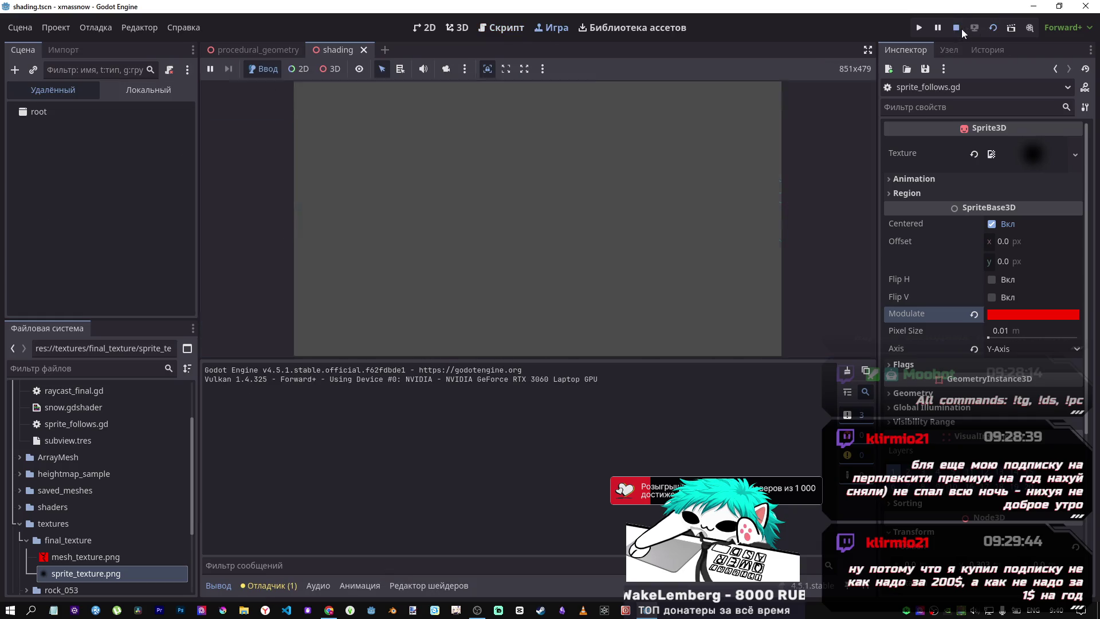
click(962, 29)
Restore line 13 as global_position.y = 0.3 and test the scene again
click(539, 265)
key(ctrl+z)
key(ctrl+s)
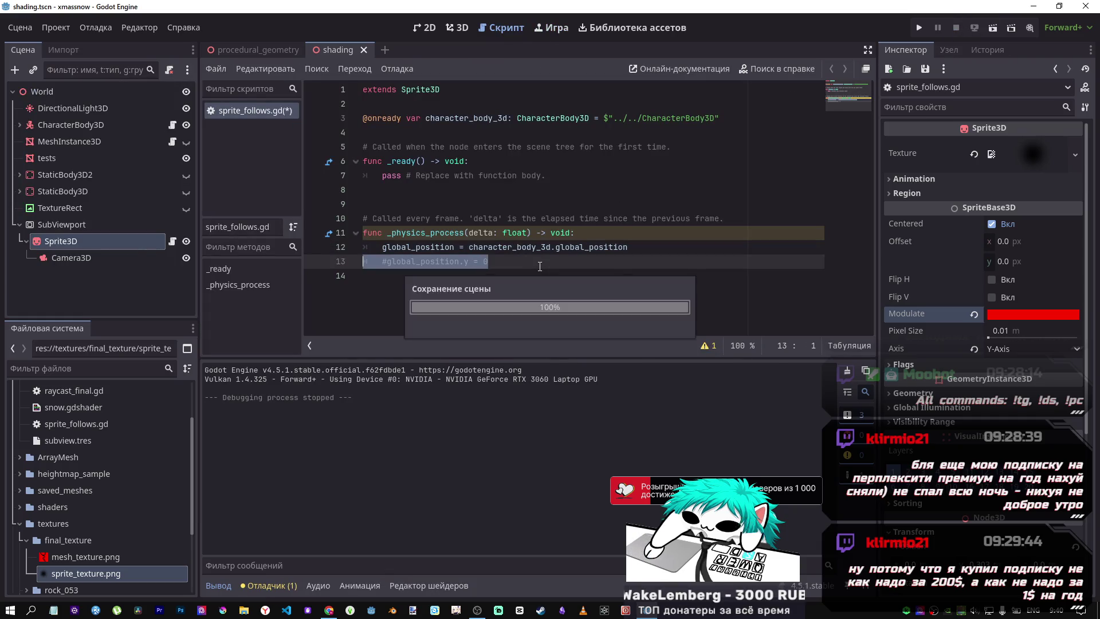
click(993, 27)
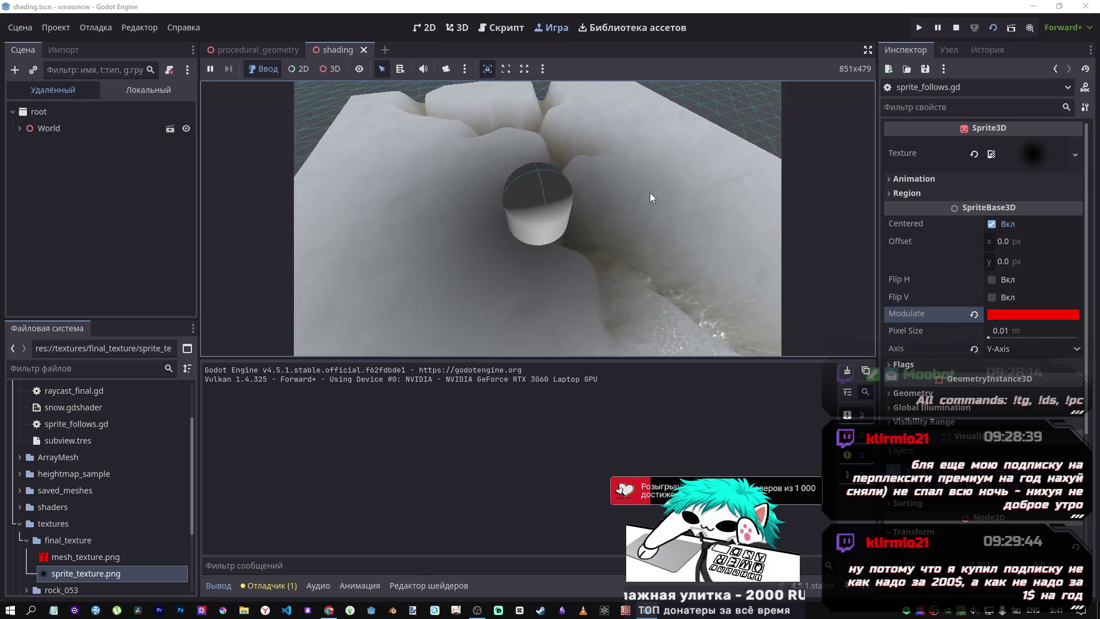
mouse_move(642, 225)
mouse_down()
mouse_move(636, 160)
mouse_move(696, 162)
mouse_move(671, 156)
mouse_move(638, 187)
mouse_move(749, 243)
mouse_move(724, 226)
mouse_move(927, 46)
mouse_up()
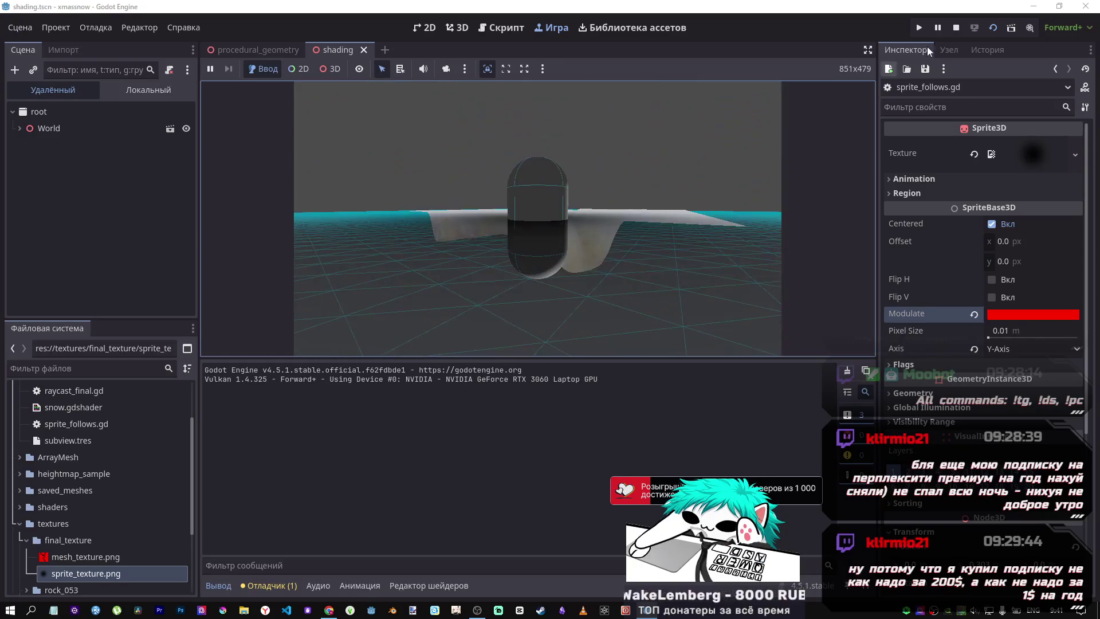
click(955, 28)
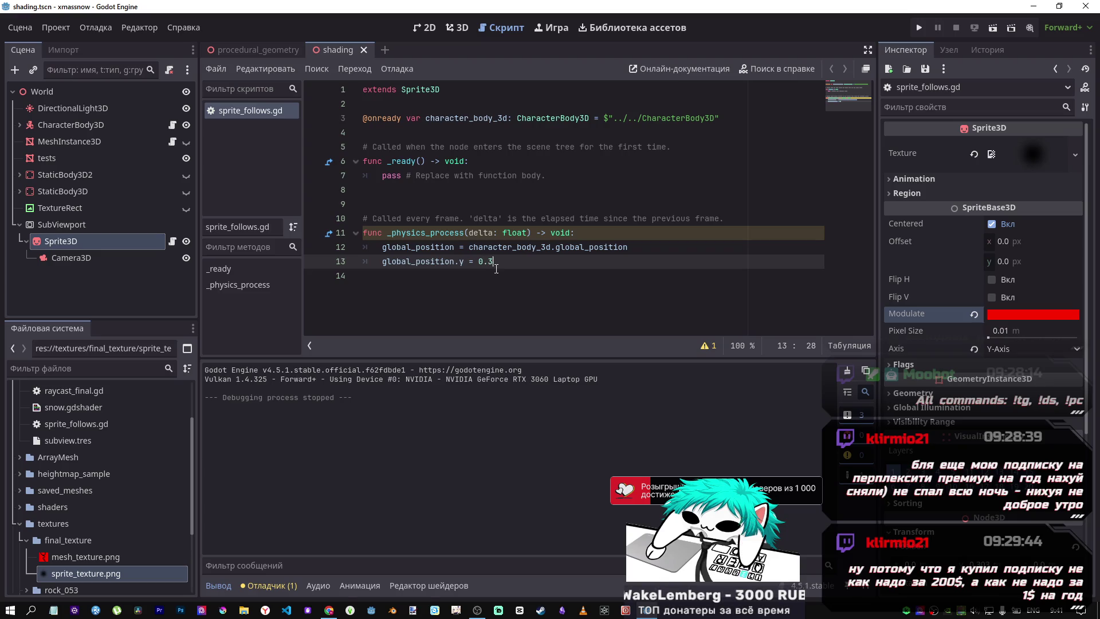
key(F6)
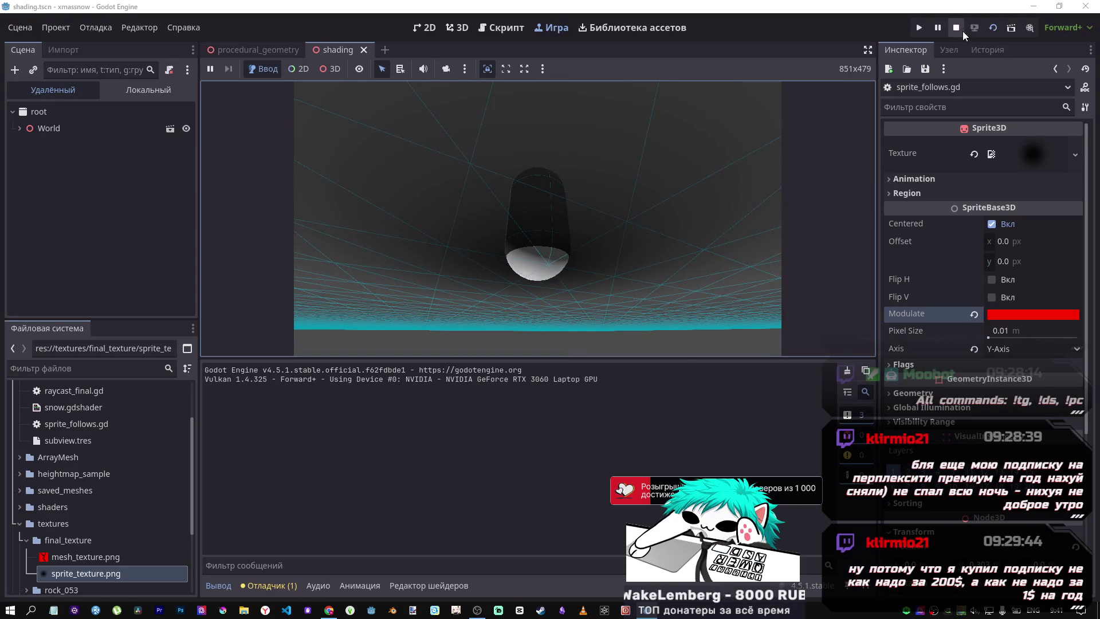
click(962, 31)
click(94, 241)
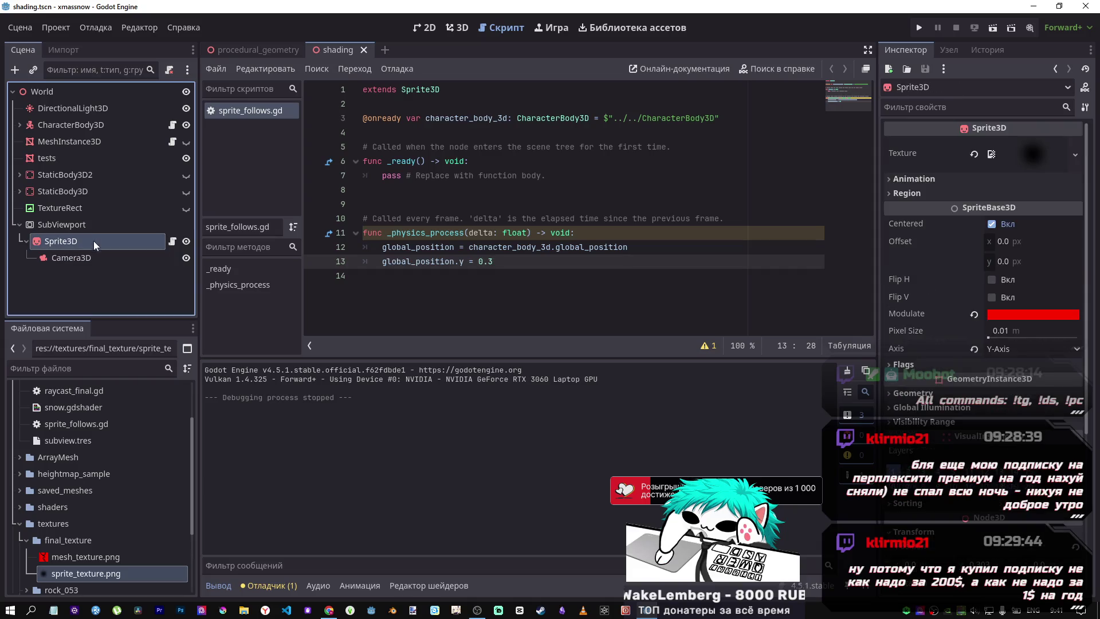
Delete the Sprite3D node together with its Camera3D child from the SubViewport
click(92, 253)
click(94, 246)
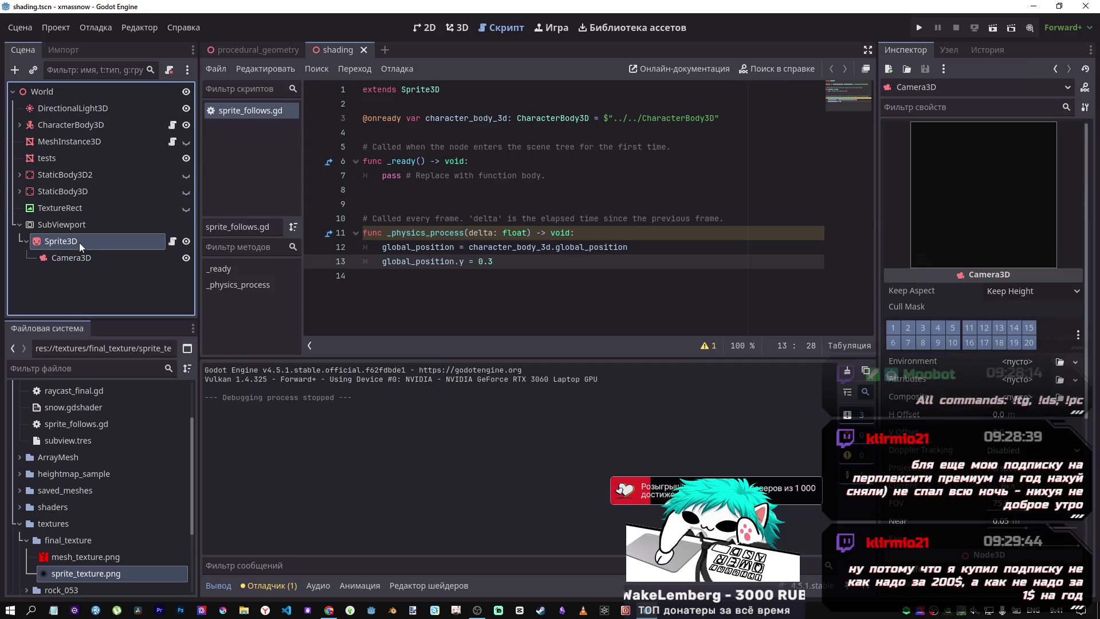
key(Delete)
key(Return)
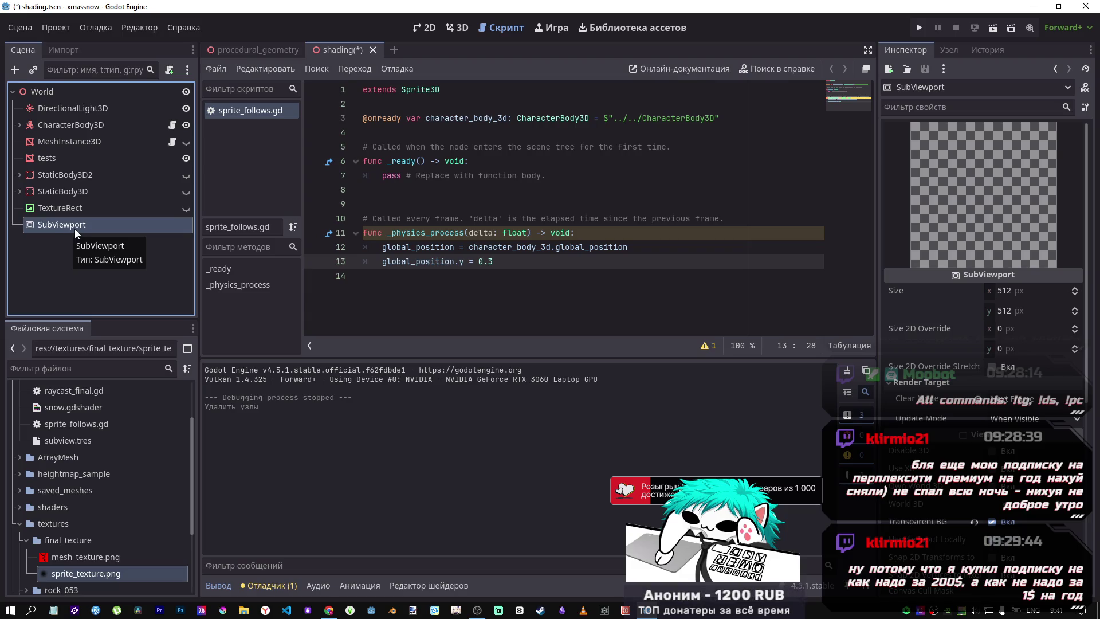
click(329, 609)
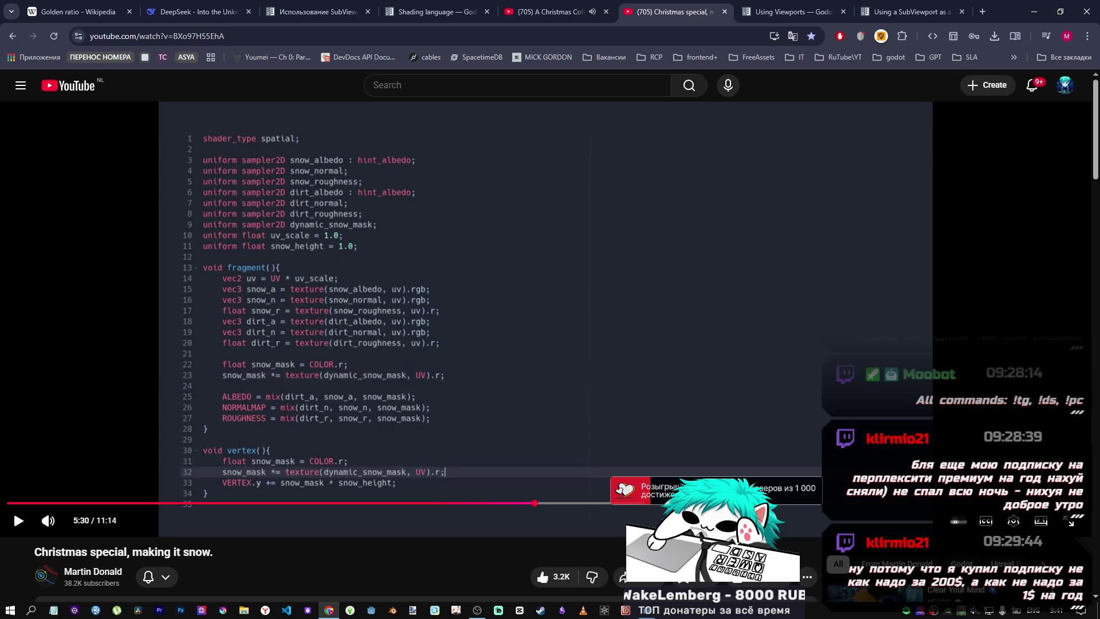
Leave the YouTube tutorial and go back to the Godot editor
click(648, 609)
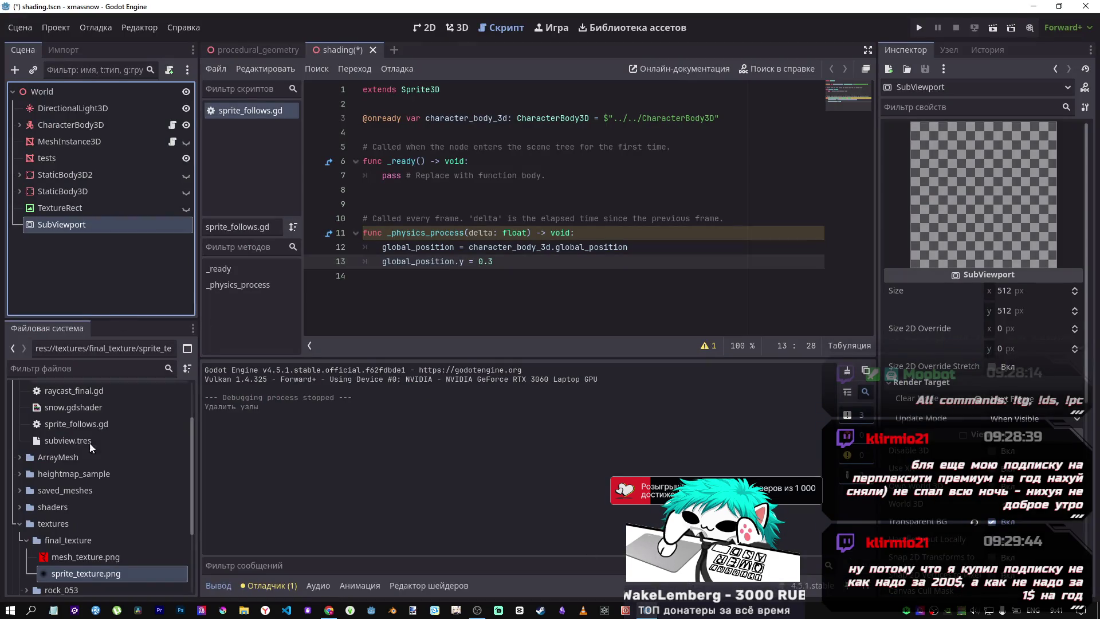
click(94, 557)
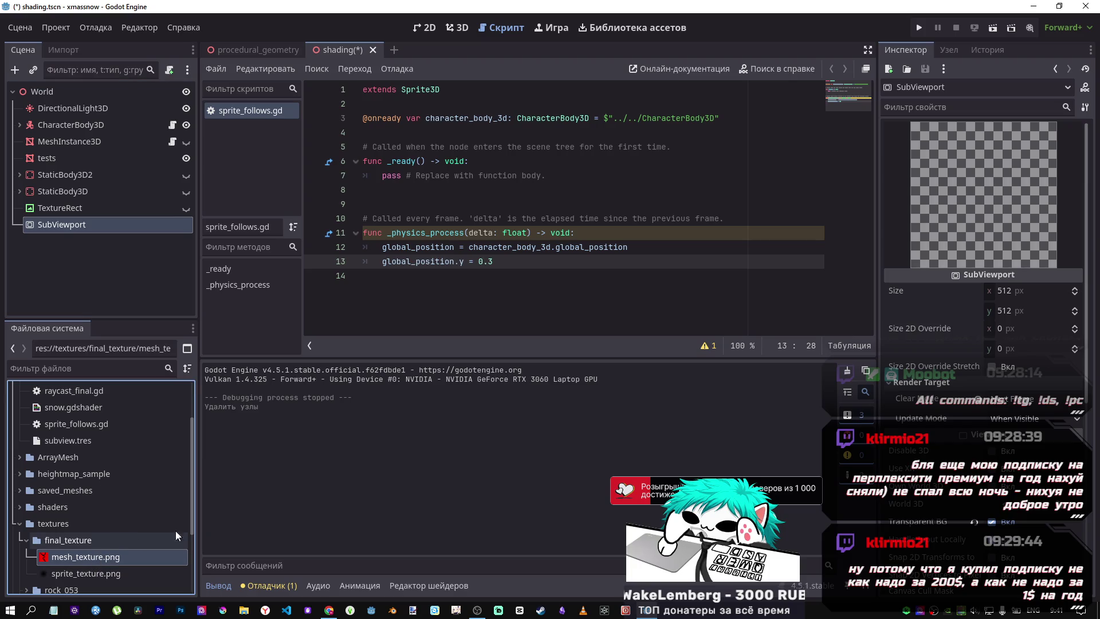
On the tests node, put a new GradientTexture1D in the Subviewport Mask's Diffuse slot
click(107, 141)
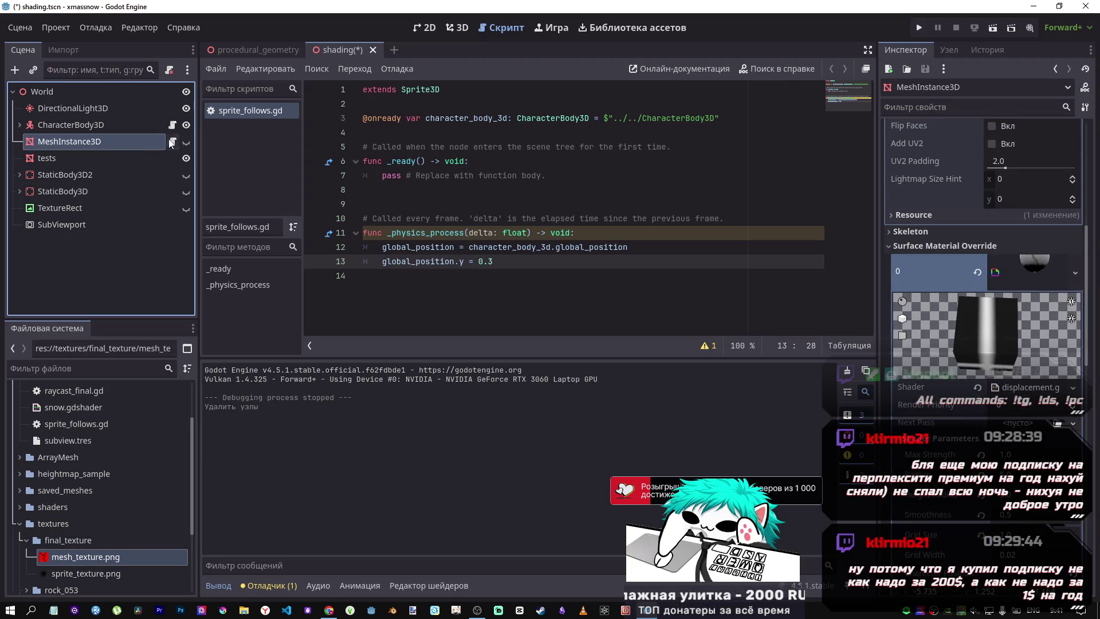
click(104, 153)
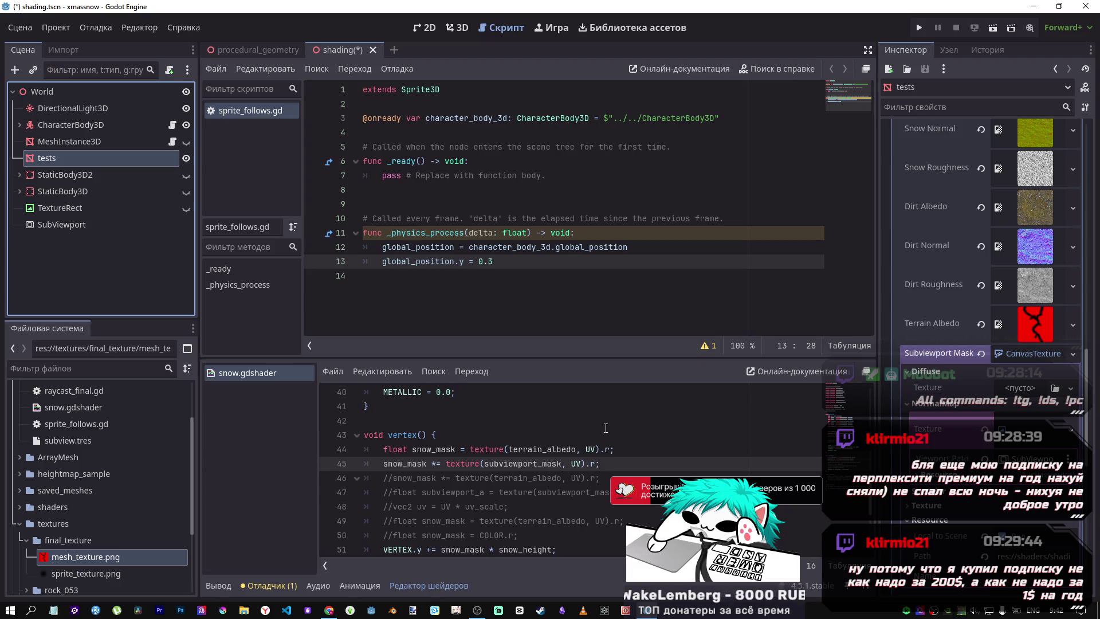
click(1003, 389)
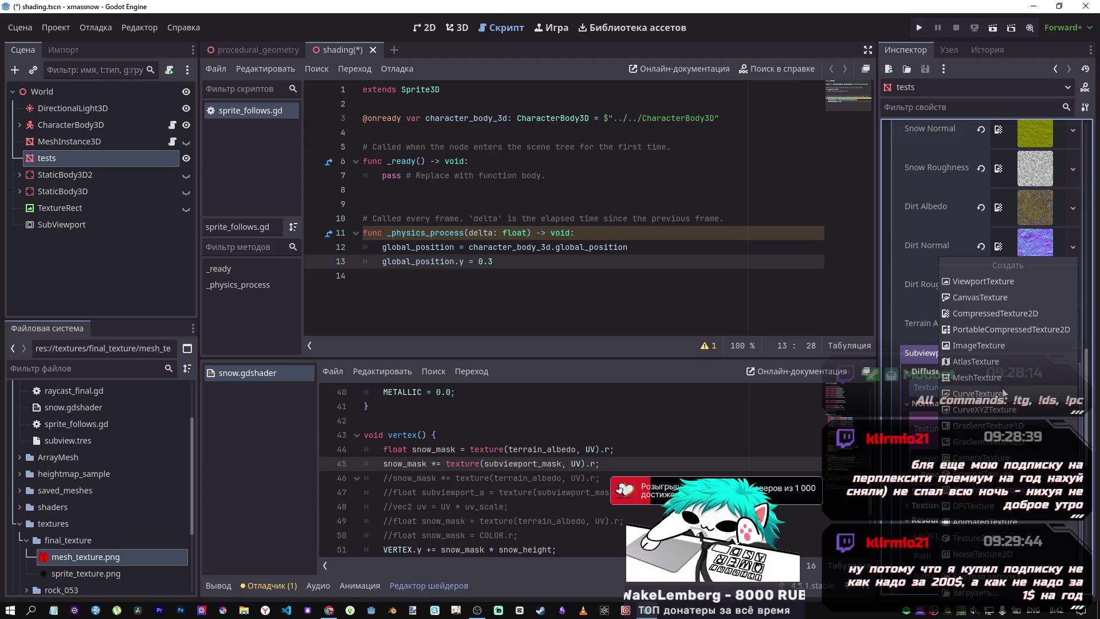
click(920, 395)
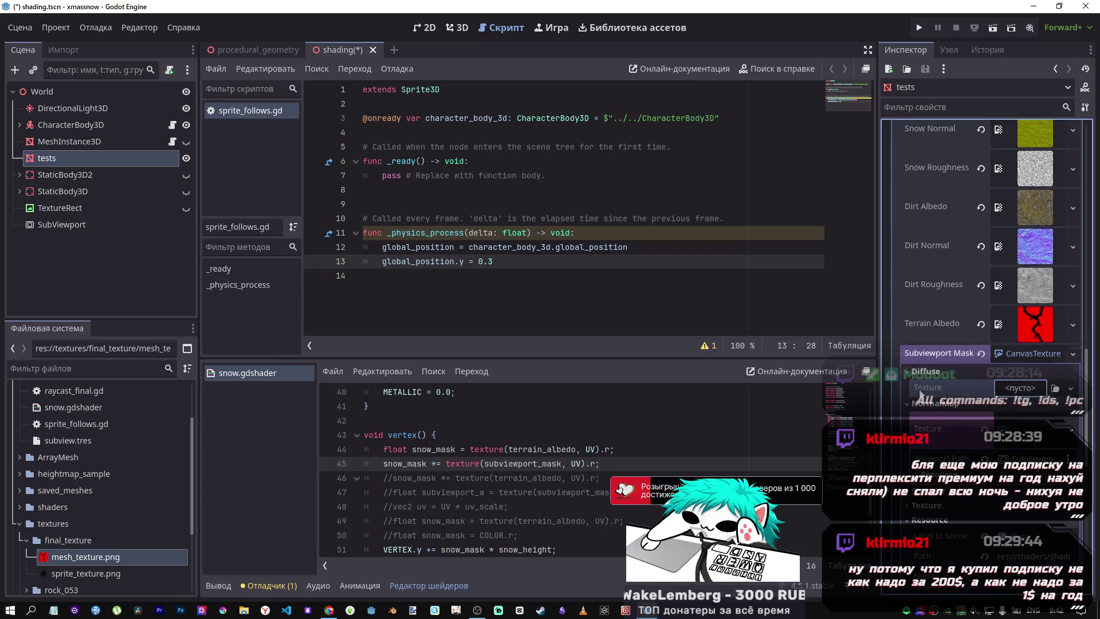
click(1014, 389)
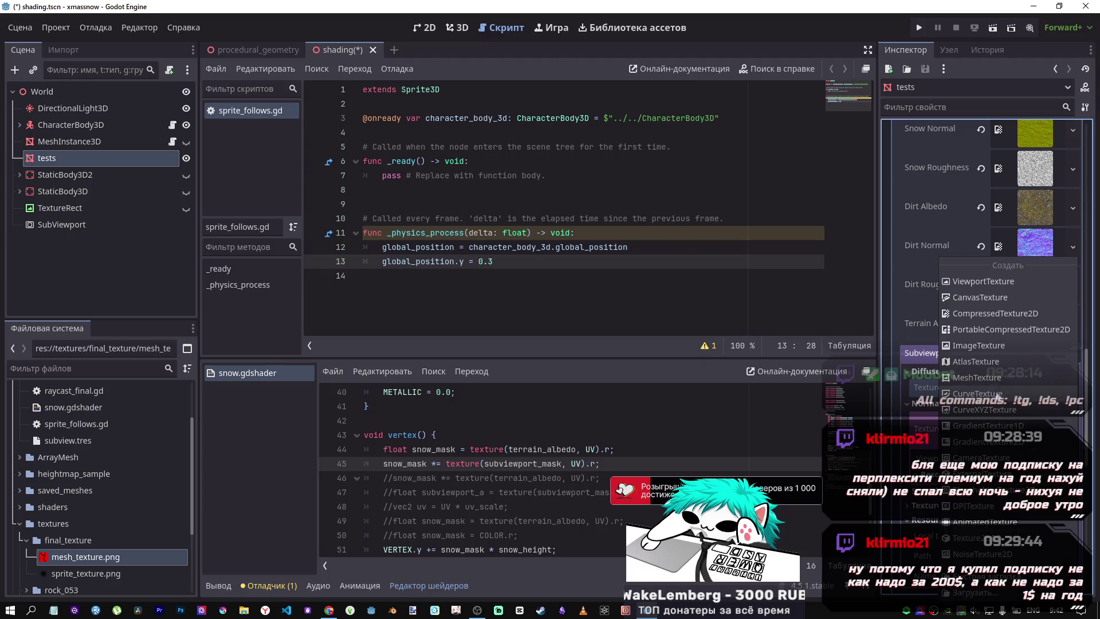
click(972, 430)
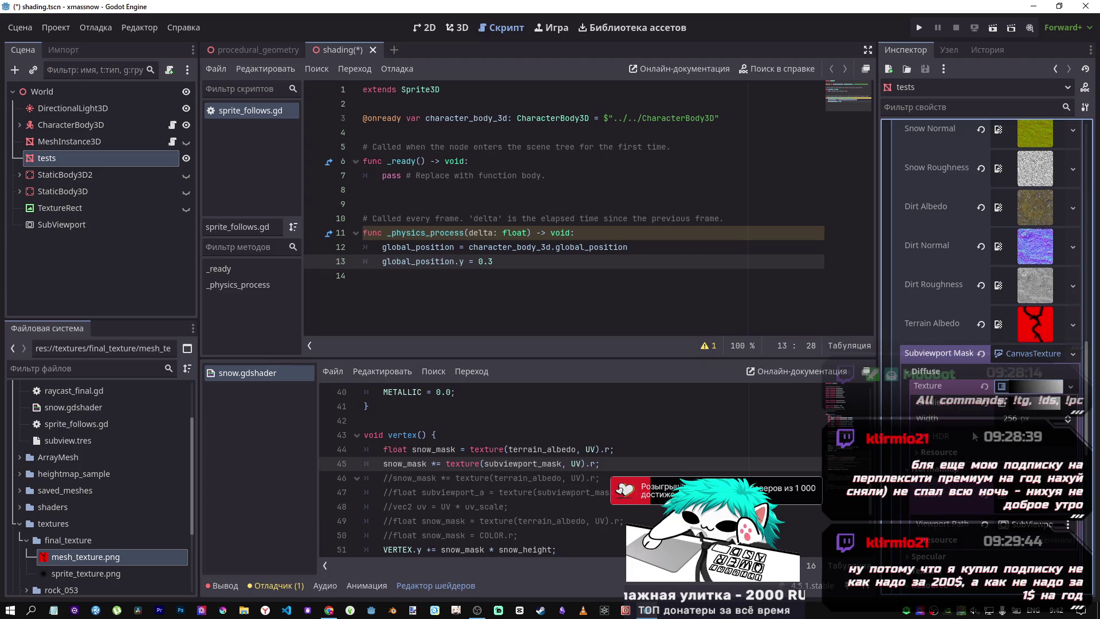
click(1016, 395)
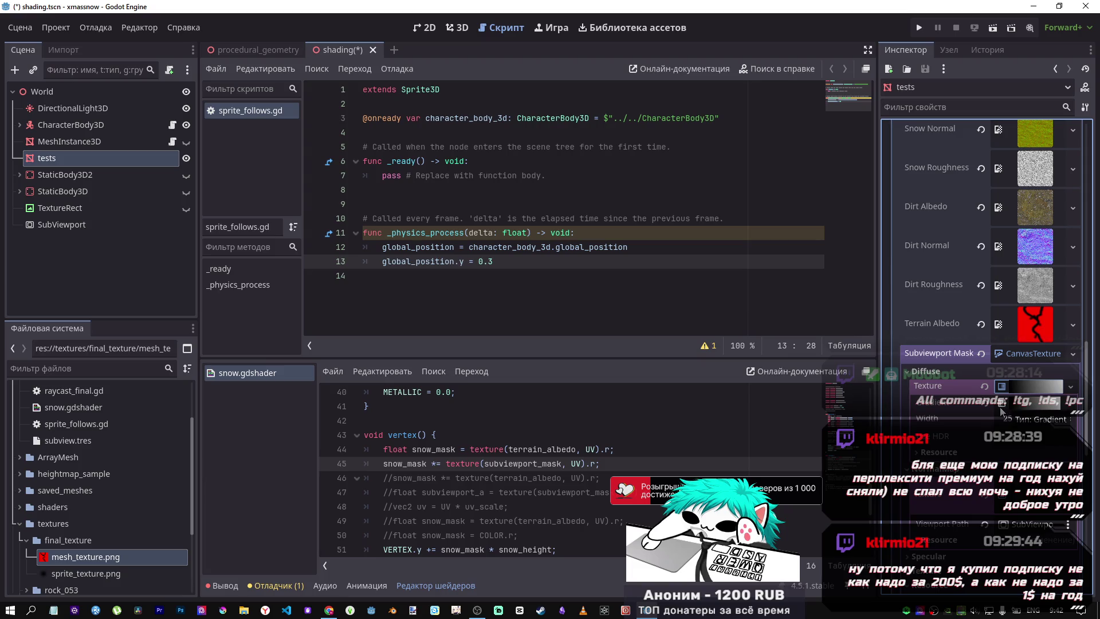
click(1010, 387)
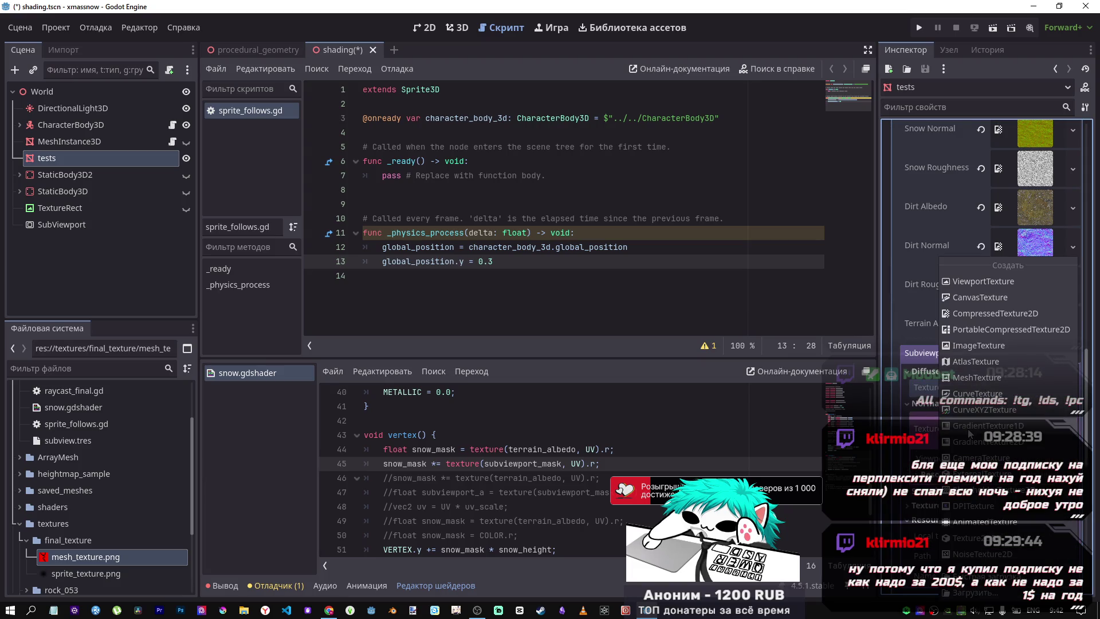
click(968, 431)
Change the gradient's white stop colour to ff0000
click(1015, 406)
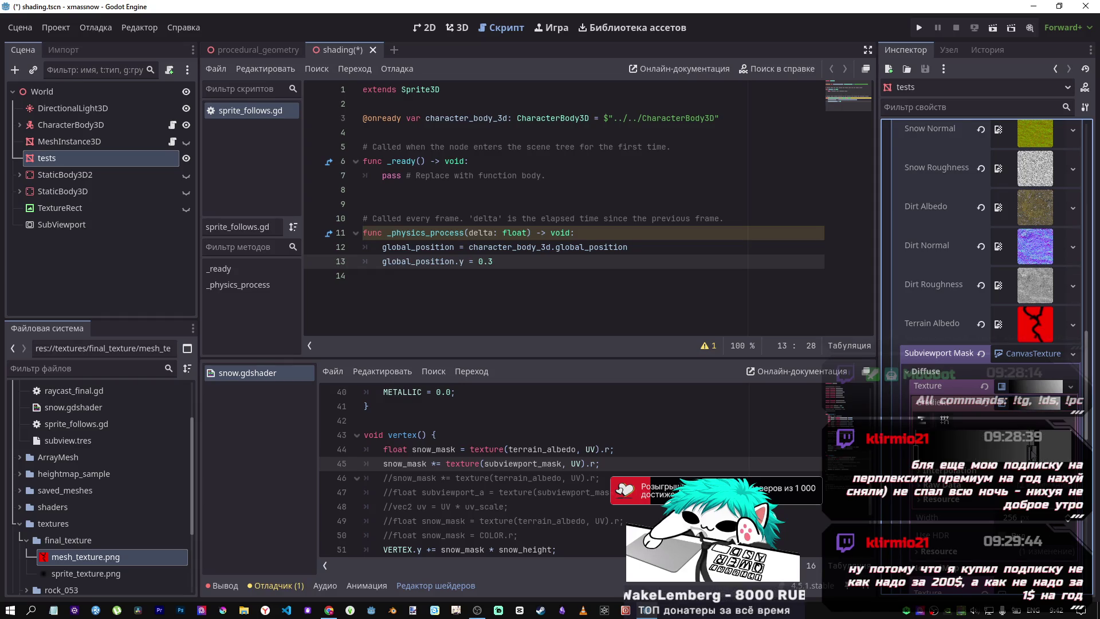
double_click(1053, 451)
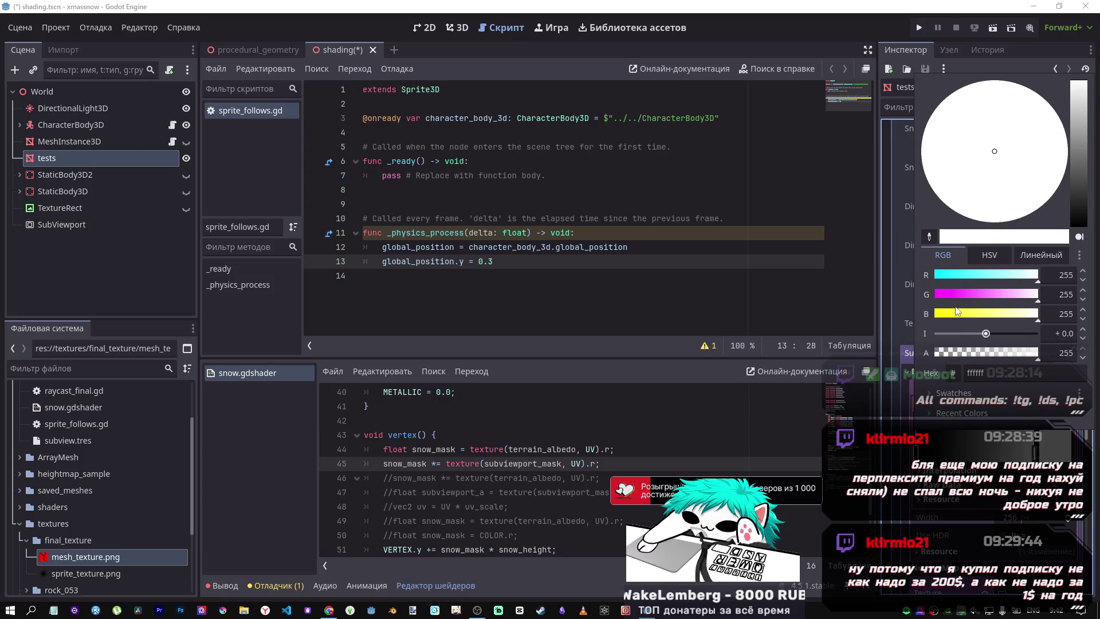
drag(1078, 86, 1079, 172)
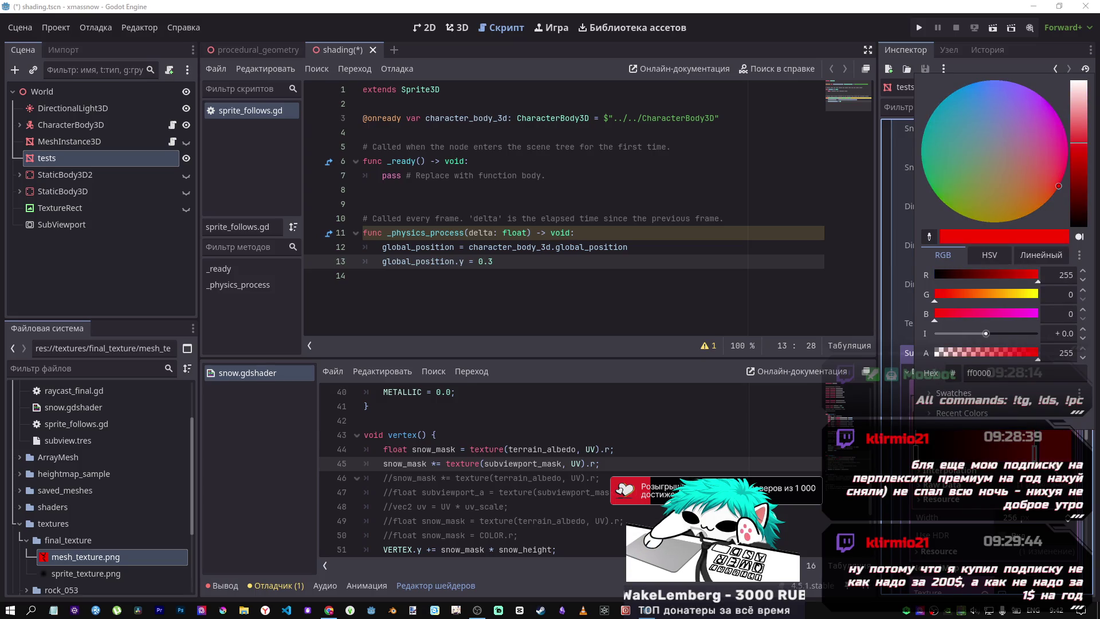
key(Escape)
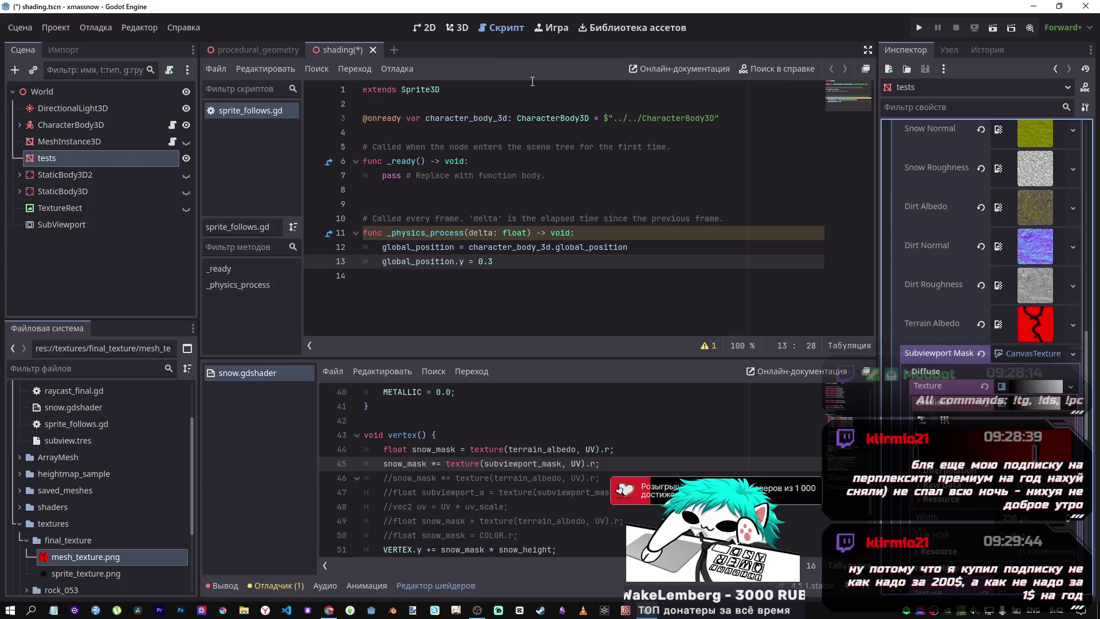
Save the scene and add a Sprite3D child under the SubViewport
click(457, 27)
key(ctrl+s)
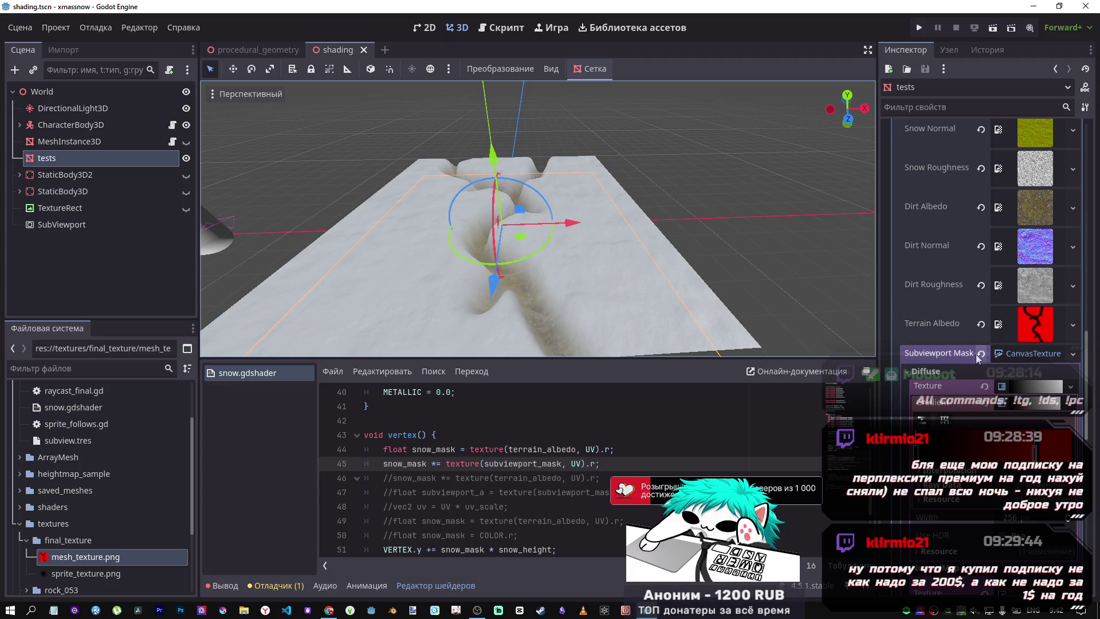
right_click(49, 224)
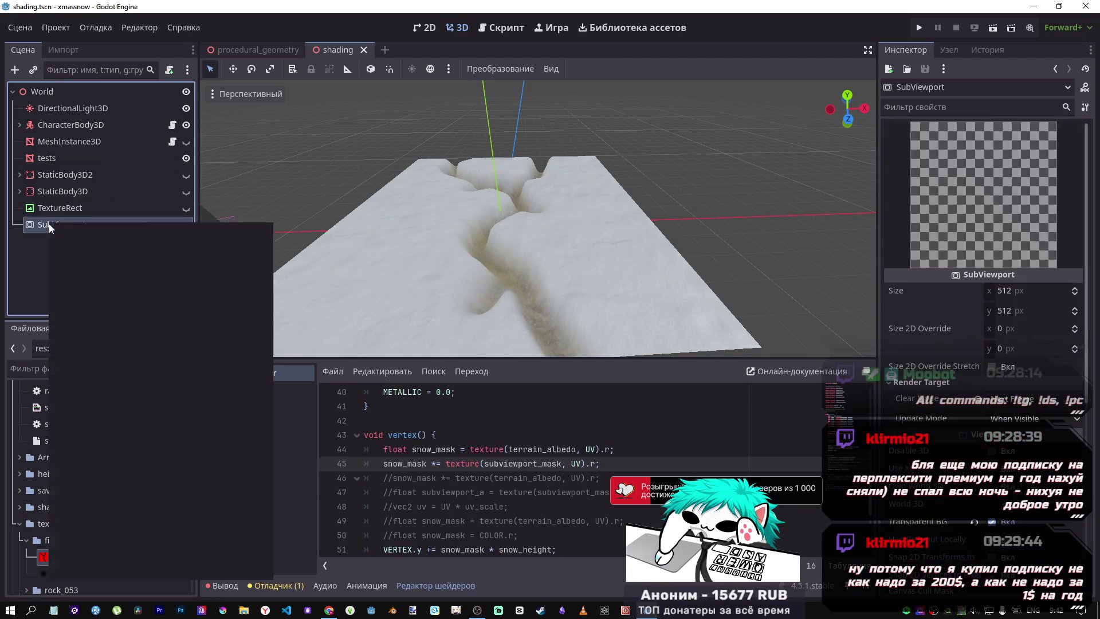
click(86, 231)
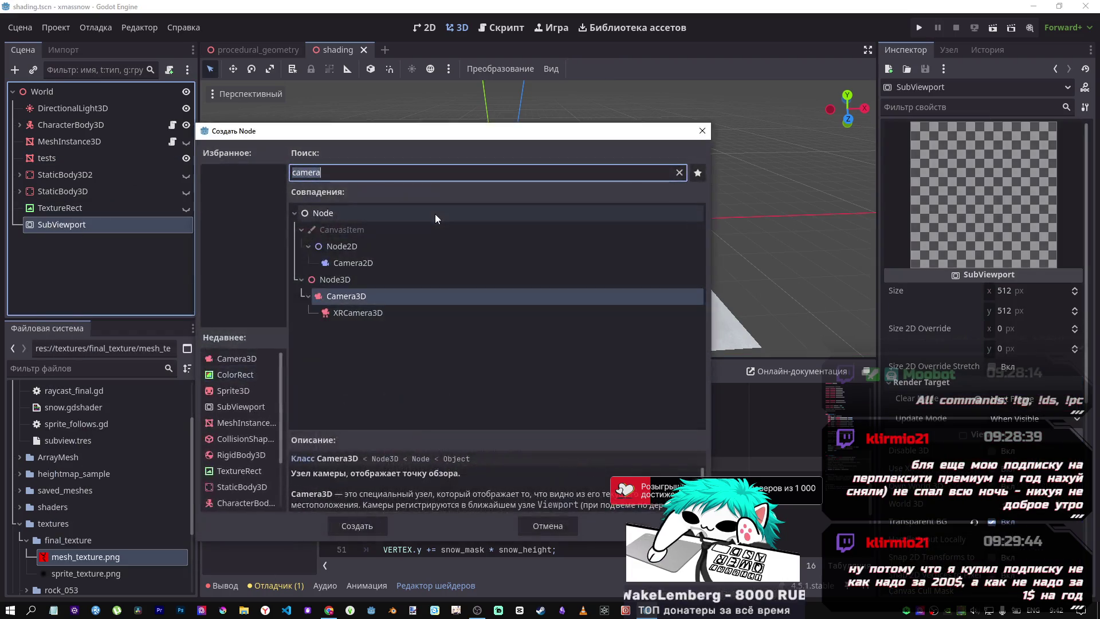
text(spri)
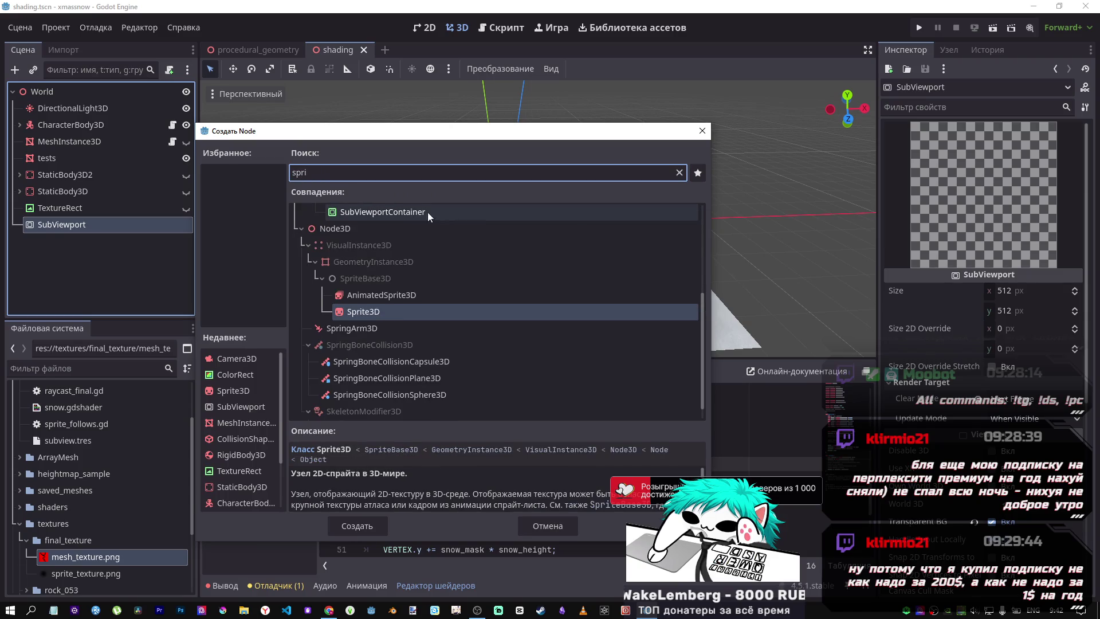
click(368, 518)
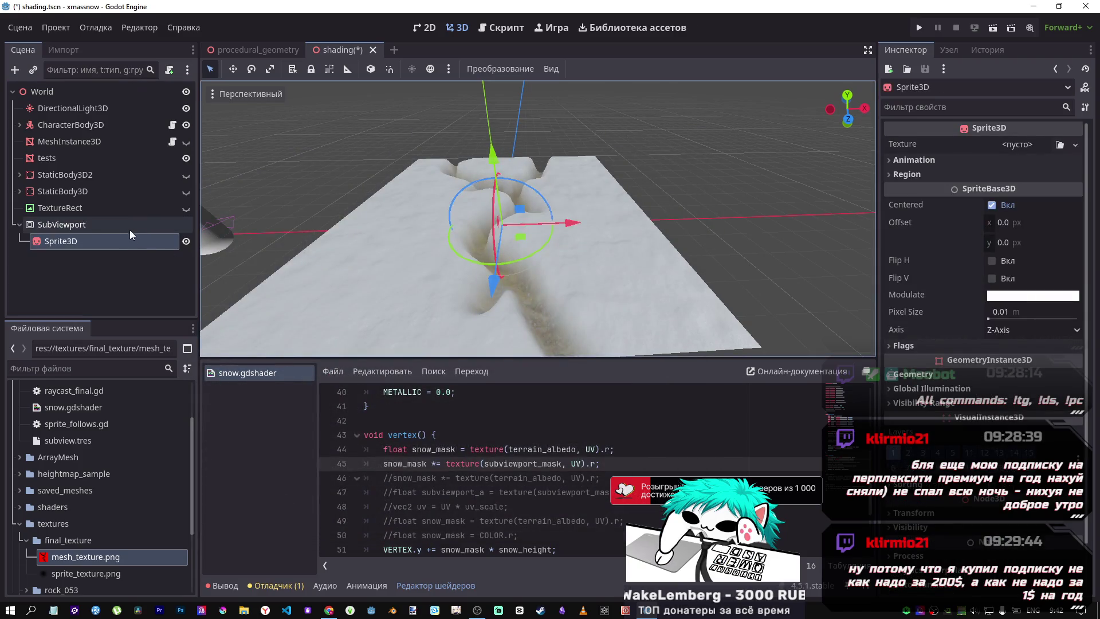
Give the Sprite3D sprite_texture.png, set Axis to Y-Axis, and shift it up and along X
mouse_move(80, 573)
mouse_down()
mouse_move(796, 327)
mouse_move(1017, 149)
mouse_up()
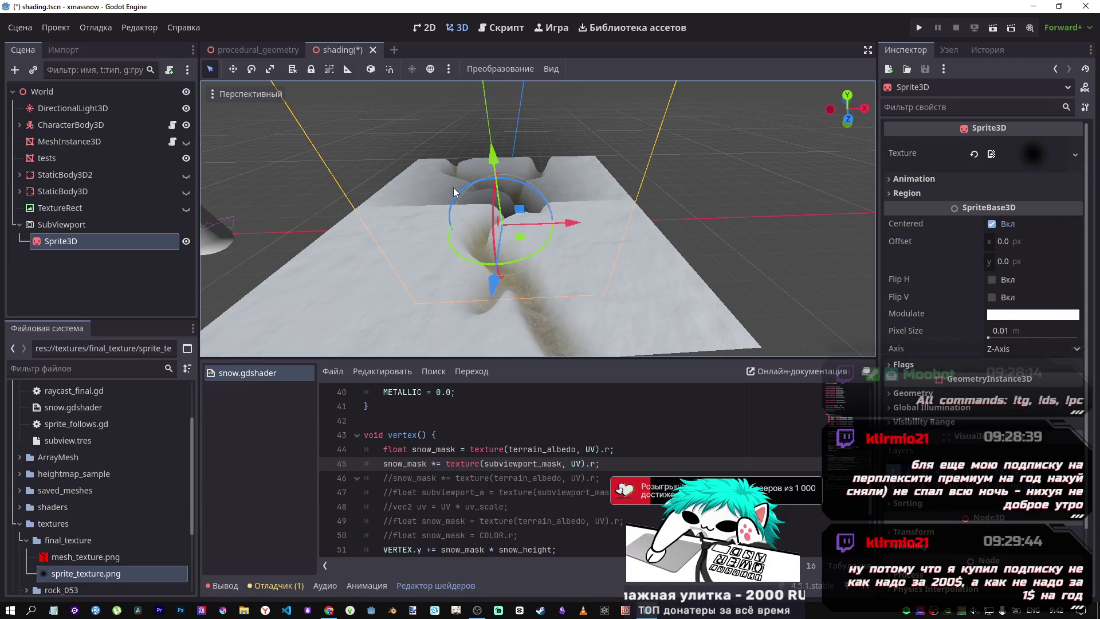
click(1009, 351)
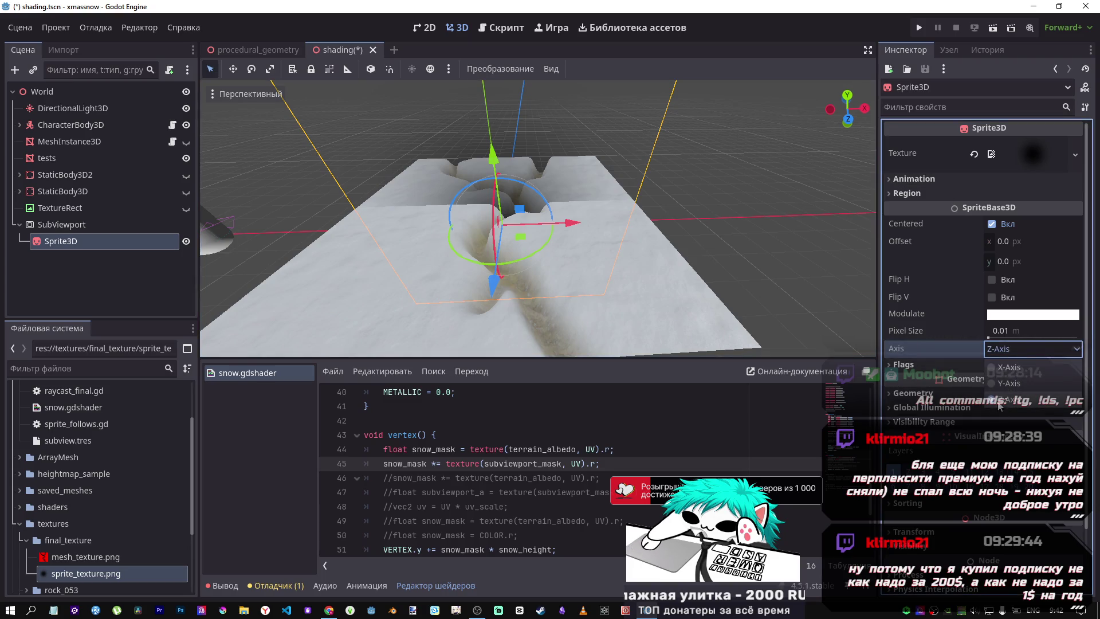
click(998, 386)
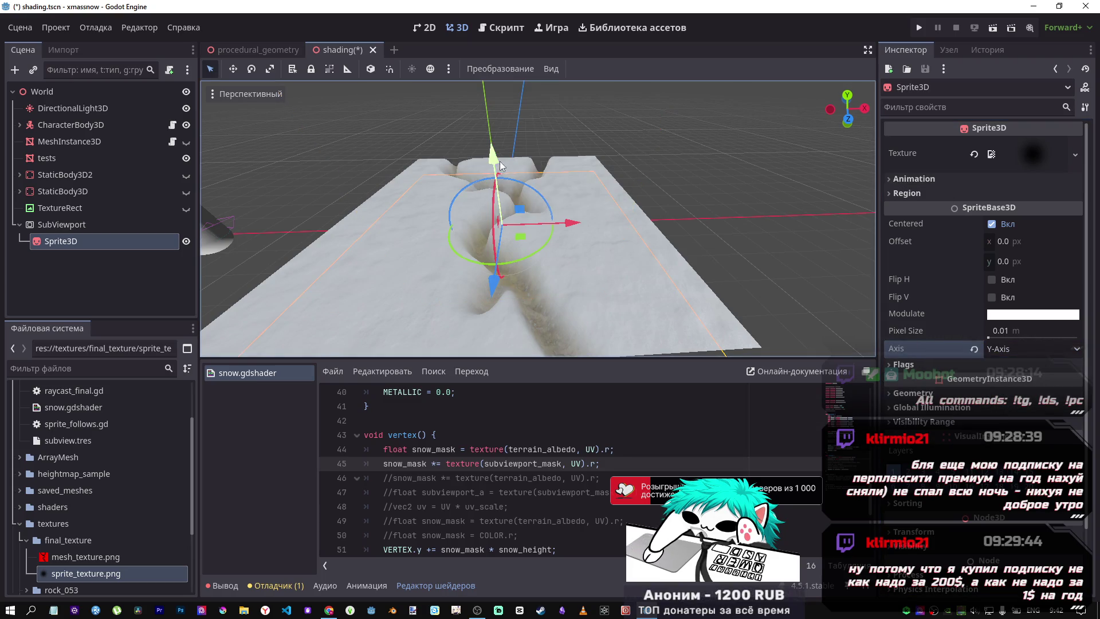
mouse_move(493, 150)
mouse_down()
mouse_move(490, 131)
mouse_move(495, 145)
mouse_up()
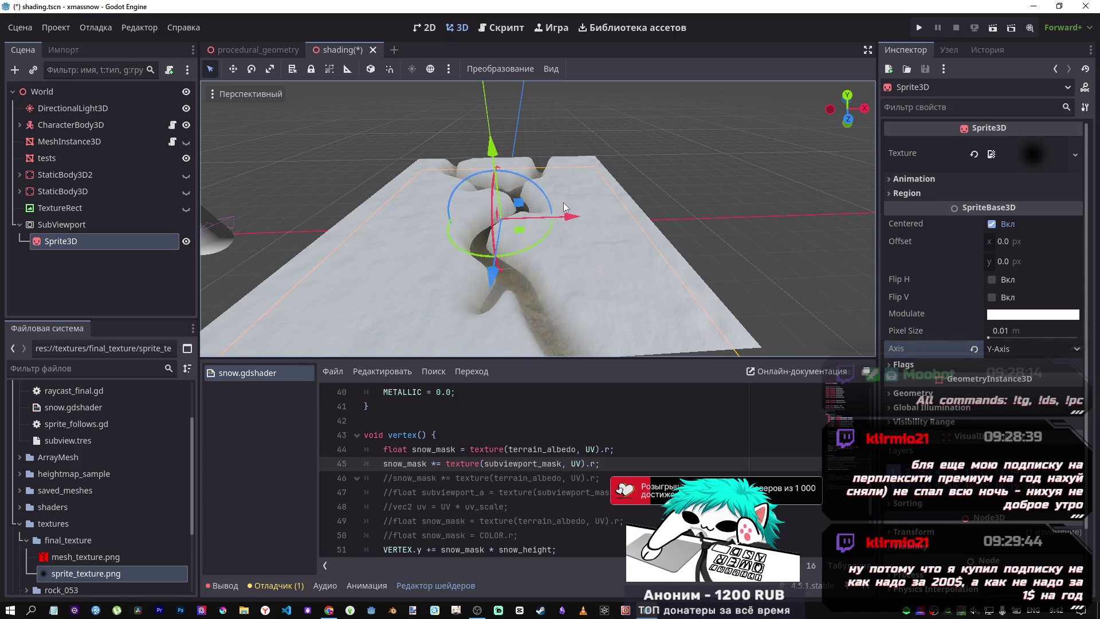
mouse_move(567, 217)
mouse_down()
mouse_move(535, 222)
mouse_move(635, 219)
mouse_move(523, 221)
mouse_move(706, 219)
mouse_move(524, 219)
mouse_move(614, 210)
mouse_move(614, 249)
mouse_up()
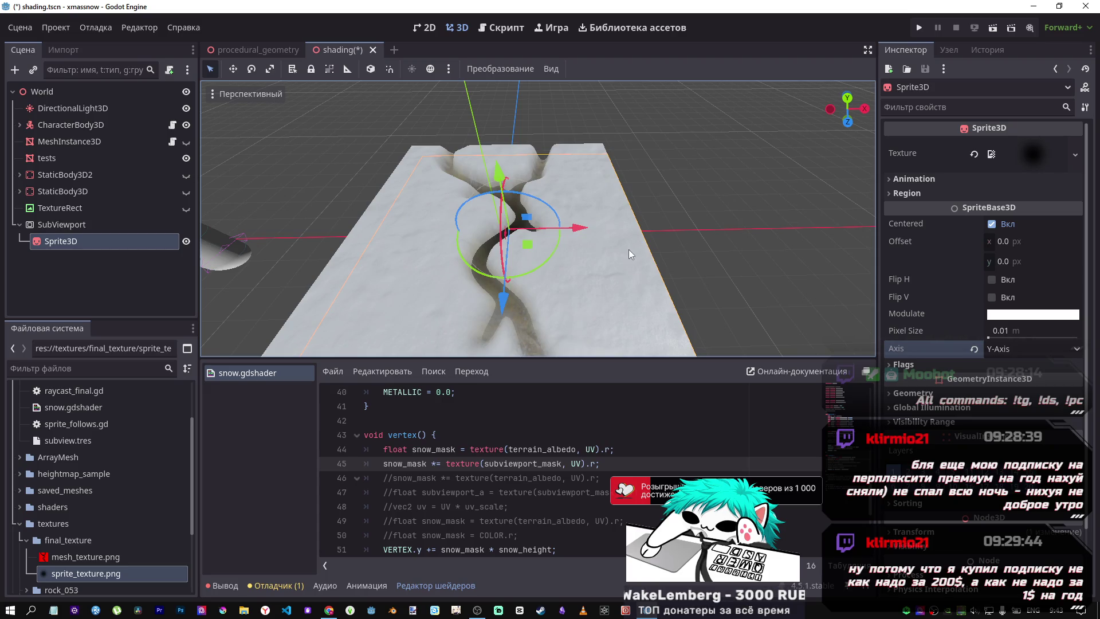
click(1007, 315)
Tint the Sprite3D's Modulate to red ff0000, then revert it to white
drag(992, 222, 899, 222)
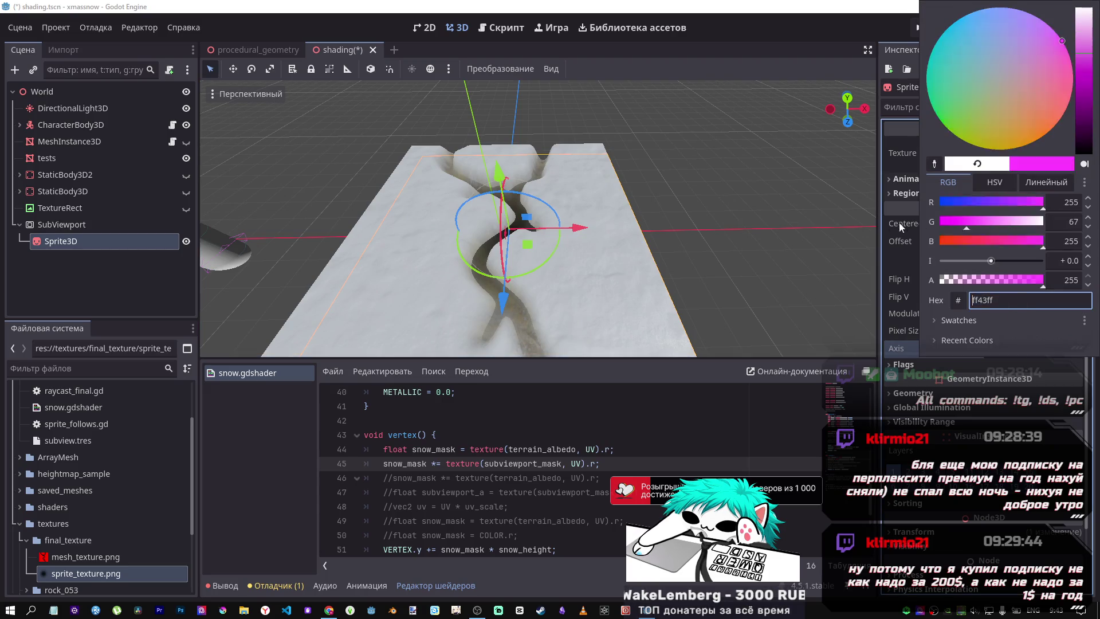
drag(974, 241, 911, 241)
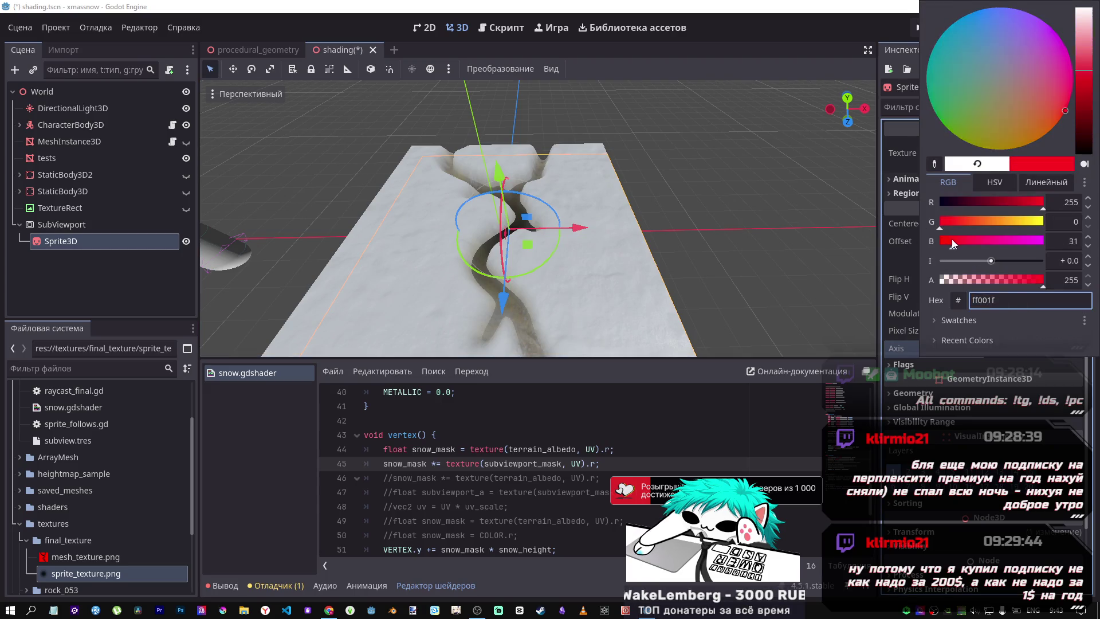
click(896, 339)
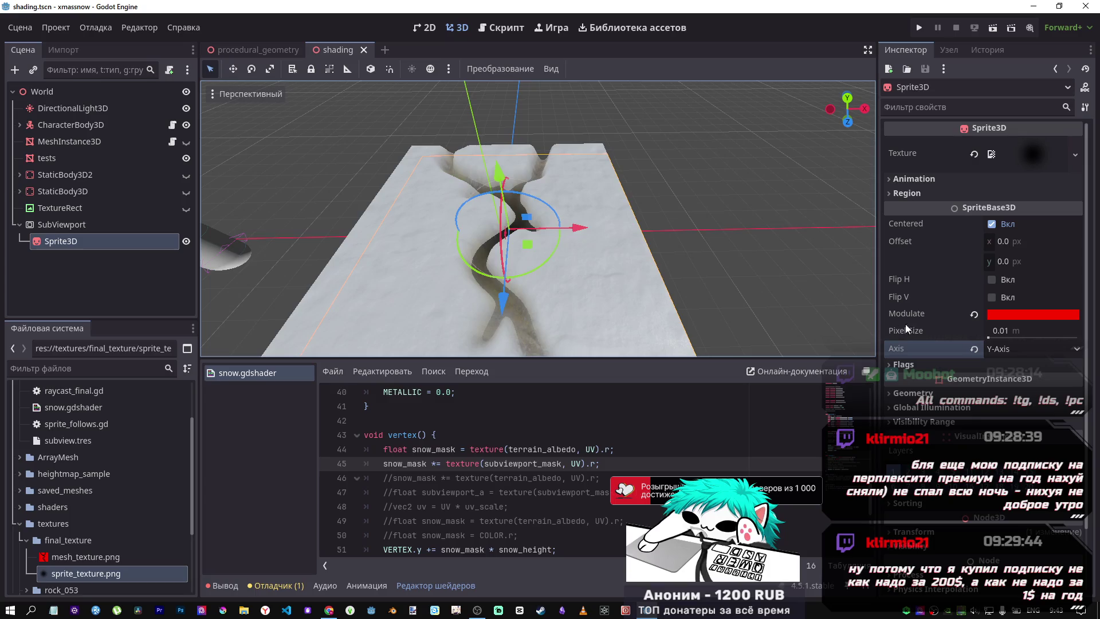
click(974, 314)
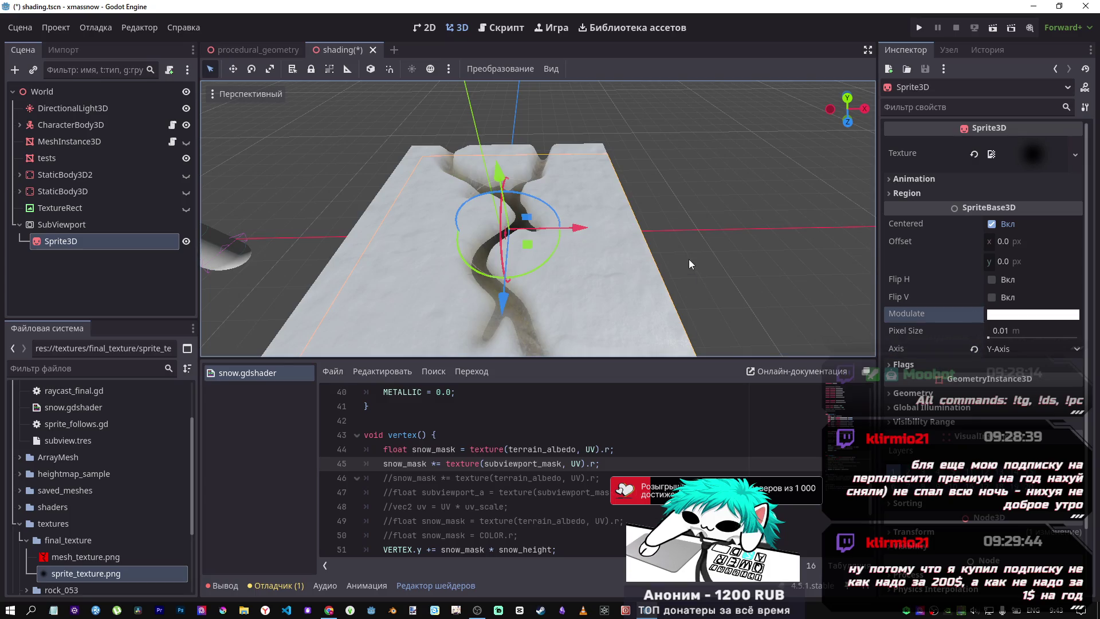
click(92, 225)
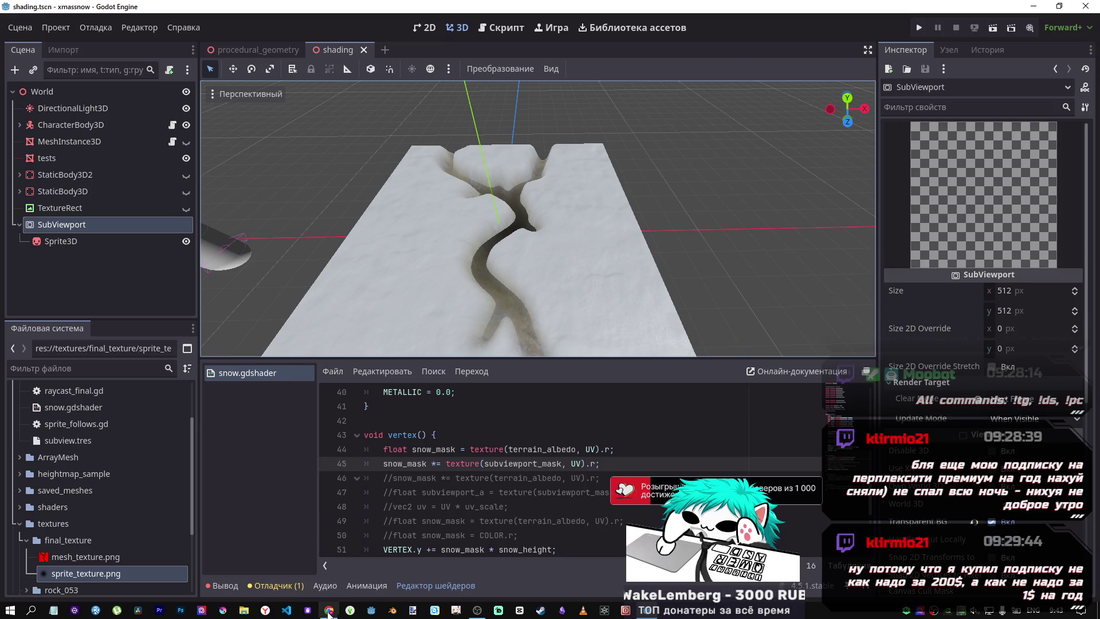
key(alt+Tab)
Review the scene setup in the 'Using a SubViewport as a texture' docs, then return to Godot
click(929, 5)
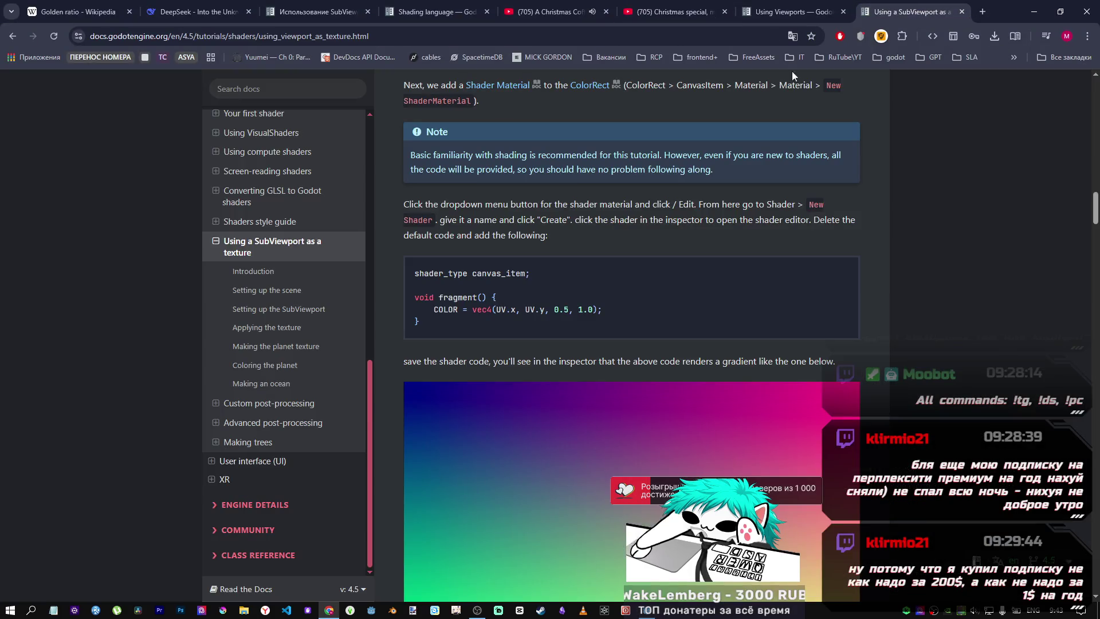
scroll(736, 293, down, 10)
scroll(739, 291, down, 12)
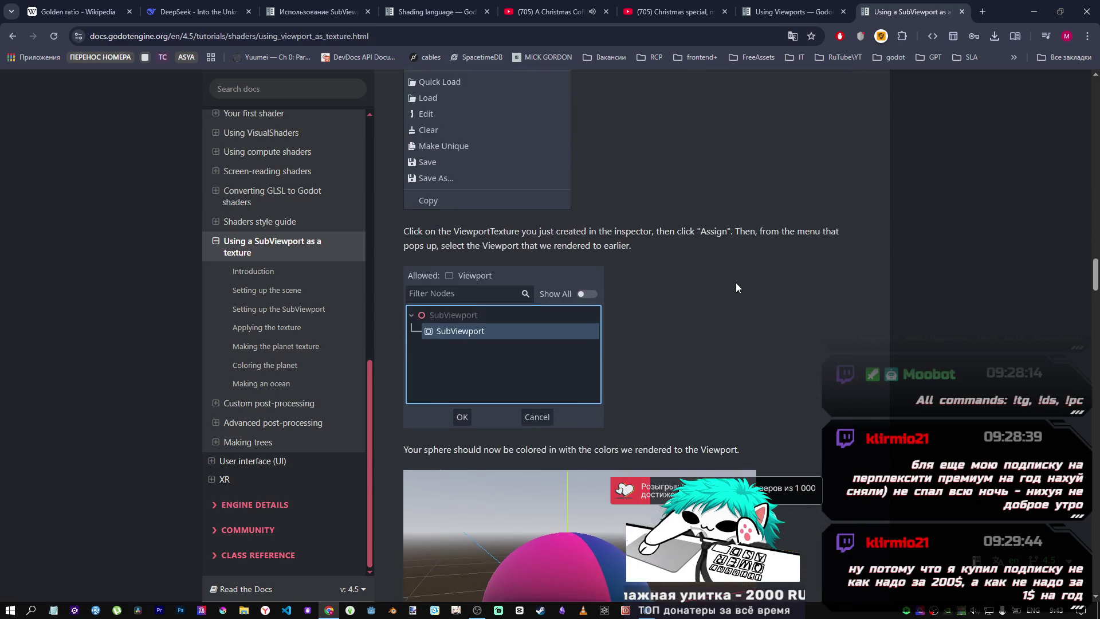
scroll(513, 280, down, 15)
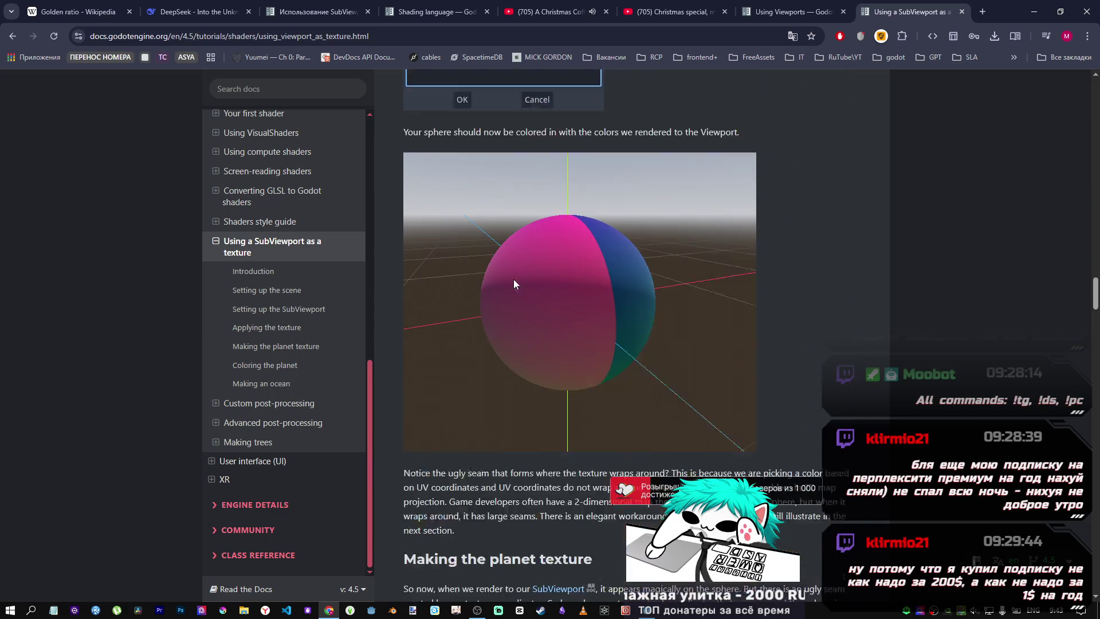
scroll(577, 339, down, 5)
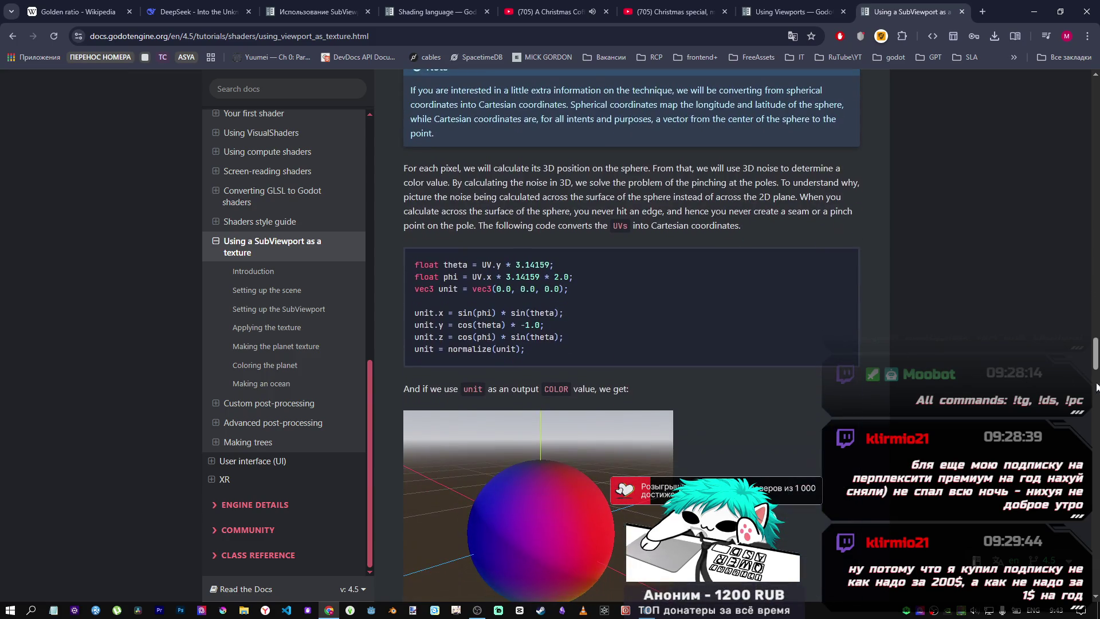
mouse_move(1096, 365)
mouse_down()
mouse_move(1094, 499)
mouse_move(1072, 236)
mouse_move(1039, 80)
mouse_move(1061, 148)
mouse_up()
scroll(1063, 149, up, 3)
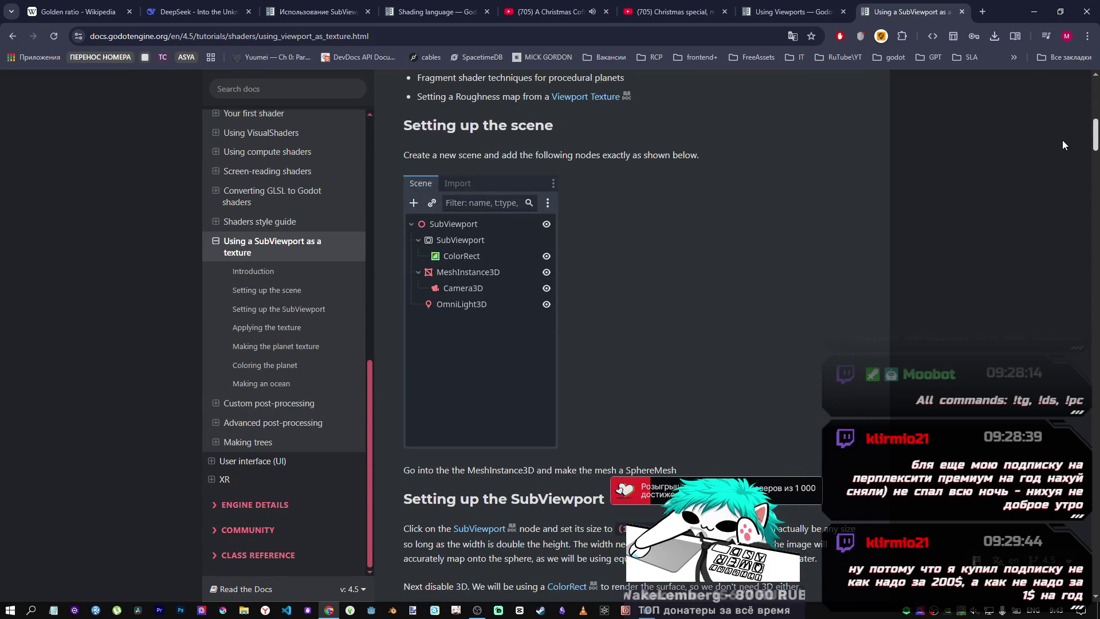
scroll(1063, 140, down, 1)
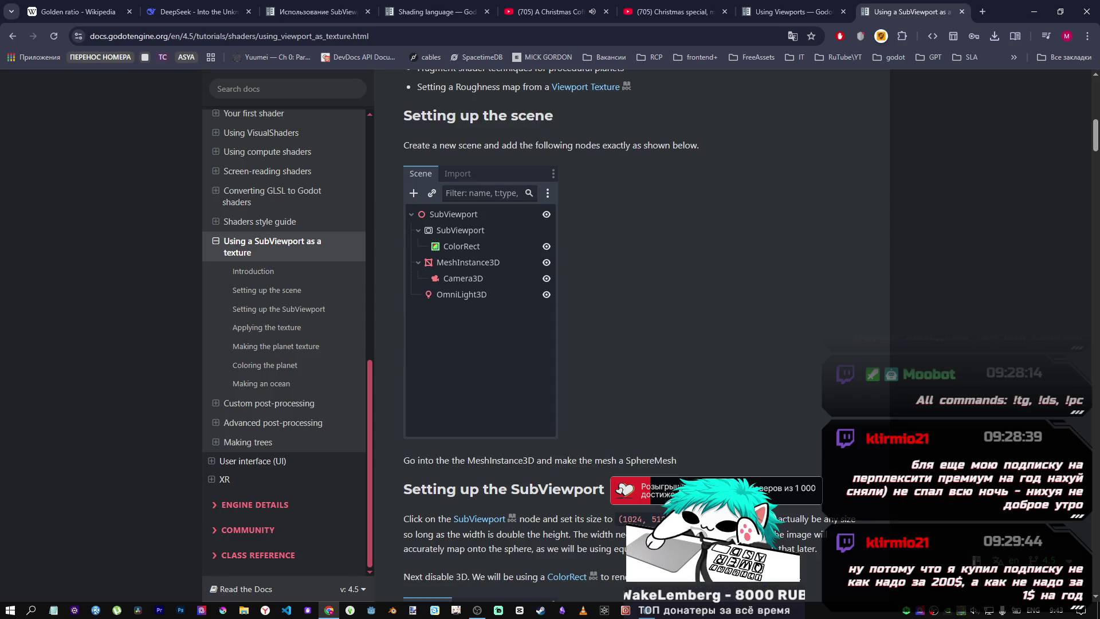
click(653, 611)
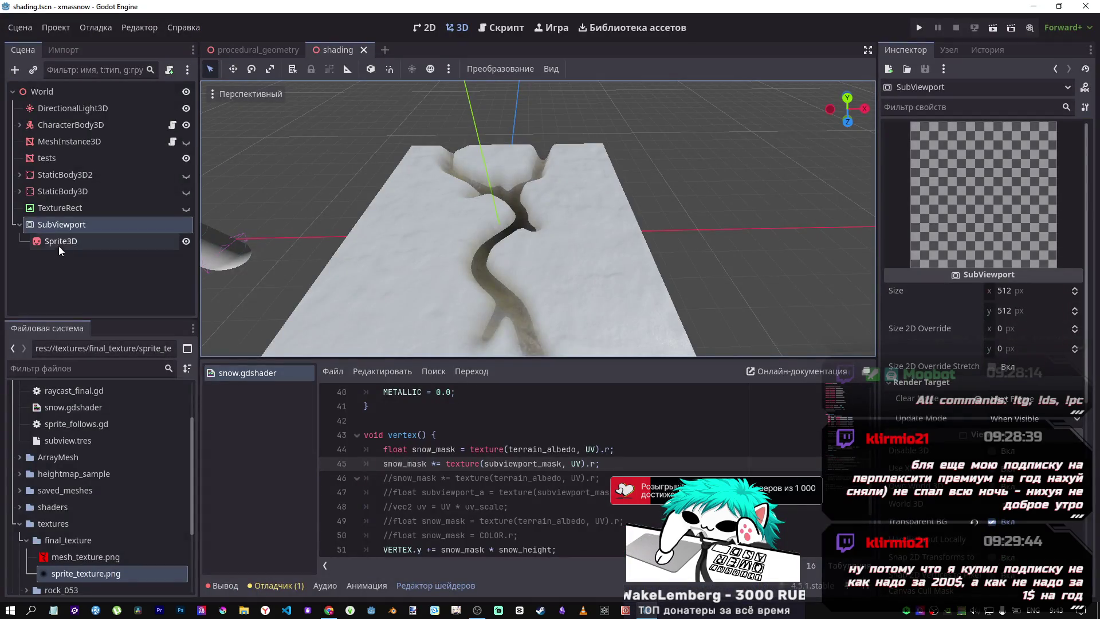
Add a ColorRect child to the SubViewport and move it above Sprite3D
right_click(67, 224)
click(72, 226)
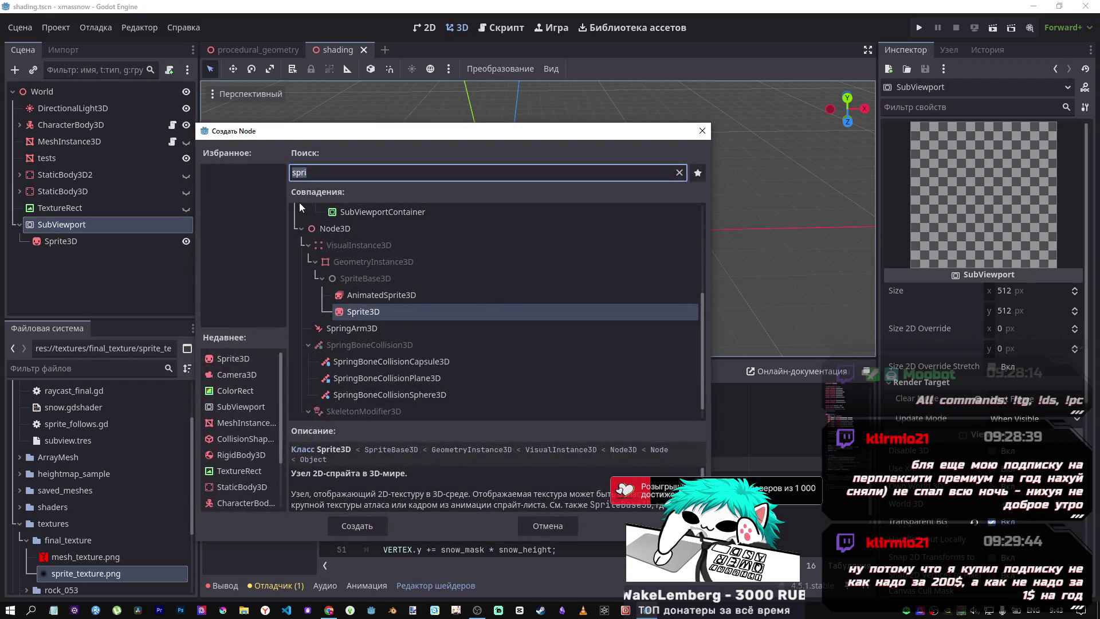
text(colo)
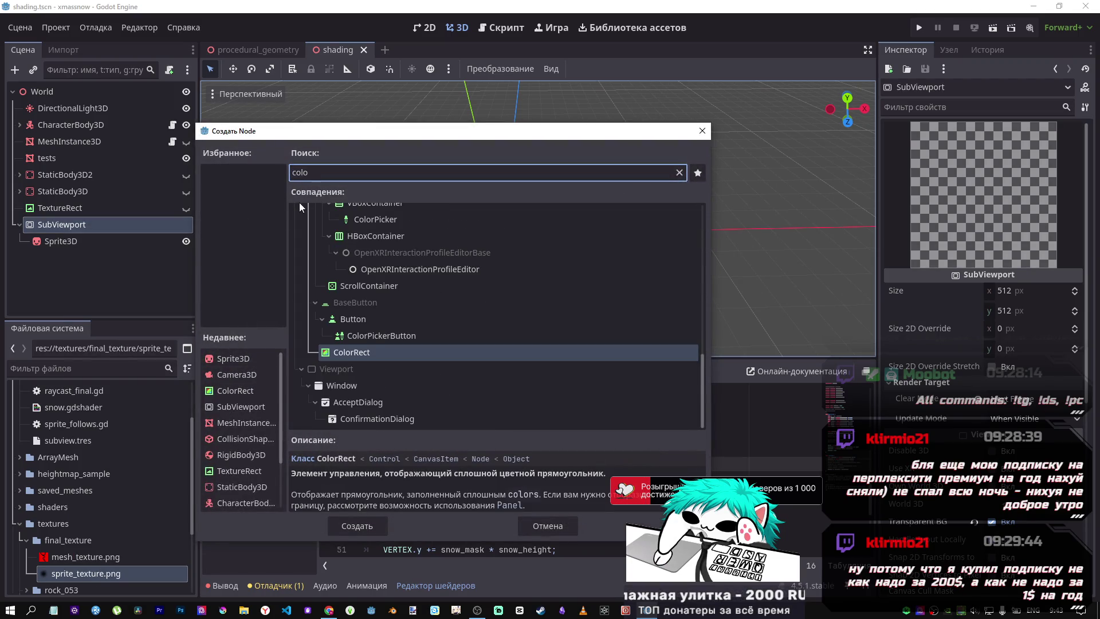
click(355, 525)
drag(114, 257, 80, 235)
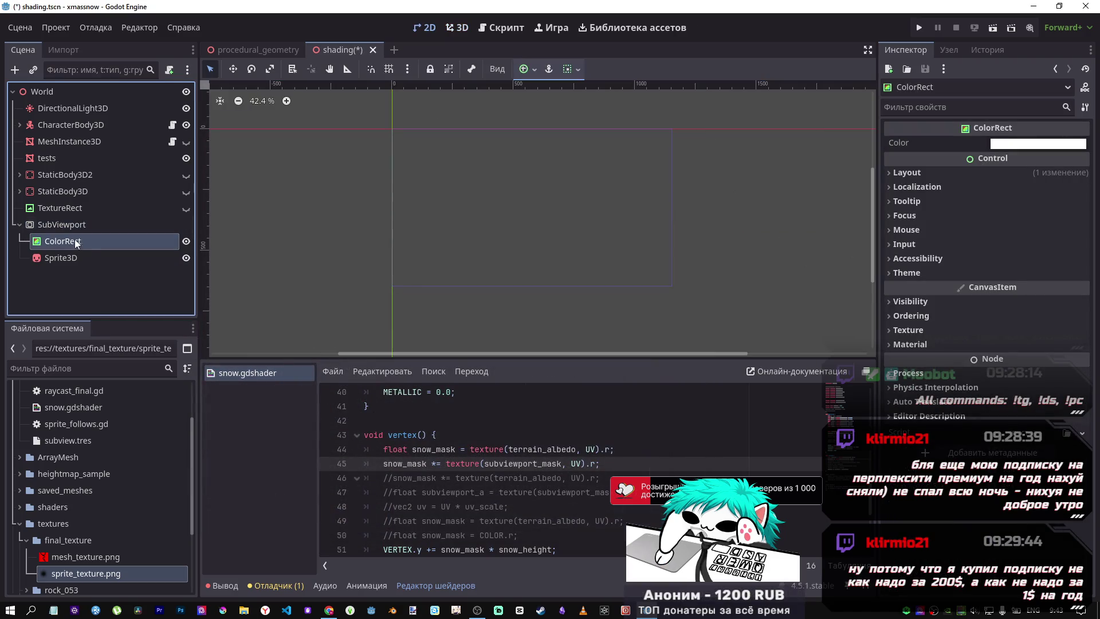
double_click(77, 241)
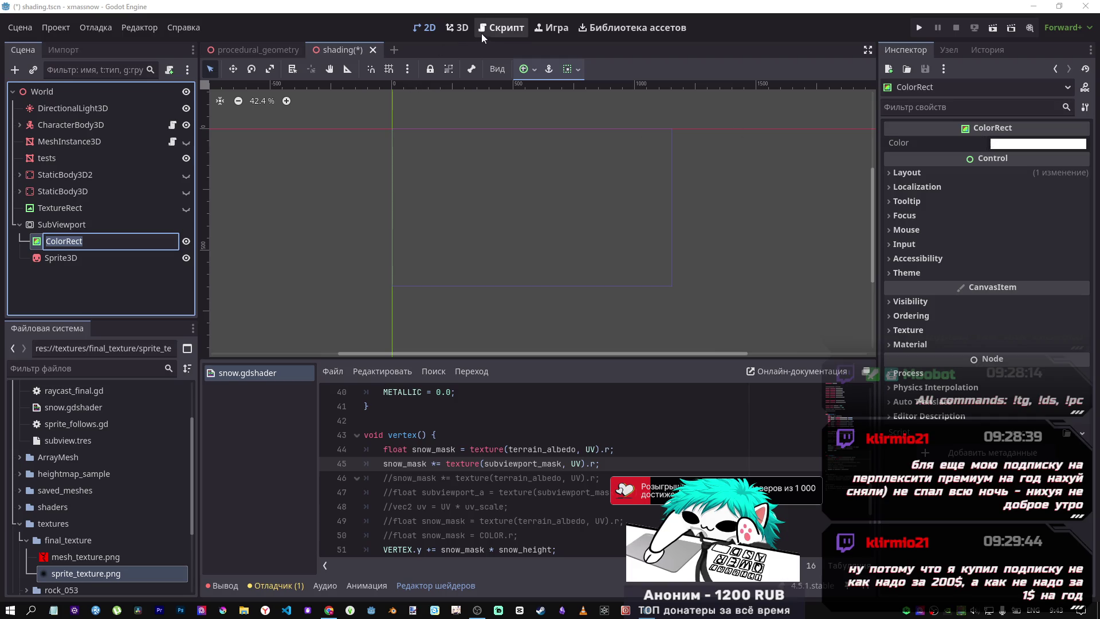
key(Return)
Set the ColorRect's Color to pure red and save the scene
click(464, 30)
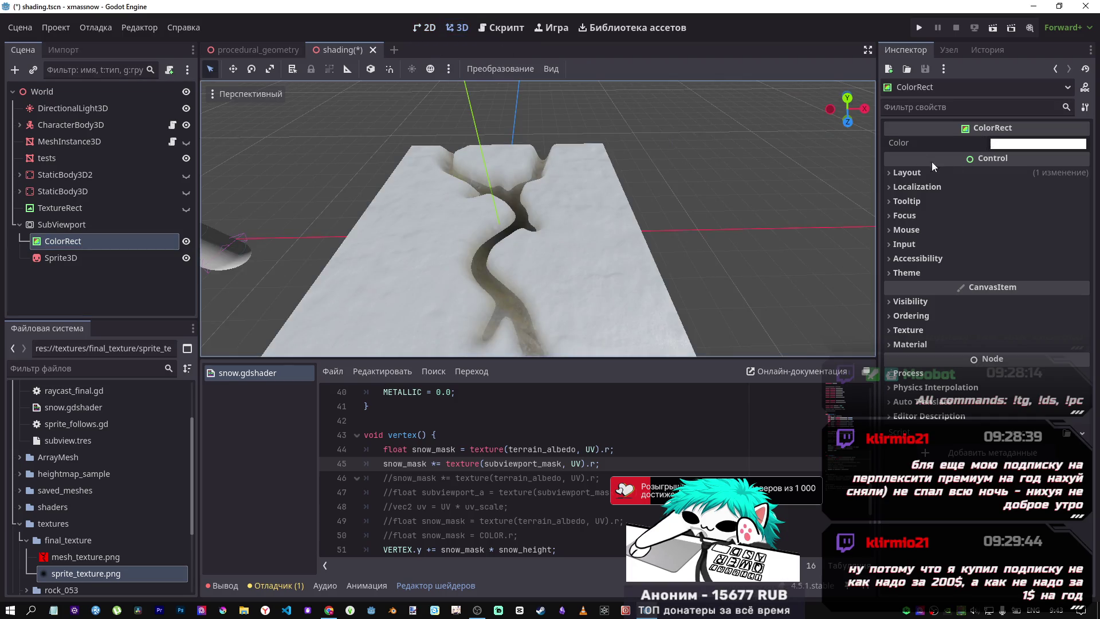
click(1034, 146)
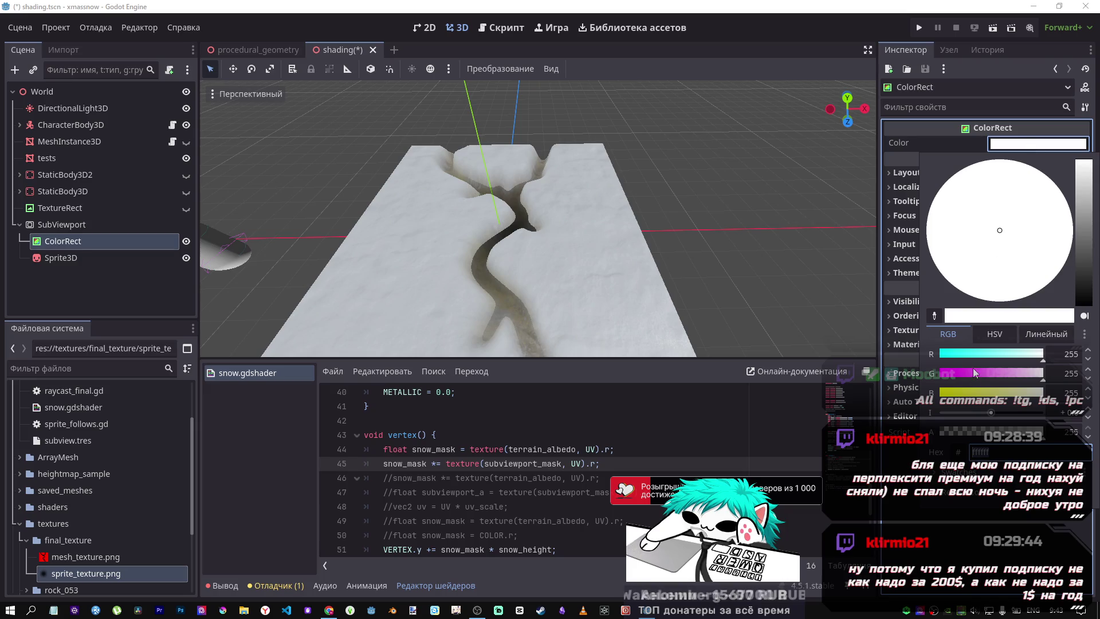
mouse_move(1003, 378)
mouse_down()
mouse_move(940, 380)
mouse_move(935, 406)
mouse_up()
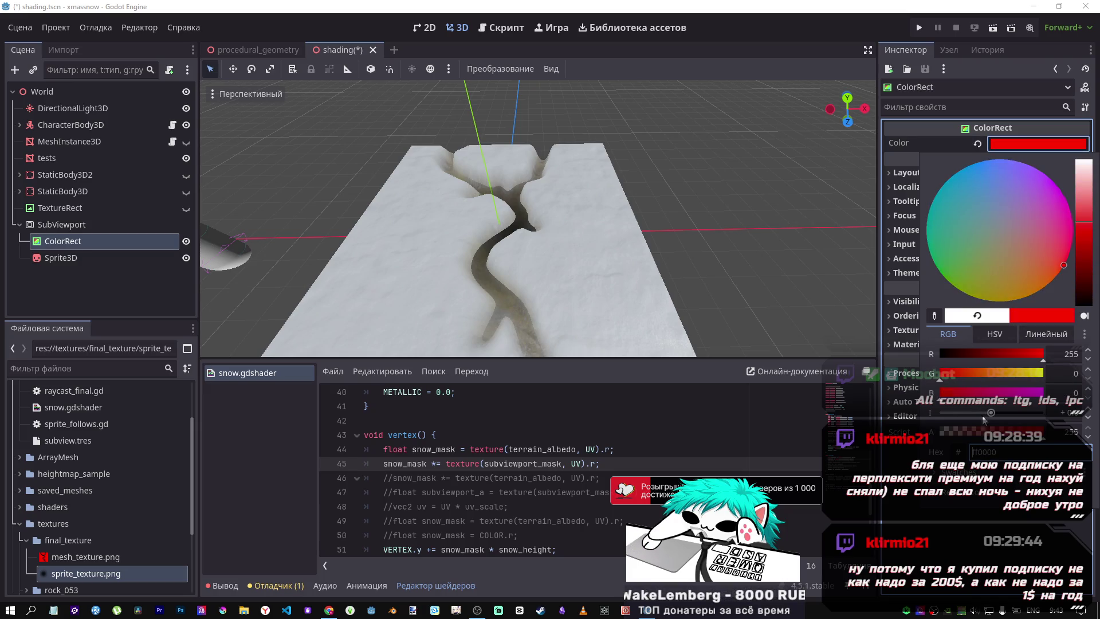
click(1004, 151)
key(ctrl+s)
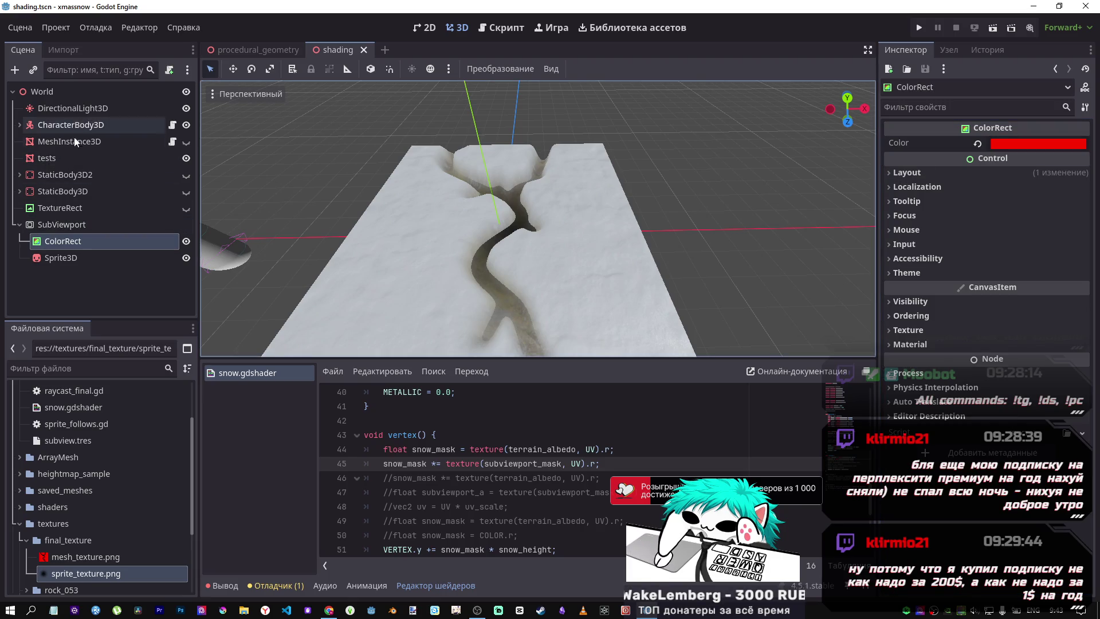
click(52, 159)
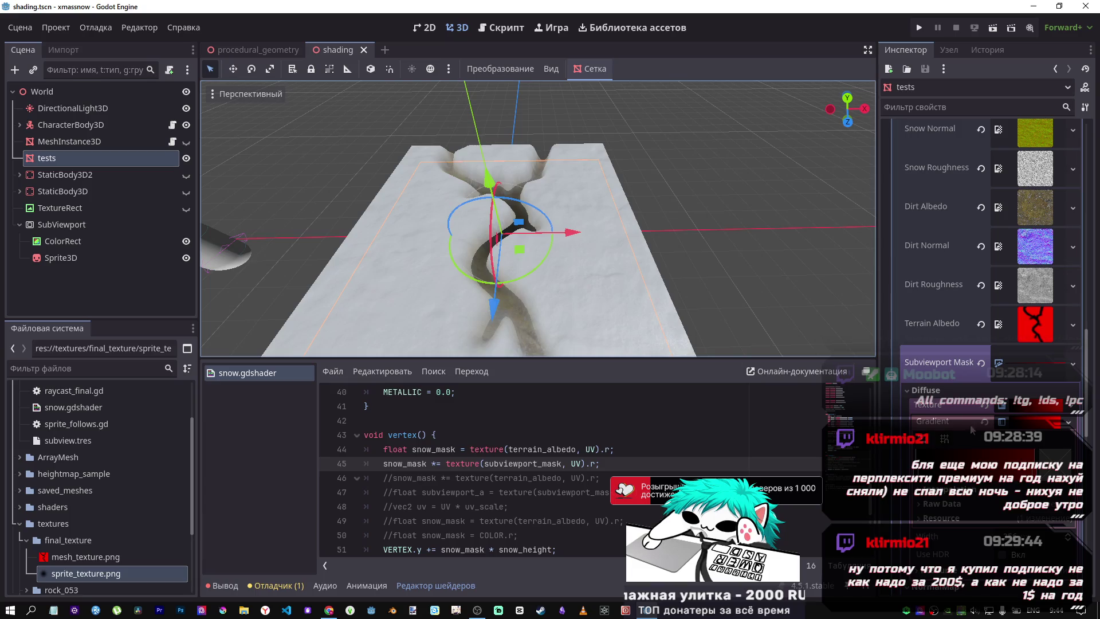
Clear the Subviewport Mask and replace it with a new CanvasTexture
click(1032, 357)
click(1033, 357)
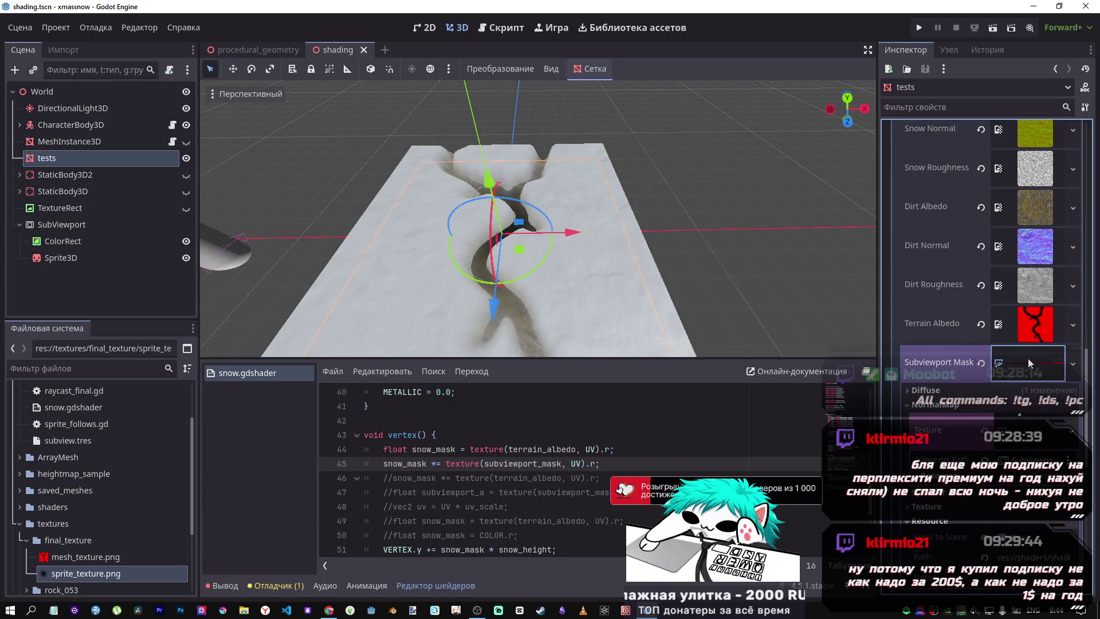
click(981, 362)
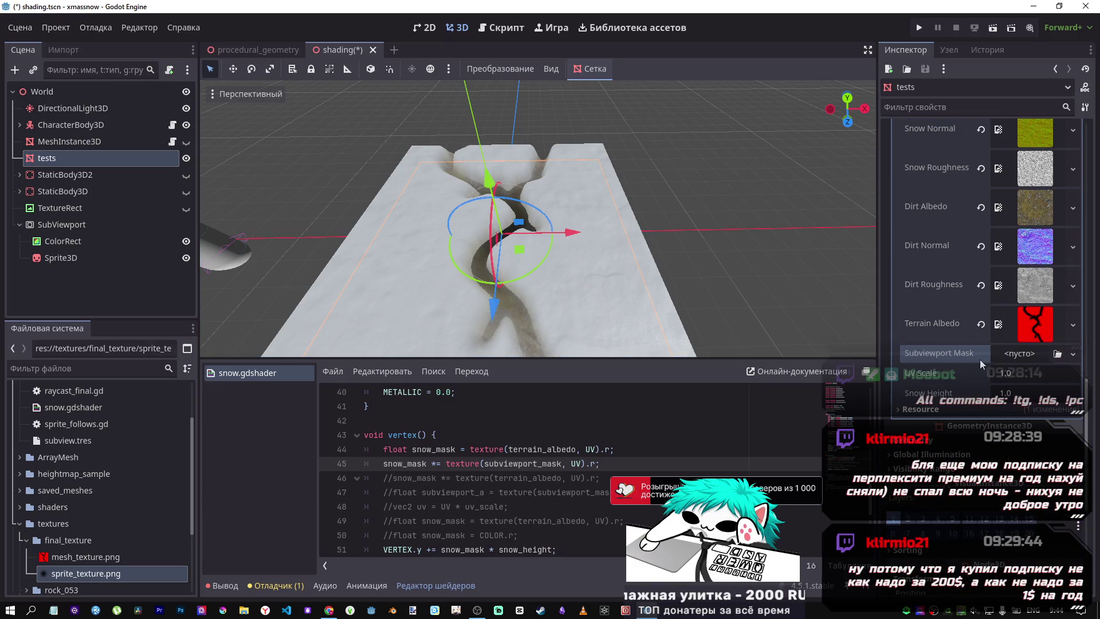
click(1018, 359)
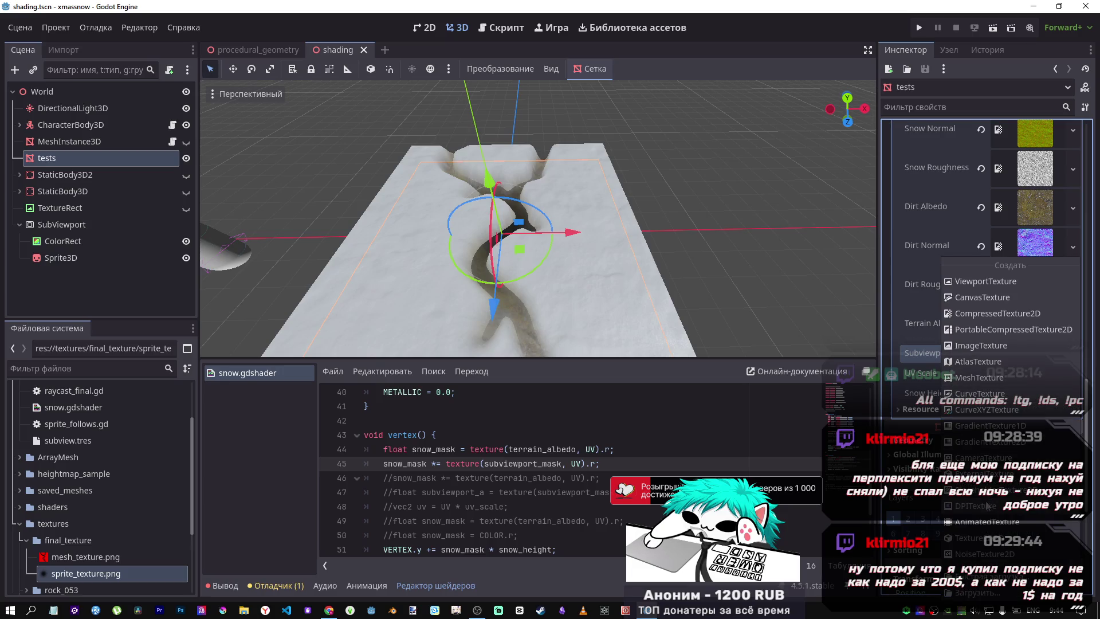
click(987, 292)
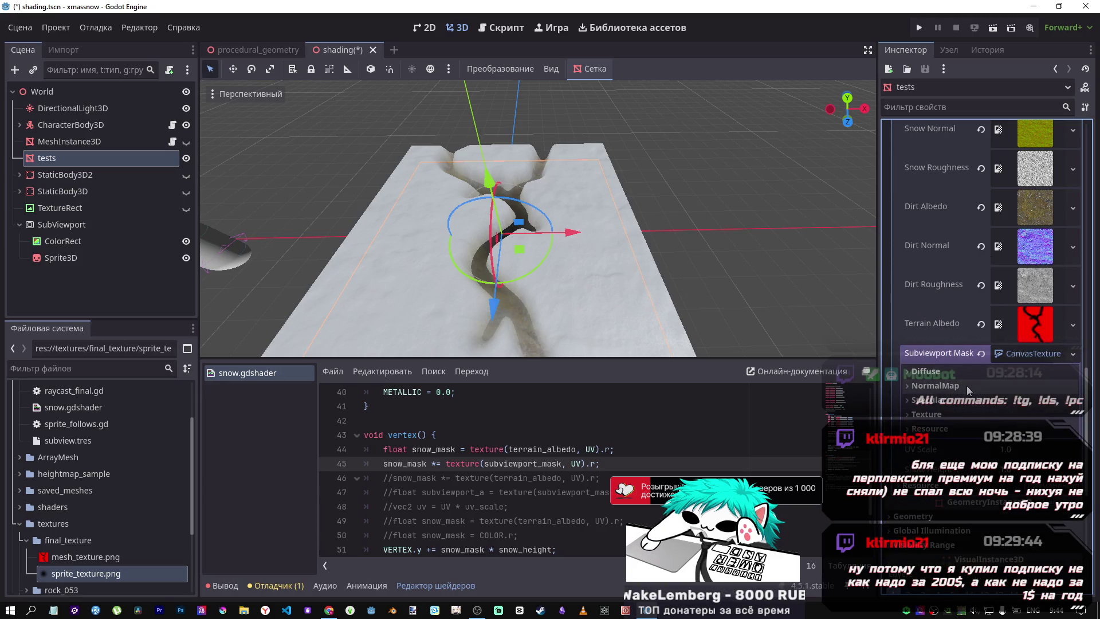
Set the CanvasTexture's Diffuse Texture to a new ViewportTexture sourced from SubViewport
click(957, 373)
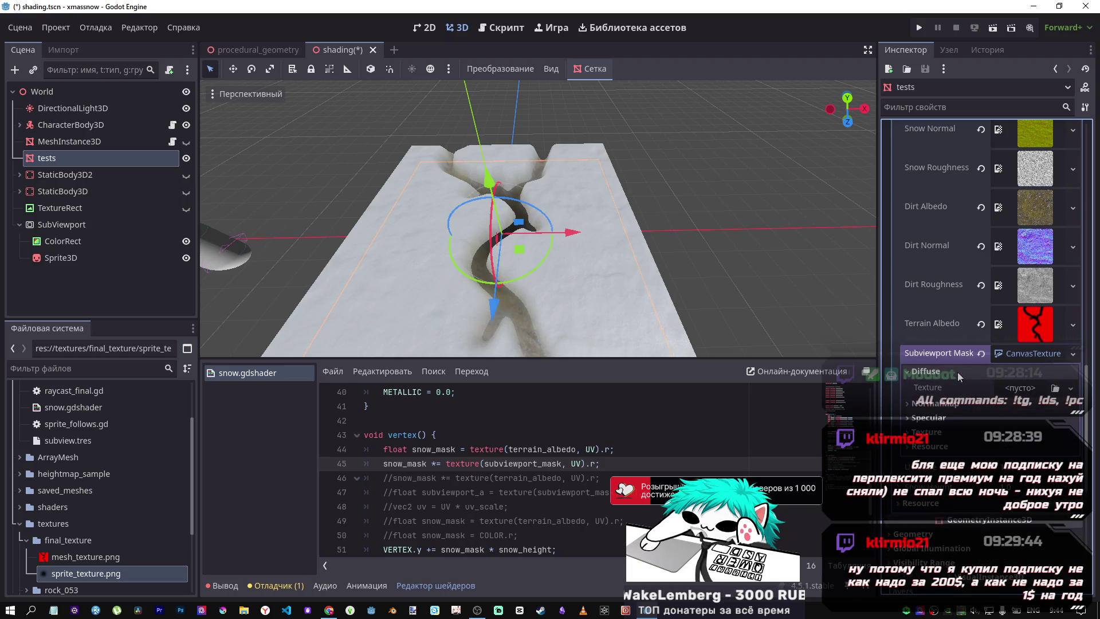
click(1022, 388)
click(975, 283)
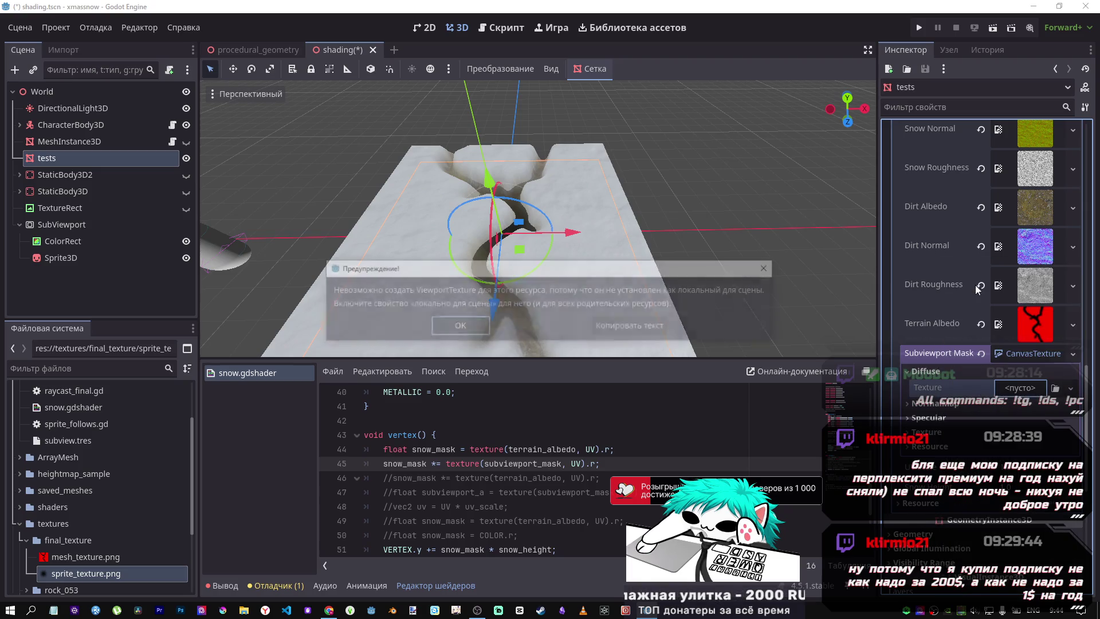
click(476, 321)
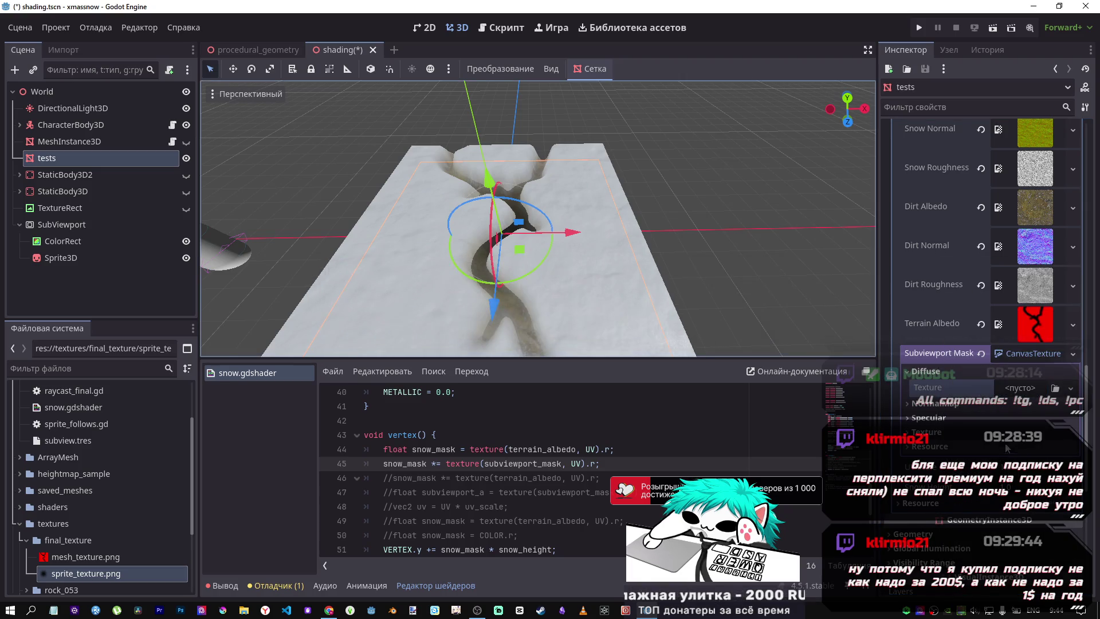
click(966, 445)
click(961, 432)
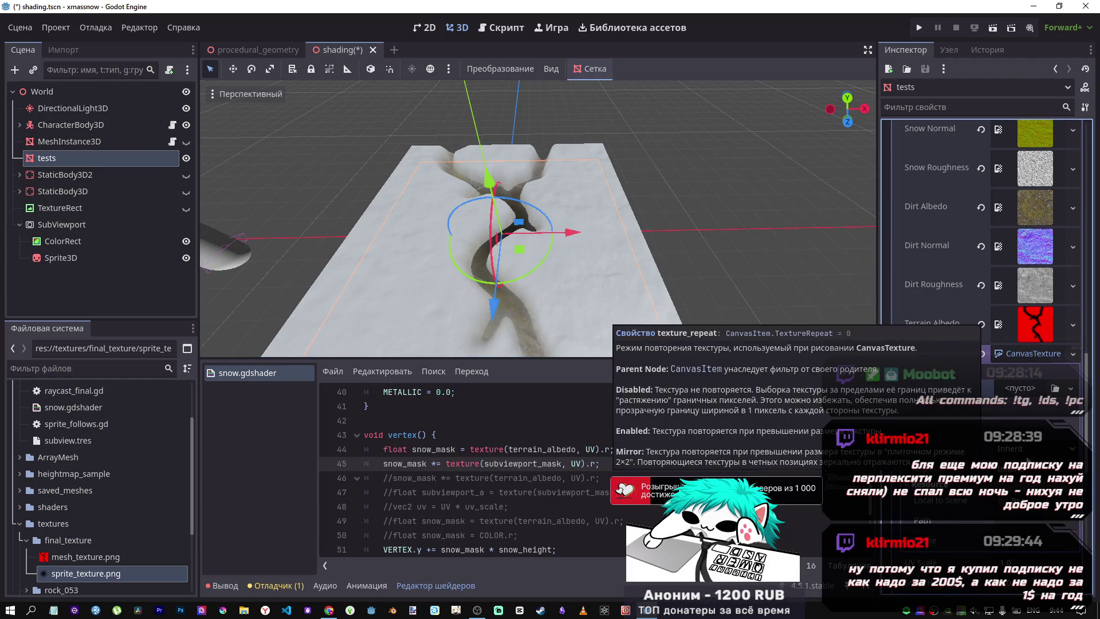
click(943, 431)
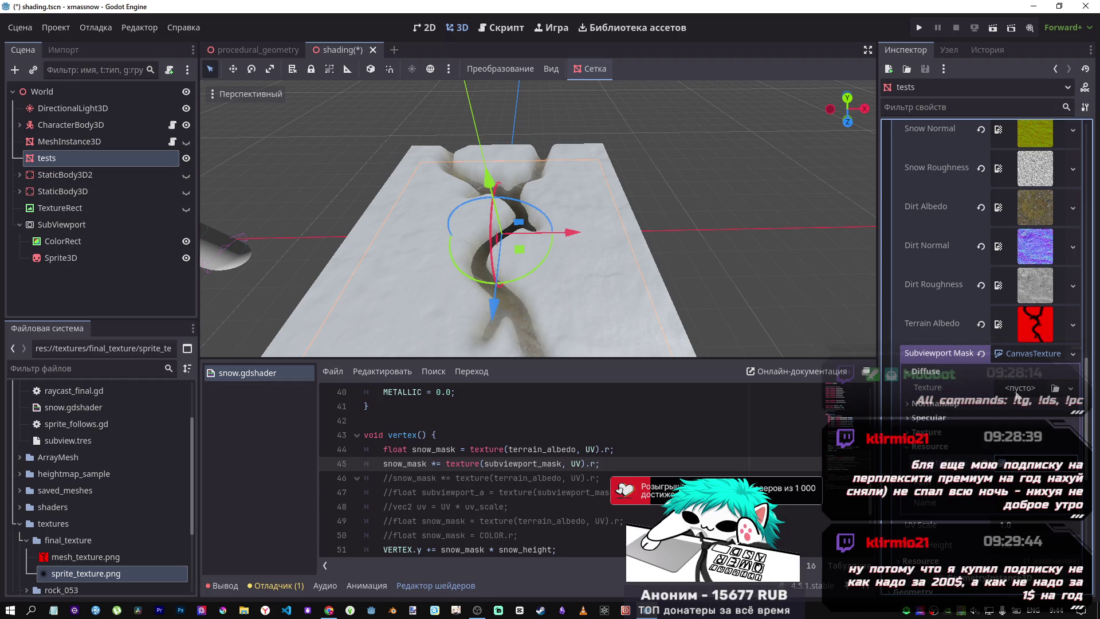
click(1072, 354)
click(981, 282)
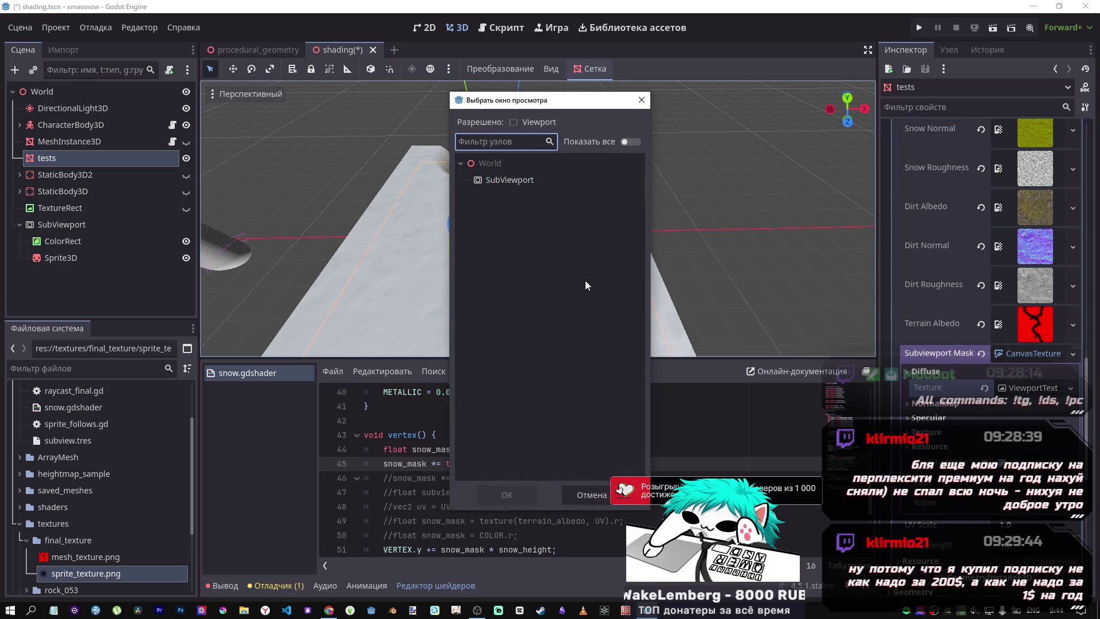
click(509, 180)
click(507, 495)
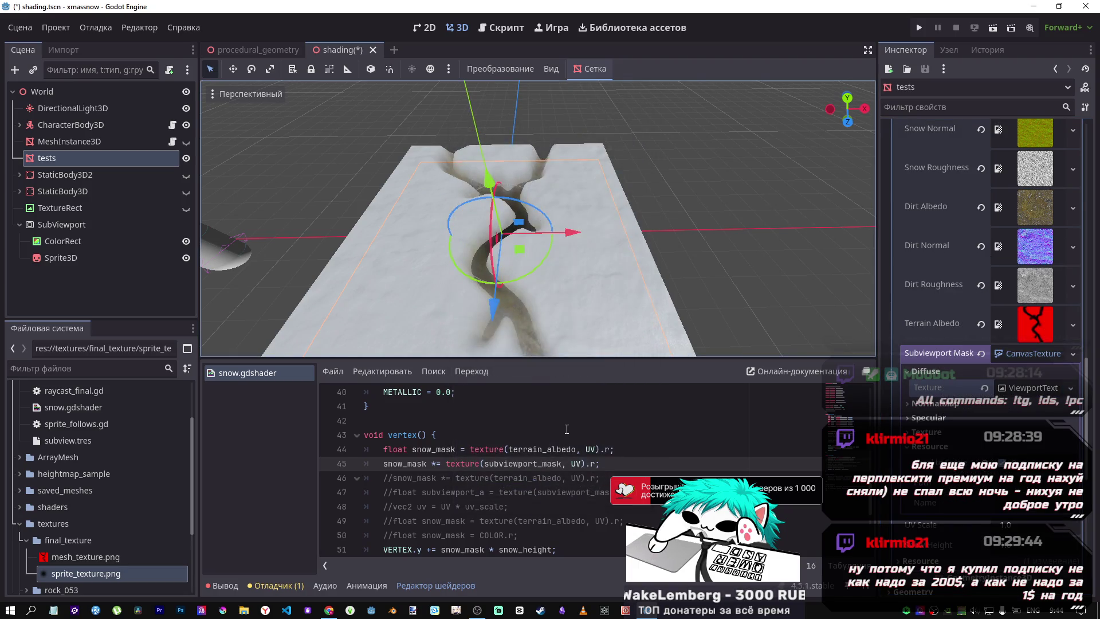
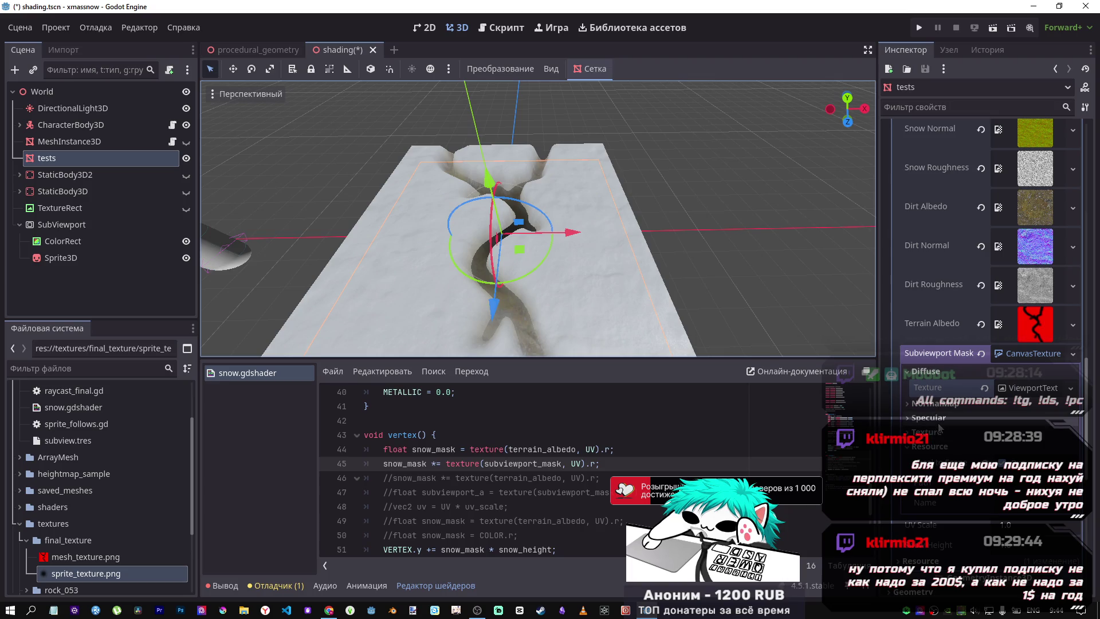
Inspect the Subviewport Mask's ViewportTexture, NormalMap and Specular settings in the Inspector
click(1008, 389)
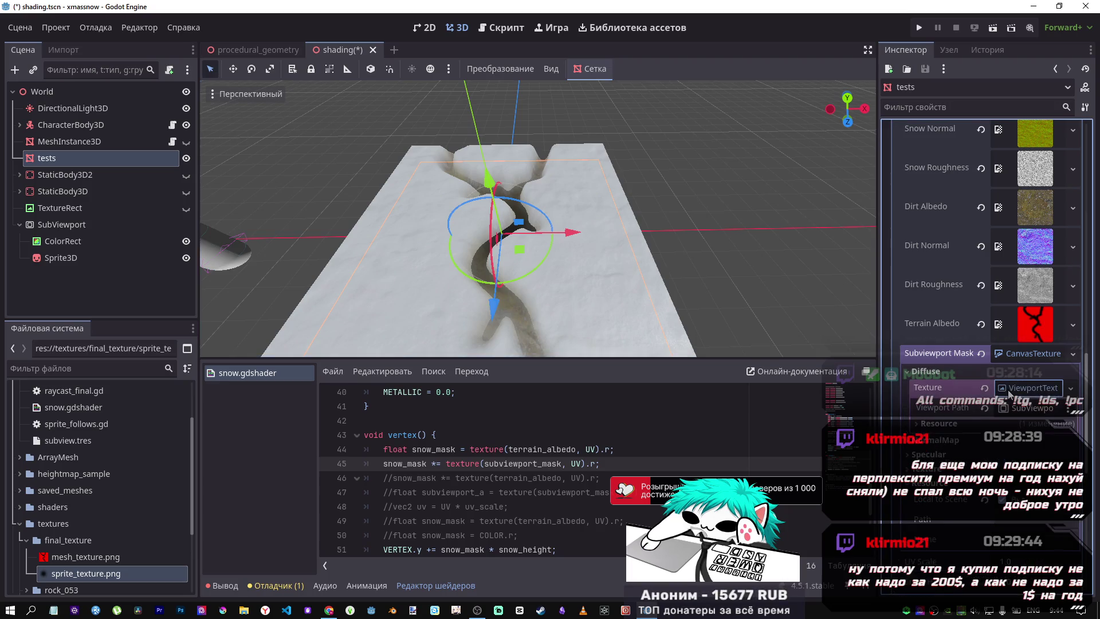
click(978, 423)
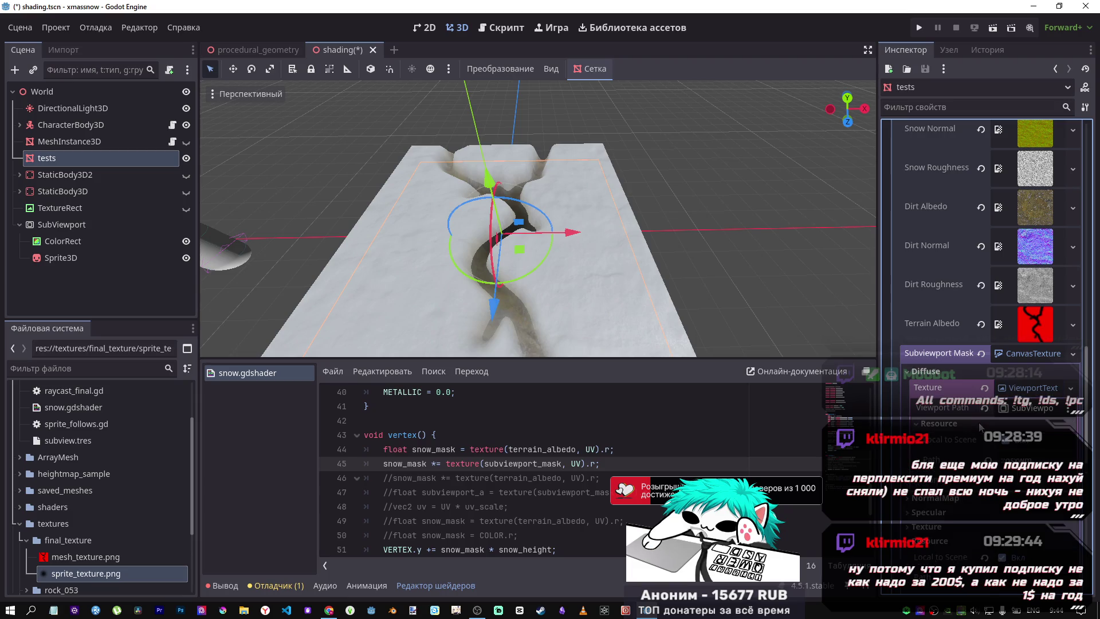
click(979, 423)
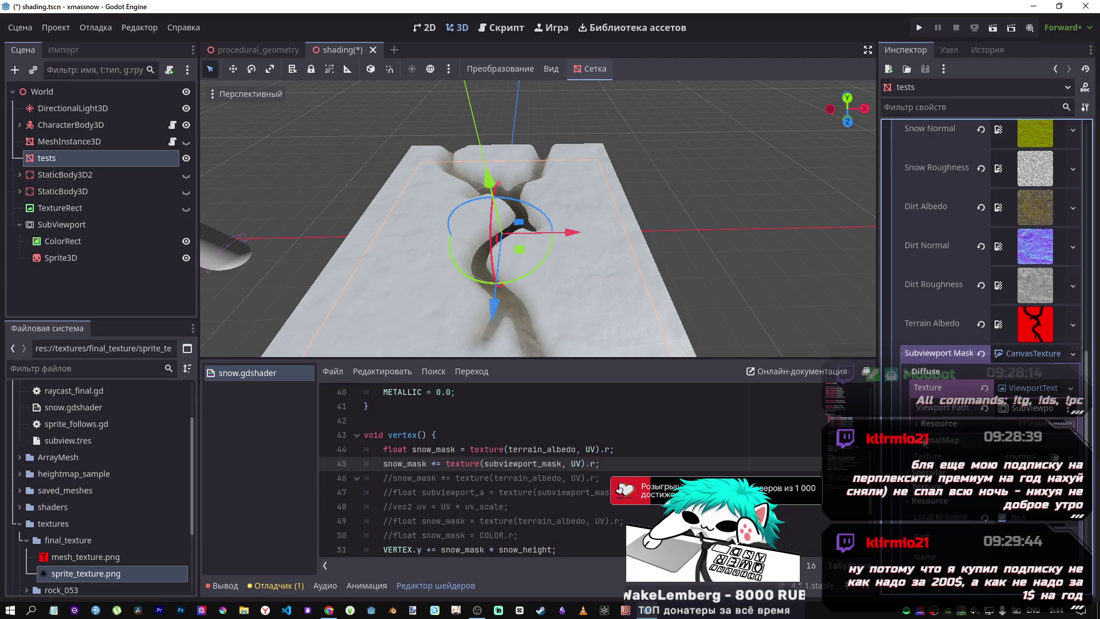
click(924, 440)
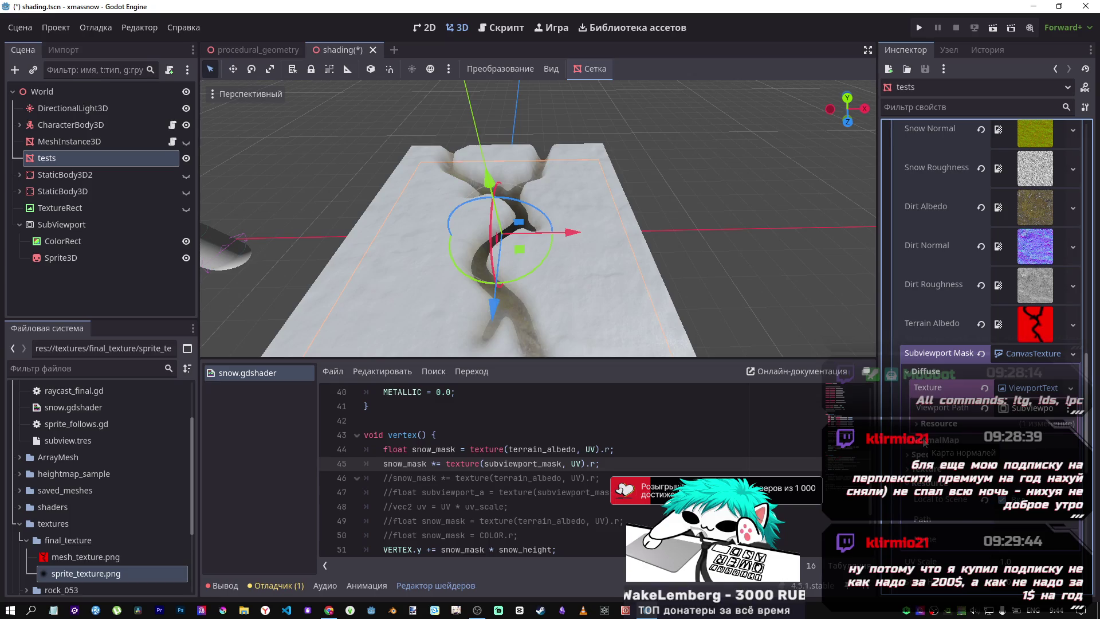
click(924, 440)
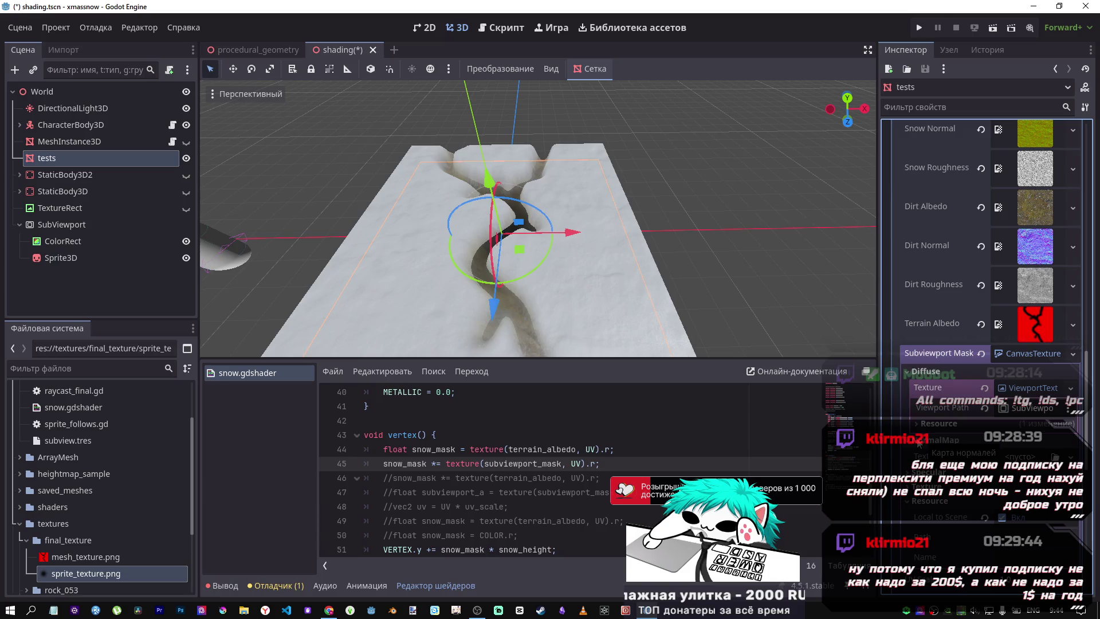
click(917, 440)
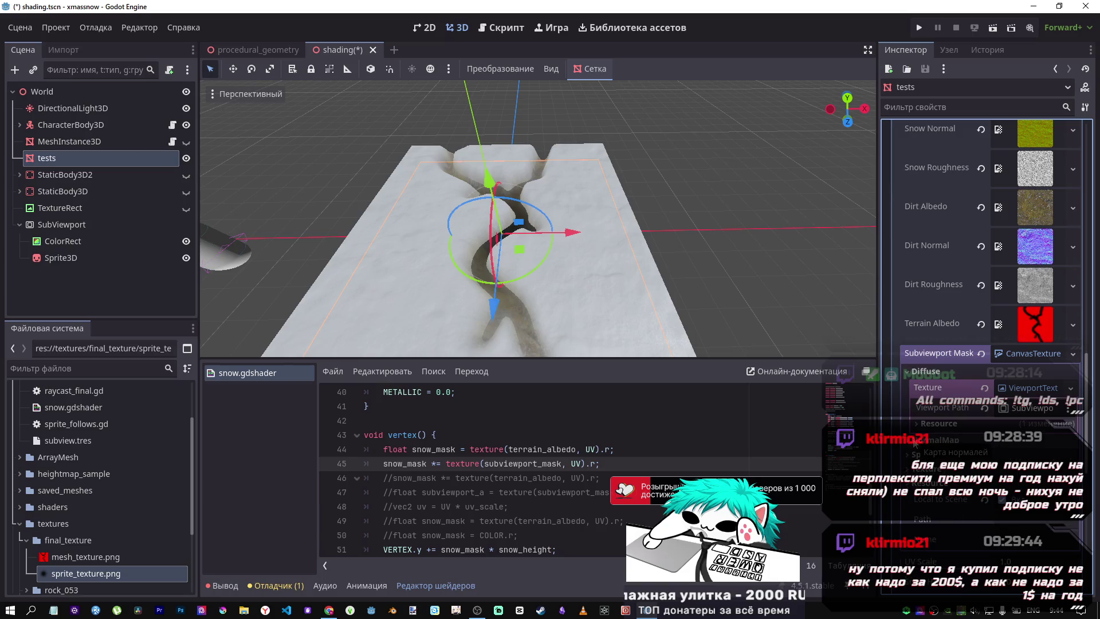
click(928, 441)
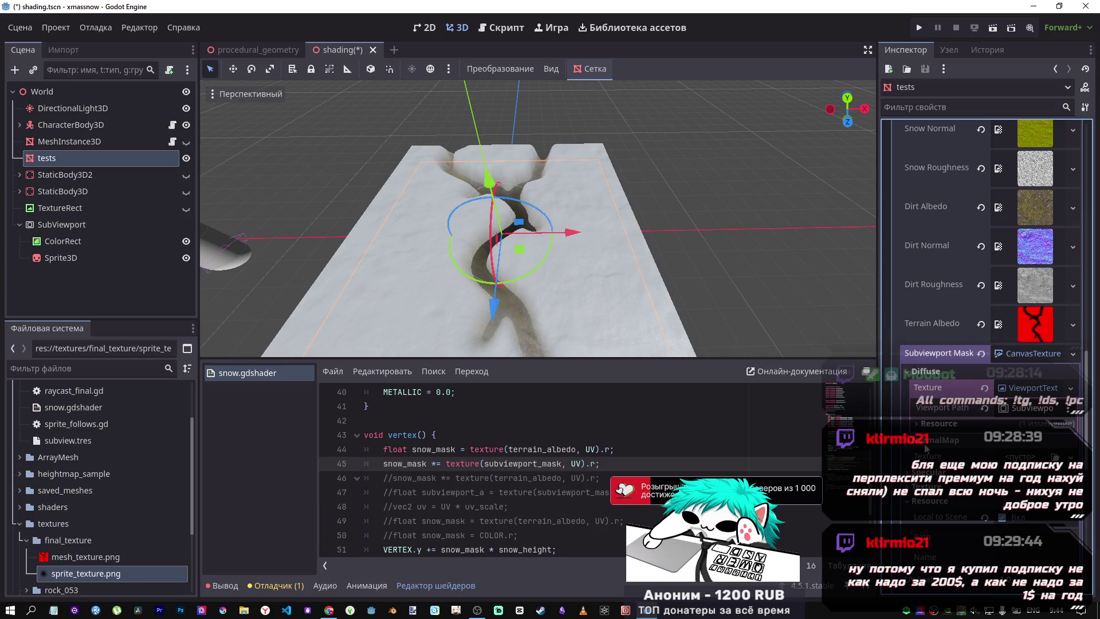
click(925, 471)
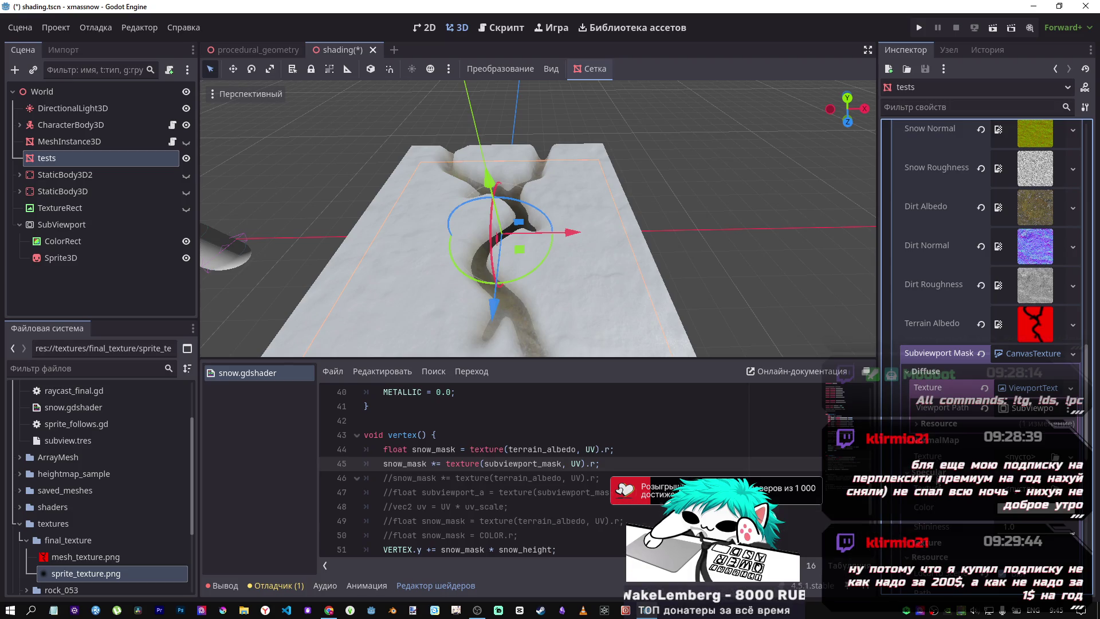
click(1031, 487)
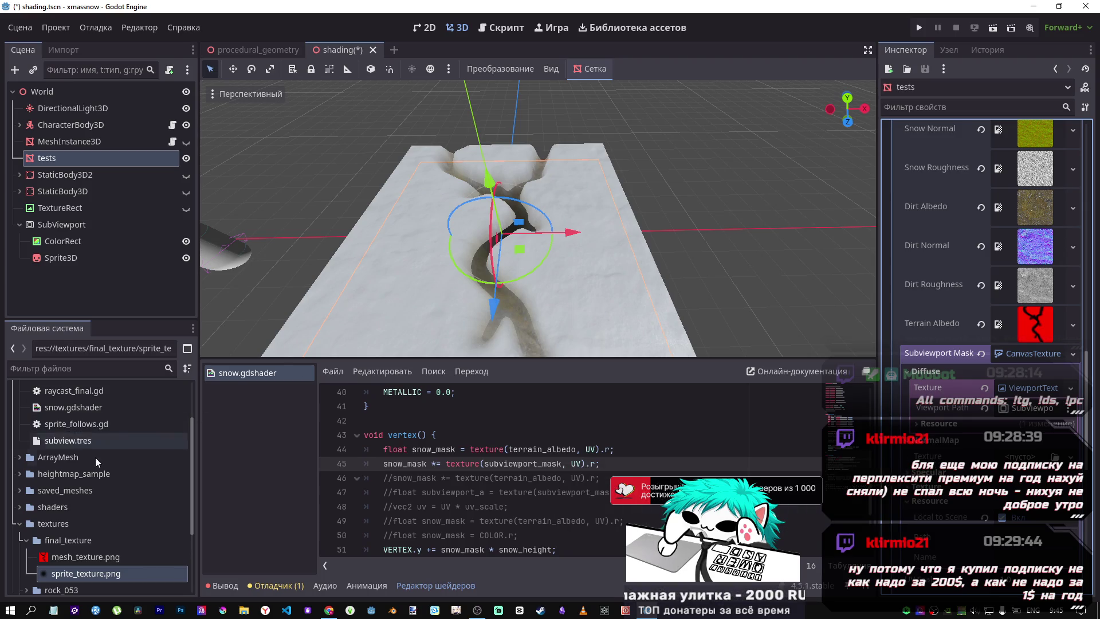
Bring sprite_texture.png over the shader code and save shading.tscn
mouse_move(82, 572)
mouse_down()
mouse_move(581, 499)
mouse_move(1031, 457)
mouse_up()
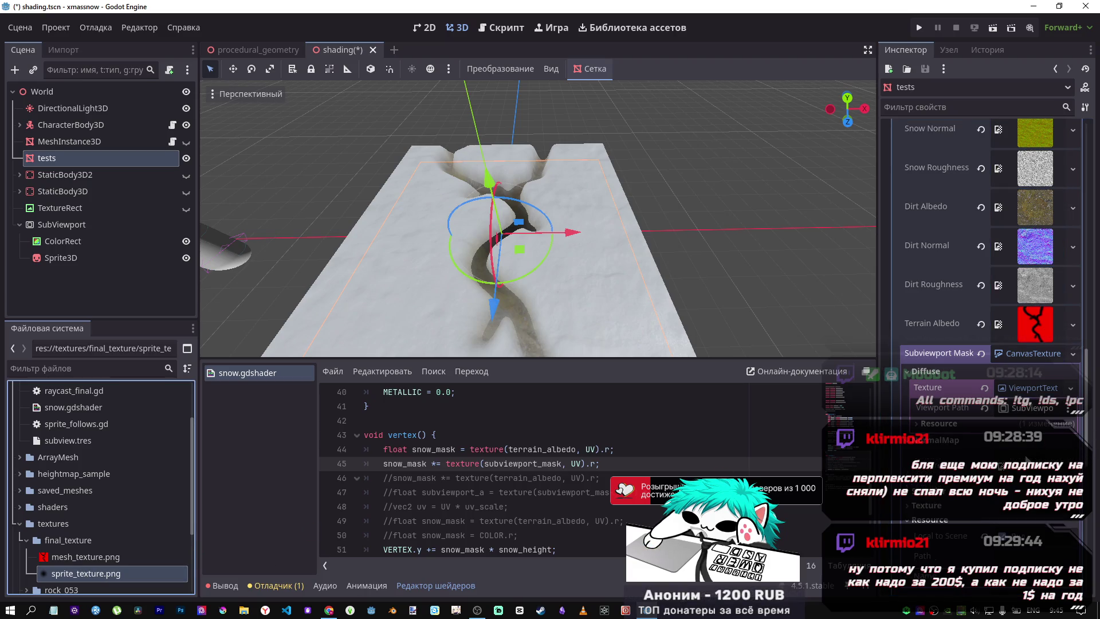
key(ctrl+s)
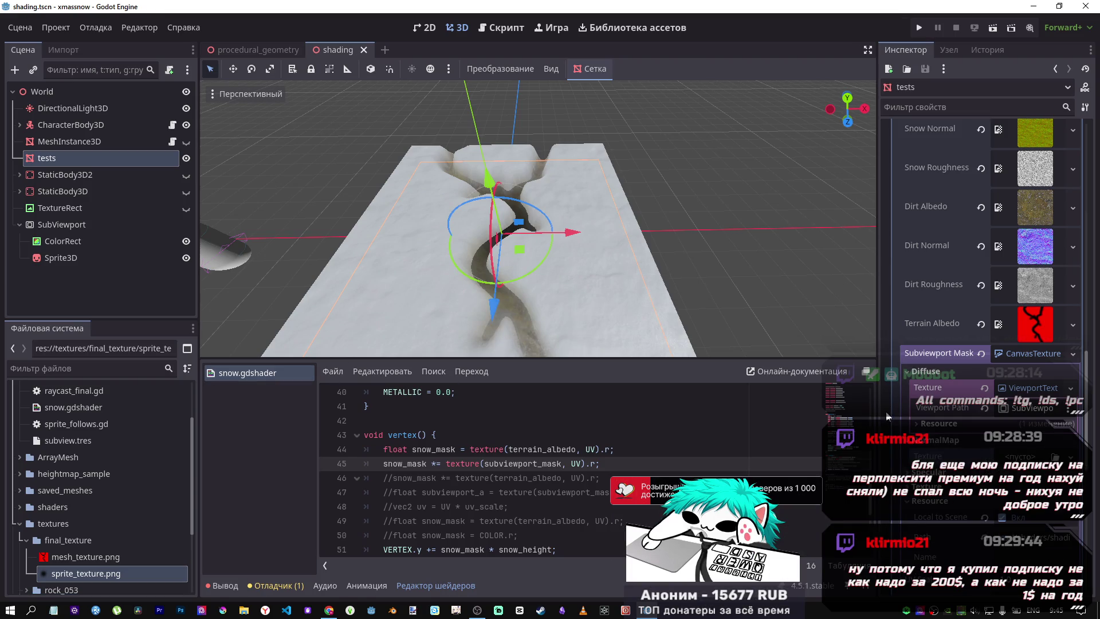
click(919, 456)
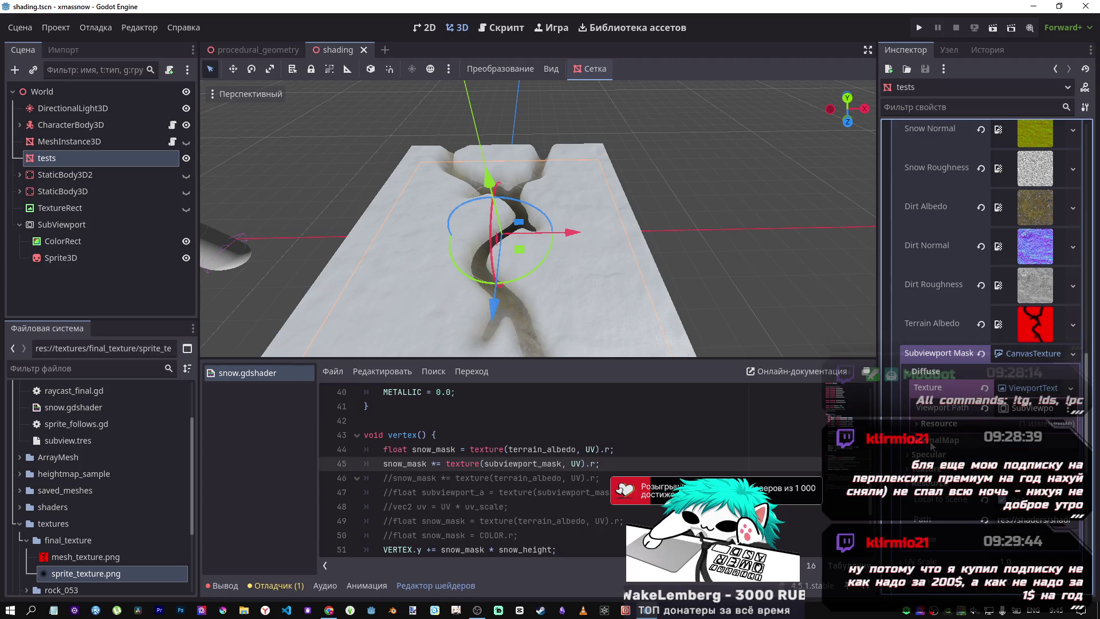
scroll(558, 426, up, 9)
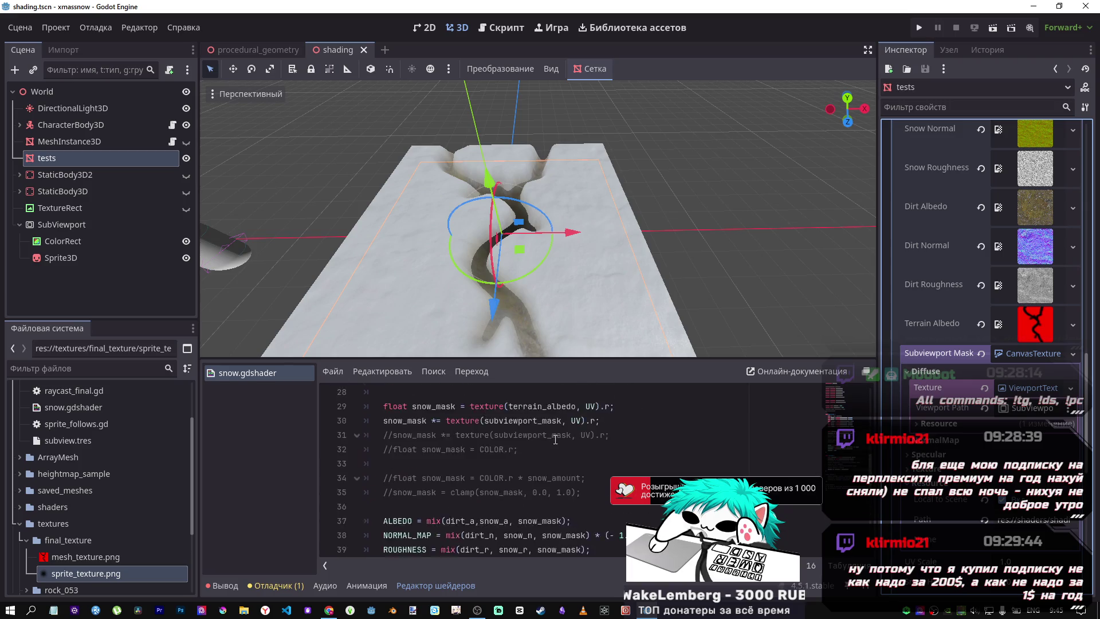
scroll(556, 436, up, 3)
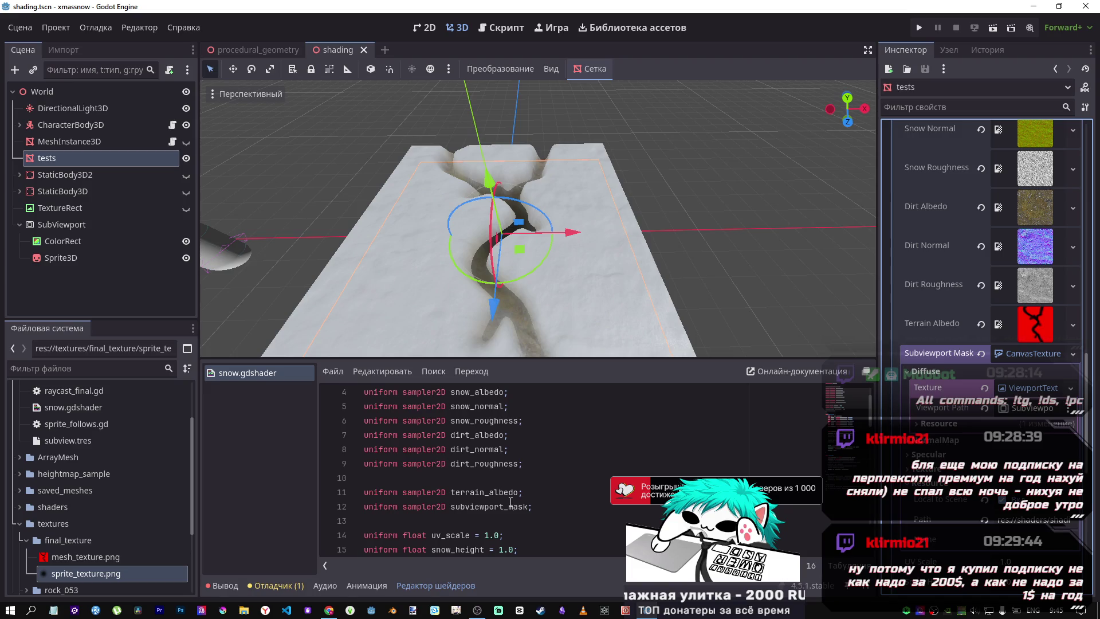
scroll(443, 460, down, 1)
drag(523, 464, 466, 465)
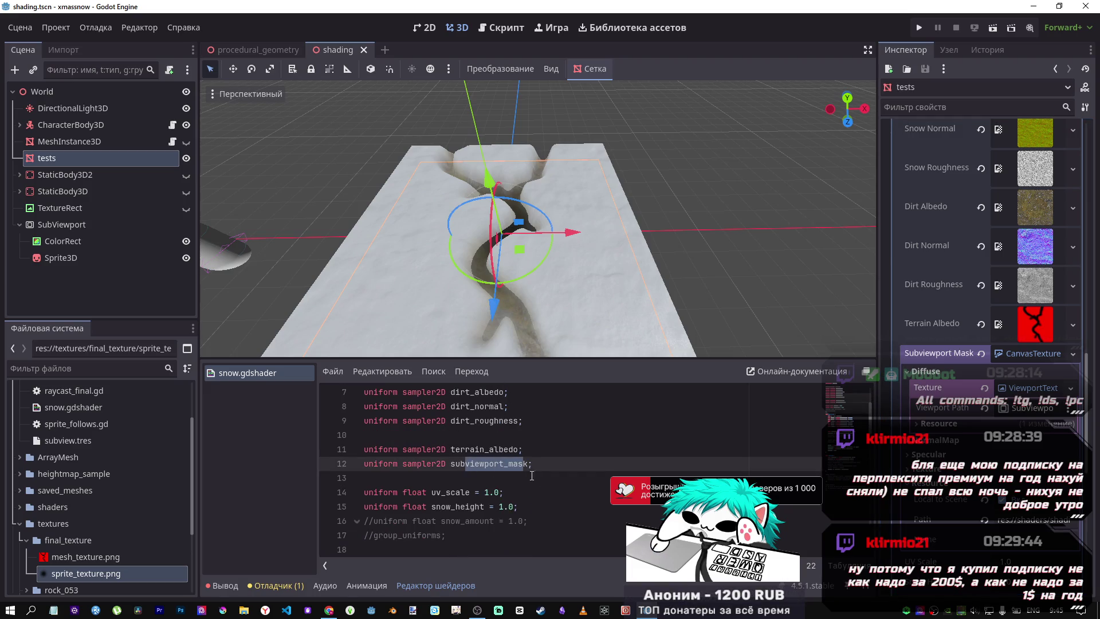
scroll(559, 508, down, 3)
scroll(559, 508, down, 3)
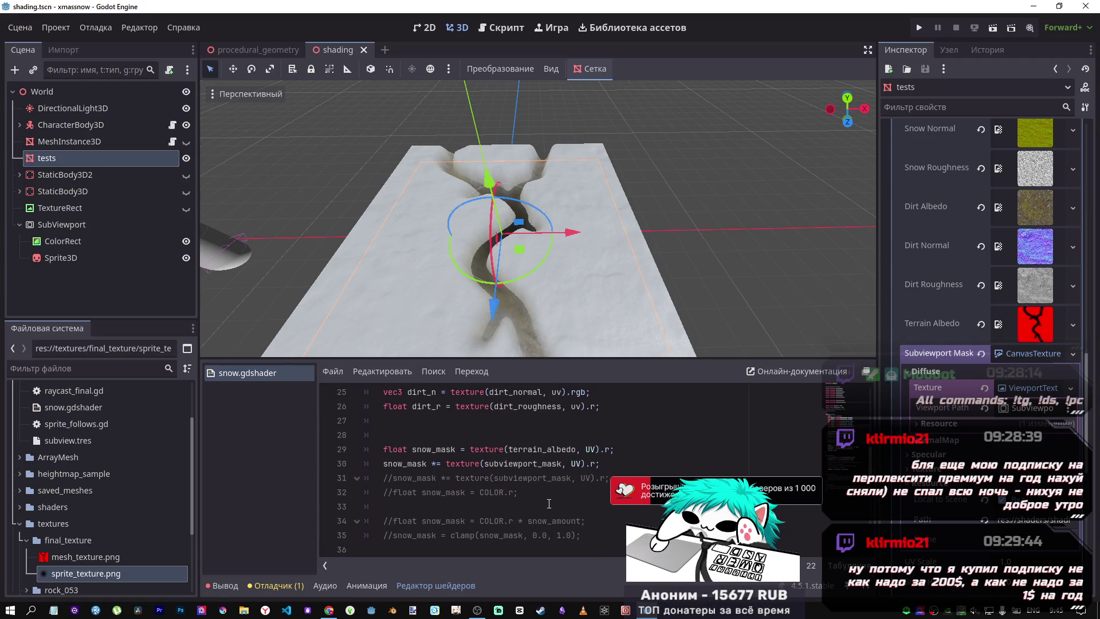
double_click(431, 463)
click(593, 463)
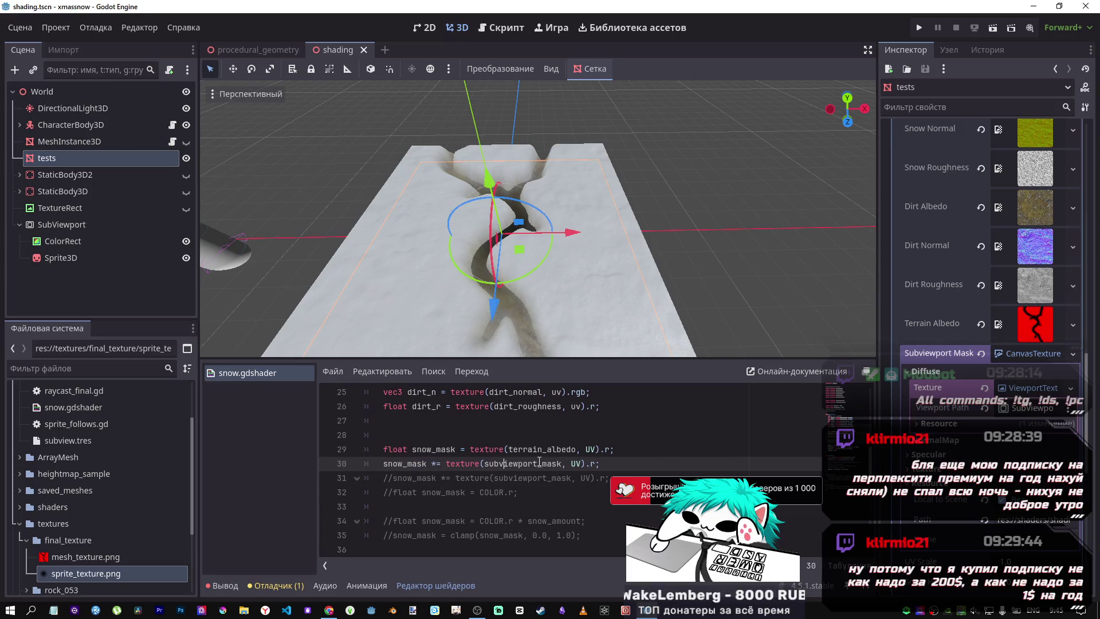
scroll(539, 462, down, 2)
scroll(539, 461, down, 3)
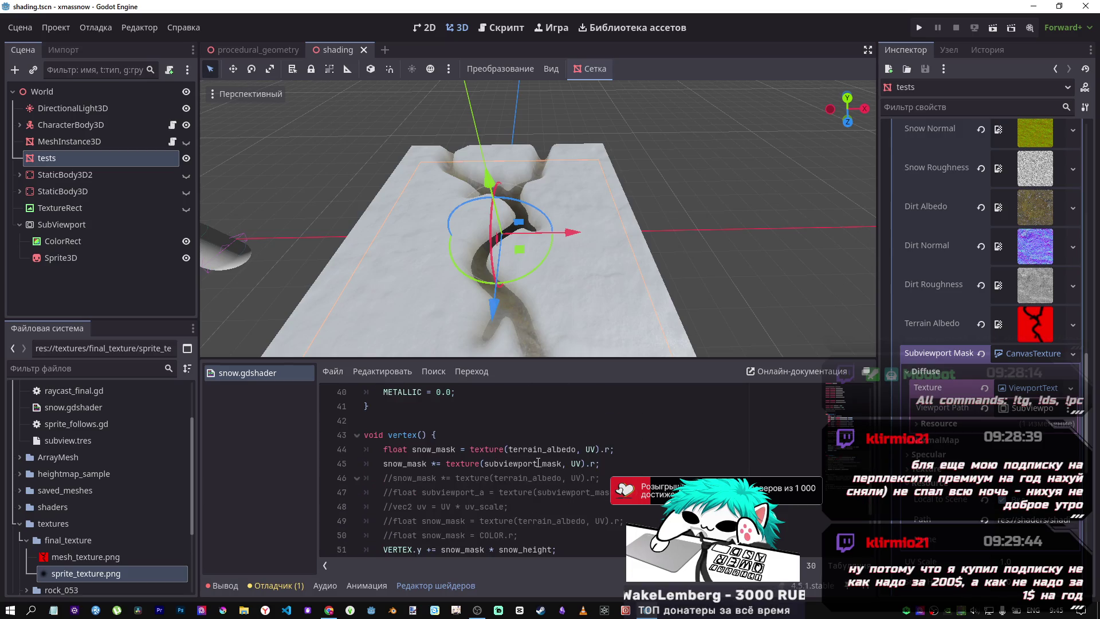
scroll(538, 462, up, 5)
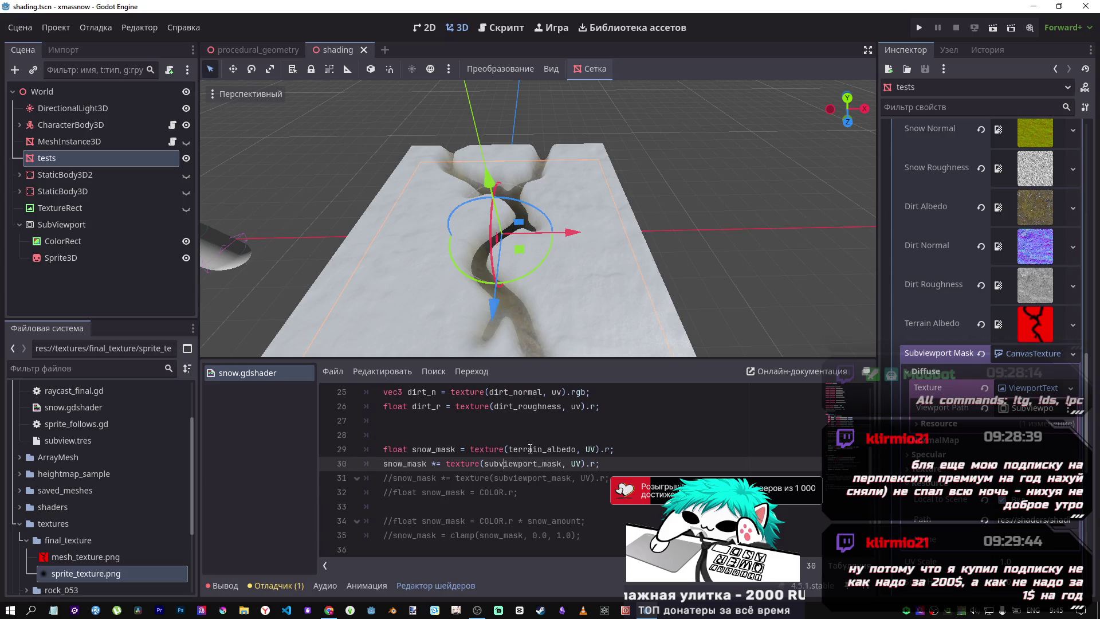
scroll(530, 449, down, 2)
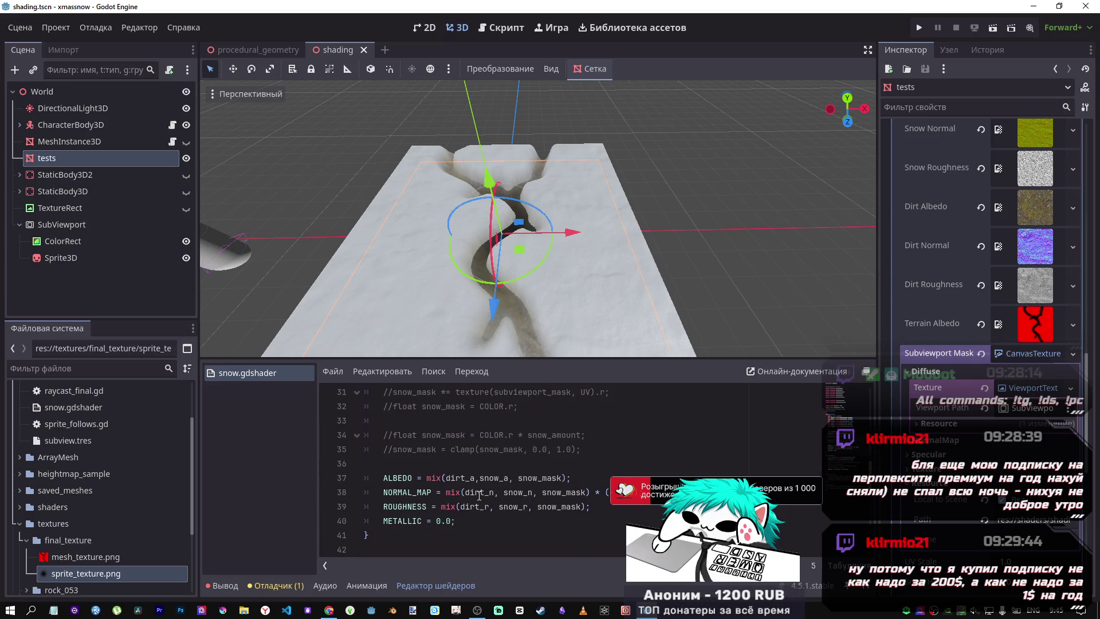
scroll(479, 495, up, 4)
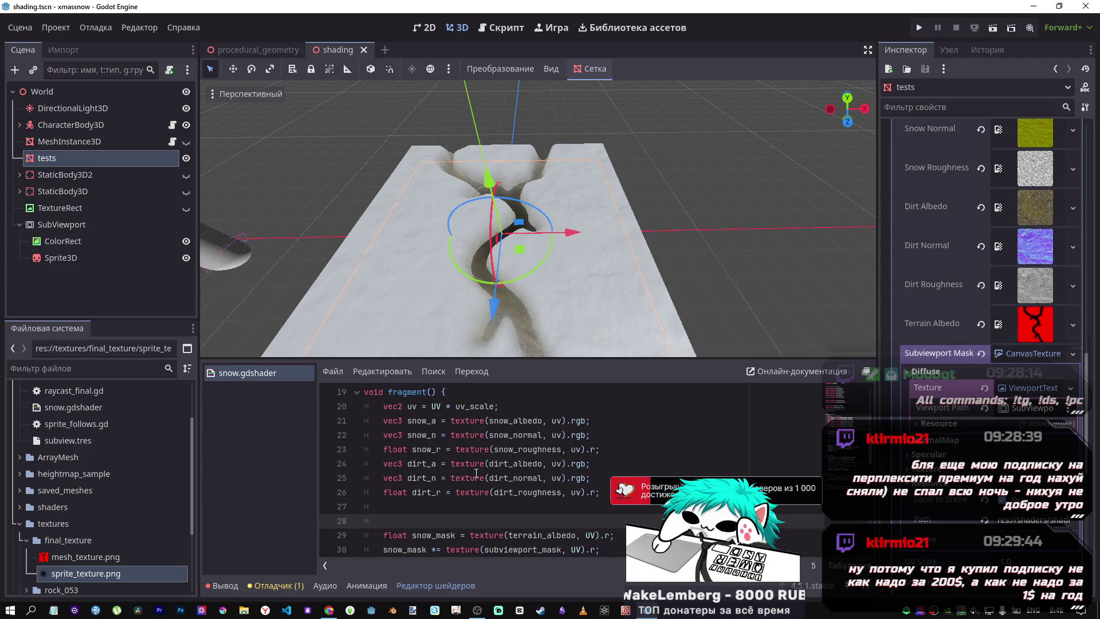
Add blank lines above the snow mask code and start line 29 as float ts = mix(
key(Return)
key(Up)
key(Return)
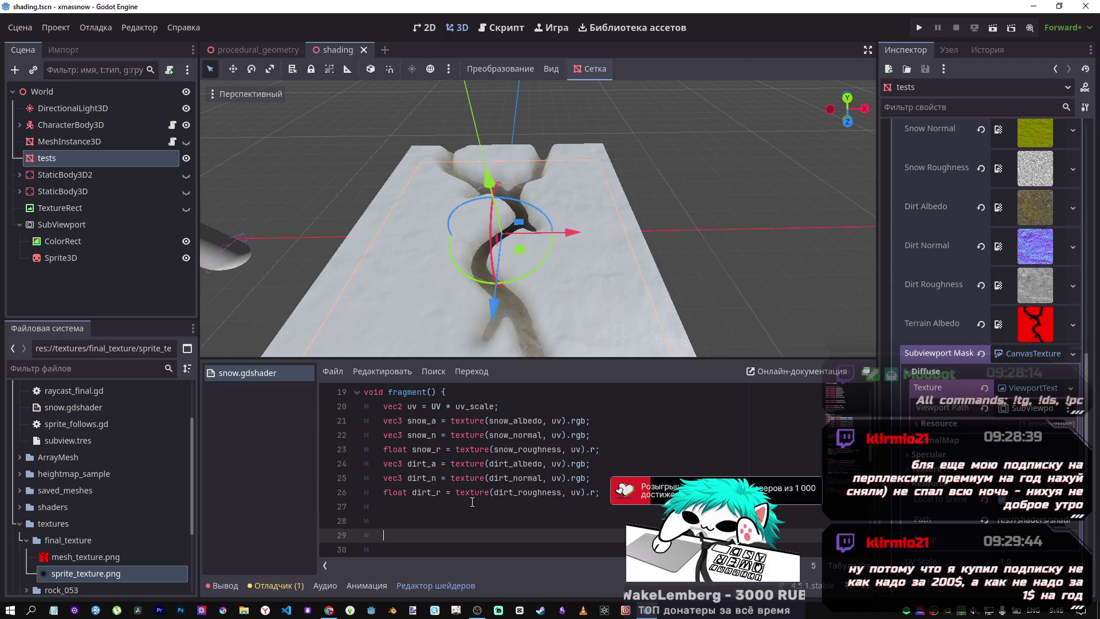
scroll(466, 509, down, 1)
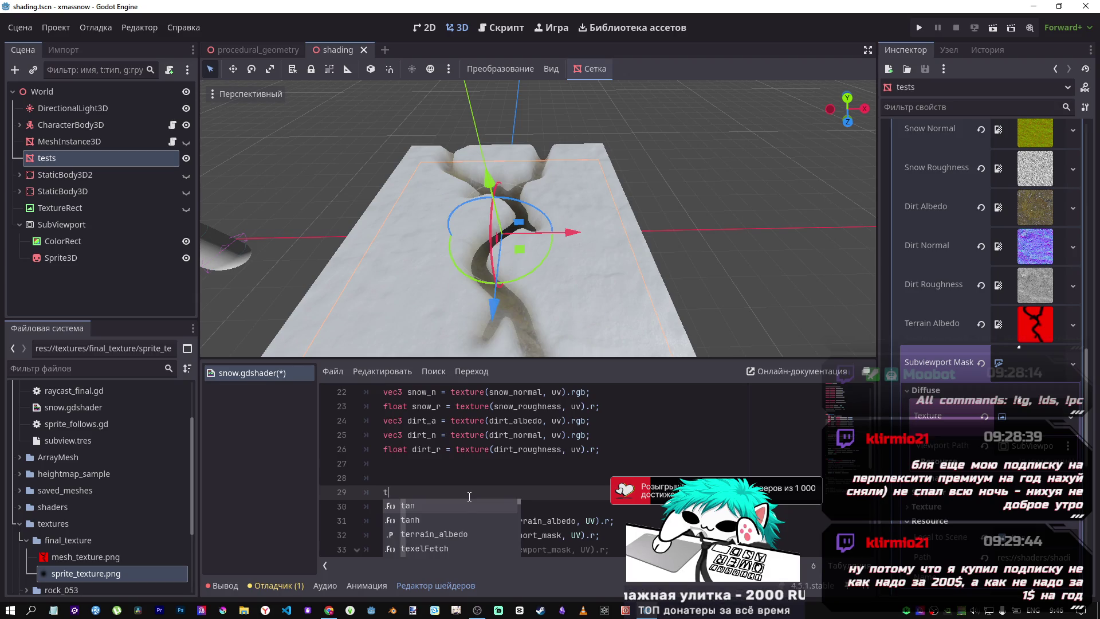
key(BackSpace)
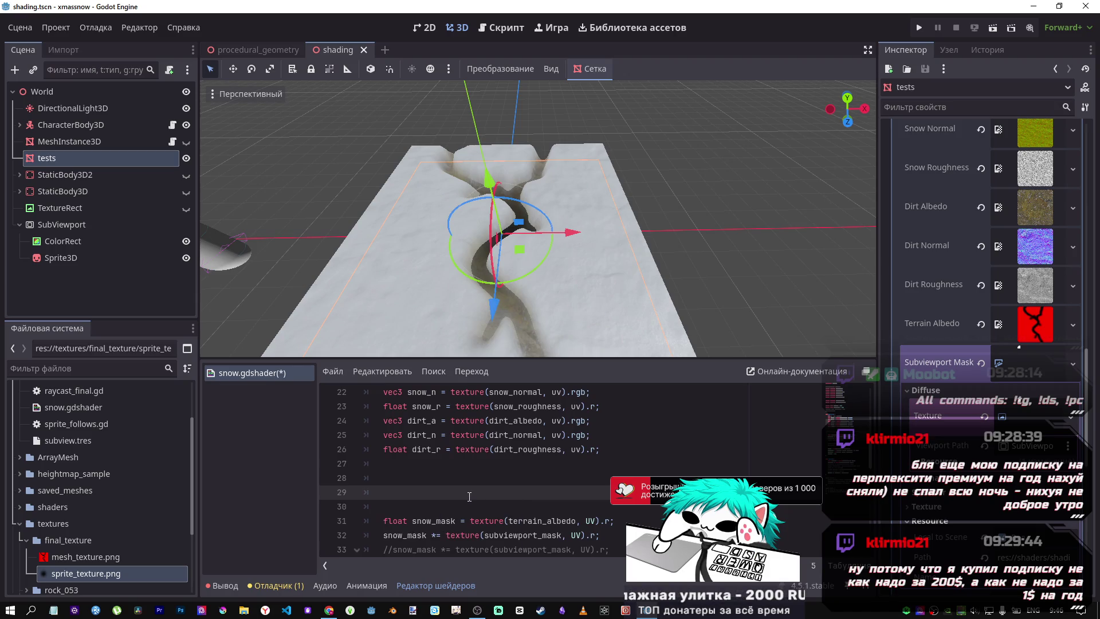
text(float )
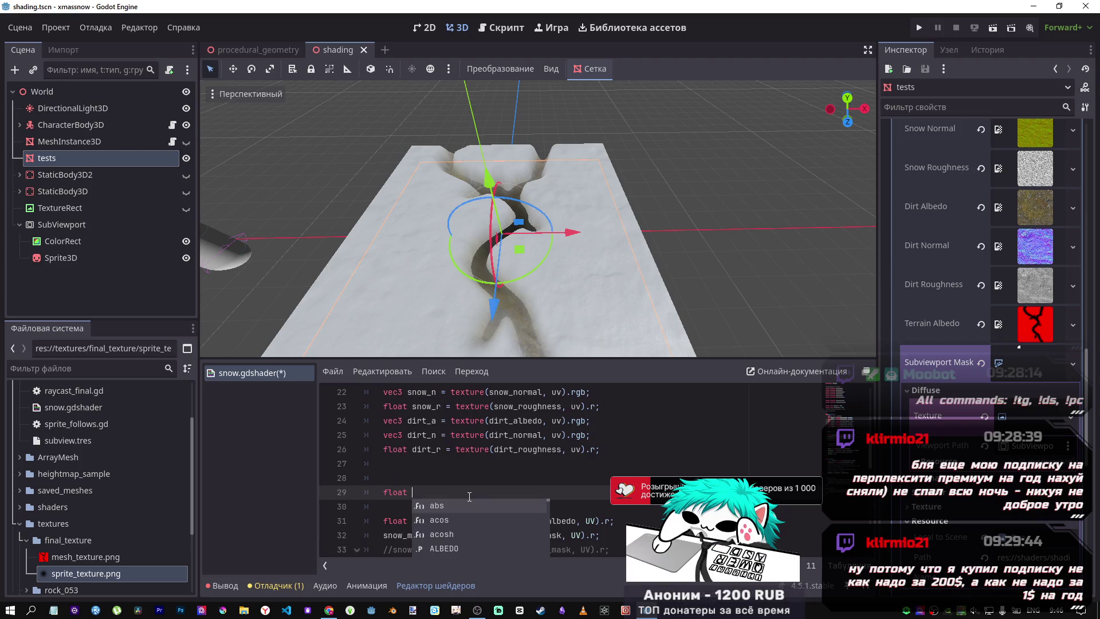
text(ts)
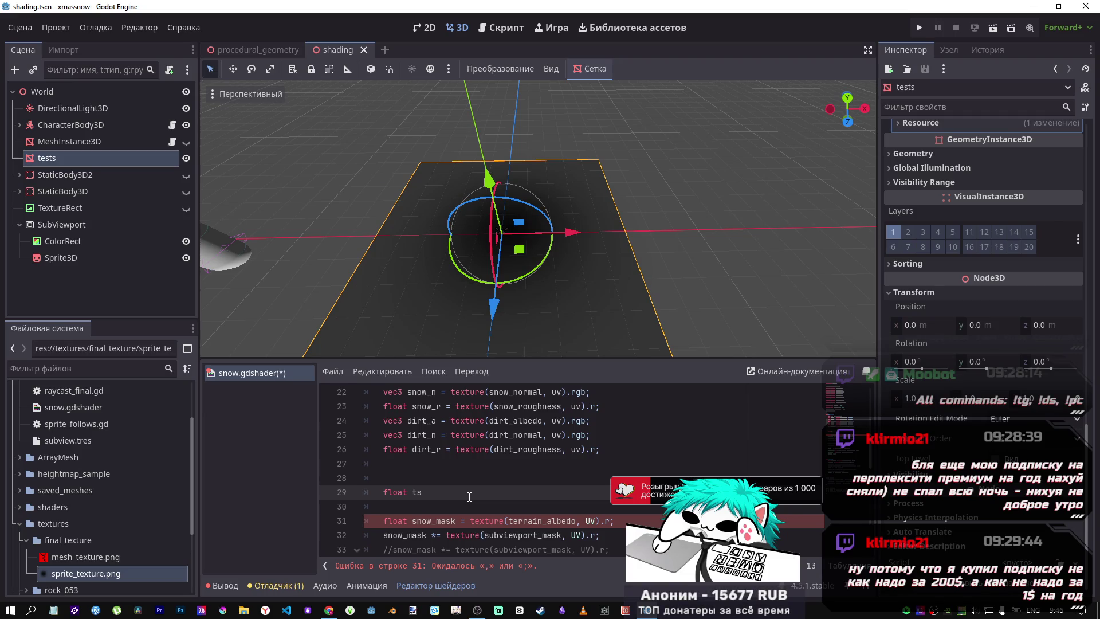
text( = )
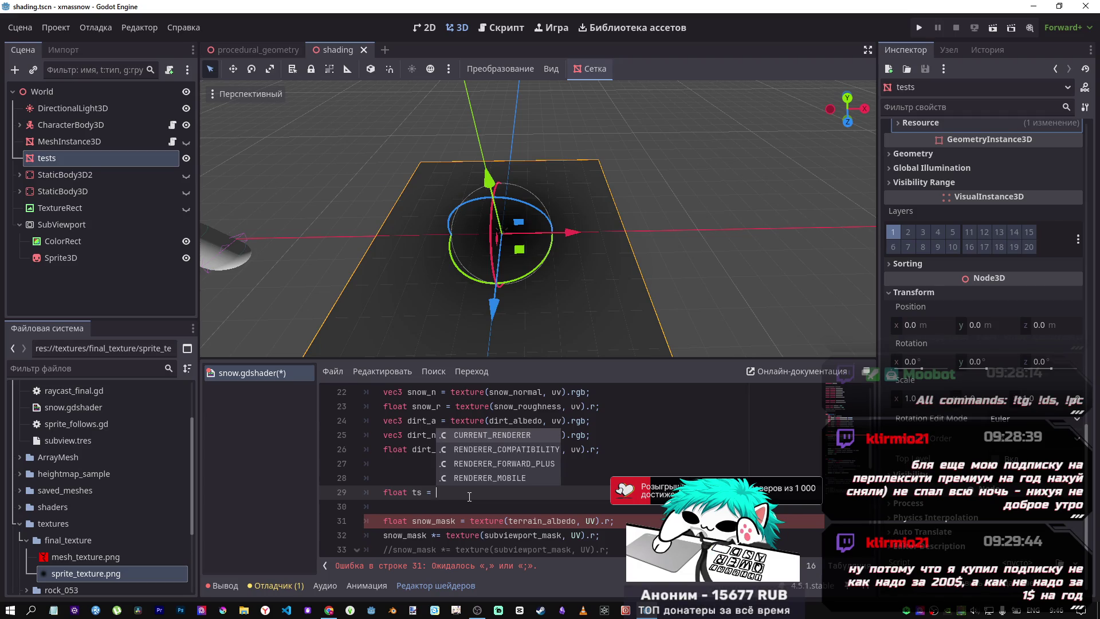
text(mix()
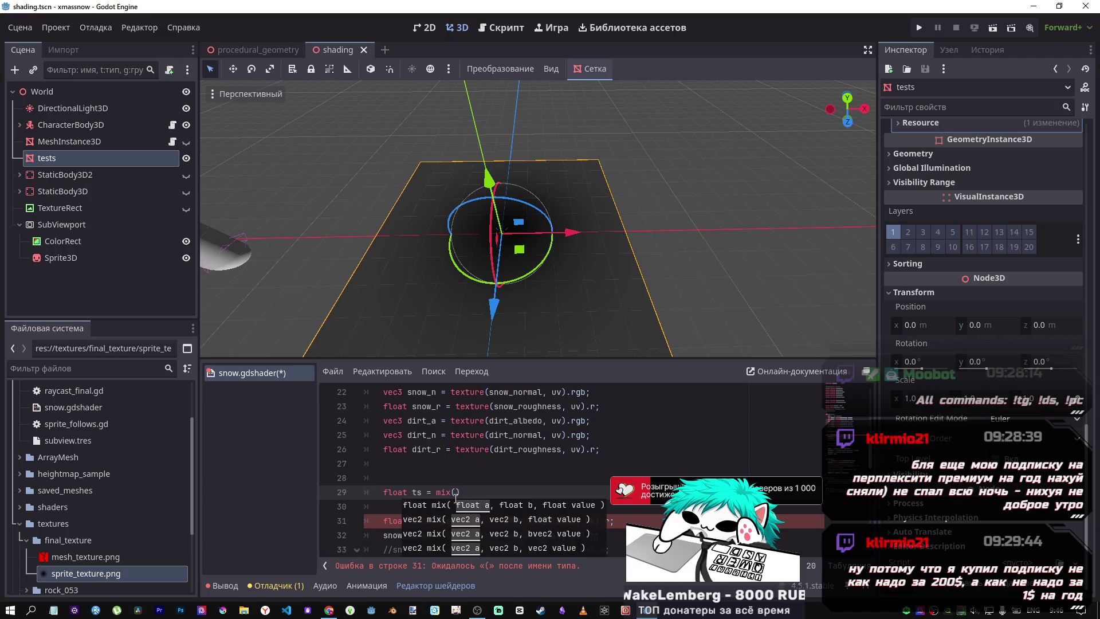
Copy the ALBEDO mix arguments from line 39 into the new mix call
scroll(493, 451, down, 3)
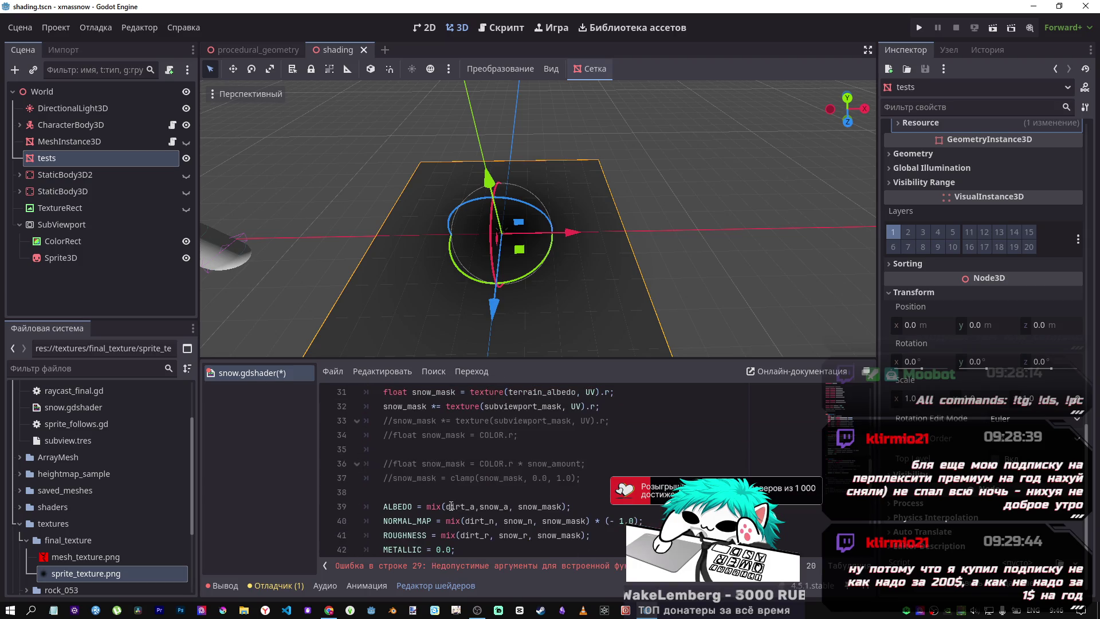
mouse_move(451, 507)
mouse_down()
mouse_move(572, 504)
mouse_move(446, 506)
mouse_up()
key(ctrl+c)
scroll(470, 497, up, 3)
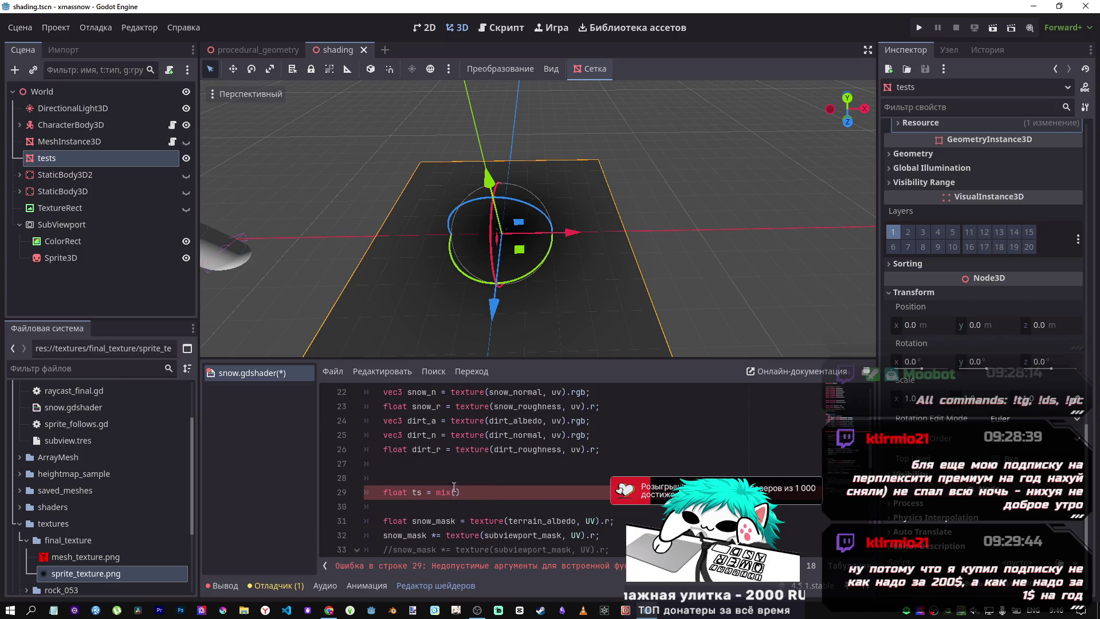
click(455, 493)
key(ctrl+v)
click(497, 493)
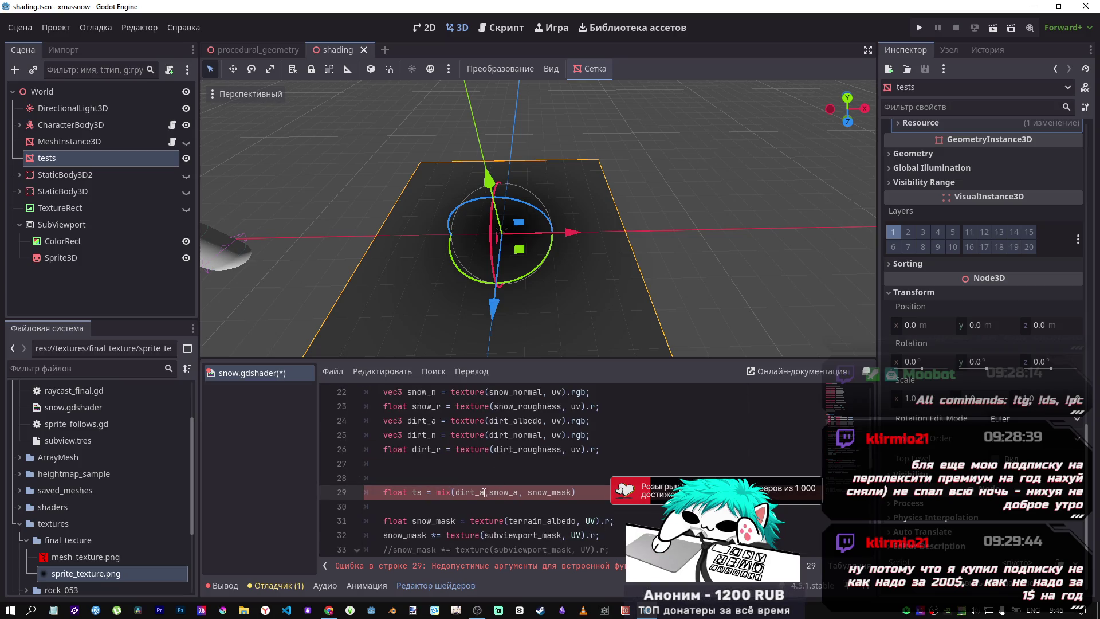
Replace dirt_a with terrain_albedo and snow_a with subviewport_mask in the mix call
double_click(539, 521)
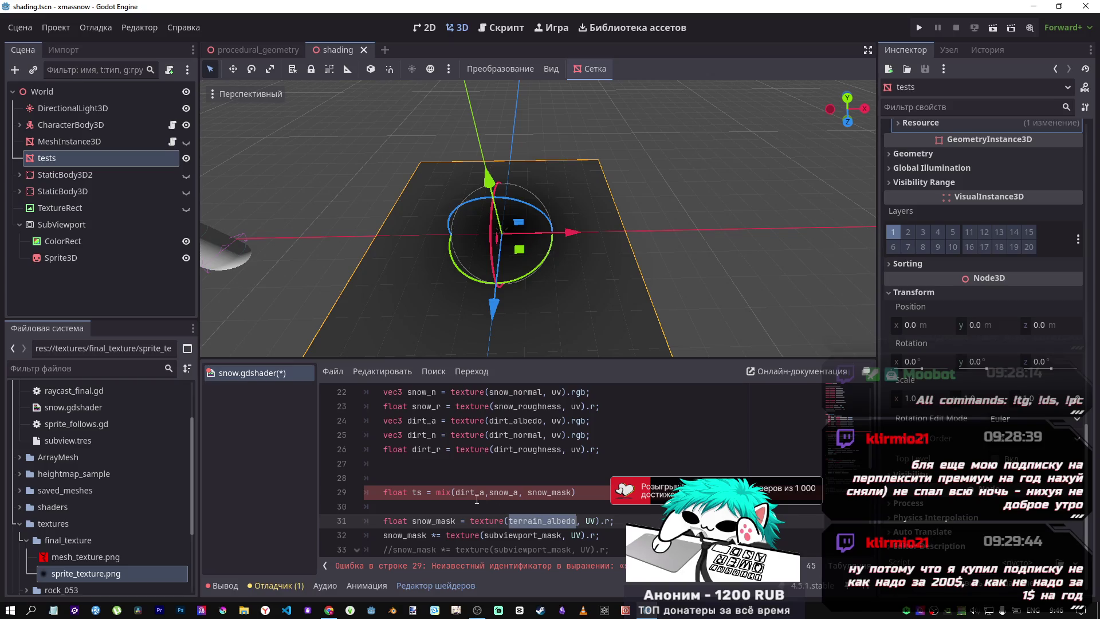
key(ctrl+c)
double_click(469, 492)
key(ctrl+v)
double_click(550, 533)
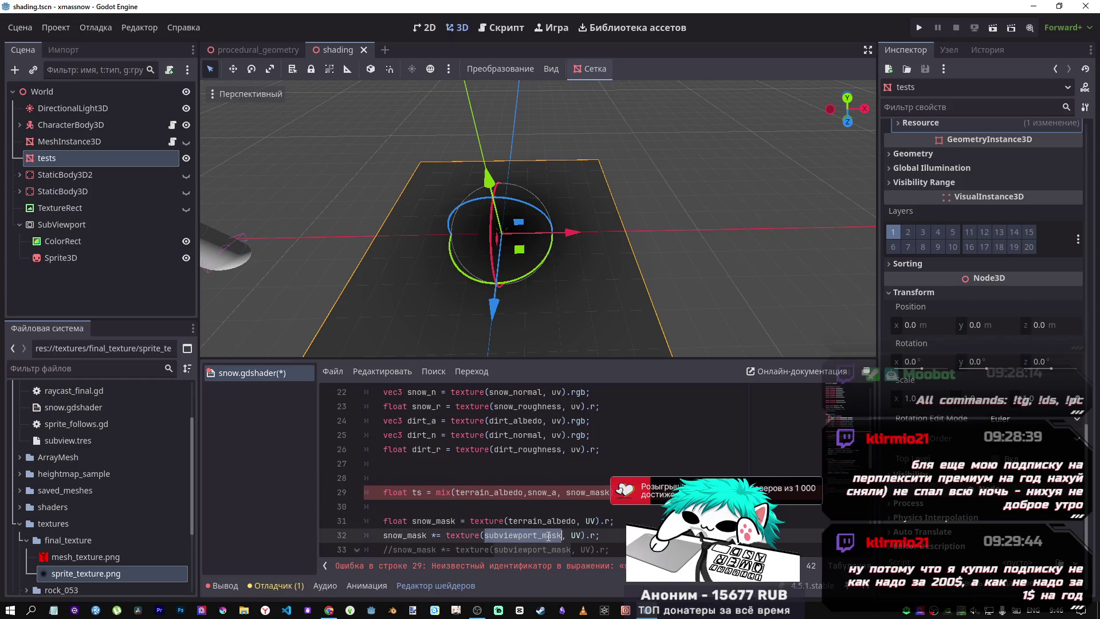
key(ctrl+c)
double_click(540, 492)
key(ctrl+v)
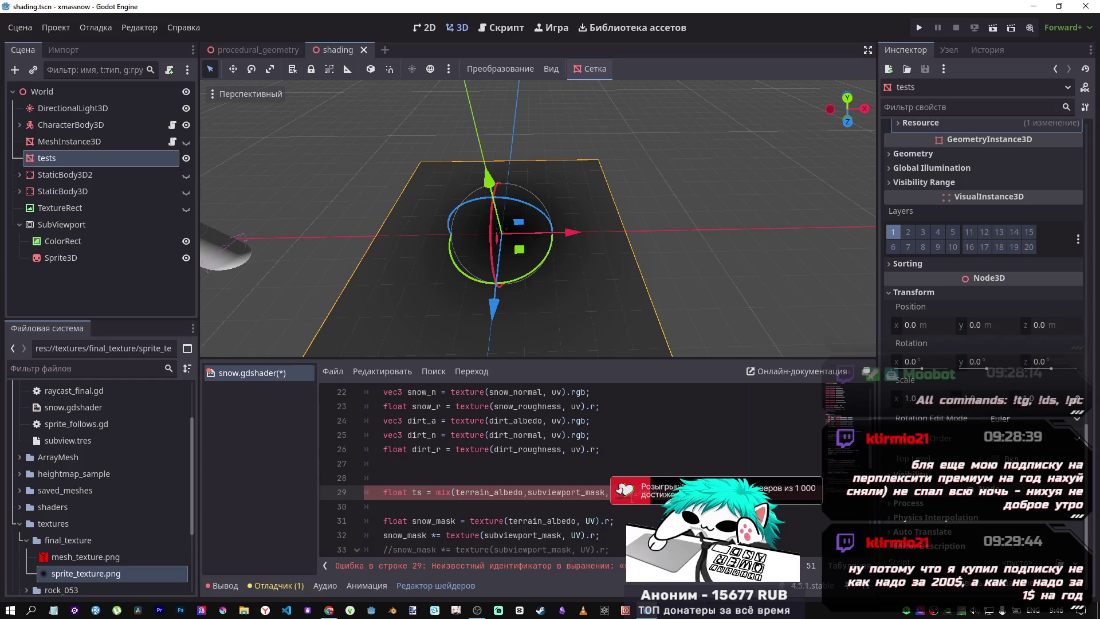
Select the old snow mask lines 31–32
click(403, 507)
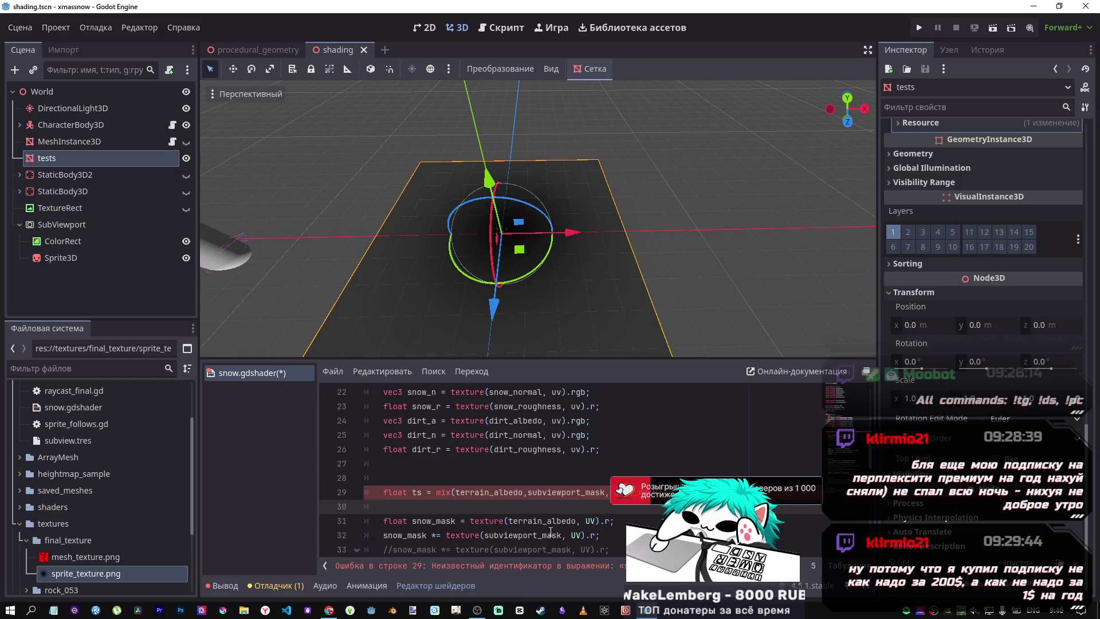
drag(557, 535, 498, 520)
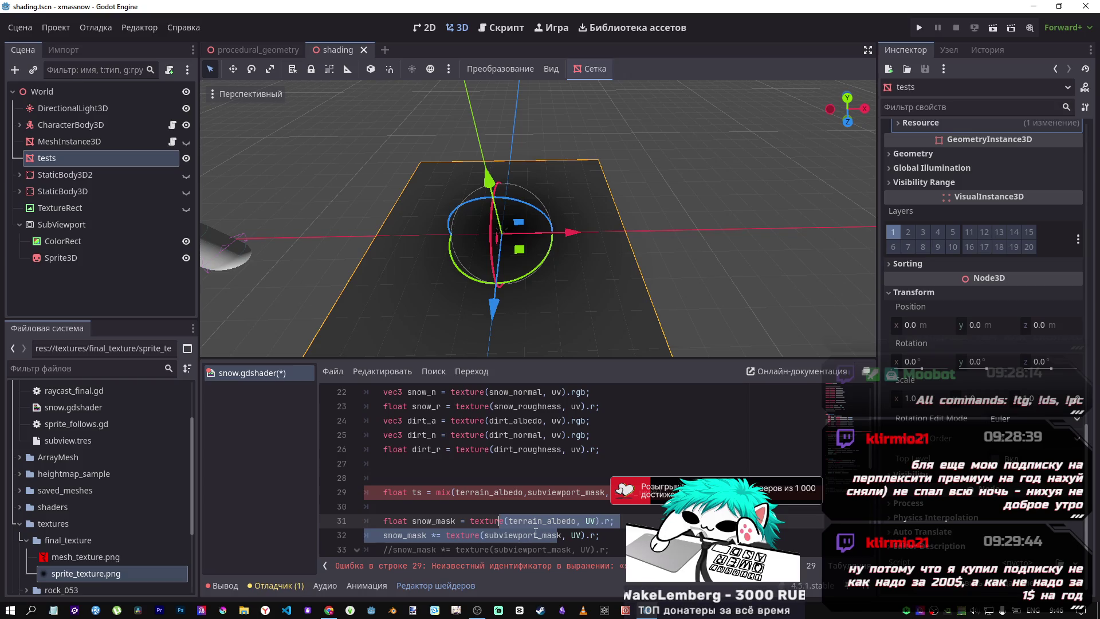
scroll(535, 534, down, 4)
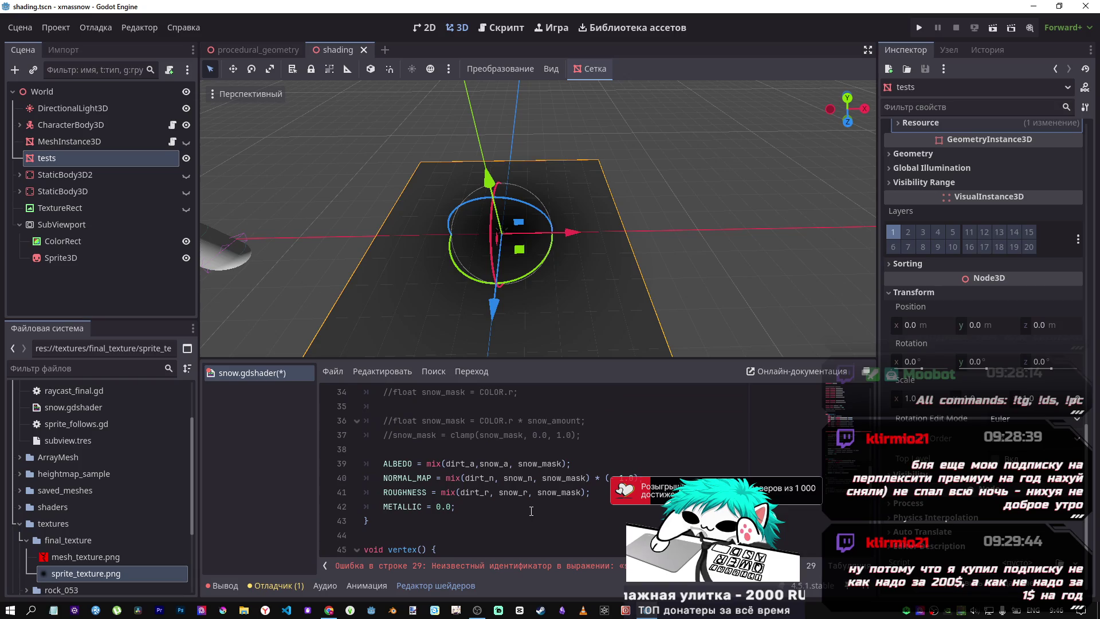
scroll(531, 511, up, 2)
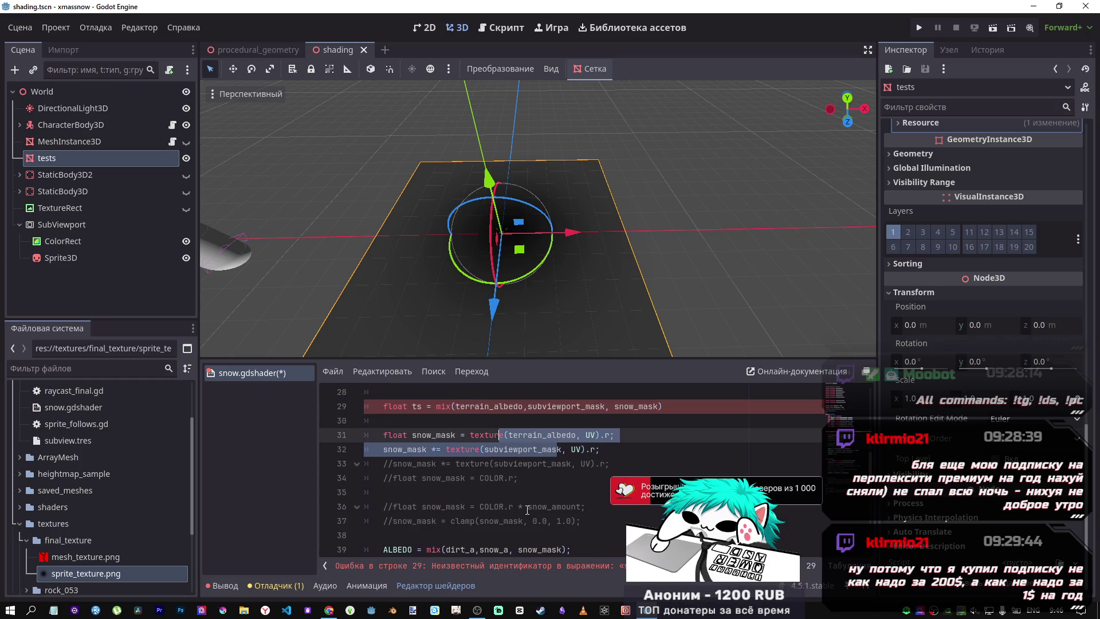
Comment out the old snow mask lines 31–32 with Ctrl+K and save the shader
key(ctrl+k)
key(ctrl+s)
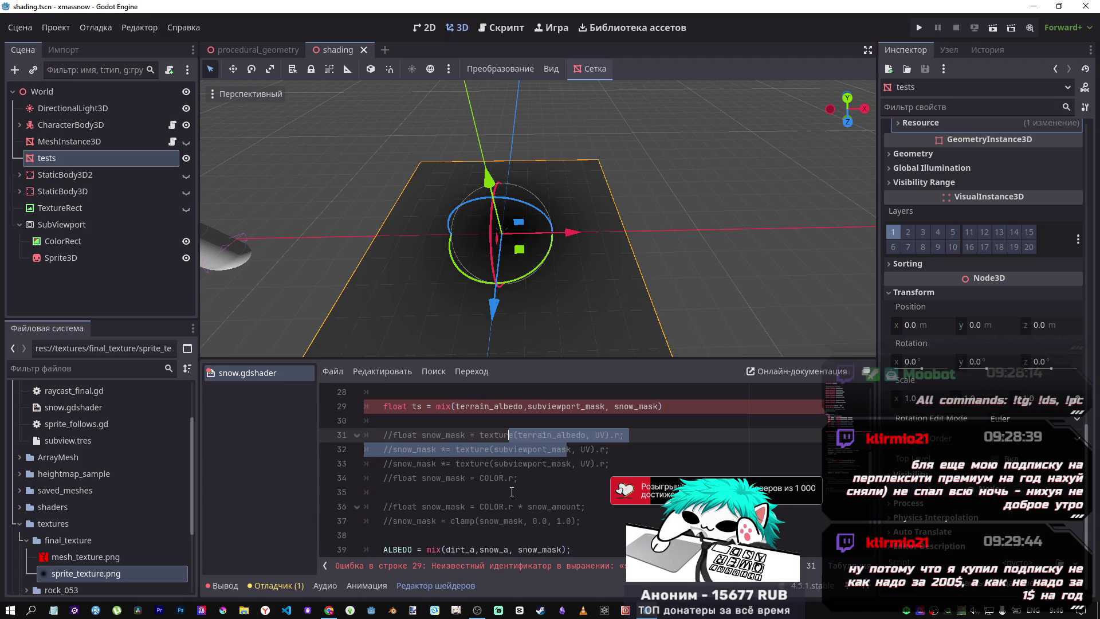
scroll(526, 504, up, 1)
click(604, 478)
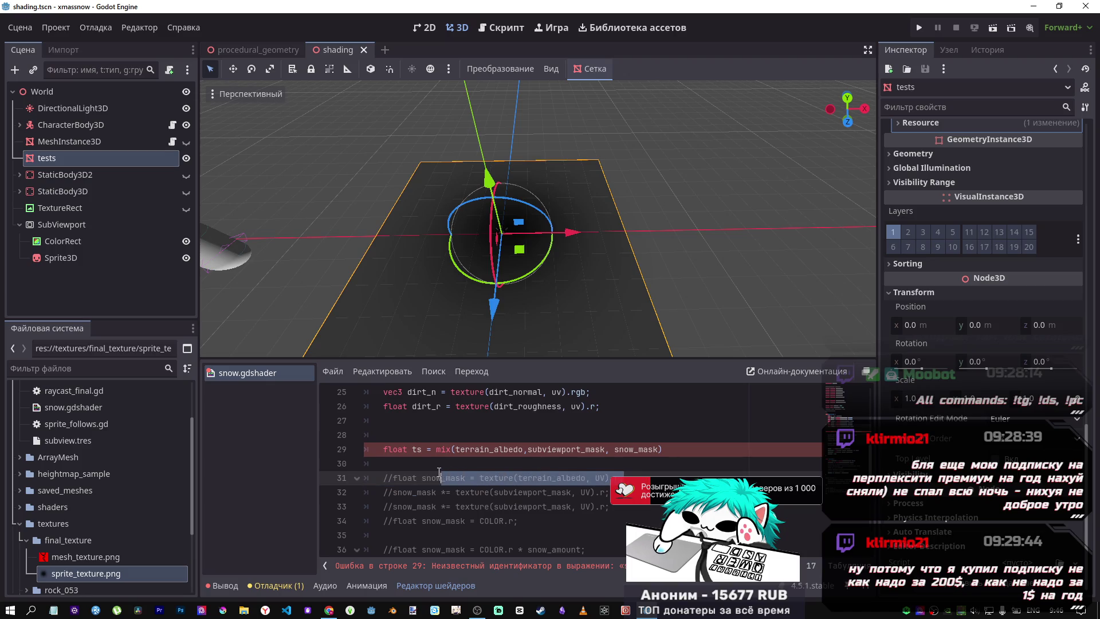
click(423, 464)
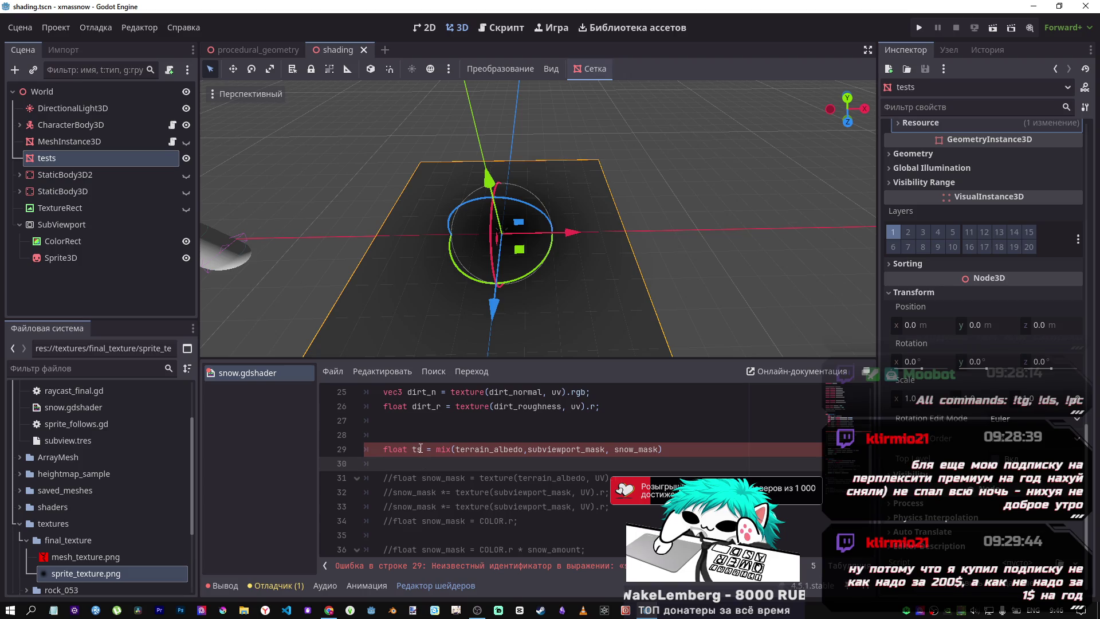
double_click(657, 450)
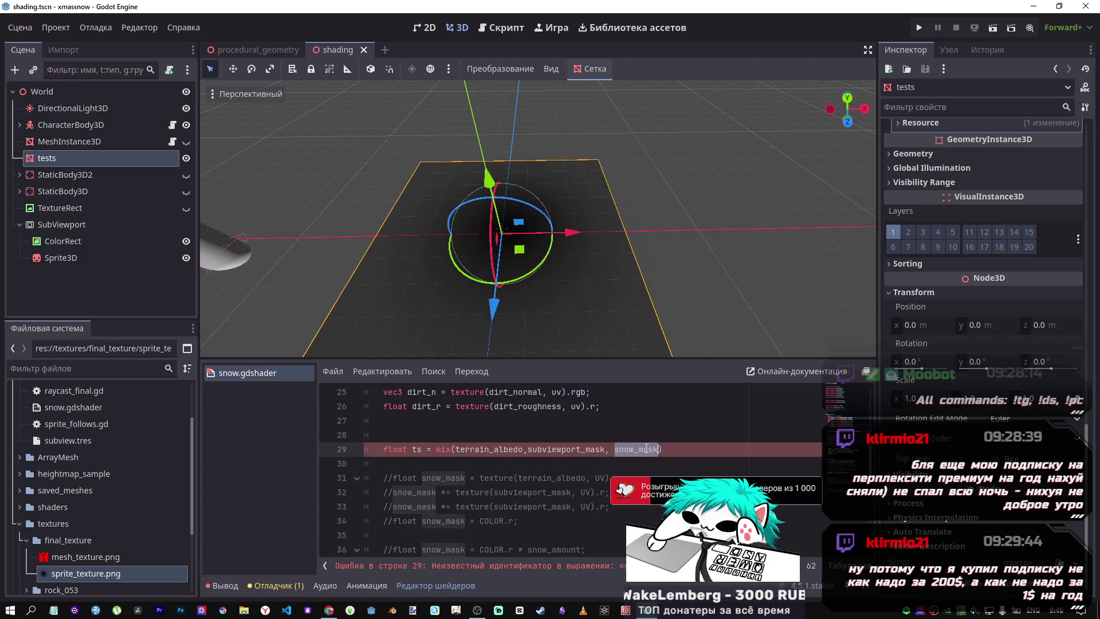
Declare float snow_mask = COLOR.r; on line 28 by copying the line 34 assignment
key(Up)
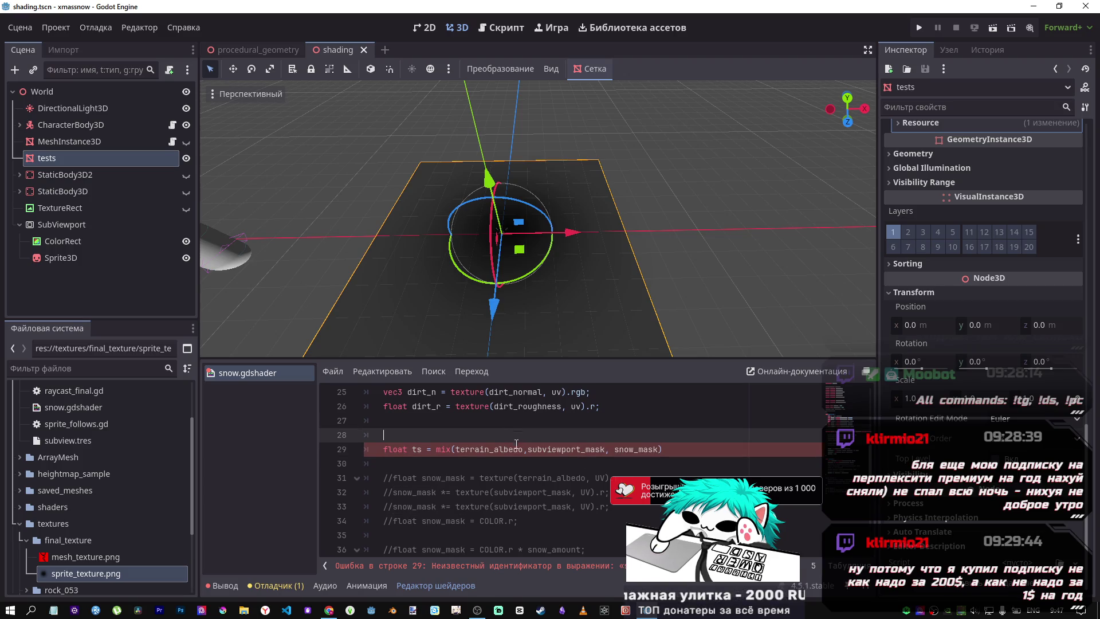
text(float )
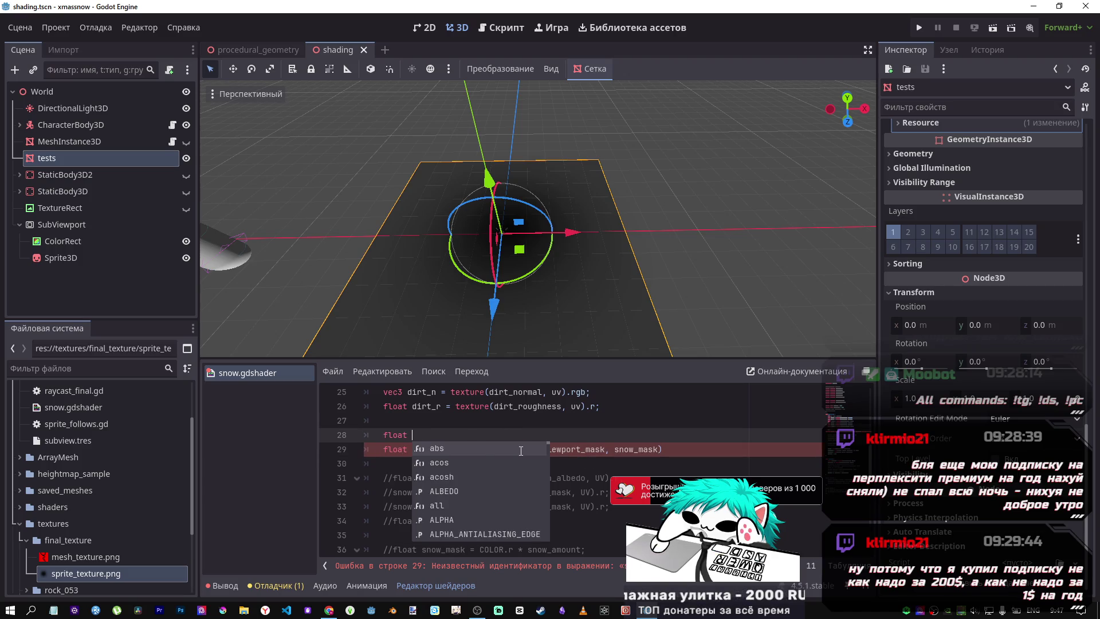
text(snow_mask)
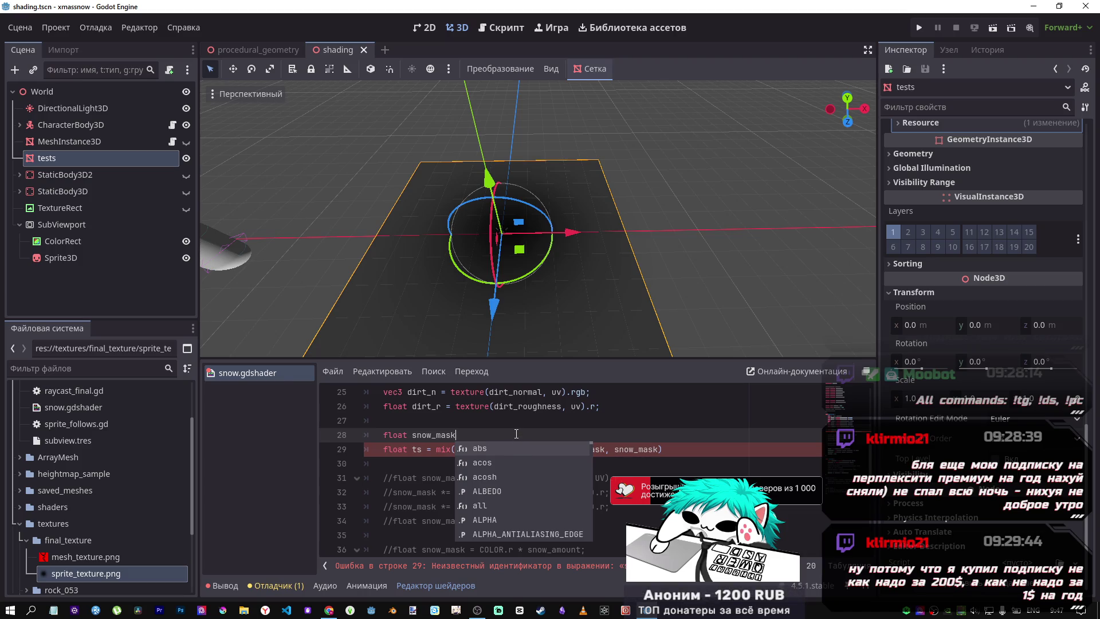
text(;)
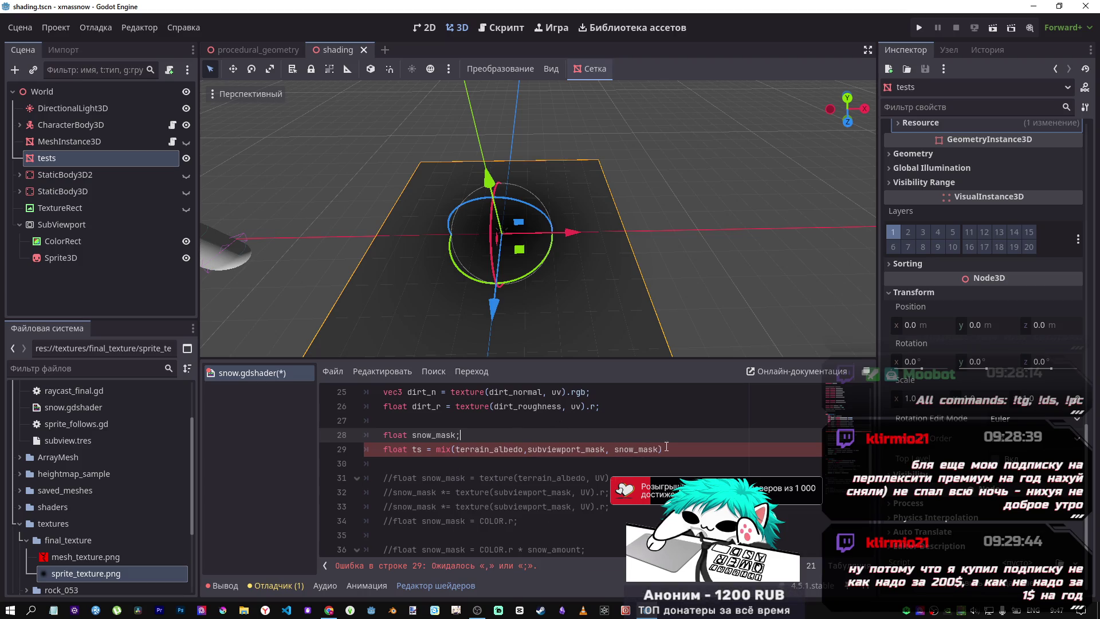
click(667, 448)
text(;)
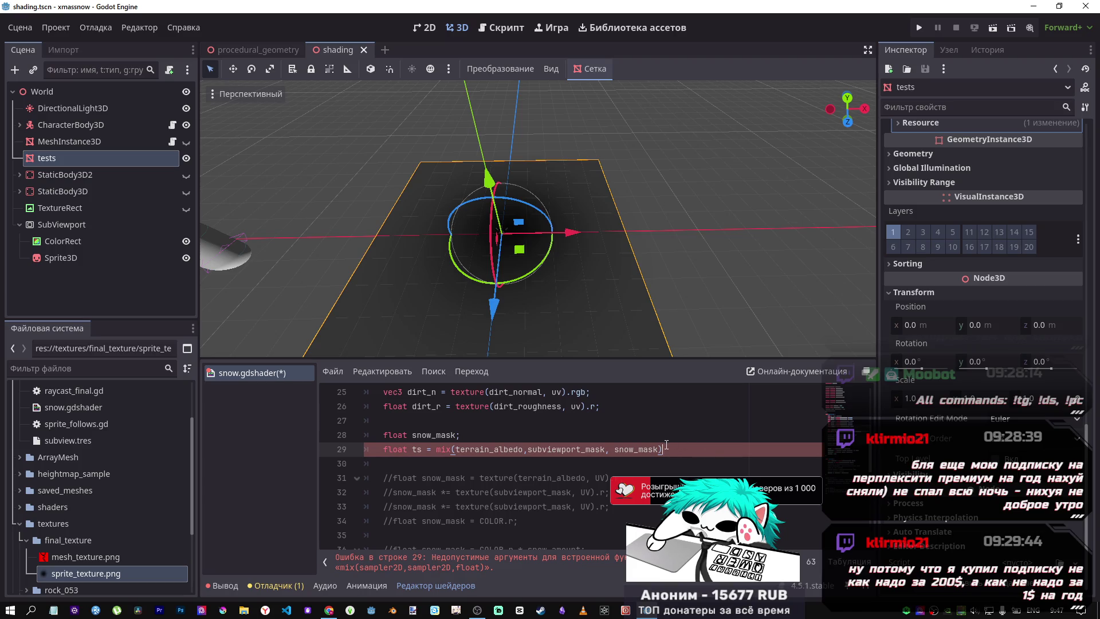
scroll(642, 450, down, 1)
drag(536, 480, 422, 479)
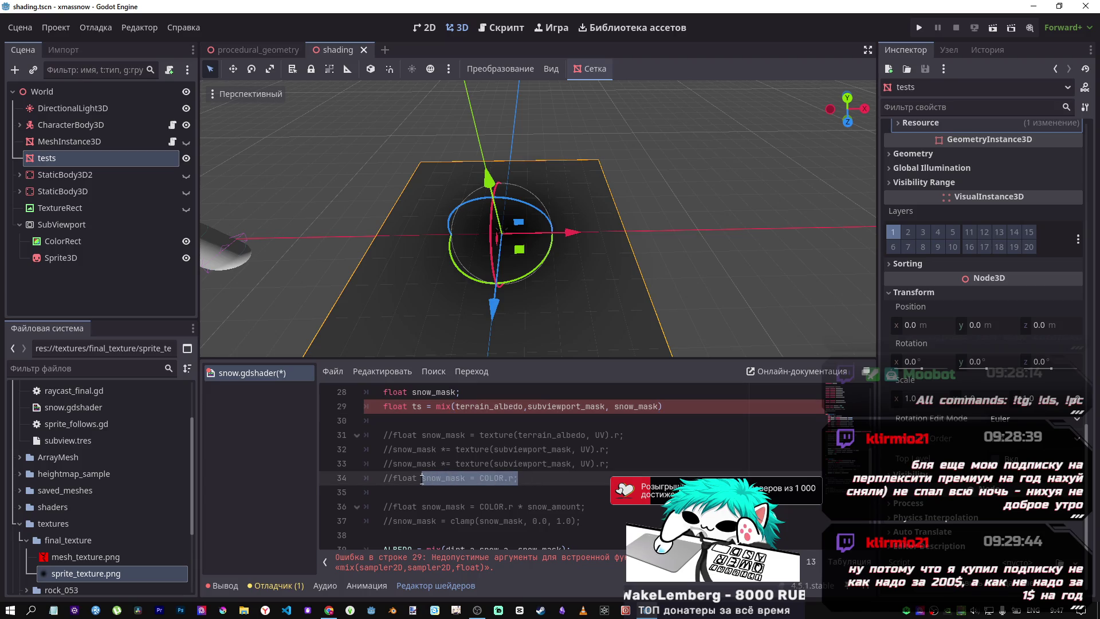
click(462, 394)
drag(462, 394, 392, 393)
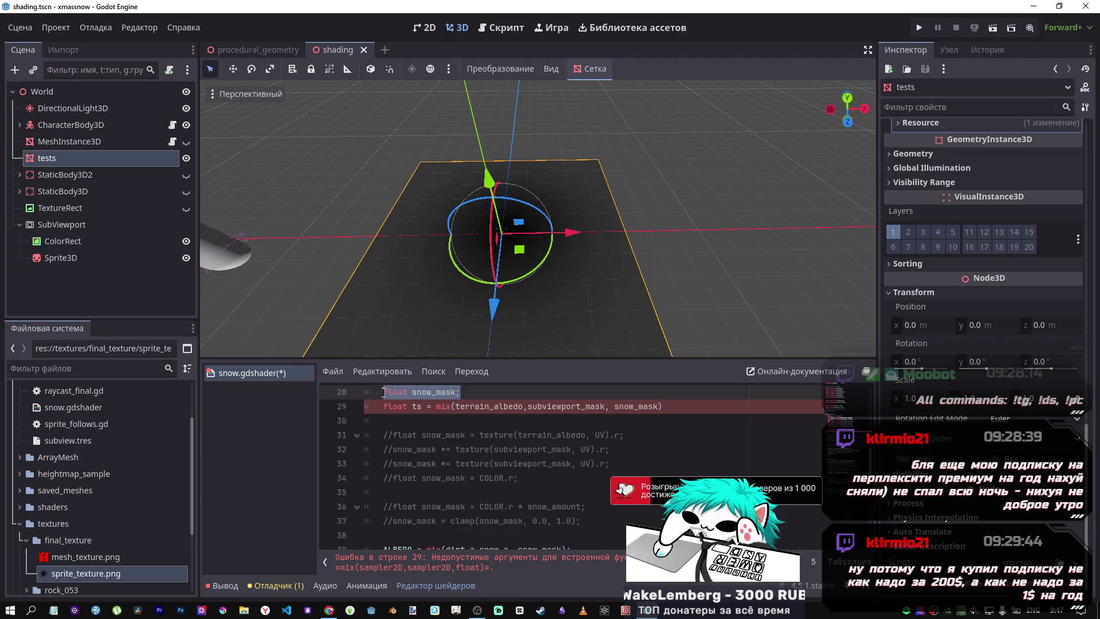
drag(518, 477, 394, 478)
key(ctrl+c)
drag(462, 391, 383, 392)
key(ctrl+v)
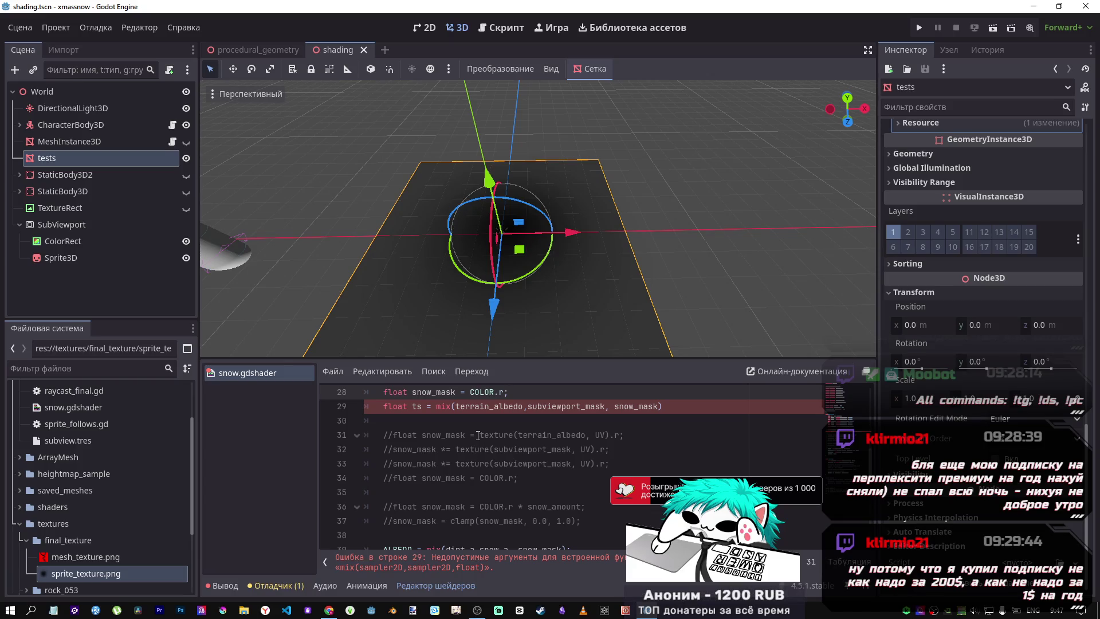
Review the shader around the new snow_mask declaration
scroll(511, 439, down, 3)
scroll(512, 453, up, 4)
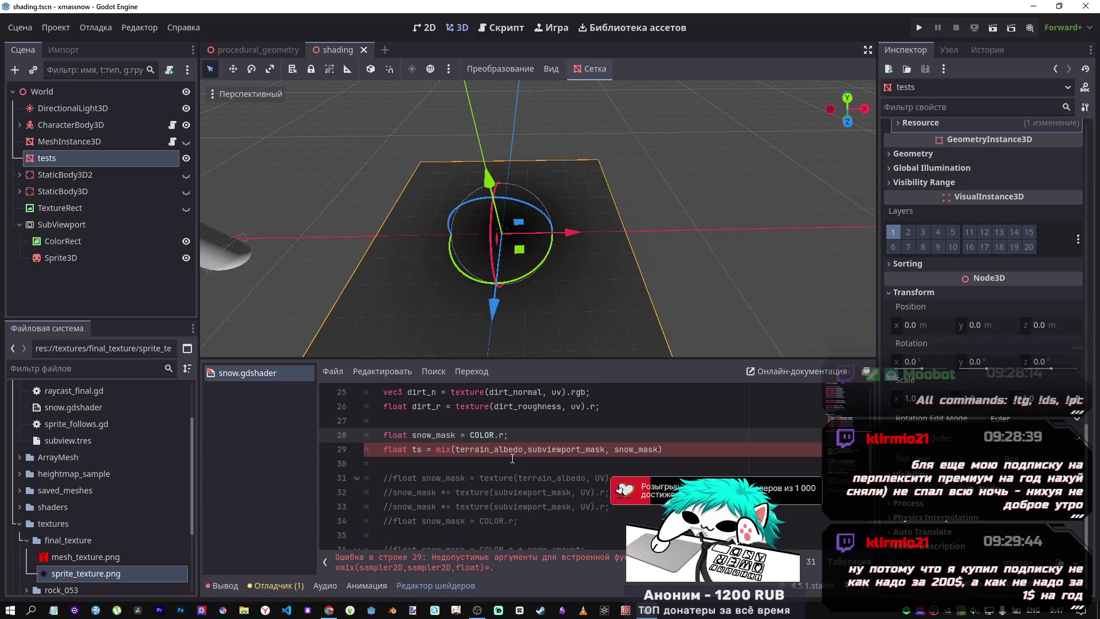
scroll(513, 455, down, 3)
scroll(511, 458, up, 3)
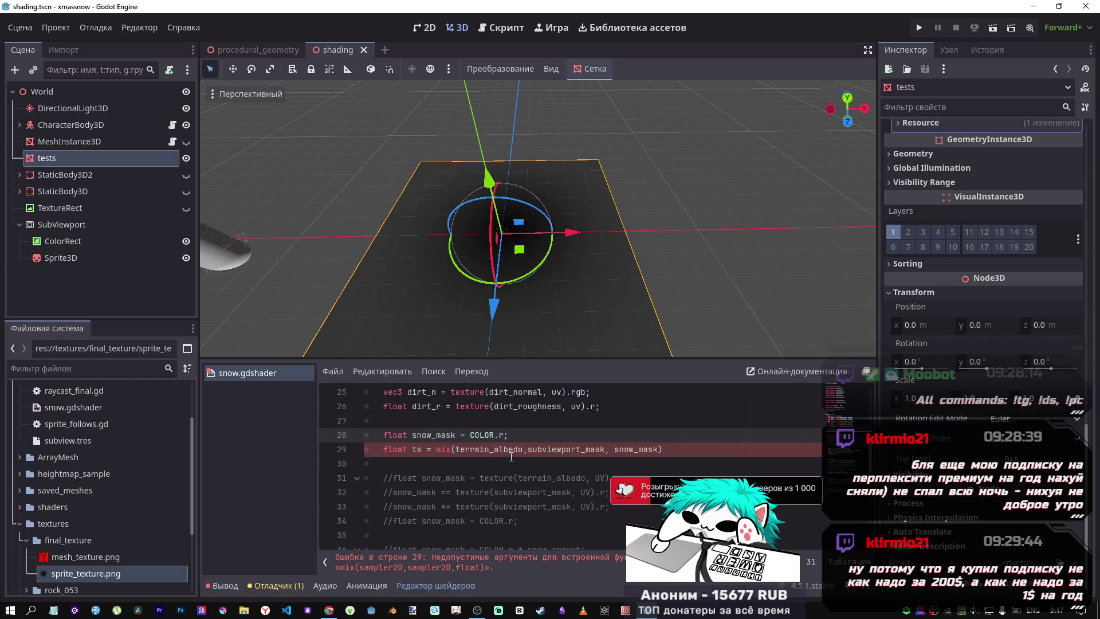
scroll(511, 457, up, 3)
click(462, 508)
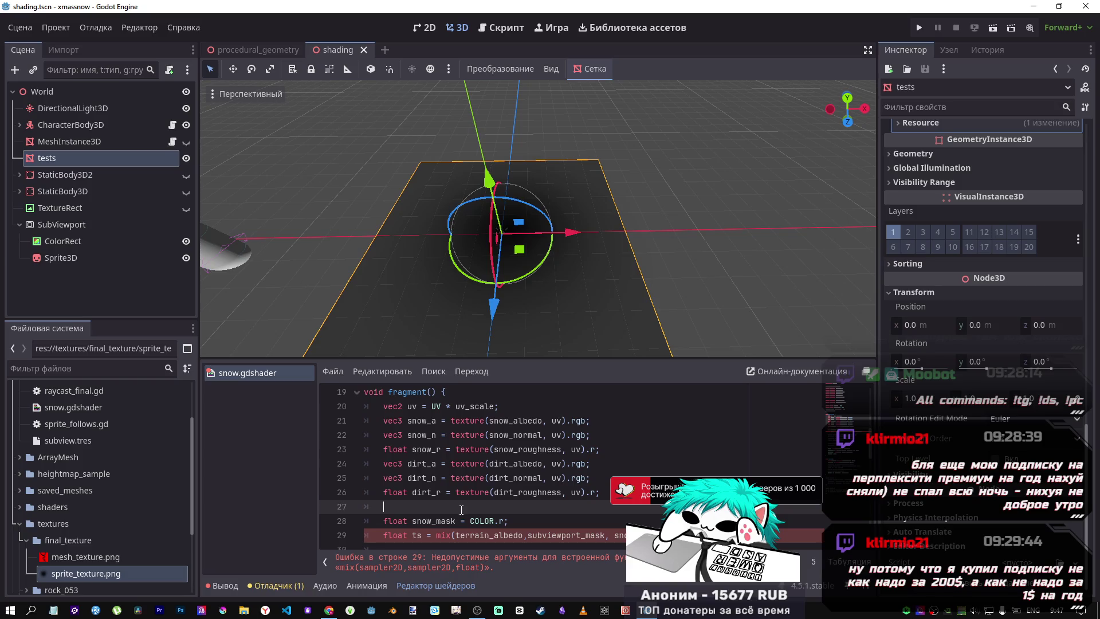
Insert a blank line 28 and begin a vec3 ta = declaration
key(Return)
key(Return)
key(Up)
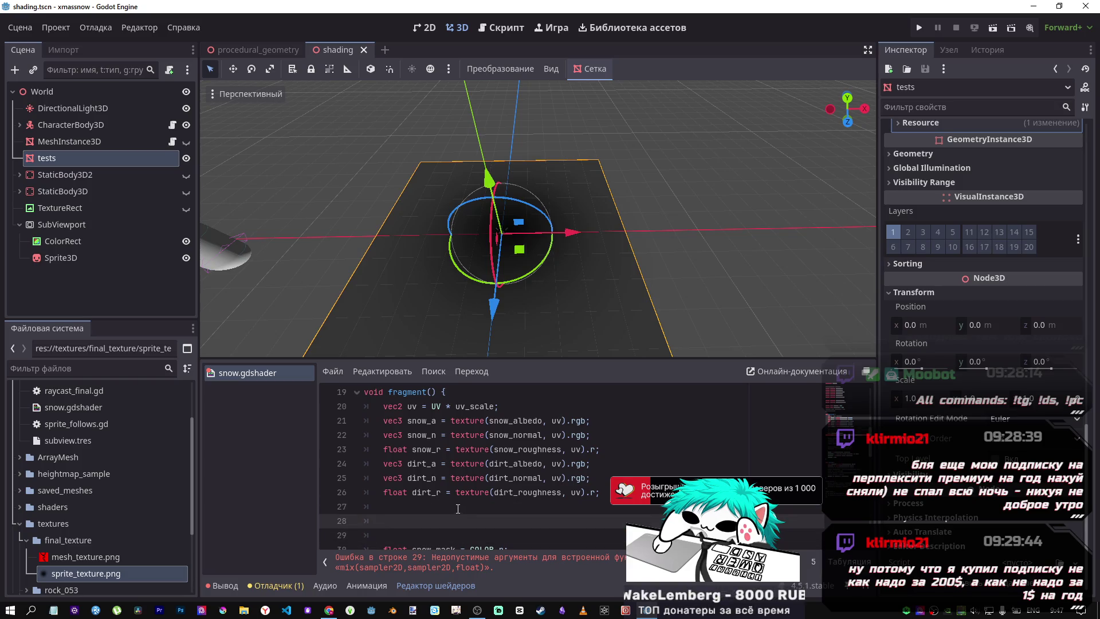
scroll(455, 502, down, 1)
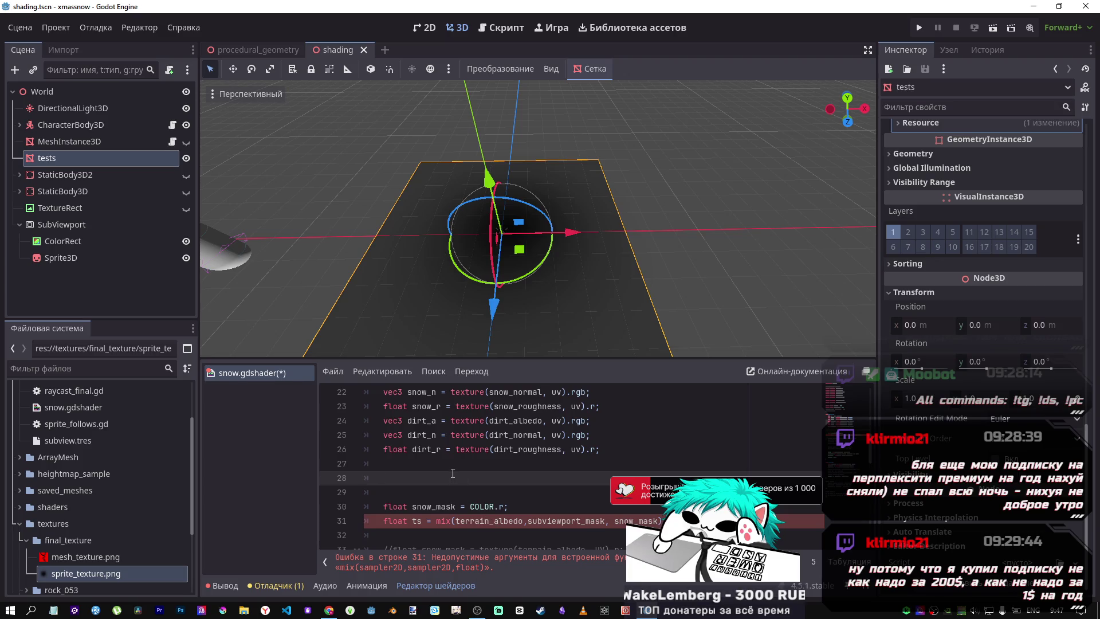
double_click(396, 449)
scroll(407, 442, up, 1)
click(390, 420)
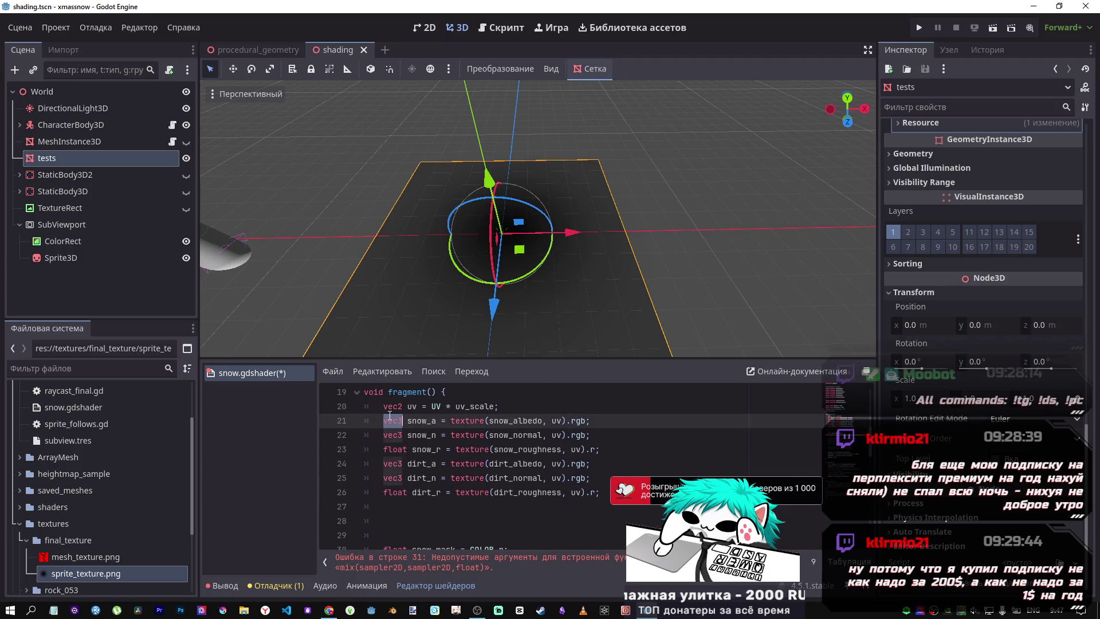
click(409, 518)
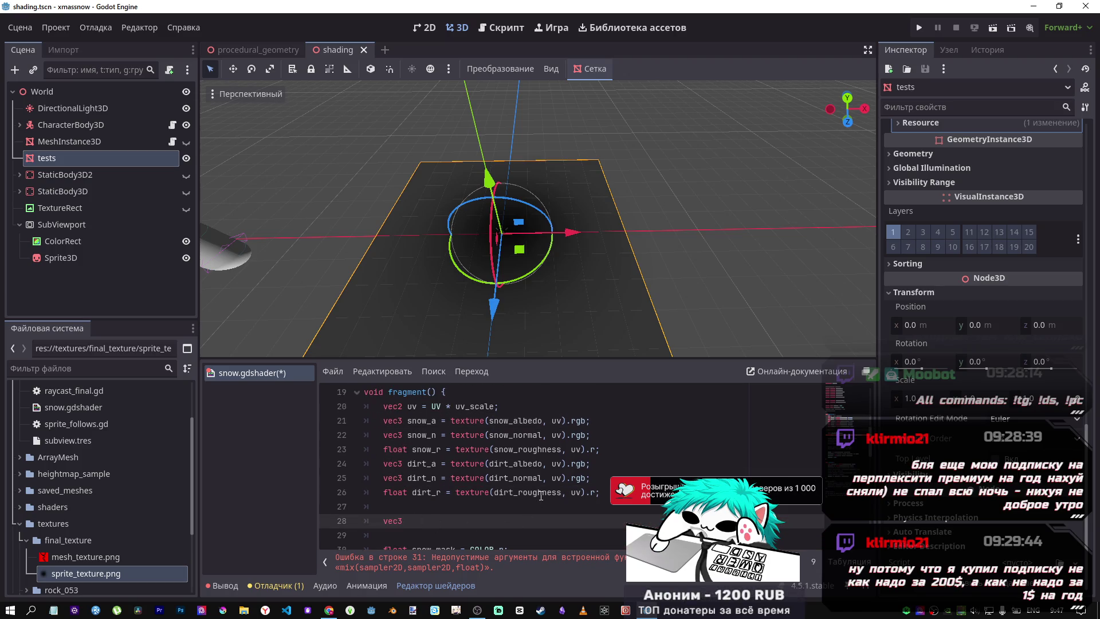
text(vec3.ta)
key(BackSpace)
text(ta )
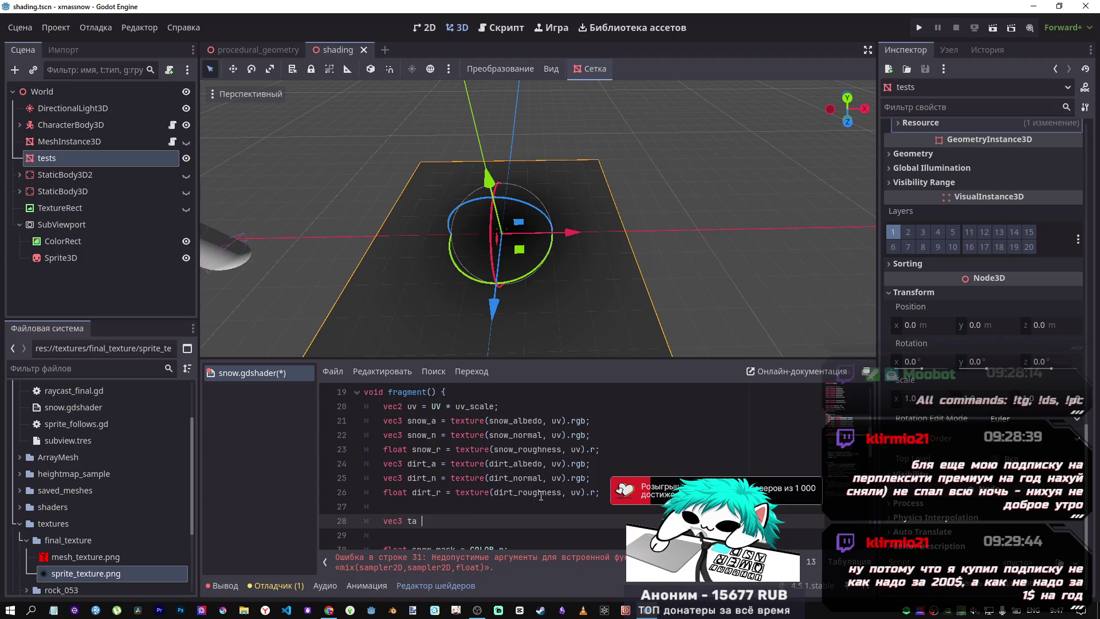
text(=)
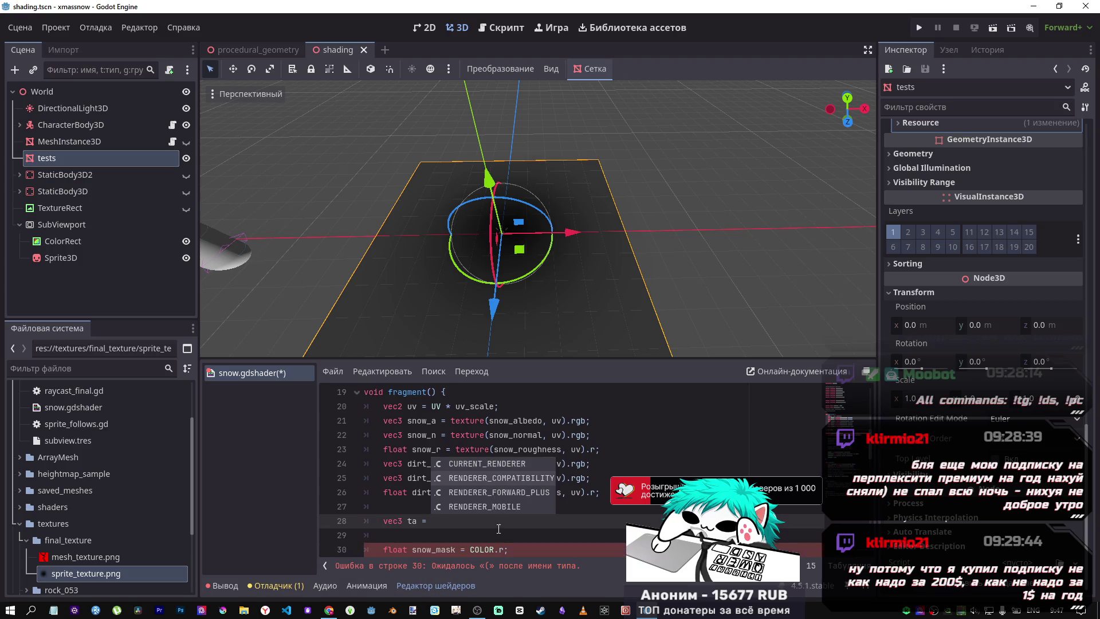
Change the mix call's first argument to ta
scroll(499, 528, down, 1)
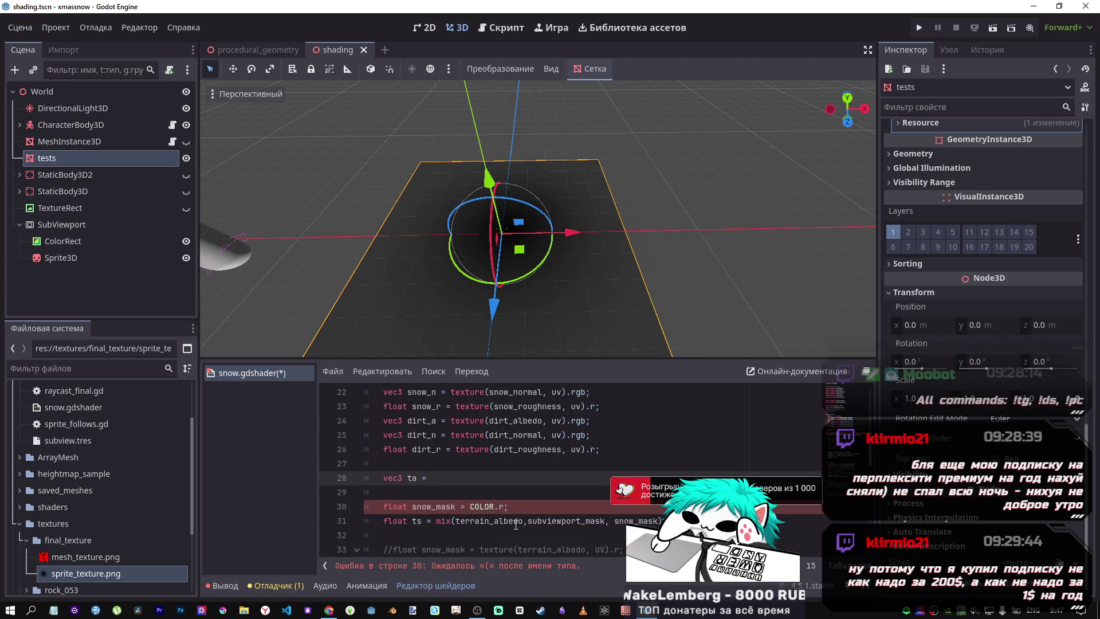
click(515, 521)
key(BackSpace)
key(BackSpace)
key(BackSpace)
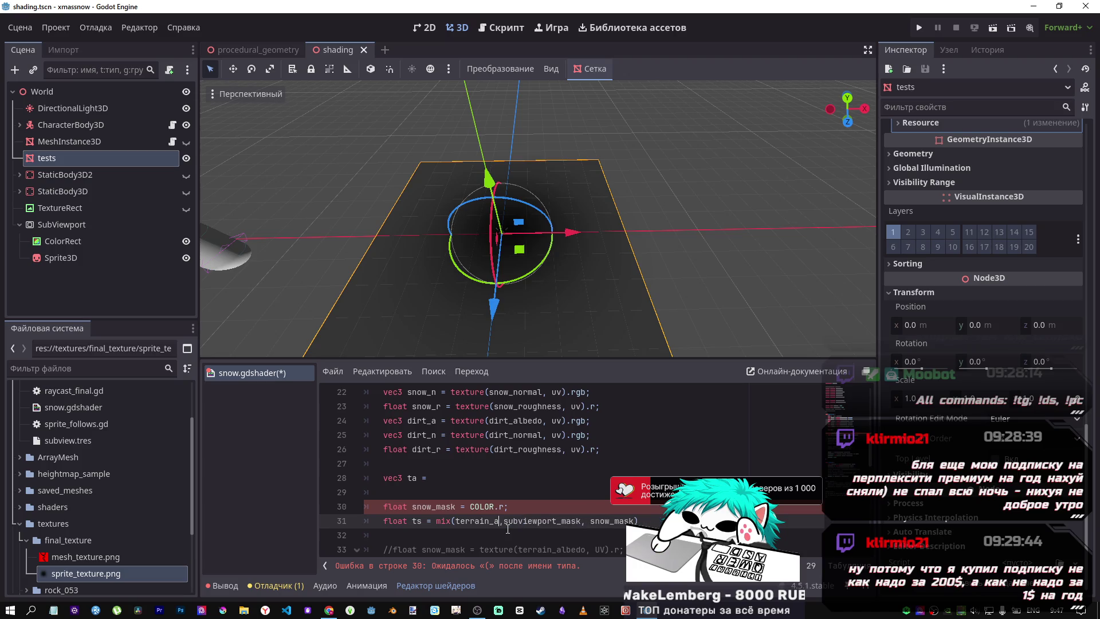
key(BackSpace)
key(BackSpace)
key(BackSpace)
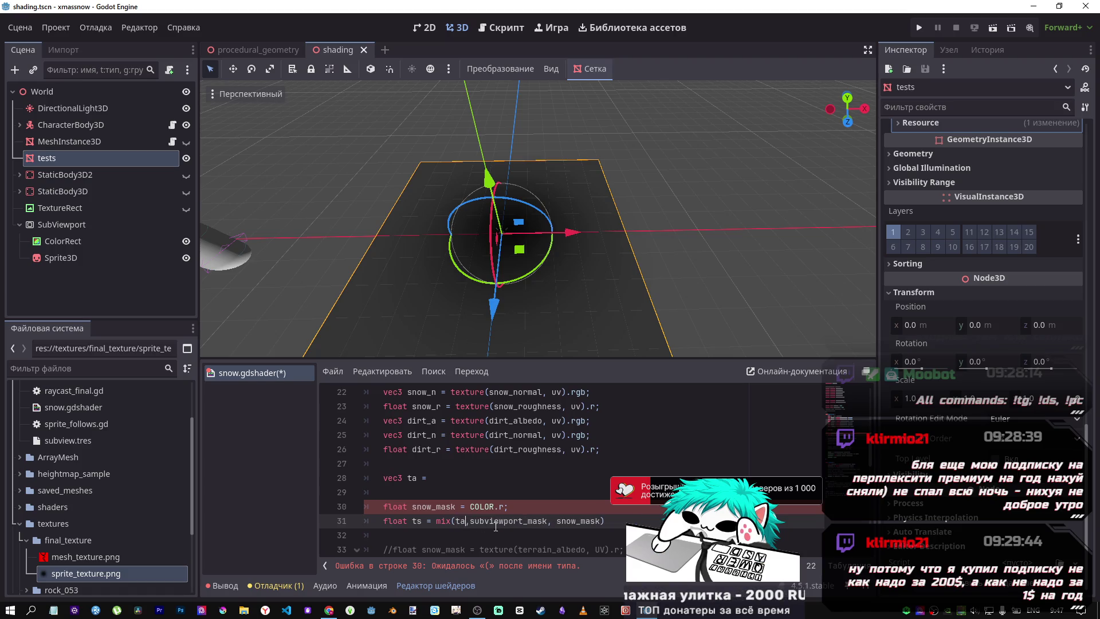
text(a)
click(453, 480)
Paste the snow albedo texture(…, uv).rgb sampling expression into the ta declaration
scroll(513, 433, up, 1)
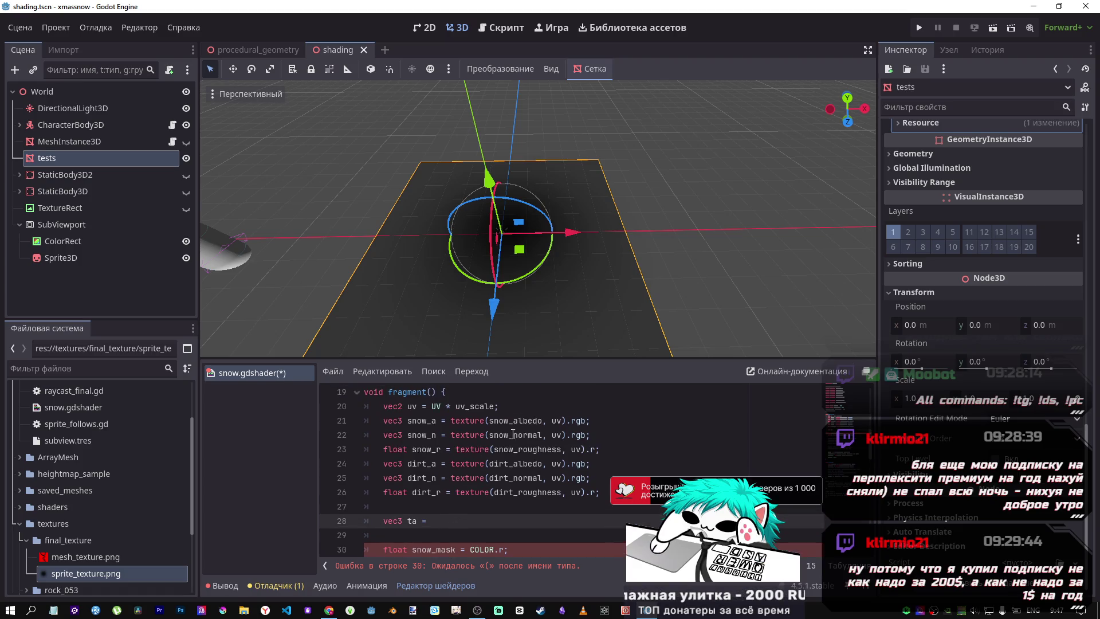
drag(598, 422, 451, 423)
key(ctrl+c)
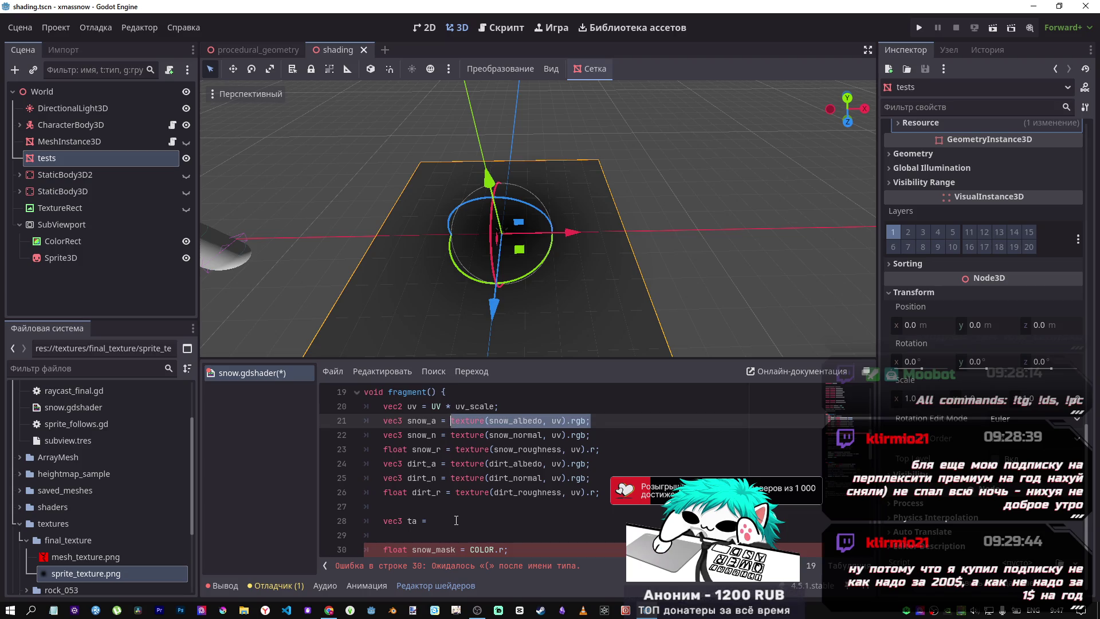
click(453, 521)
key(ctrl+v)
click(492, 522)
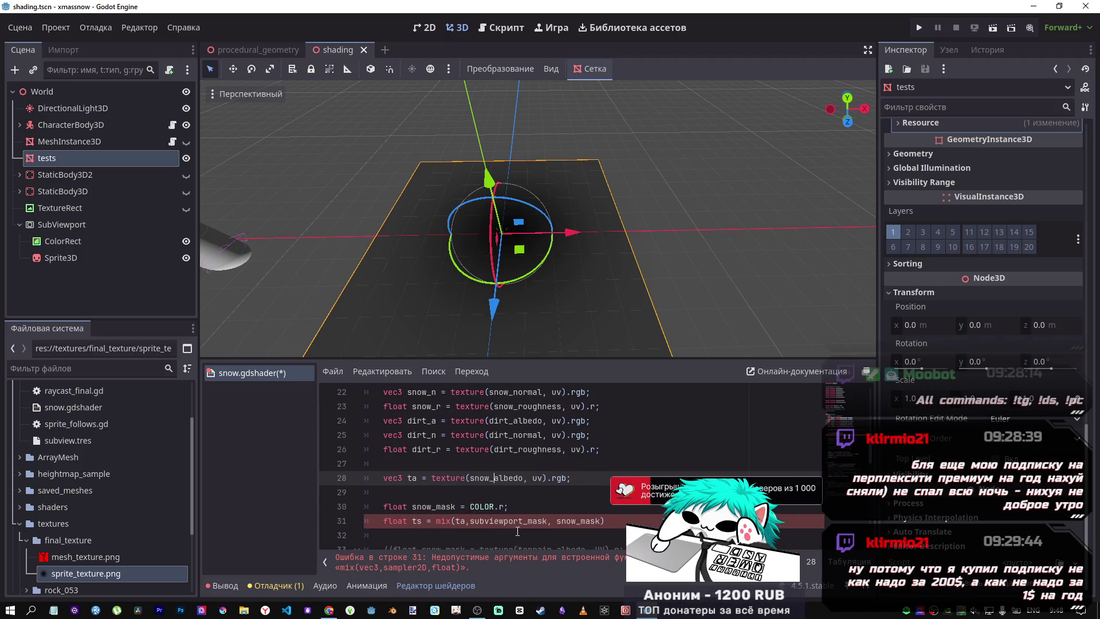
Make ta sample terrain_albedo instead of snow_albedo
scroll(519, 529, up, 5)
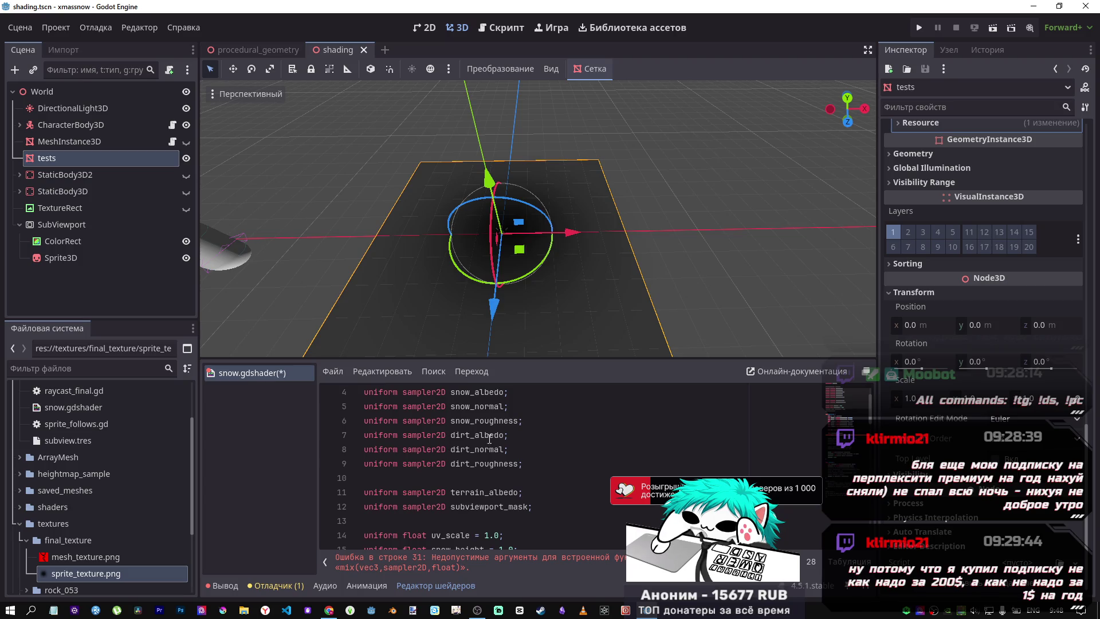
scroll(490, 441, down, 1)
click(491, 449)
double_click(491, 449)
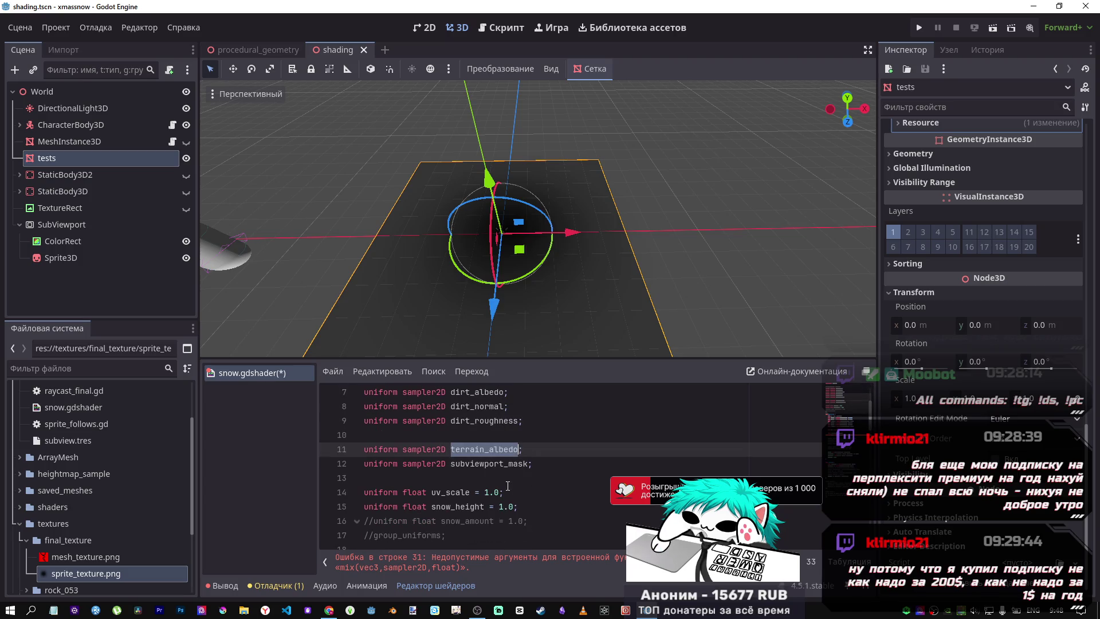
scroll(491, 469, down, 5)
click(516, 474)
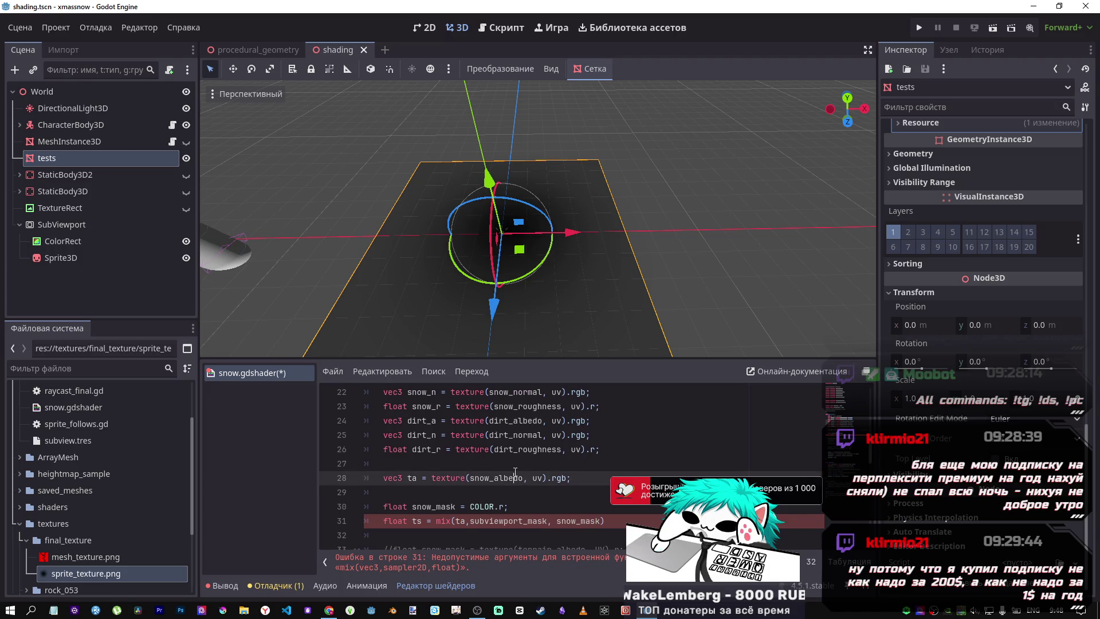
double_click(507, 478)
key(ctrl+v)
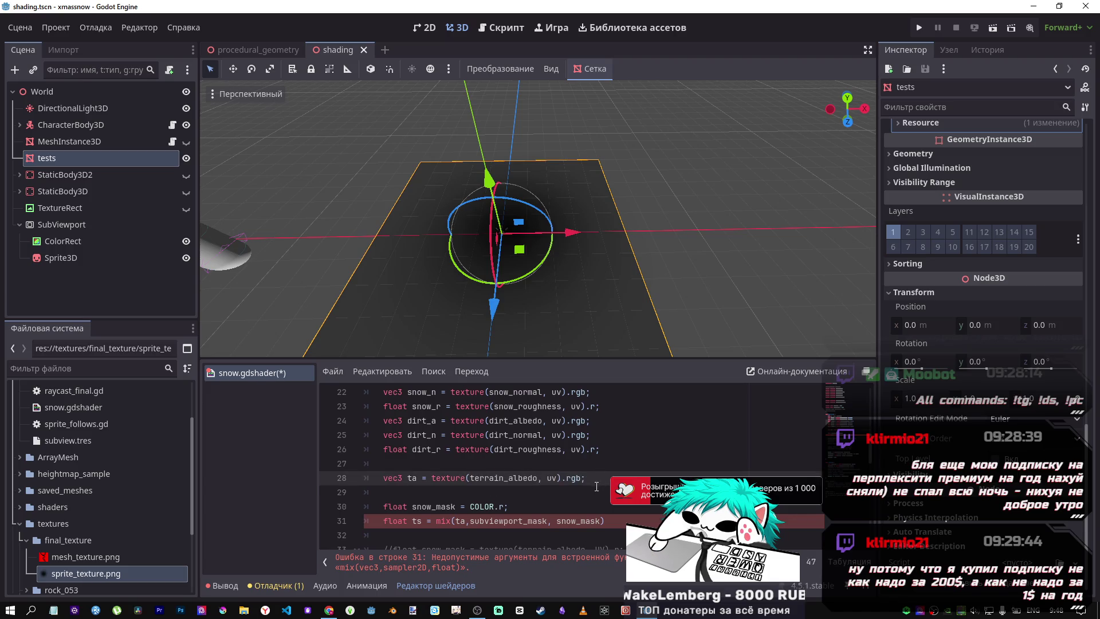
Duplicate the vec3 ta = texture(terrain_albedo, uv).rgb; line
key(shift+Home)
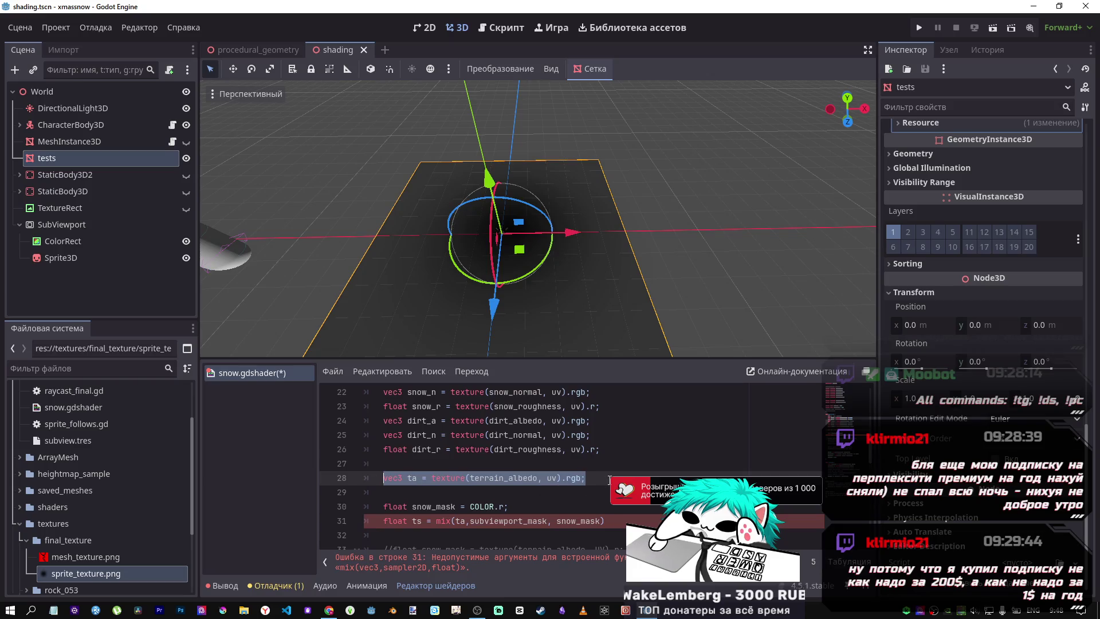
click(609, 480)
key(ctrl+shift+d)
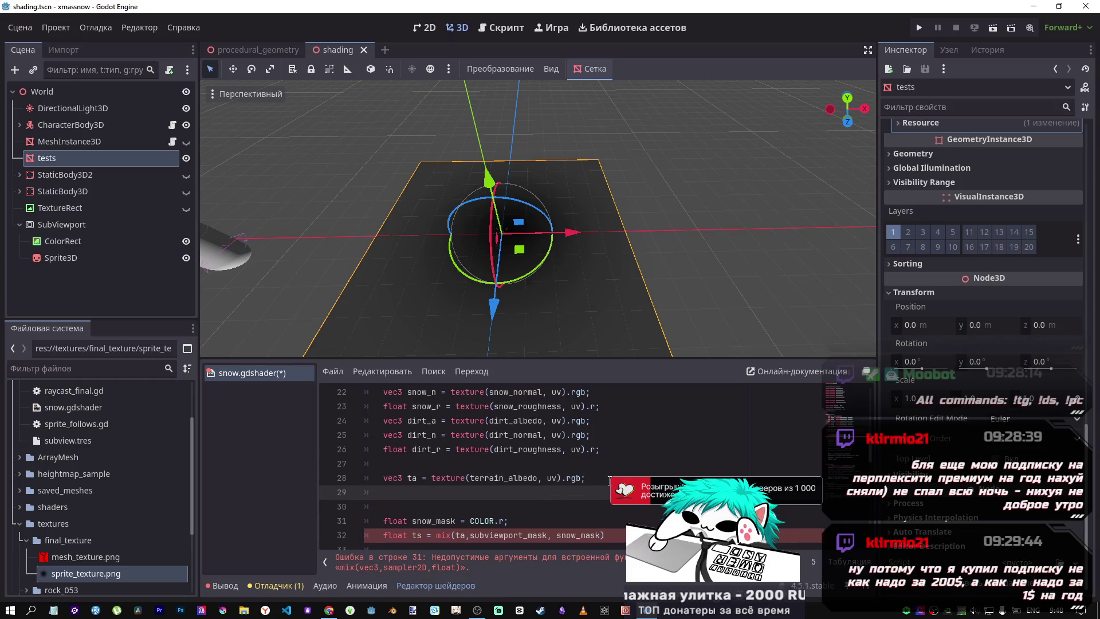
click(414, 492)
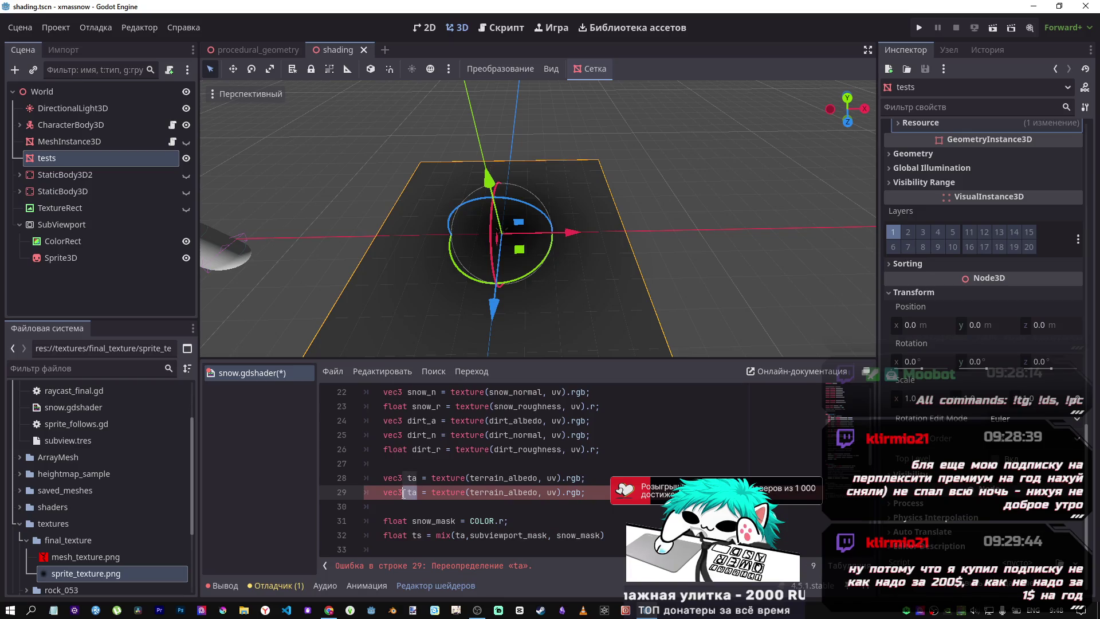
Rename the duplicate to sm and put sm in place of subviewport_mask in the mix call
click(407, 493)
text(sm)
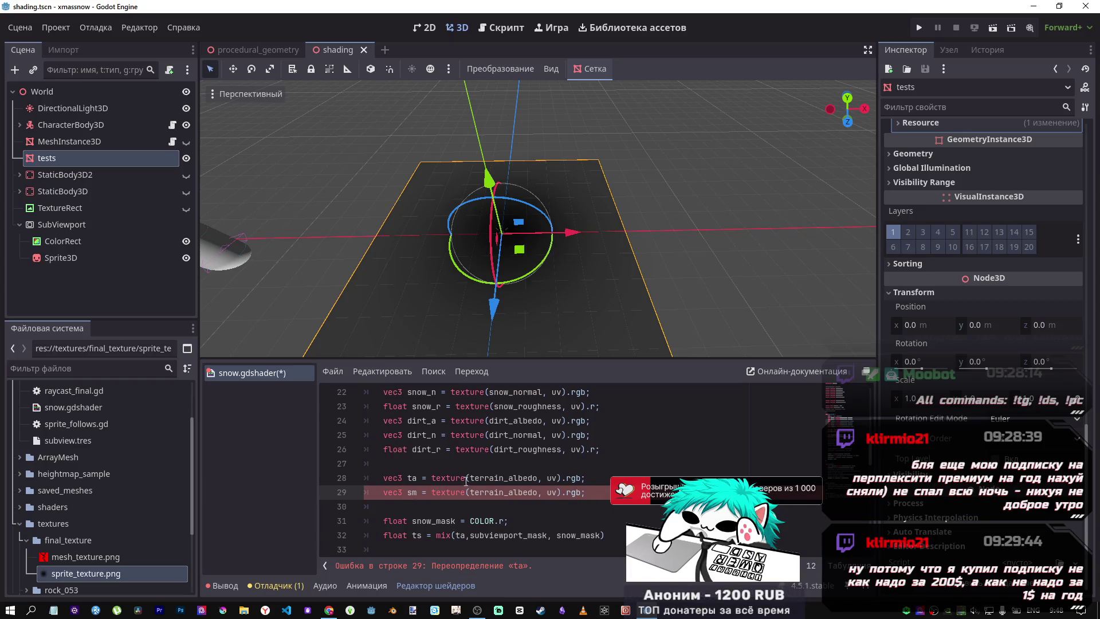
double_click(537, 534)
key(ctrl+c)
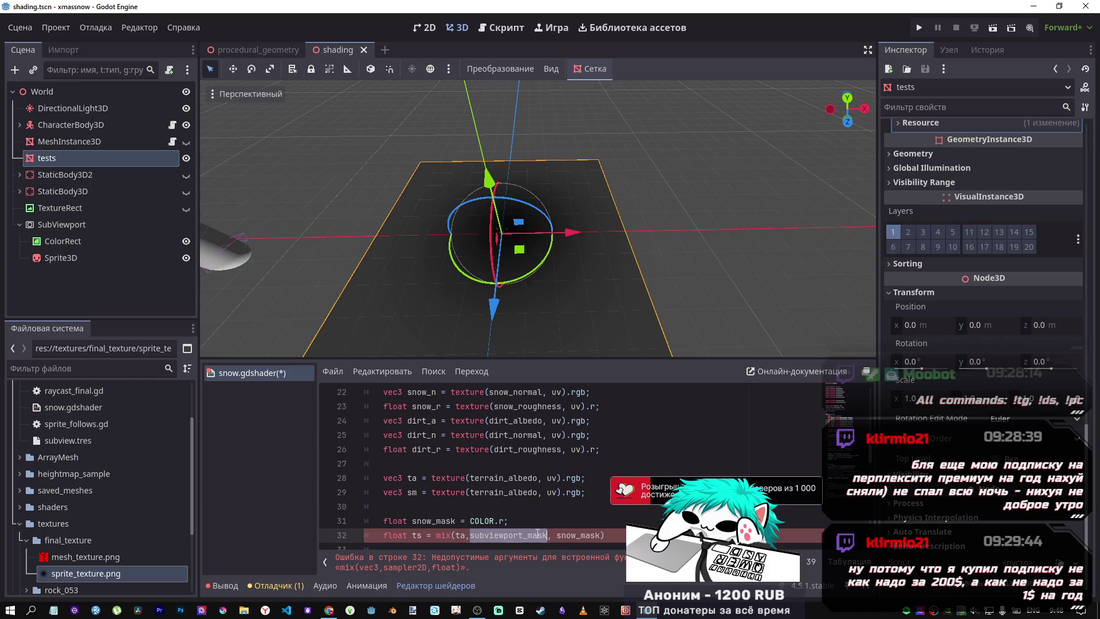
key(BackSpace)
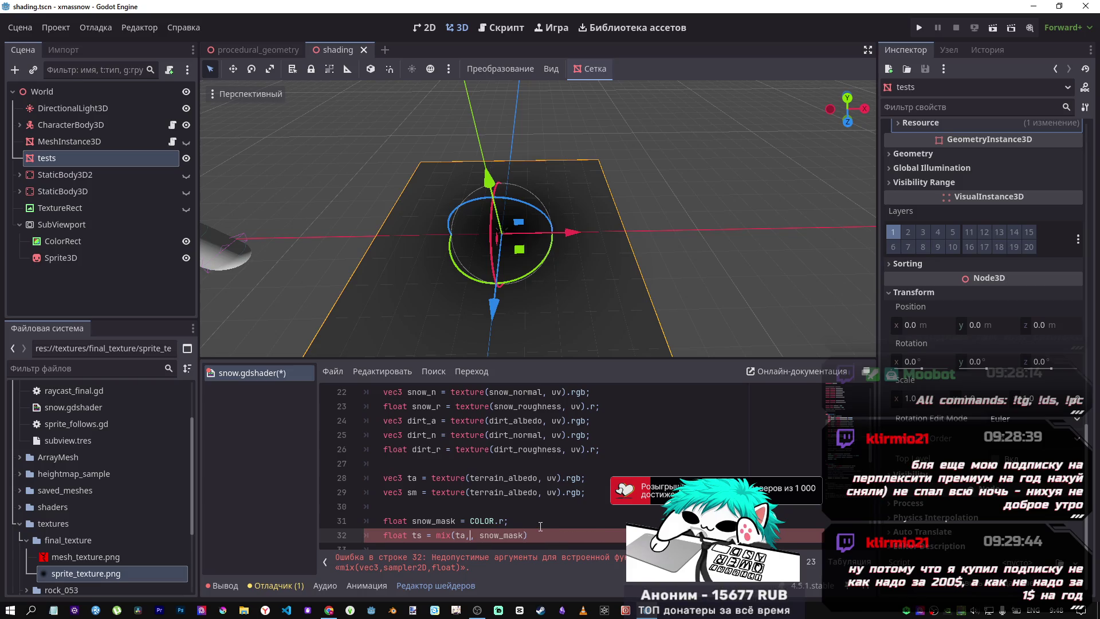
text(sm)
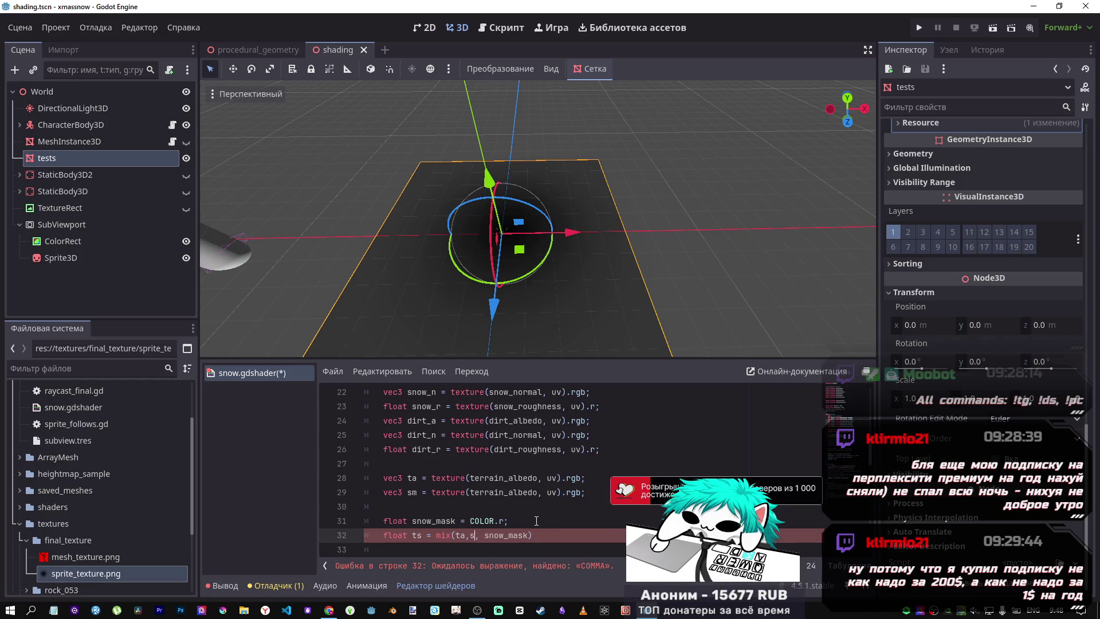
key(Escape)
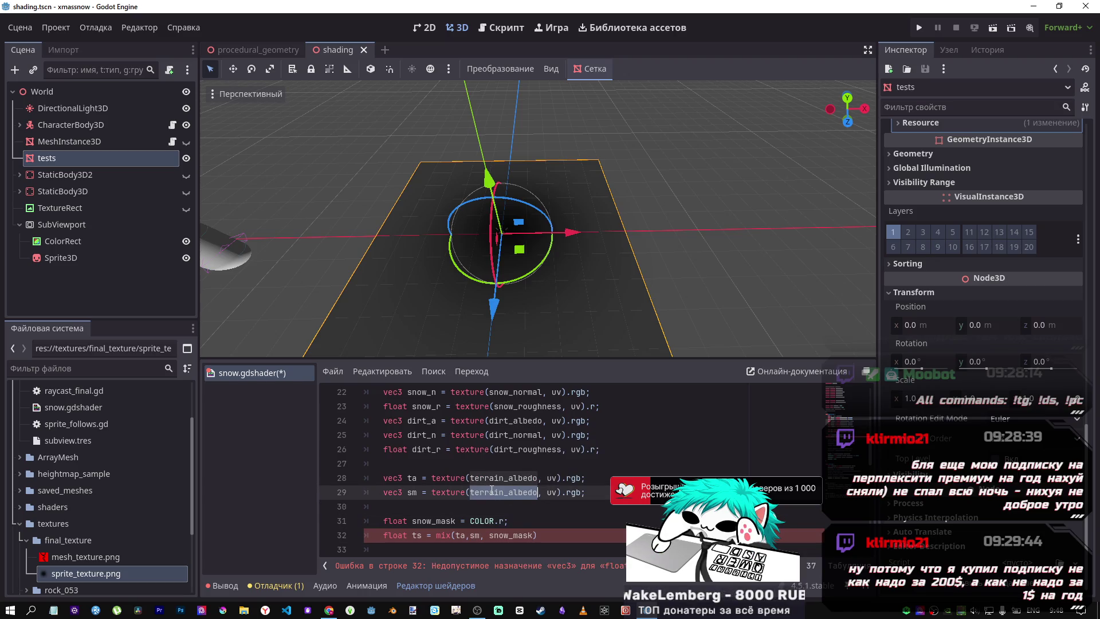
Make the sm line sample subviewport_mask instead of terrain_albedo
double_click(530, 492)
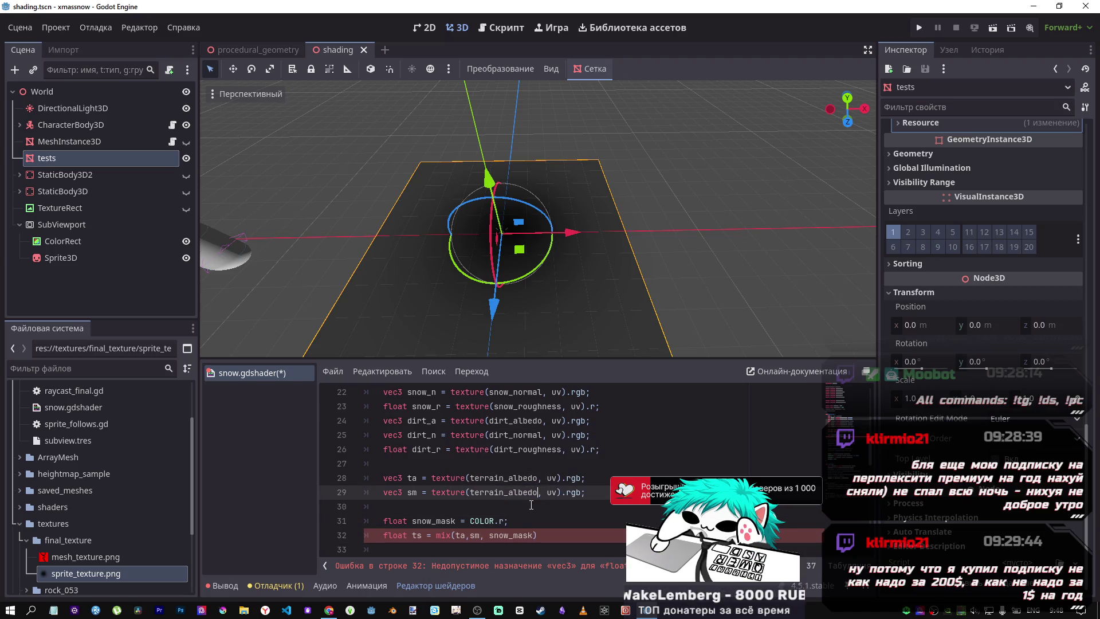
key(ctrl+z)
key(ctrl+z)
text(sm)
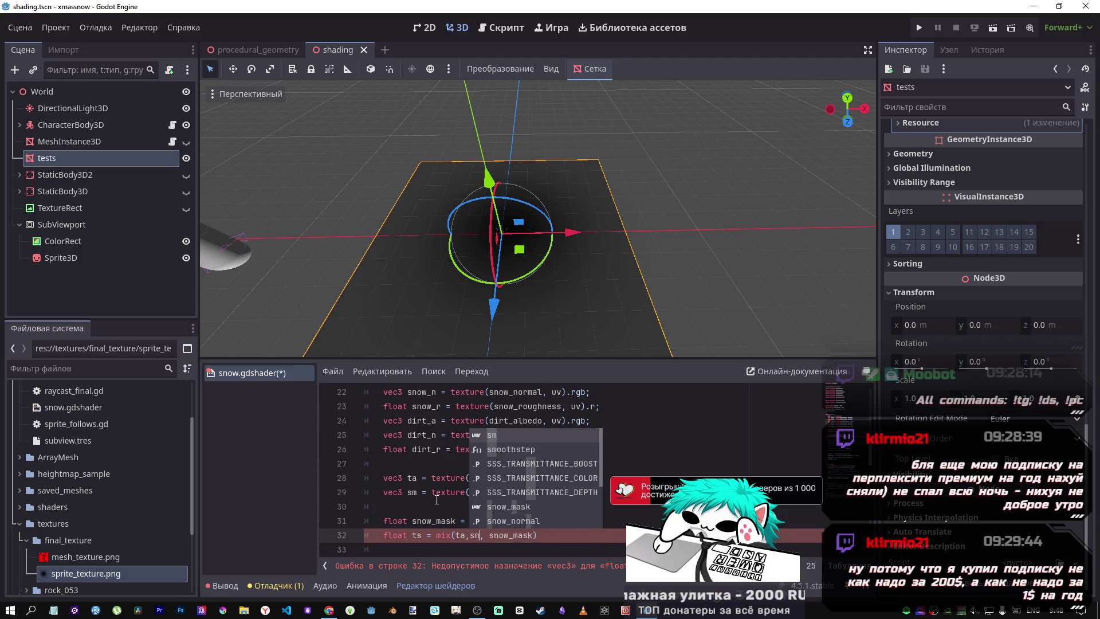
click(517, 492)
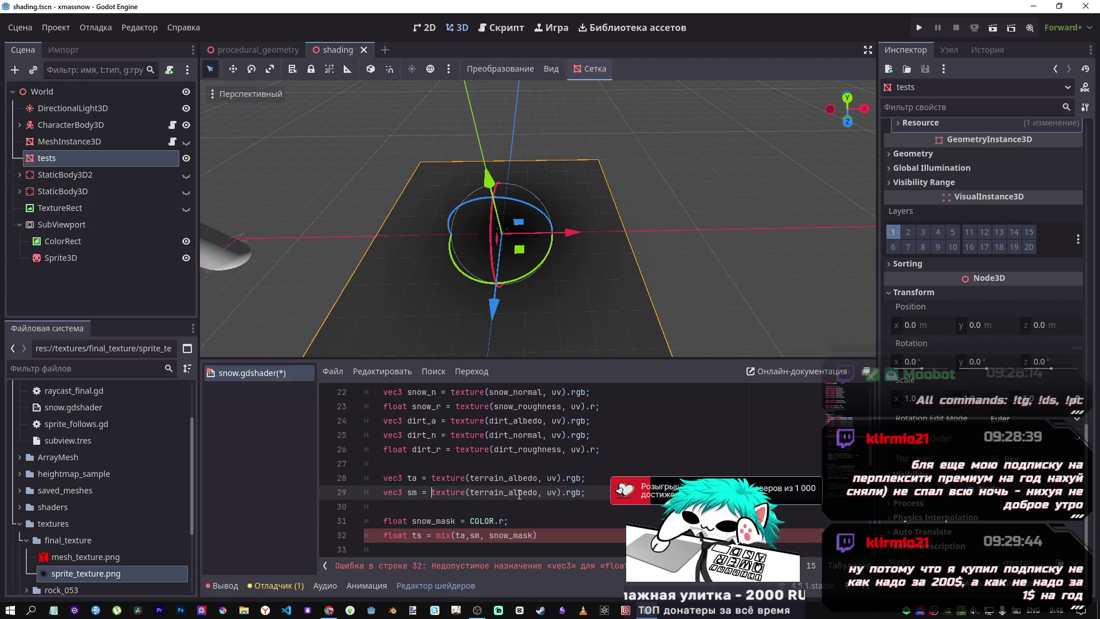
double_click(517, 493)
key(ctrl+v)
Delete the = COLOR.r assignment, end the mix line with a semicolon, and save
drag(504, 521, 456, 521)
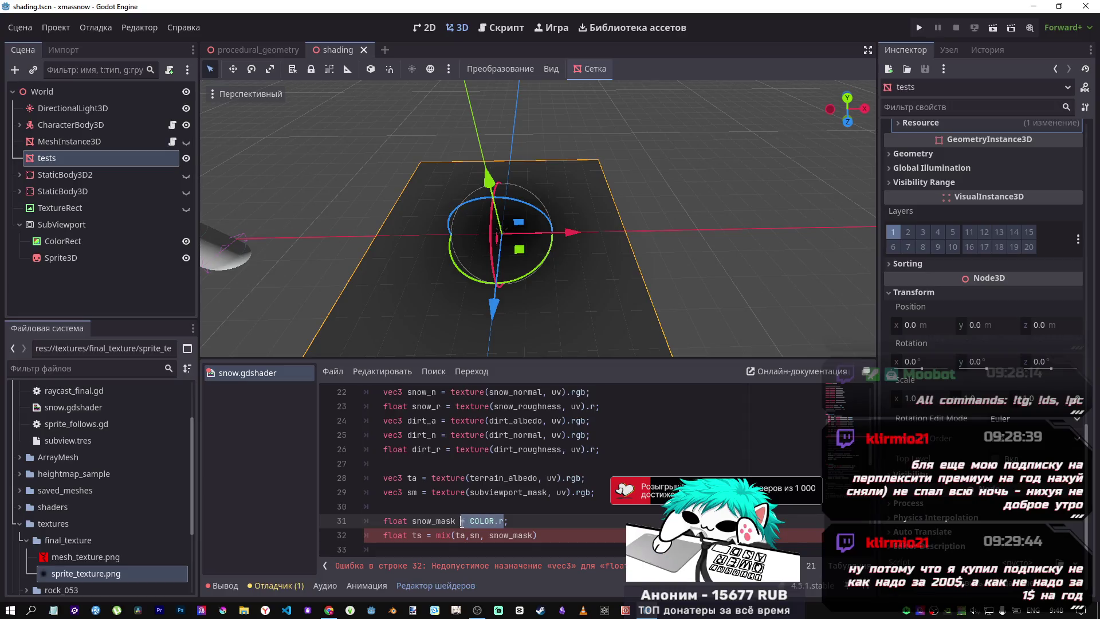
key(Delete)
key(ctrl+s)
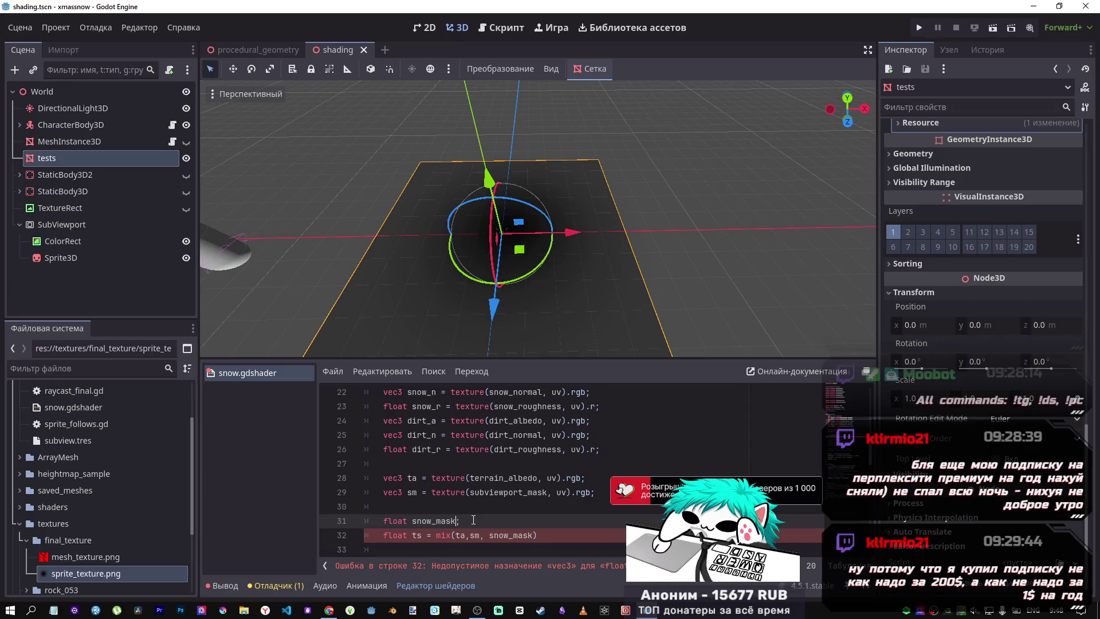
scroll(476, 509, down, 1)
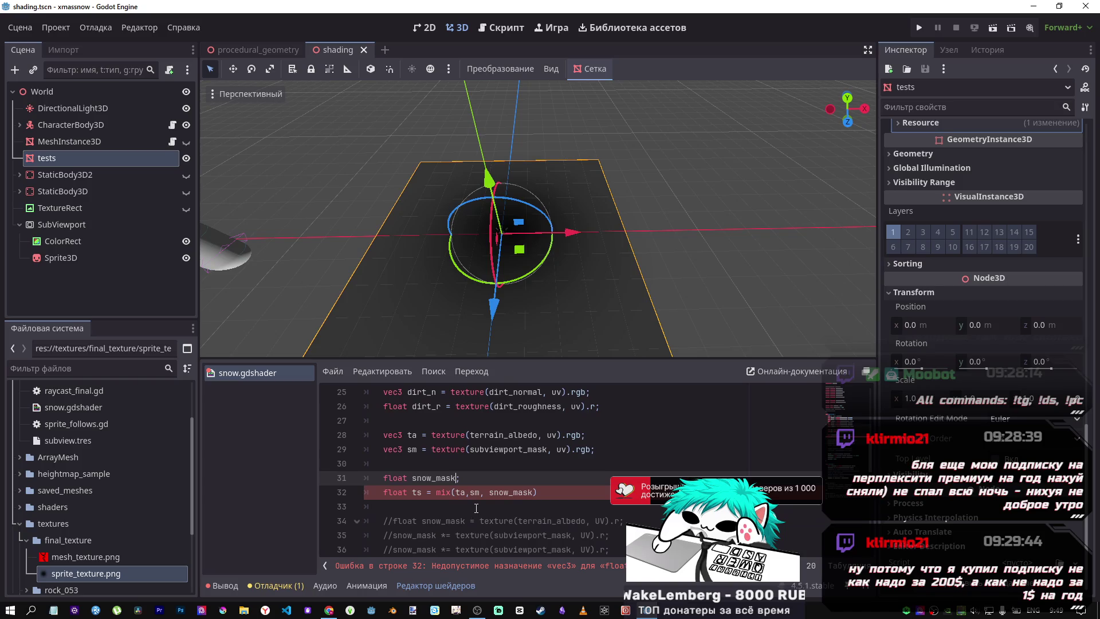
click(541, 492)
text(;)
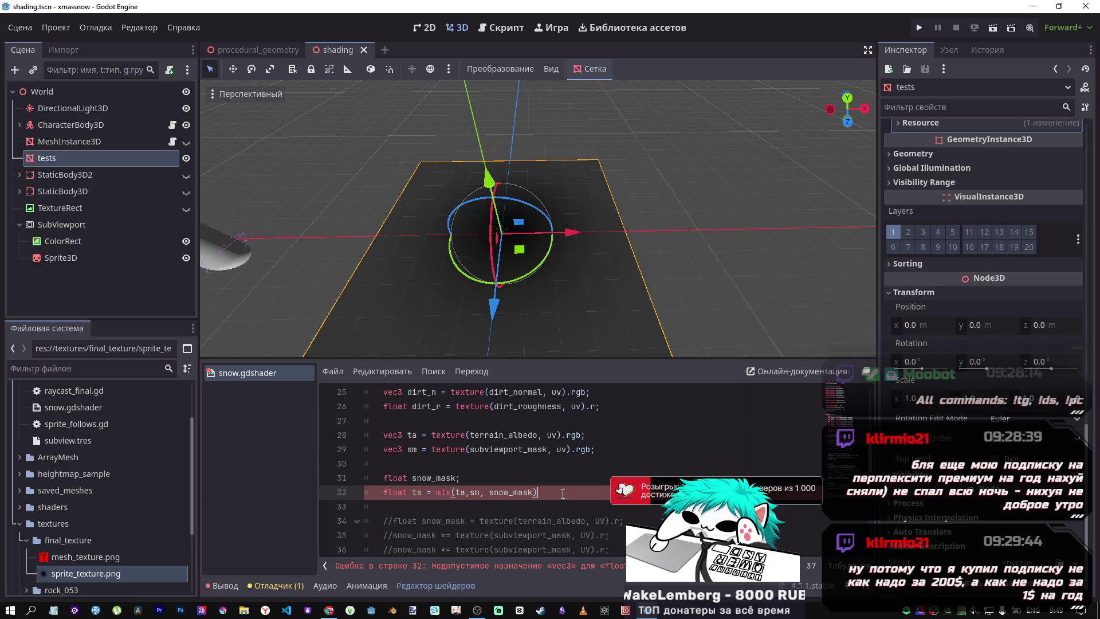
key(ctrl+s)
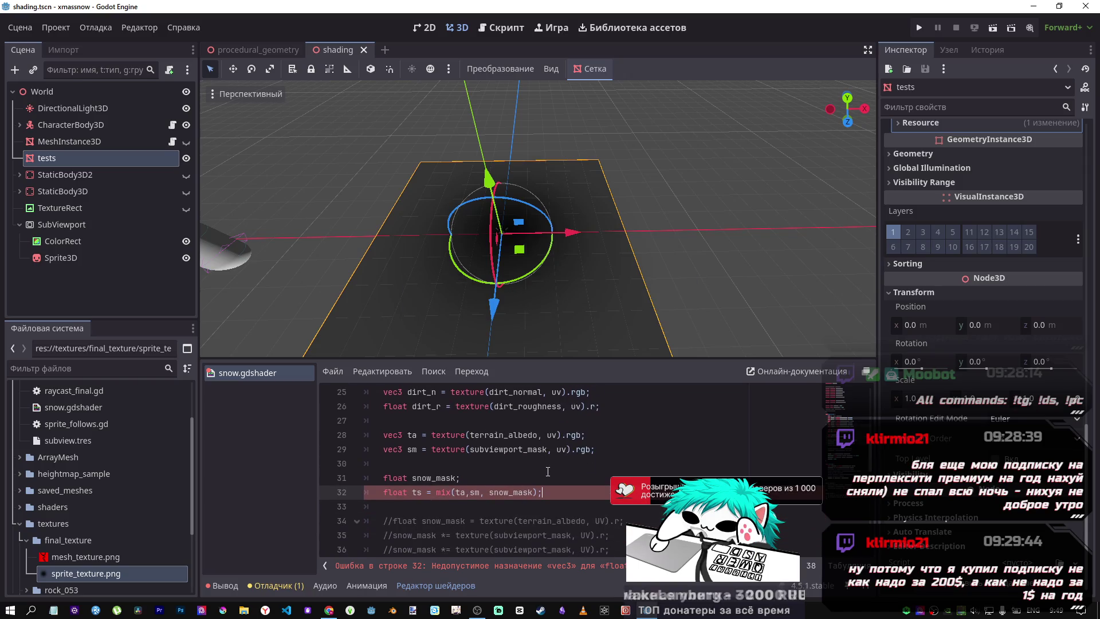
scroll(547, 470, down, 3)
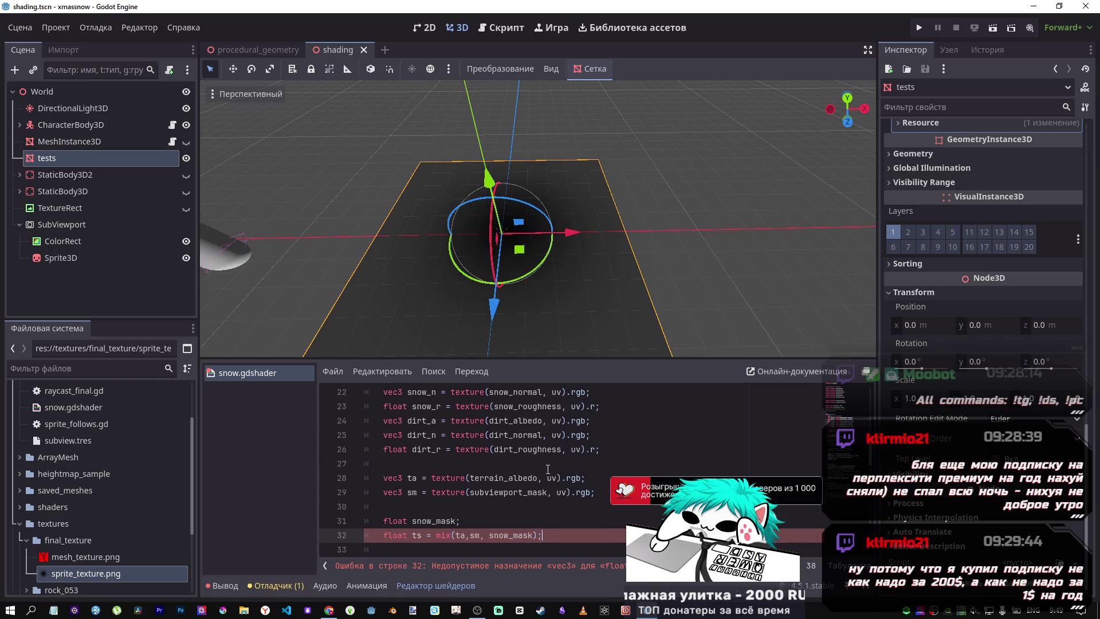
scroll(548, 468, up, 2)
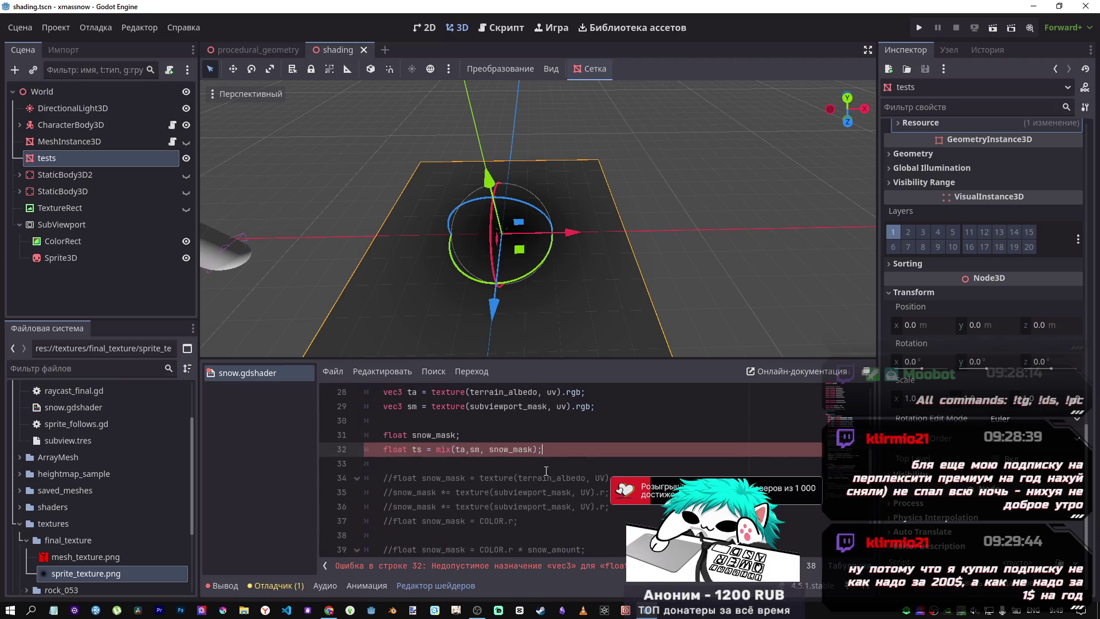
scroll(522, 508, down, 3)
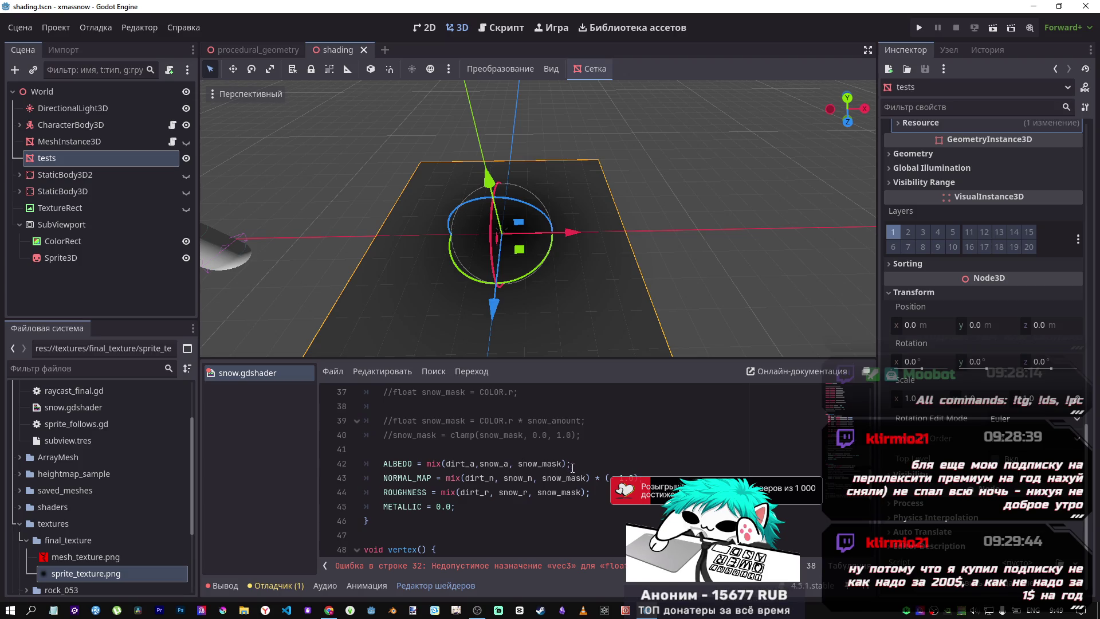
drag(572, 464, 429, 463)
scroll(531, 471, up, 3)
scroll(531, 470, up, 2)
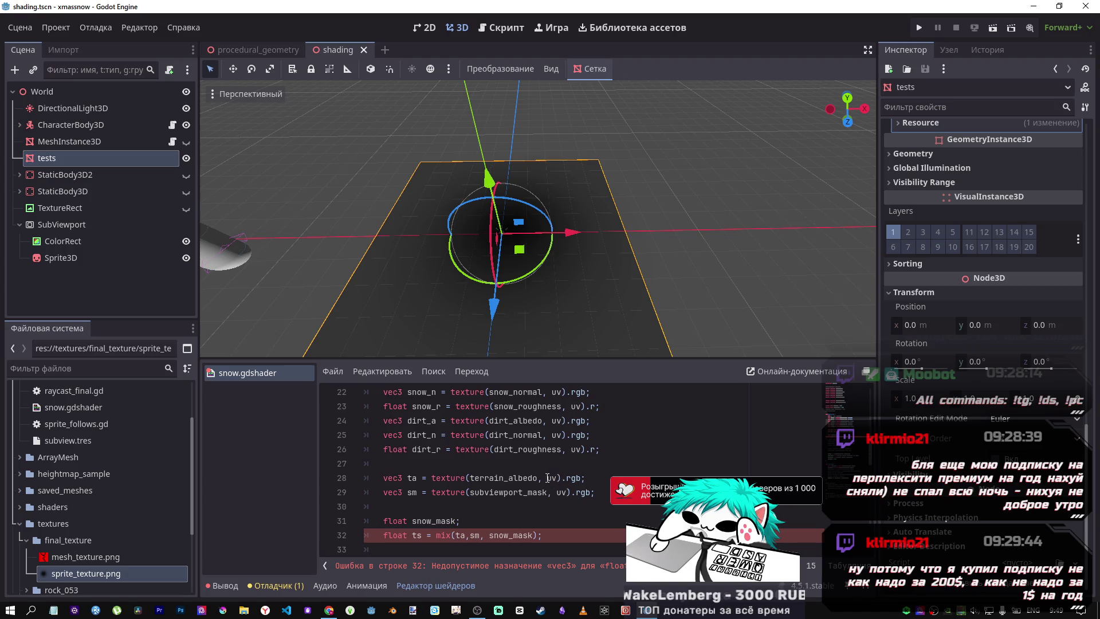
scroll(479, 475, up, 1)
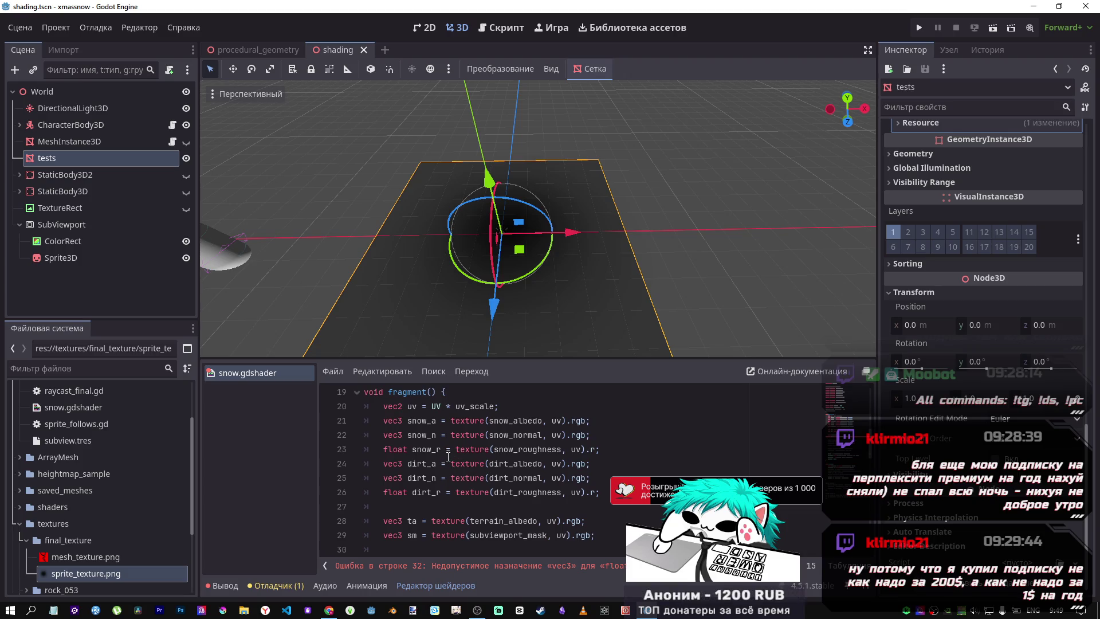
scroll(468, 467, down, 4)
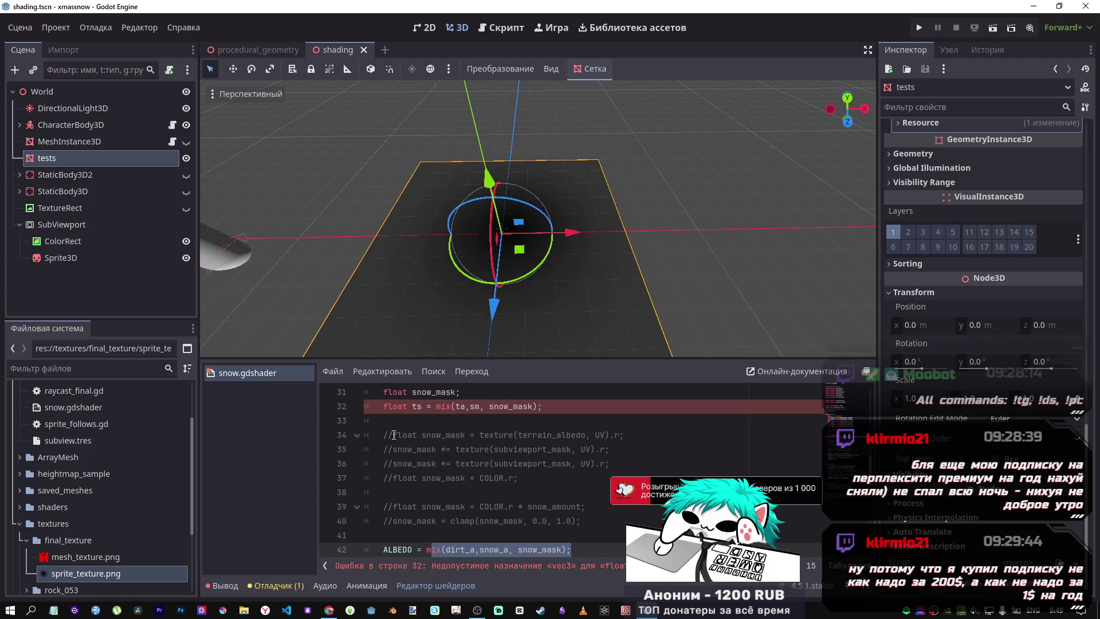
scroll(434, 475, down, 1)
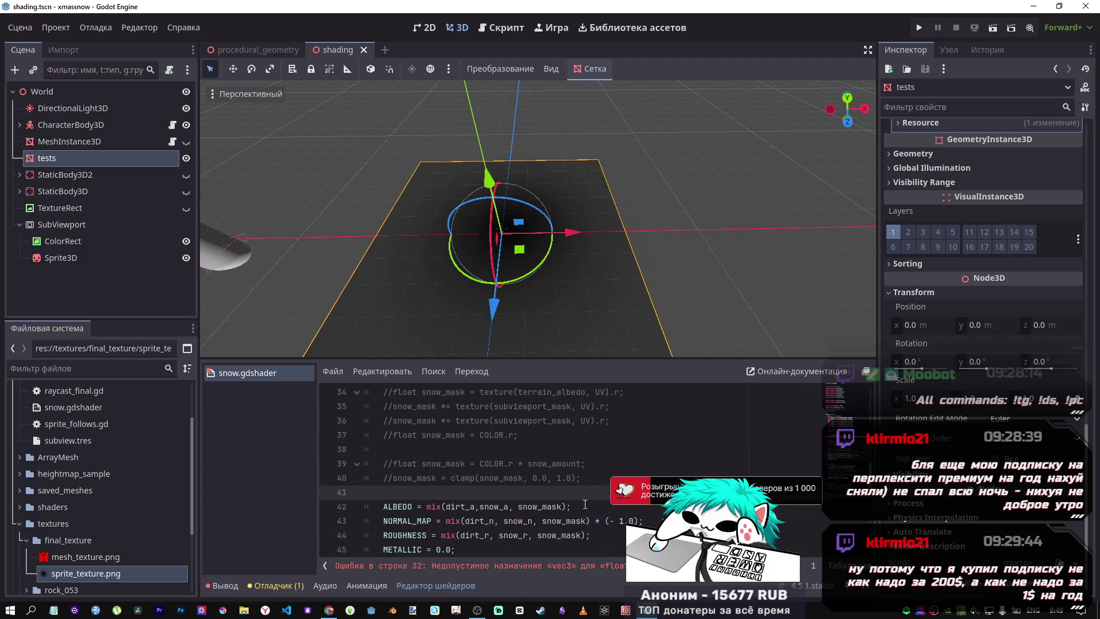
drag(572, 506, 470, 504)
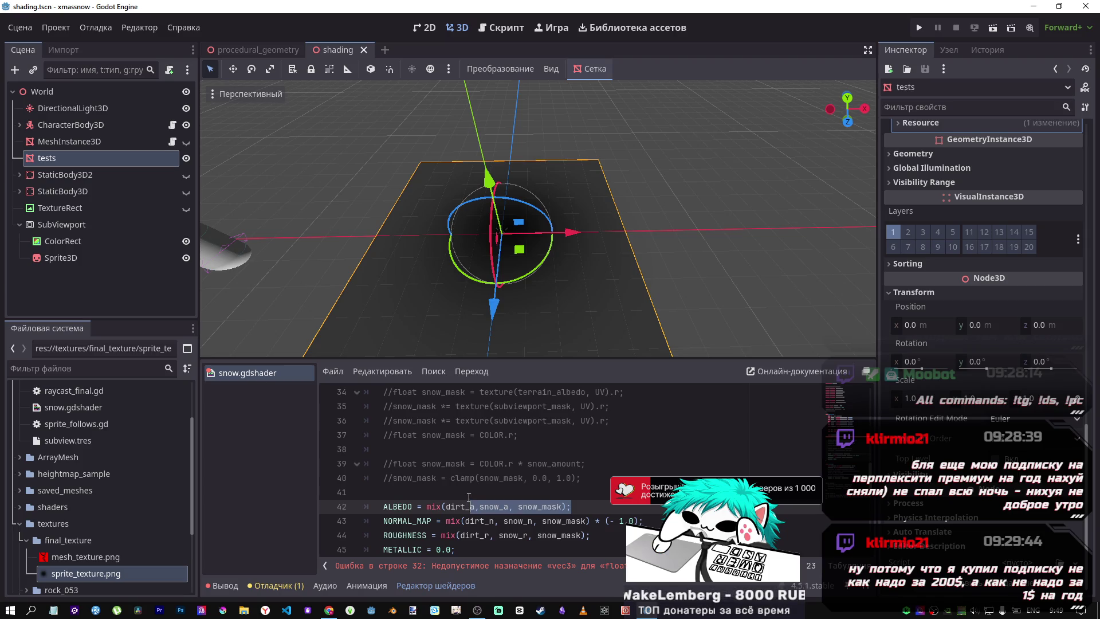
click(469, 497)
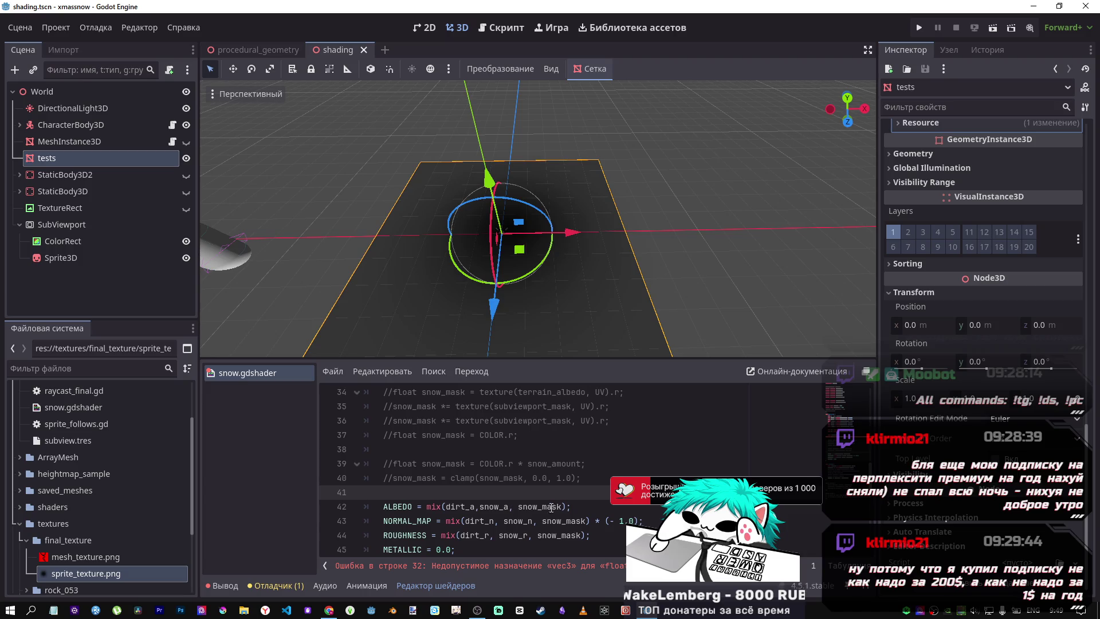
scroll(552, 508, up, 3)
scroll(553, 508, up, 1)
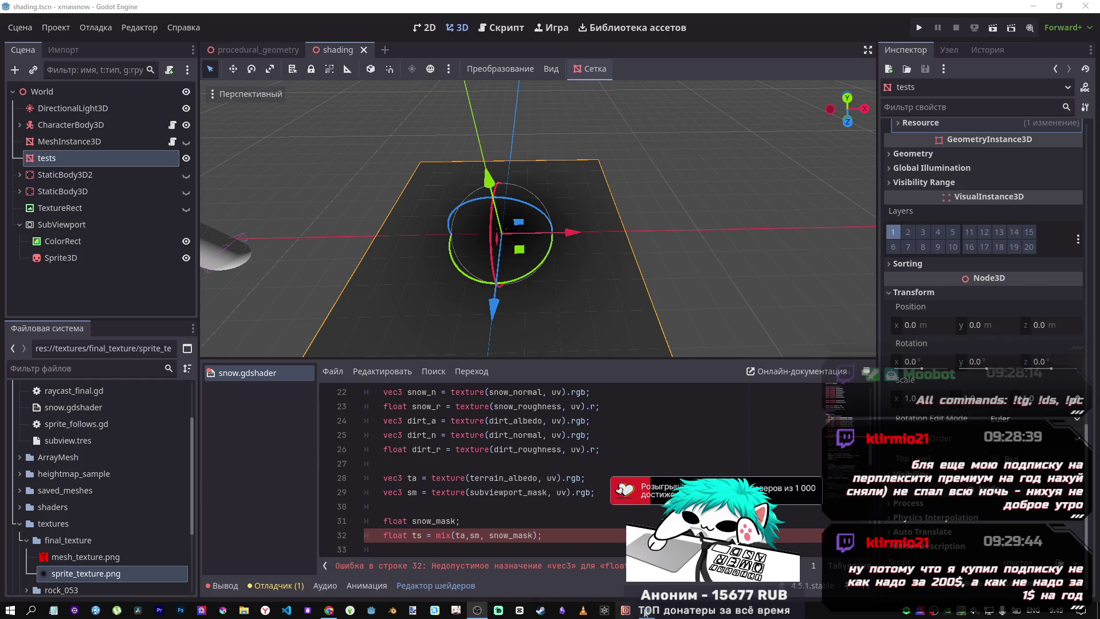
click(580, 492)
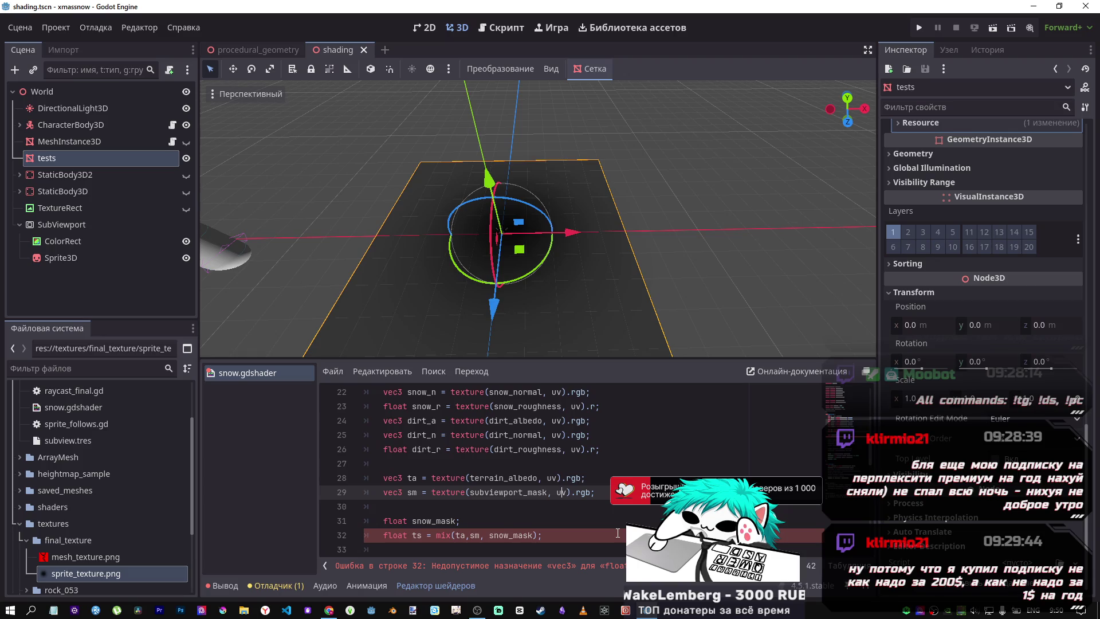
scroll(409, 479, down, 2)
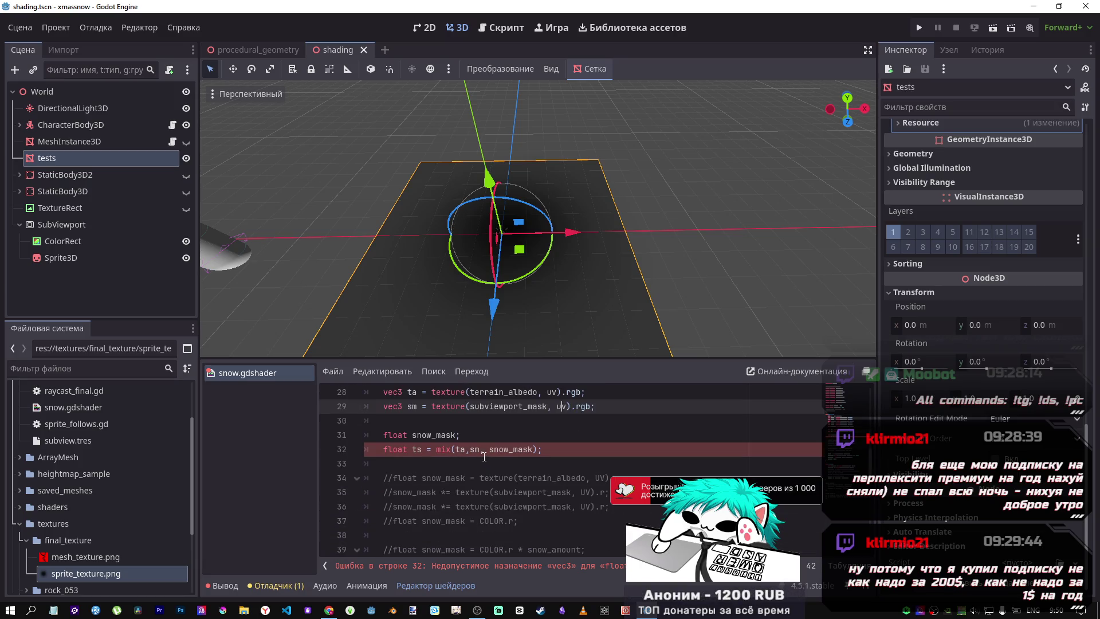
click(486, 456)
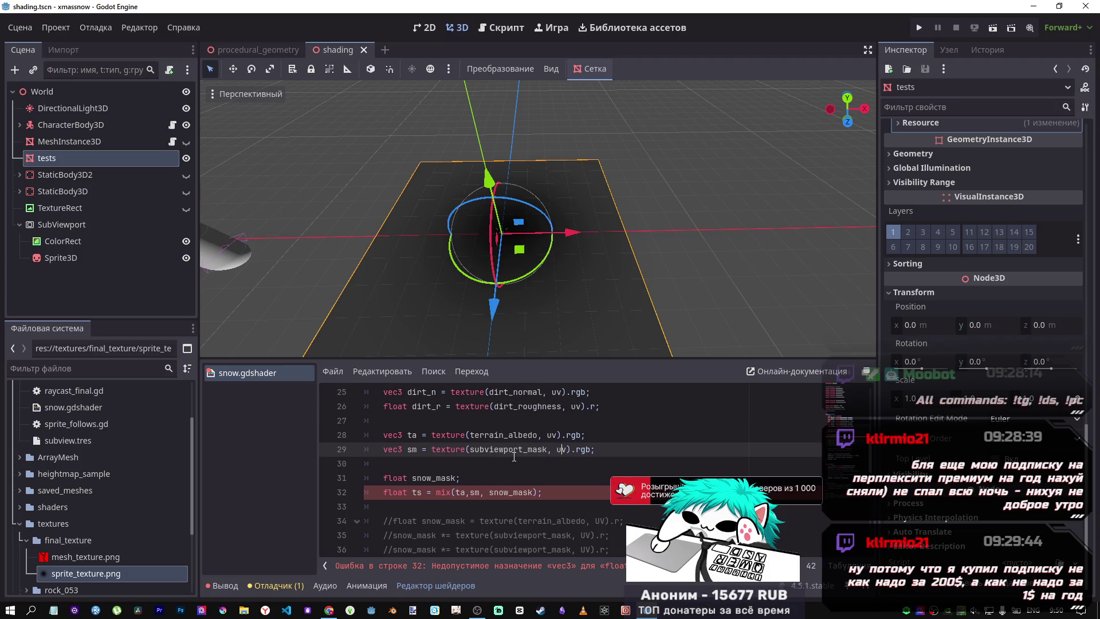
scroll(518, 444, up, 4)
scroll(520, 440, up, 1)
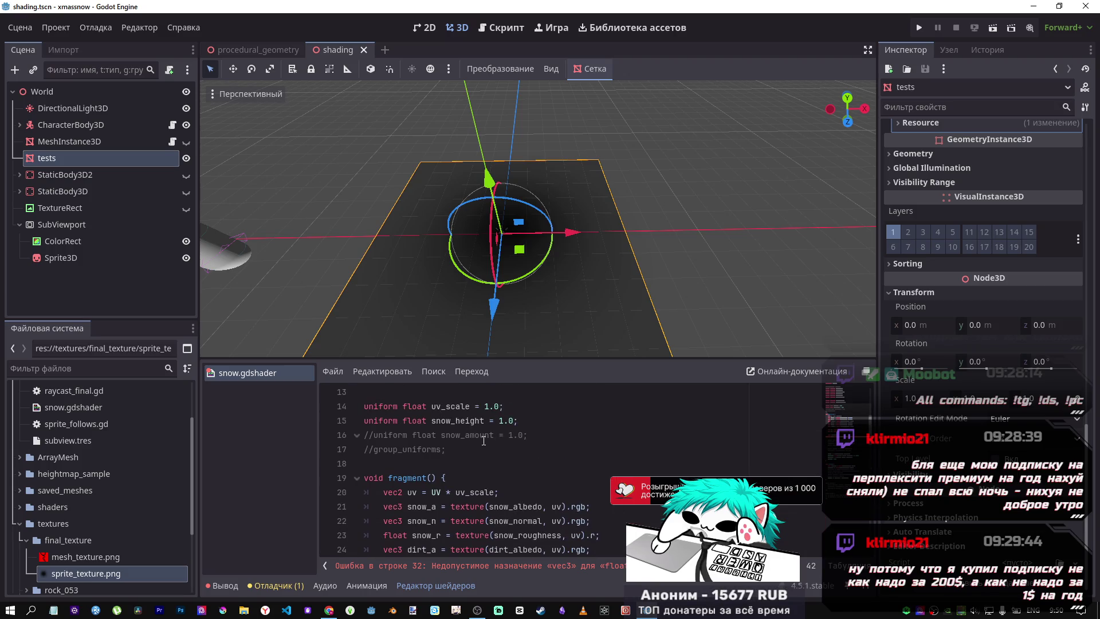
scroll(524, 441, up, 1)
scroll(535, 444, down, 3)
drag(490, 421, 546, 421)
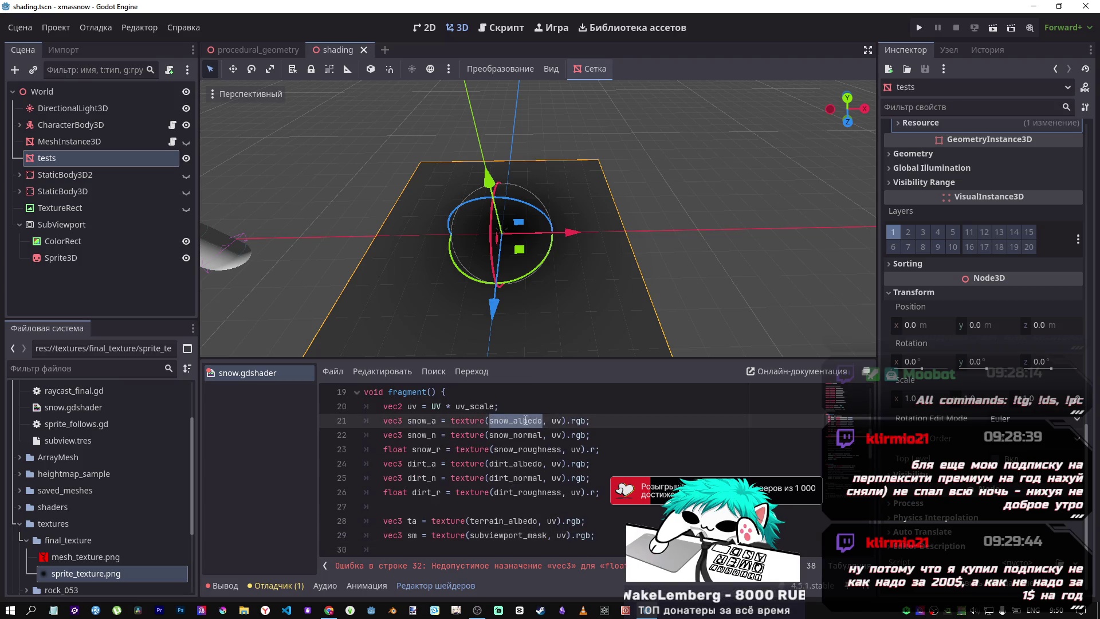
drag(452, 421, 598, 423)
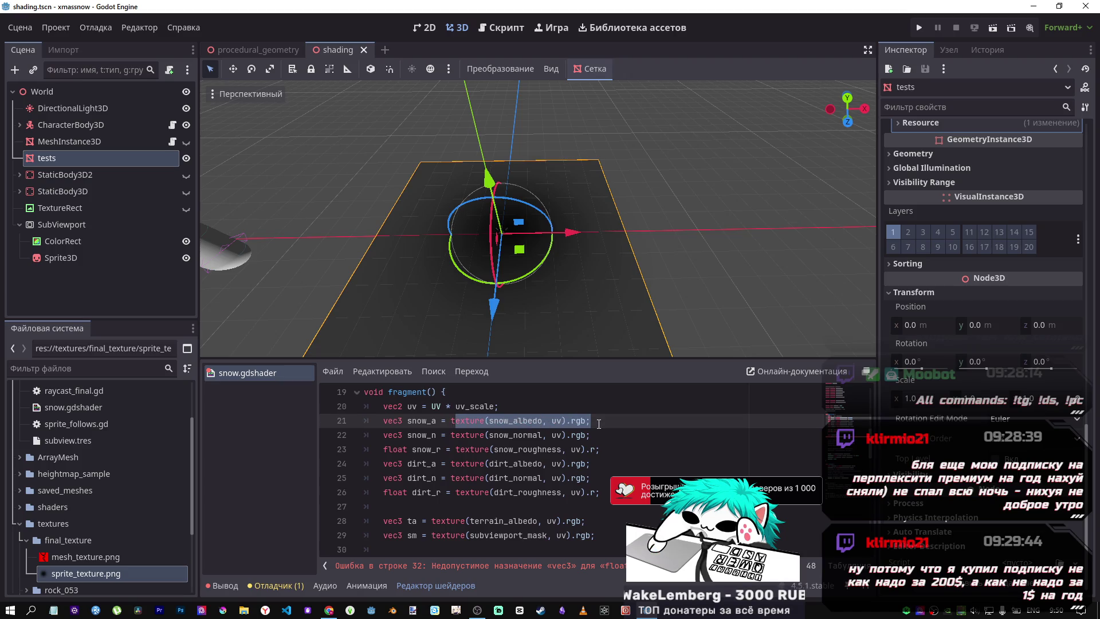
click(427, 420)
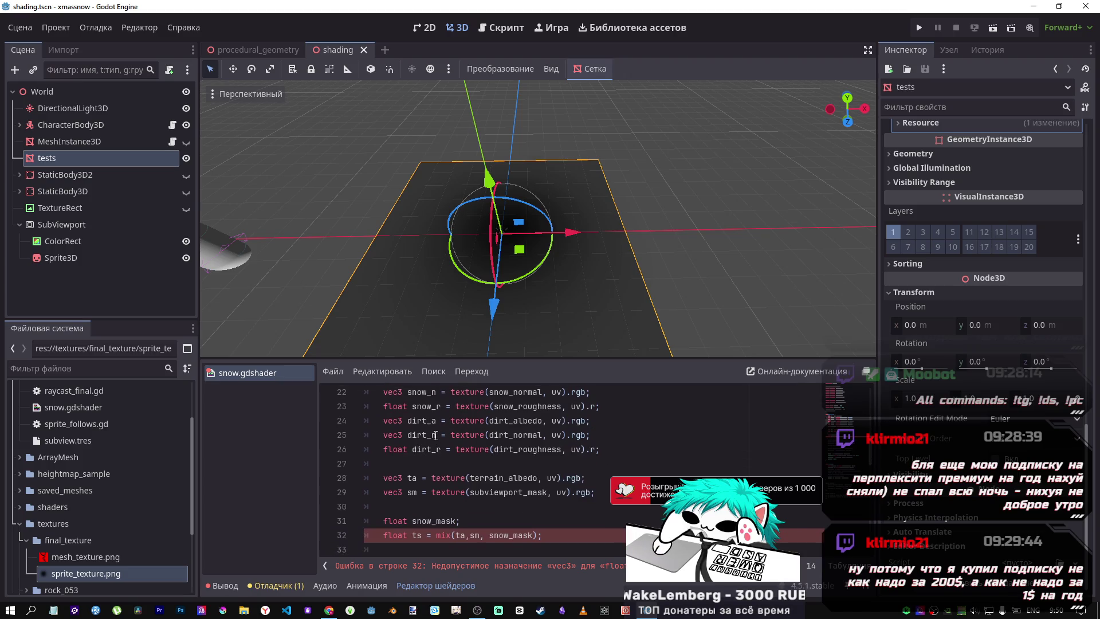
drag(409, 421, 437, 421)
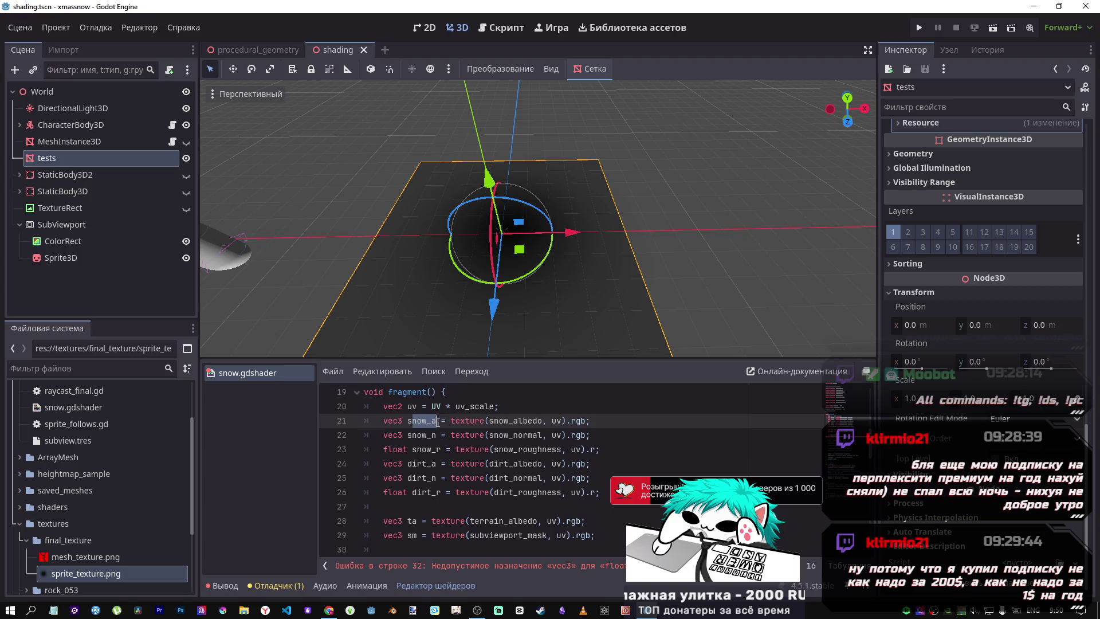
scroll(437, 421, down, 1)
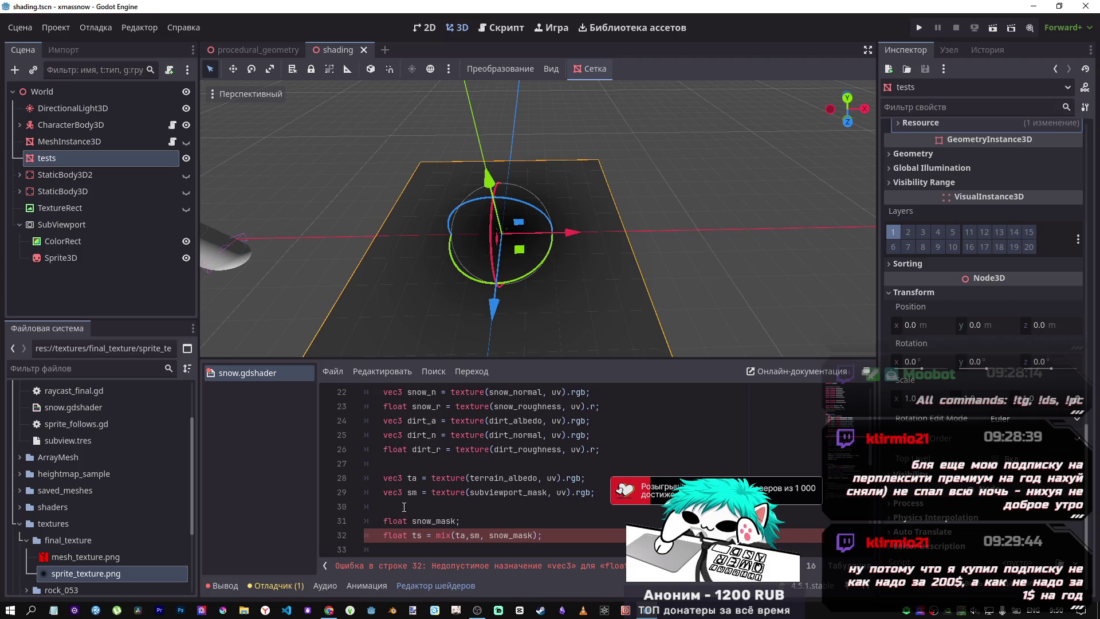
scroll(404, 507, down, 2)
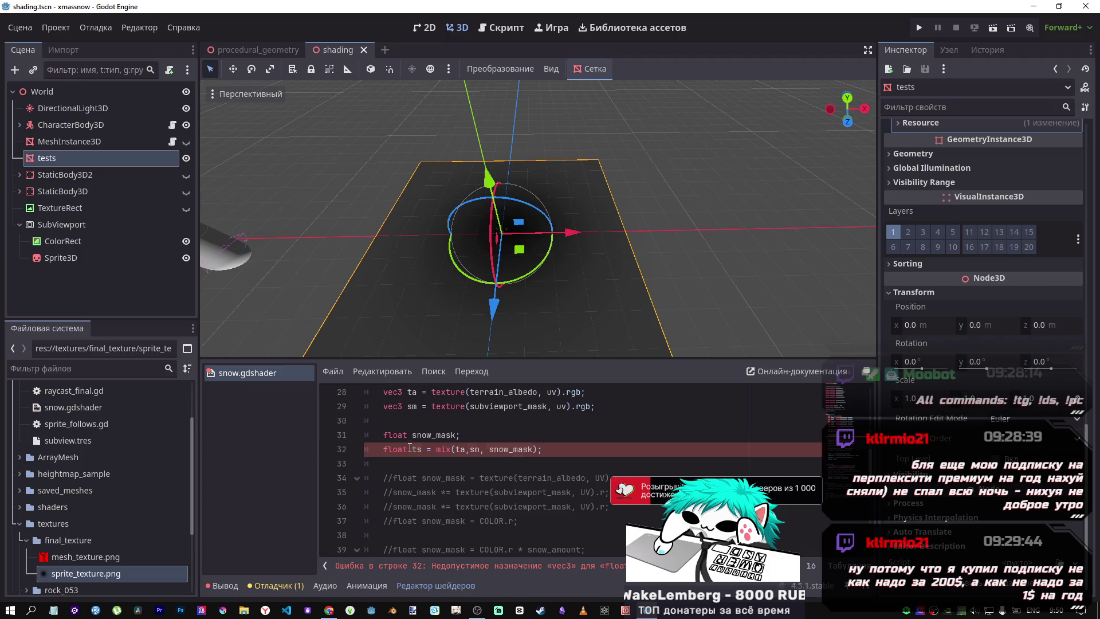
drag(409, 448, 383, 449)
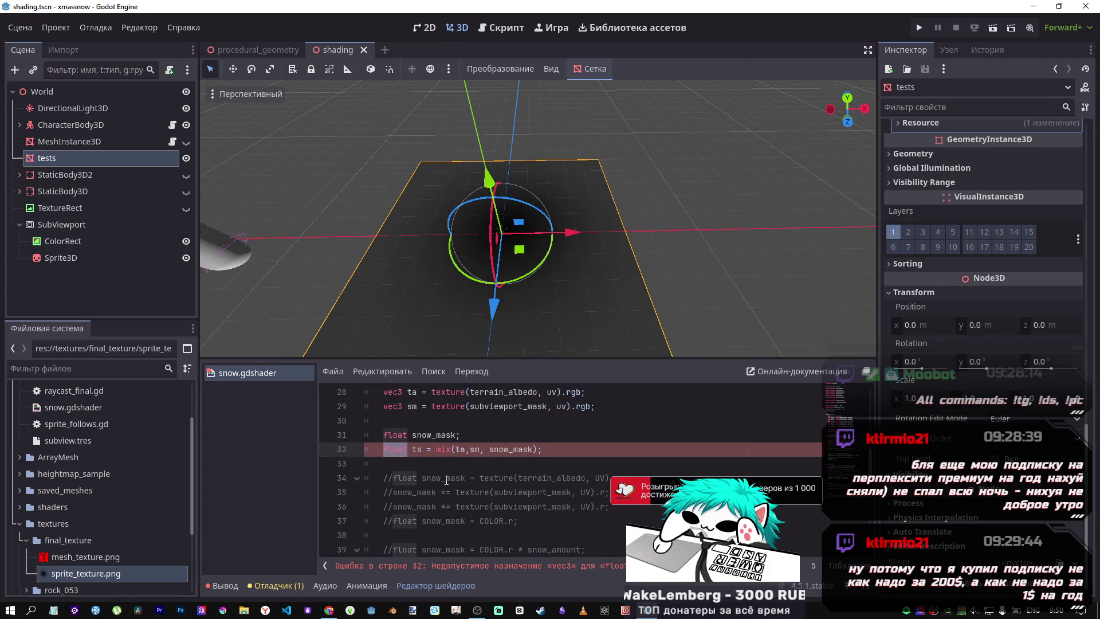
scroll(464, 481, down, 2)
scroll(463, 480, up, 3)
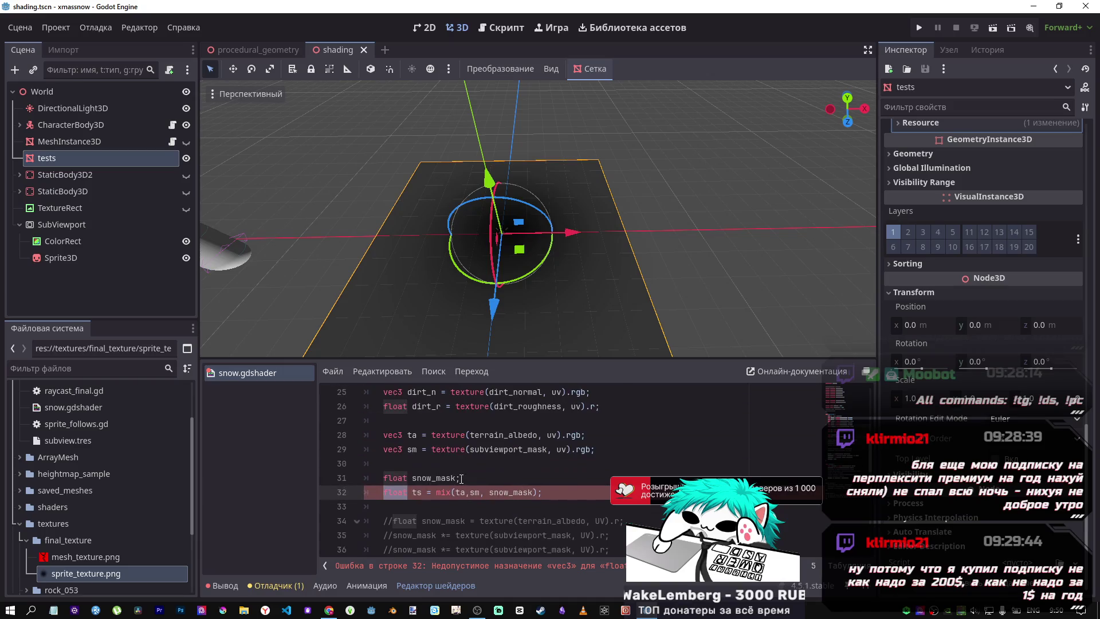
Change line 32 from float to vec3 so it reads vec3 ts = mix(ta,sm, snow_mask);
text(vec)
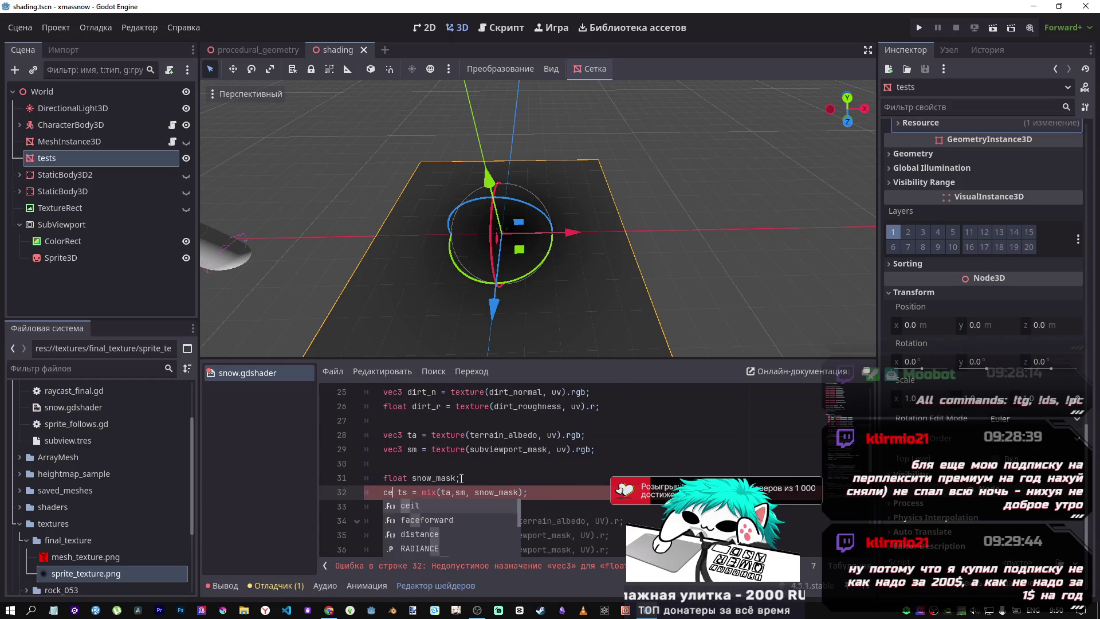
text(3)
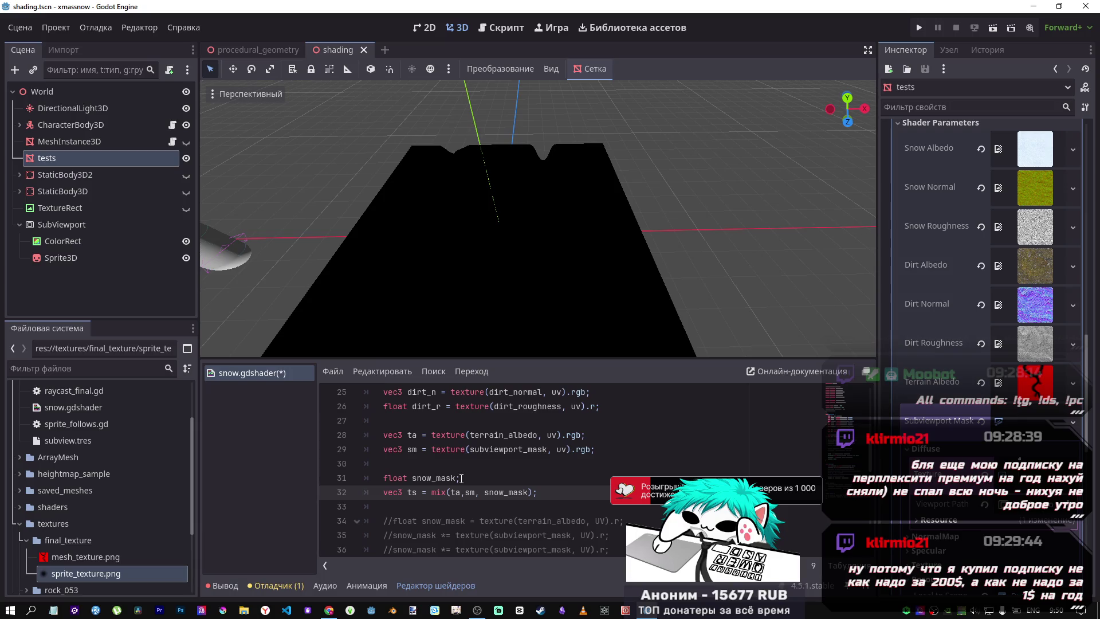
scroll(464, 460, down, 1)
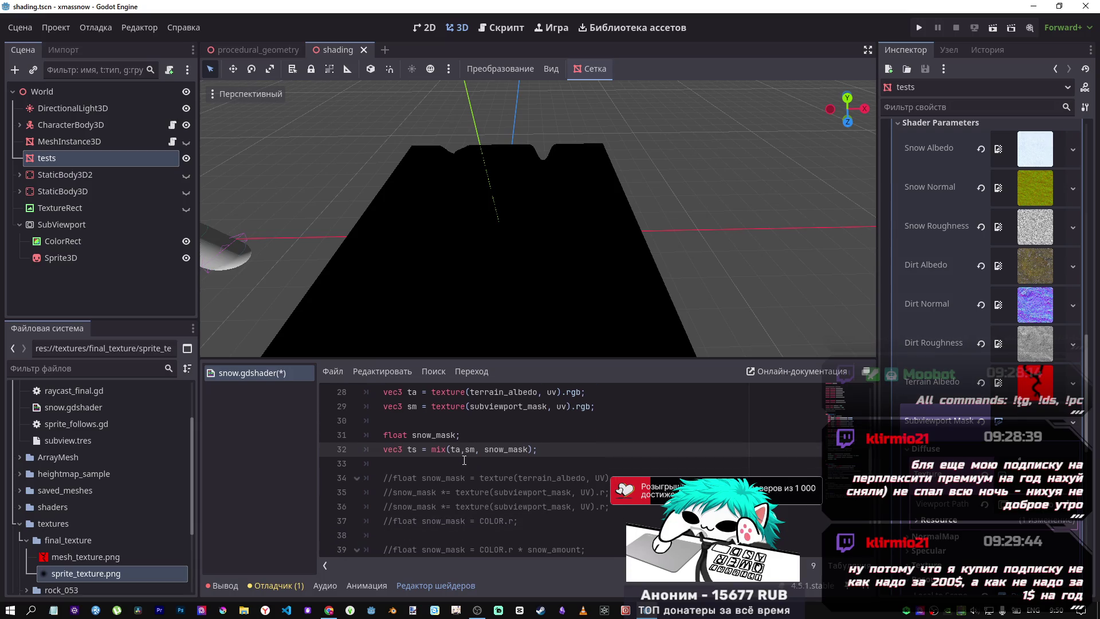
scroll(464, 459, down, 2)
scroll(464, 457, up, 2)
scroll(464, 456, down, 1)
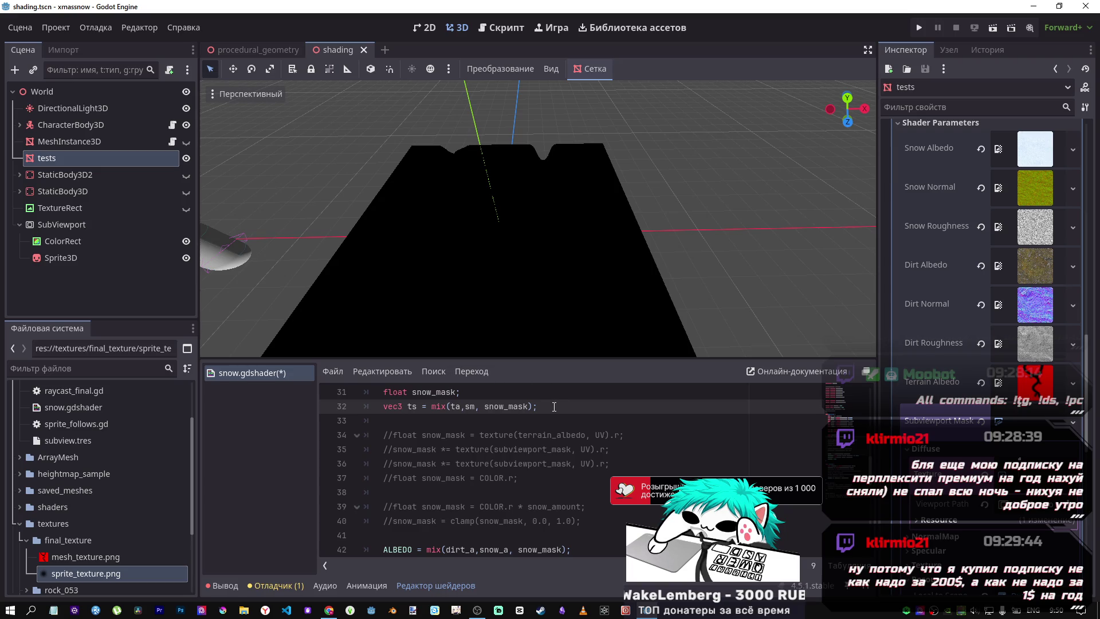
scroll(548, 408, up, 1)
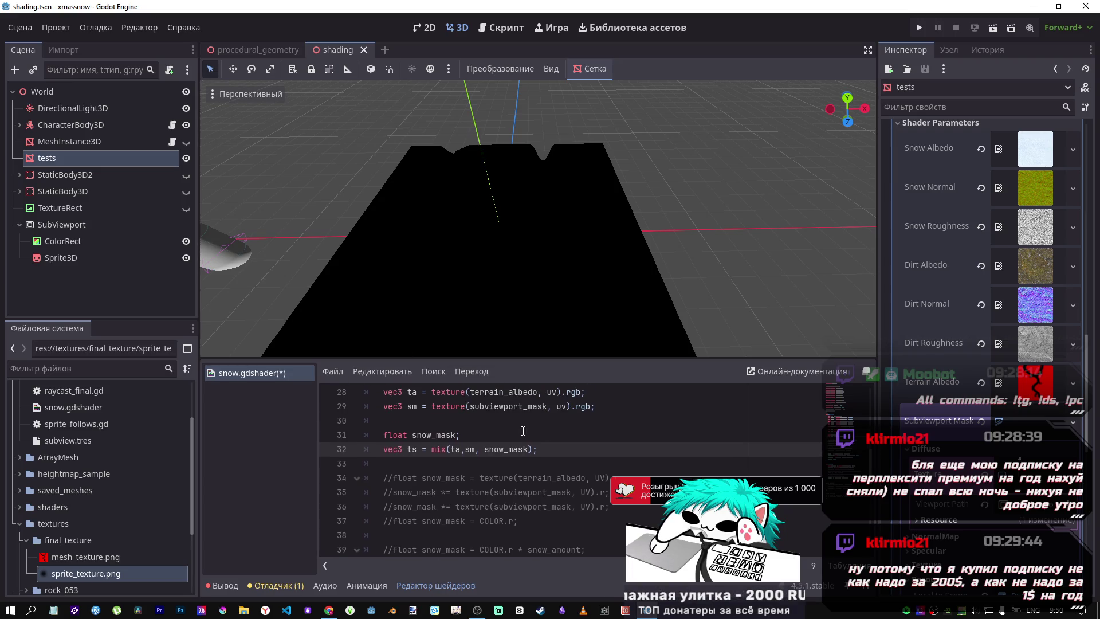
scroll(522, 438, up, 1)
scroll(498, 448, down, 1)
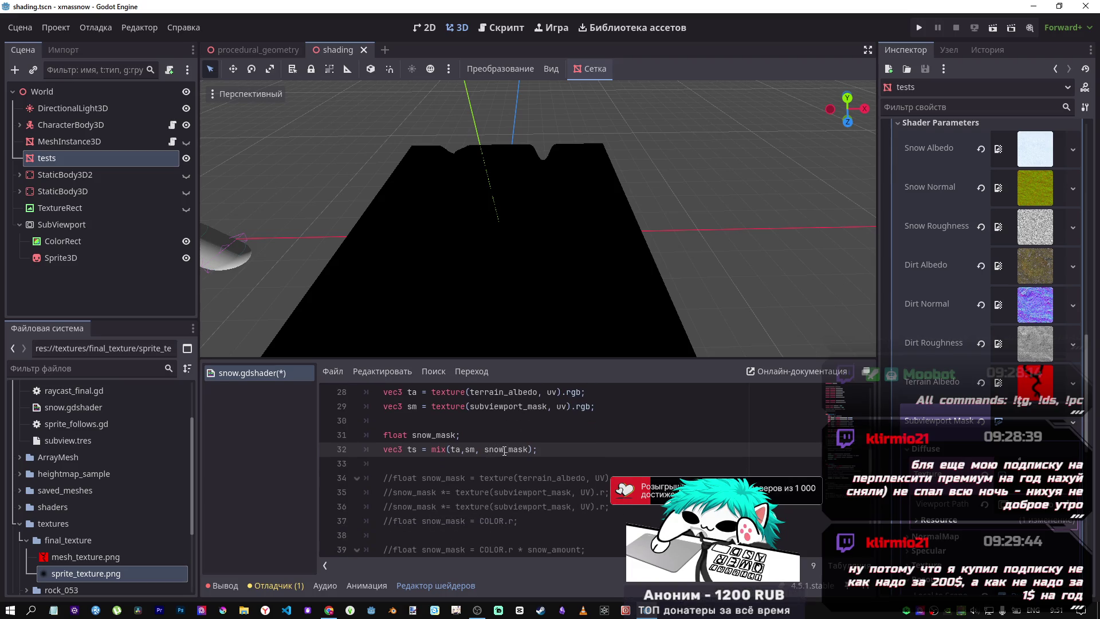
Set the SubViewport's ColorRect to the full-rect anchor preset so it fills the viewport
click(133, 236)
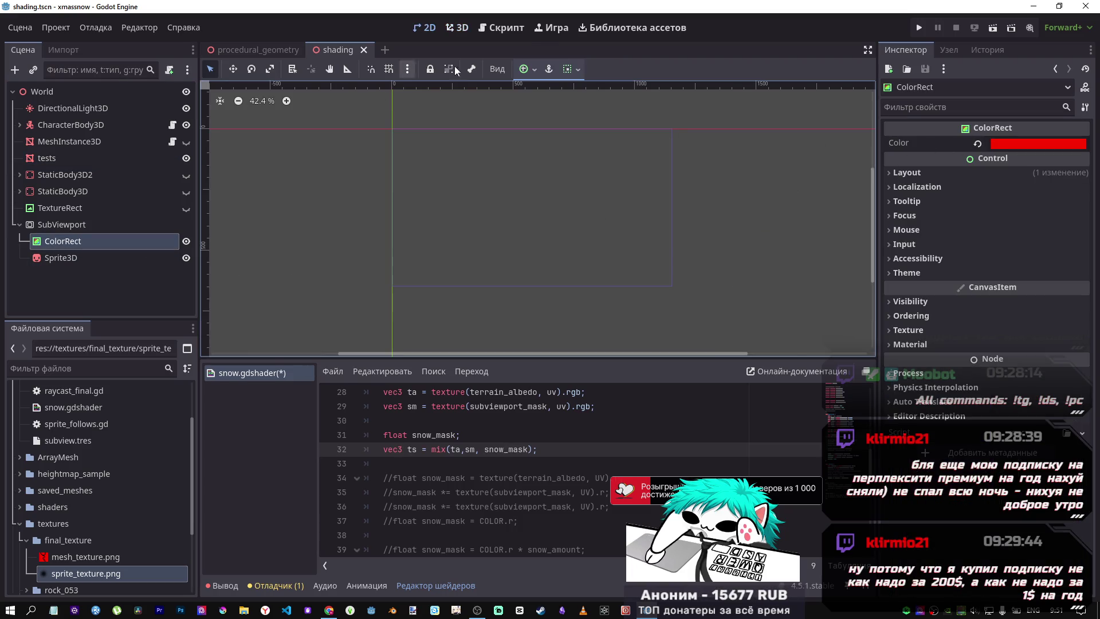
click(86, 160)
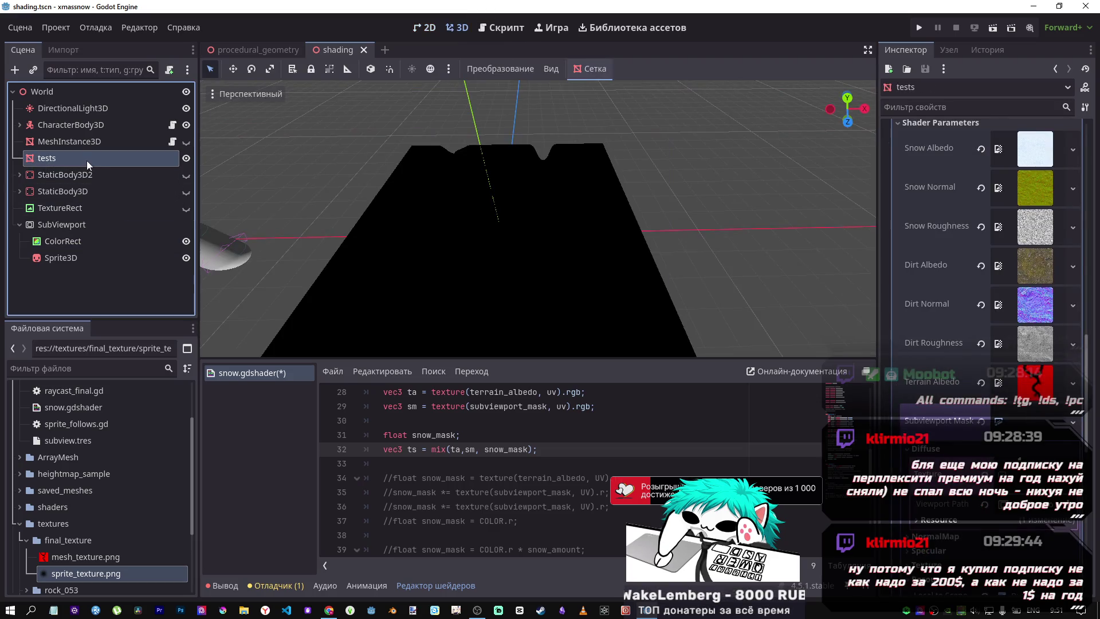
click(63, 241)
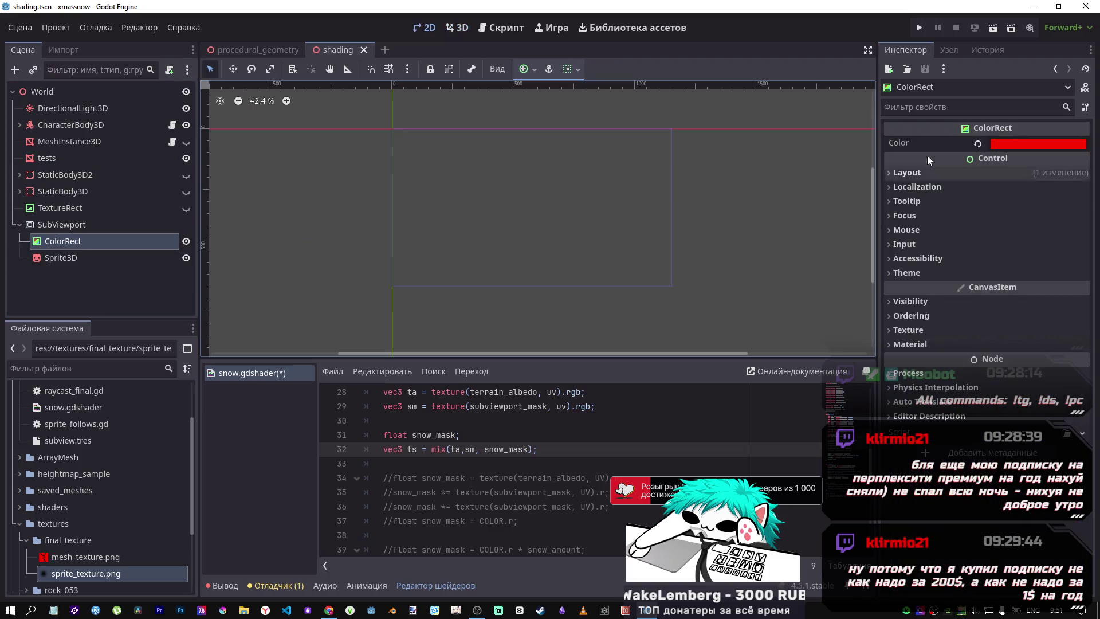
click(536, 74)
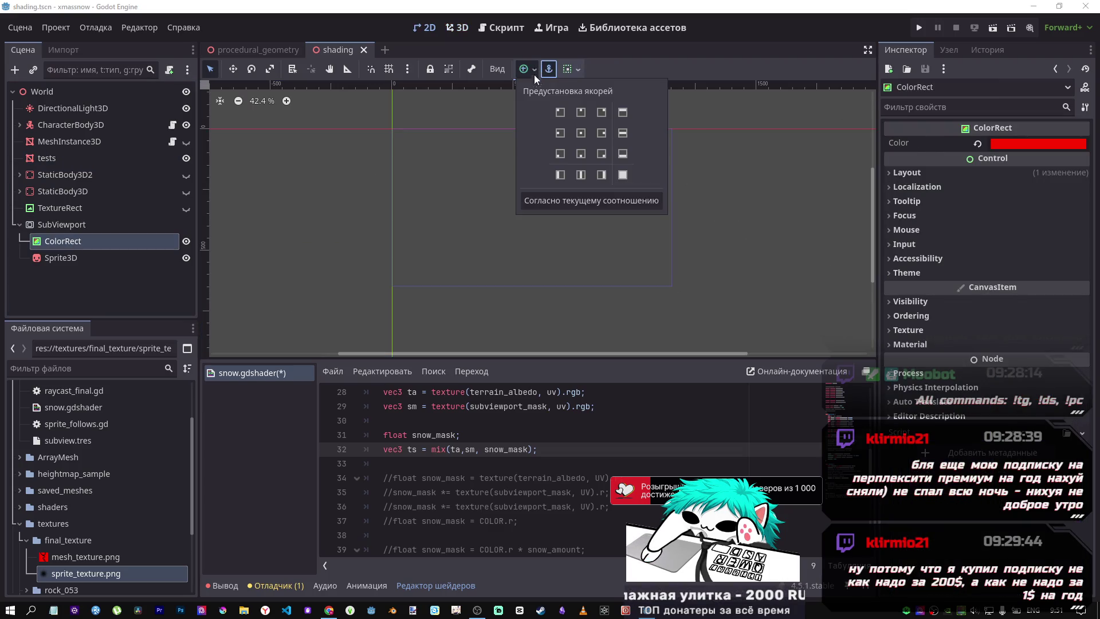
click(620, 175)
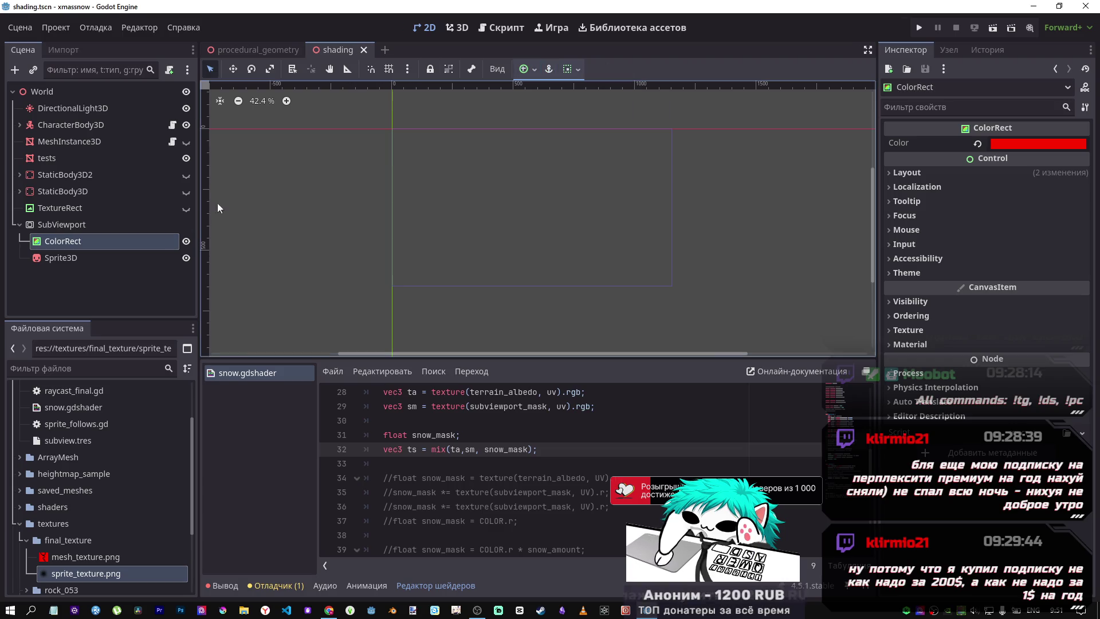
Select the SubViewport node and return to the snow_mask mix line in the shader
click(121, 225)
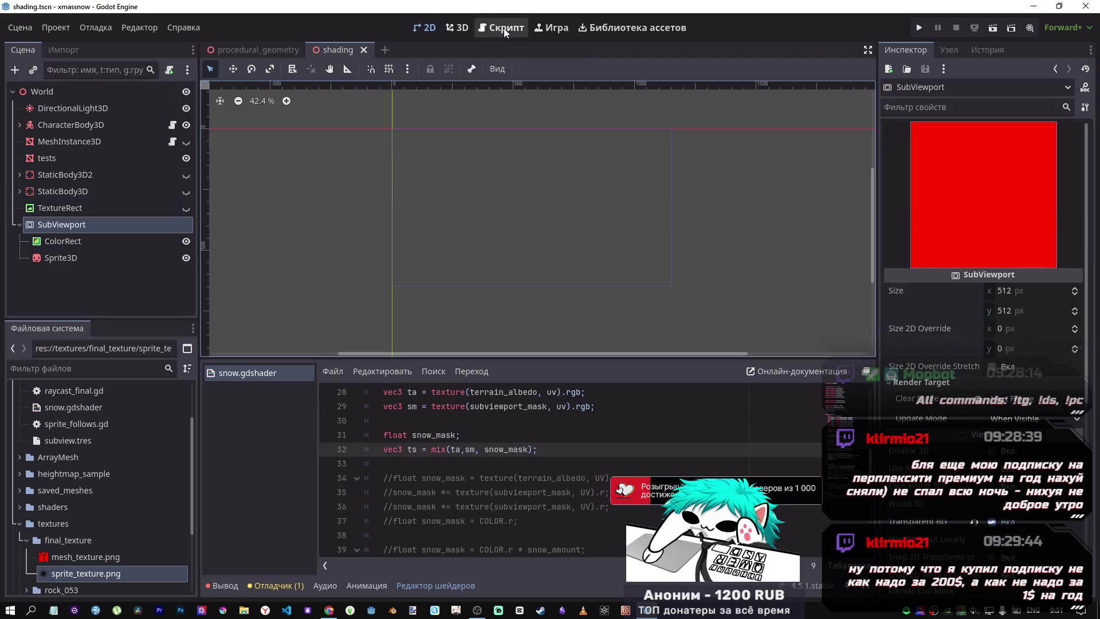
click(465, 30)
scroll(600, 232, up, 3)
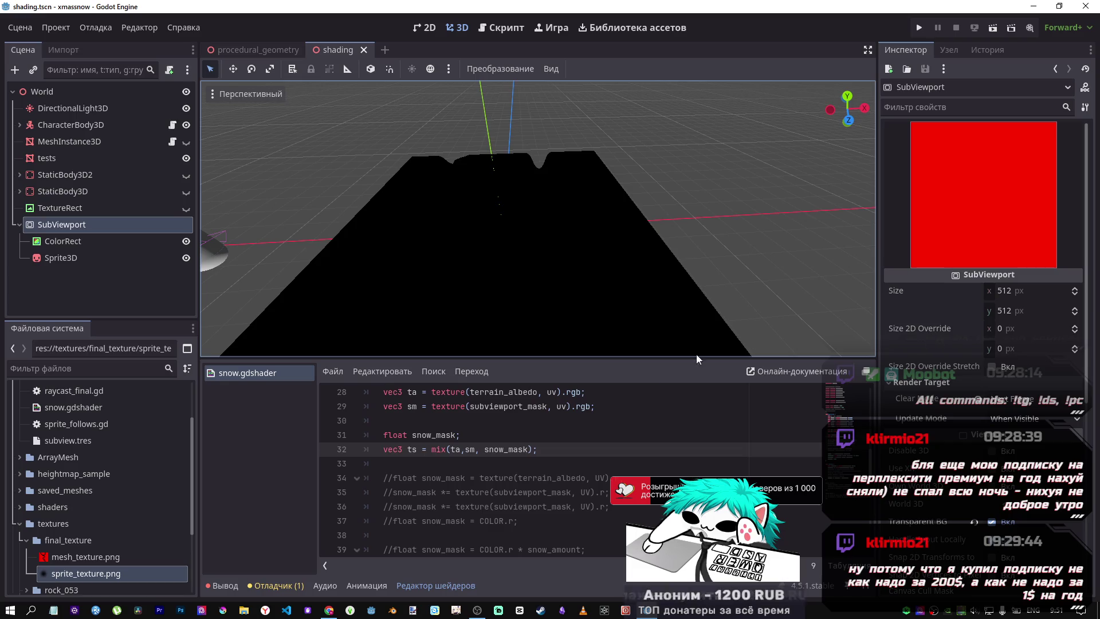
click(495, 450)
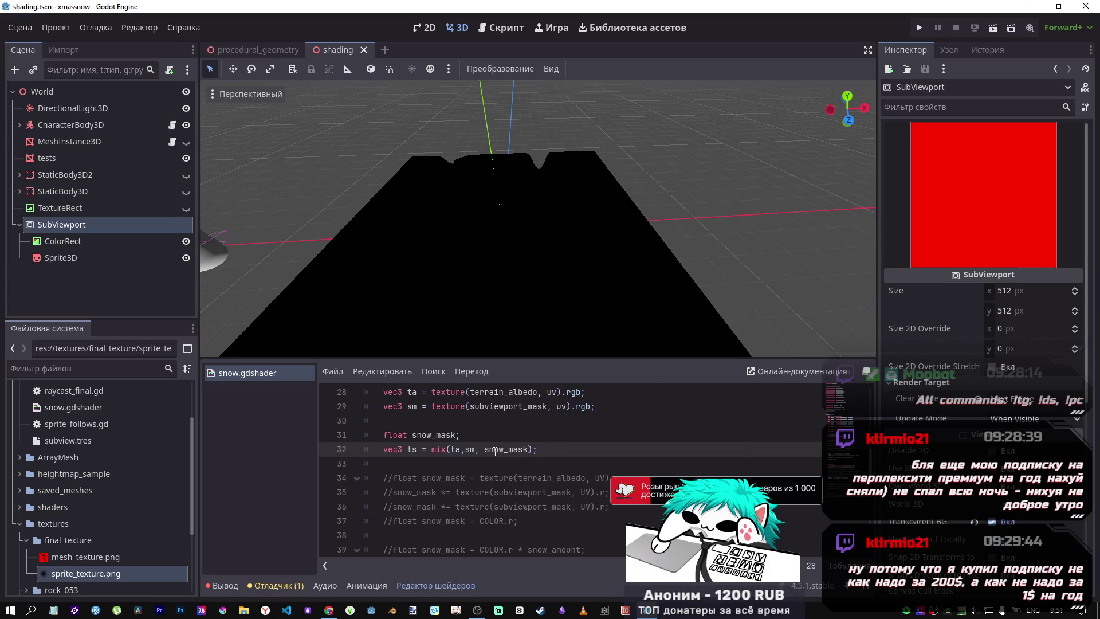
Uncomment the snow_mask lines 34–35, comment out the mix lines 31–32, and save
drag(461, 450, 422, 435)
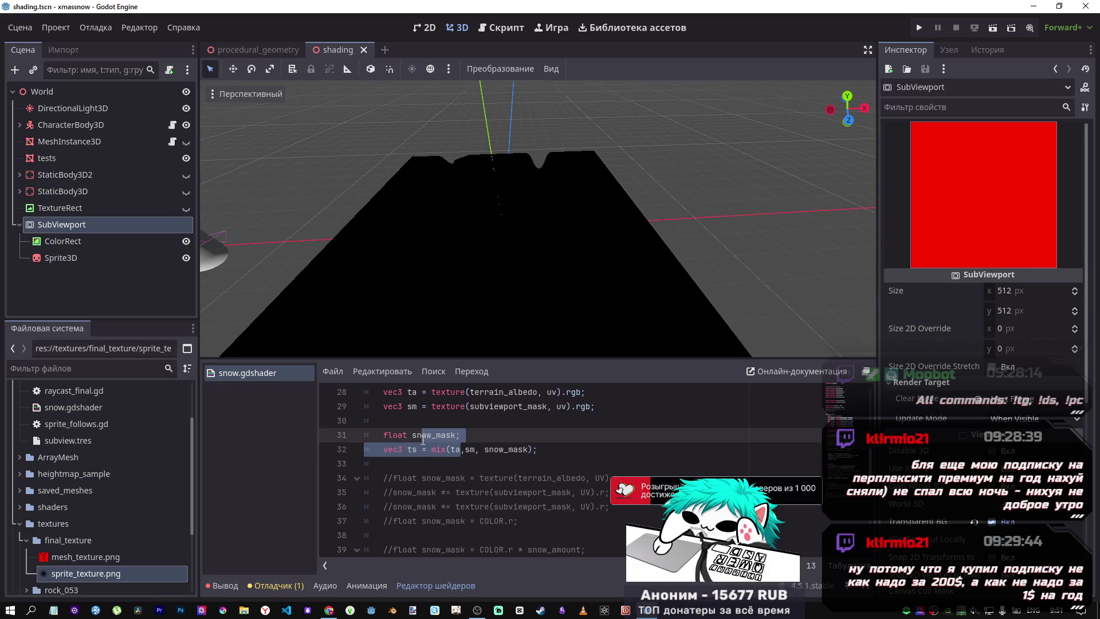
drag(492, 492, 457, 478)
key(ctrl+k)
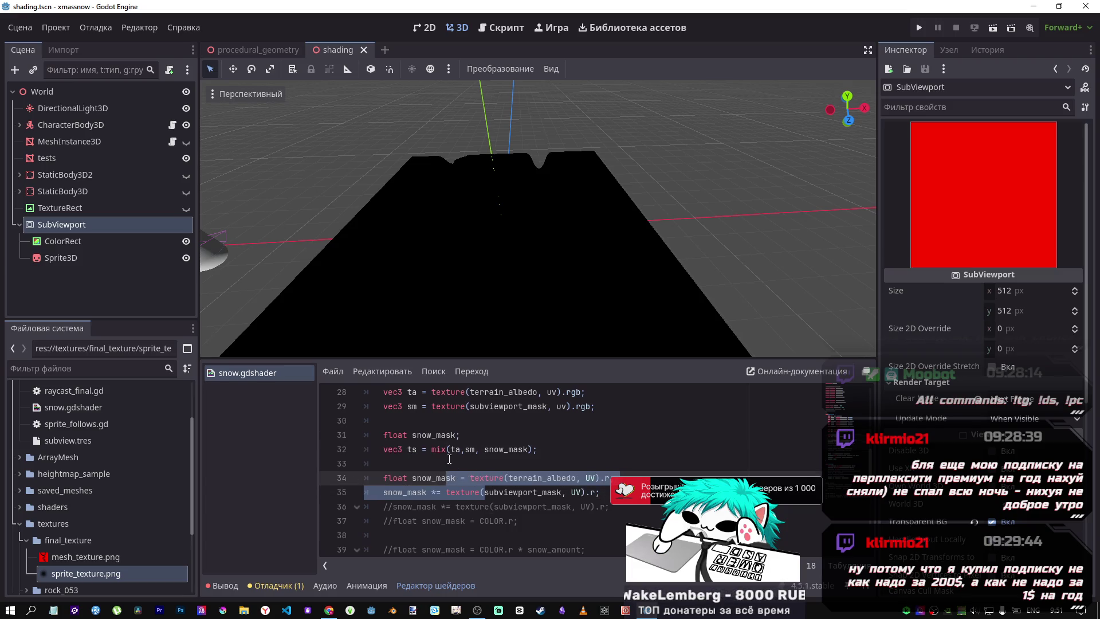
drag(446, 436, 442, 450)
key(ctrl+k)
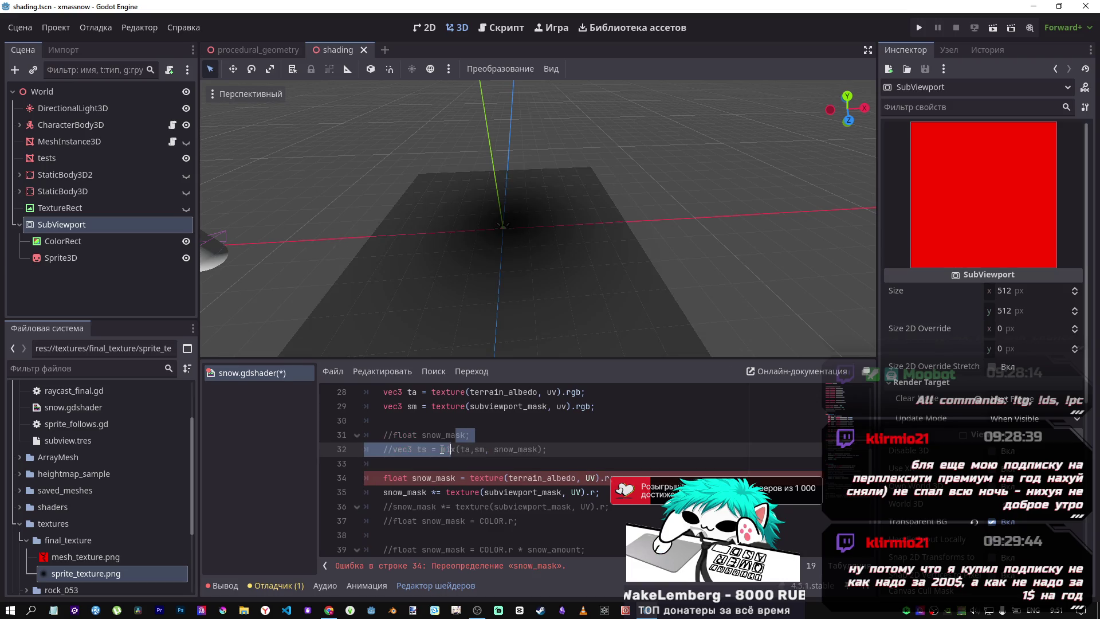
key(ctrl+s)
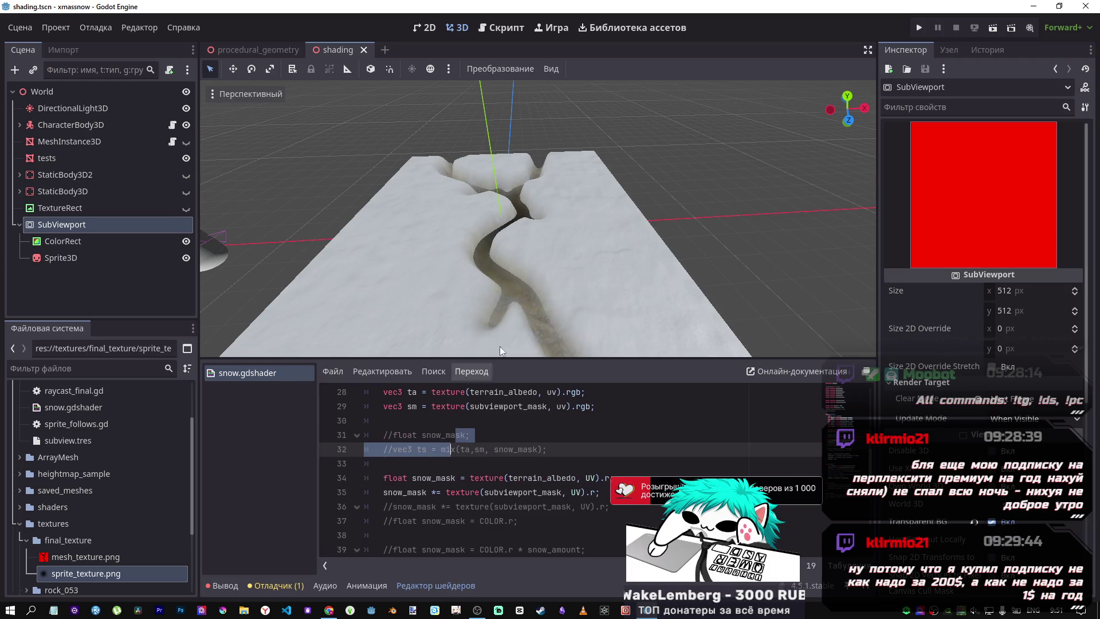
Orbit and zoom the 3D view to inspect the trench, then select the ColorRect
mouse_move(499, 346)
mouse_down()
mouse_move(517, 274)
mouse_move(534, 342)
mouse_move(518, 269)
mouse_move(512, 314)
mouse_up()
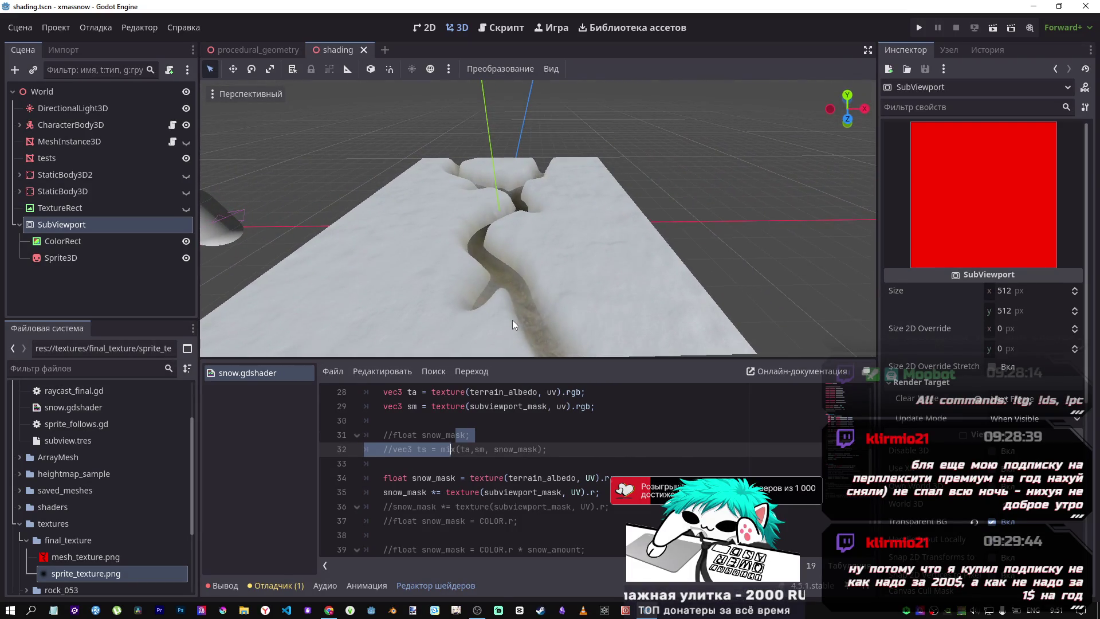
scroll(505, 293, down, 8)
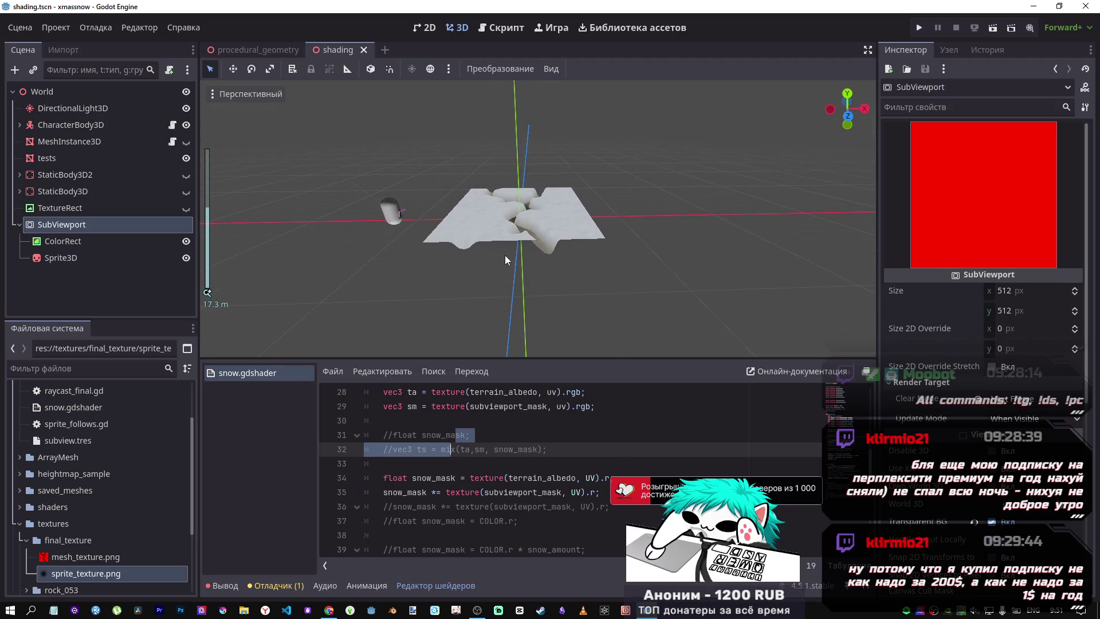
click(63, 241)
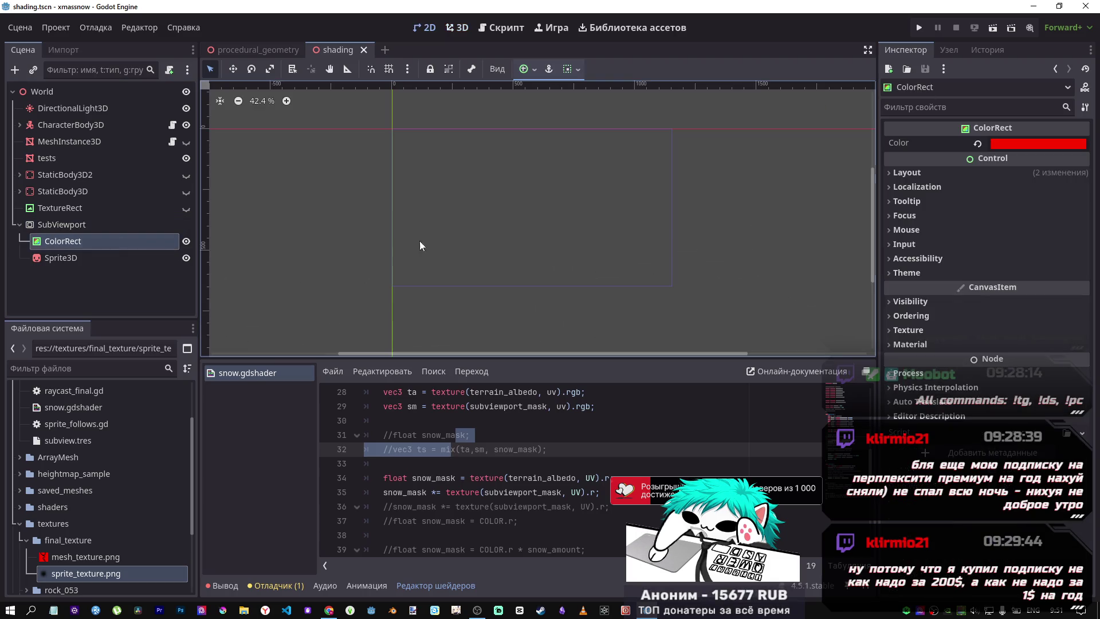
Set the ColorRect colour's red to 0 (black), save, and view the terrain from above
click(1026, 144)
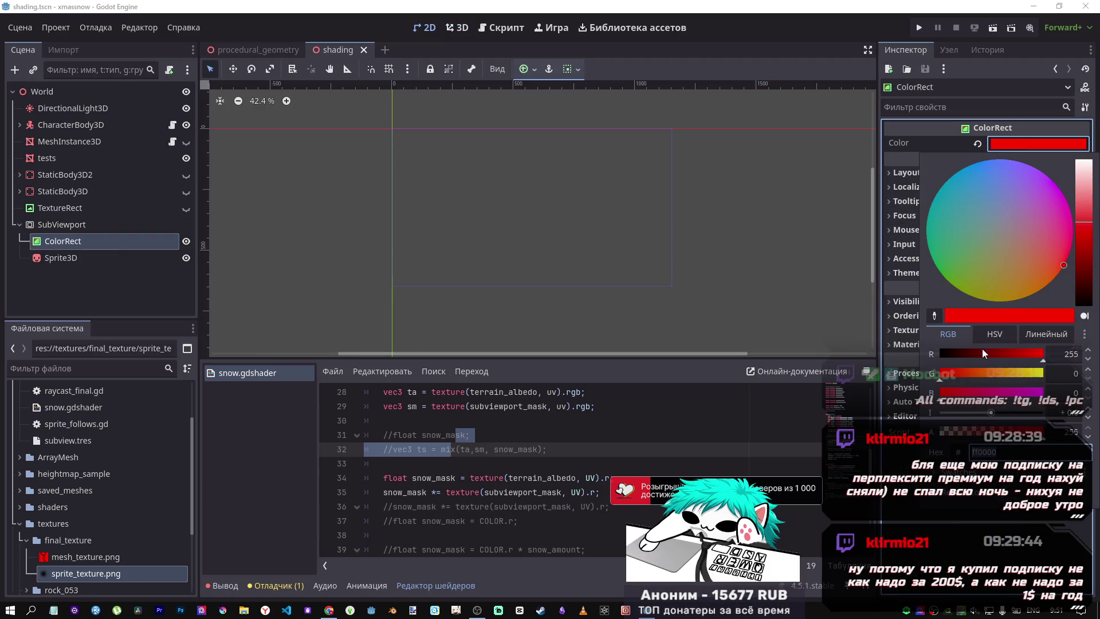
drag(984, 353, 937, 354)
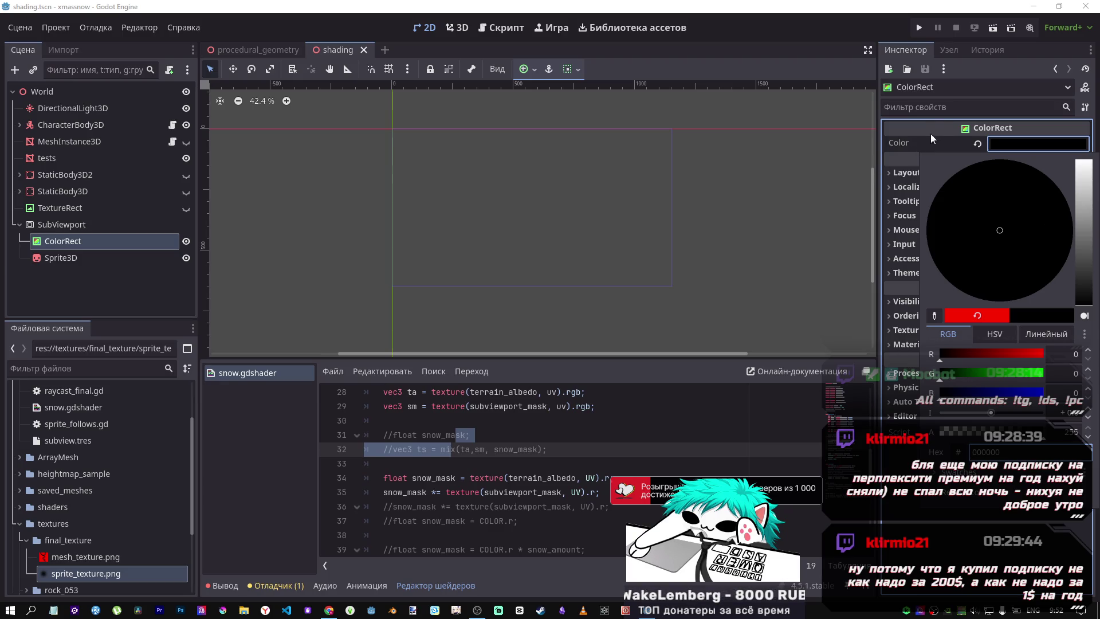
click(457, 28)
click(456, 28)
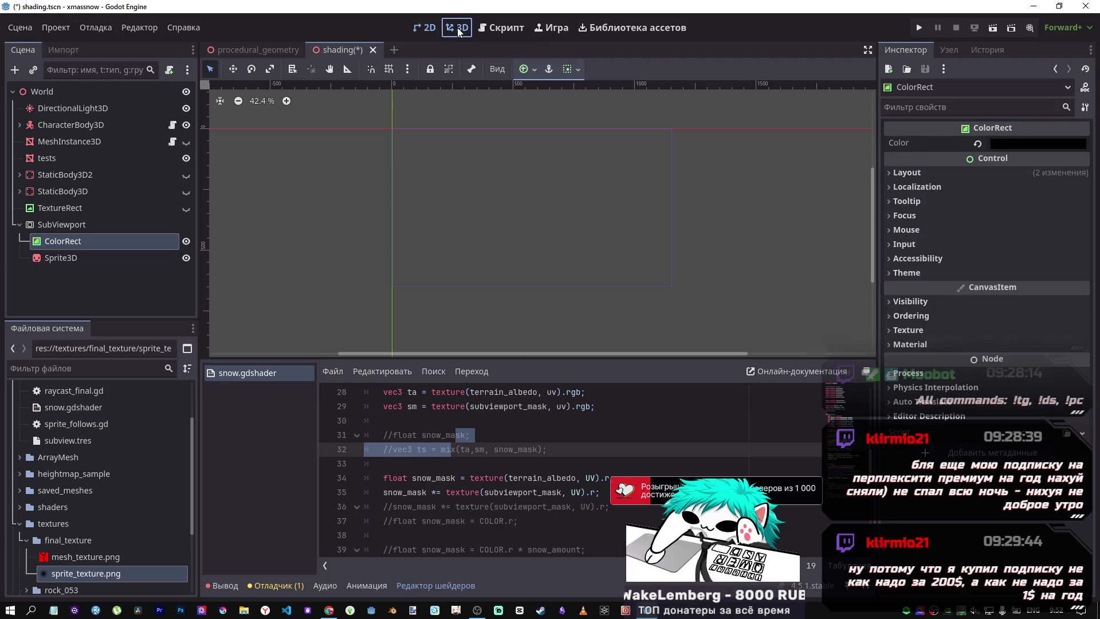
key(ctrl+s)
drag(531, 157, 554, 223)
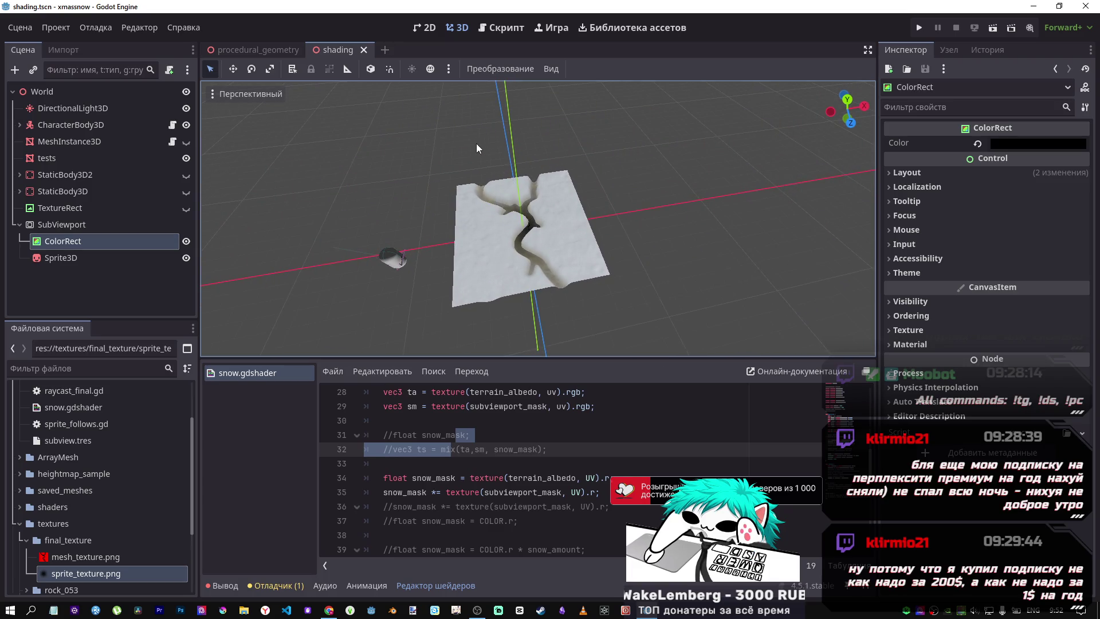
Undo the colour change back to red and reselect the SubViewport and ColorRect nodes
key(ctrl+z)
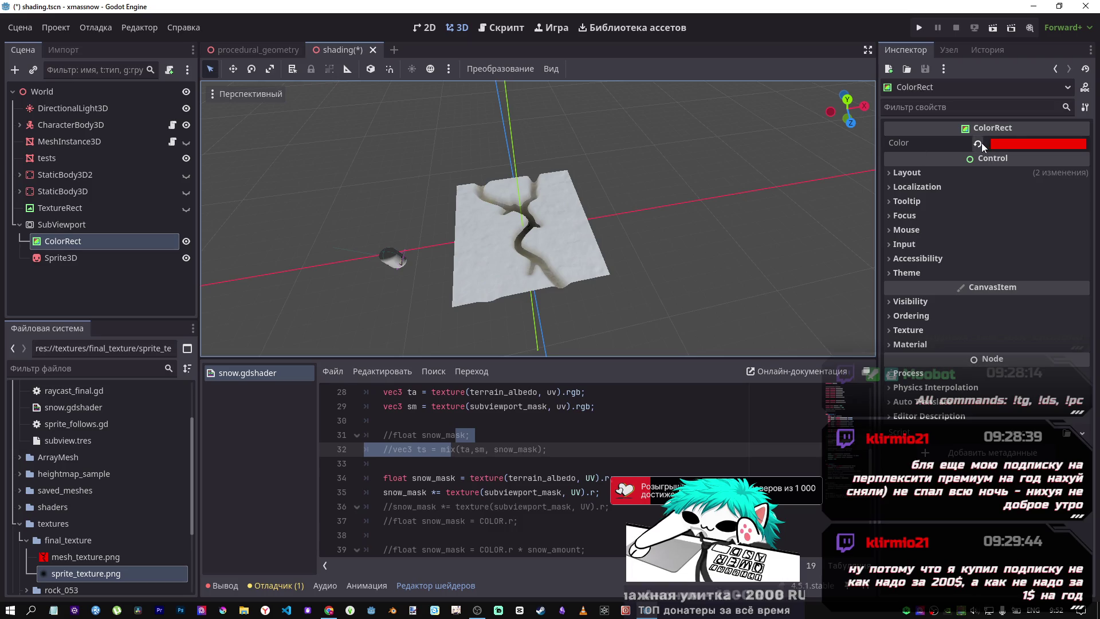
click(972, 173)
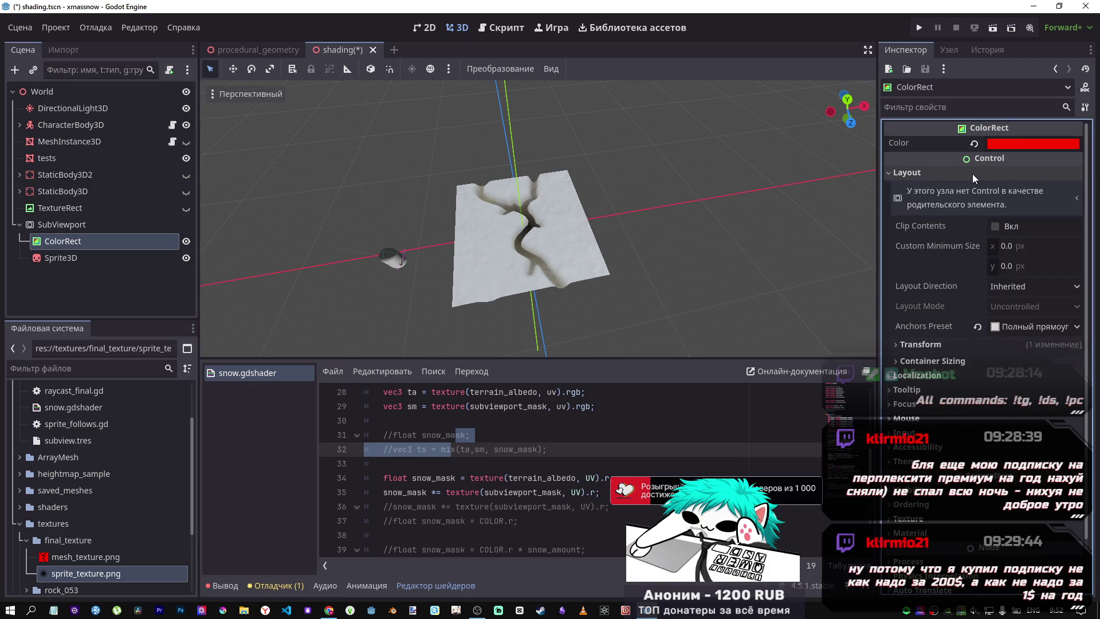
click(972, 173)
drag(527, 175, 529, 205)
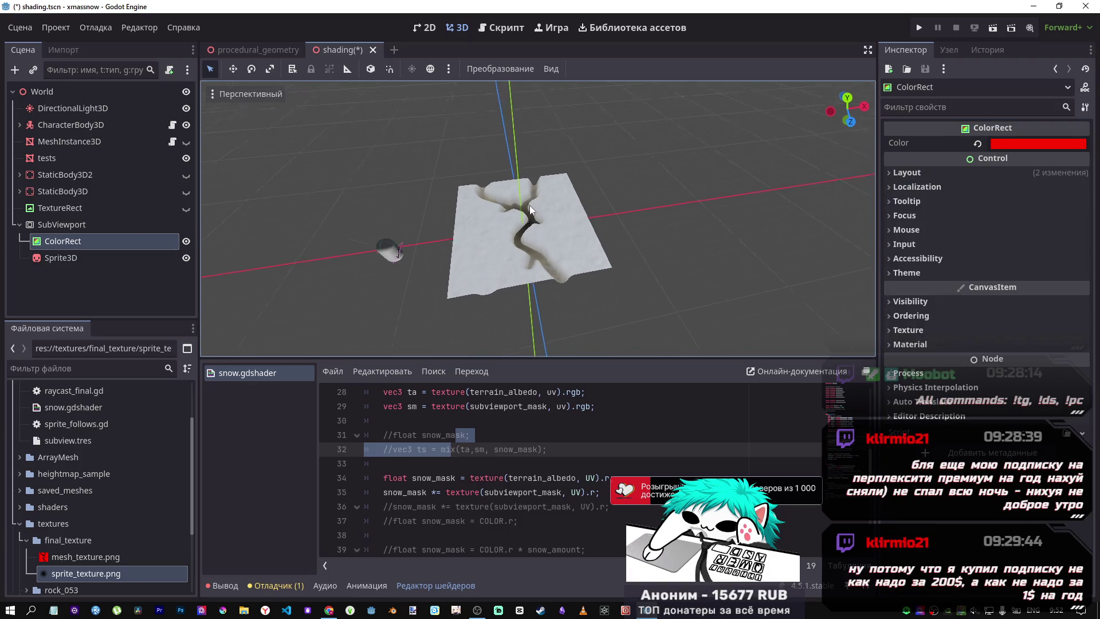
click(103, 224)
click(112, 241)
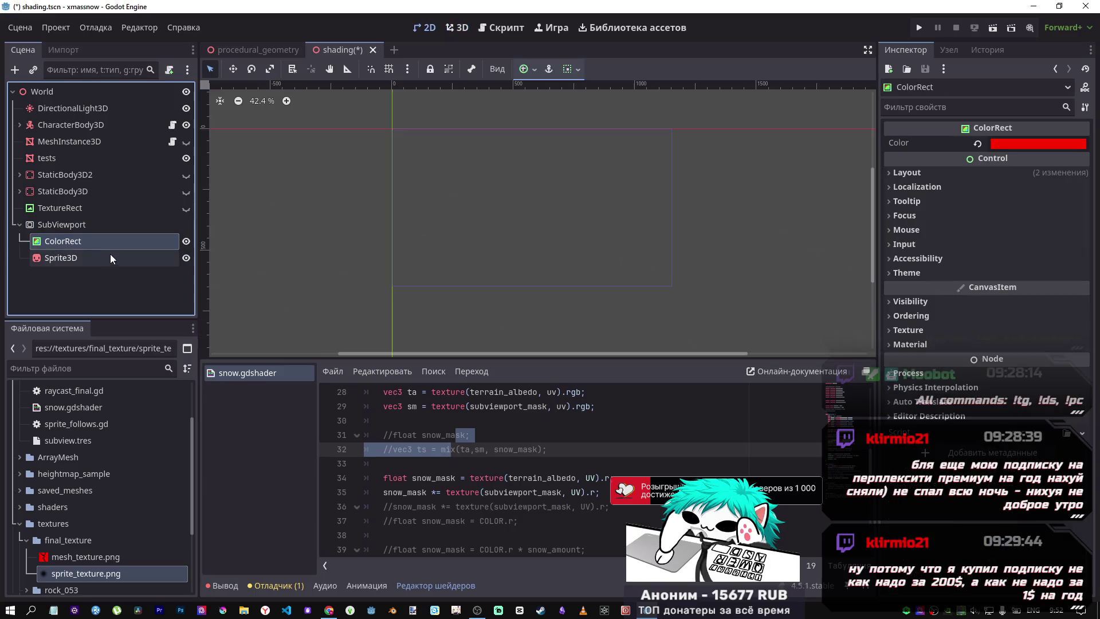
Save the scene and inspect the SubViewport, ColorRect and Sprite3D nodes in the 2D workspace
click(109, 256)
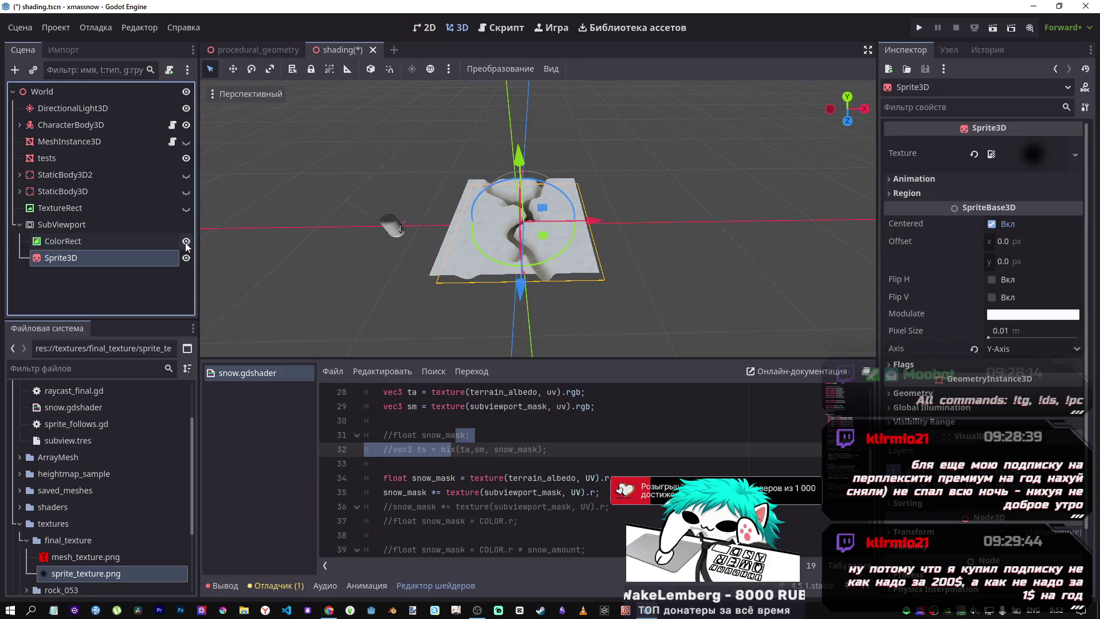
key(ctrl+s)
click(82, 227)
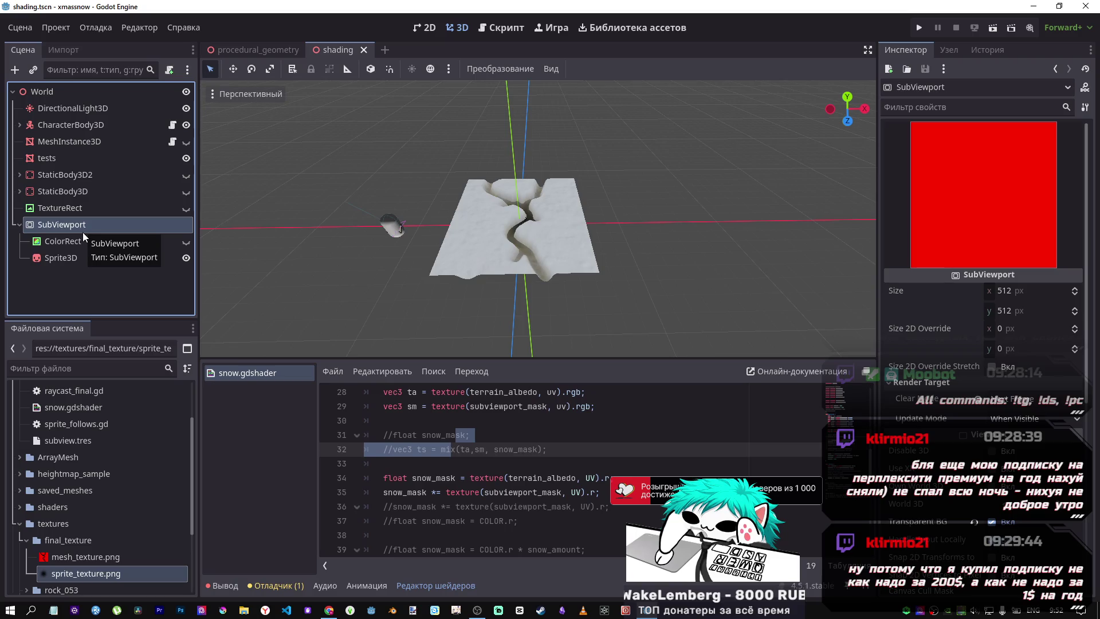
click(80, 256)
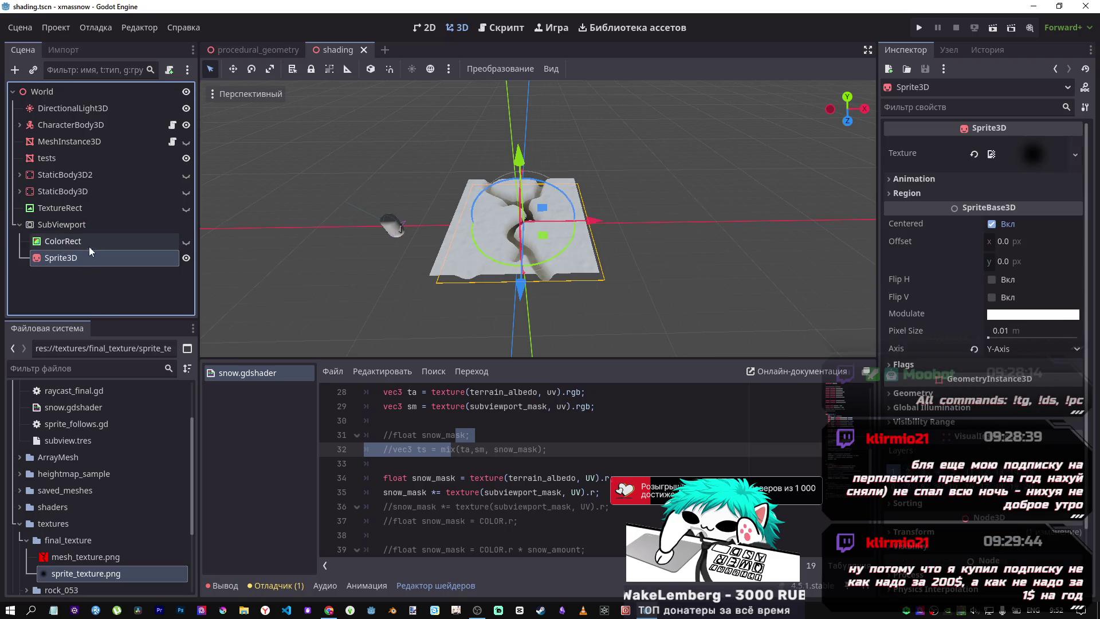
click(427, 28)
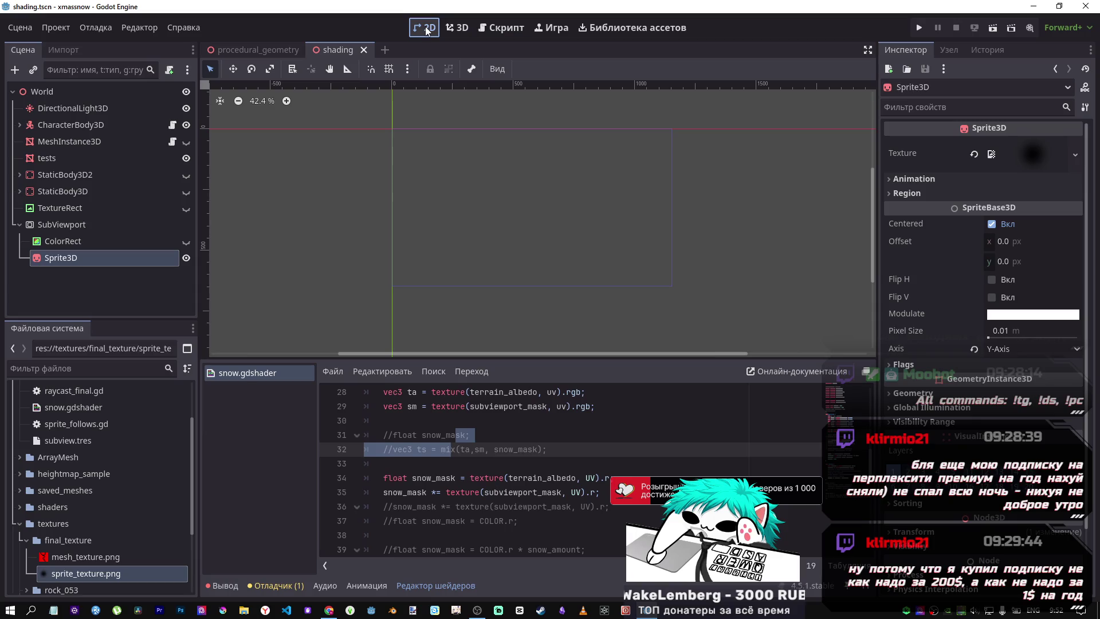
click(78, 242)
click(74, 257)
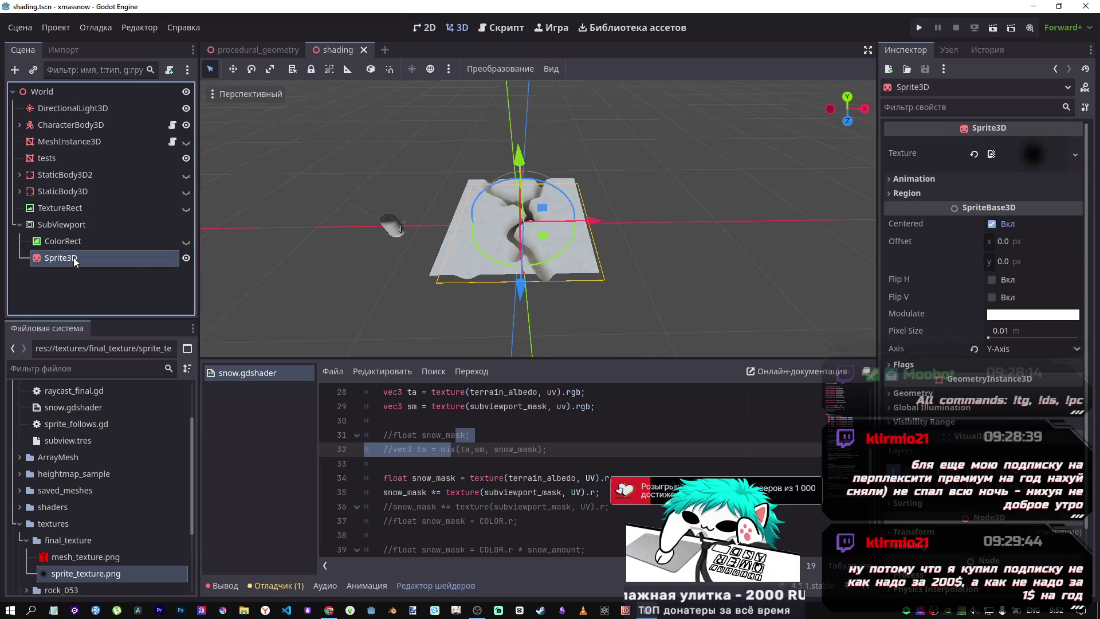
click(68, 239)
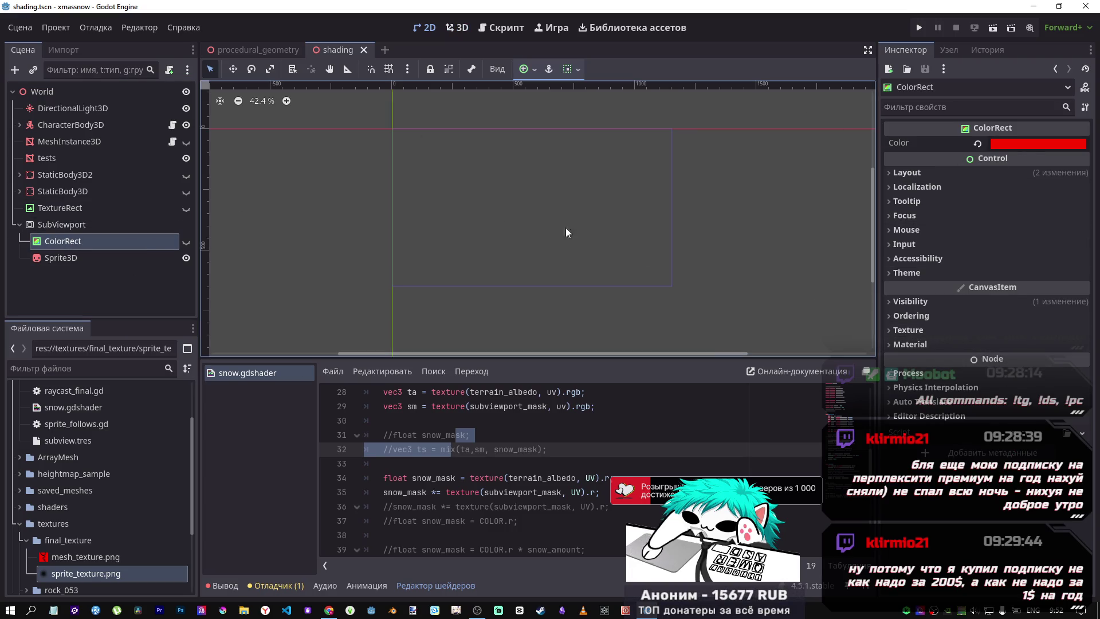
click(63, 224)
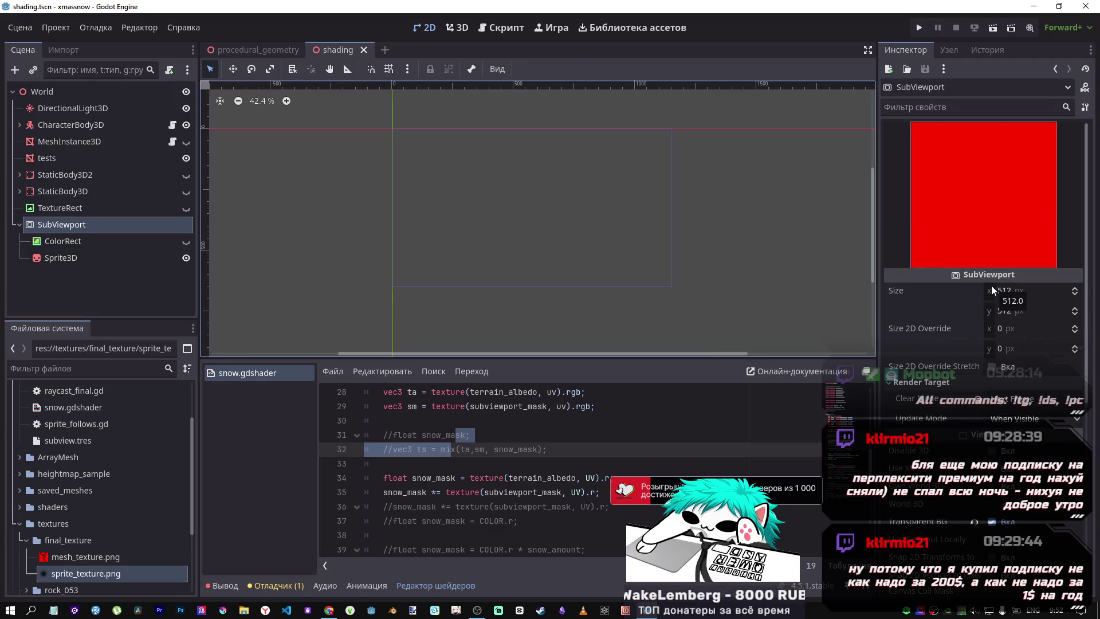
scroll(982, 373, down, 3)
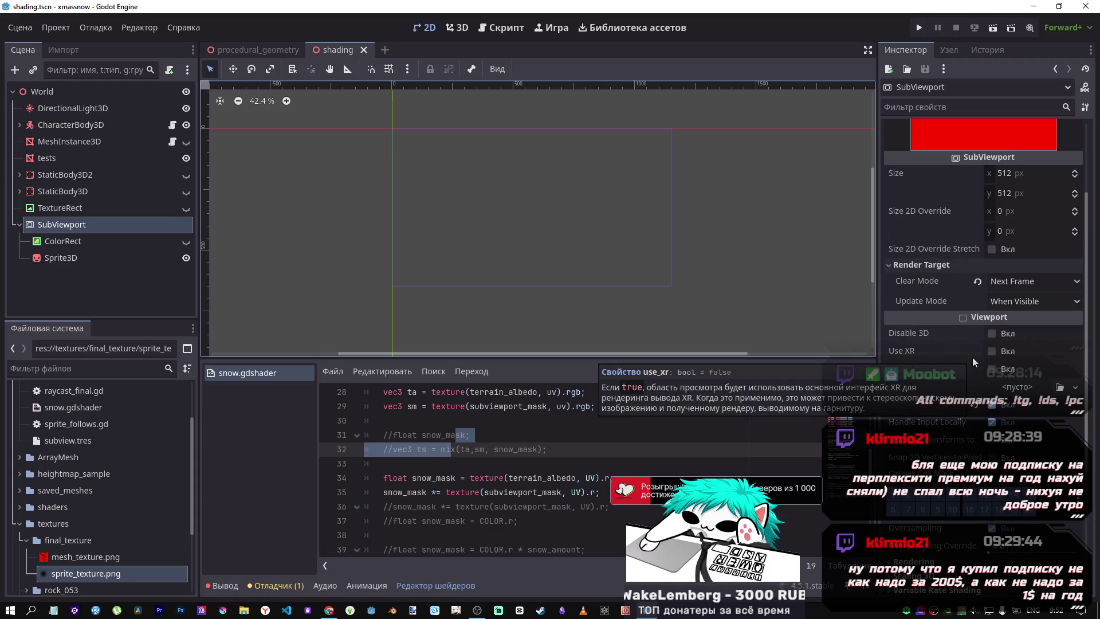
click(256, 49)
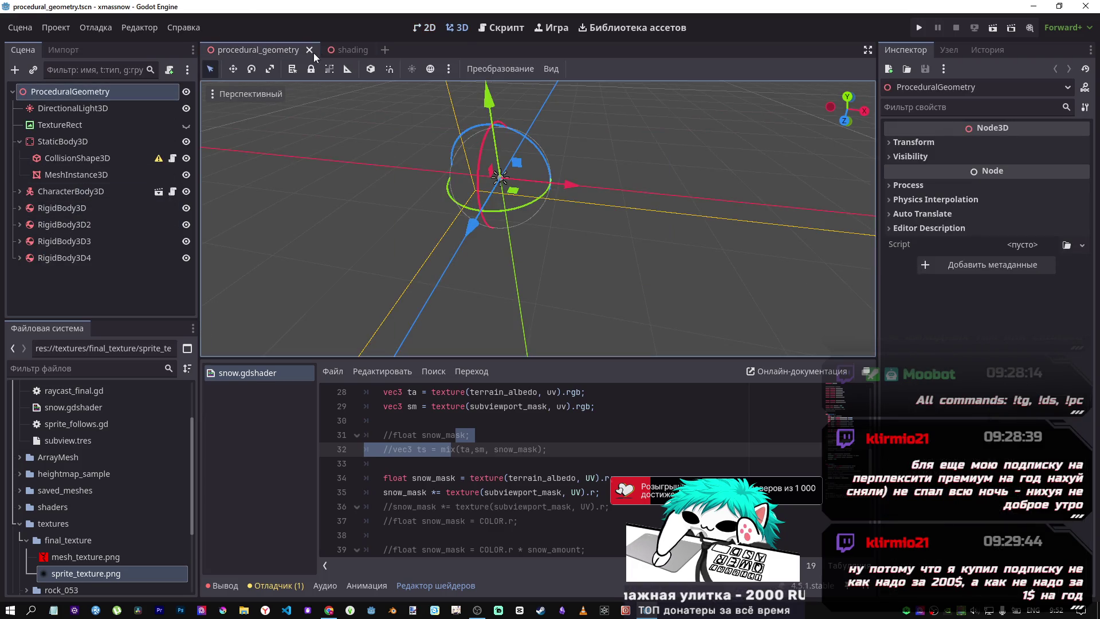
click(333, 50)
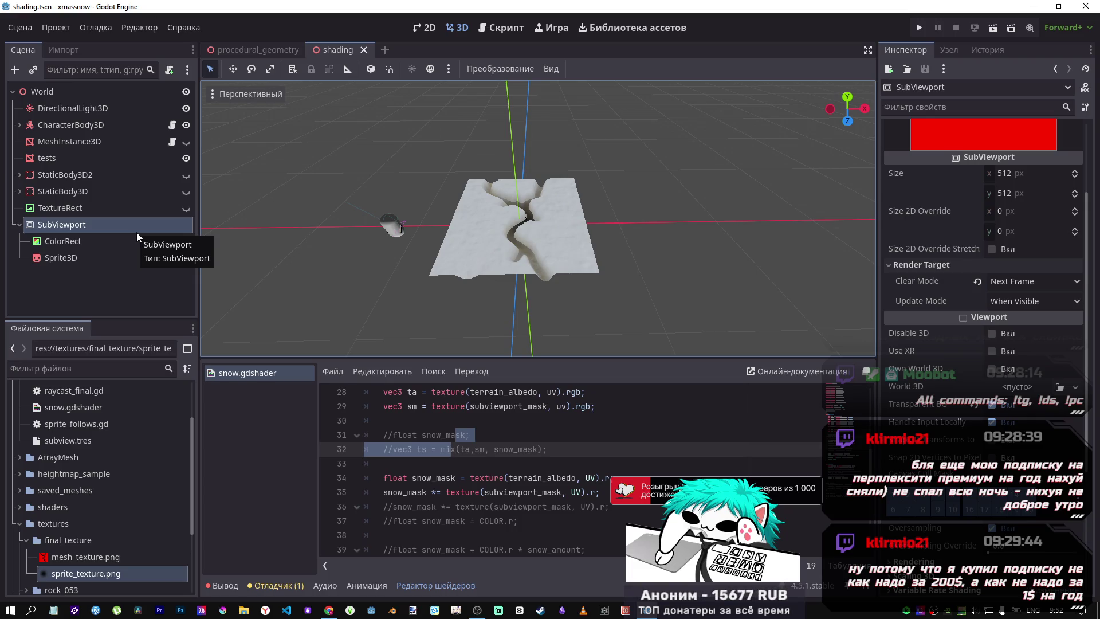
In the 3D workspace, make the ColorRect inside the SubViewport visible
click(91, 242)
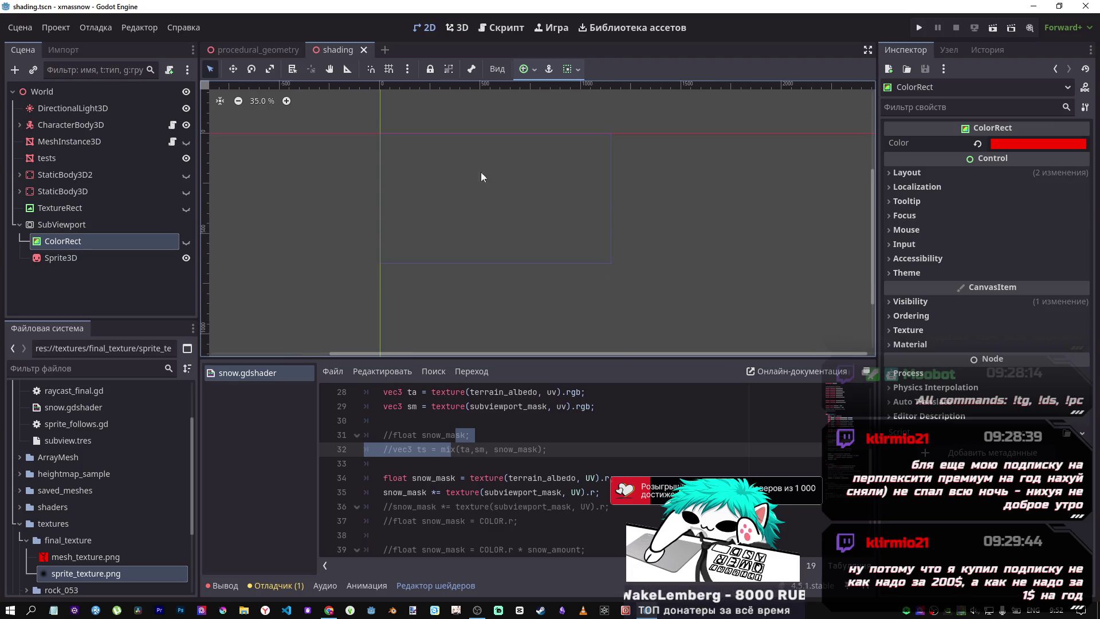
click(74, 228)
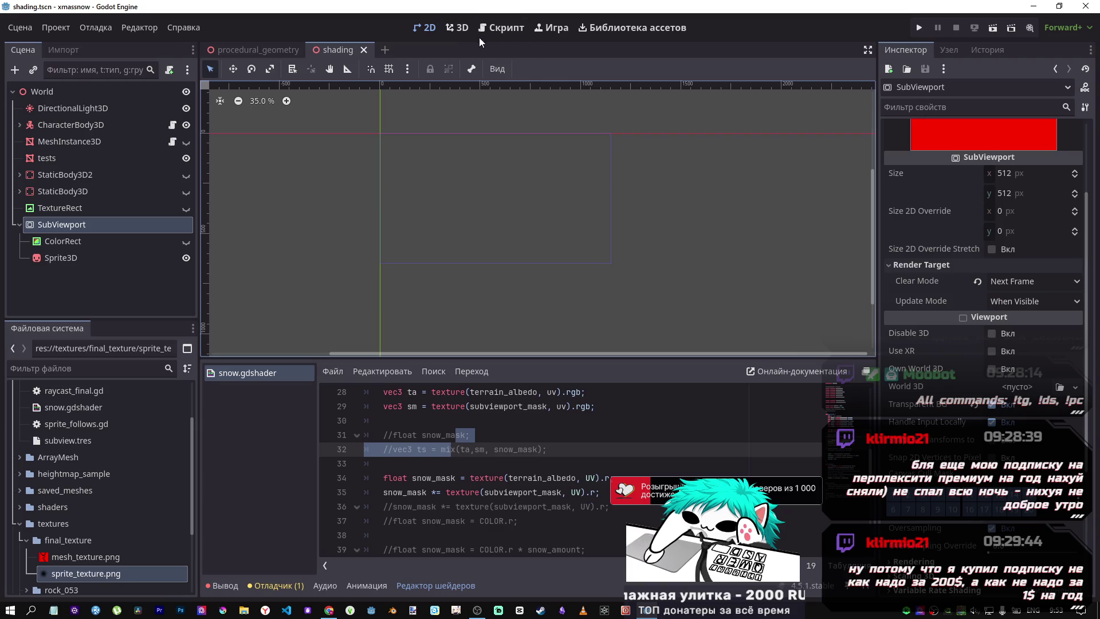
click(460, 28)
scroll(535, 273, up, 8)
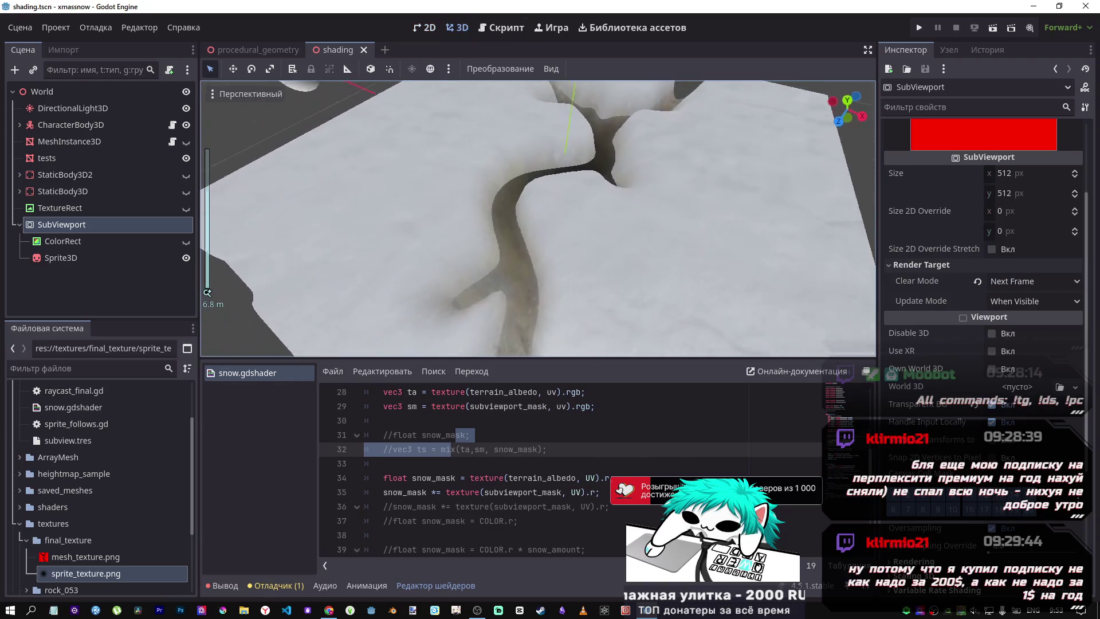
scroll(535, 273, down, 8)
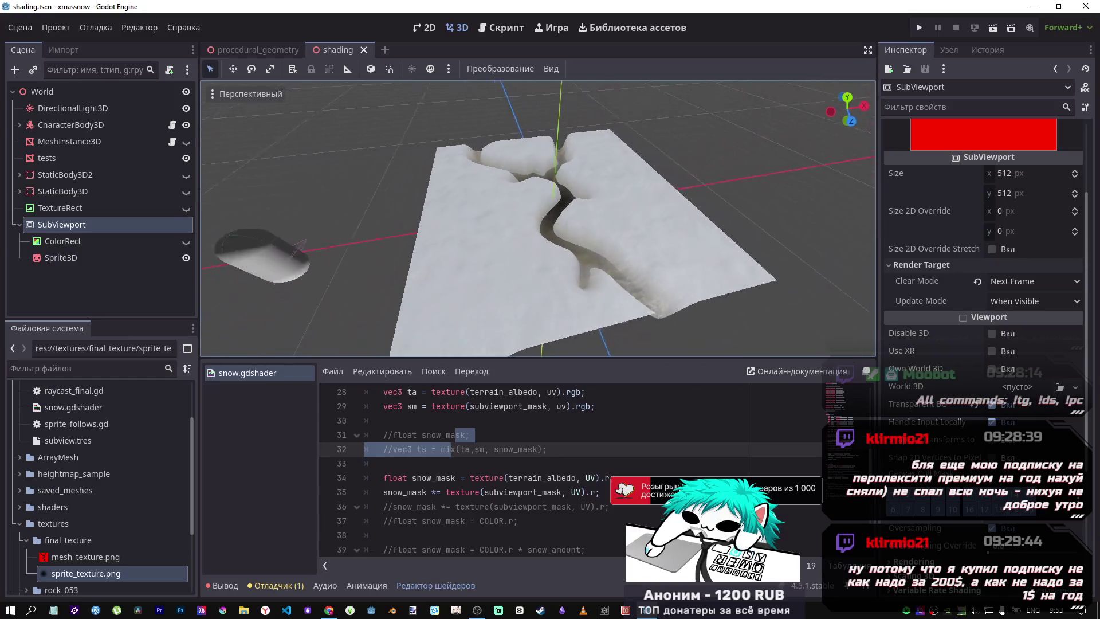
click(105, 241)
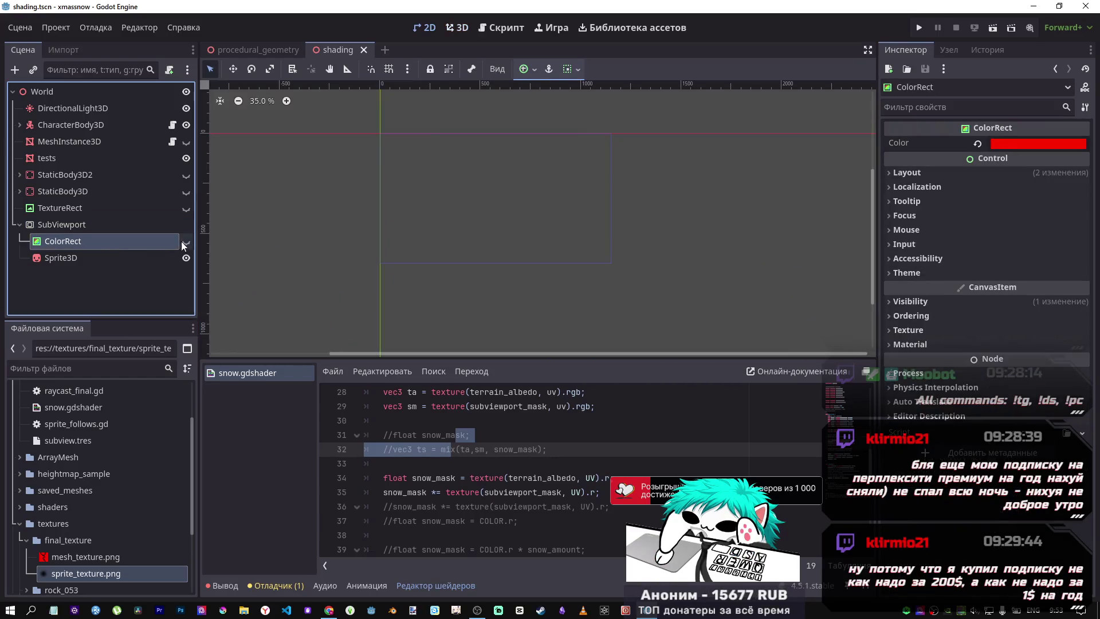
click(182, 242)
Select the Sprite3D and zoom and orbit close around the snow trench
click(90, 252)
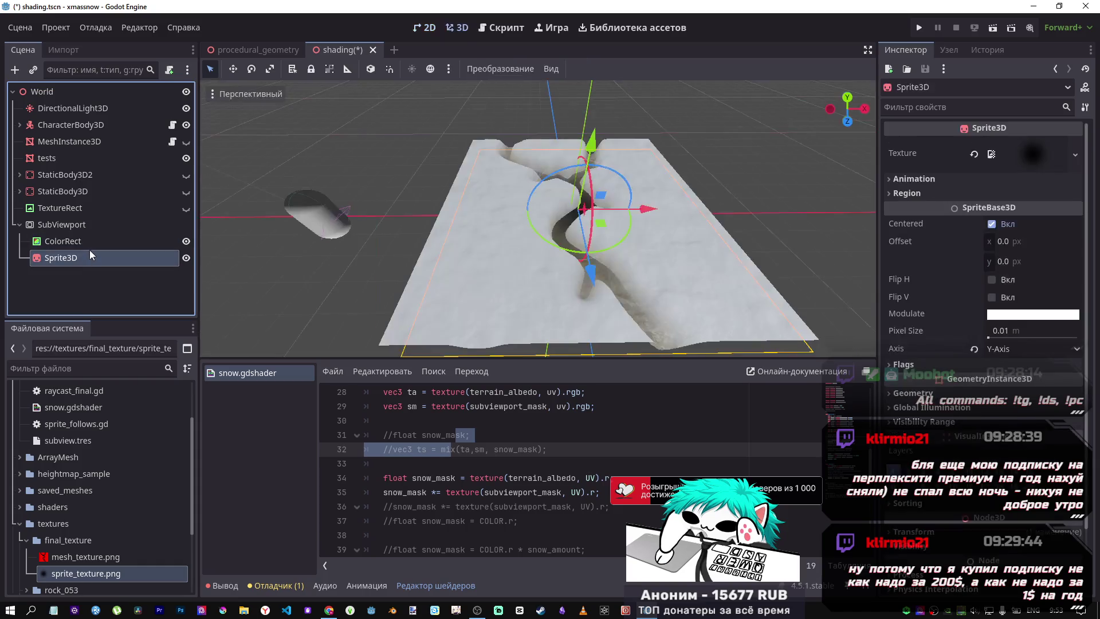
click(88, 239)
click(88, 256)
click(88, 237)
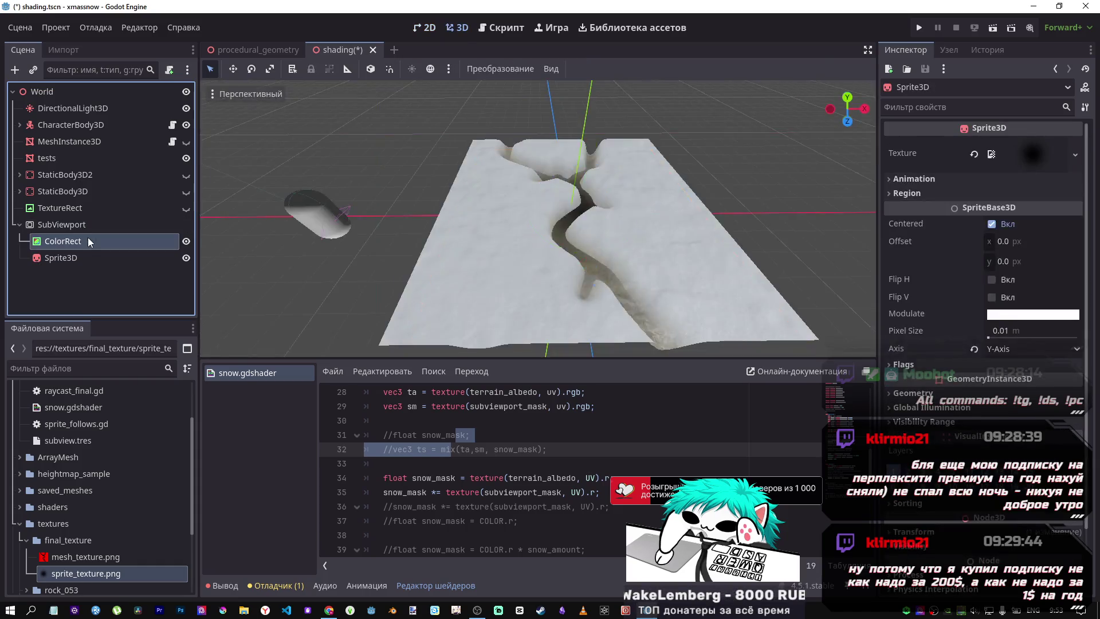
click(85, 256)
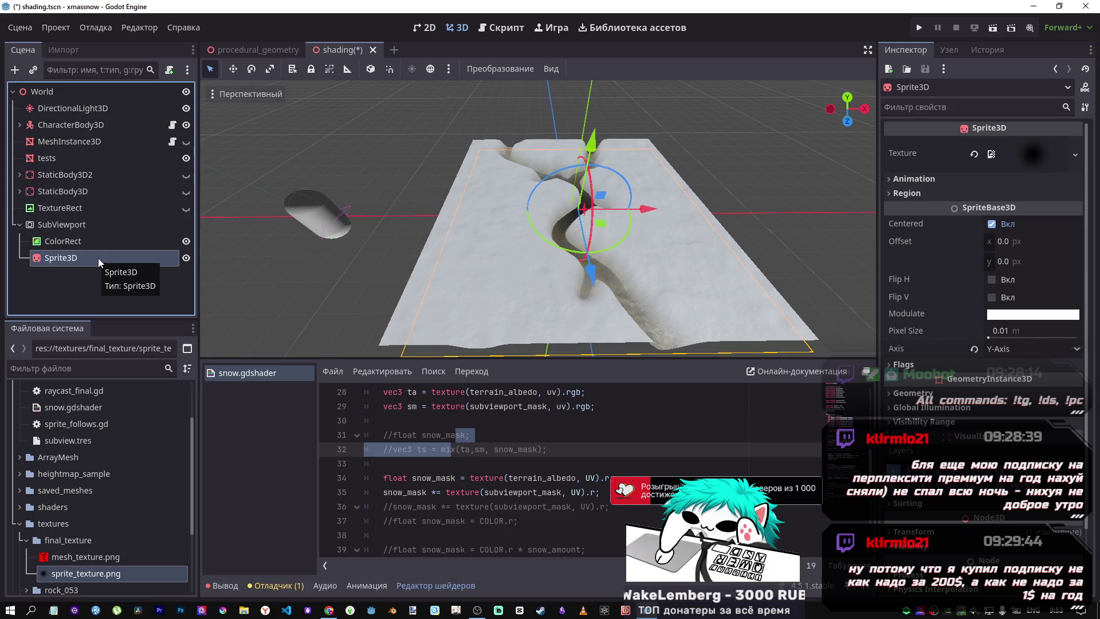
scroll(610, 239, up, 5)
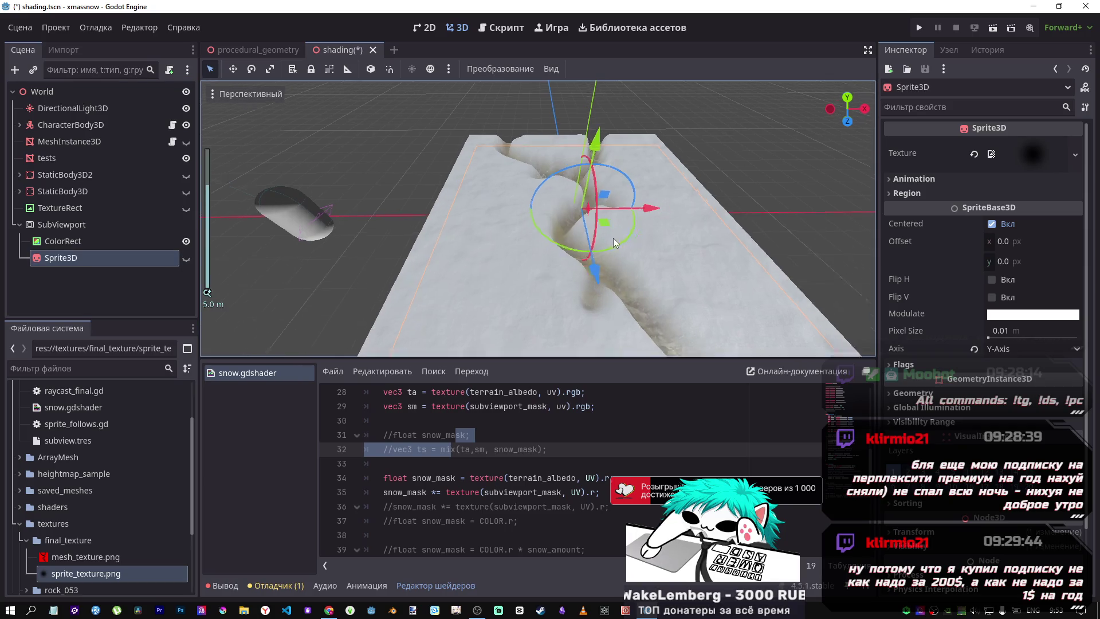
mouse_move(597, 262)
mouse_down()
mouse_move(550, 252)
mouse_move(567, 229)
mouse_move(556, 235)
mouse_move(573, 241)
mouse_move(559, 249)
mouse_move(581, 283)
mouse_up()
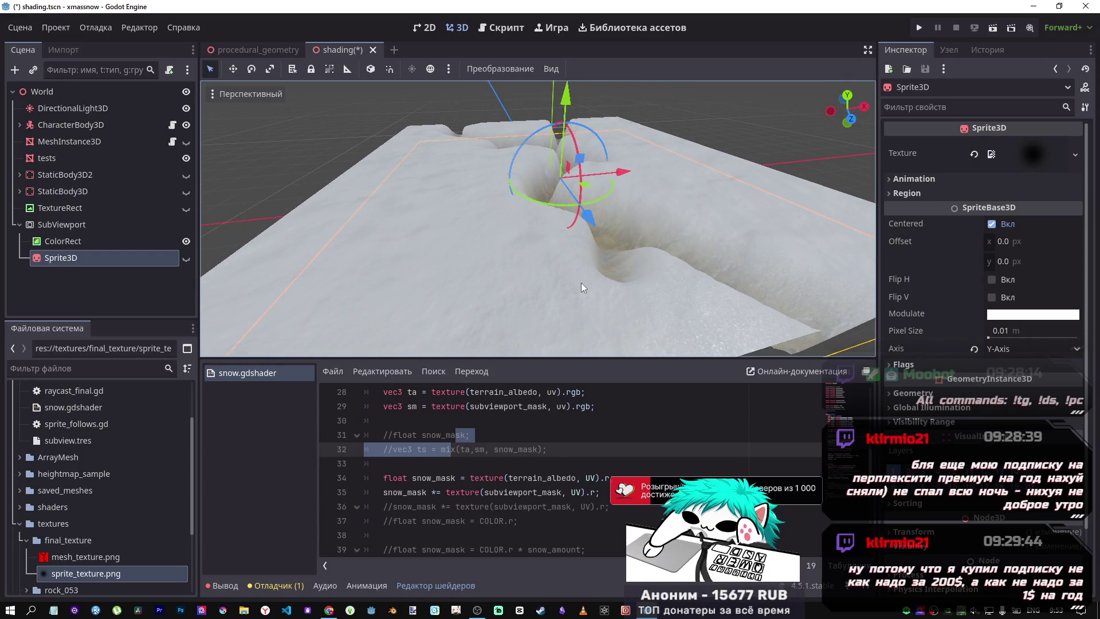
drag(447, 493, 428, 440)
Restore the float snow_mask and ts mix lines in fragment(), save, and inspect the plane
key(ctrl+k)
key(ctrl+k)
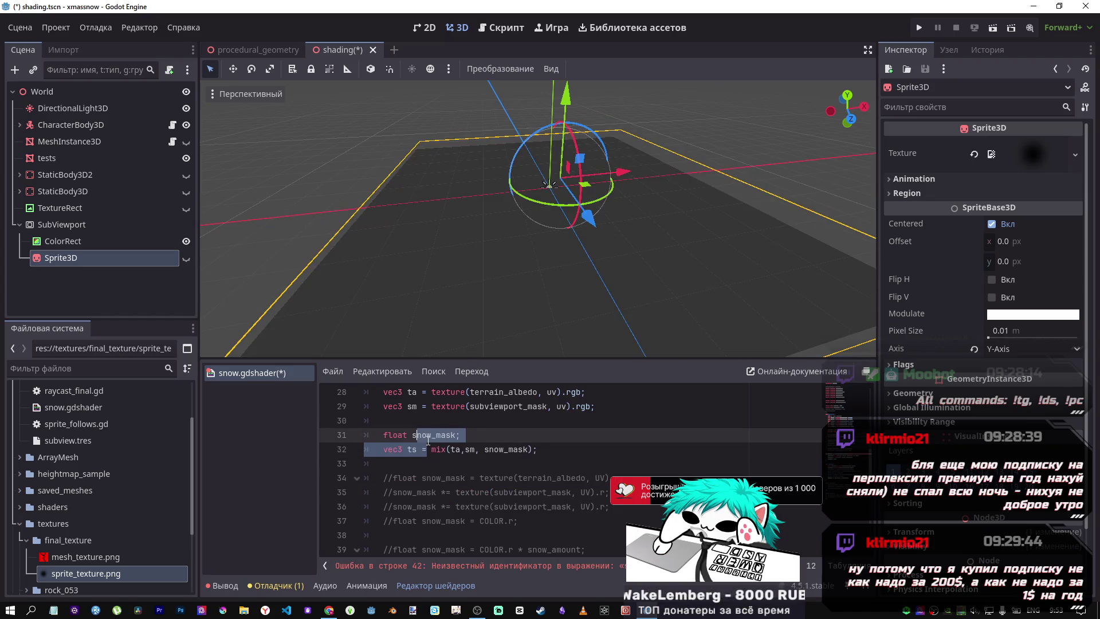
key(ctrl+s)
mouse_move(583, 294)
mouse_down()
mouse_move(541, 177)
mouse_move(537, 272)
mouse_up()
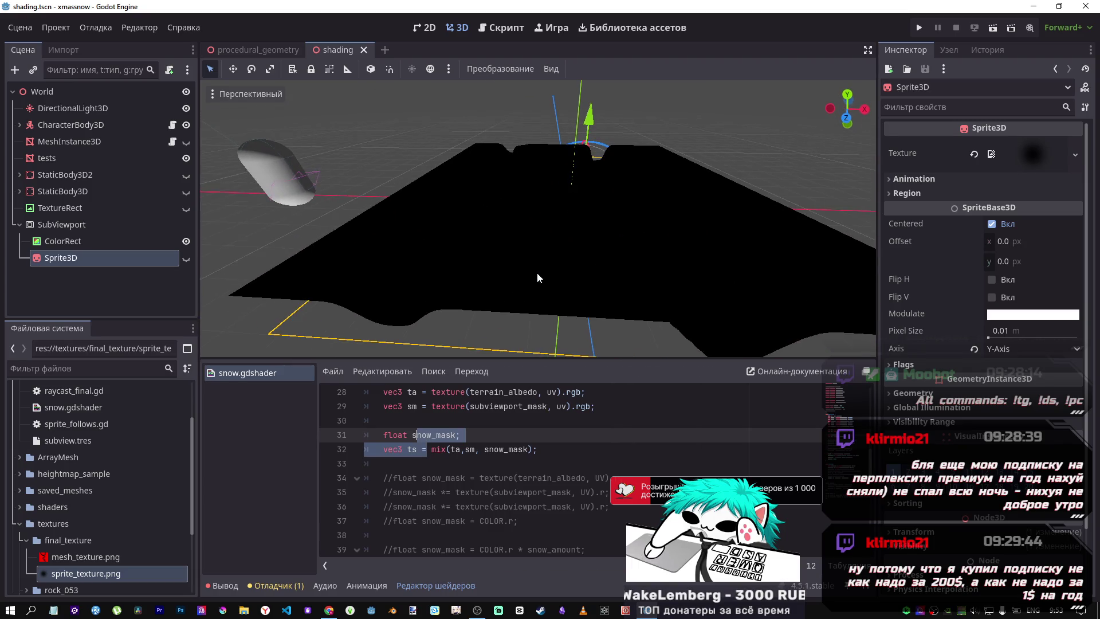
click(88, 225)
click(82, 240)
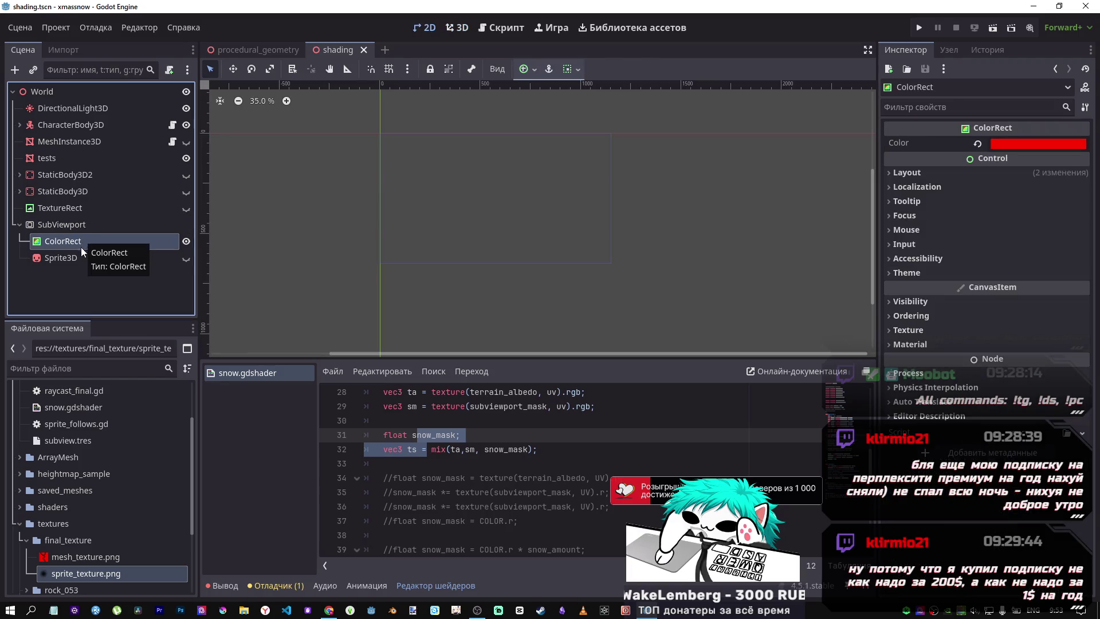
click(80, 259)
click(74, 225)
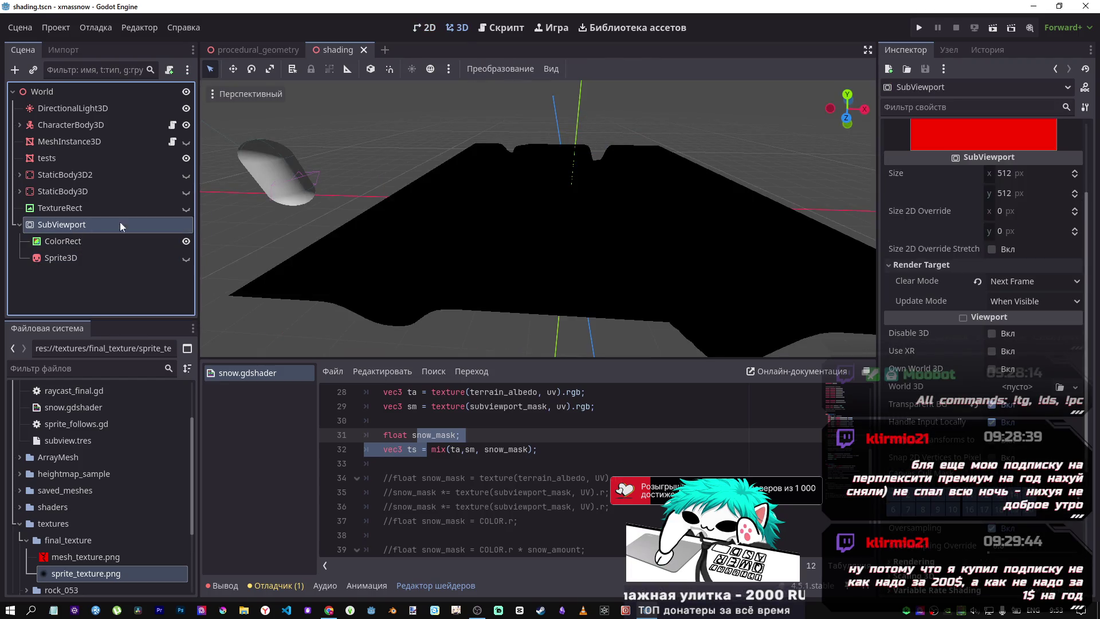
drag(651, 254, 690, 264)
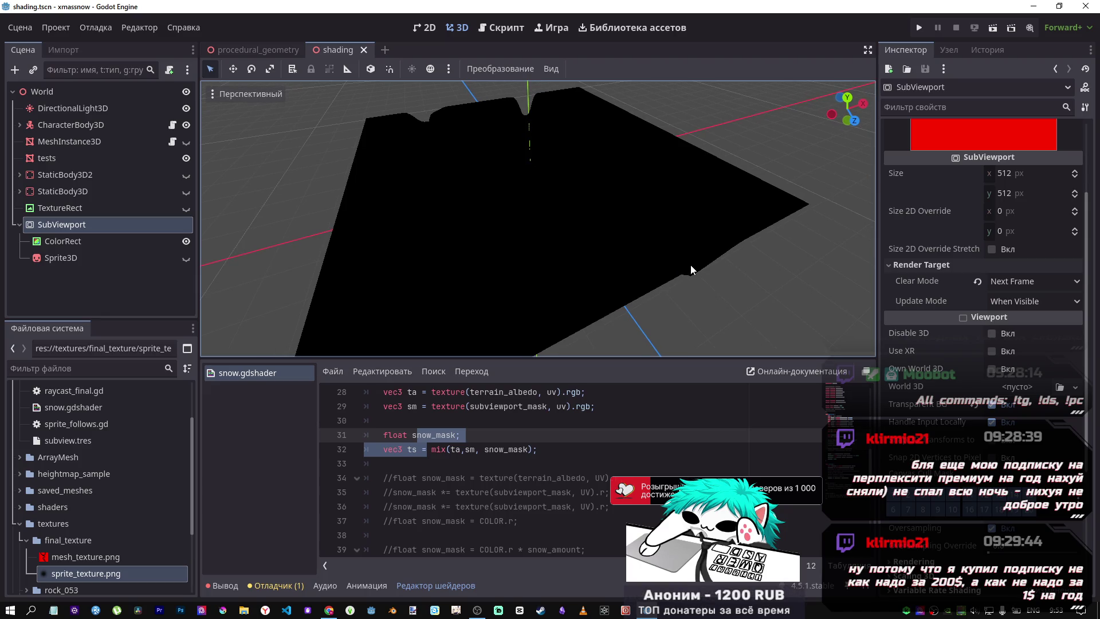
scroll(491, 430, down, 5)
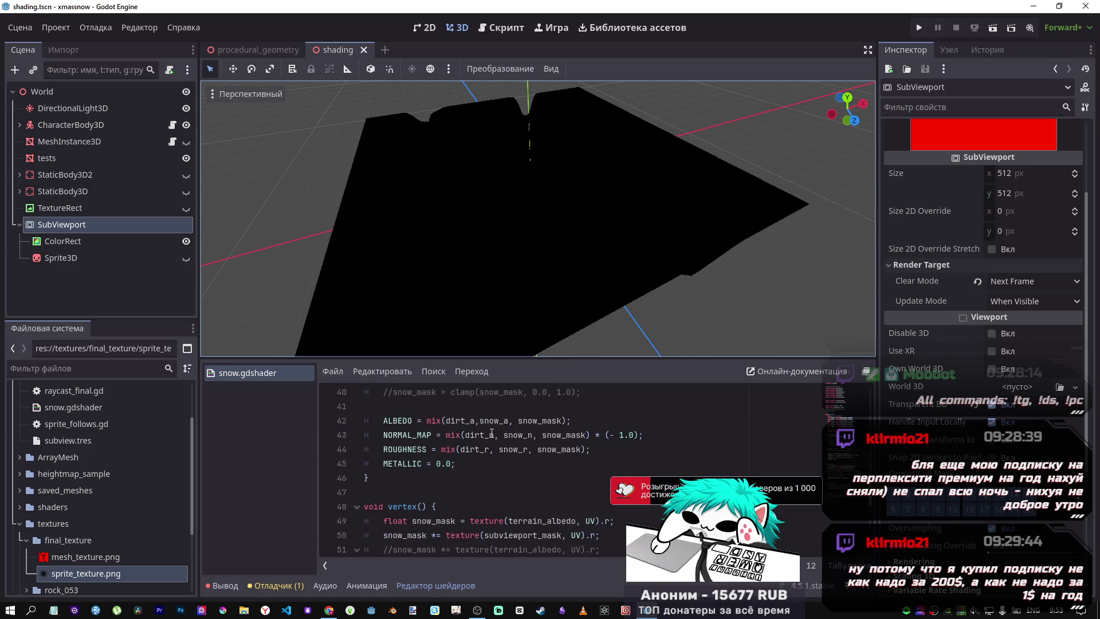
scroll(491, 431, up, 1)
scroll(491, 430, down, 2)
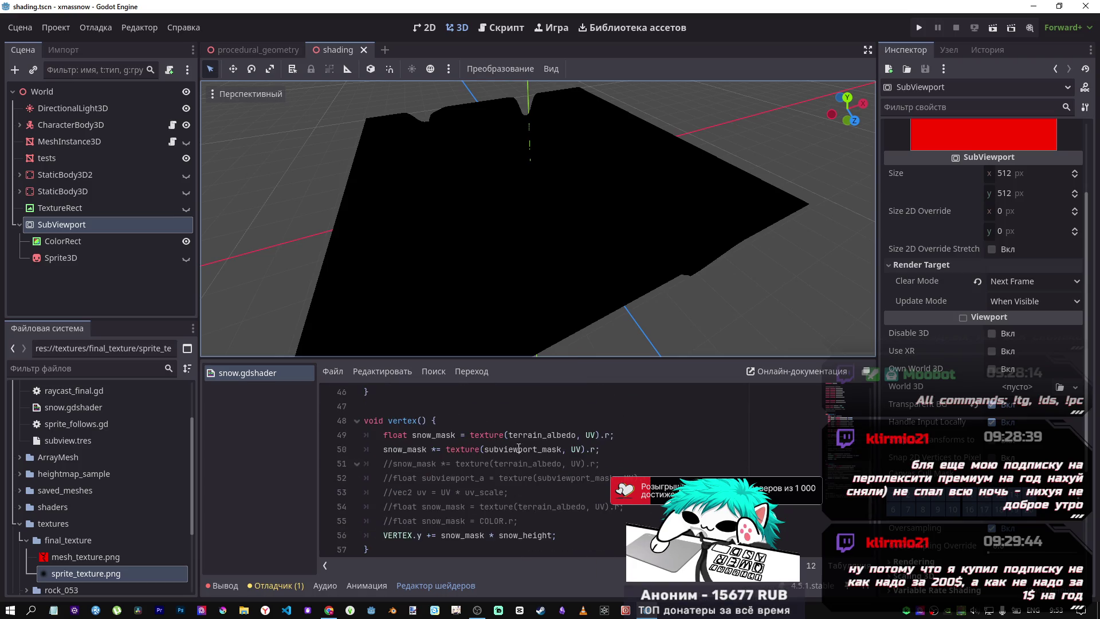
In vertex(), comment out only line 50, keeping line 49's terrain albedo sample
drag(518, 449, 451, 434)
key(ctrl+k)
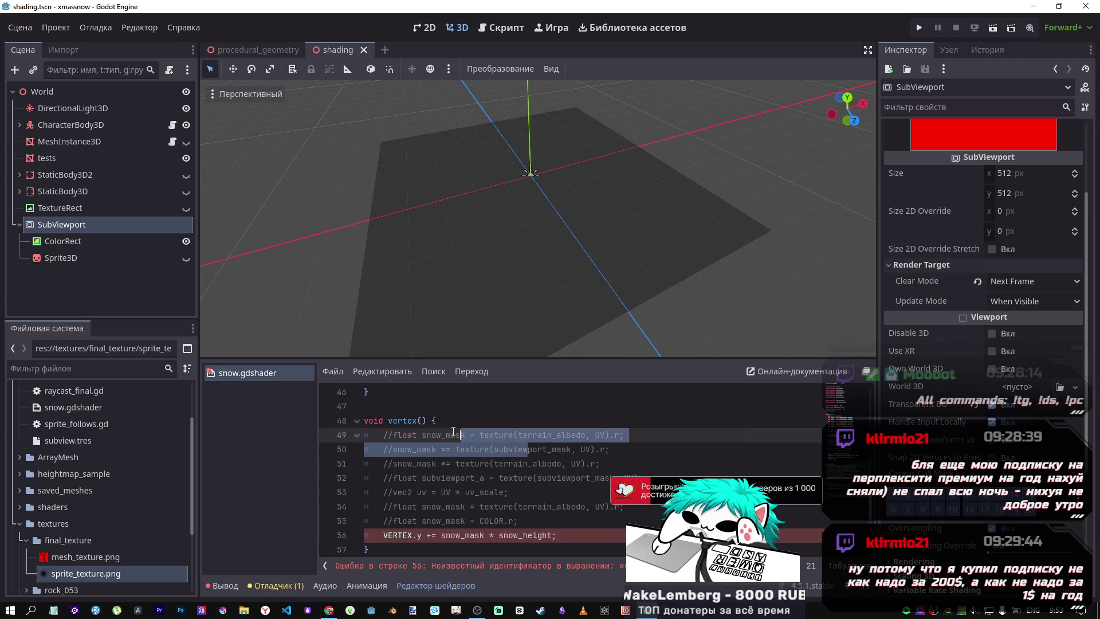
click(453, 432)
key(ctrl+k)
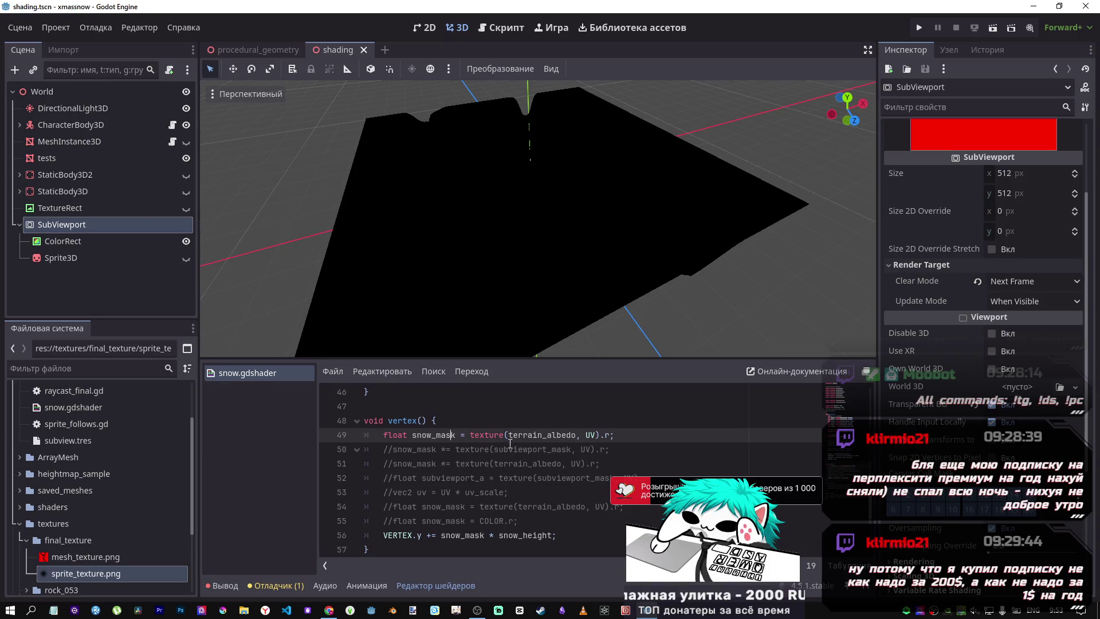
click(506, 423)
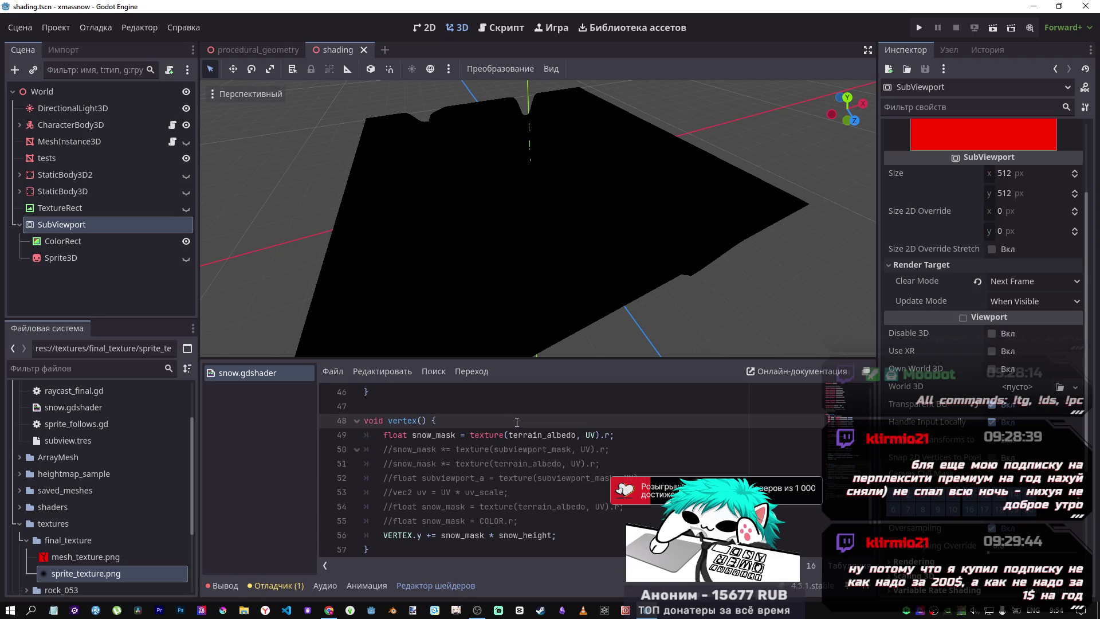
scroll(512, 423, up, 4)
scroll(515, 423, up, 3)
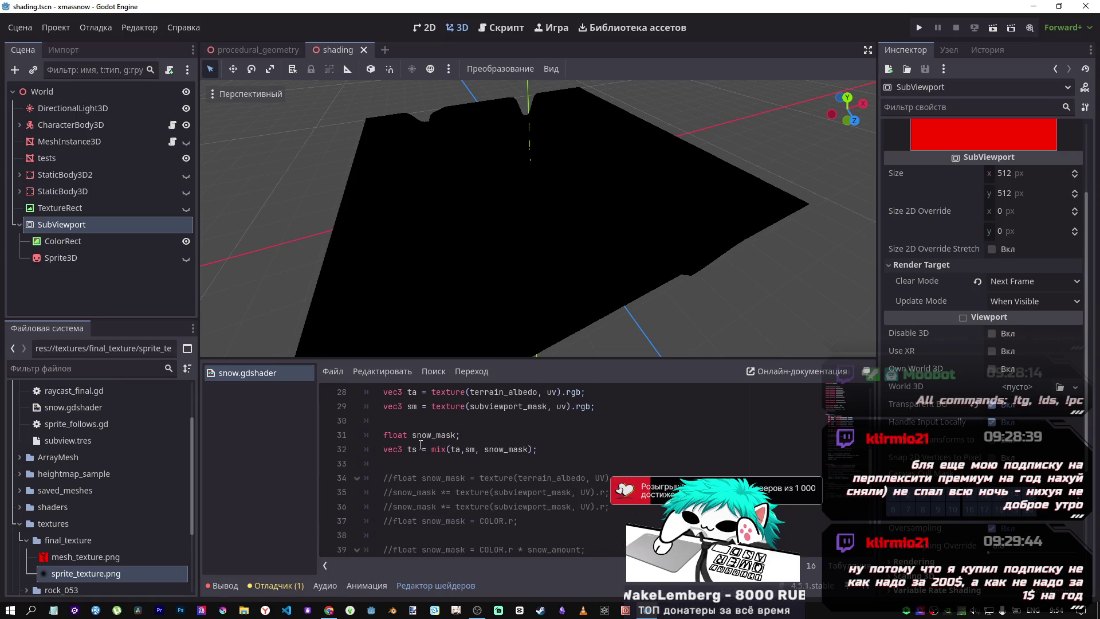
drag(537, 449, 385, 453)
key(ctrl+c)
scroll(408, 449, down, 6)
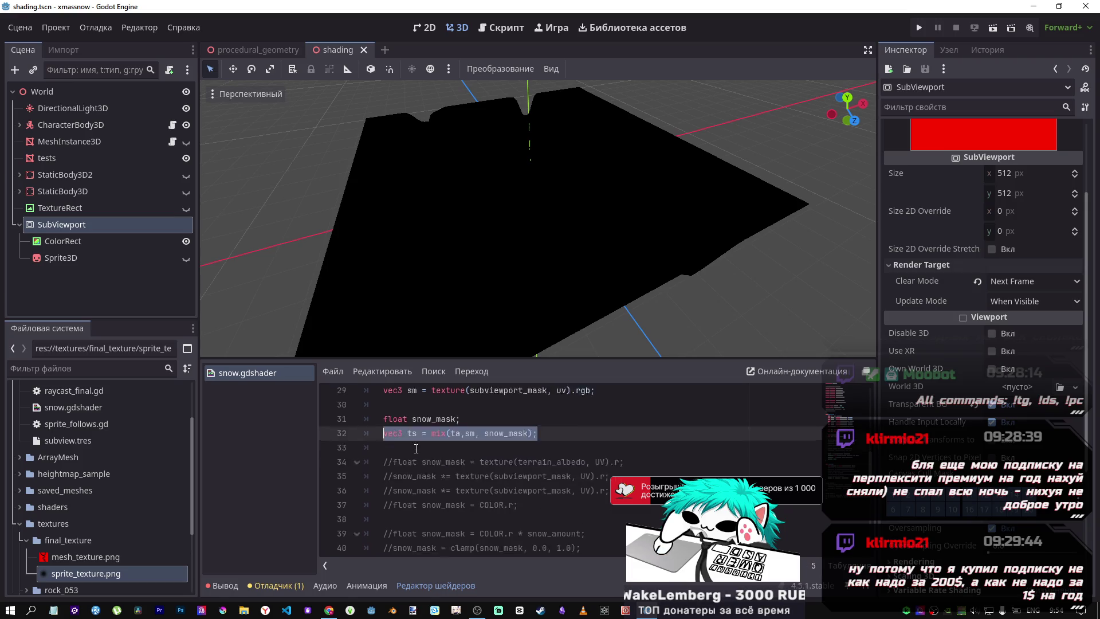
Paste the ts mix line as line 50 in vertex() and save
click(627, 435)
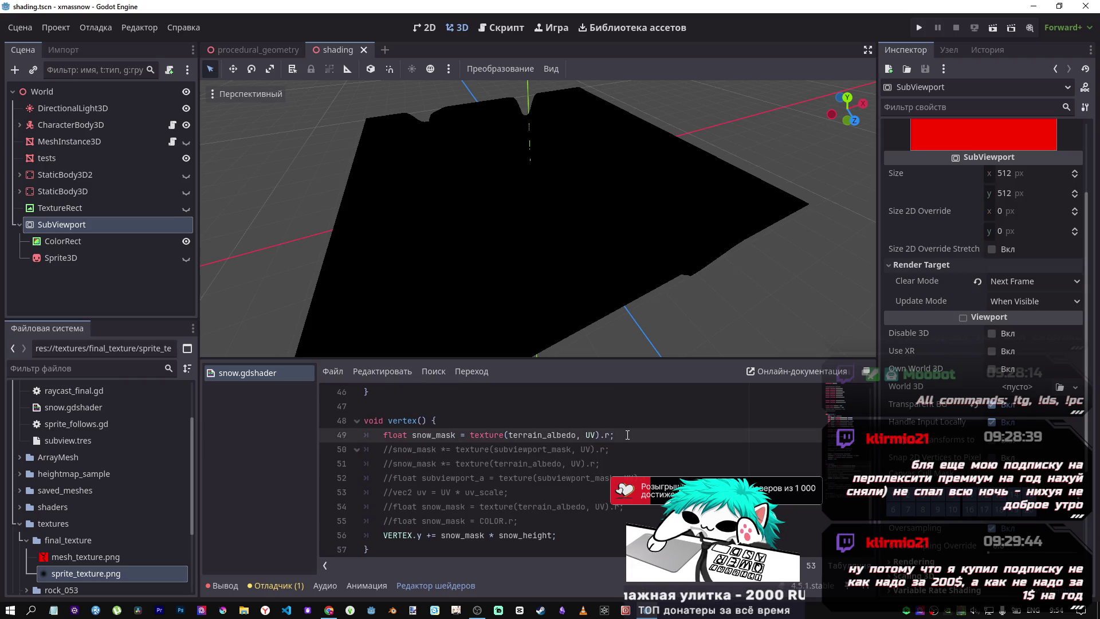
key(Return)
key(ctrl+v)
key(ctrl+s)
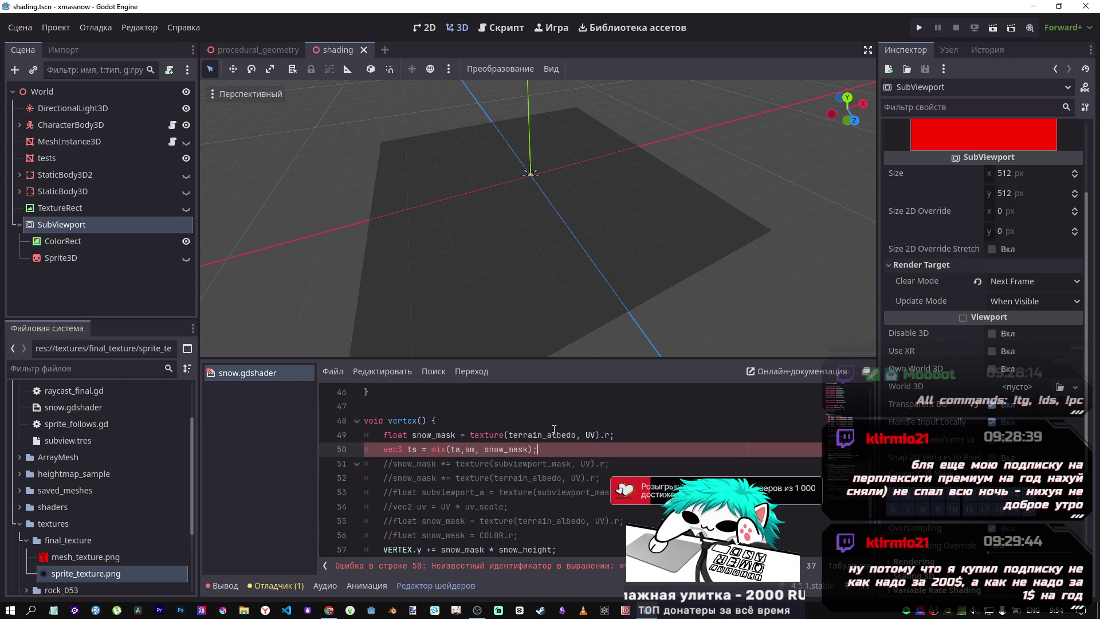
key(ctrl+z)
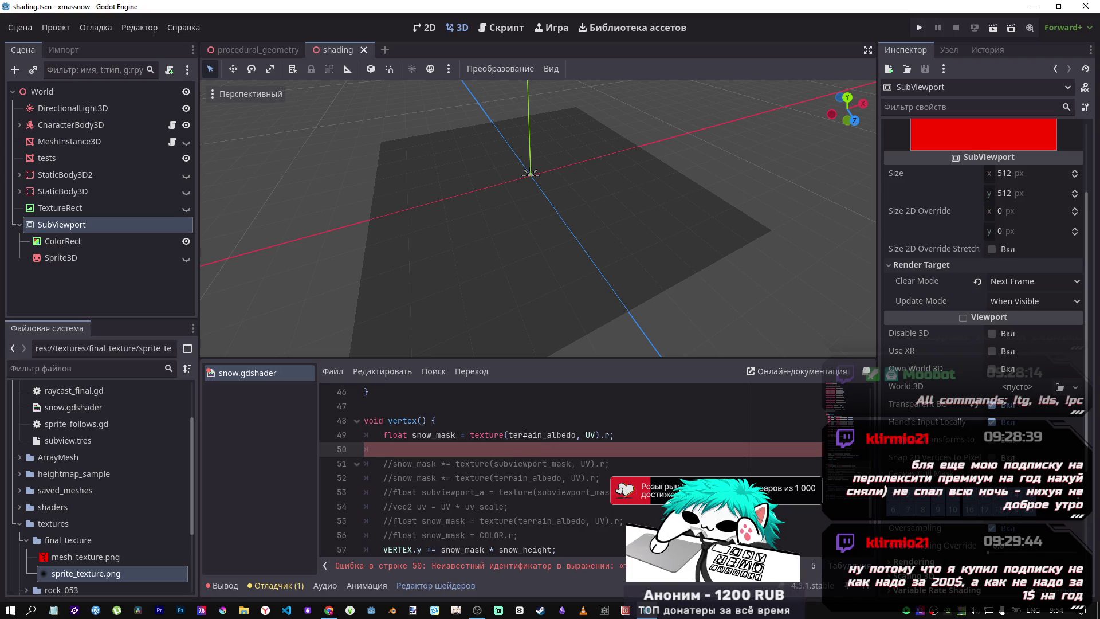
key(ctrl+v)
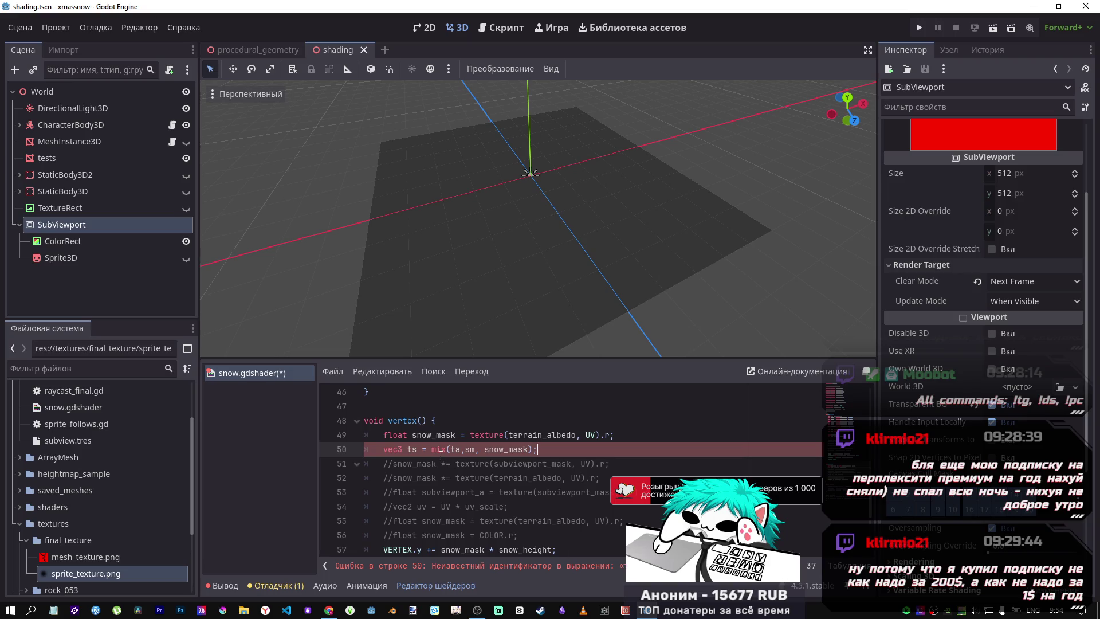
scroll(441, 453, up, 8)
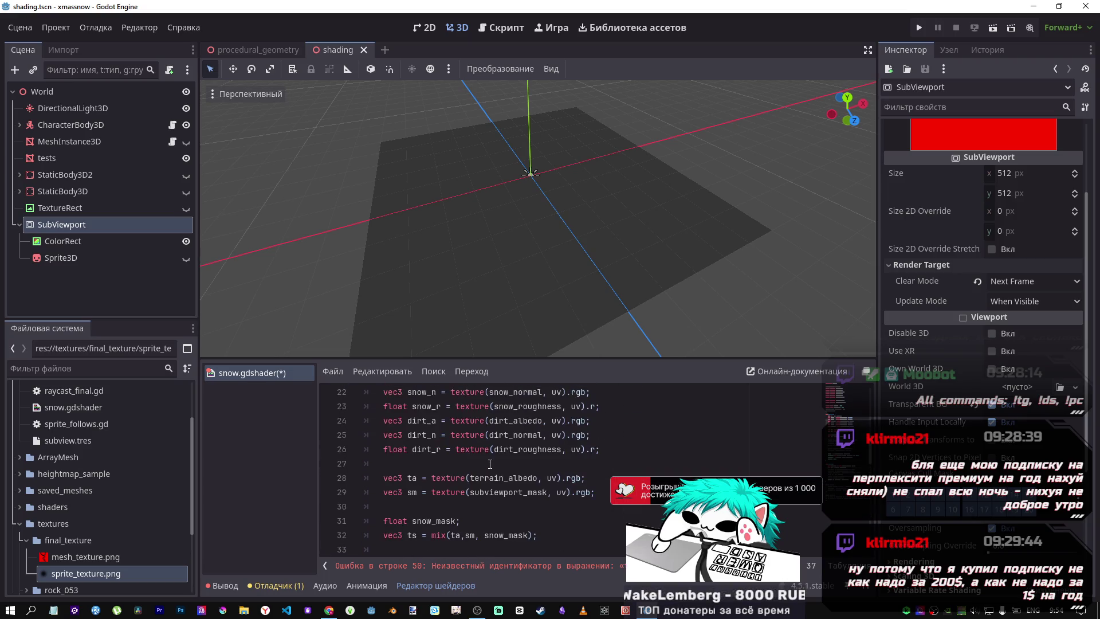
scroll(492, 465, down, 3)
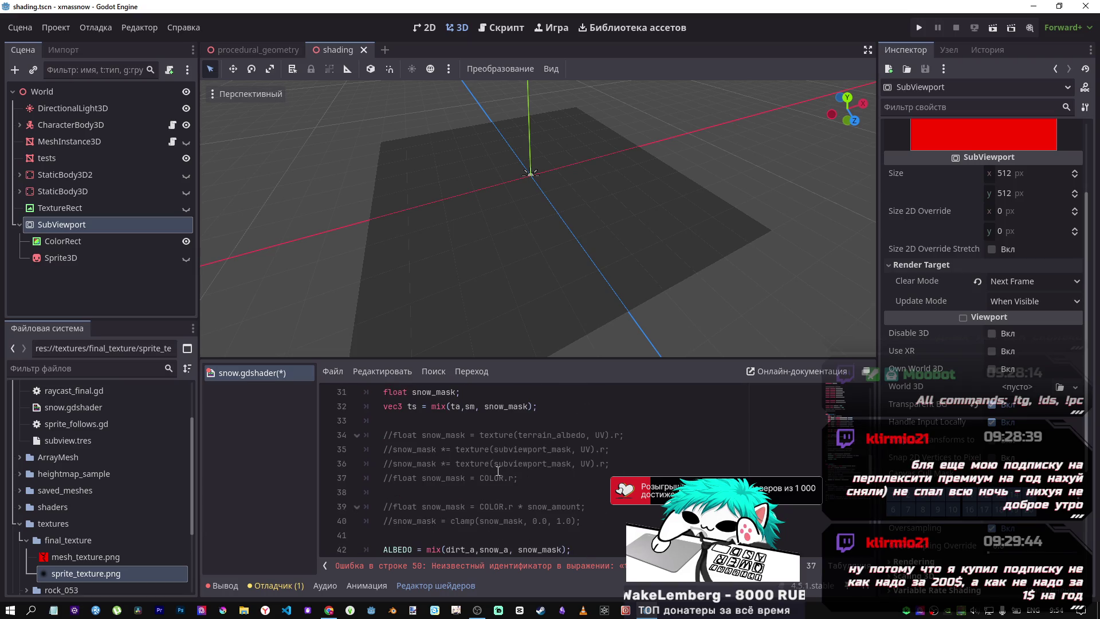
scroll(498, 471, down, 3)
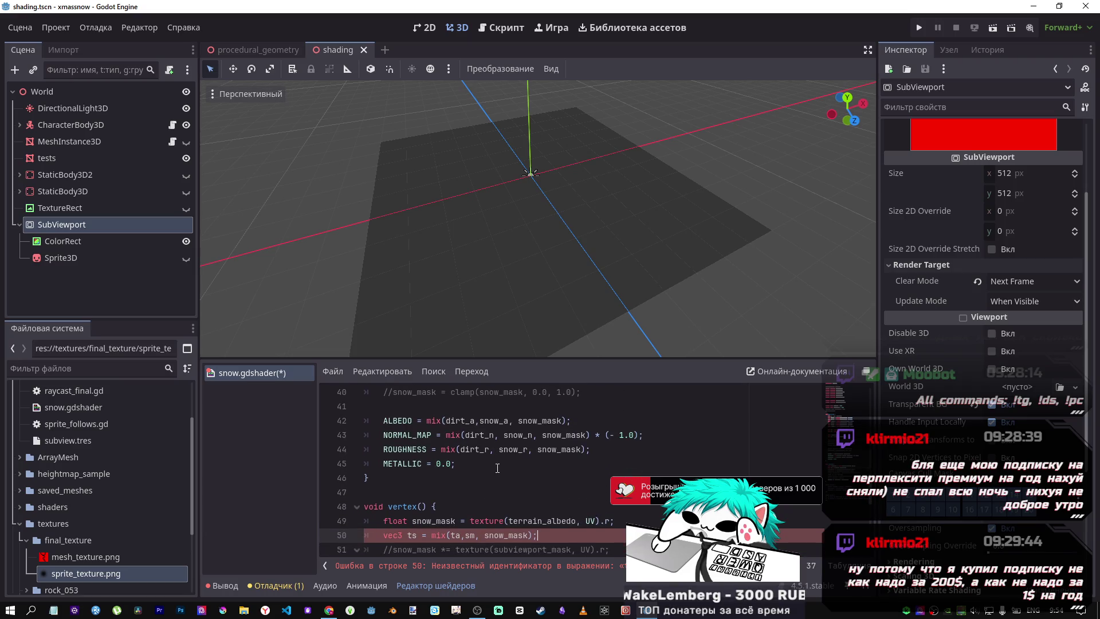
scroll(497, 468, up, 5)
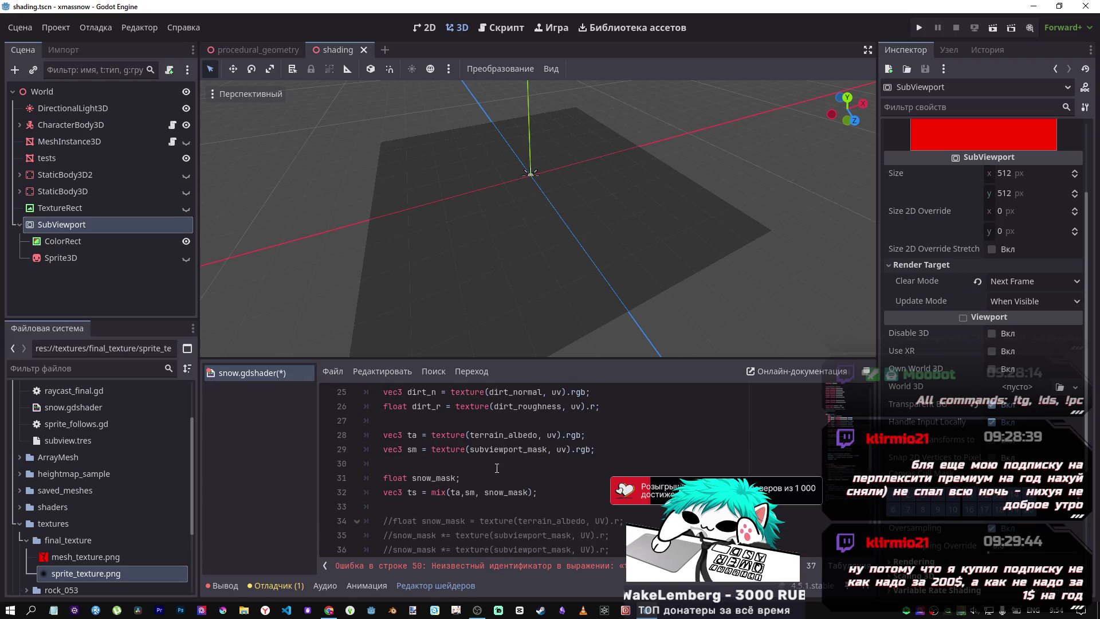
Copy the ta and sm texture lines 28–29 into vertex() after line 49
drag(603, 454, 383, 436)
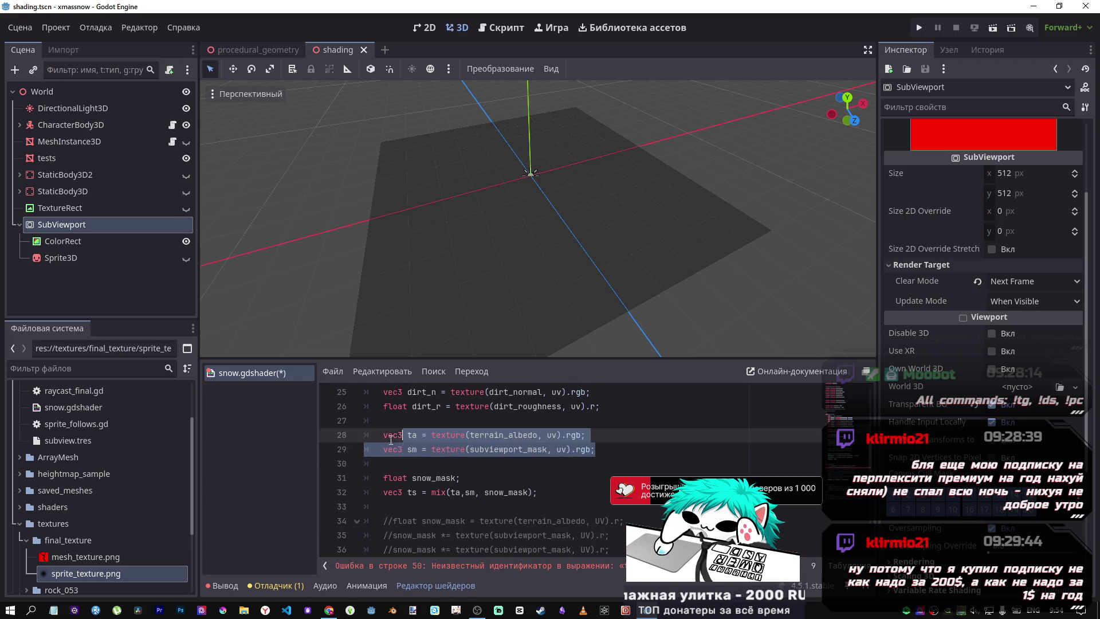
scroll(485, 486, down, 4)
scroll(486, 486, down, 3)
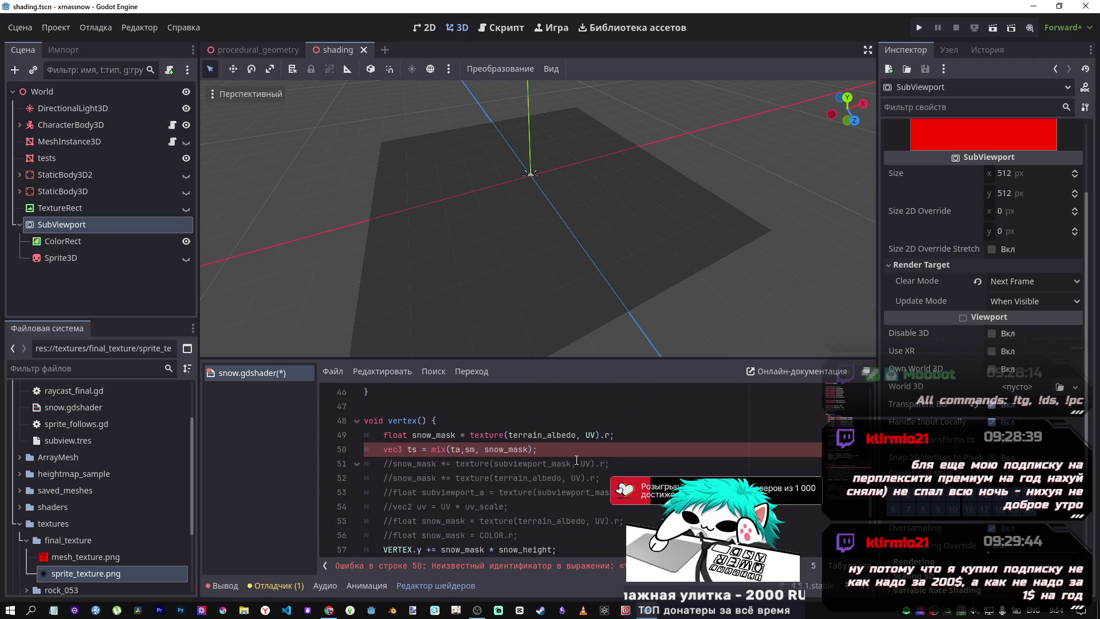
click(661, 439)
key(Return)
text(vec3 ta = texture(terrain_albedo, uv).rgb; 	vec3 sm = texture(subviewport_mask, uv).rgb;)
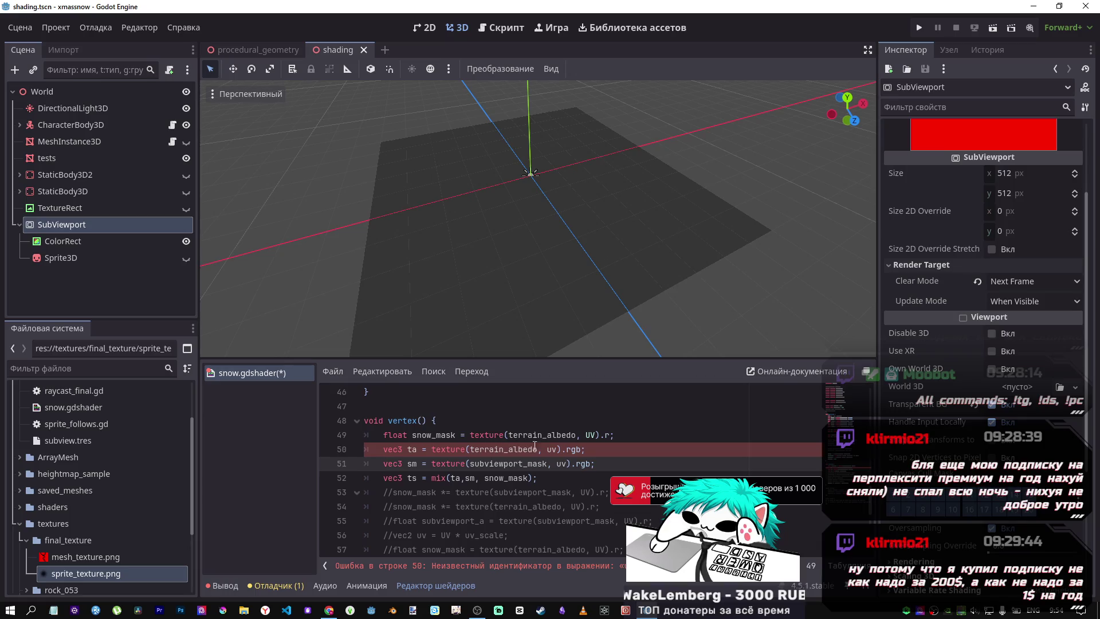
Change the lowercase uv on line 50 to UV, save, and view the displaced terrain
double_click(587, 437)
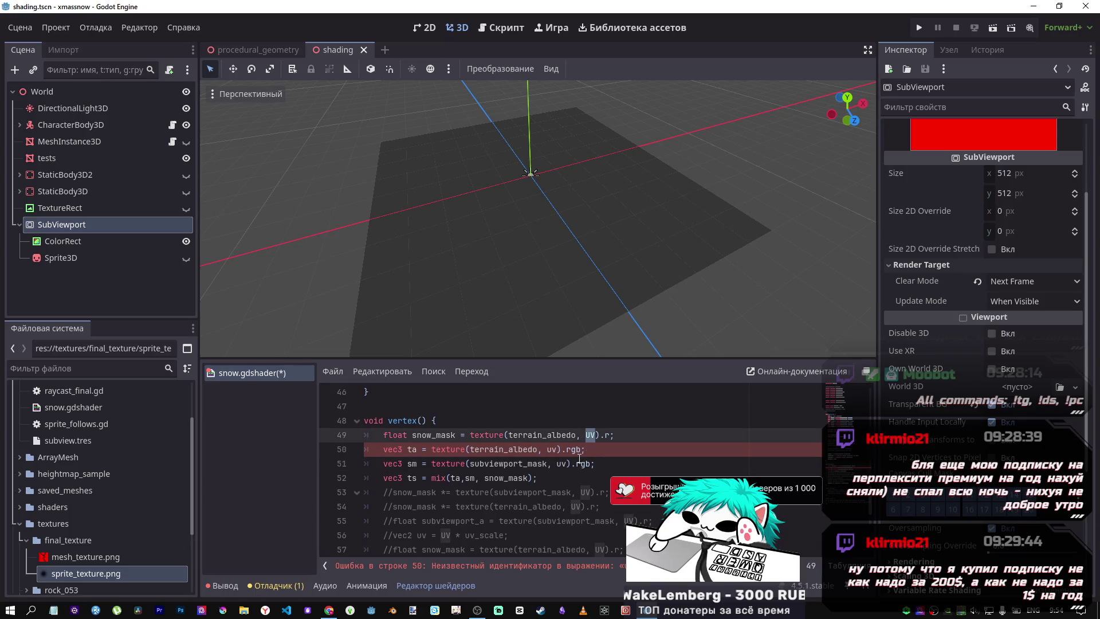
double_click(551, 449)
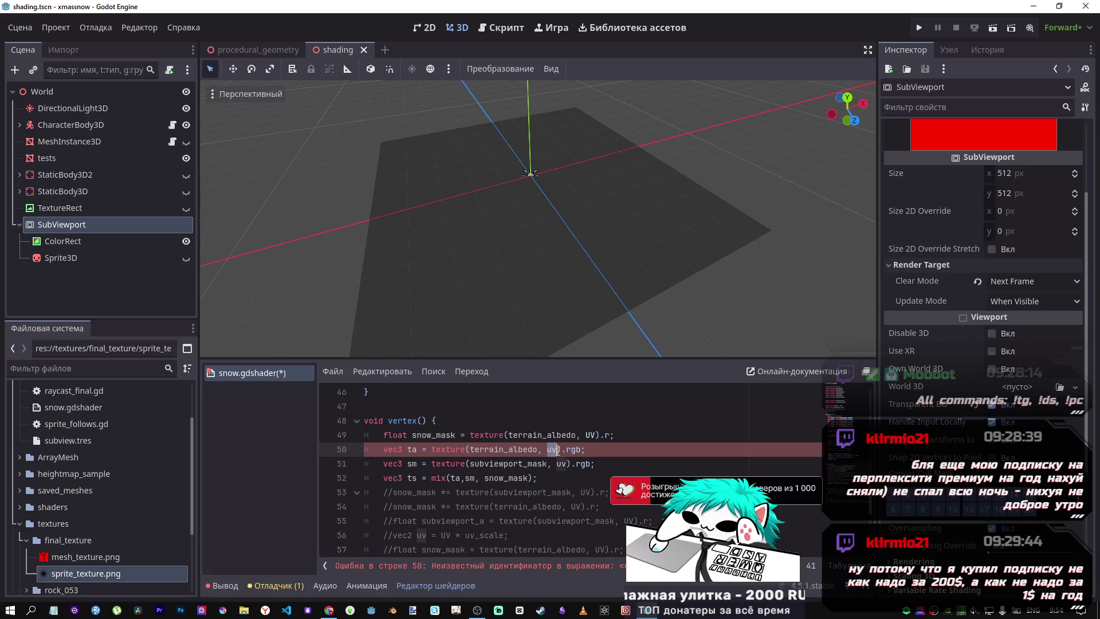
key(ctrl+d)
click(565, 480)
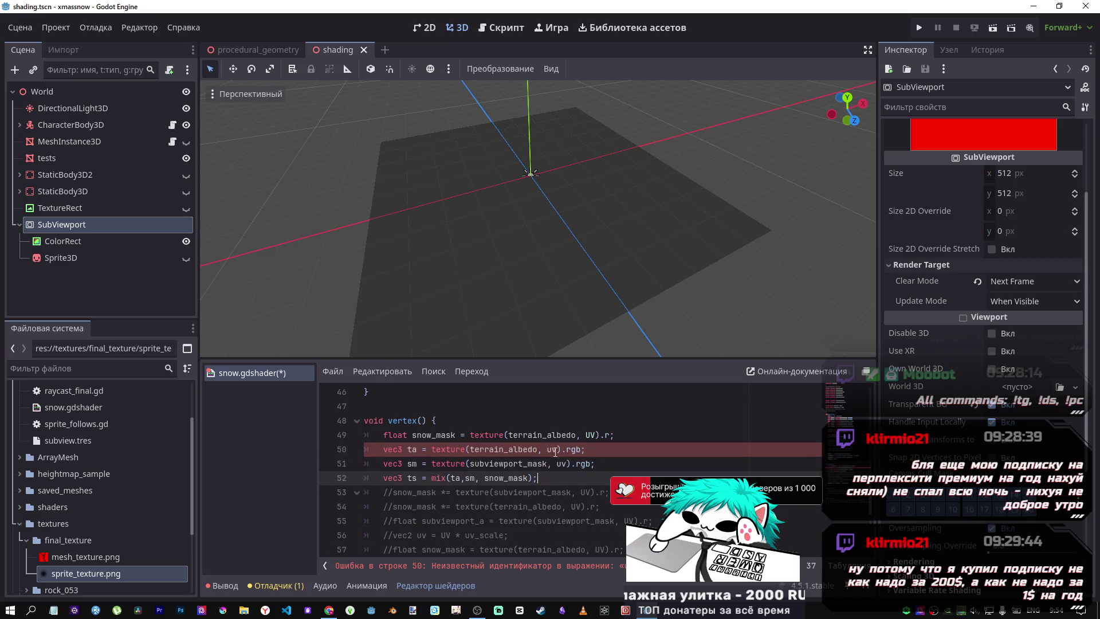
double_click(553, 449)
text(UV)
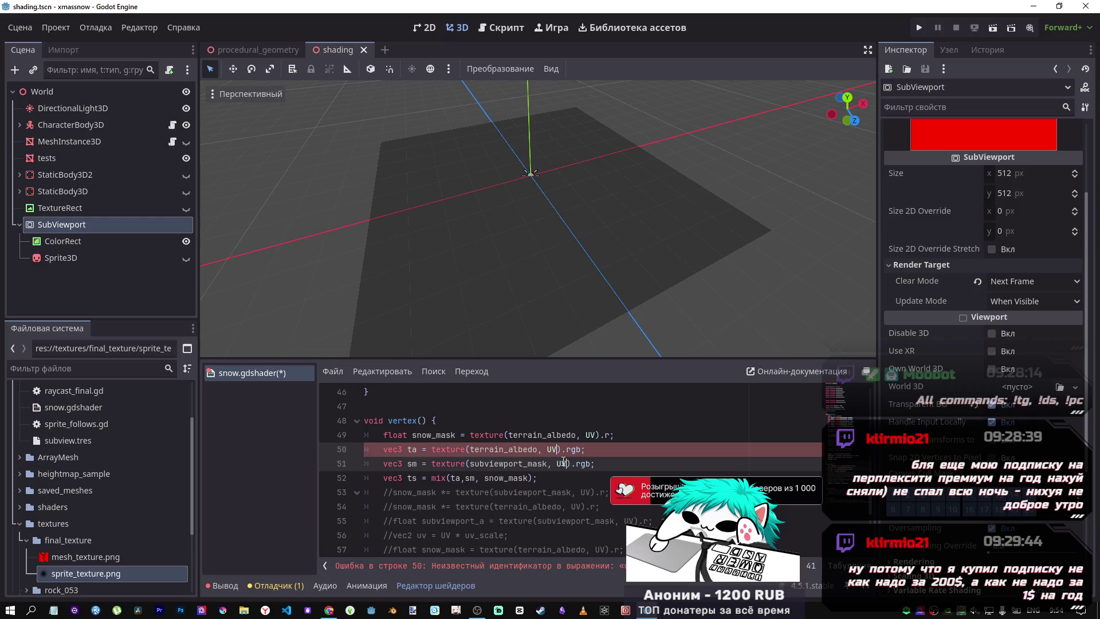
key(ctrl+s)
mouse_move(562, 289)
mouse_down()
mouse_move(528, 245)
mouse_move(531, 206)
mouse_move(545, 236)
mouse_move(539, 259)
mouse_up()
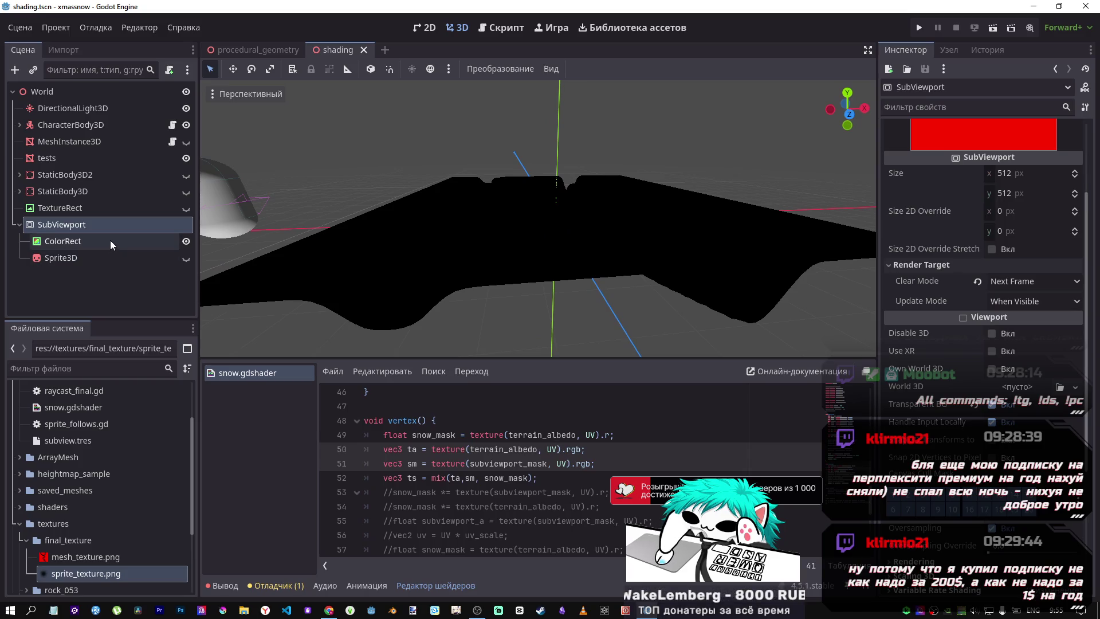
Toggle the Sprite3D's visibility, leave it hidden, and orbit around the terrain and capsule
click(110, 240)
click(110, 229)
click(101, 256)
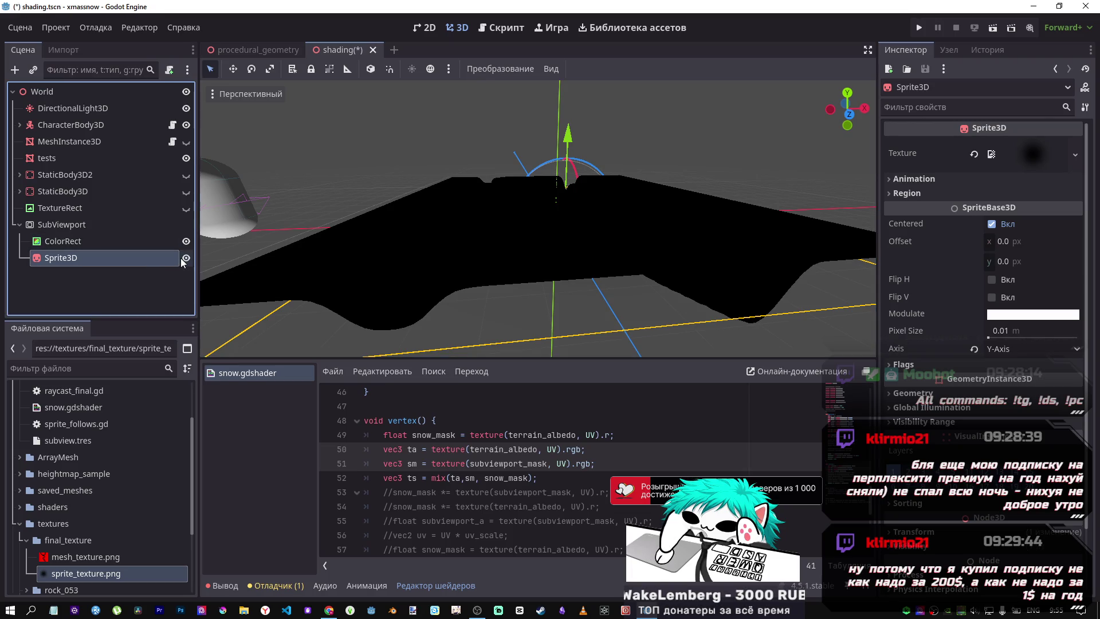
click(186, 258)
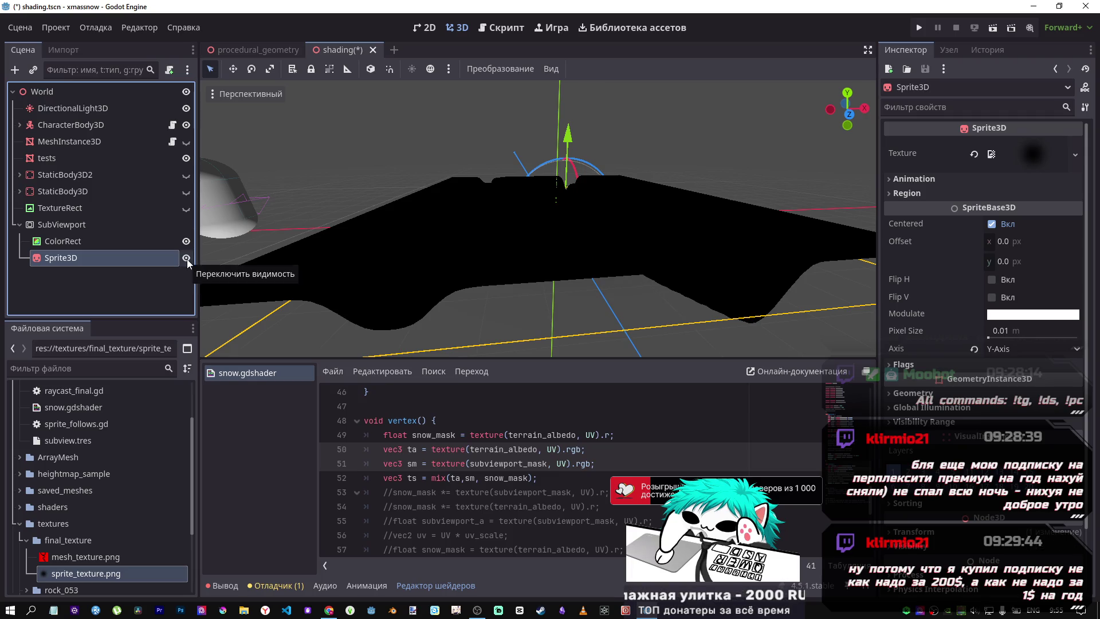
click(187, 260)
click(186, 258)
mouse_move(573, 247)
mouse_down()
mouse_move(616, 239)
mouse_move(606, 216)
mouse_move(603, 340)
mouse_up()
scroll(487, 459, up, 7)
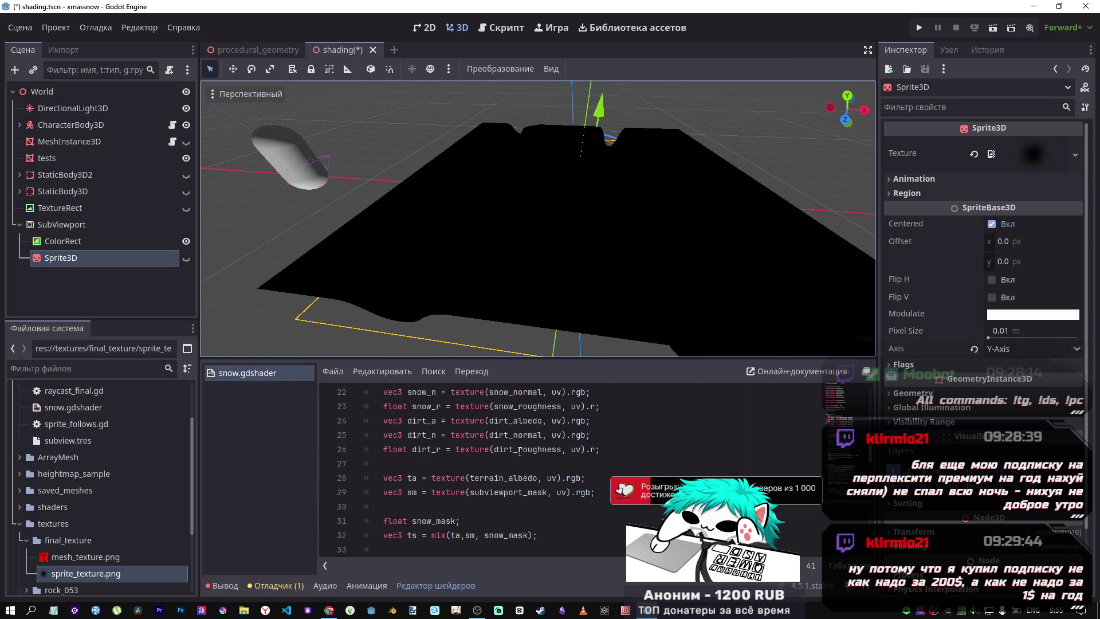
Delete the ta, sm and ts blending lines from fragment() and save
click(537, 493)
mouse_move(485, 485)
mouse_down()
mouse_move(413, 471)
mouse_move(369, 439)
mouse_move(364, 464)
mouse_up()
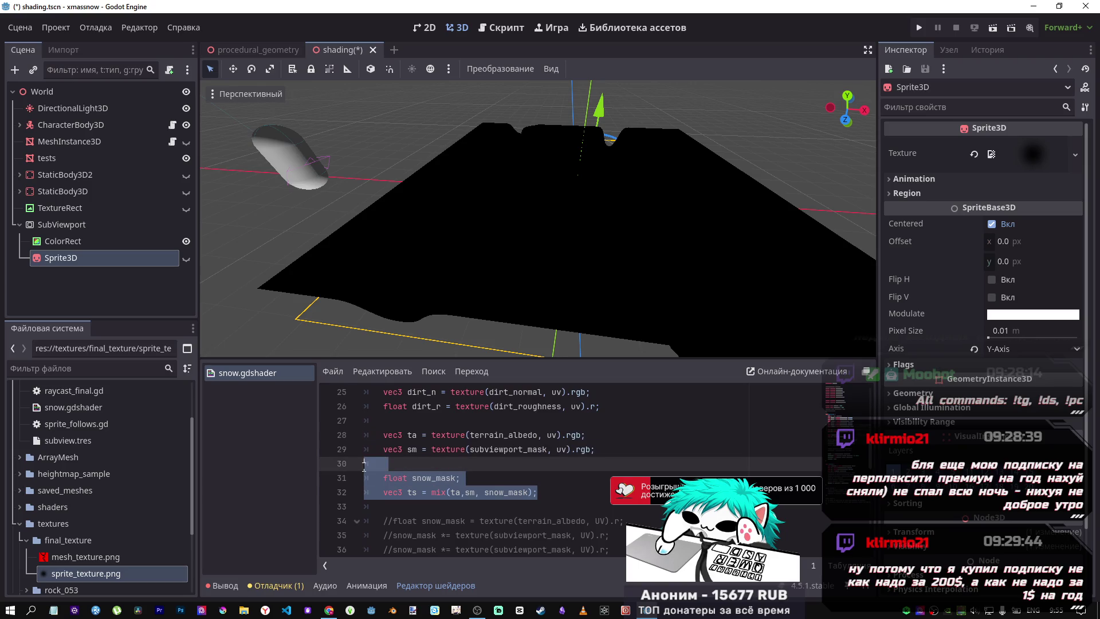
click(401, 464)
scroll(516, 504, up, 1)
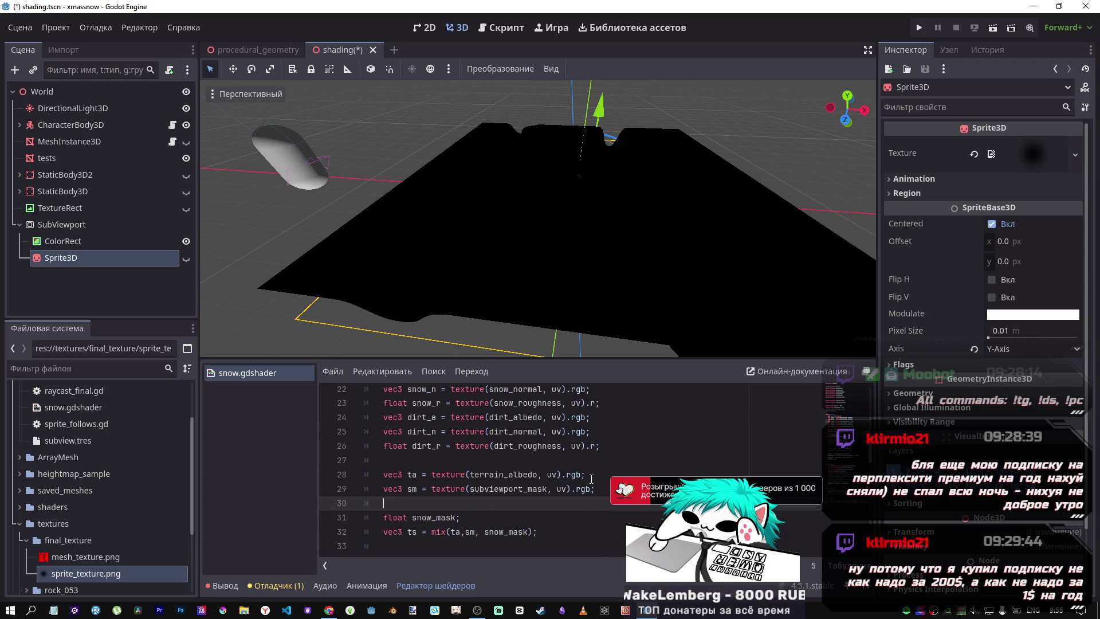
scroll(517, 523, down, 3)
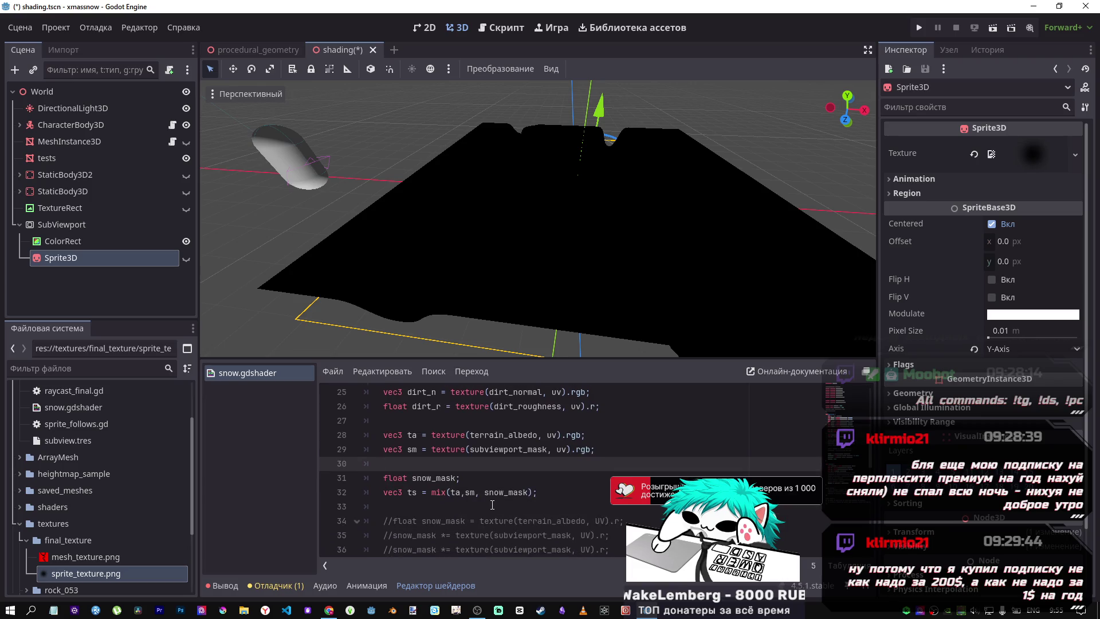
drag(537, 492, 336, 439)
key(Delete)
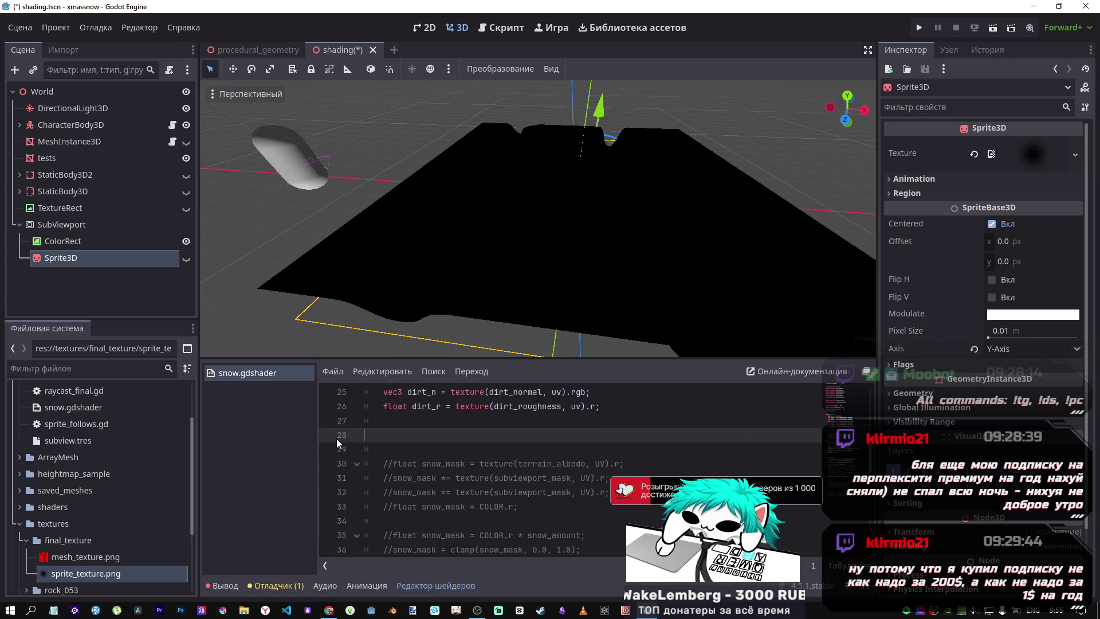
key(ctrl+s)
Uncomment the terrain_albedo UV snow_mask line, leaving the COLOR.r and subviewport multiply lines commented
click(490, 478)
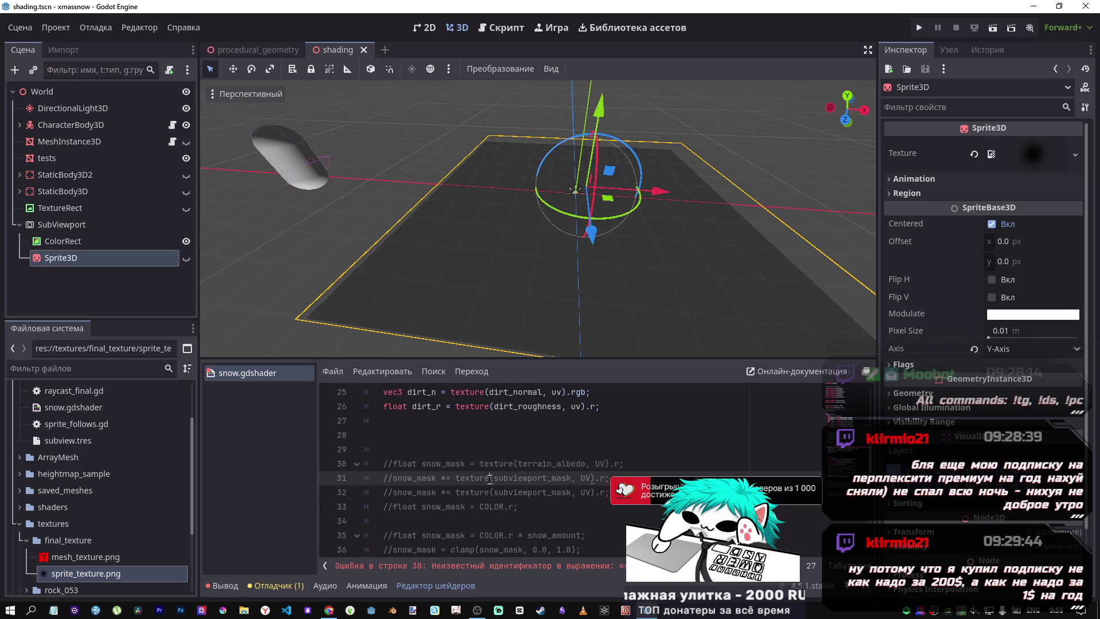
click(476, 507)
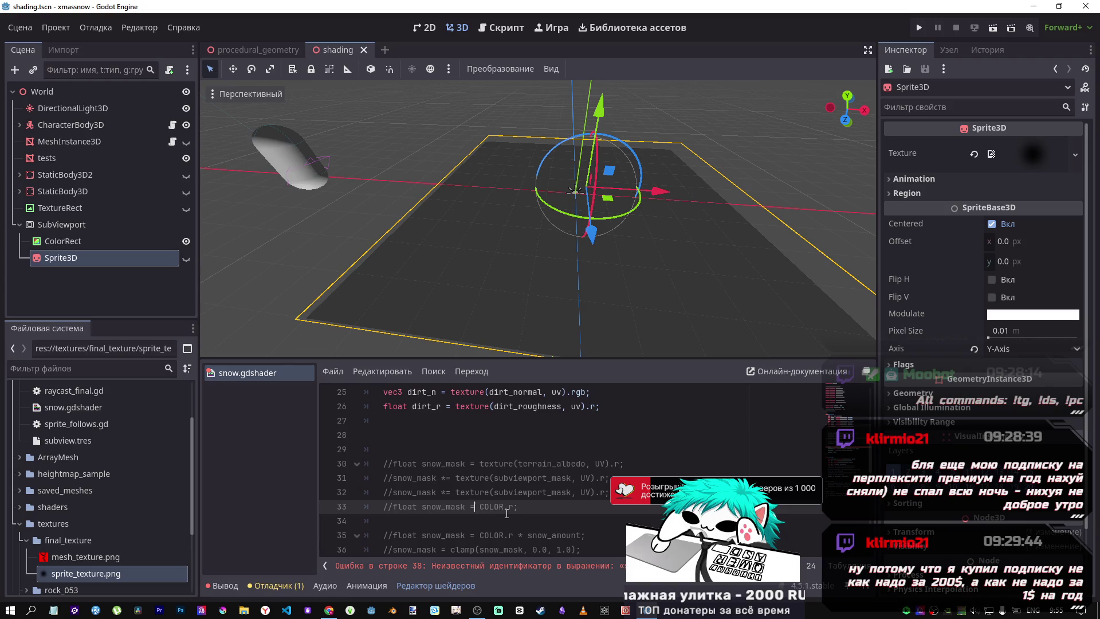
key(ctrl+k)
key(ctrl+s)
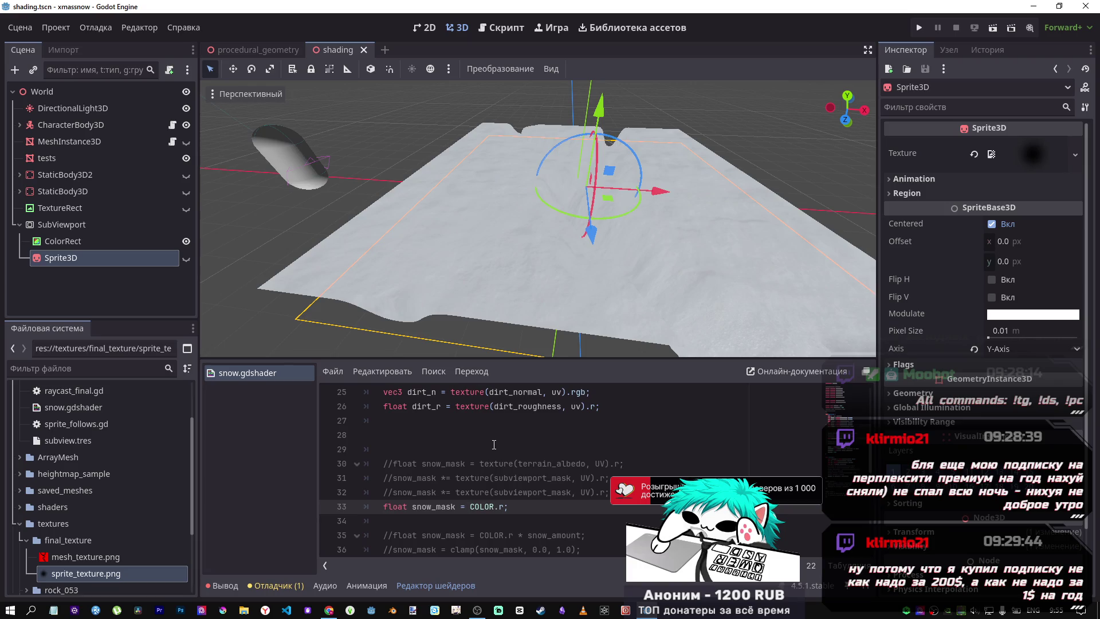
key(ctrl+k)
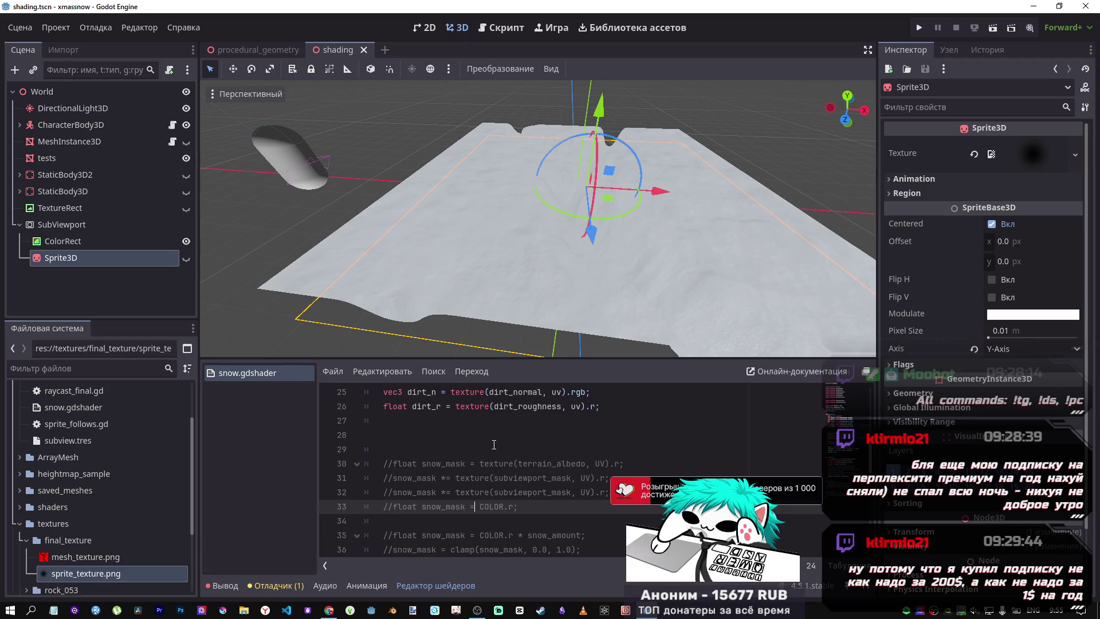
key(Up)
key(Up)
key(Up)
key(ctrl+k)
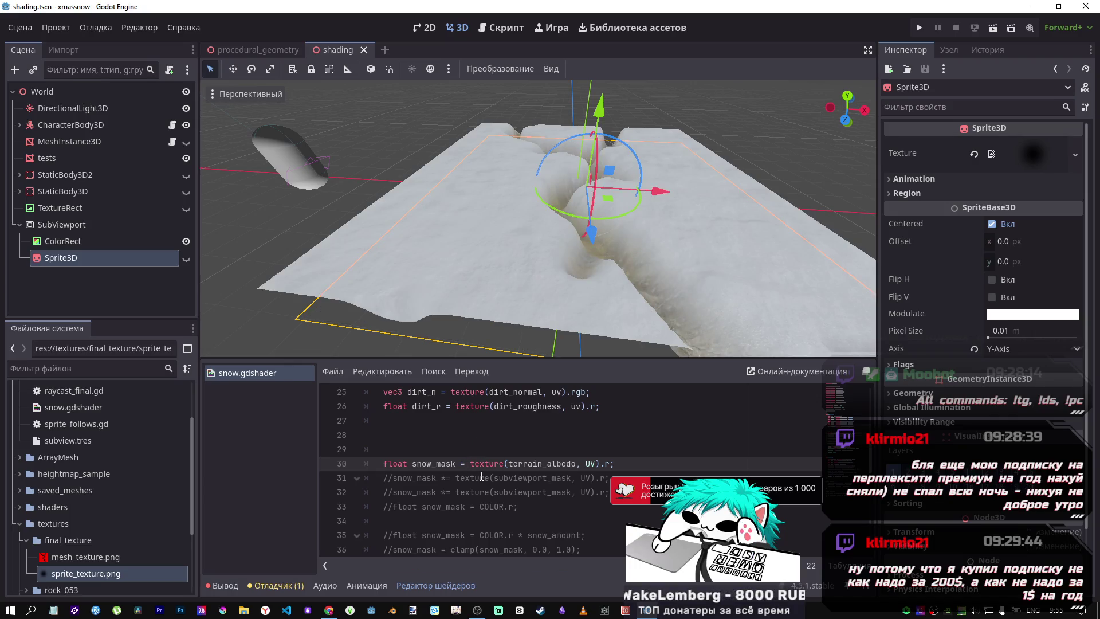
key(Down)
key(ctrl+k)
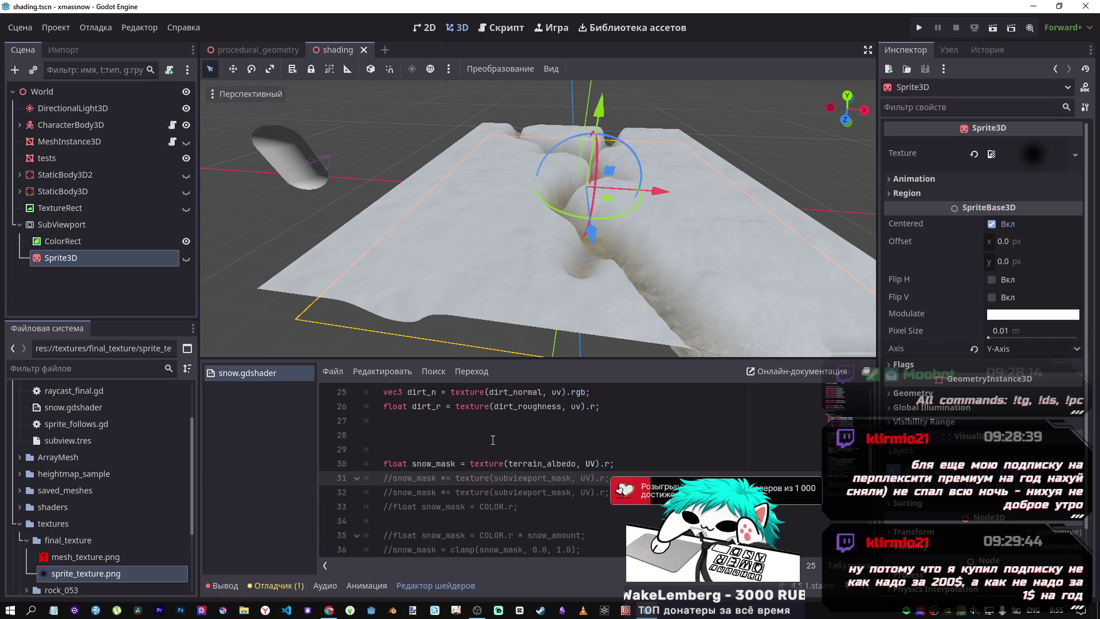
key(ctrl+z)
scroll(510, 469, down, 5)
mouse_move(573, 314)
mouse_down()
mouse_move(646, 247)
mouse_move(610, 167)
mouse_move(573, 242)
mouse_move(518, 248)
mouse_up()
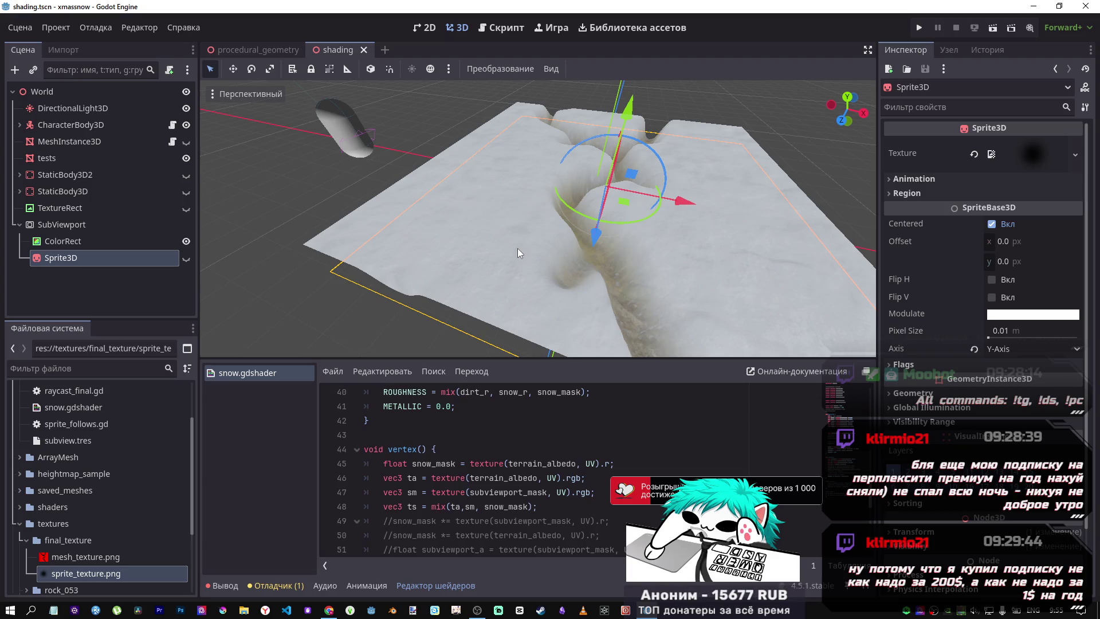
scroll(421, 398, up, 6)
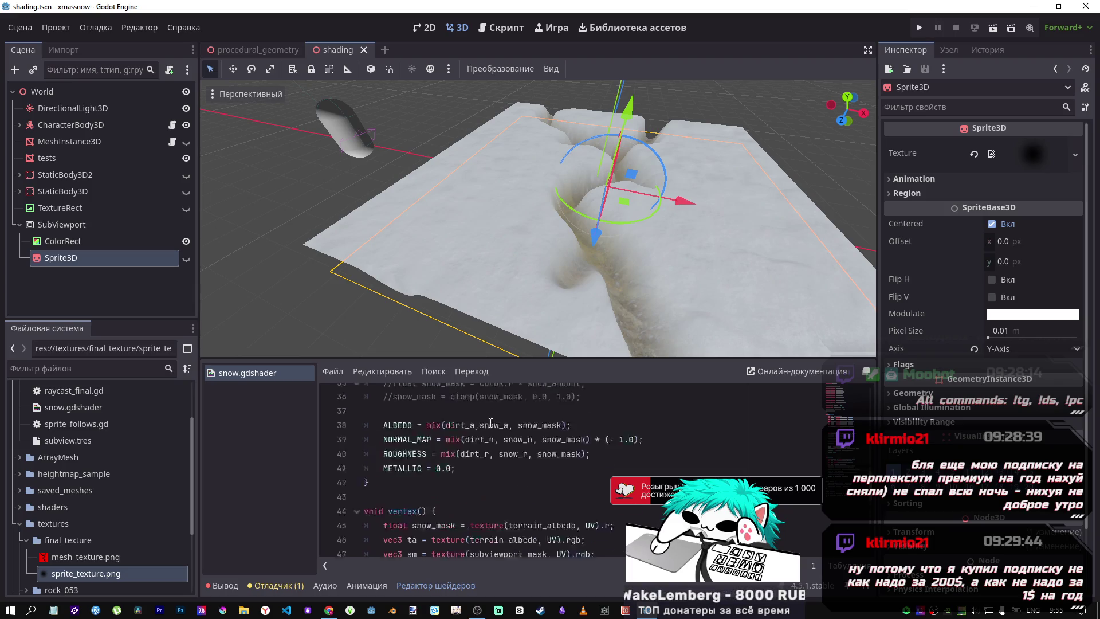
Remove the extra blank lines in the snow shader code
scroll(421, 398, up, 3)
scroll(421, 398, down, 3)
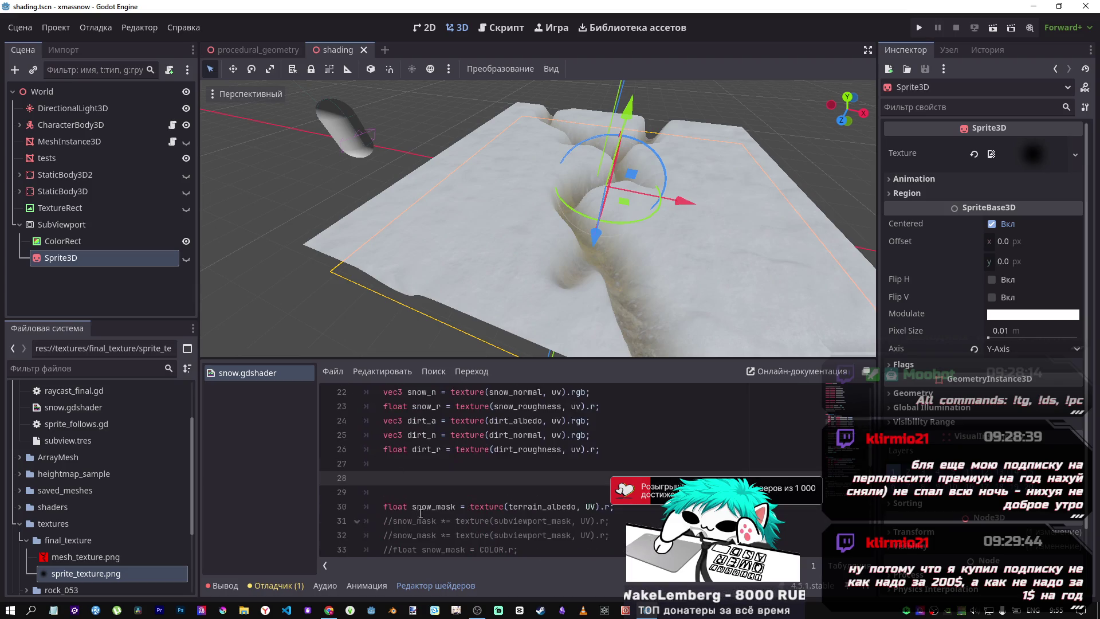
drag(383, 492, 358, 464)
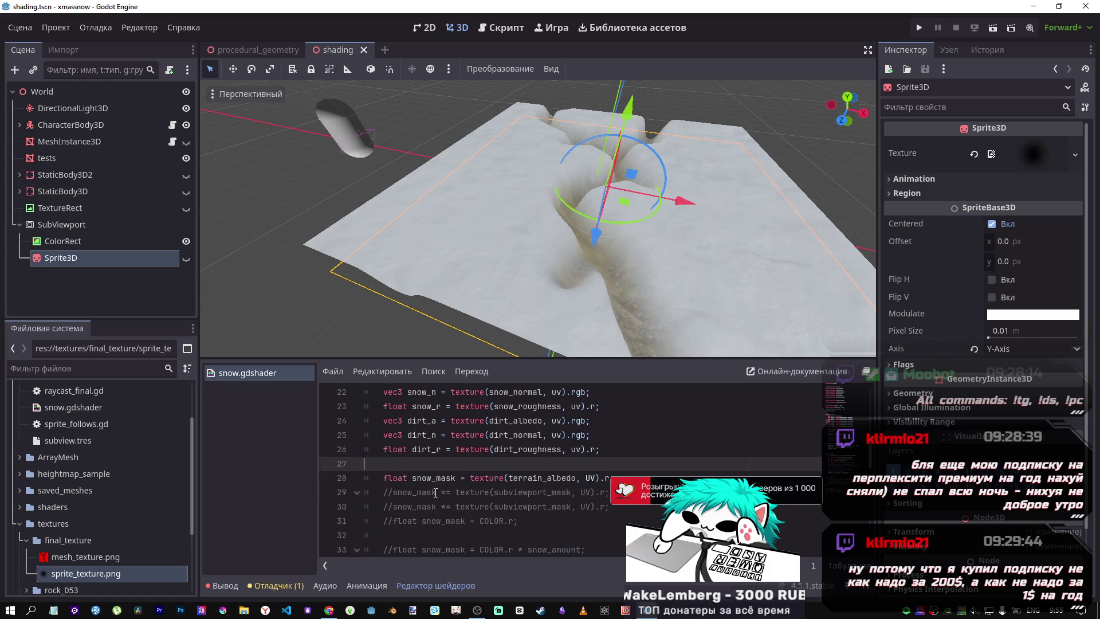
key(Return)
Scroll through the shader and orbit the 3D view around the snow trench
scroll(515, 490, down, 2)
scroll(516, 490, up, 7)
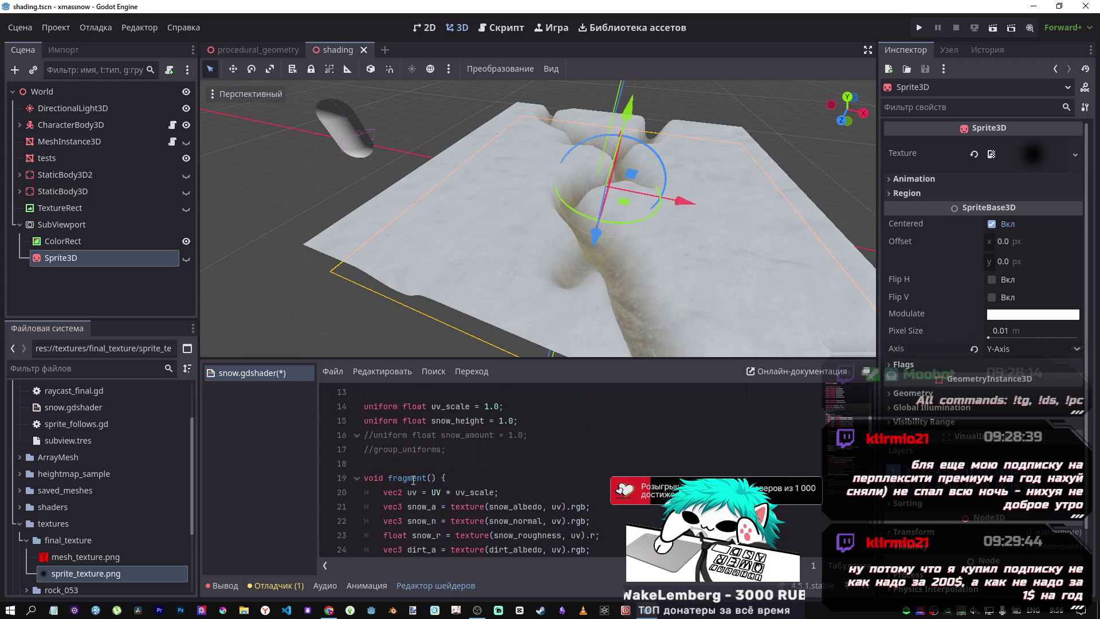
scroll(412, 476, up, 2)
scroll(412, 476, down, 3)
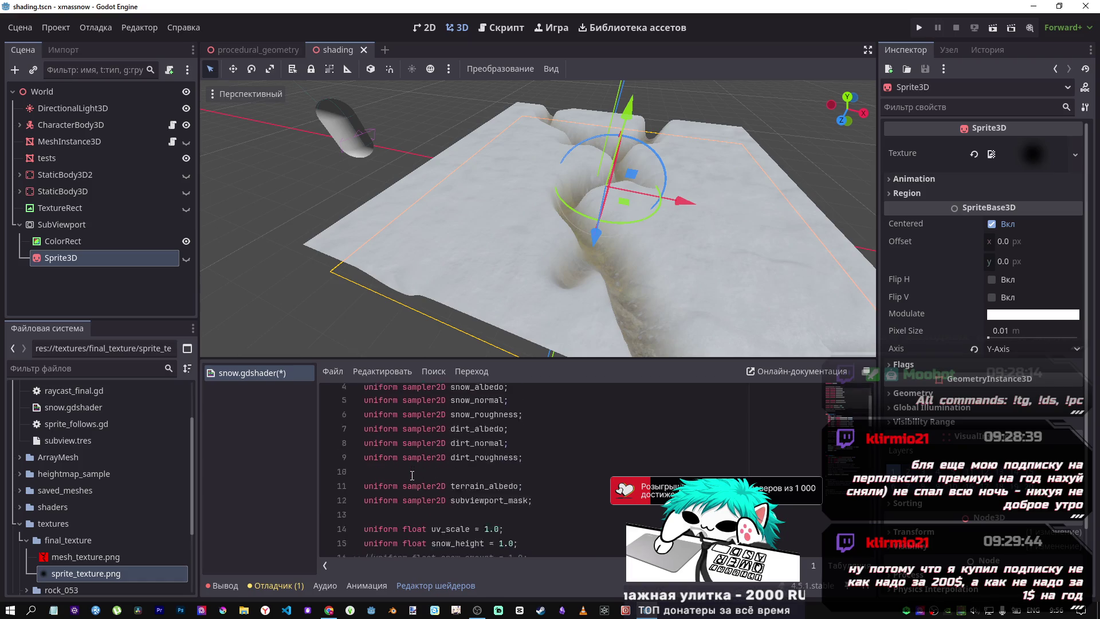
scroll(411, 476, up, 3)
scroll(412, 476, down, 2)
scroll(412, 476, down, 2)
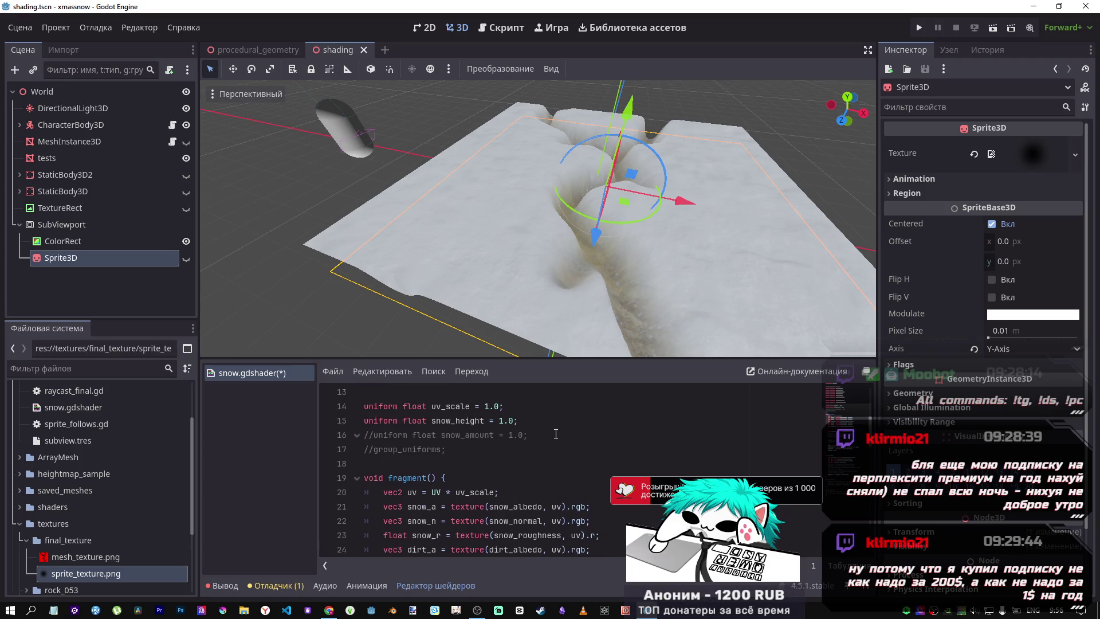
scroll(556, 434, down, 9)
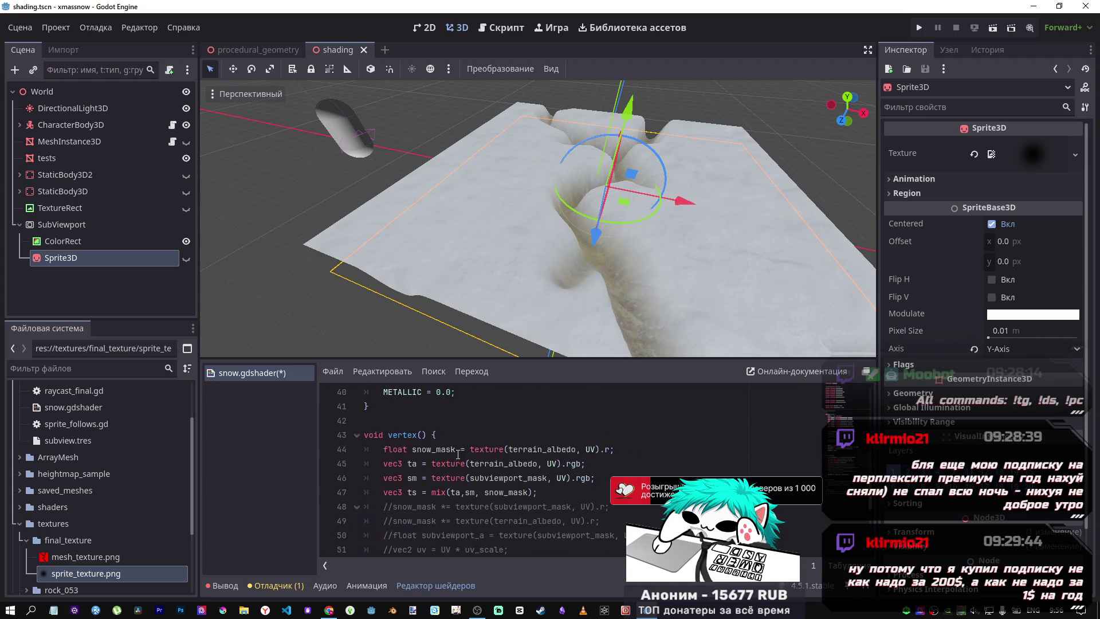
scroll(458, 455, down, 2)
scroll(447, 451, down, 3)
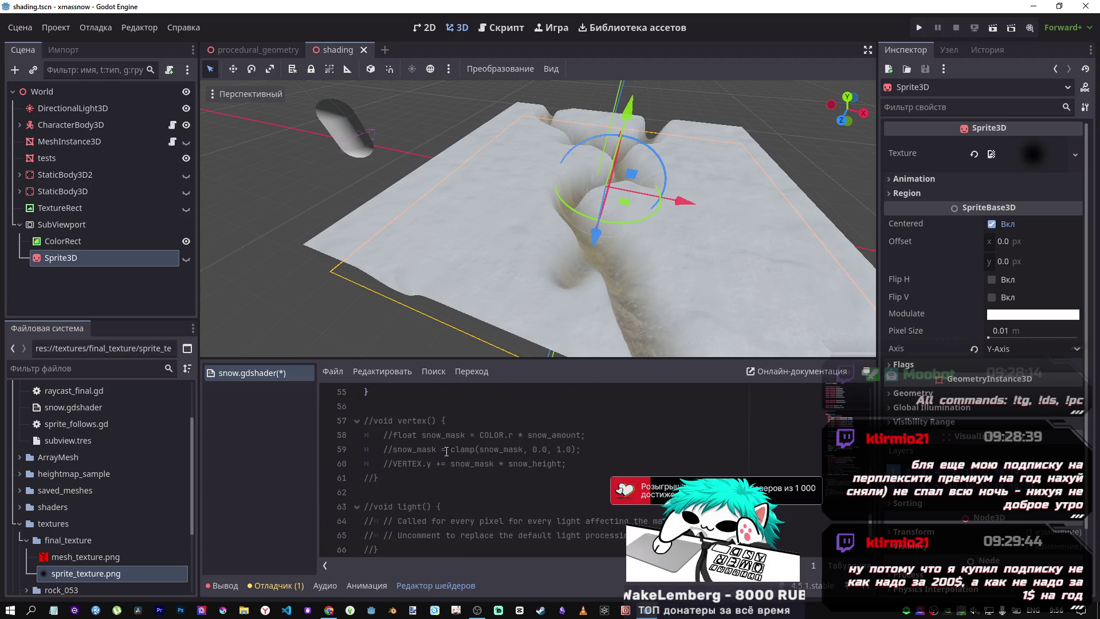
scroll(445, 453, down, 1)
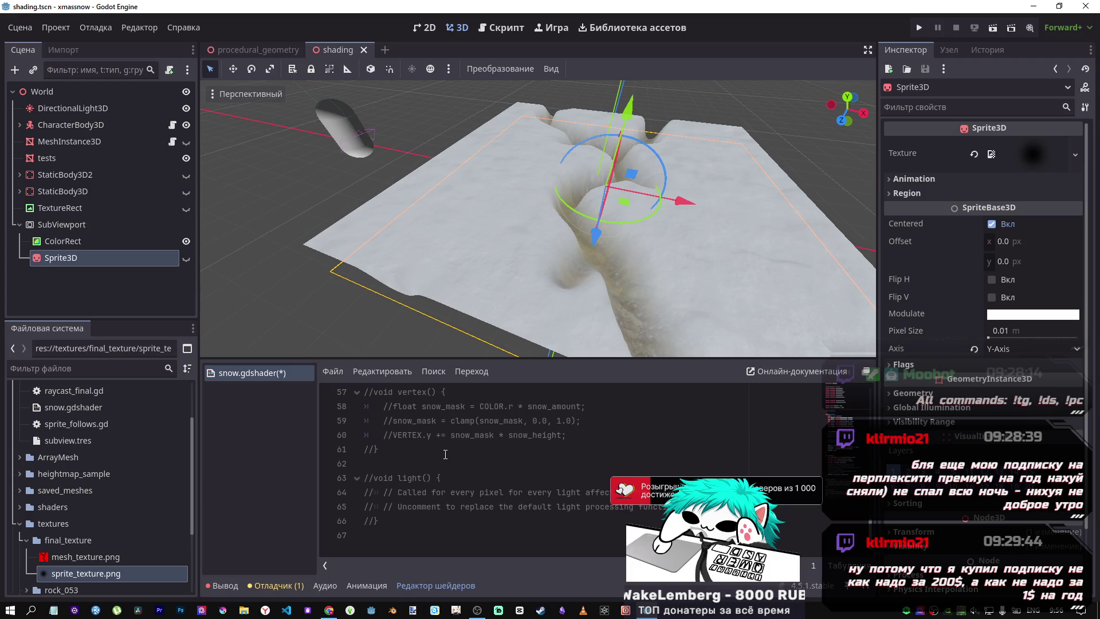
scroll(446, 455, up, 8)
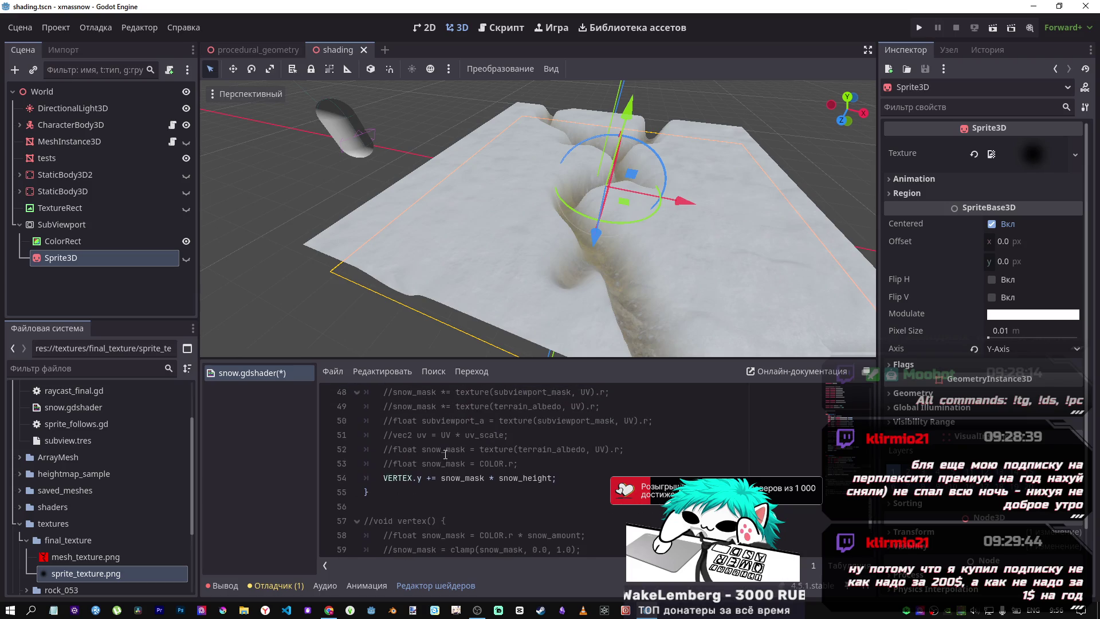
scroll(446, 451, down, 2)
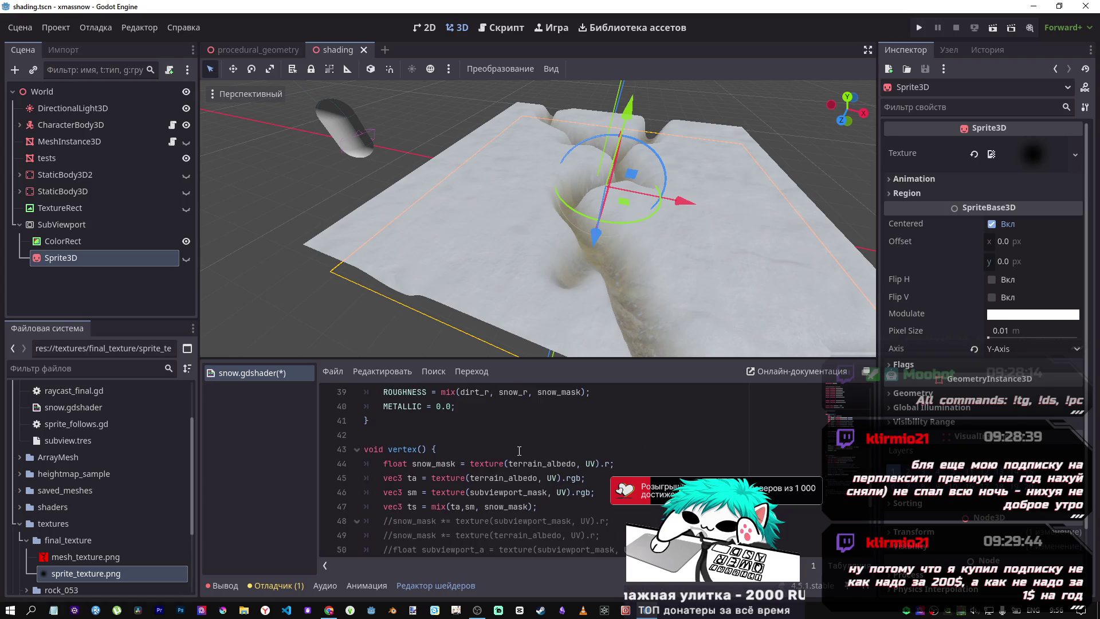
mouse_move(573, 283)
mouse_down()
mouse_move(597, 315)
mouse_move(617, 275)
mouse_move(598, 256)
mouse_move(666, 304)
mouse_move(687, 287)
mouse_up()
scroll(538, 217, up, 6)
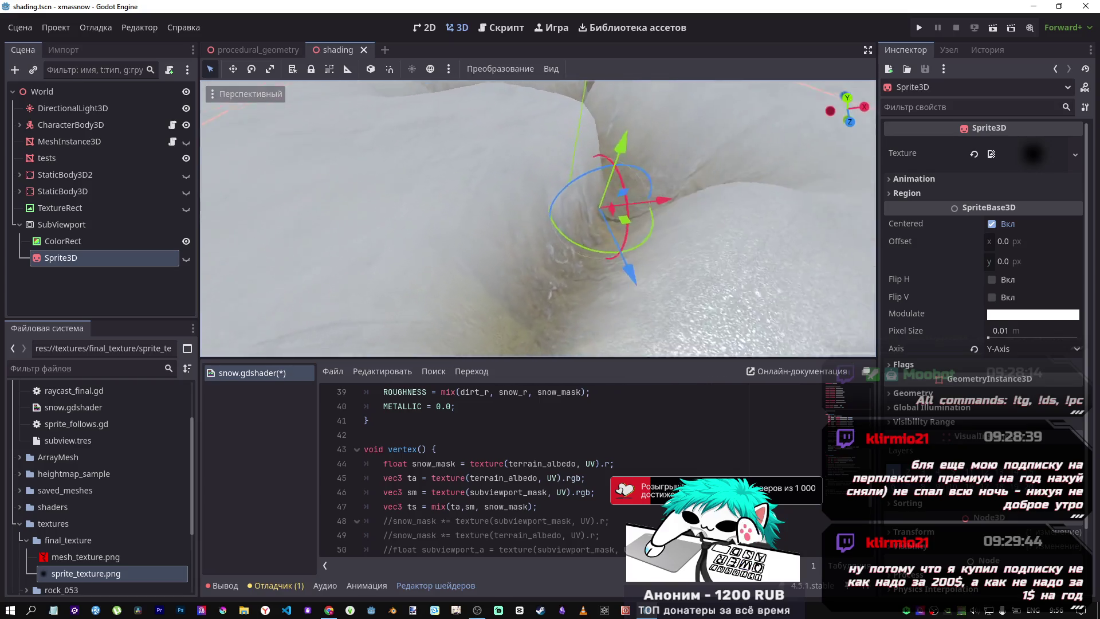
mouse_move(537, 218)
mouse_down()
mouse_move(590, 172)
mouse_move(544, 223)
mouse_up()
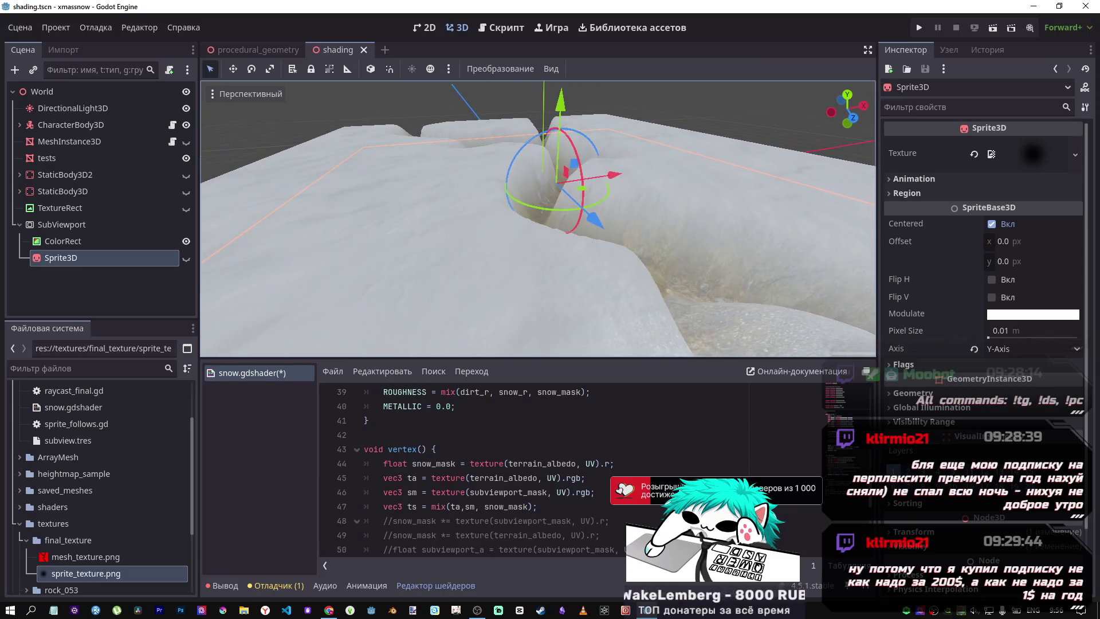
scroll(566, 471, up, 6)
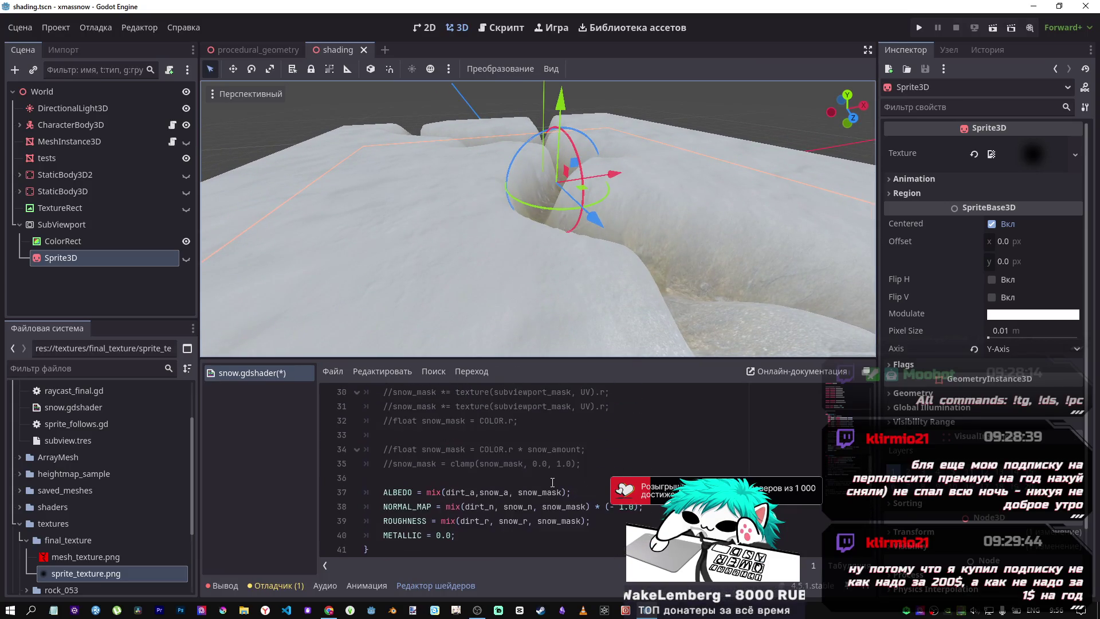
scroll(553, 478, up, 4)
scroll(553, 475, down, 3)
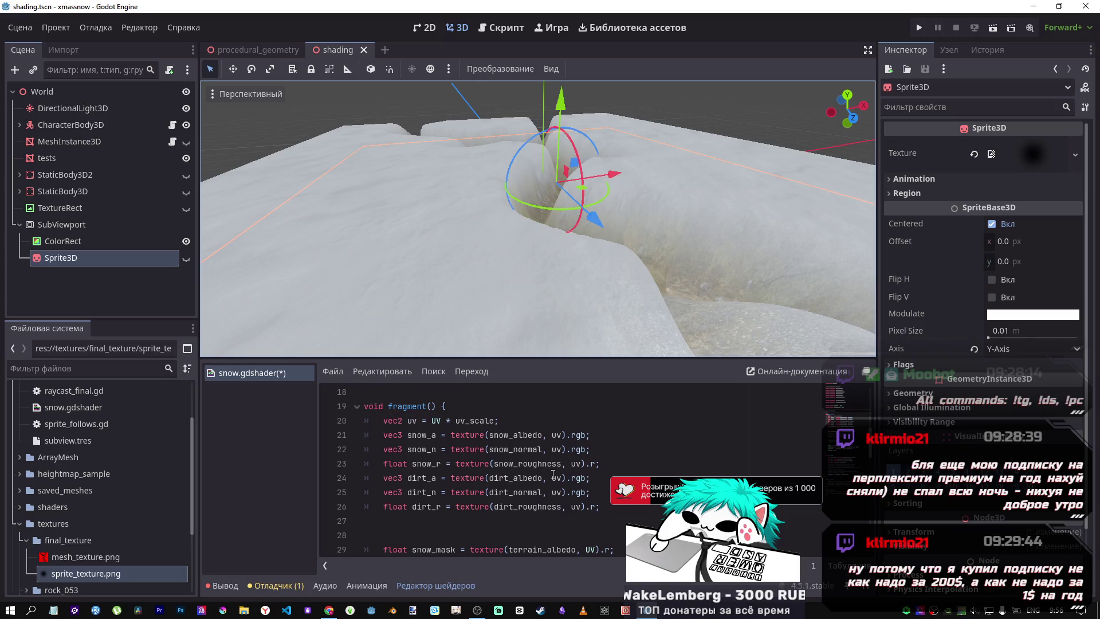
scroll(544, 476, down, 3)
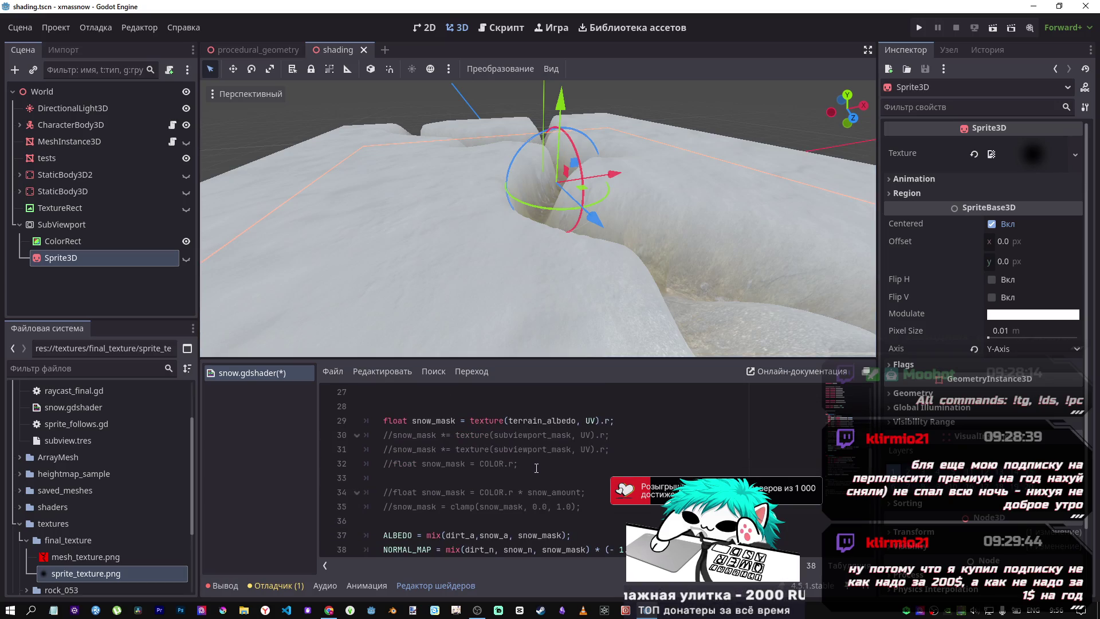
Uncomment the subviewport_mask multiply on line 30 and save the shader
click(472, 438)
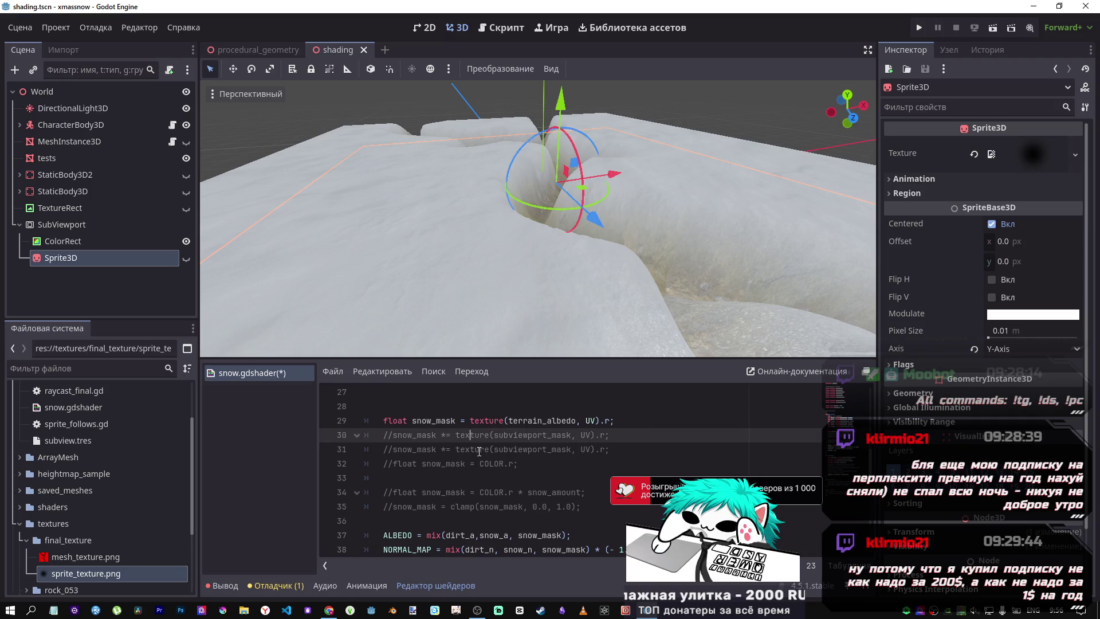
key(ctrl+k)
key(ctrl+s)
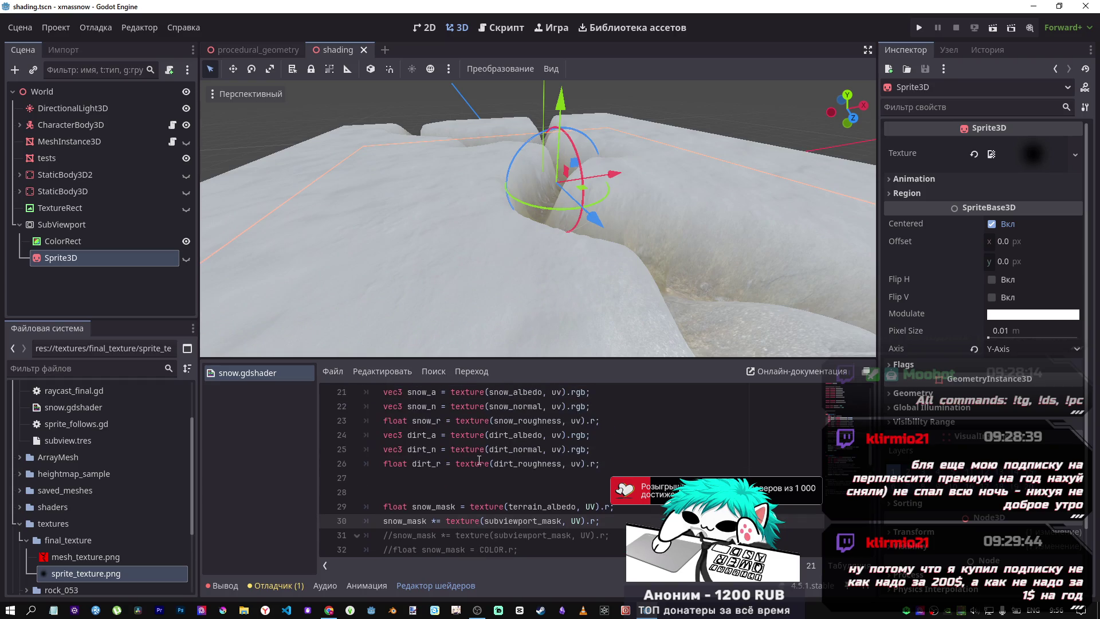
Comment the subviewport_mask line out again and save the shader
scroll(479, 451, up, 2)
scroll(479, 451, down, 1)
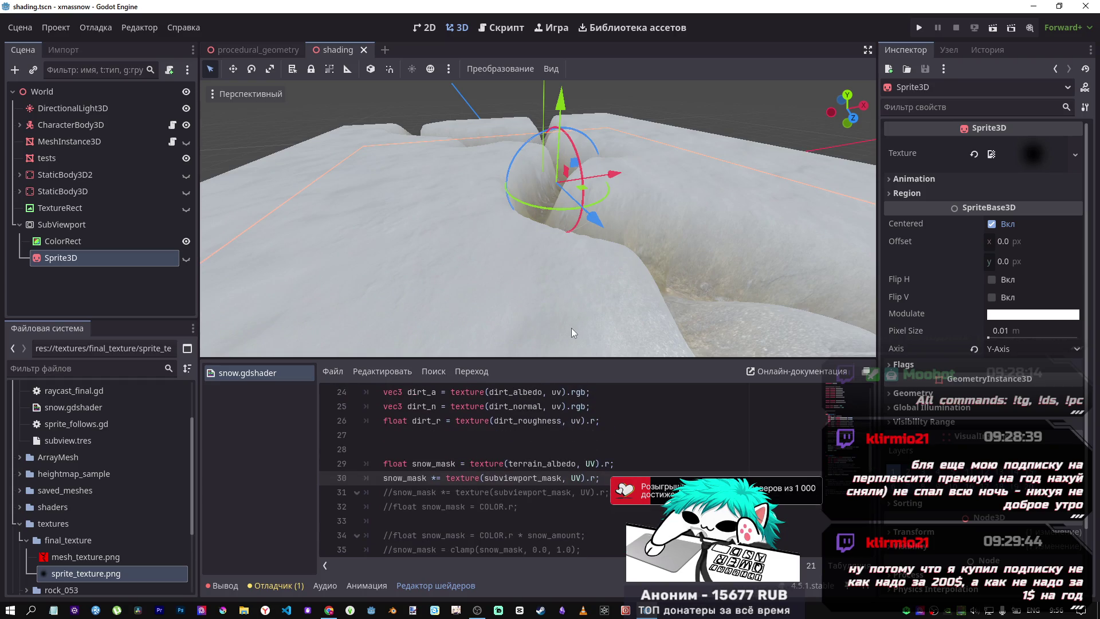
key(ctrl+k)
key(ctrl+s)
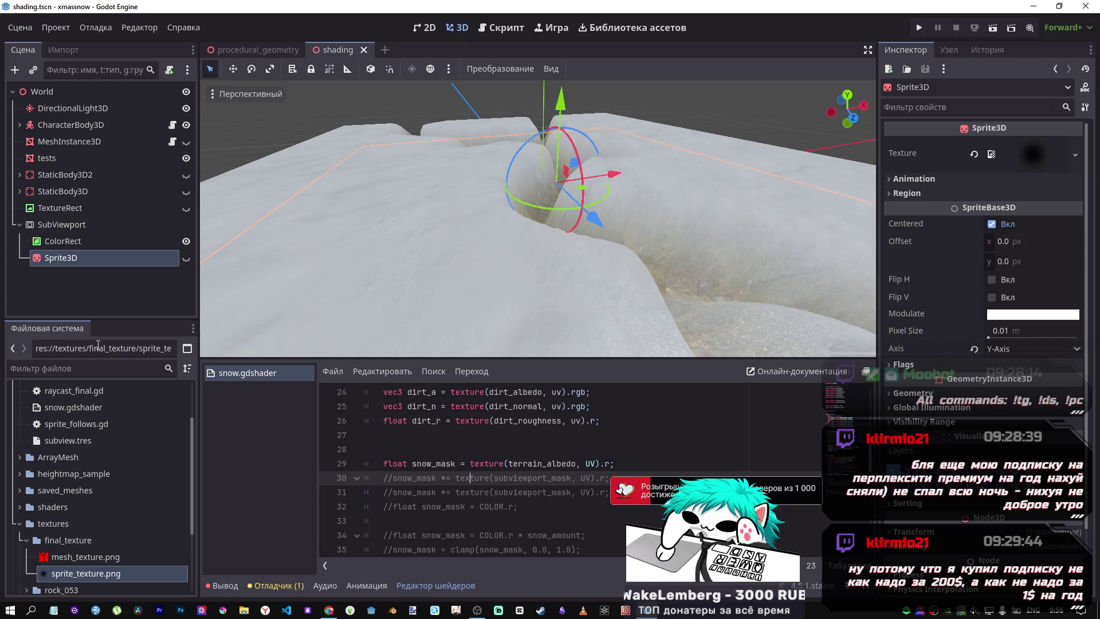
Select tests and try assigning sprite_texture.png to a shader texture parameter
click(50, 223)
click(60, 162)
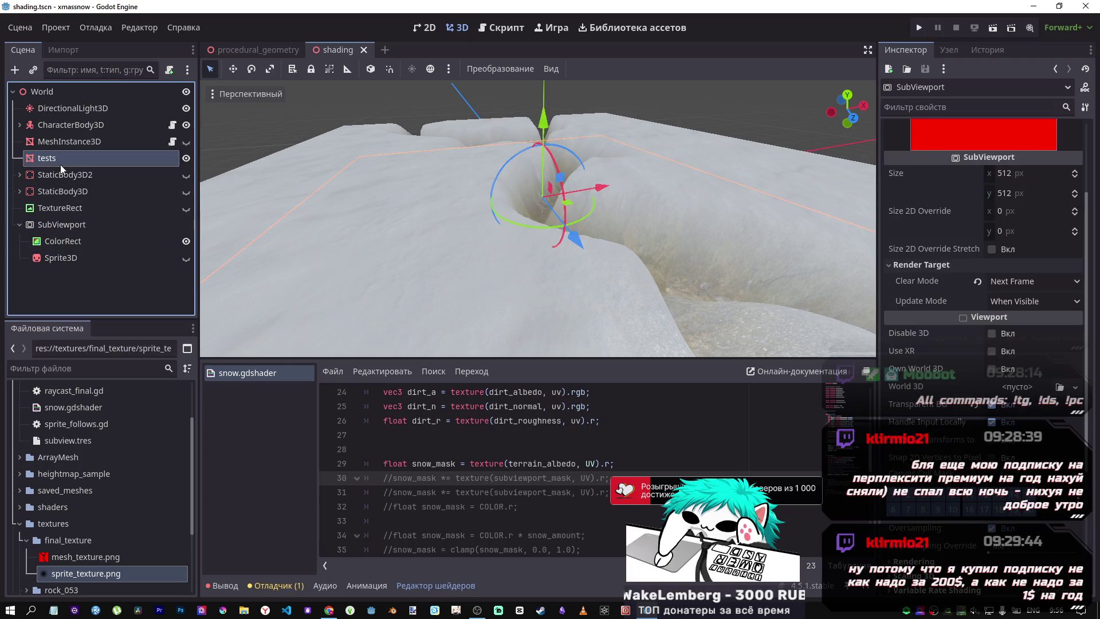
scroll(981, 419, down, 3)
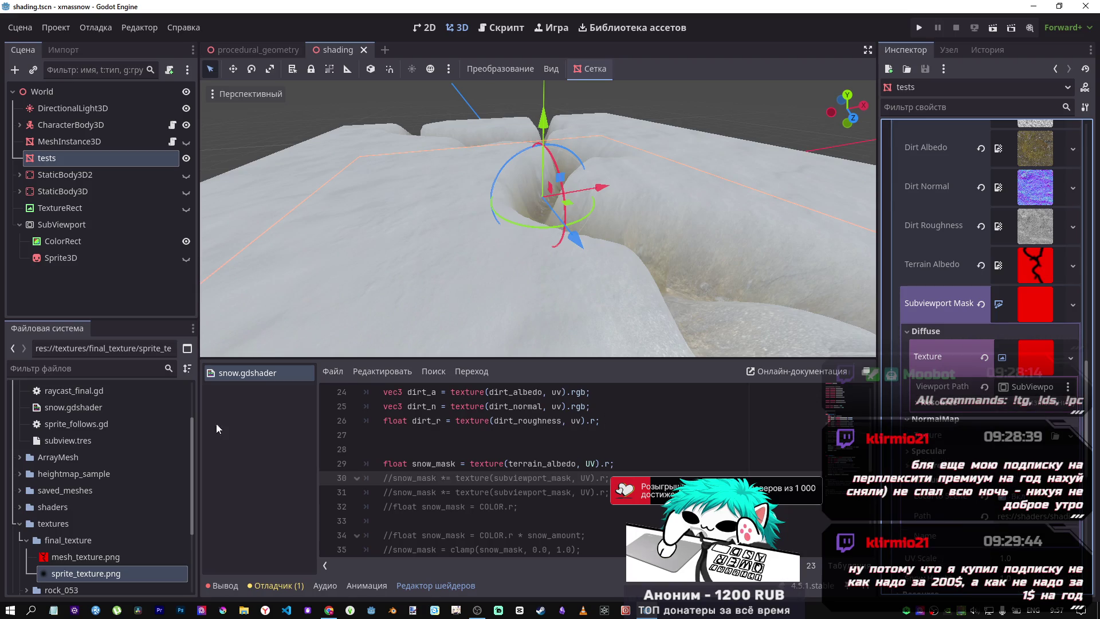
mouse_move(81, 567)
mouse_down()
mouse_move(160, 569)
mouse_move(1020, 456)
mouse_move(1020, 444)
mouse_up()
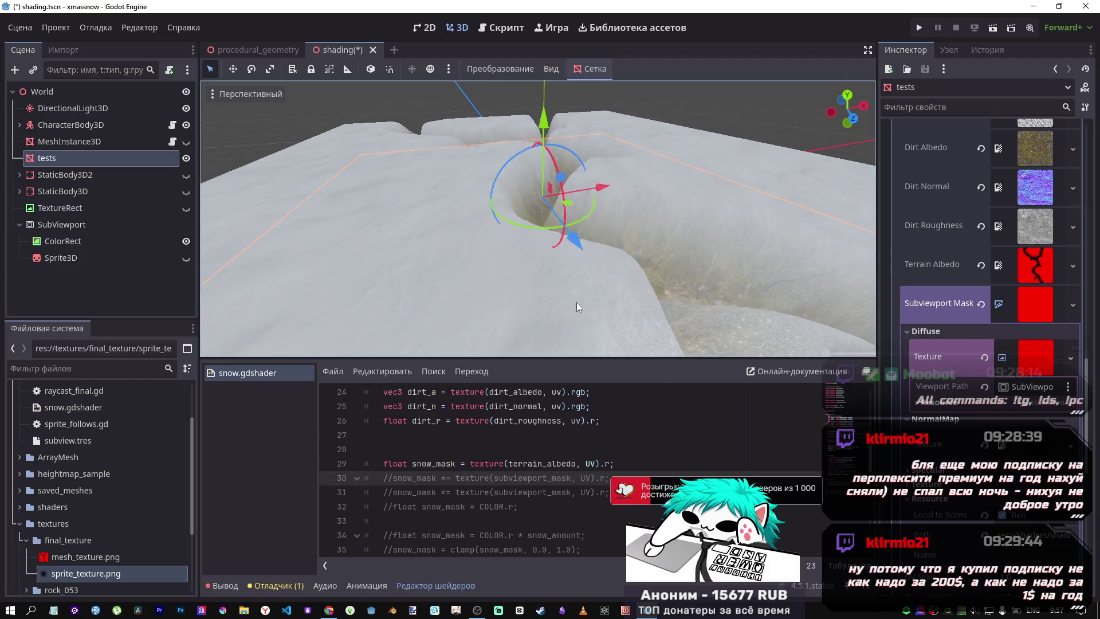
scroll(576, 302, down, 5)
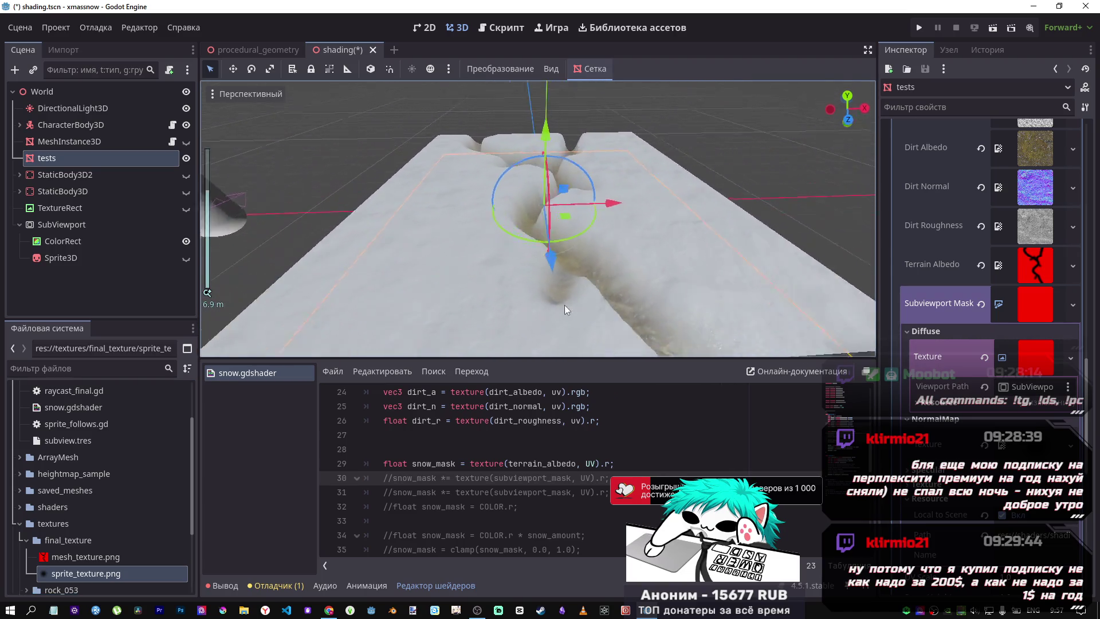
scroll(565, 306, down, 2)
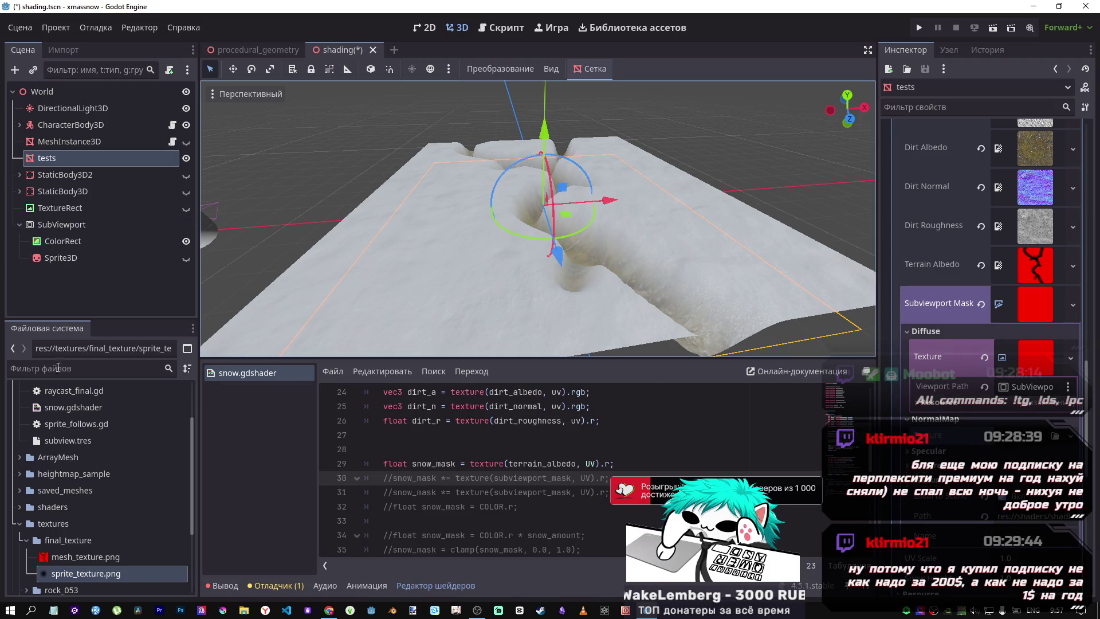
Briefly show then re-hide Sprite3D, and select SubViewport to view its settings
click(186, 258)
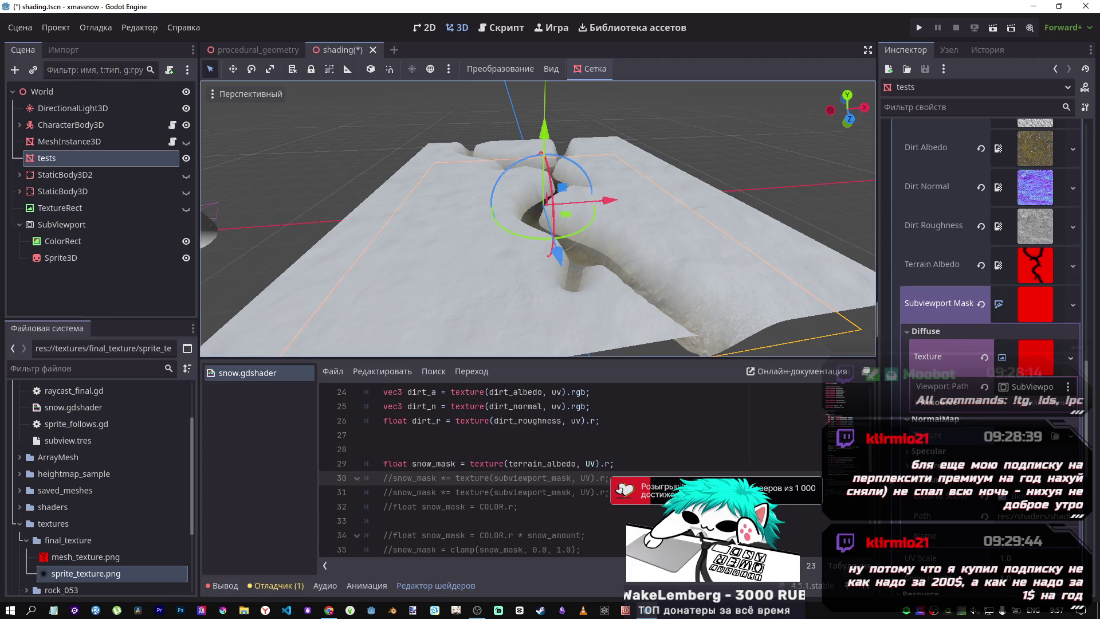
click(186, 258)
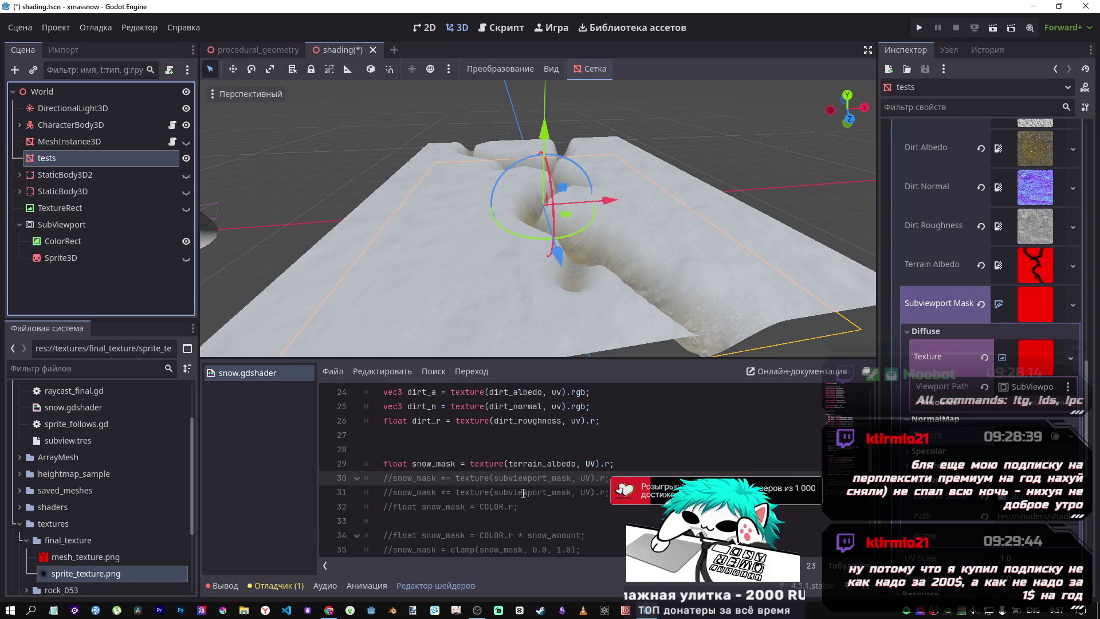
scroll(523, 493, down, 2)
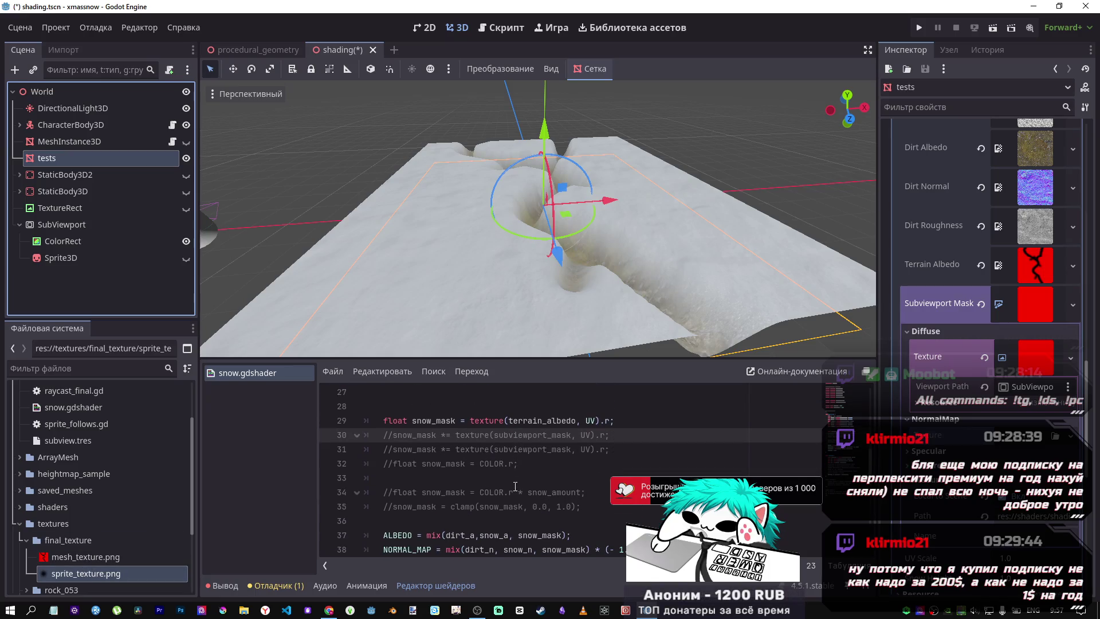
click(45, 223)
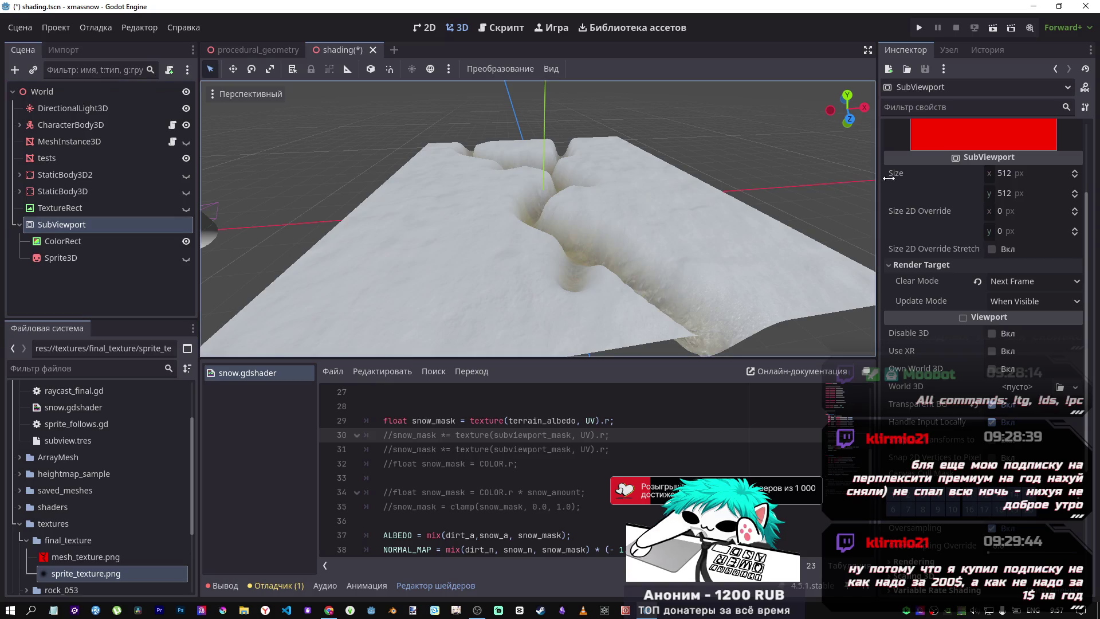
Select ColorRect inside SubViewport and pan the 2D canvas
click(109, 241)
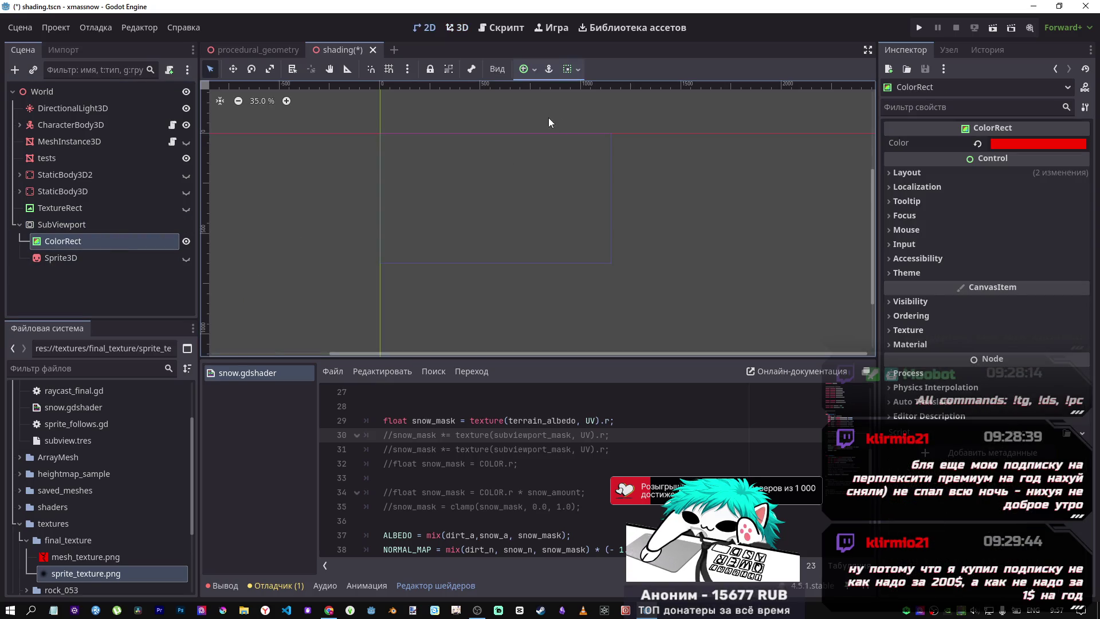
scroll(444, 182, up, 1)
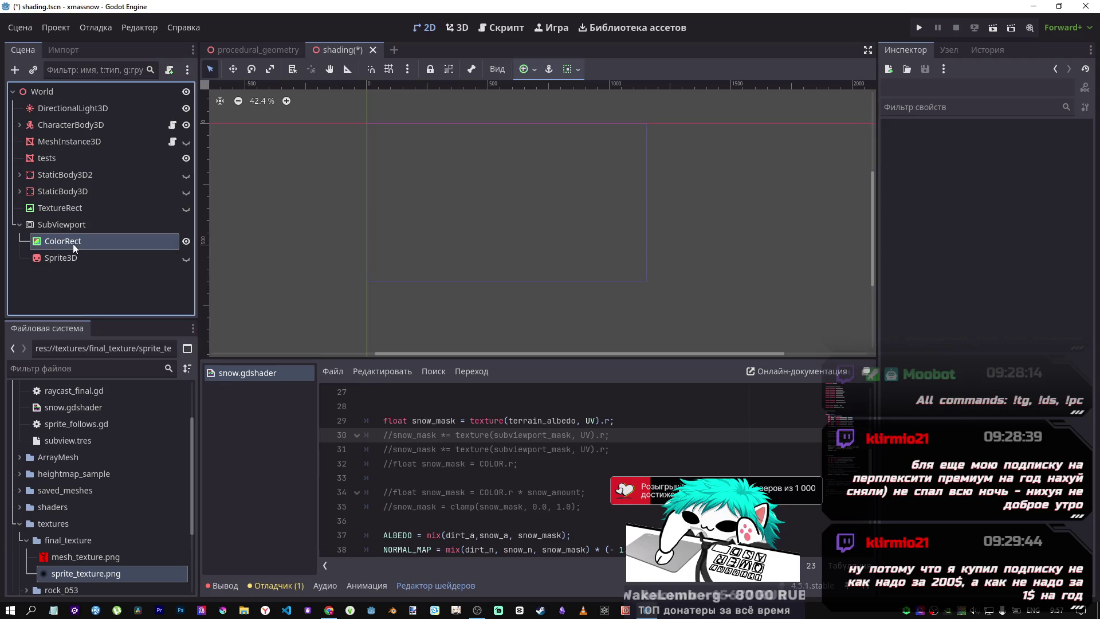
scroll(467, 174, up, 3)
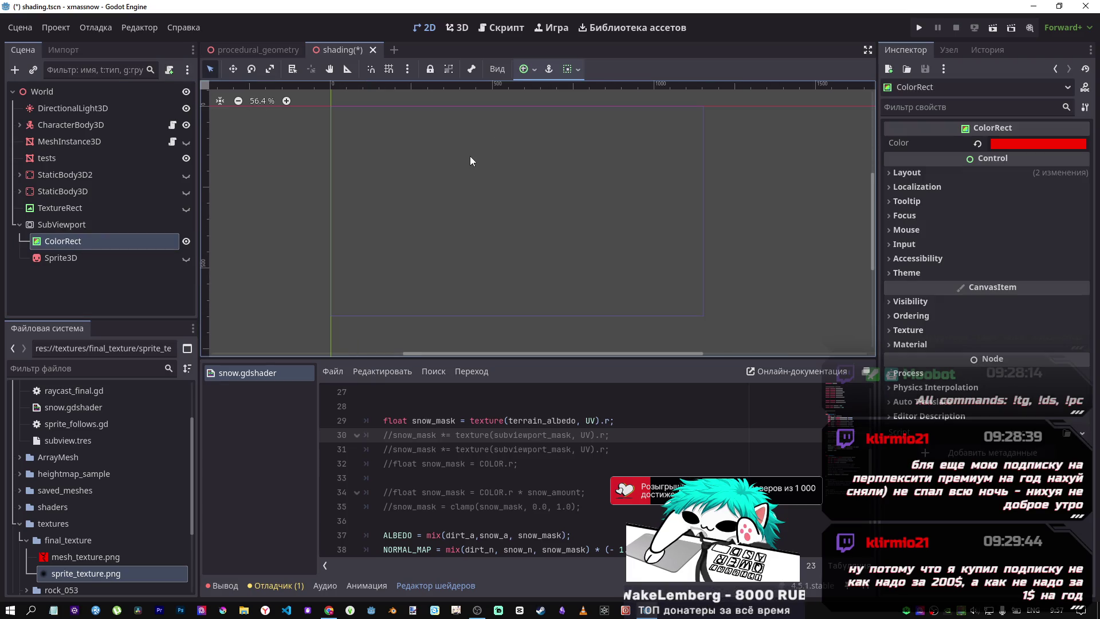
scroll(470, 161, left, 3)
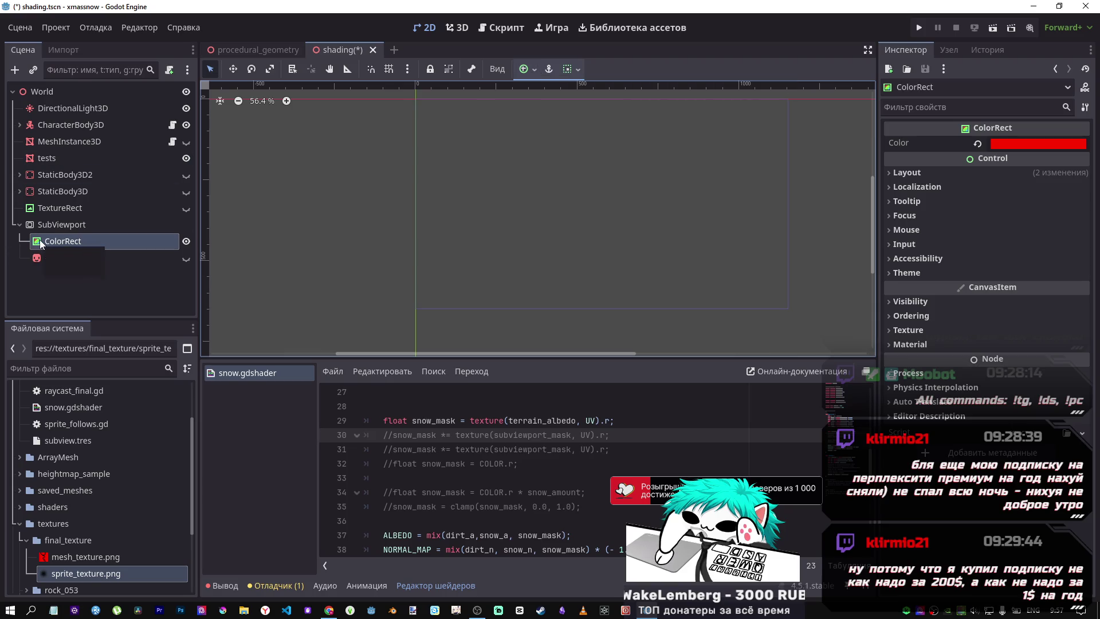
mouse_move(510, 183)
mouse_down()
mouse_move(516, 256)
mouse_move(492, 166)
mouse_up()
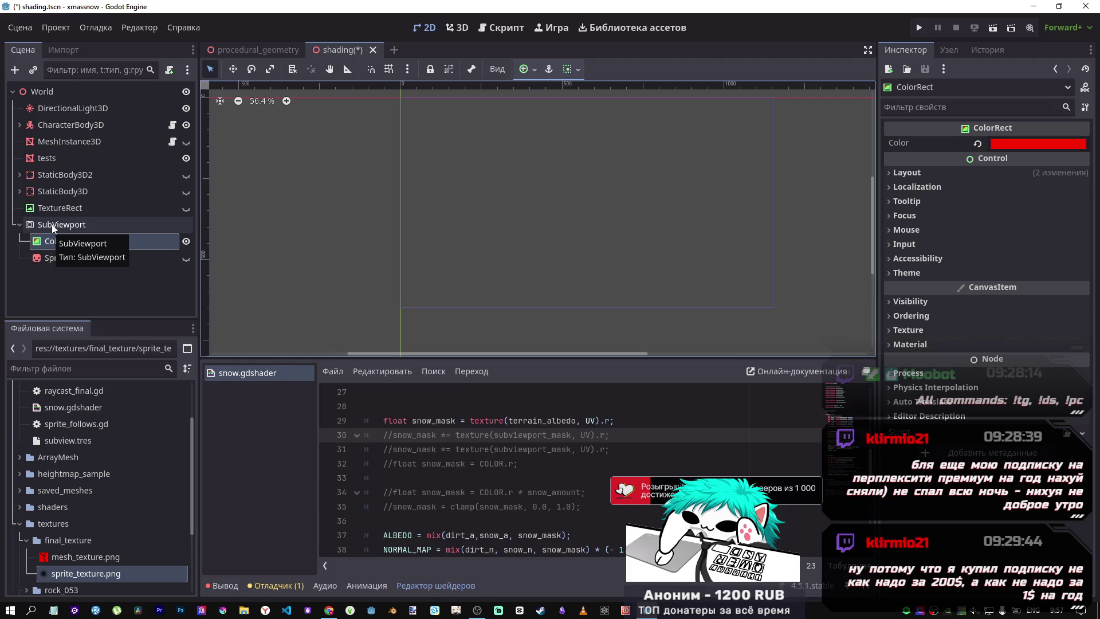
Add a TextureRect child node to SubViewport
right_click(52, 225)
click(107, 235)
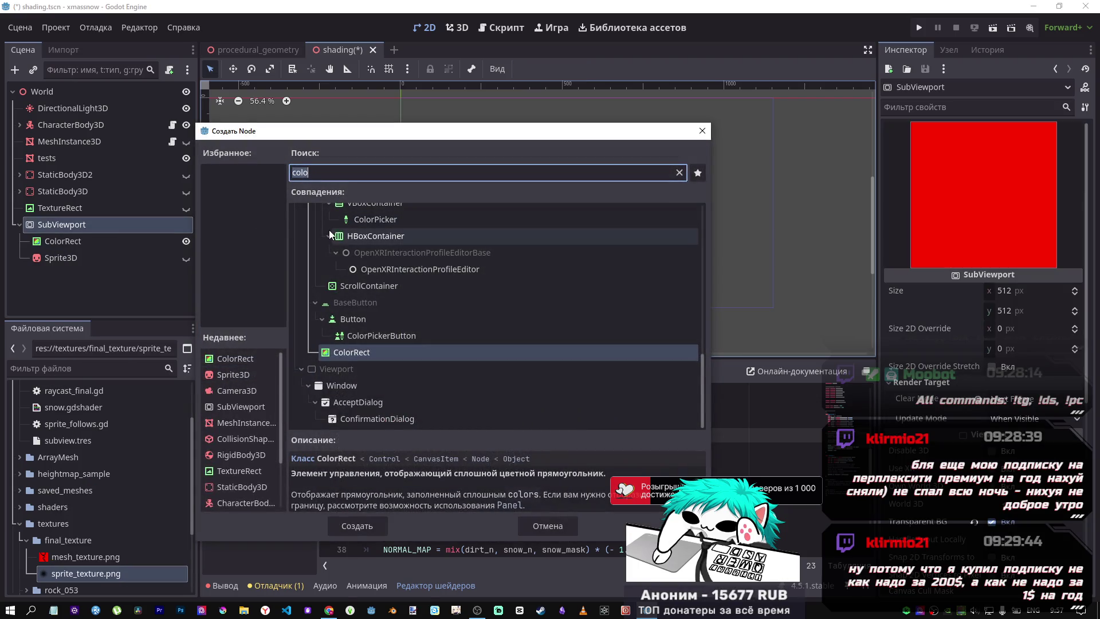
text(text)
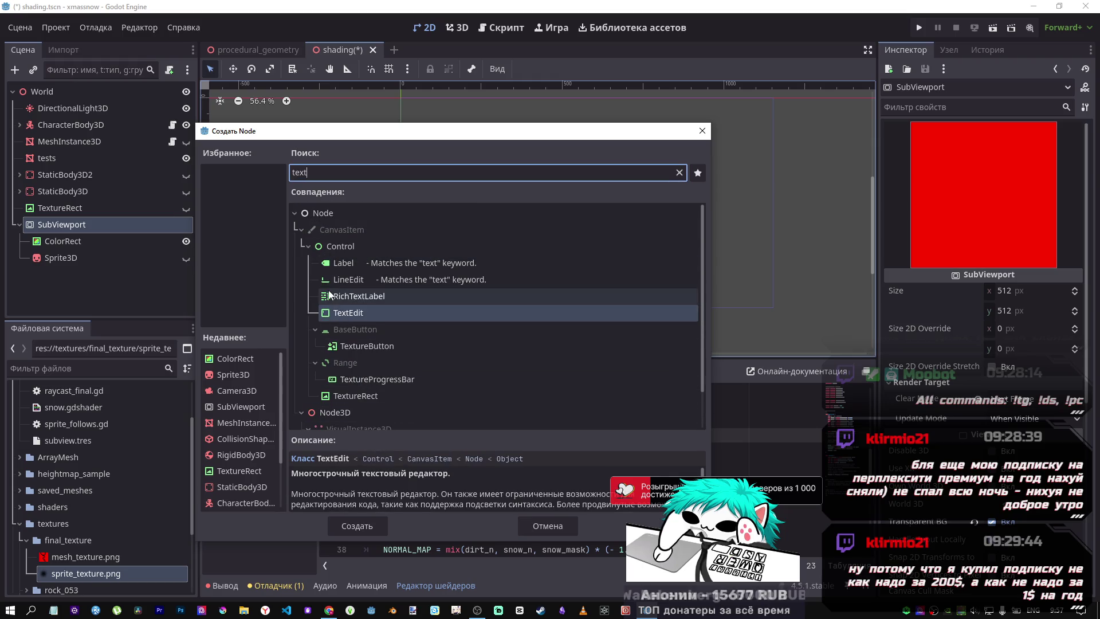
click(356, 395)
click(357, 525)
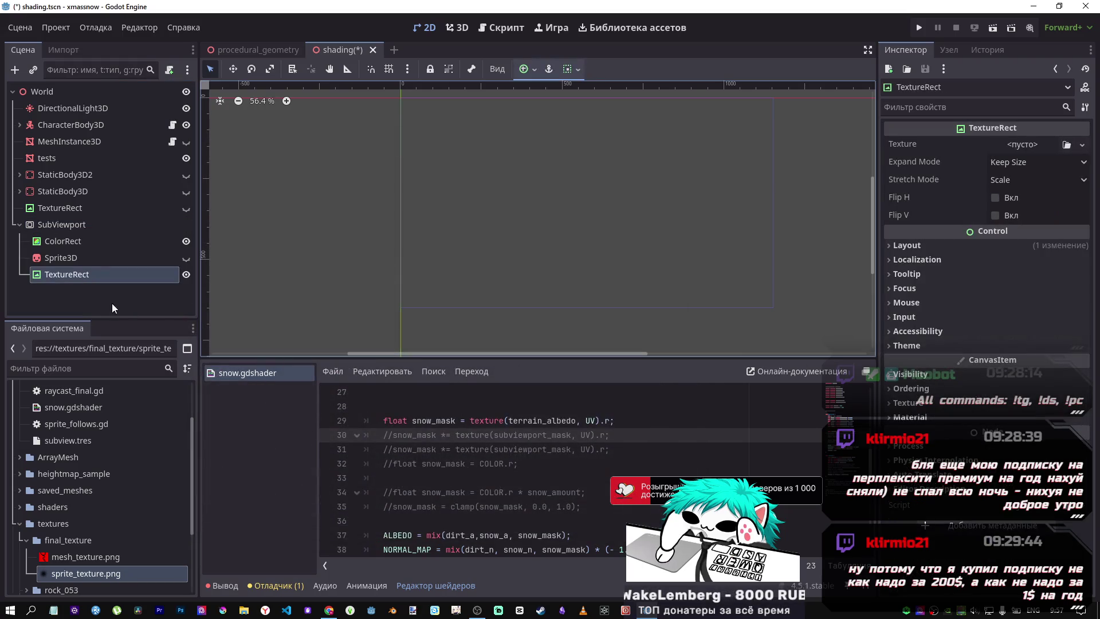
Move TextureRect directly below ColorRect, keeping its default name
drag(88, 269, 89, 252)
double_click(89, 253)
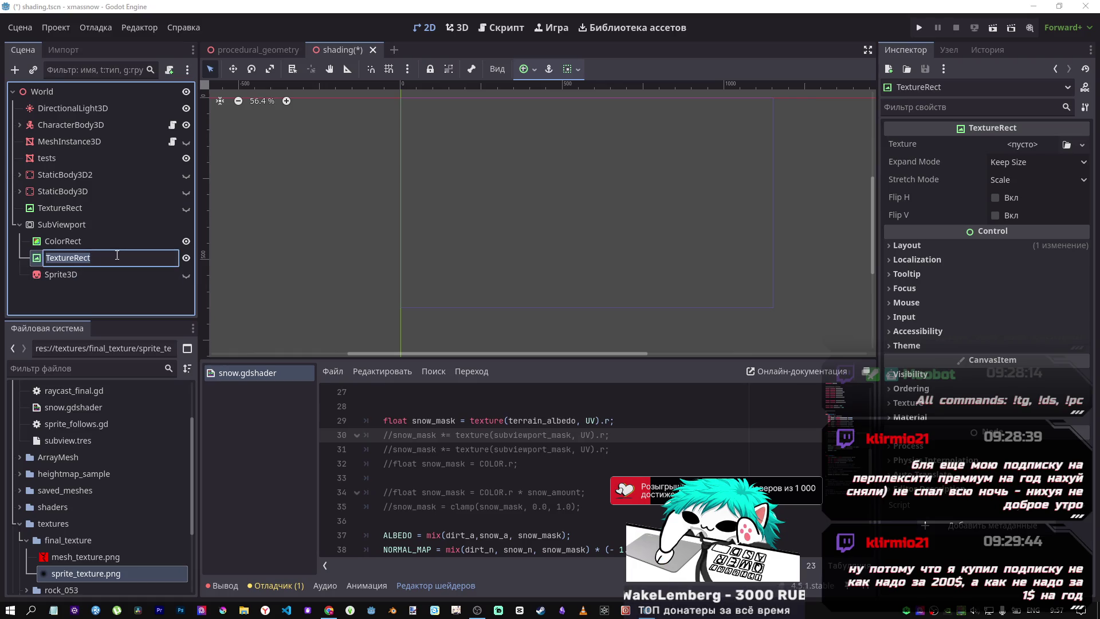
click(64, 242)
click(67, 258)
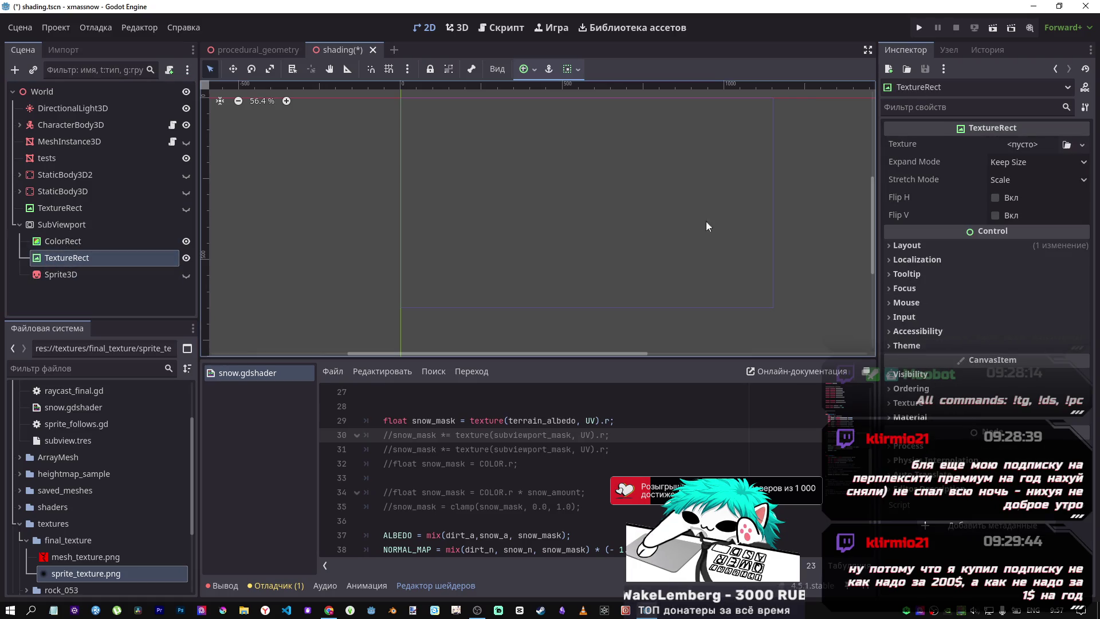
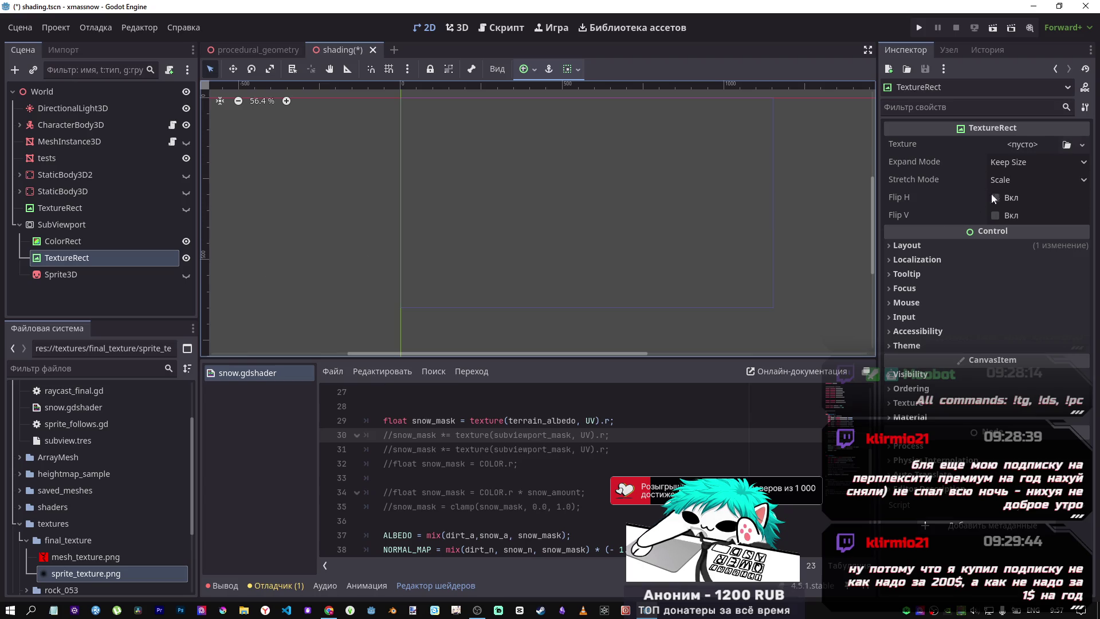
Drop sprite_texture.png into the 2D scene, then undo and delete the resulting SpriteTexture node
mouse_move(59, 581)
mouse_down()
mouse_move(1060, 138)
mouse_move(1054, 151)
mouse_move(562, 156)
mouse_move(554, 201)
mouse_up()
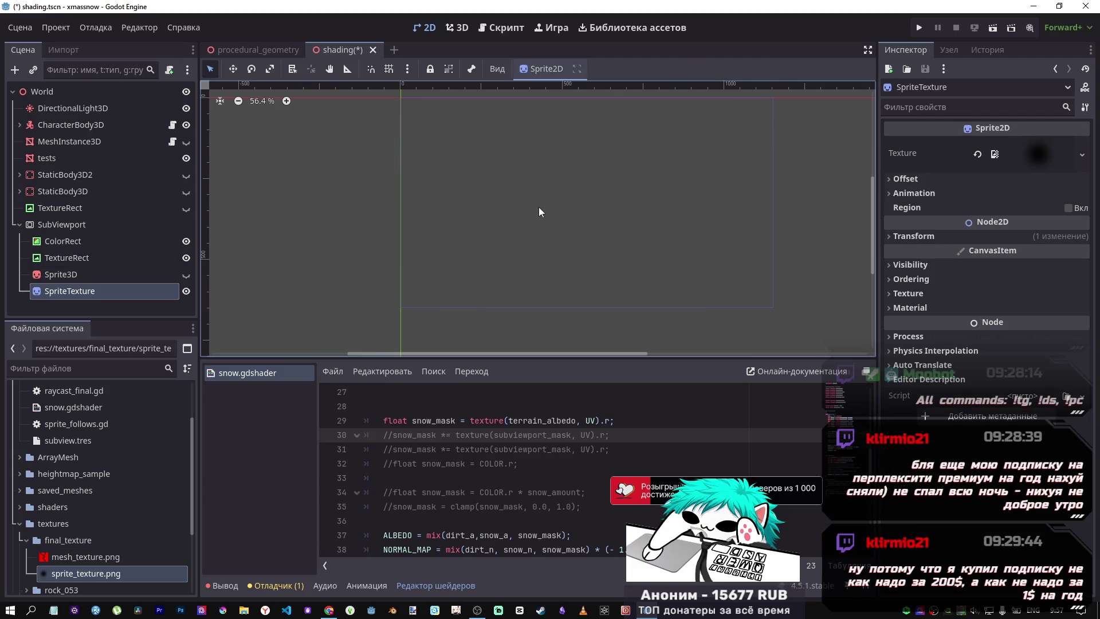
click(565, 206)
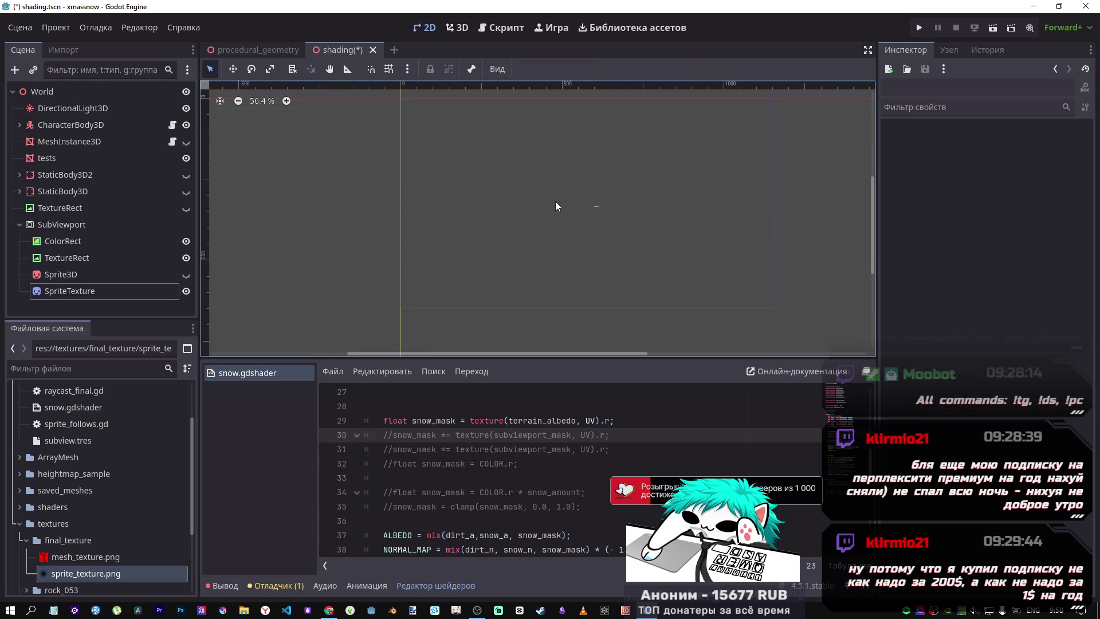
key(ctrl+z)
click(58, 226)
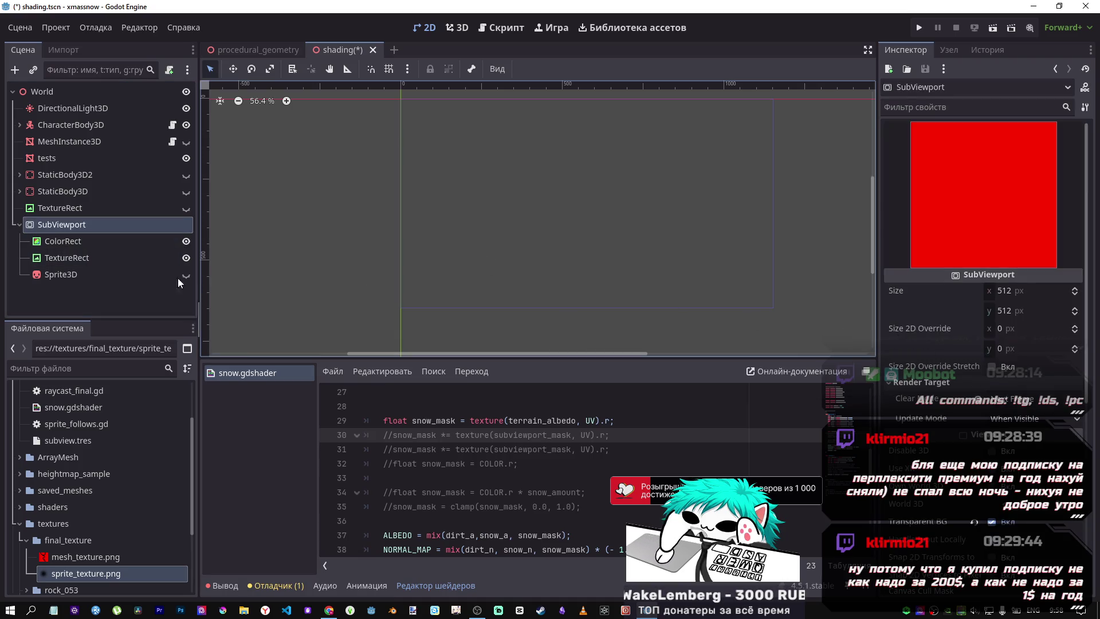
Set the SubViewport's Size 2D Override to 512 × 512 with stretch enabled, and save
click(989, 368)
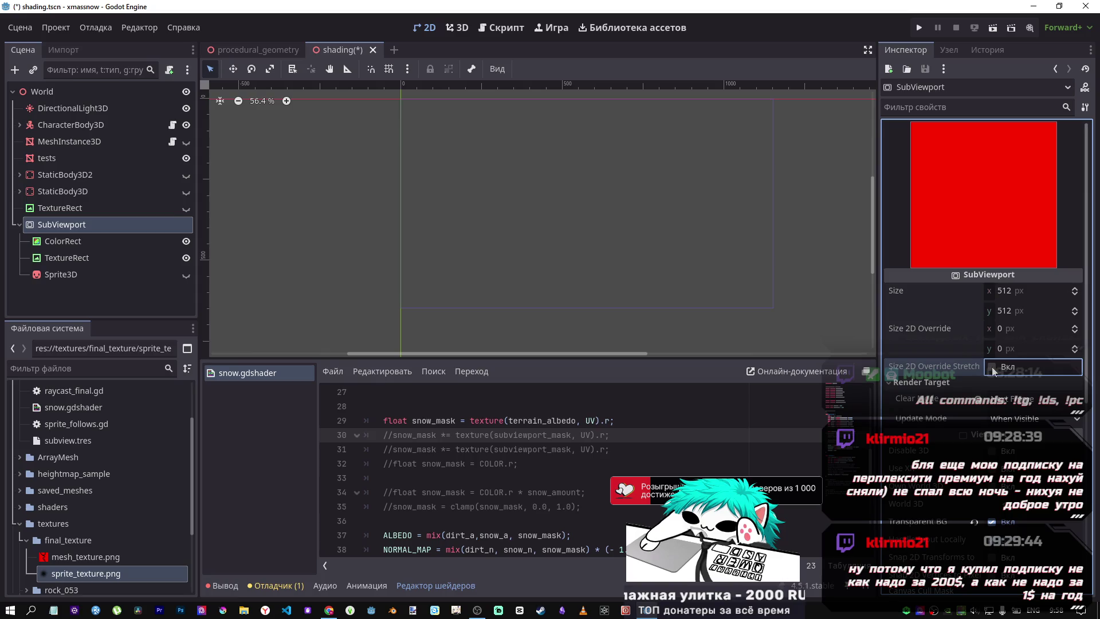
click(1015, 331)
text(512)
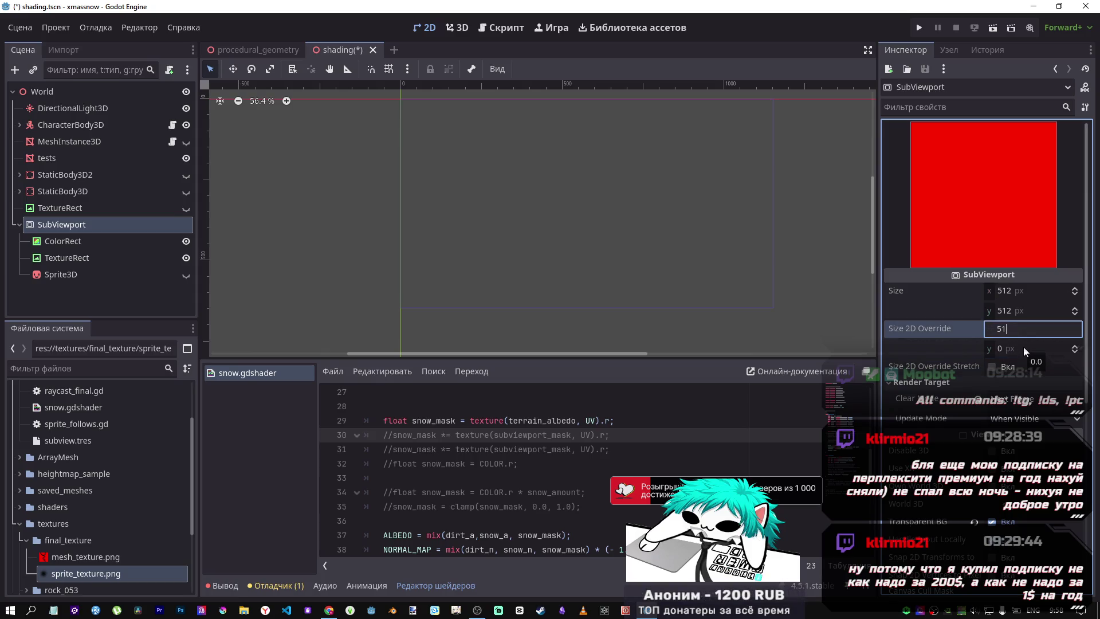
key(Return)
click(1023, 346)
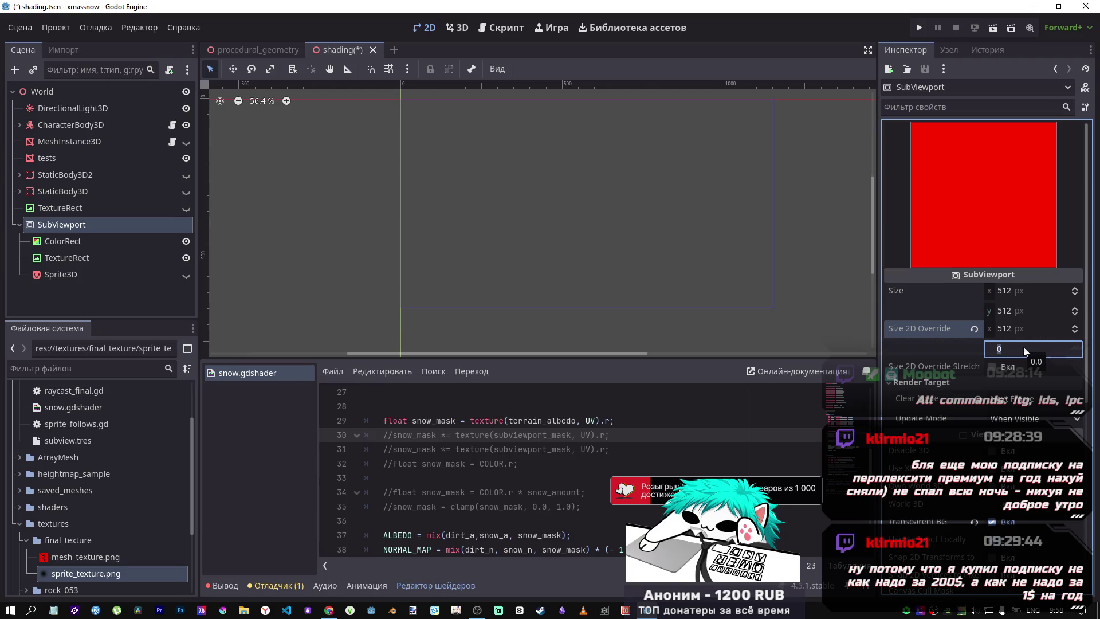
text(512)
key(Return)
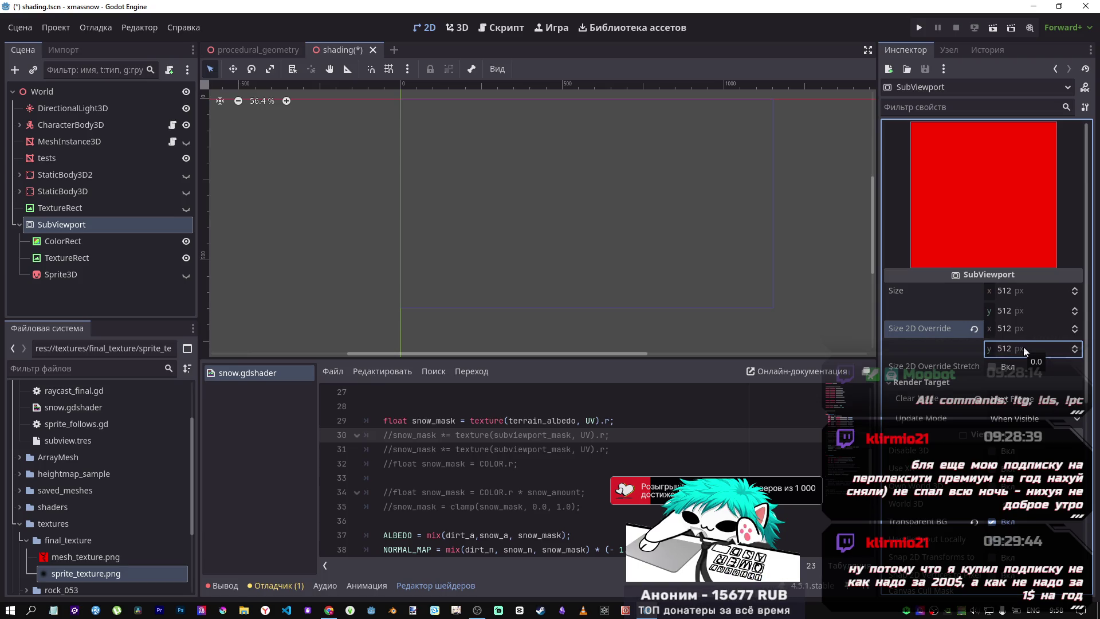
click(997, 367)
key(ctrl+s)
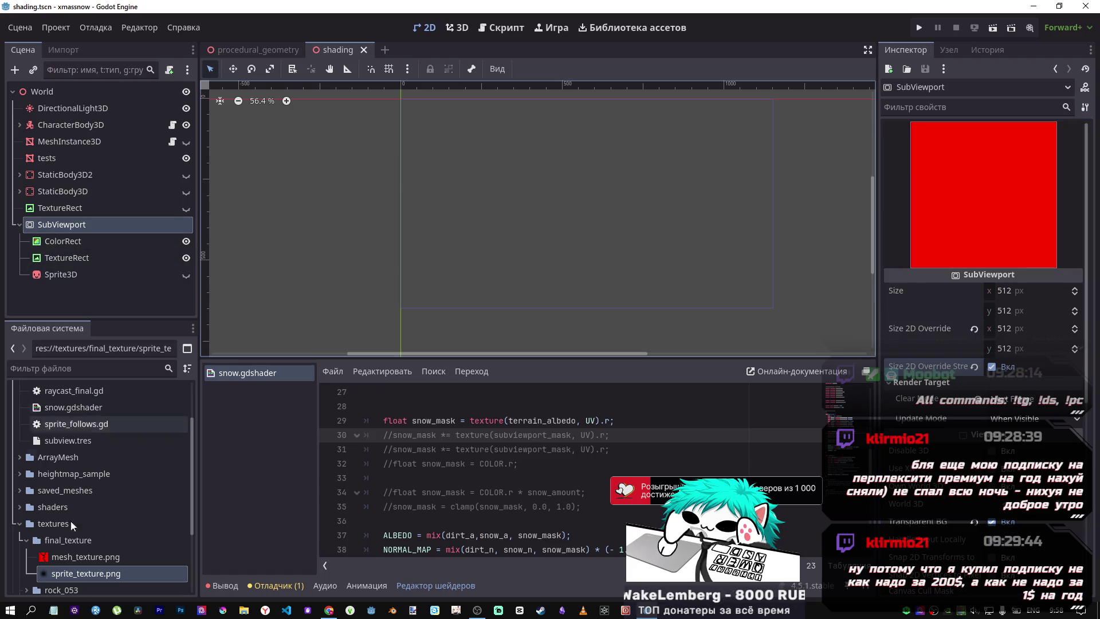
drag(78, 572, 519, 220)
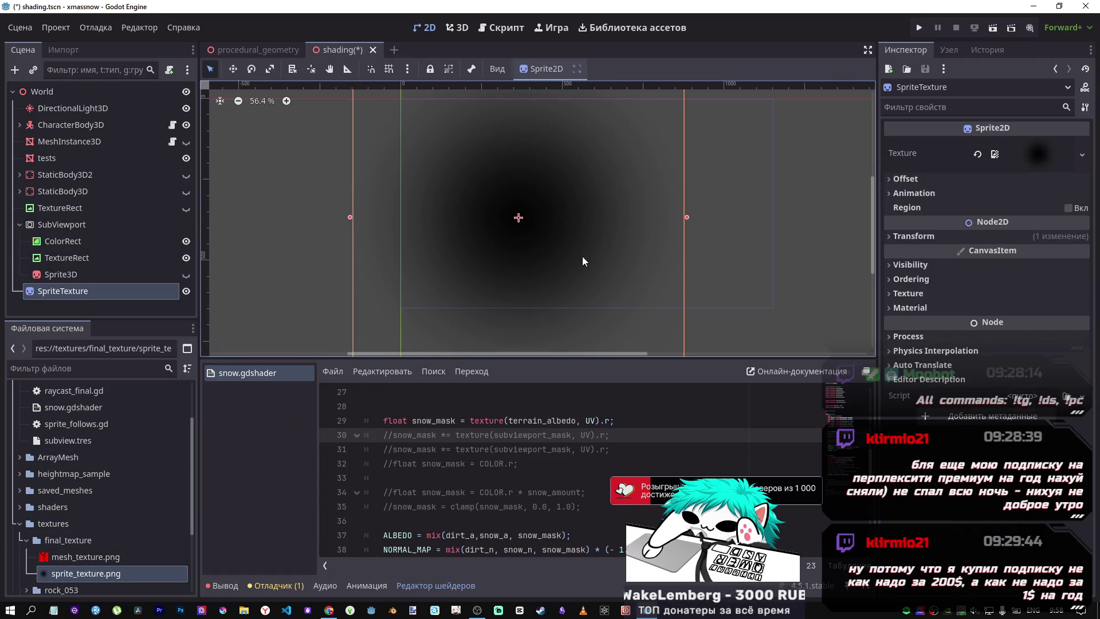
scroll(577, 259, down, 2)
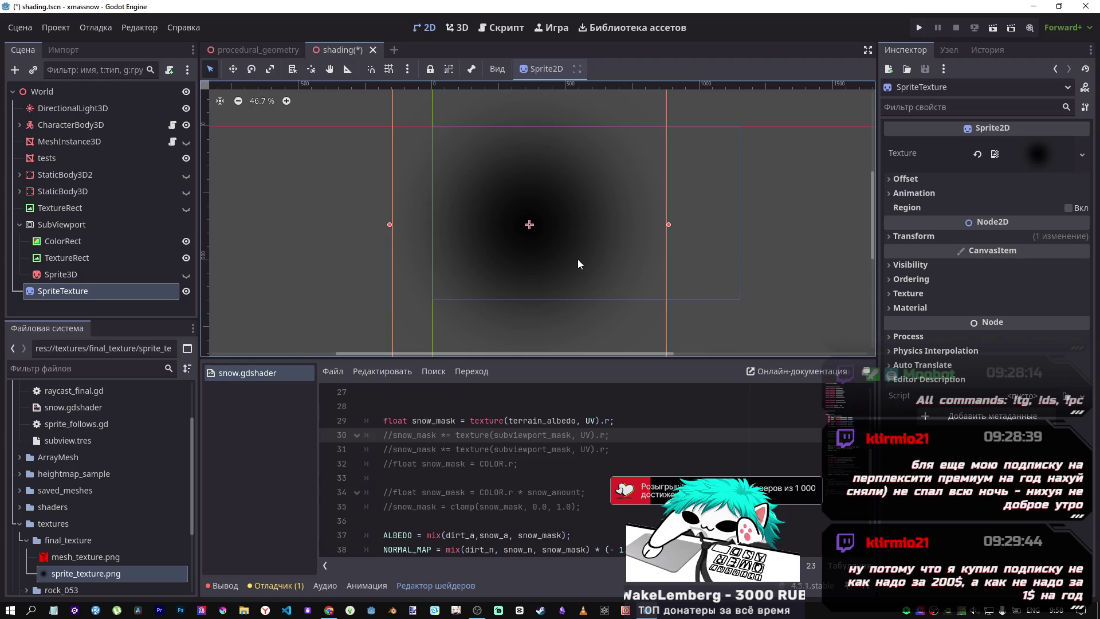
click(78, 294)
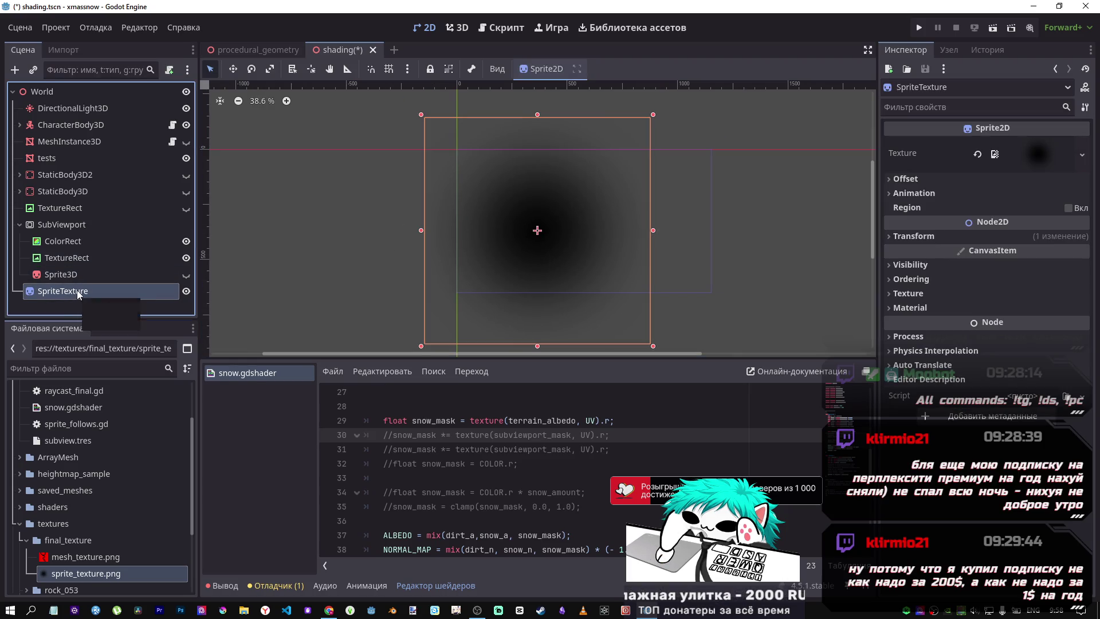
key(Delete)
key(Return)
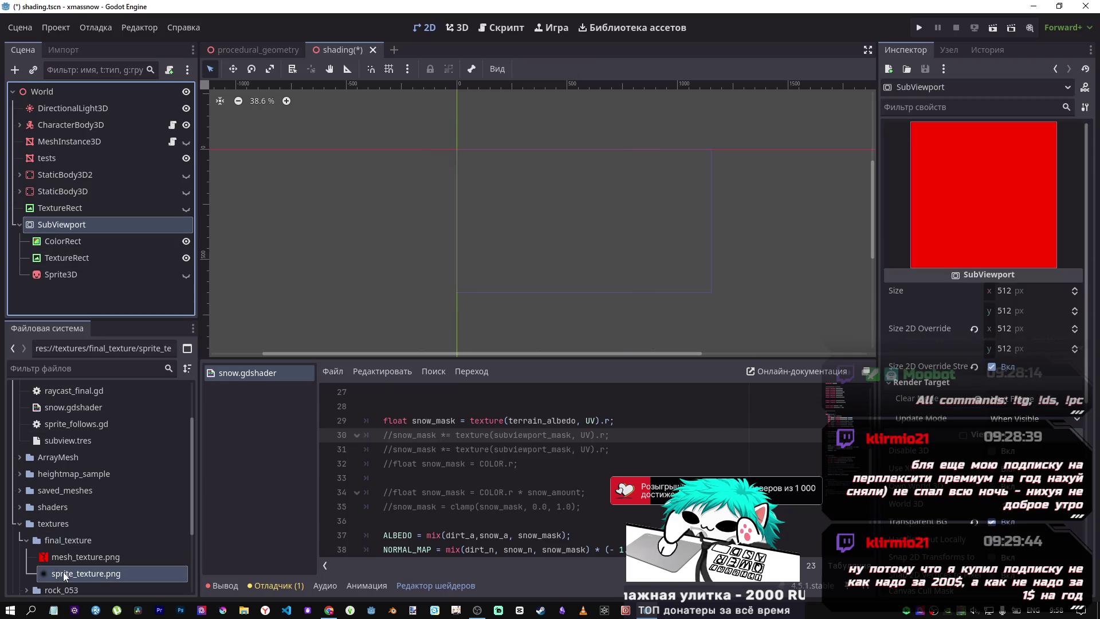
click(65, 574)
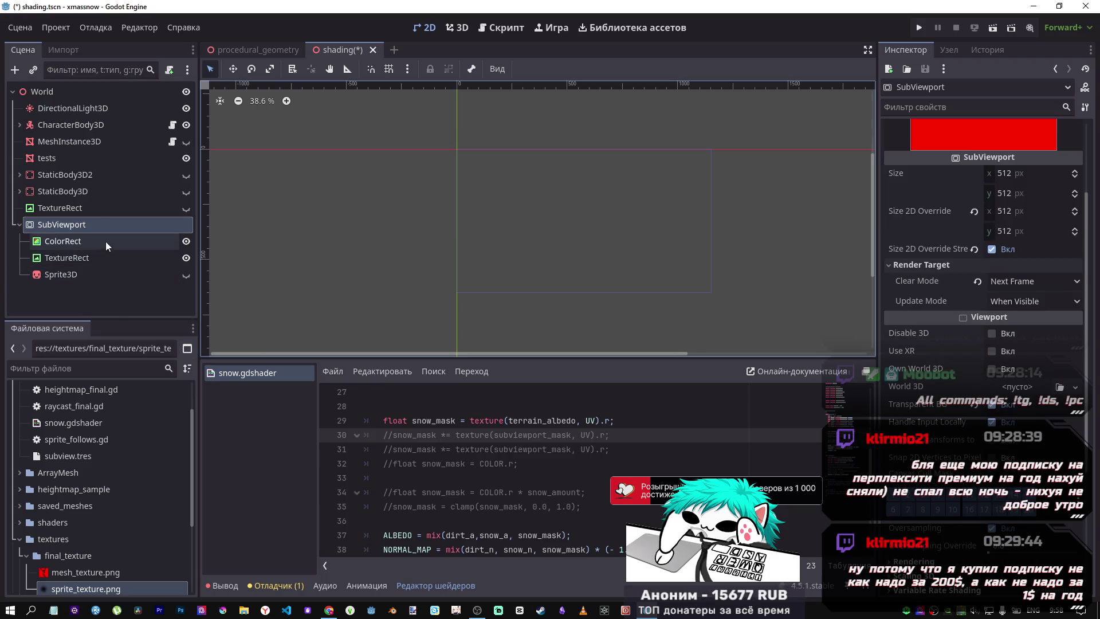
click(86, 241)
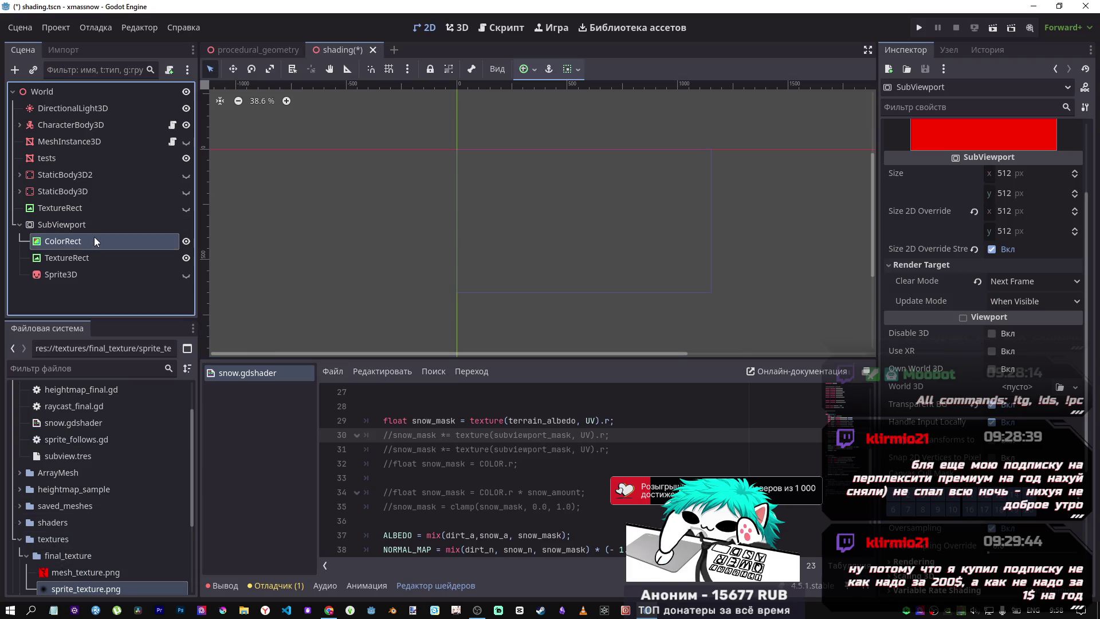
click(86, 224)
click(86, 241)
click(86, 258)
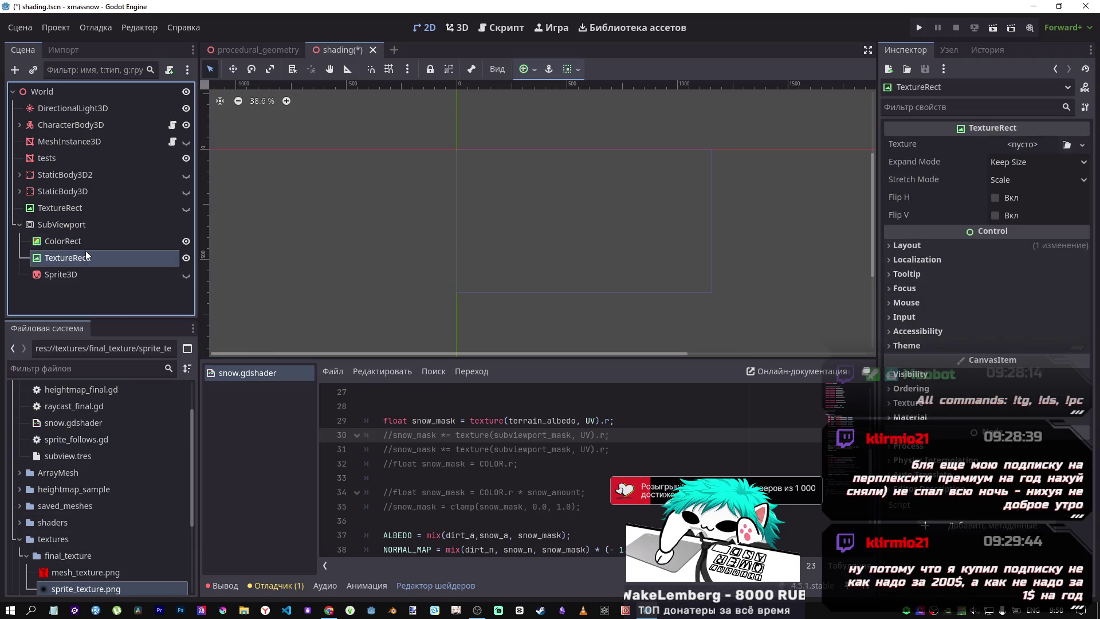
click(936, 246)
click(936, 247)
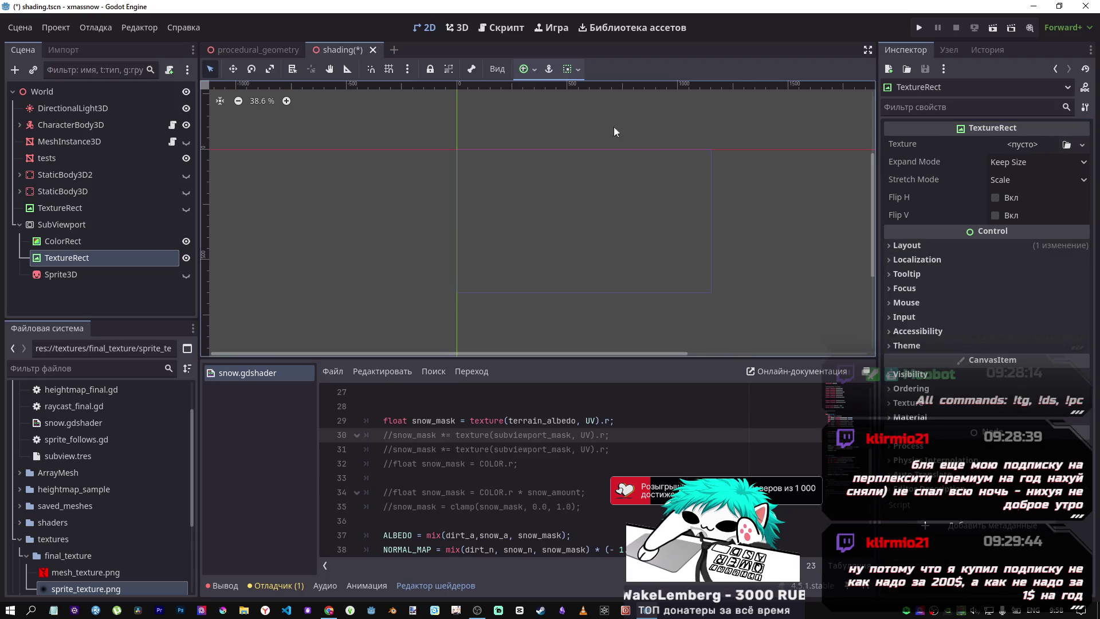
scroll(499, 172, up, 5)
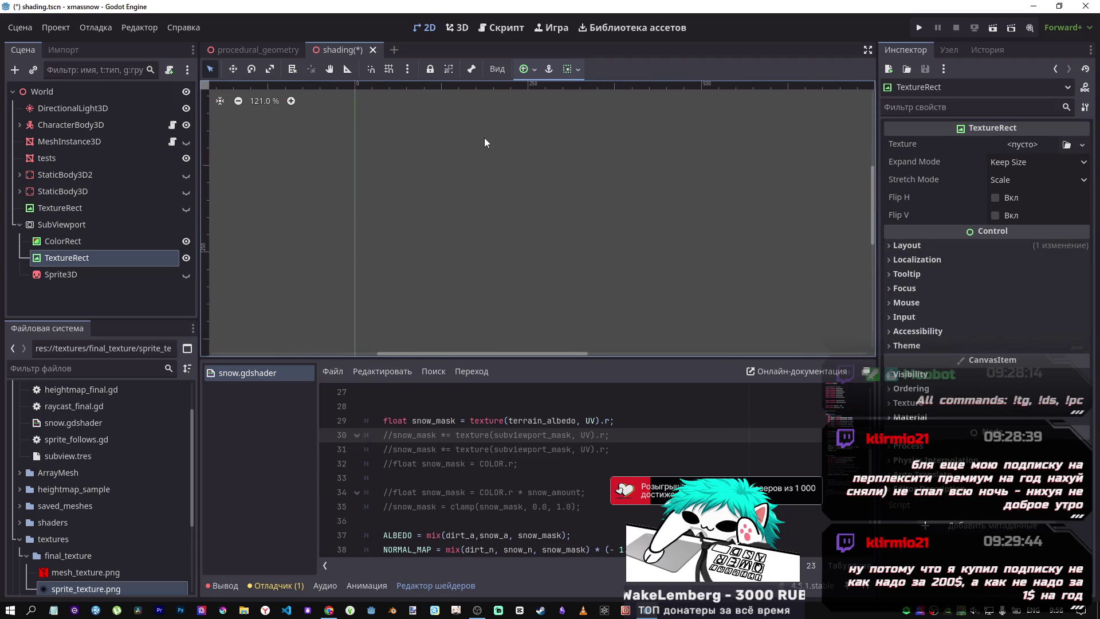
scroll(446, 270, down, 3)
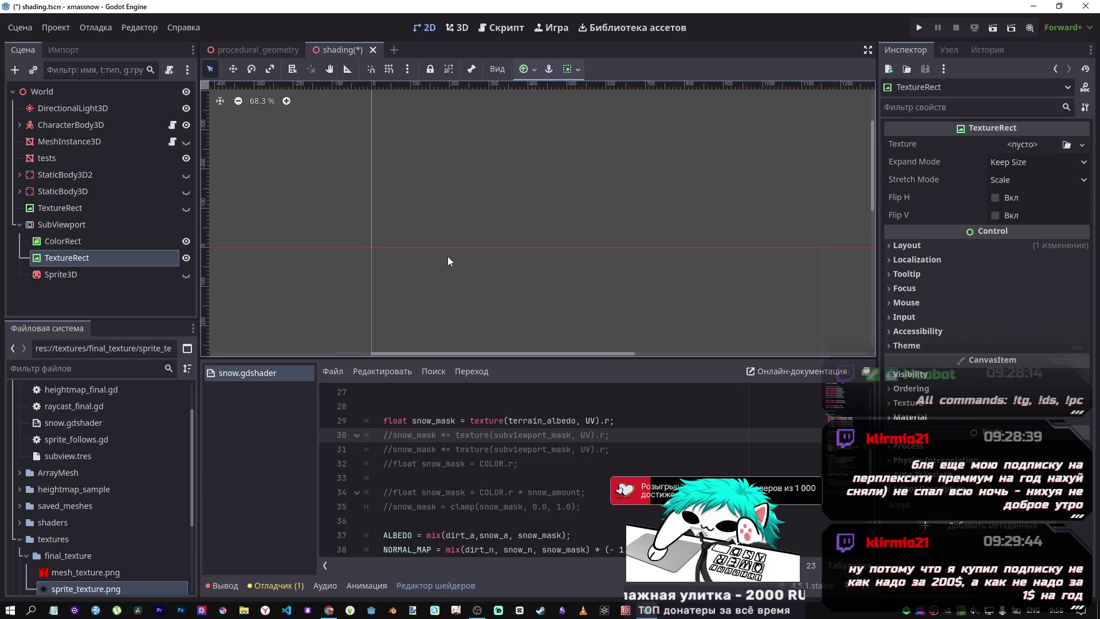
click(115, 224)
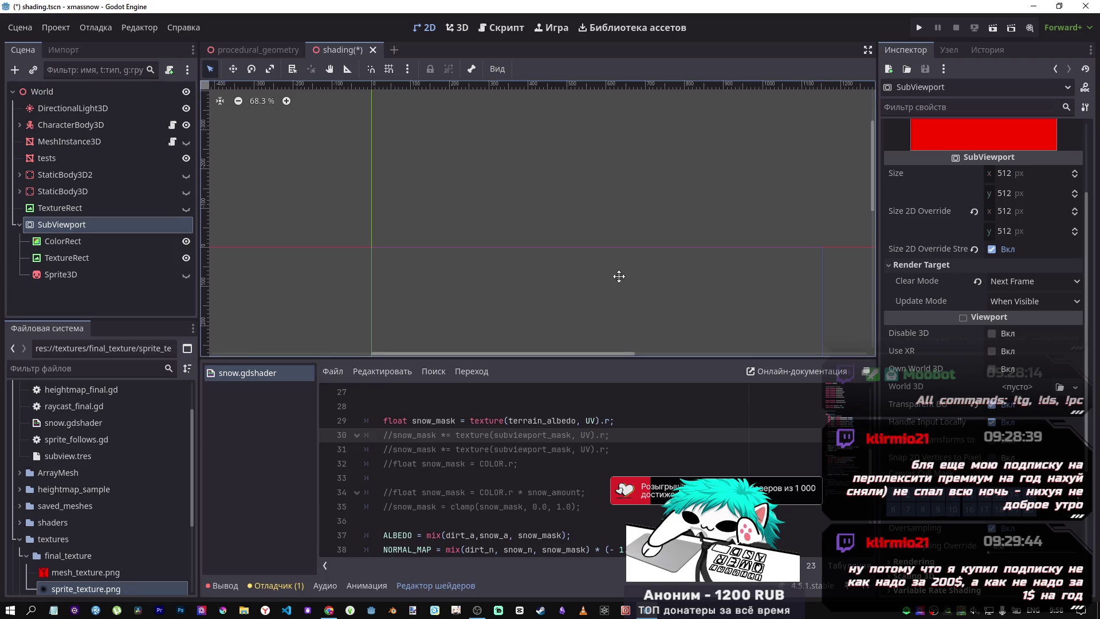
drag(618, 276, 627, 184)
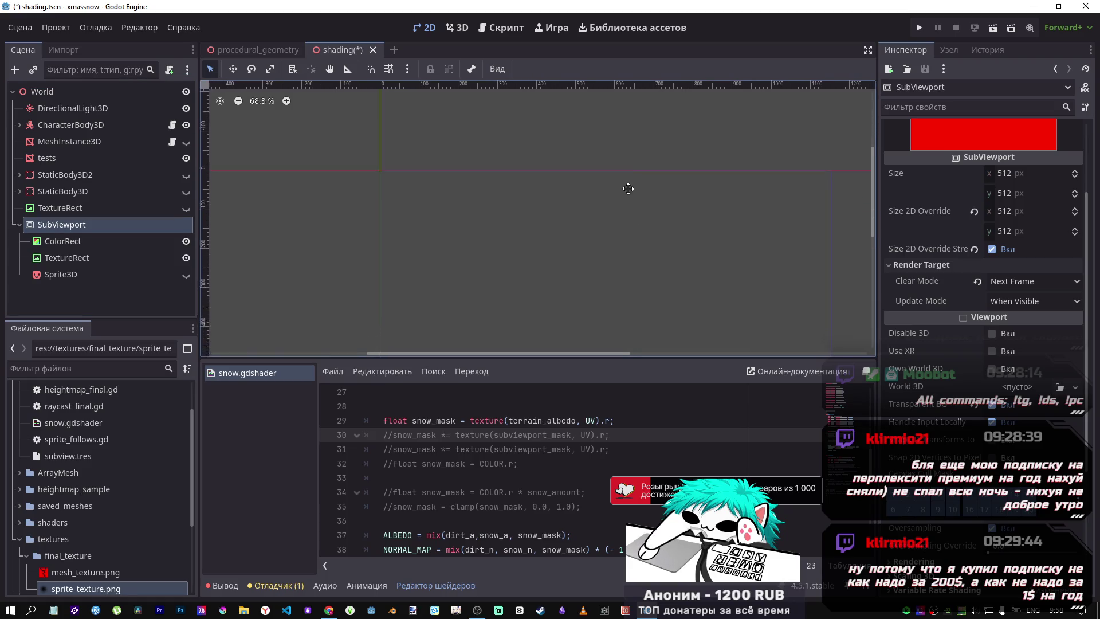
Create a SubViewportContainer node and reparent the SubViewport inside it
right_click(84, 227)
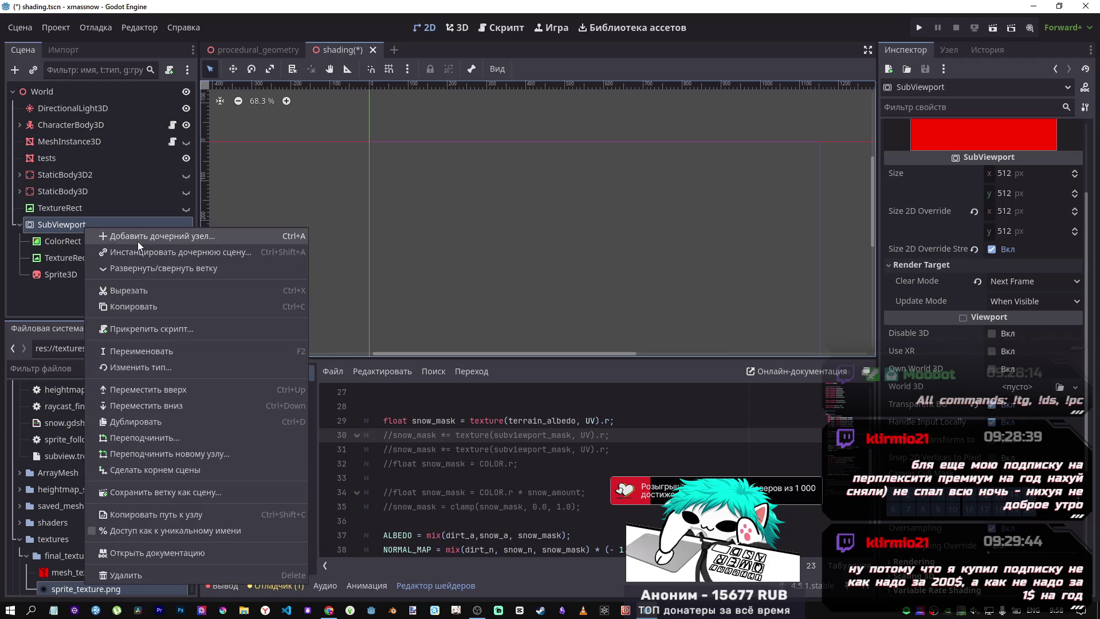
click(137, 242)
text(sub)
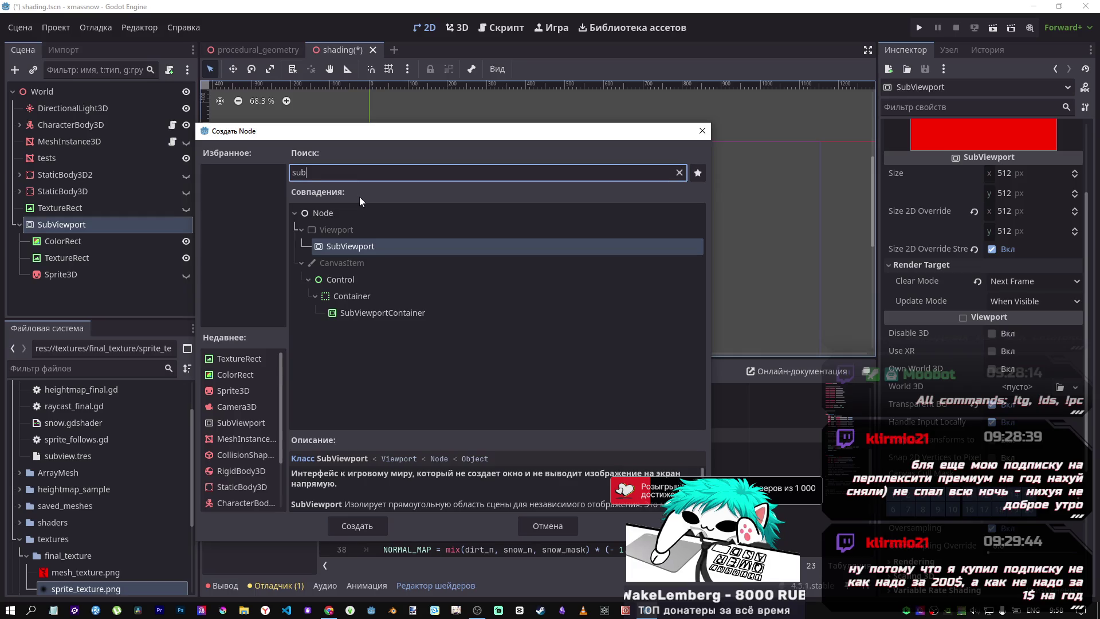
click(372, 313)
click(356, 525)
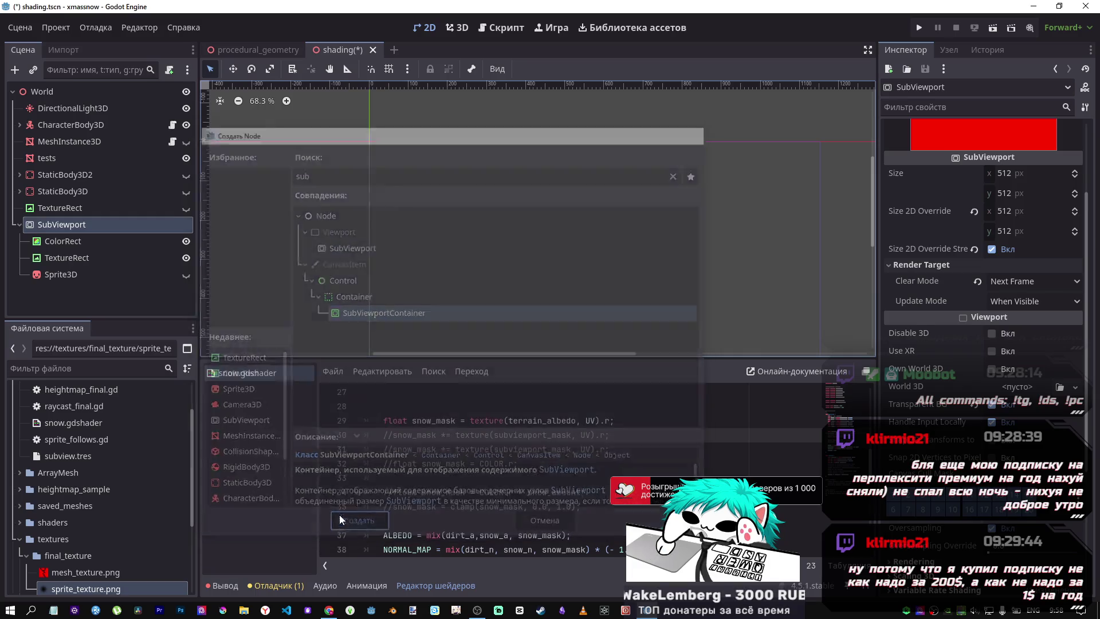
mouse_move(94, 288)
mouse_down()
mouse_move(74, 212)
mouse_move(84, 232)
mouse_move(92, 227)
mouse_up()
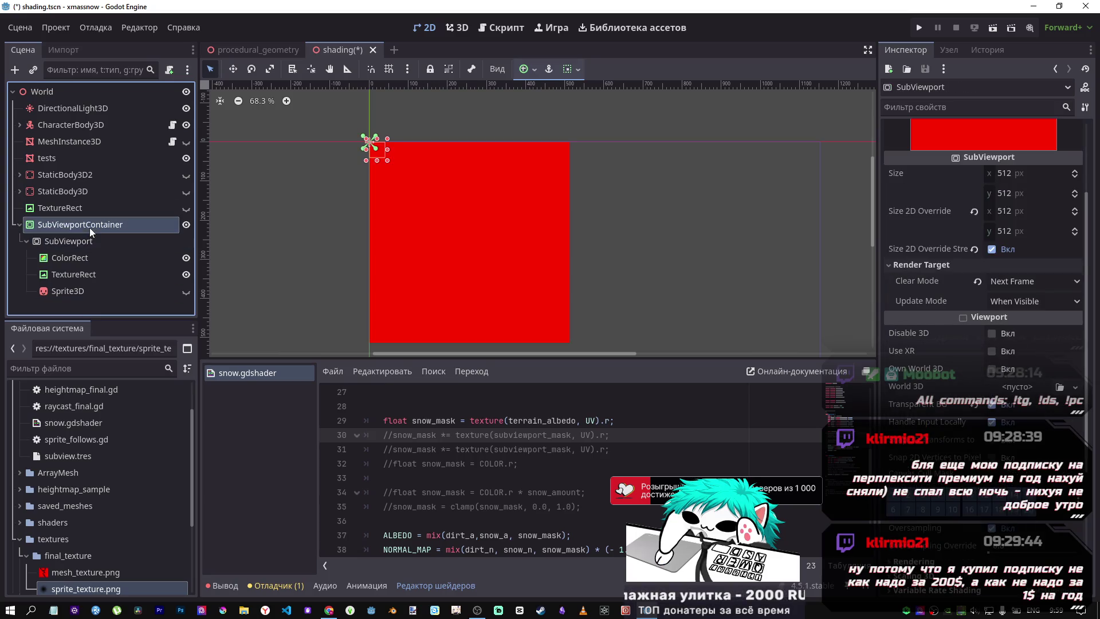
click(74, 273)
Reset the SubViewport's 2D size override stretch to default and delete its TextureRect child
click(69, 241)
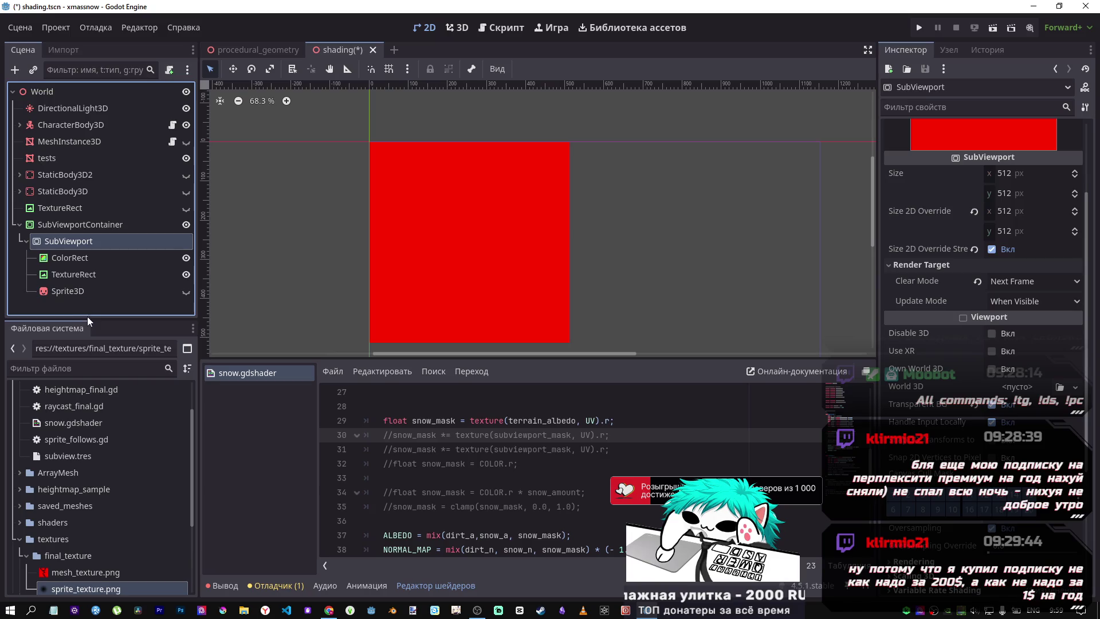
key(F2)
click(975, 251)
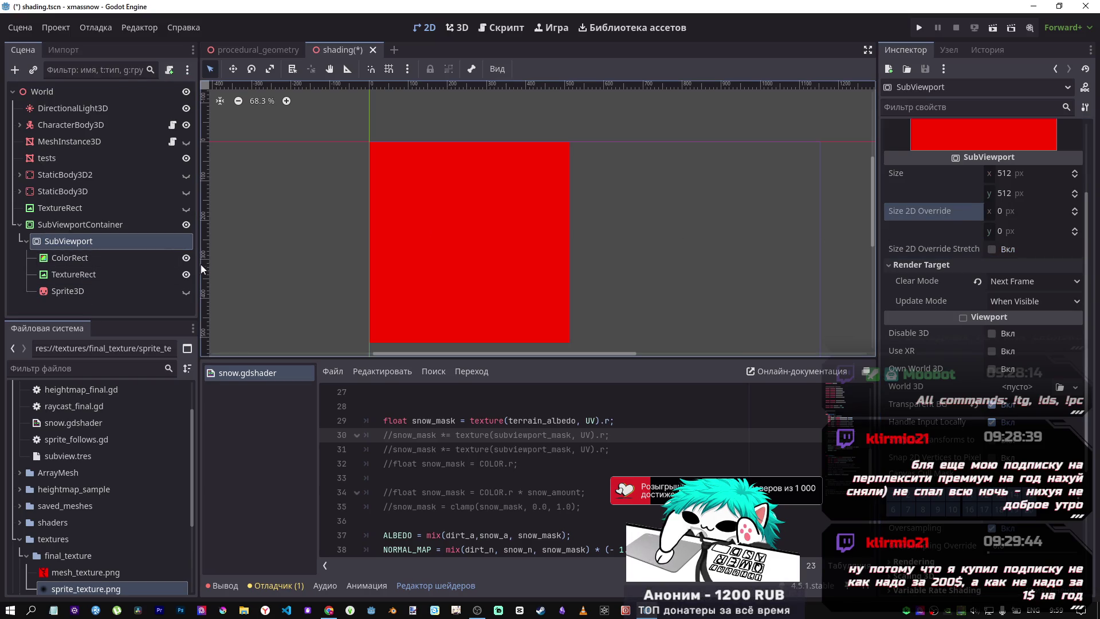
click(109, 269)
click(102, 273)
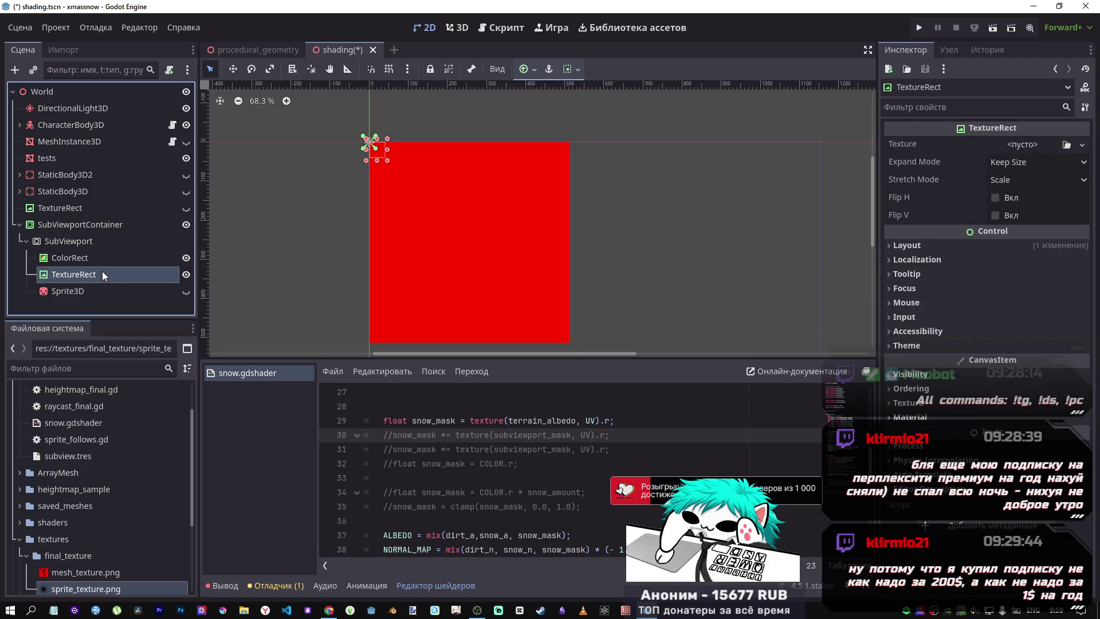
key(Delete)
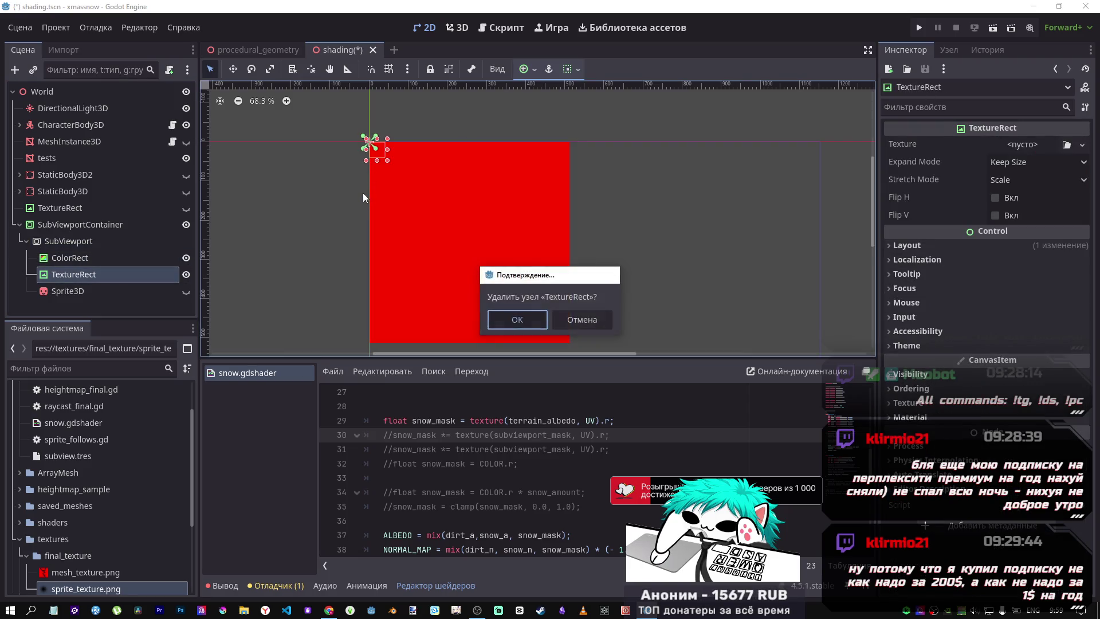
key(Return)
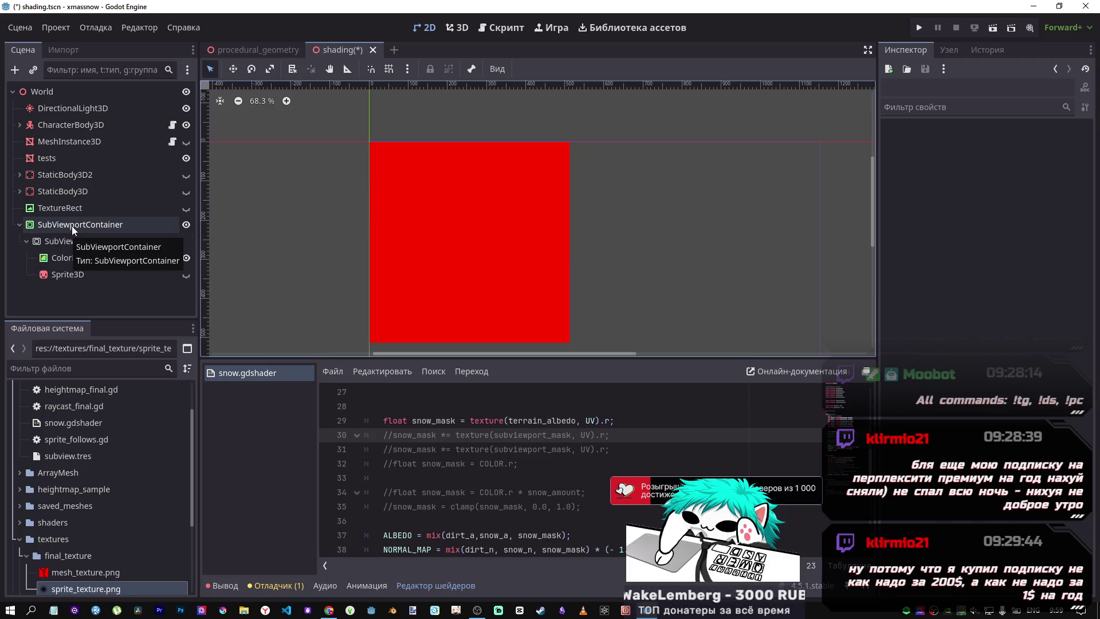
Select the red ColorRect in the SubViewport and set its Layout size to 10 × 10
click(72, 226)
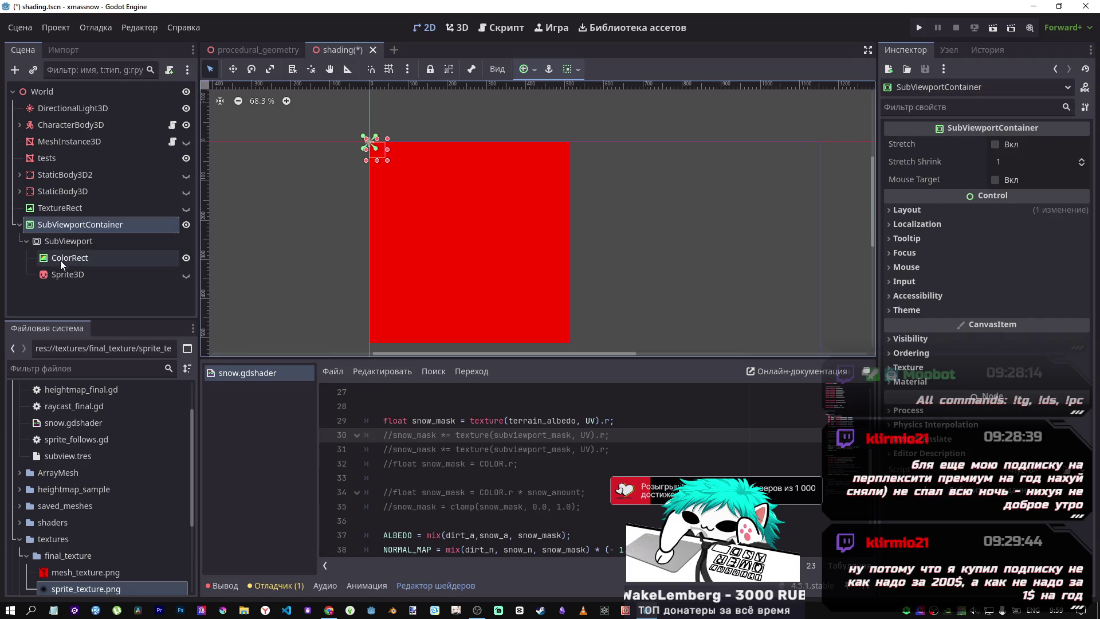
click(61, 242)
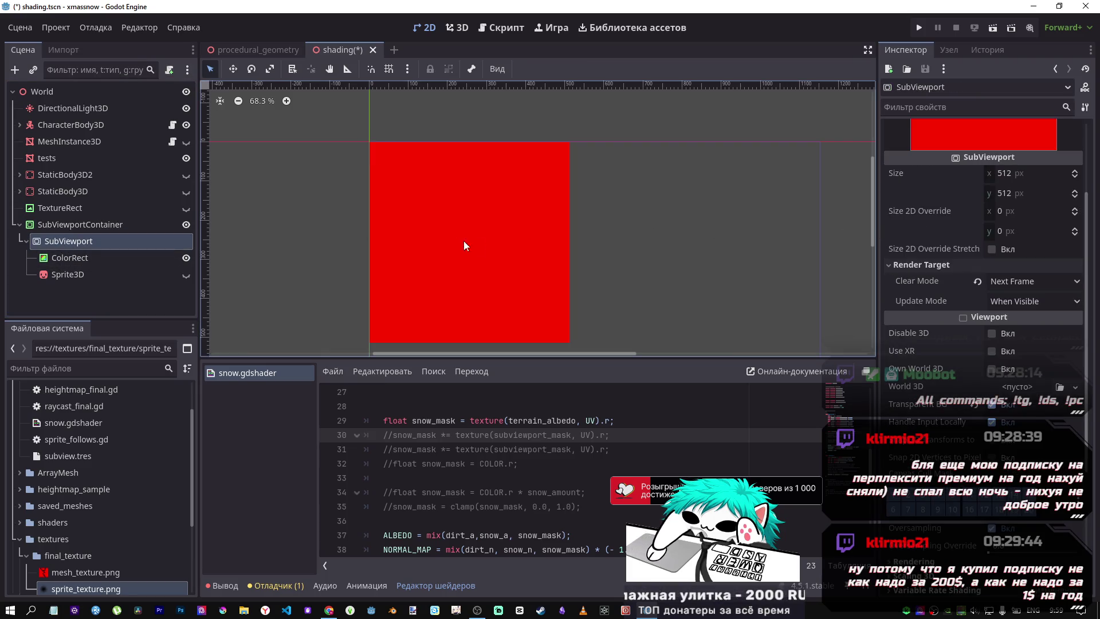
click(498, 248)
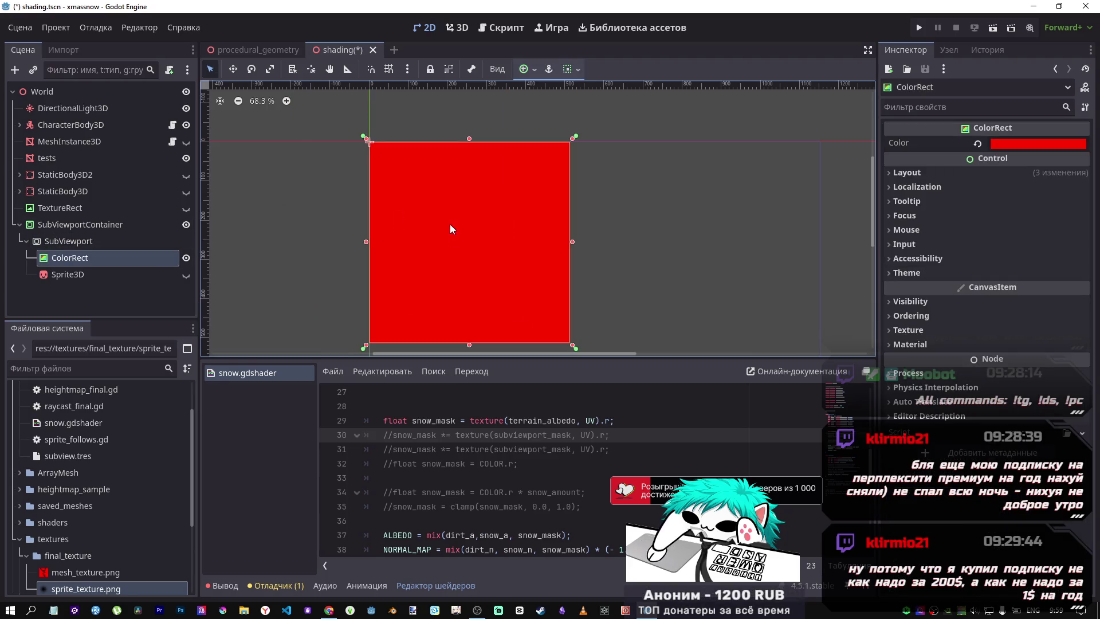
mouse_move(572, 344)
mouse_down()
mouse_move(527, 259)
mouse_move(581, 350)
mouse_move(516, 263)
mouse_up()
key(ctrl+z)
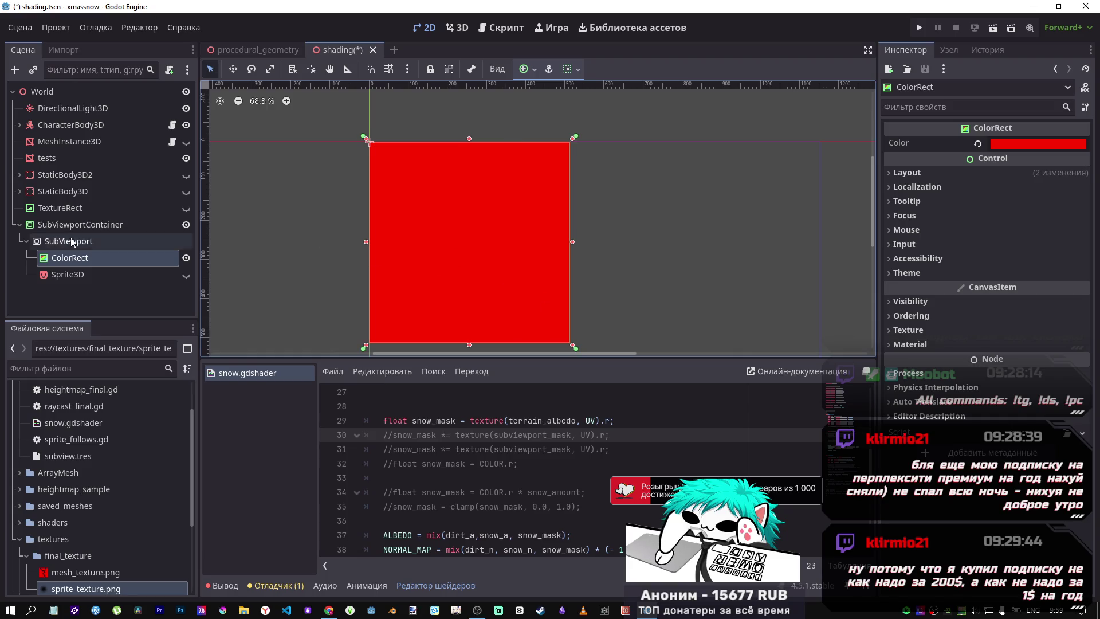
click(927, 178)
click(926, 177)
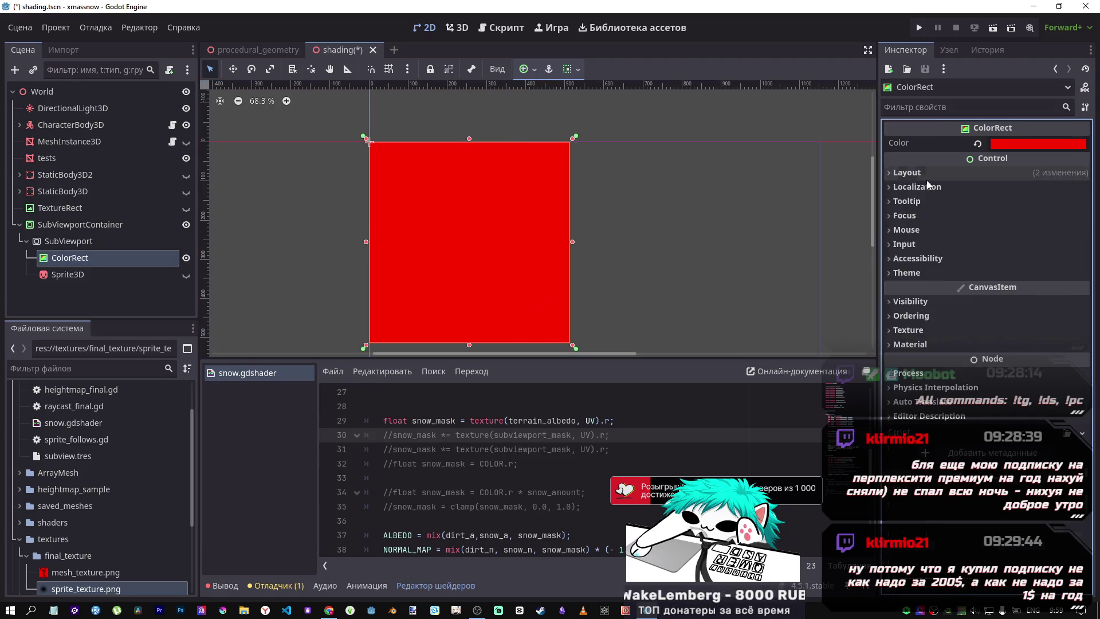
click(926, 178)
click(969, 344)
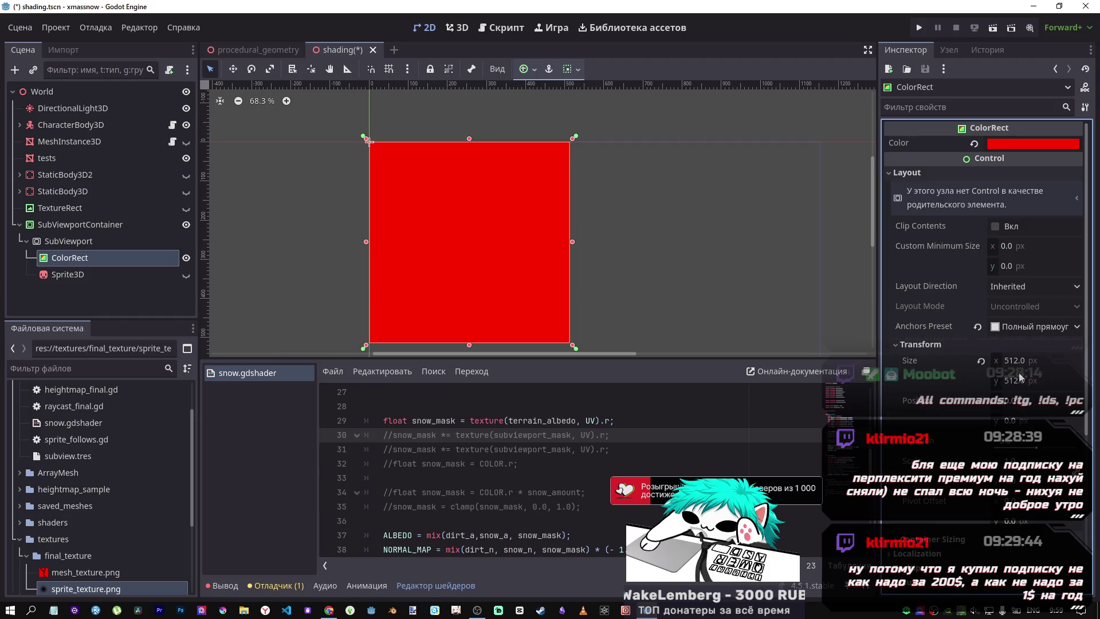
text(10)
key(Tab)
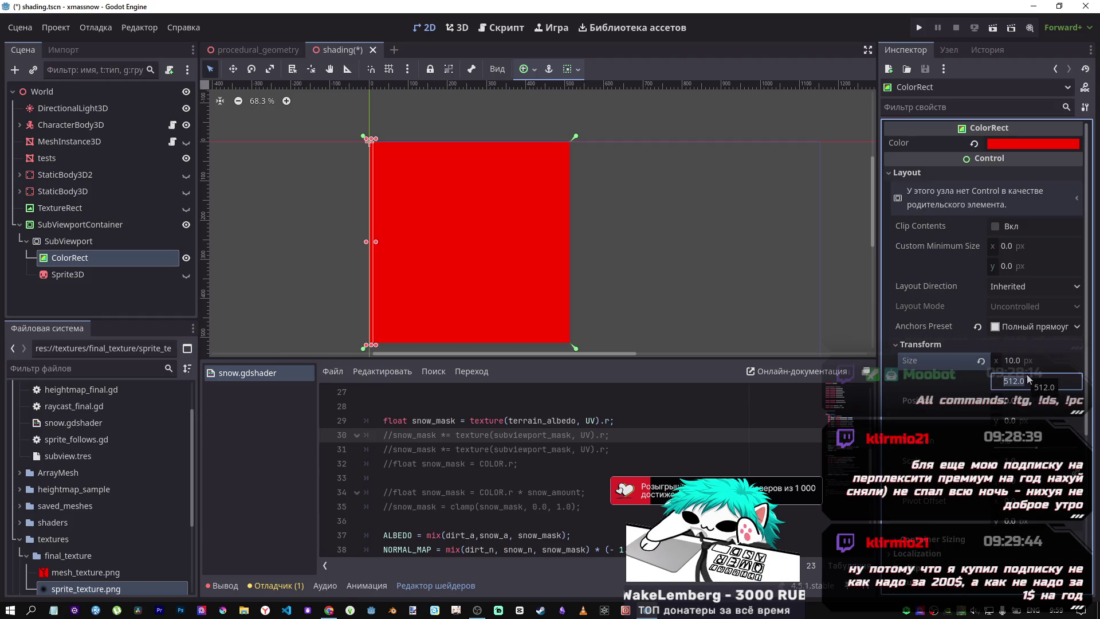
text(10)
key(Return)
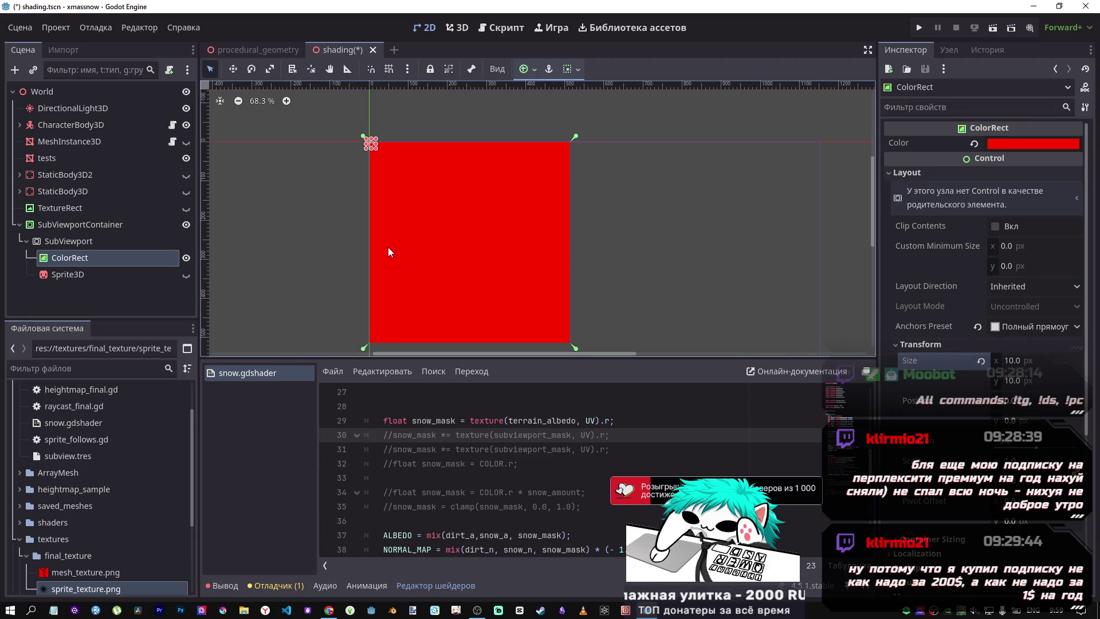
Try the Full Rect anchor preset on the ColorRect, resizing it between attempts
click(535, 70)
click(623, 174)
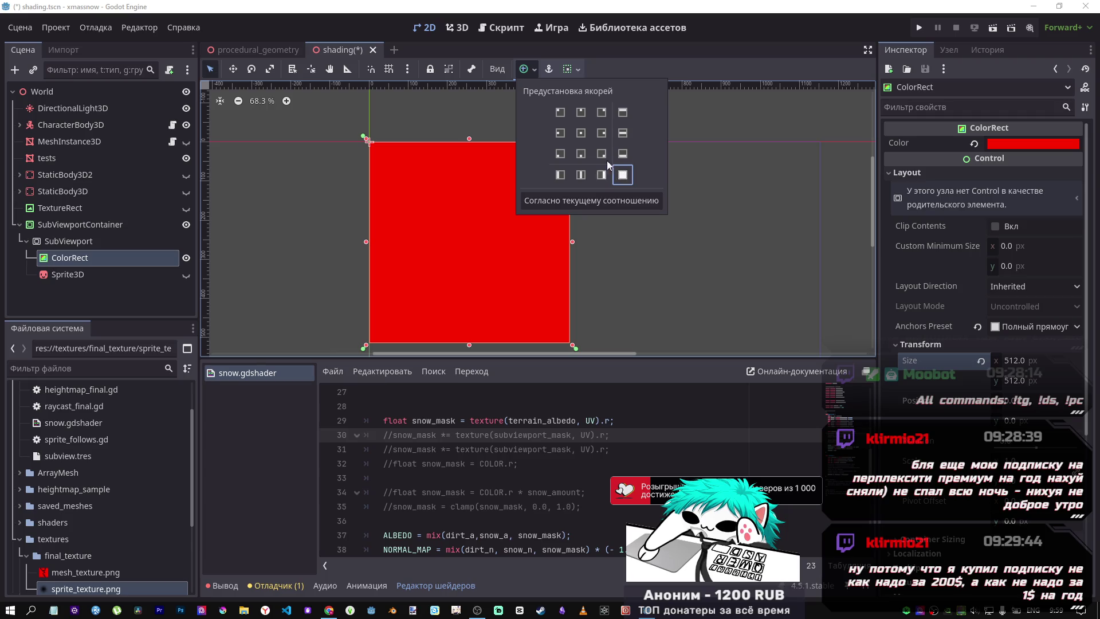
click(550, 71)
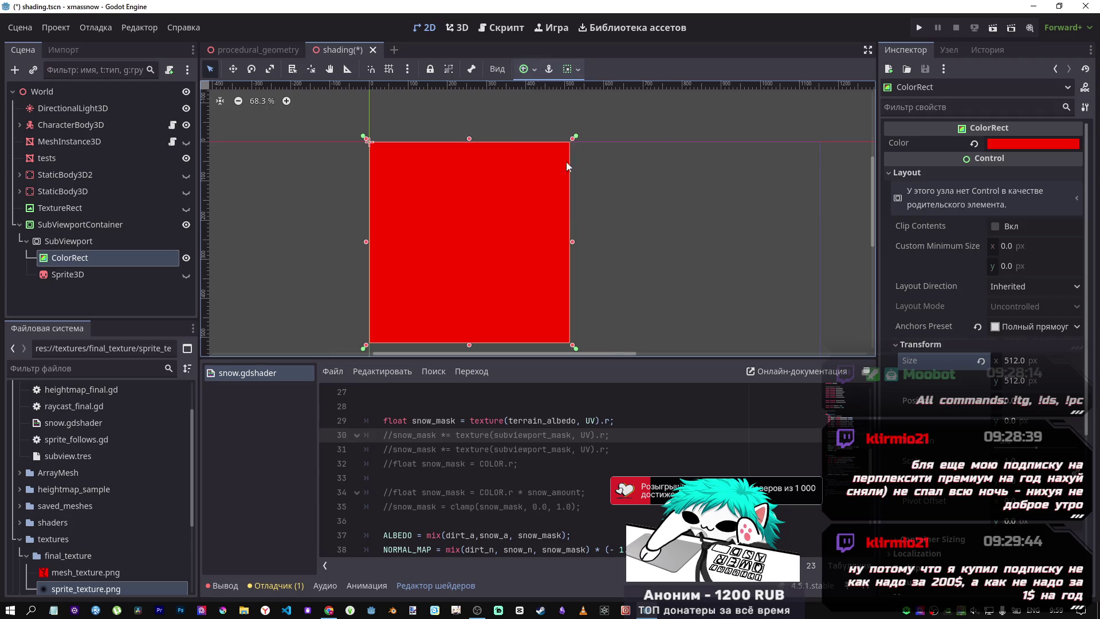
drag(577, 347, 526, 263)
click(550, 70)
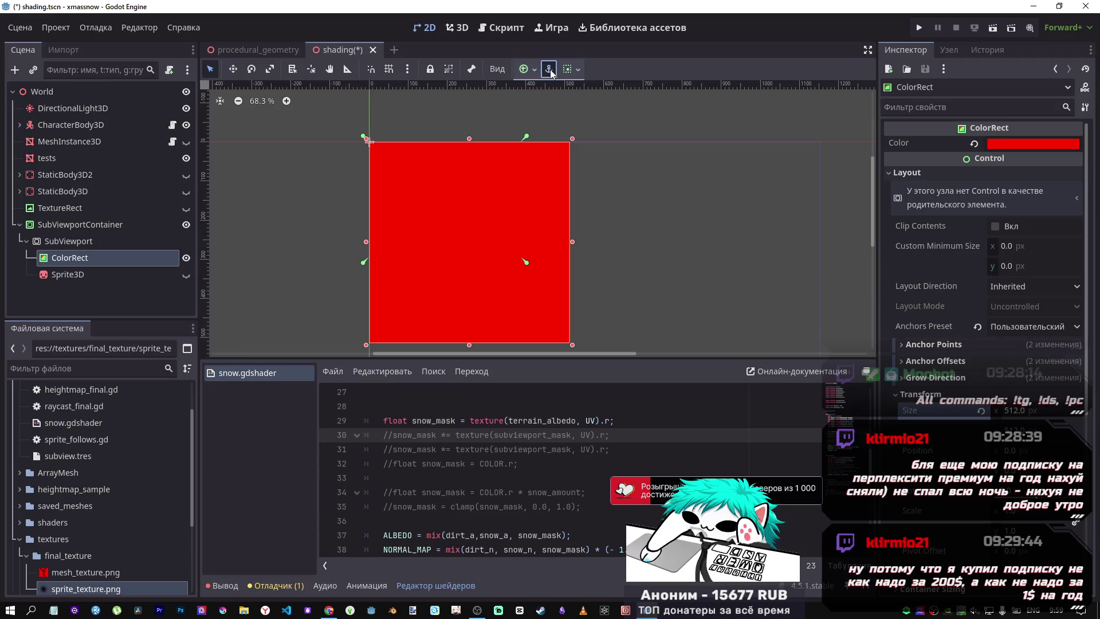
click(535, 70)
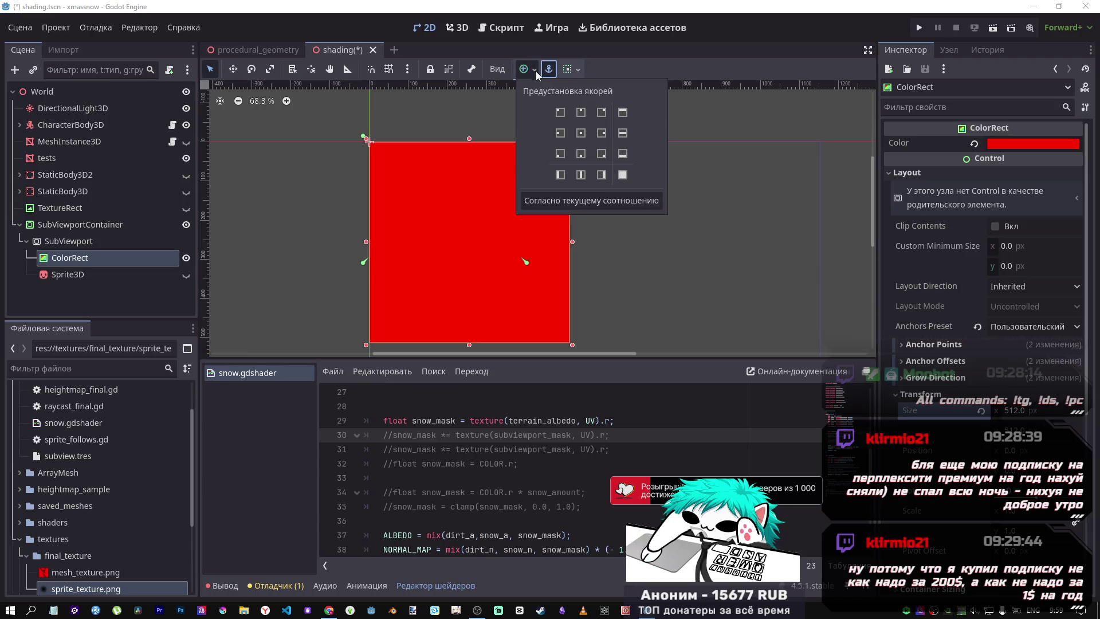
click(622, 175)
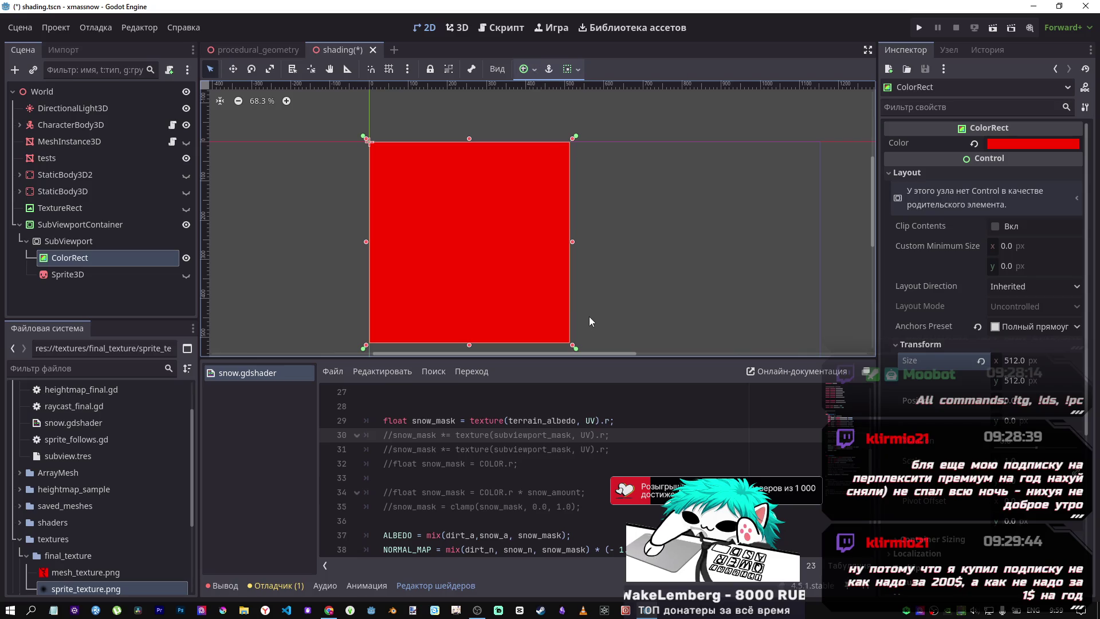
drag(567, 337, 521, 262)
click(530, 70)
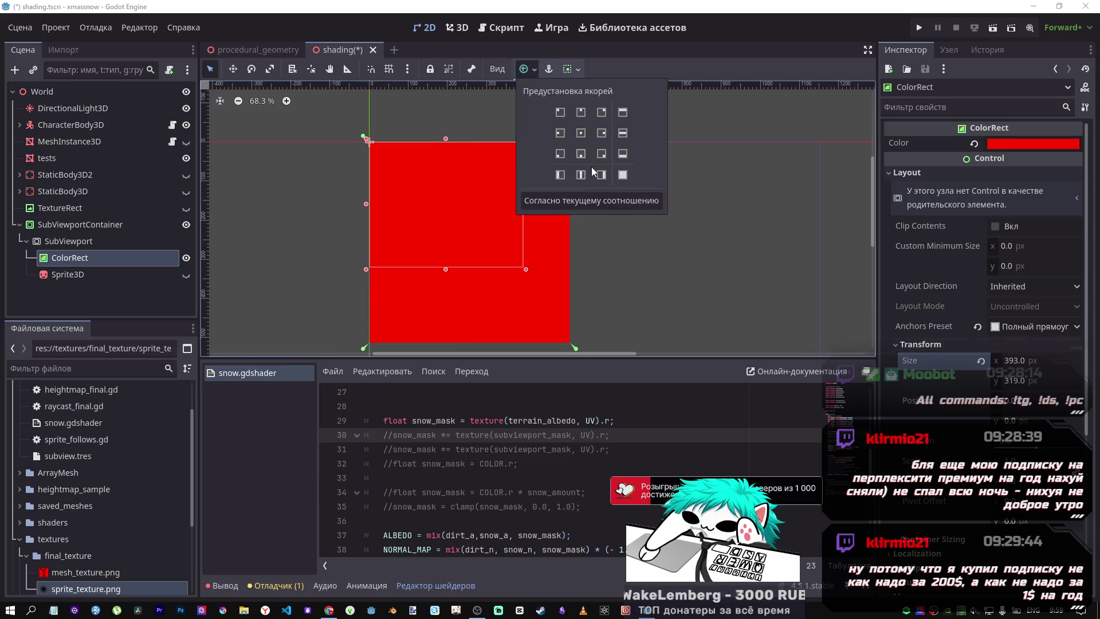
click(623, 175)
click(545, 202)
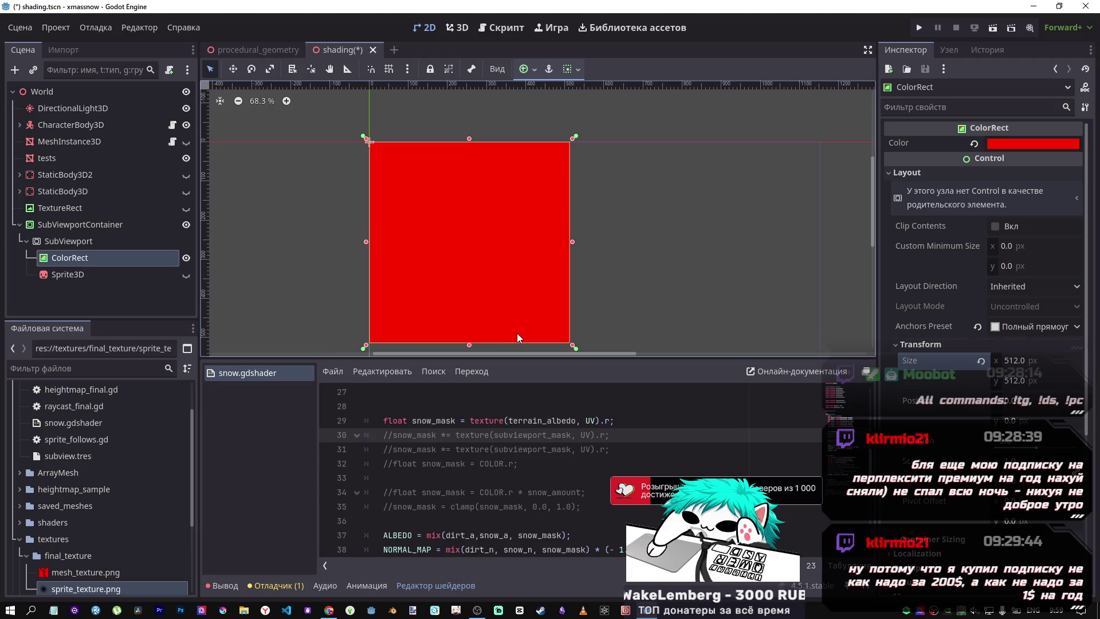
Move the red ColorRect up and right on the canvas and save the scene
mouse_move(505, 261)
mouse_down()
mouse_move(504, 204)
mouse_move(595, 240)
mouse_up()
click(595, 239)
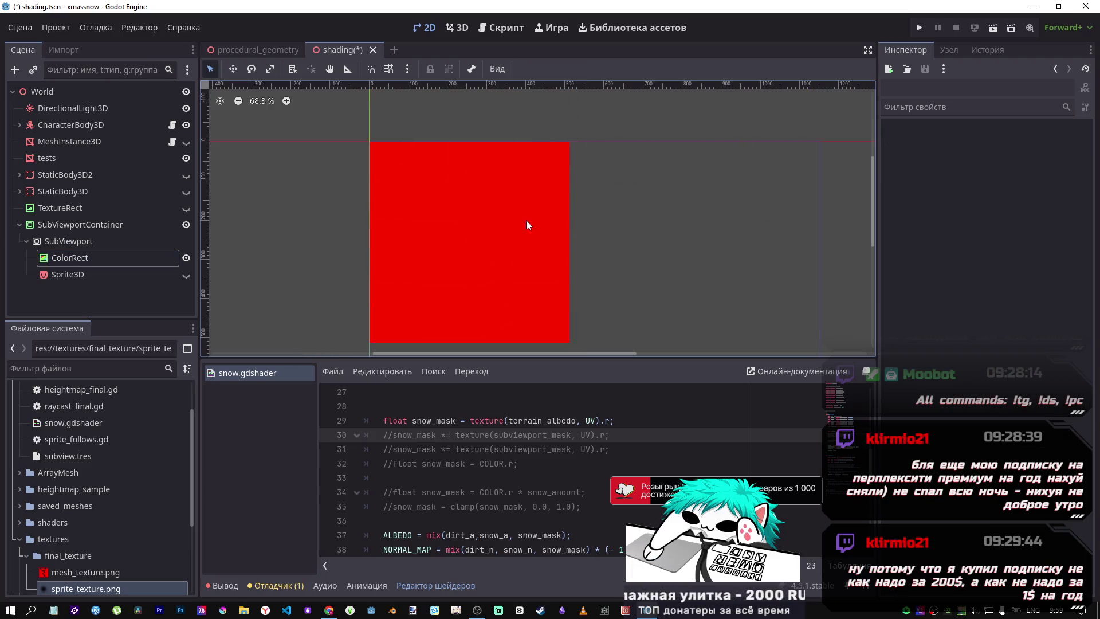
click(69, 263)
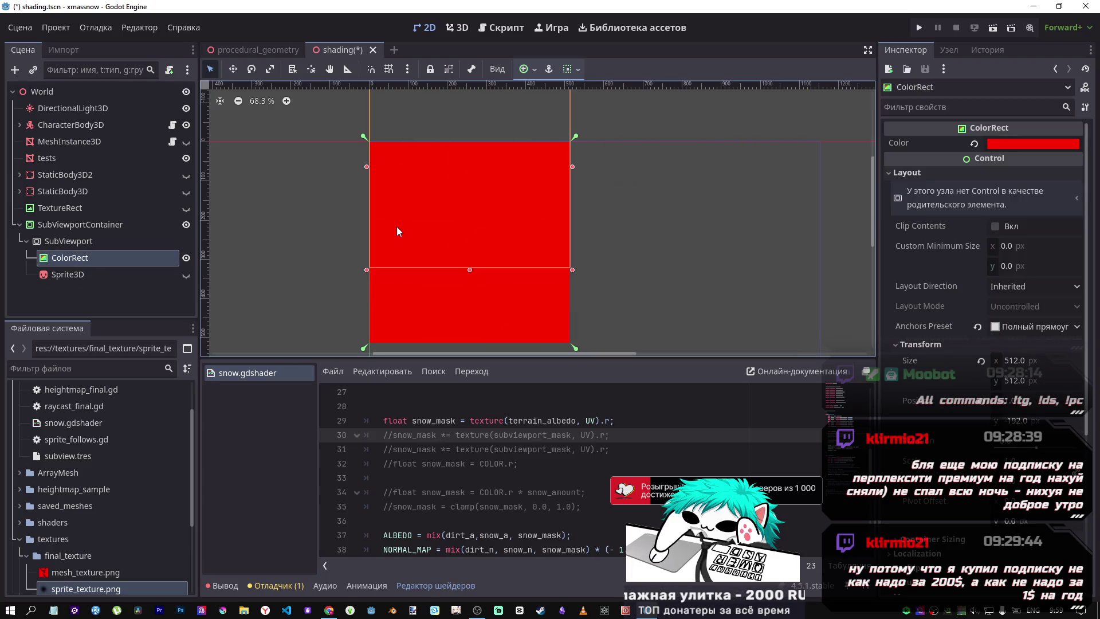
mouse_move(396, 226)
mouse_down()
mouse_move(437, 238)
mouse_move(438, 197)
mouse_up()
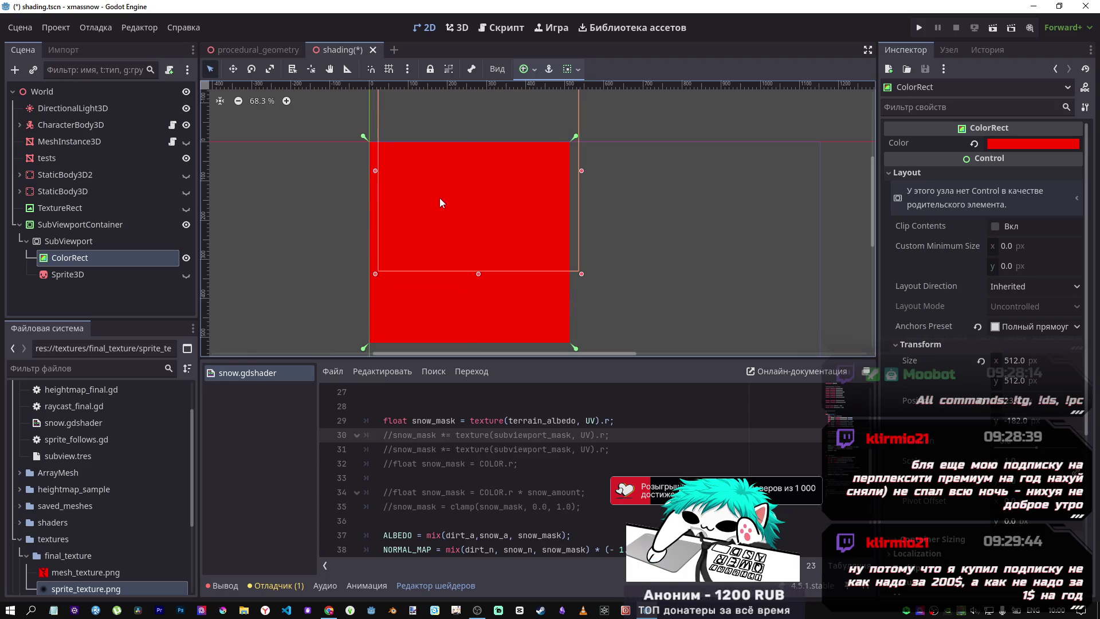
key(ctrl+s)
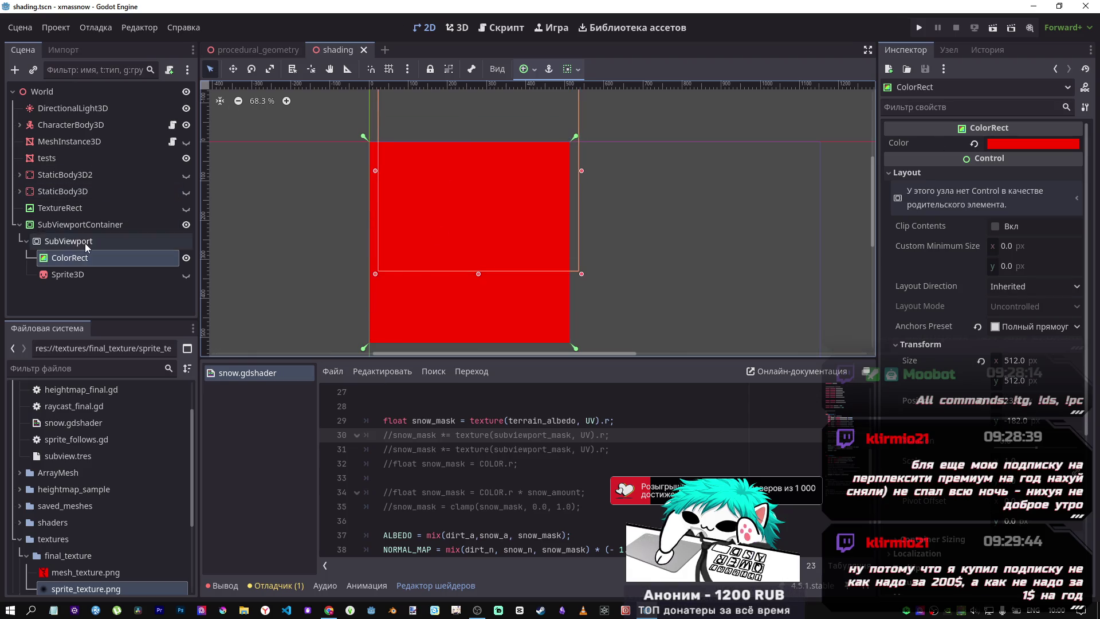
Delete the ColorRect node, leaving only Sprite3D under the SubViewport
click(84, 243)
click(87, 257)
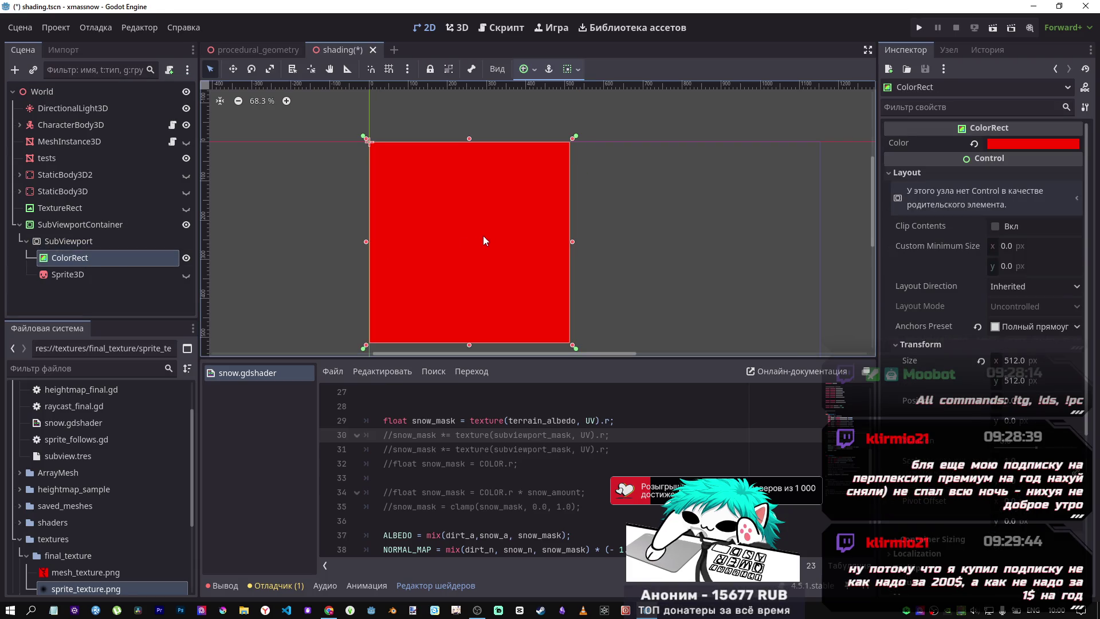
click(94, 271)
click(87, 259)
key(Delete)
key(Return)
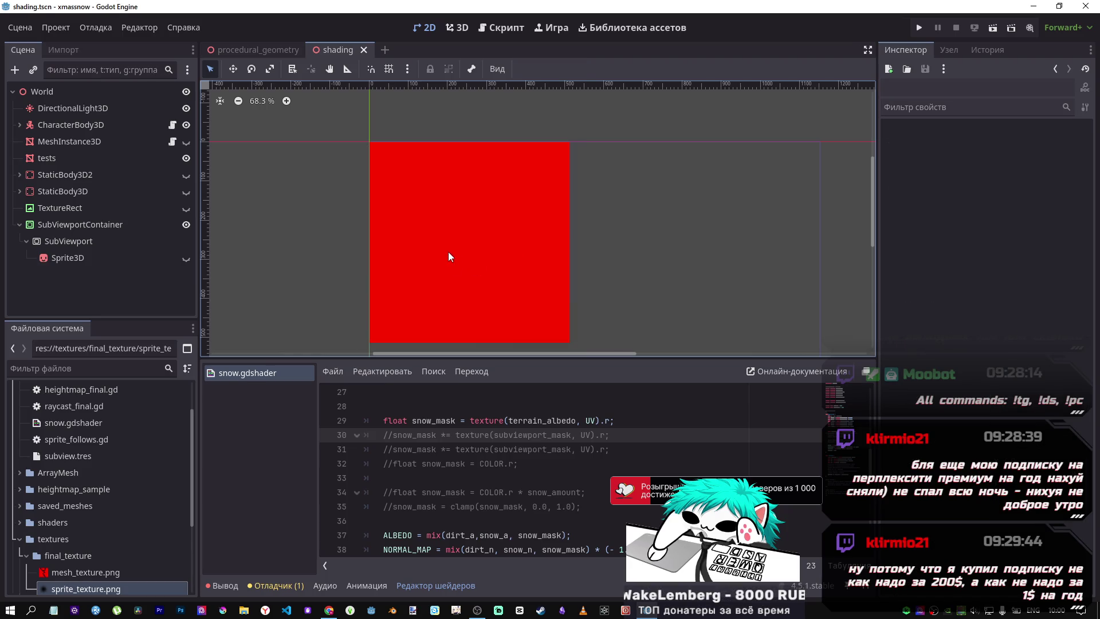
key(ctrl+z)
click(109, 262)
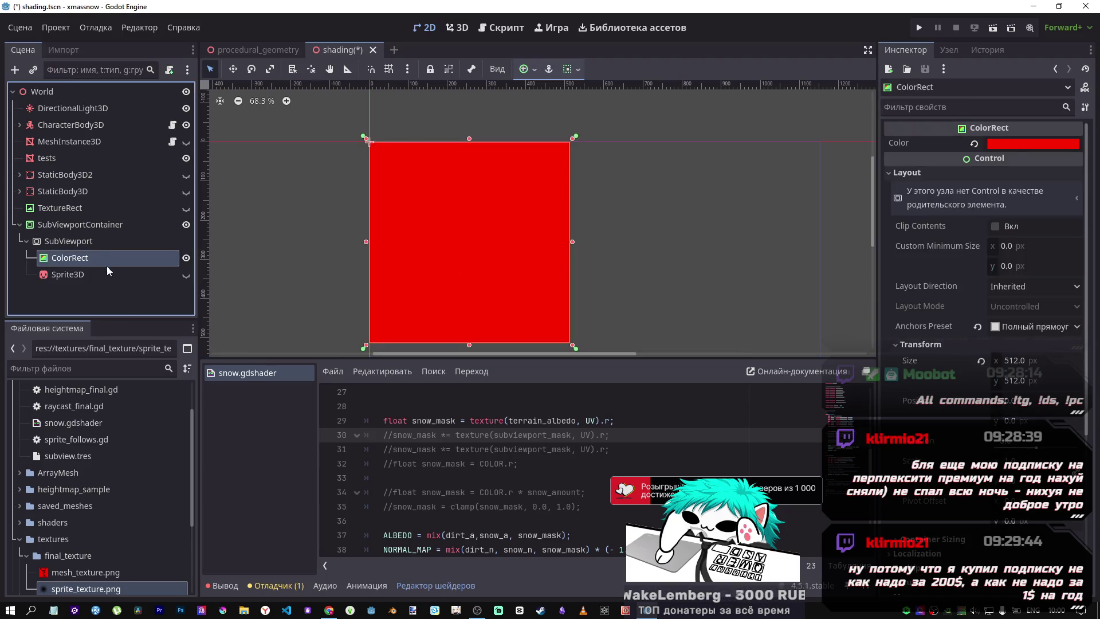
key(Delete)
key(Return)
click(112, 262)
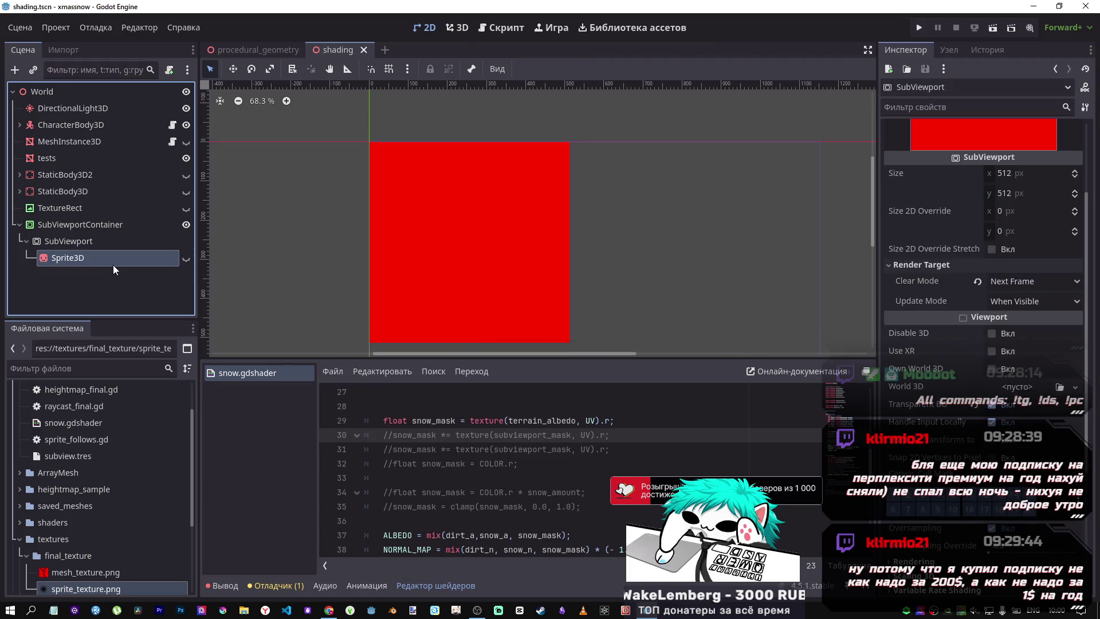
click(110, 242)
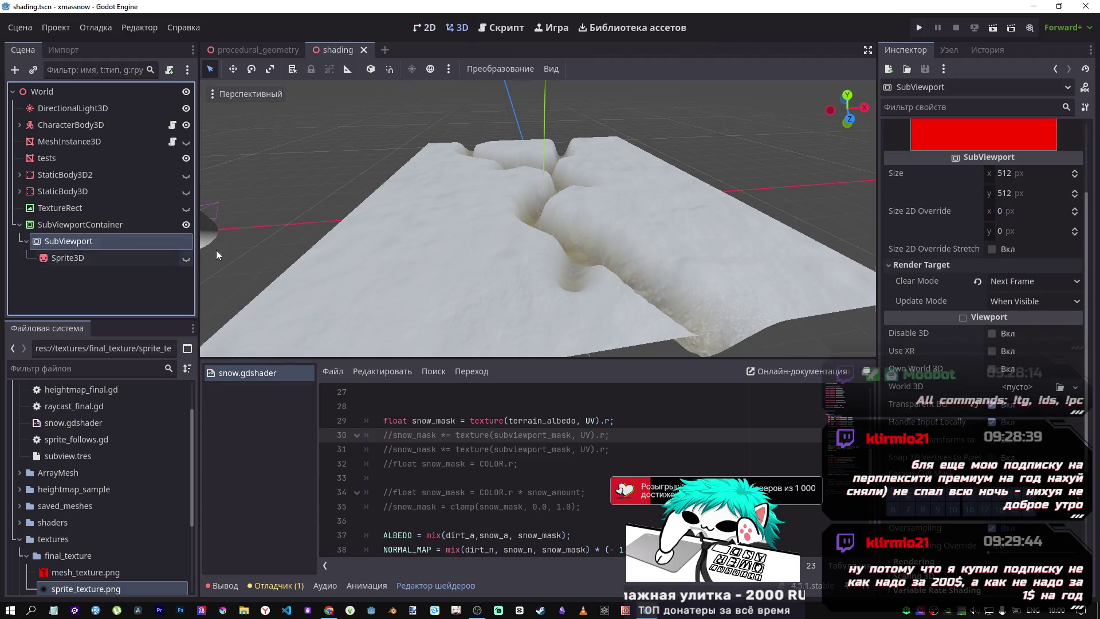
Inspect the Subviewport Mask texture on the tests terrain's shader material
click(54, 157)
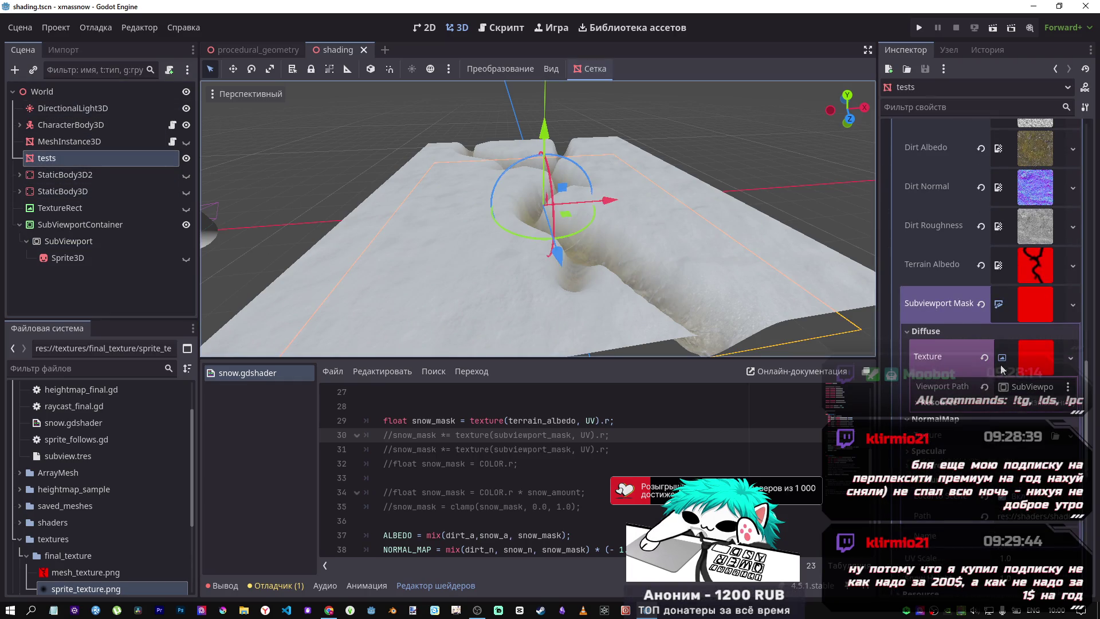
click(1040, 365)
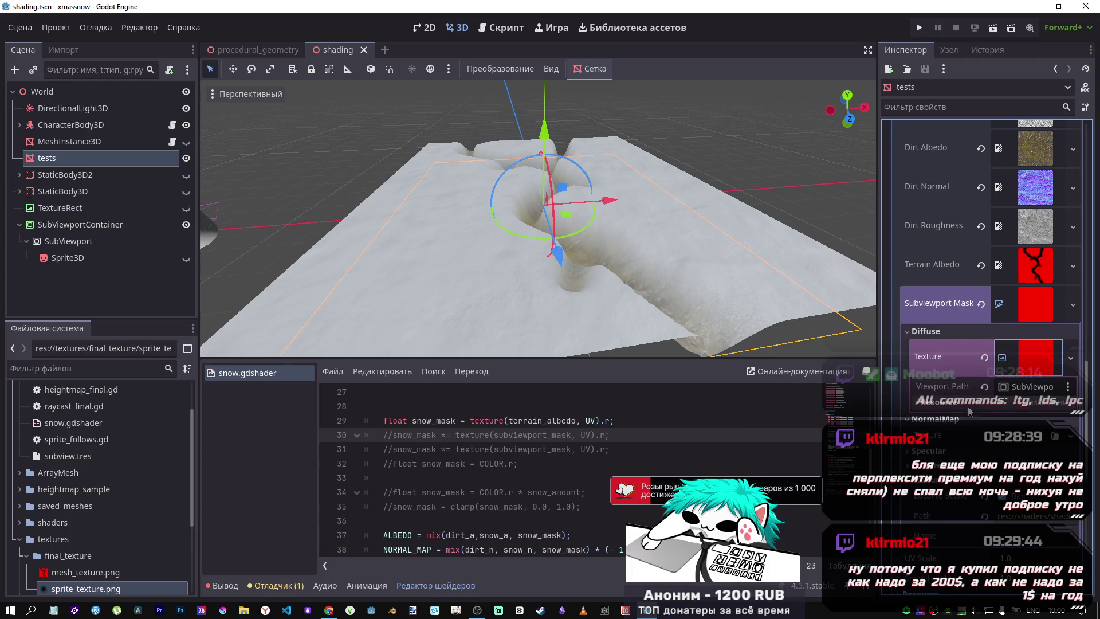
click(997, 404)
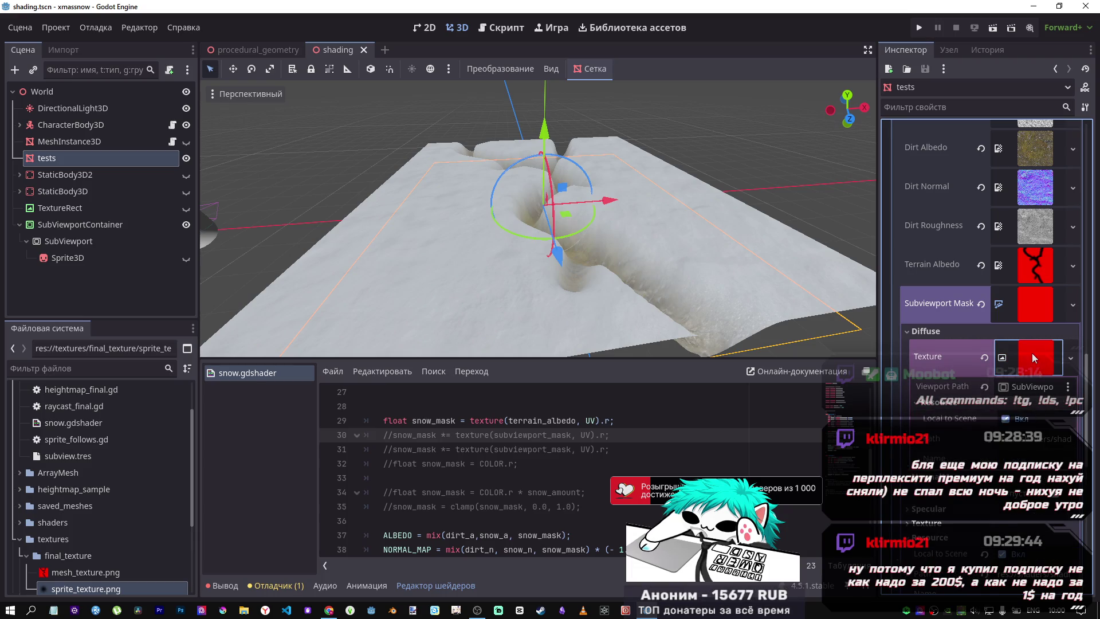
click(1026, 309)
click(1025, 308)
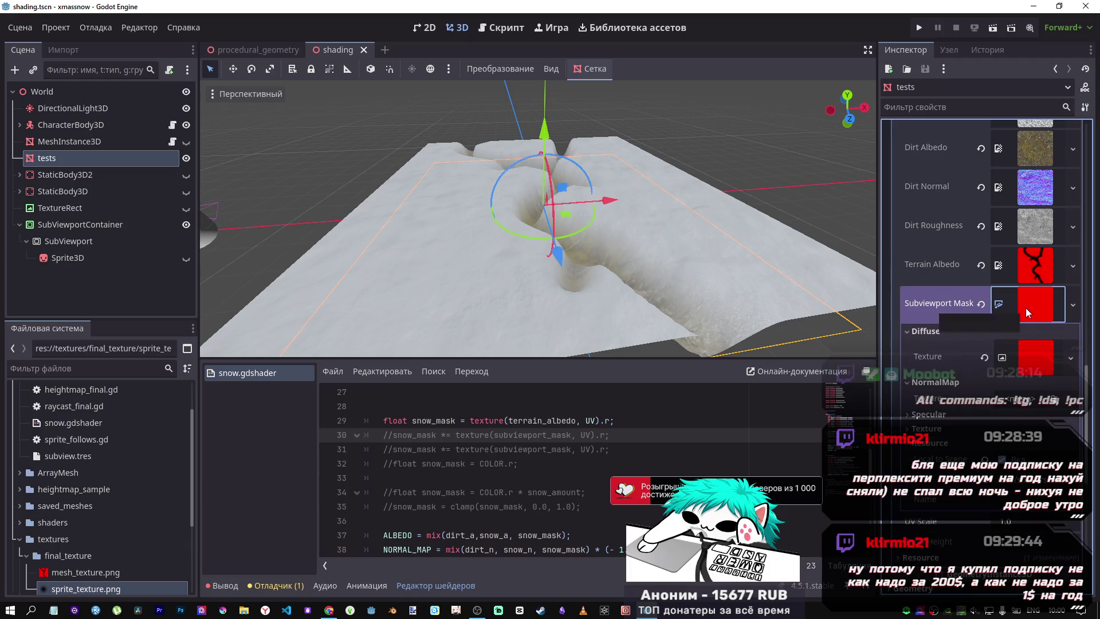
Set the SubViewport's Render Target Clear Mode so it renders transparent
click(146, 258)
click(118, 245)
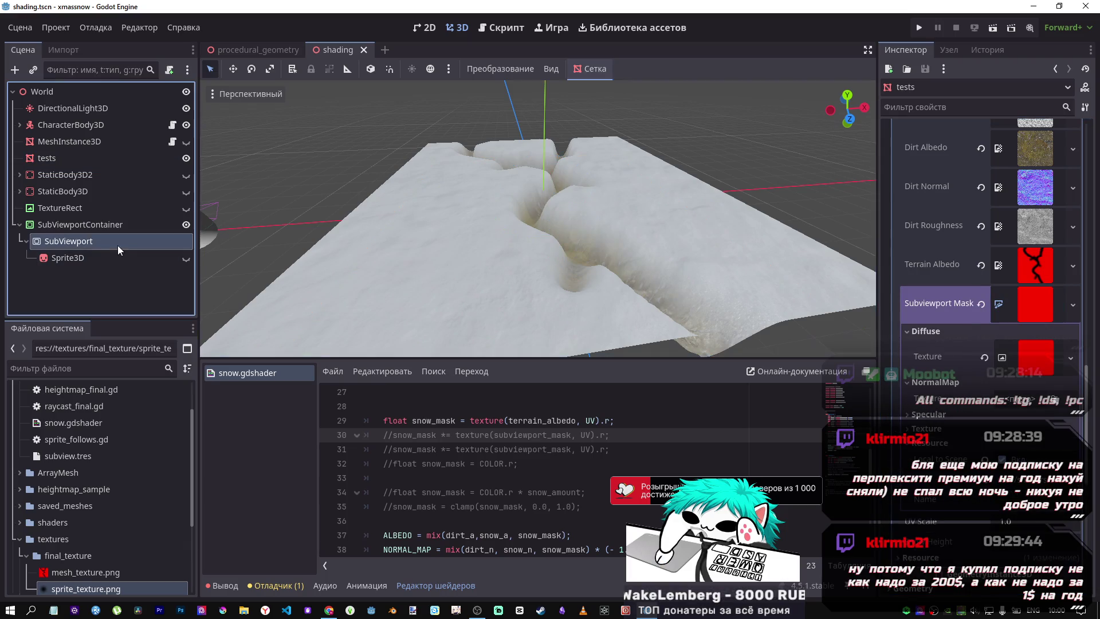
click(115, 263)
click(114, 247)
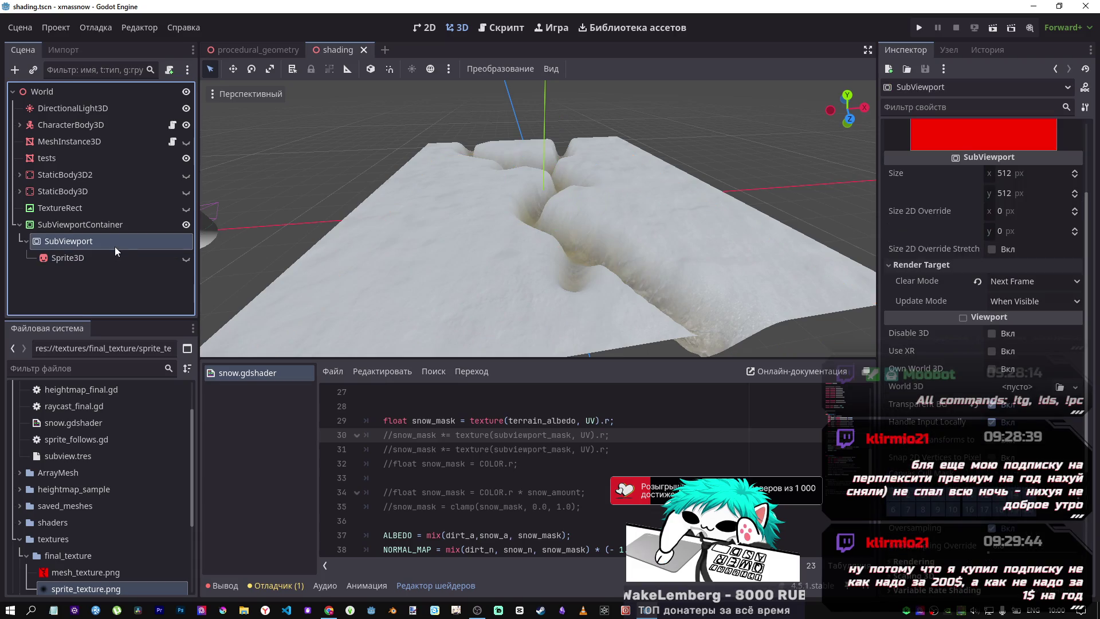
scroll(1038, 294, up, 4)
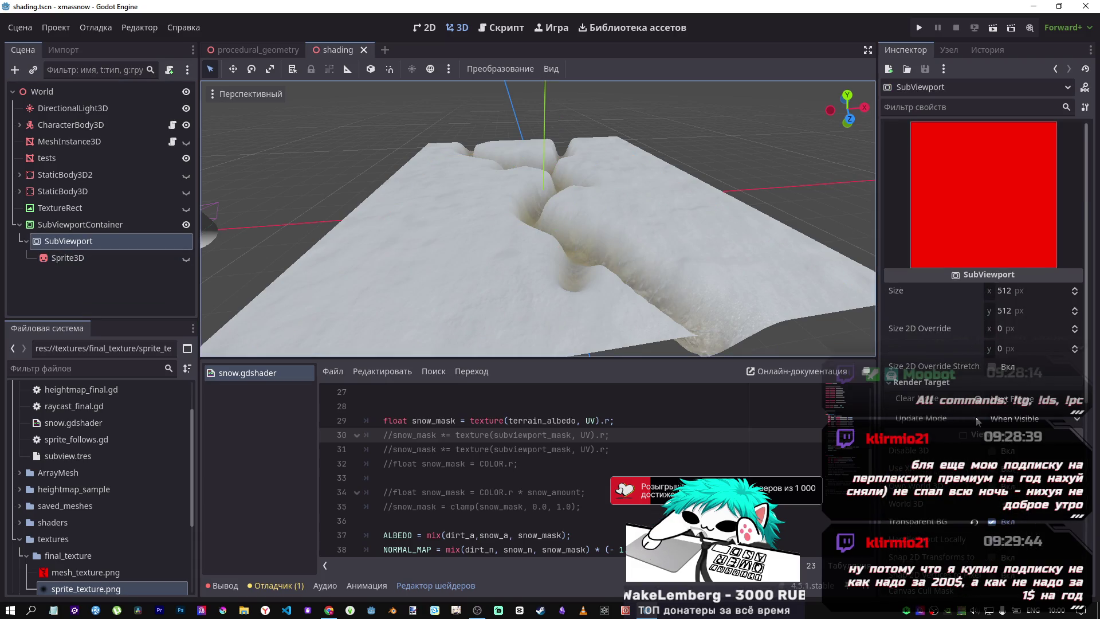
click(1031, 399)
click(1016, 451)
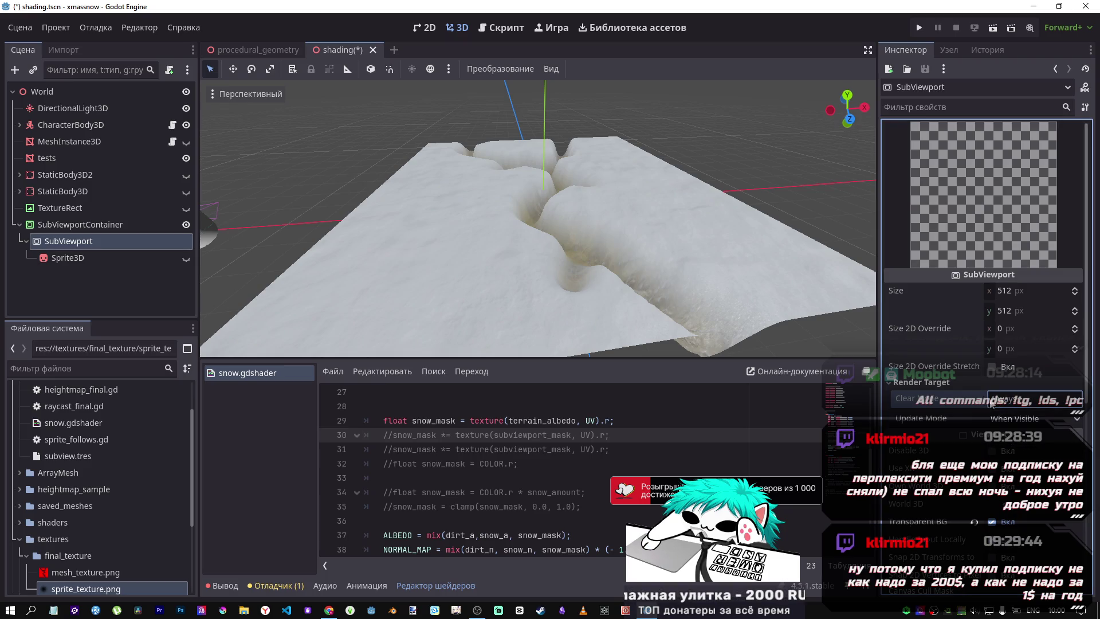
click(123, 259)
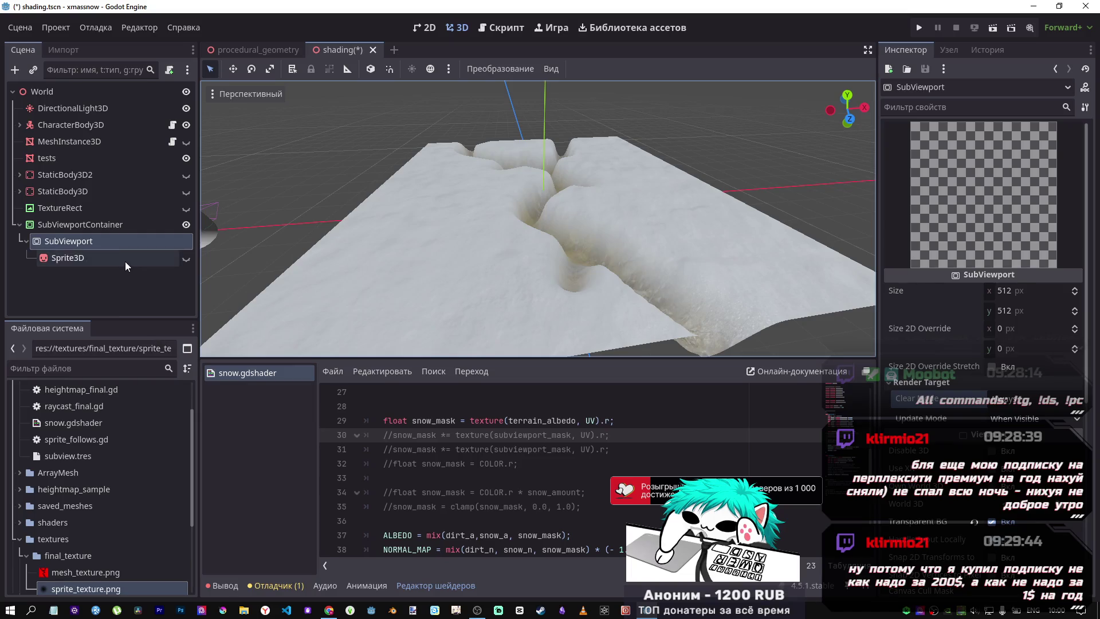
click(83, 243)
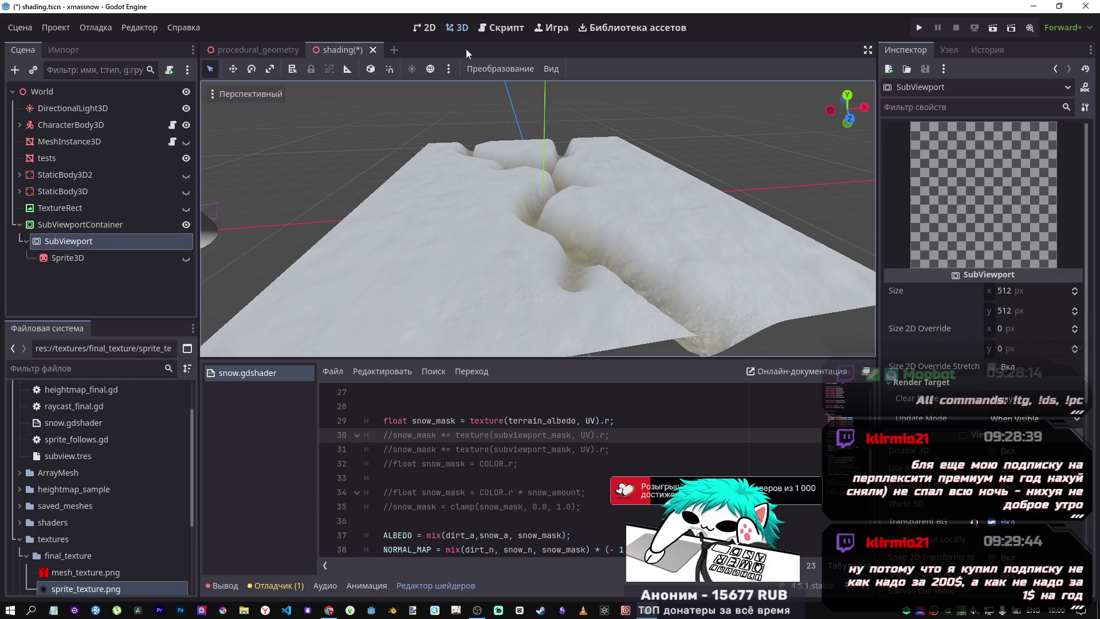
click(427, 27)
right_click(79, 241)
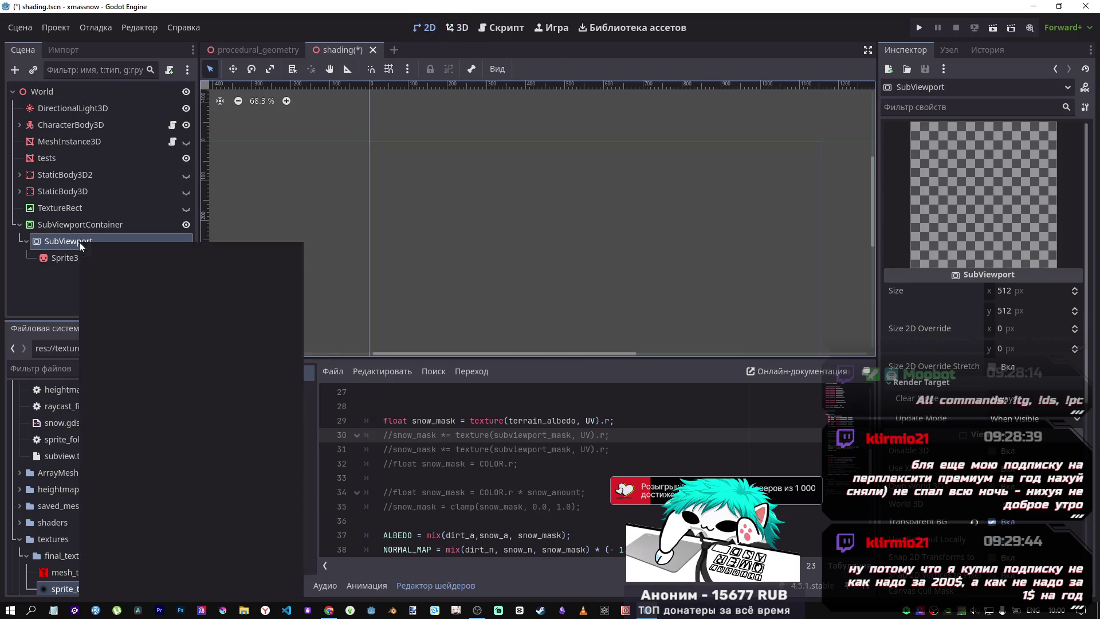
Add a ColorRect child to the SubViewport and enlarge it
click(120, 246)
text(color)
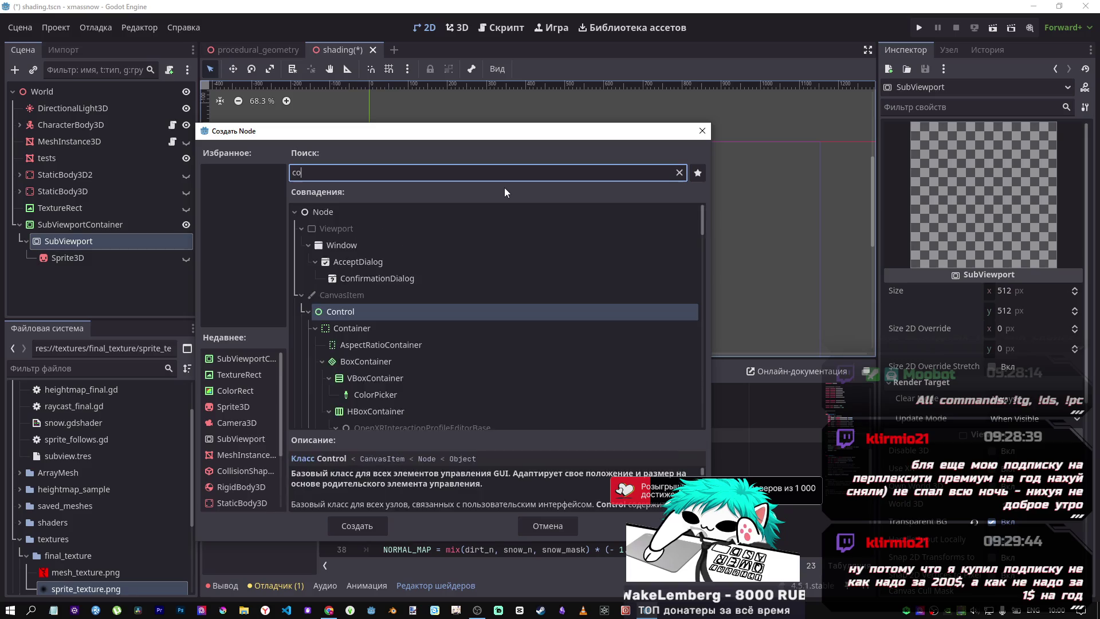
click(359, 522)
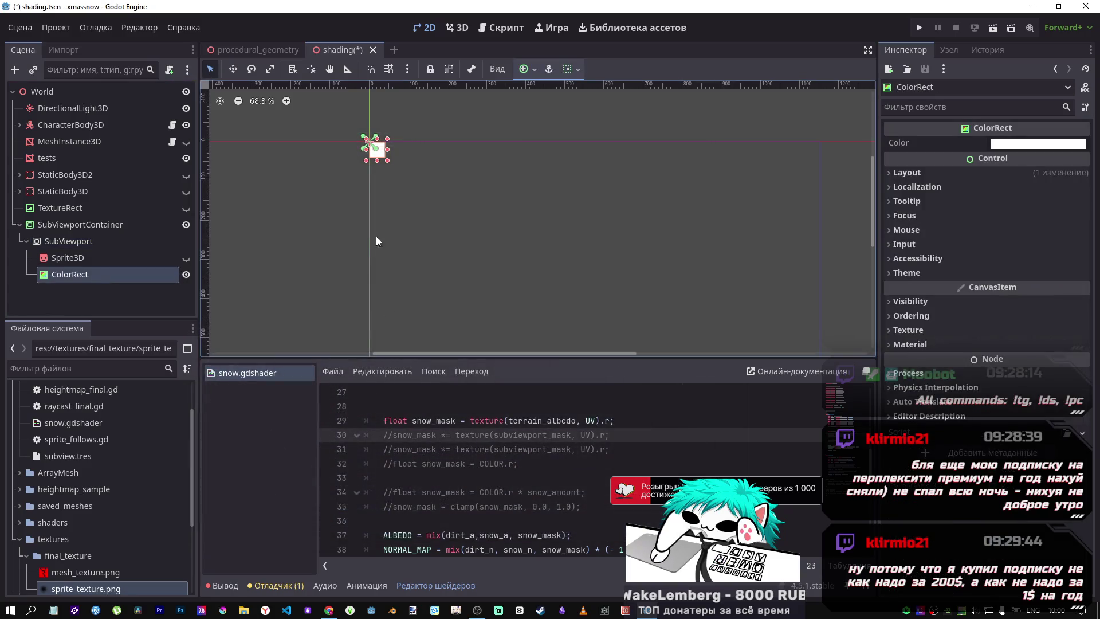
drag(388, 164, 571, 289)
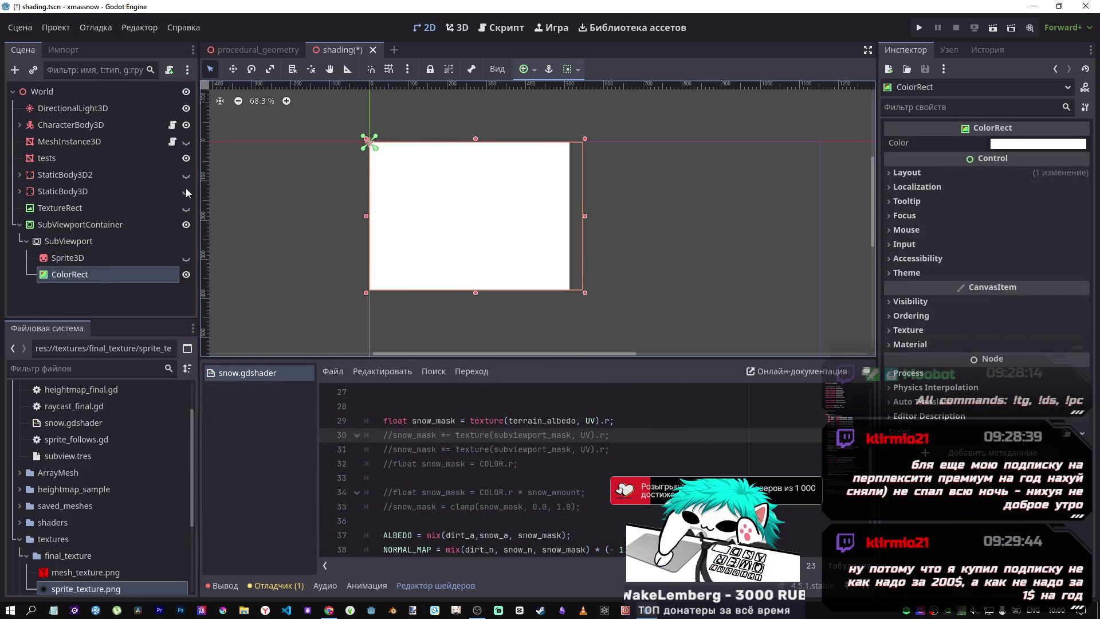
click(94, 257)
click(92, 246)
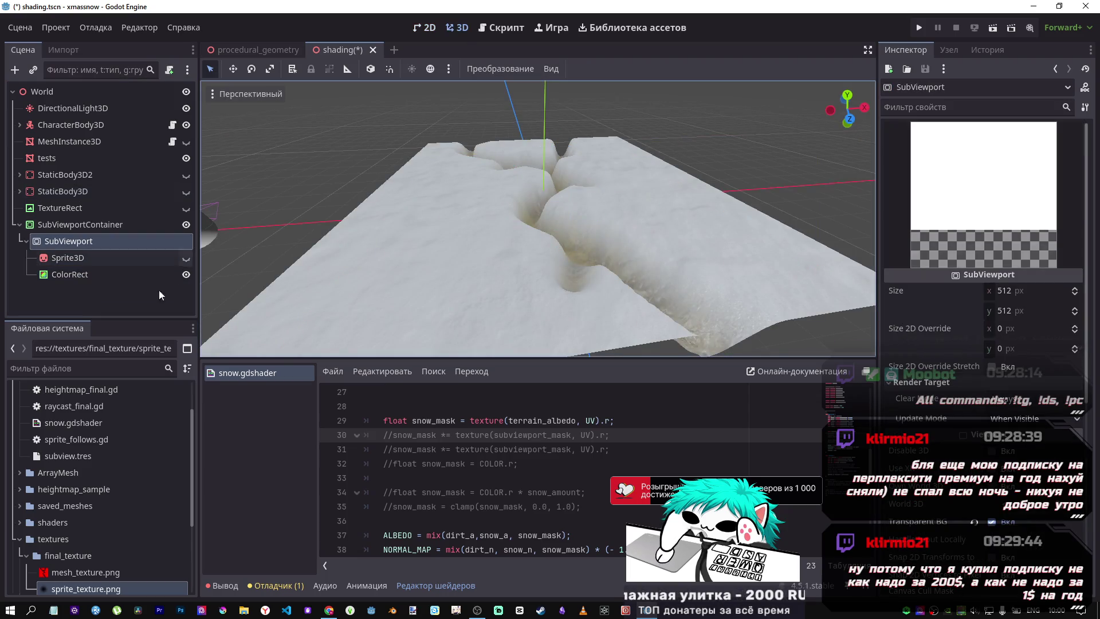
click(99, 276)
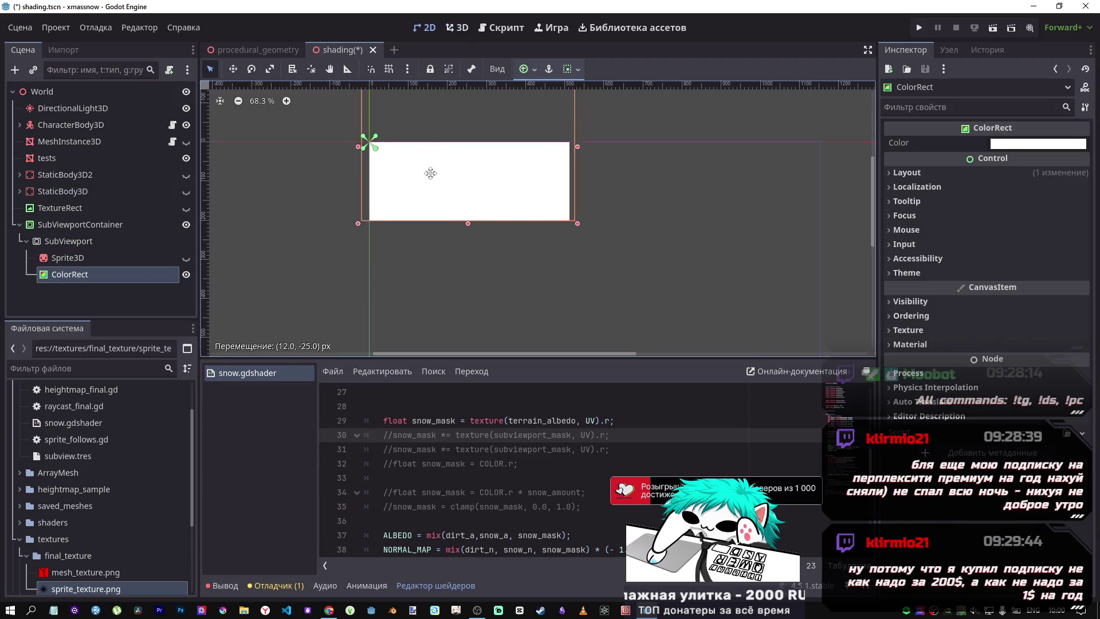
Reposition the ColorRect on the SubViewport canvas and save the scene
drag(434, 123, 448, 192)
click(179, 270)
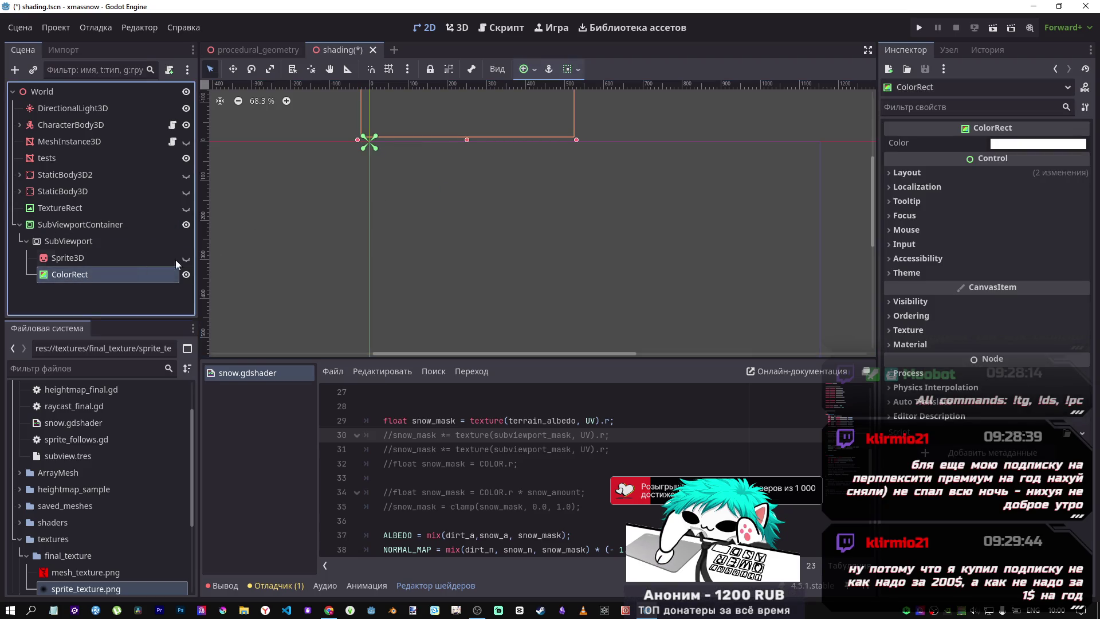
click(499, 162)
click(92, 274)
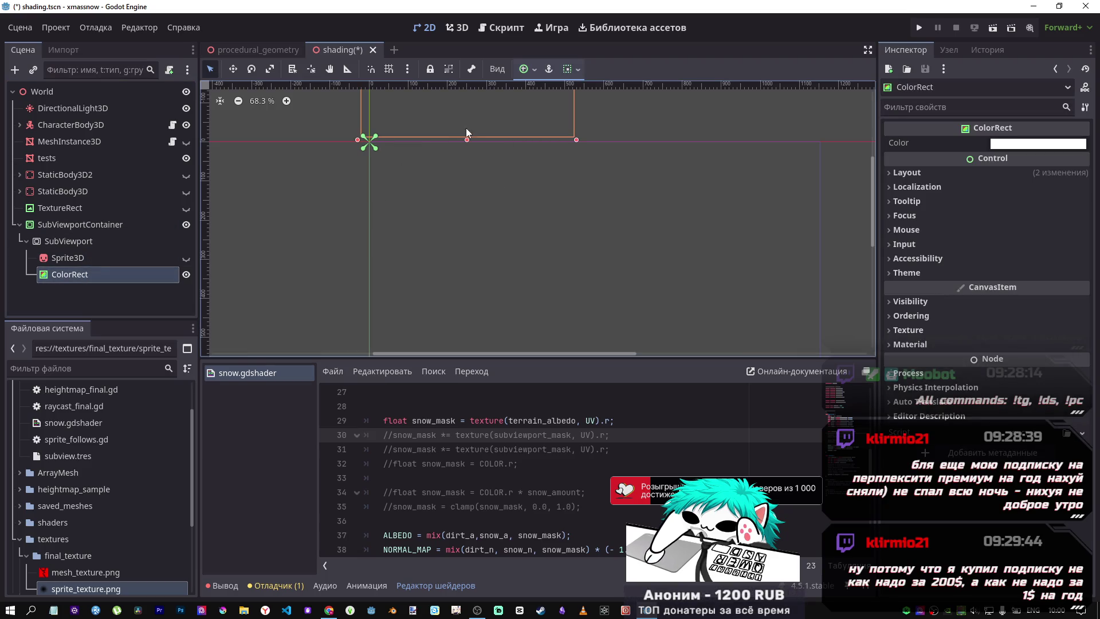
click(481, 131)
click(128, 270)
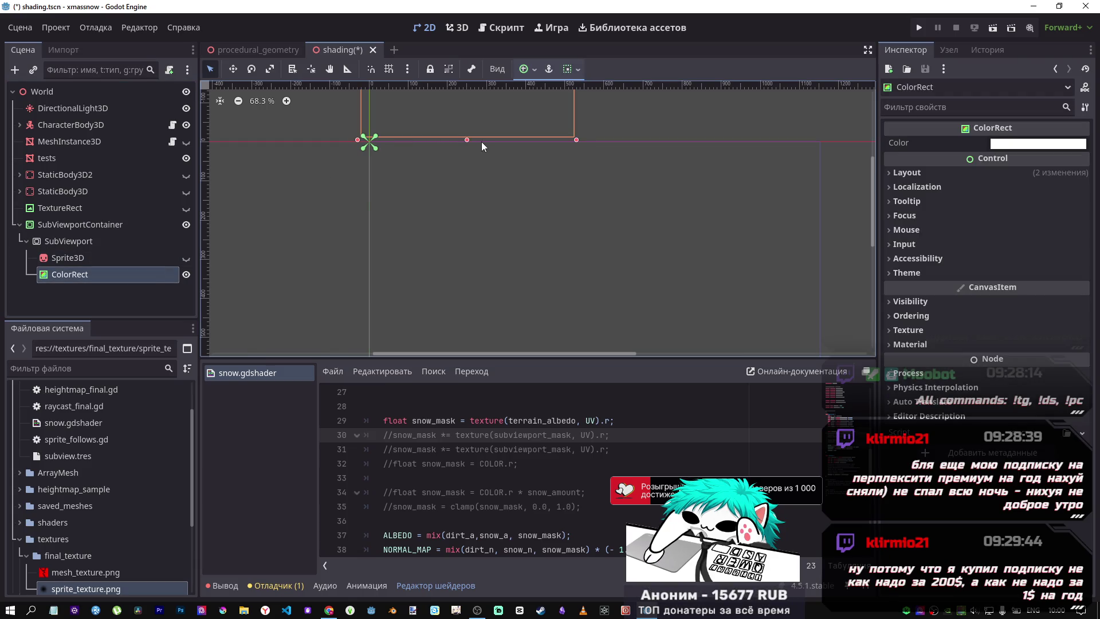
mouse_move(459, 140)
mouse_down()
mouse_move(504, 252)
mouse_move(463, 213)
mouse_move(391, 244)
mouse_move(351, 240)
mouse_move(359, 266)
mouse_up()
key(ctrl+s)
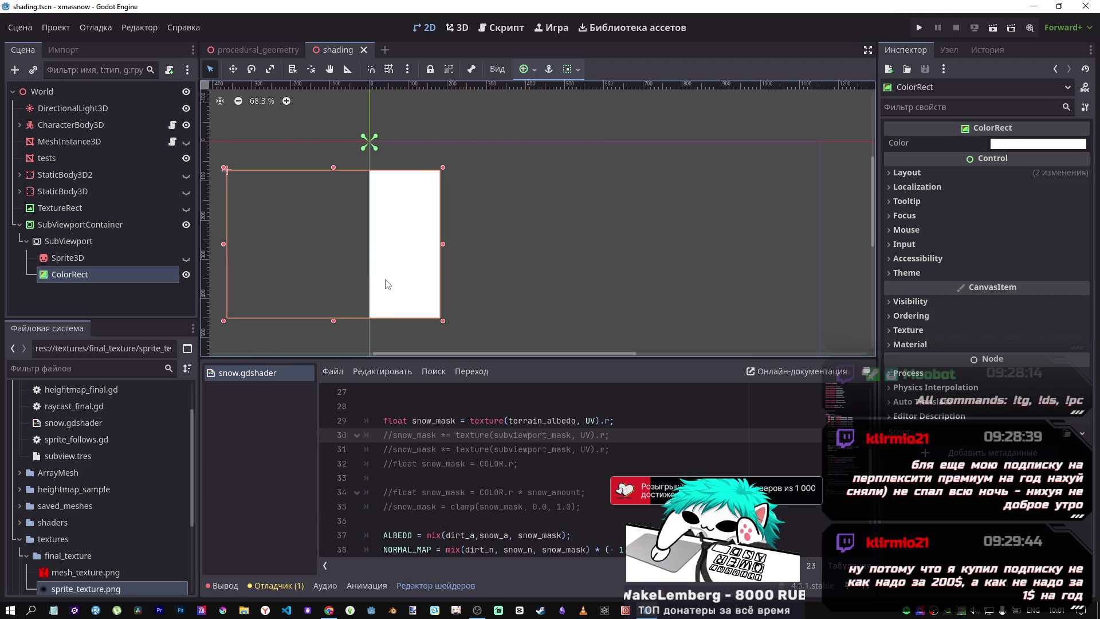
Zero the ColorRect's green and blue channels to make it red, then save
click(457, 27)
scroll(550, 221, down, 4)
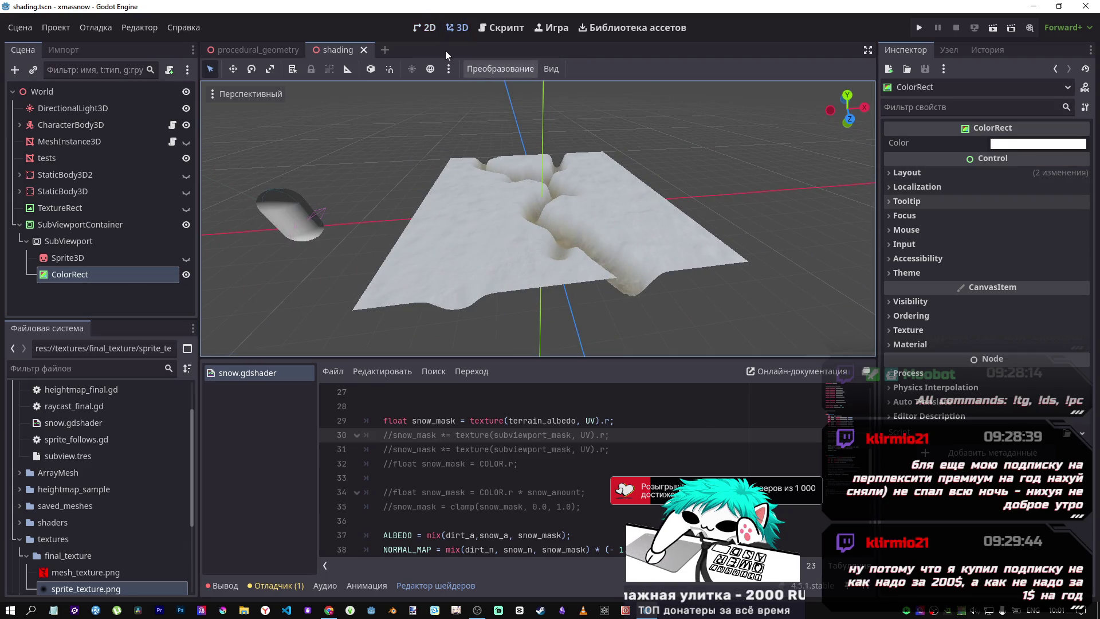
click(425, 28)
click(1037, 143)
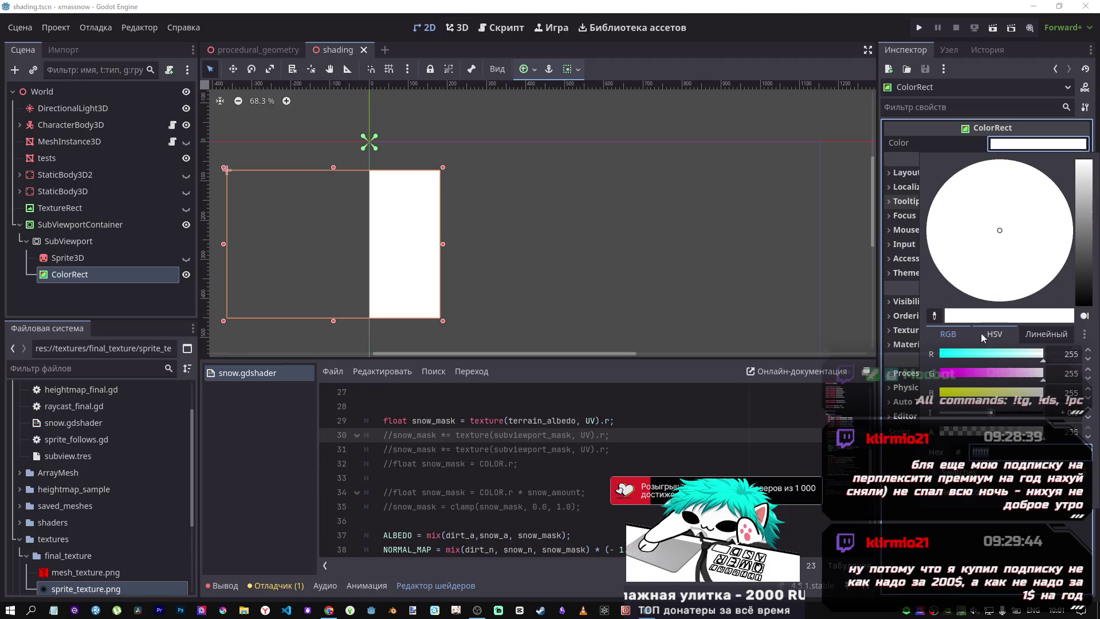
drag(966, 382, 912, 374)
drag(1010, 402, 914, 368)
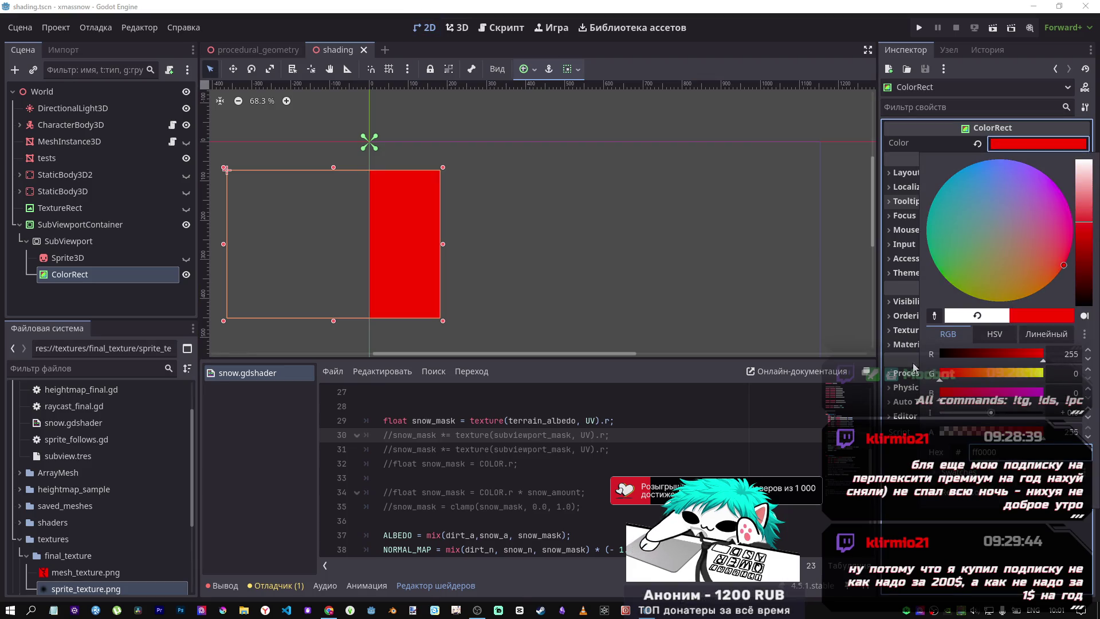
click(696, 211)
key(ctrl+s)
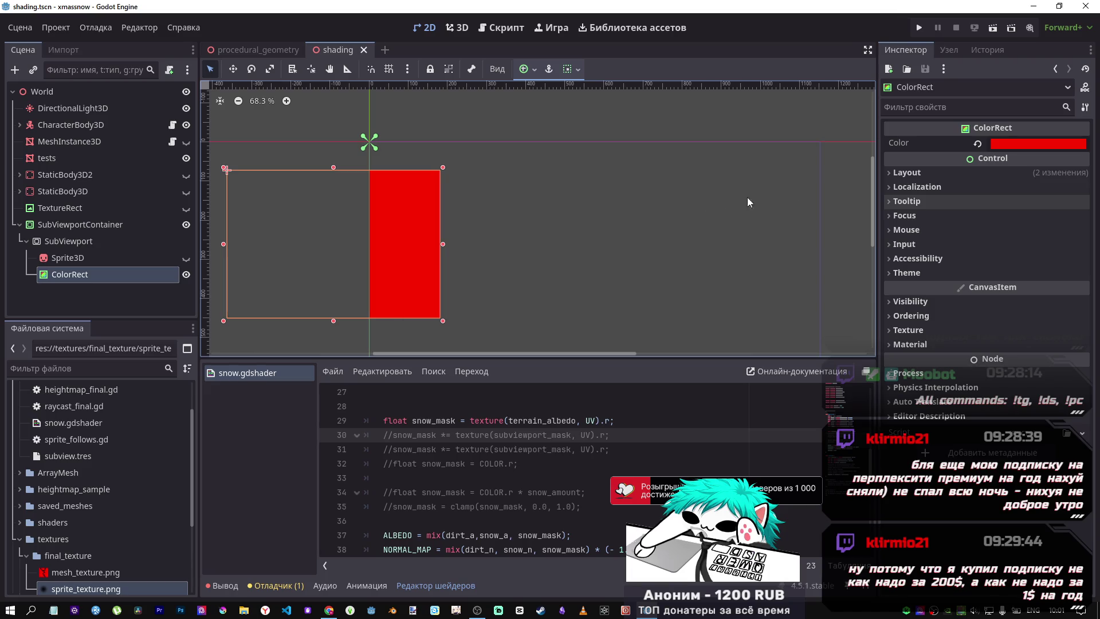
Drop the ColorRect's red channel to zero so it turns black, and save
click(1019, 143)
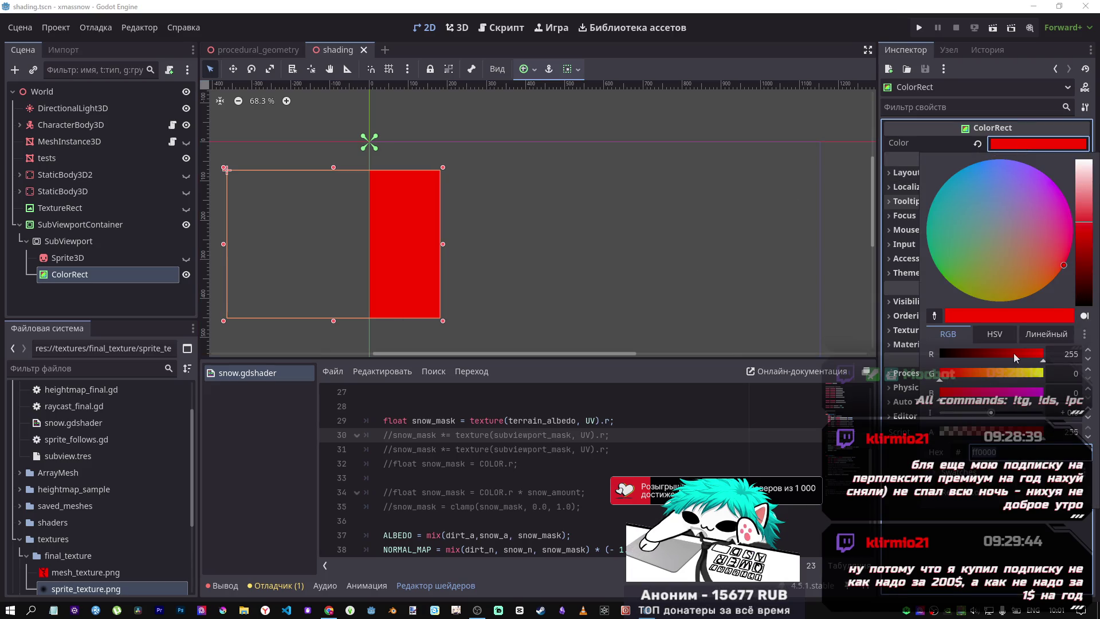
drag(1013, 358, 931, 356)
click(629, 266)
key(ctrl+s)
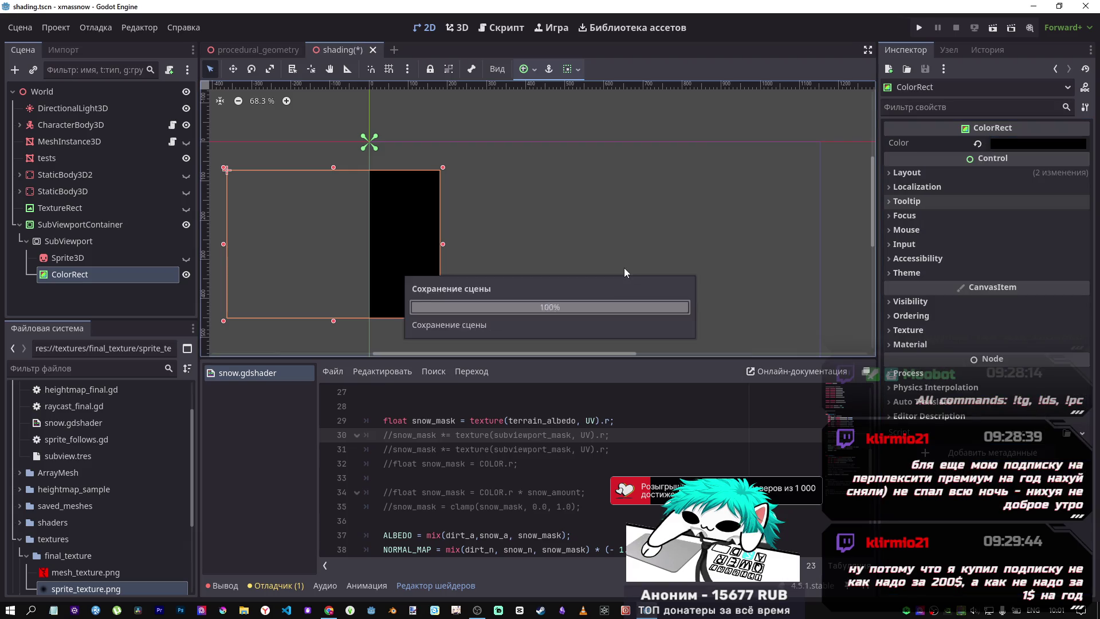
click(496, 28)
click(456, 28)
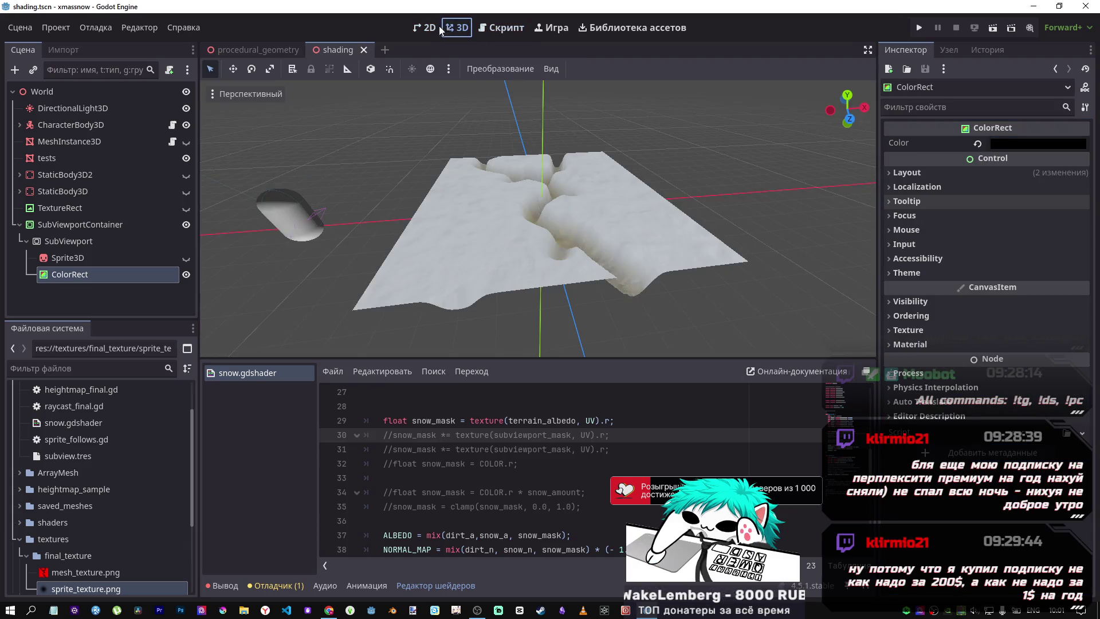
Review the SubViewport settings and the tests terrain's shader material
scroll(476, 235, up, 5)
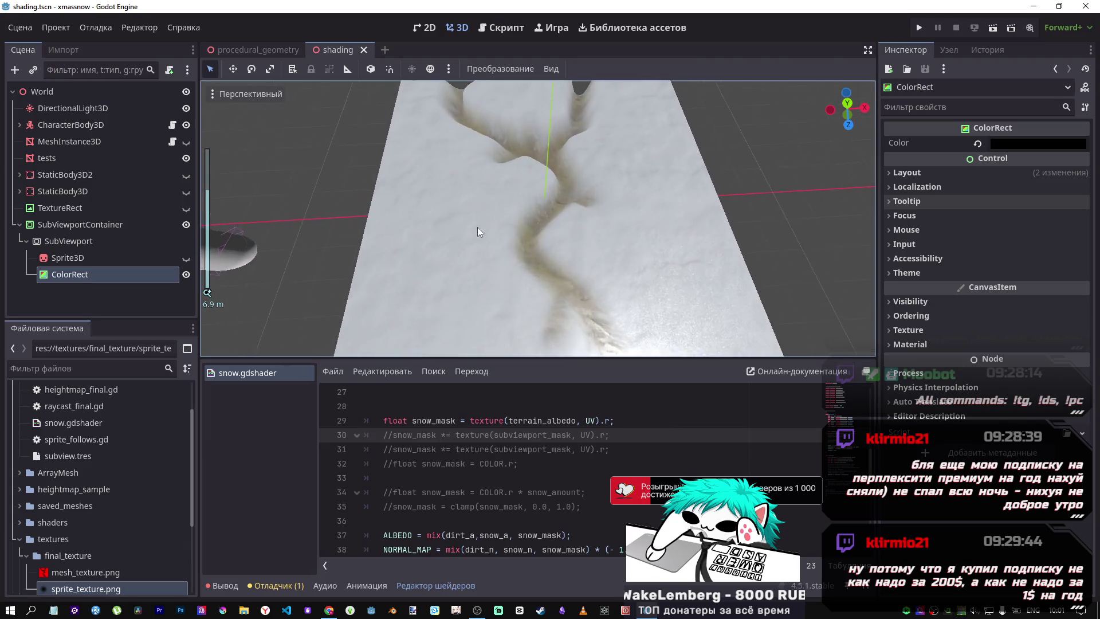
click(69, 241)
scroll(922, 339, down, 5)
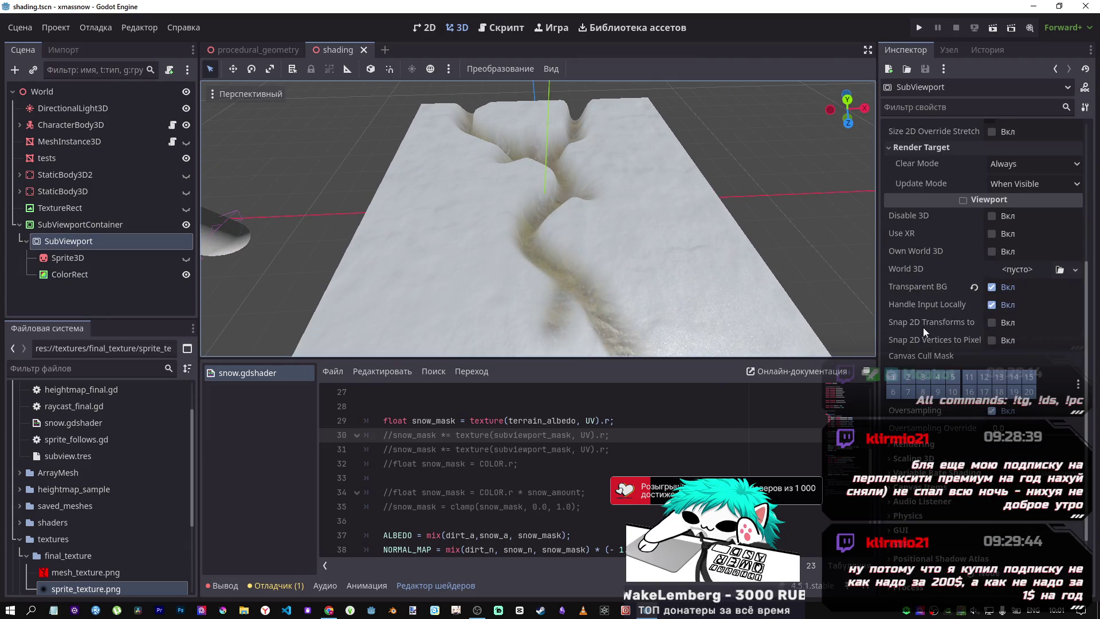
scroll(1006, 323, up, 2)
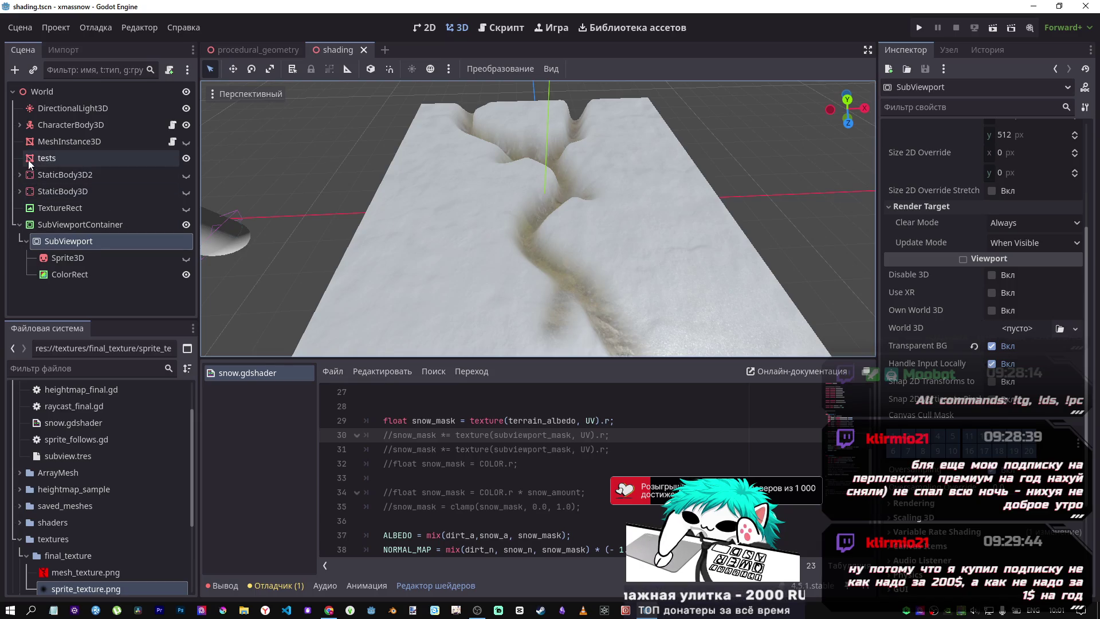
click(46, 158)
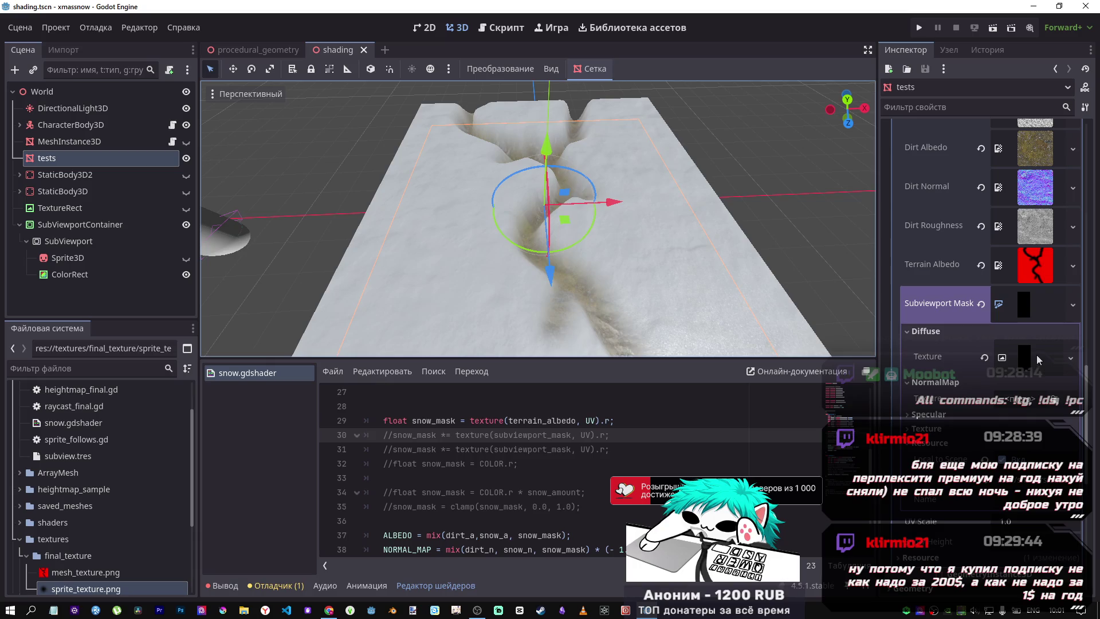
scroll(502, 447, down, 3)
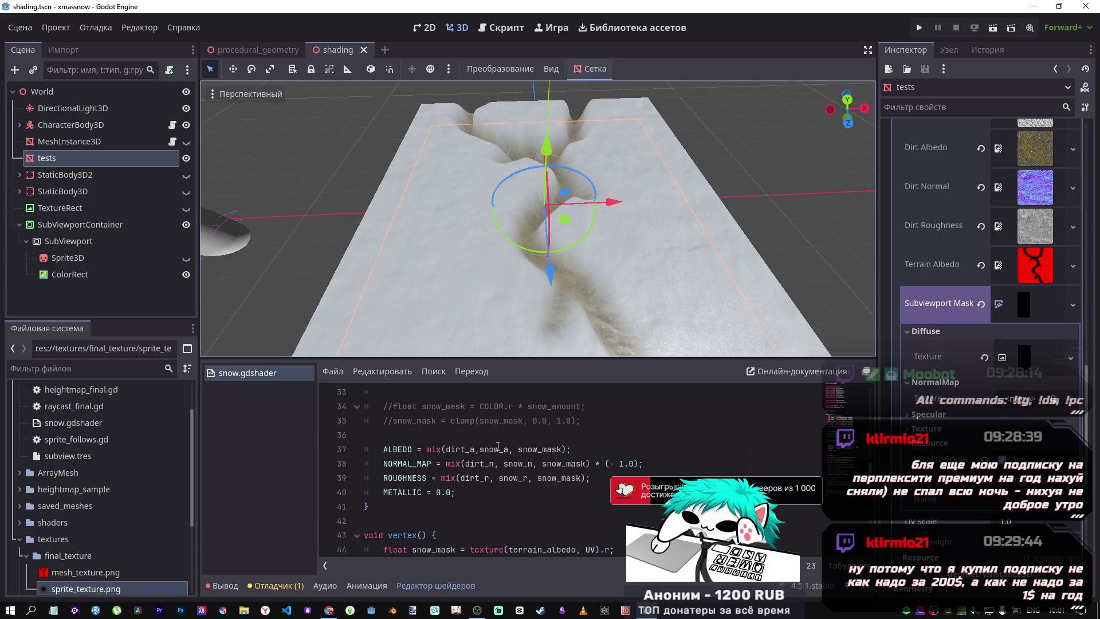
scroll(516, 448, up, 2)
Uncomment the subviewport_mask line 30 in snow.gdshader with Ctrl+K and save
click(547, 450)
scroll(562, 449, up, 1)
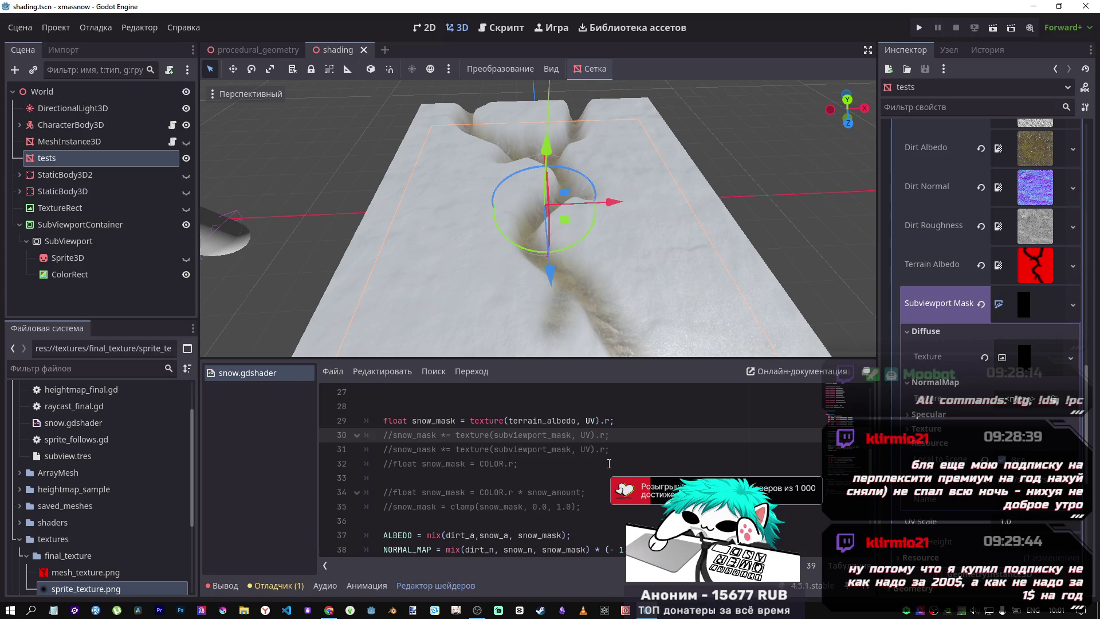
key(ctrl+k)
key(ctrl+s)
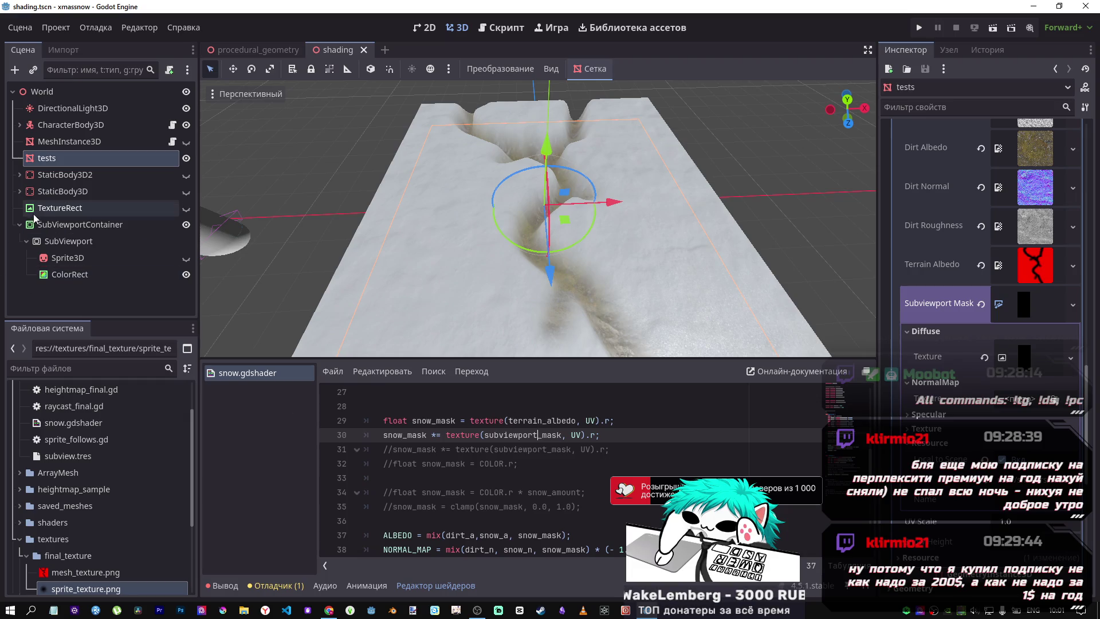
click(68, 242)
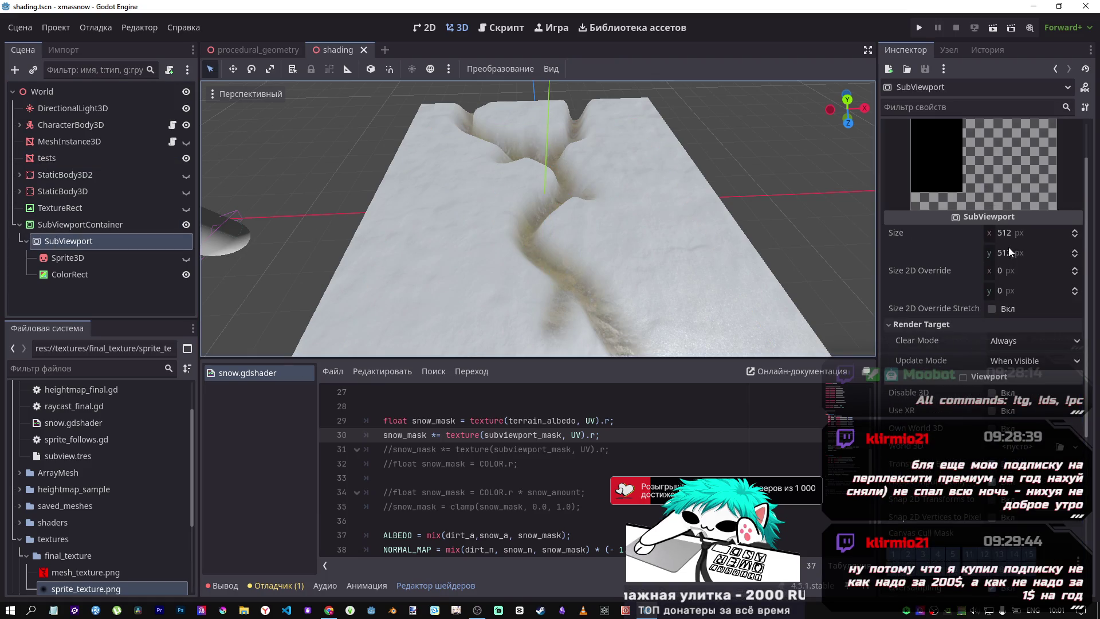
Change the SubViewport Size from 512 × 512 to 1024 × 1024 and save the scene
click(1014, 232)
text(024)
key(Tab)
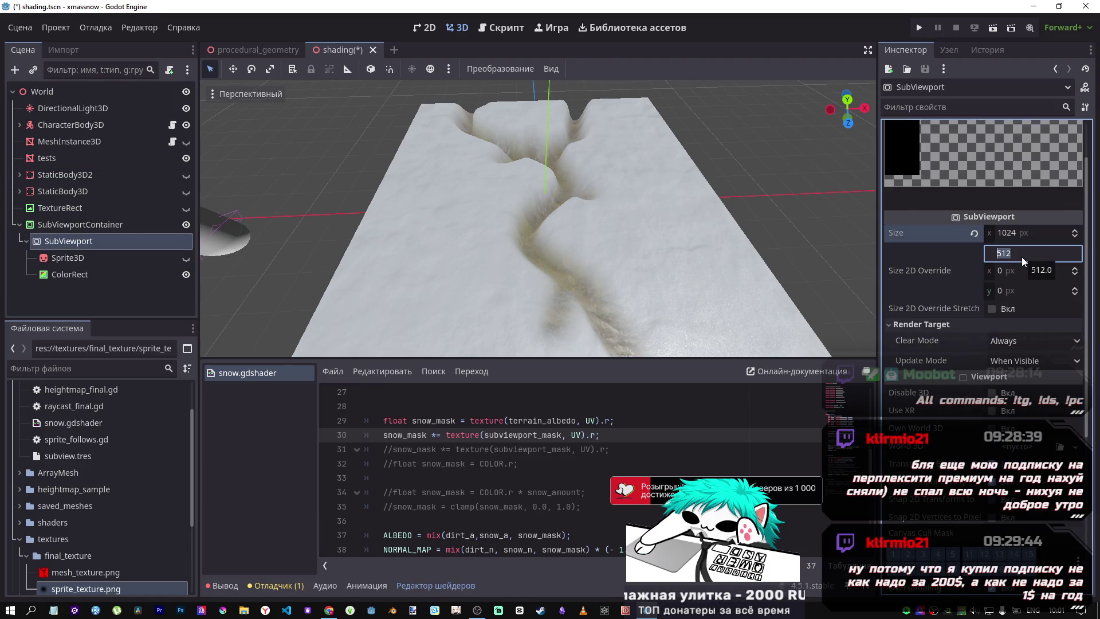
key(BackSpace)
text(24)
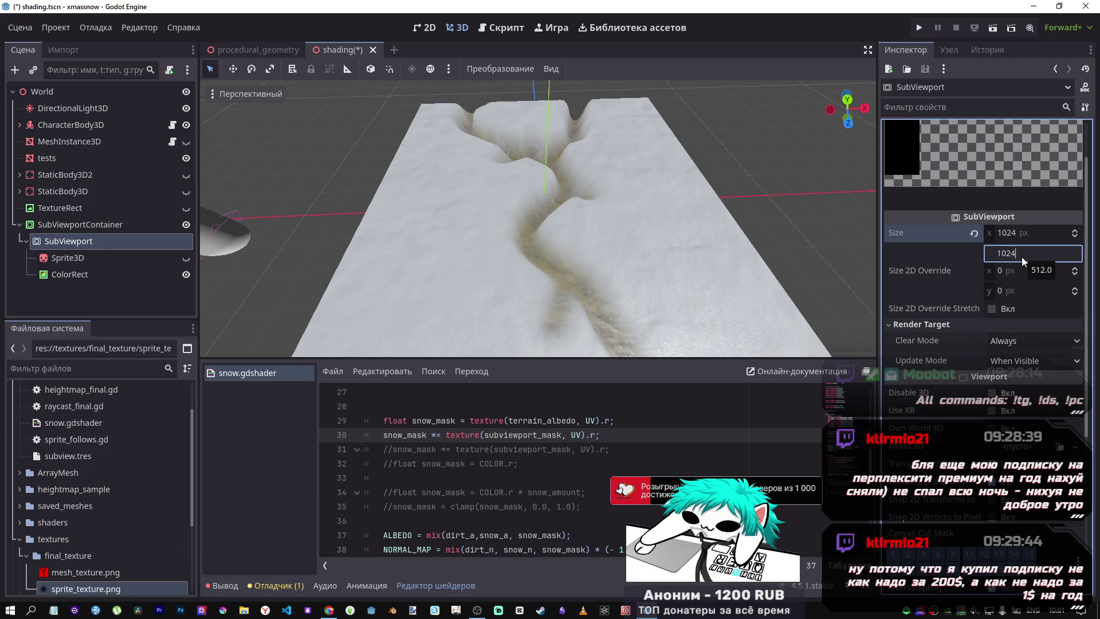
key(Return)
key(ctrl+s)
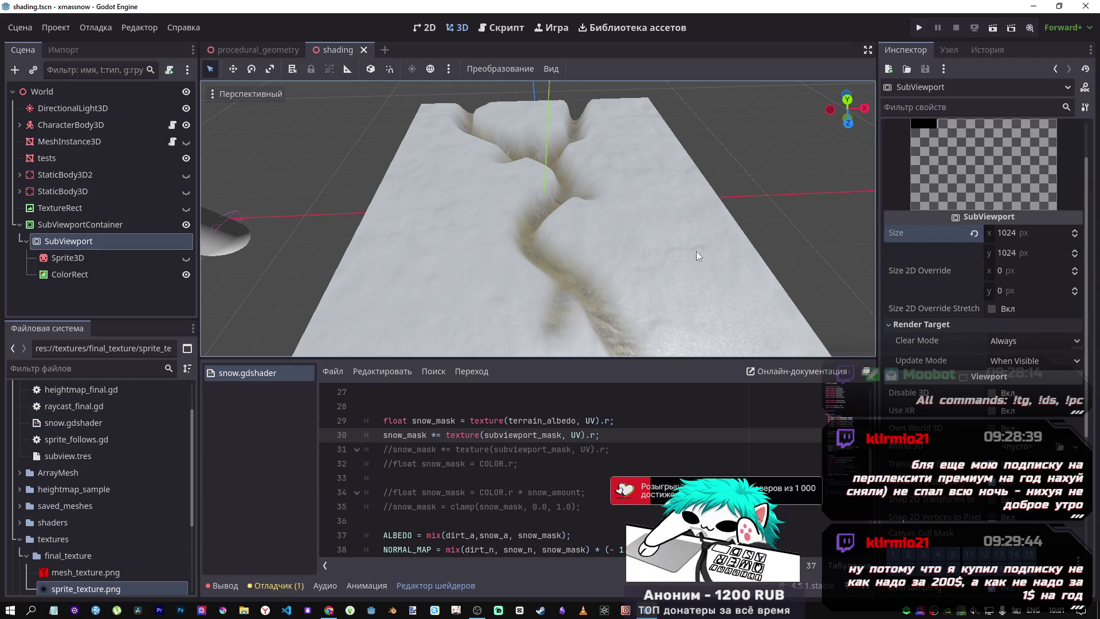
mouse_move(679, 245)
mouse_down()
mouse_move(639, 204)
mouse_move(639, 143)
mouse_move(561, 189)
mouse_move(311, 442)
mouse_up()
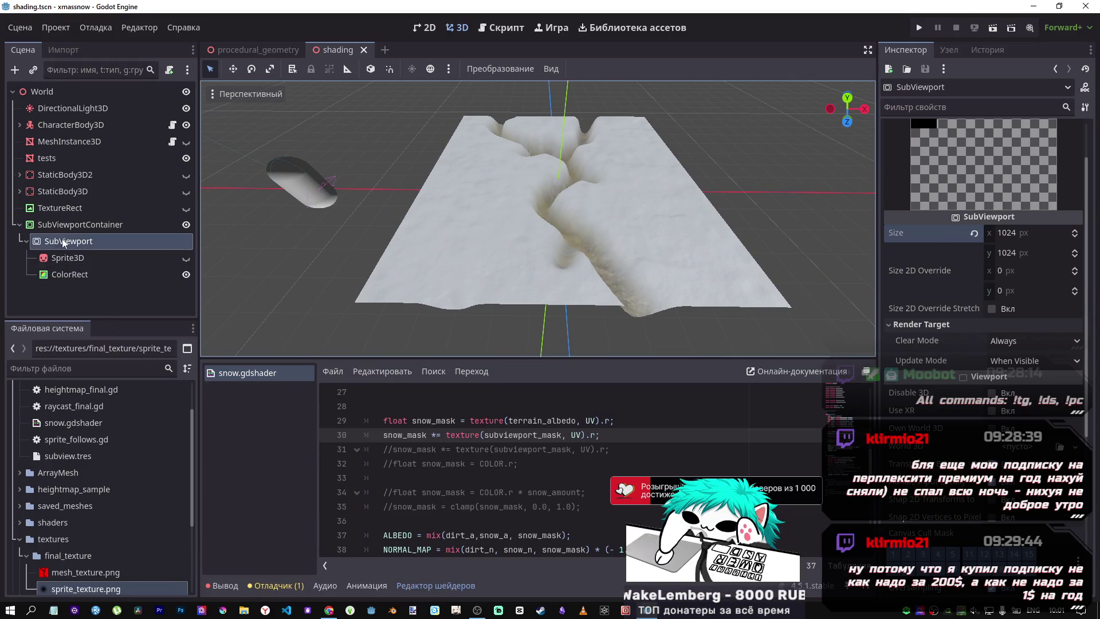
click(43, 156)
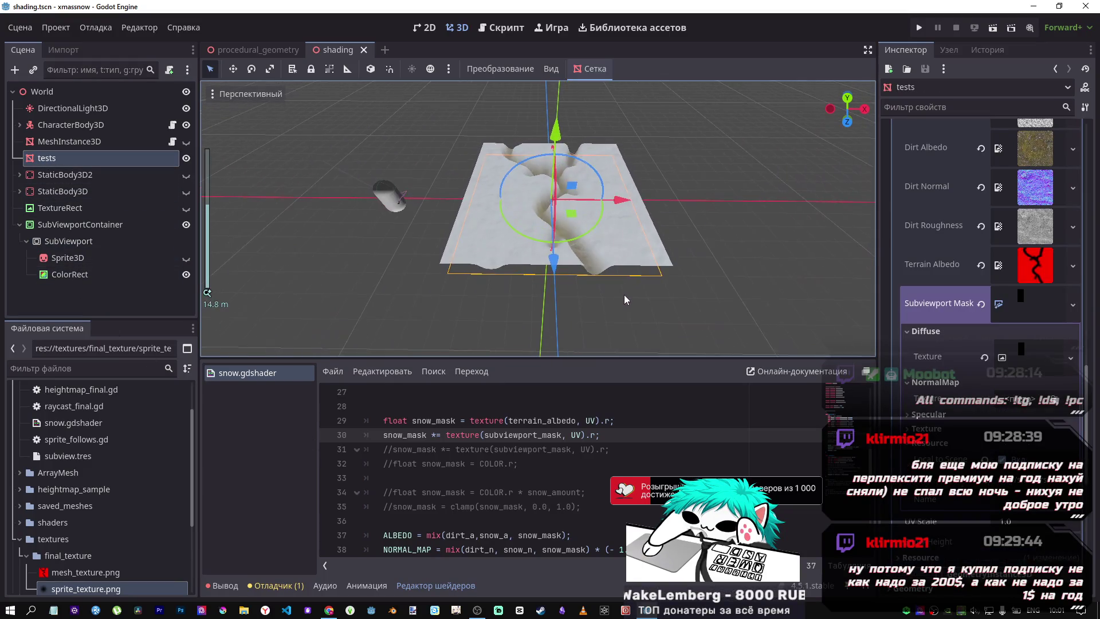
Select the ColorRect, then move it up and stretch it wider across the SubViewport
scroll(621, 297, up, 5)
scroll(623, 268, down, 5)
mouse_move(616, 236)
mouse_down()
mouse_move(637, 265)
mouse_move(618, 219)
mouse_move(562, 178)
mouse_move(622, 191)
mouse_move(631, 232)
mouse_move(611, 246)
mouse_up()
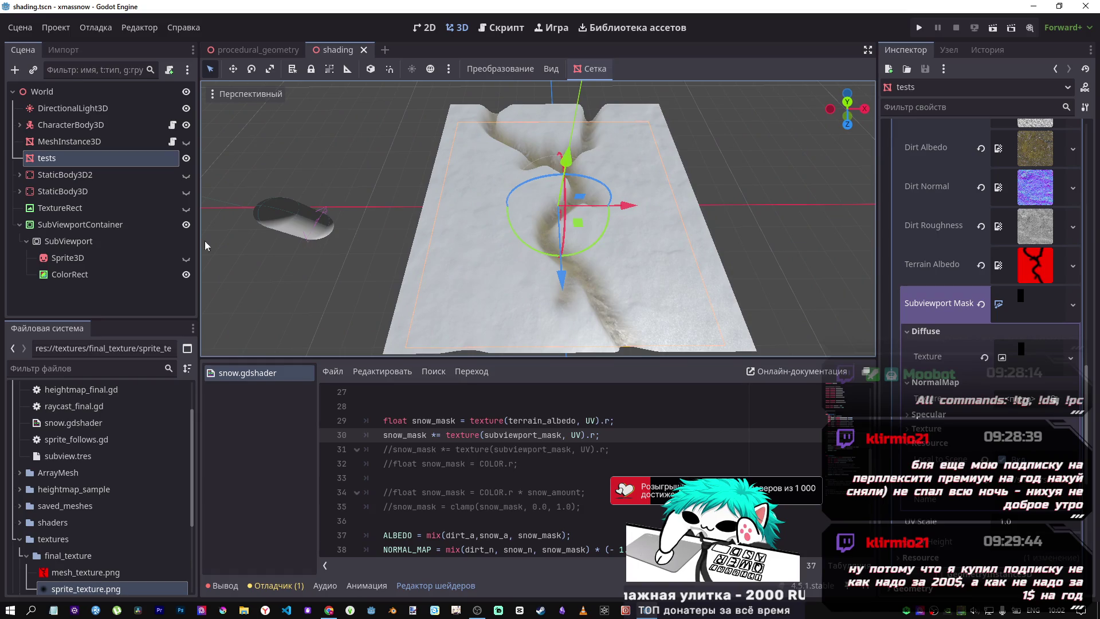
click(74, 270)
mouse_move(404, 227)
mouse_down()
mouse_move(516, 166)
mouse_move(685, 169)
mouse_up()
drag(504, 190, 277, 189)
drag(723, 189, 850, 194)
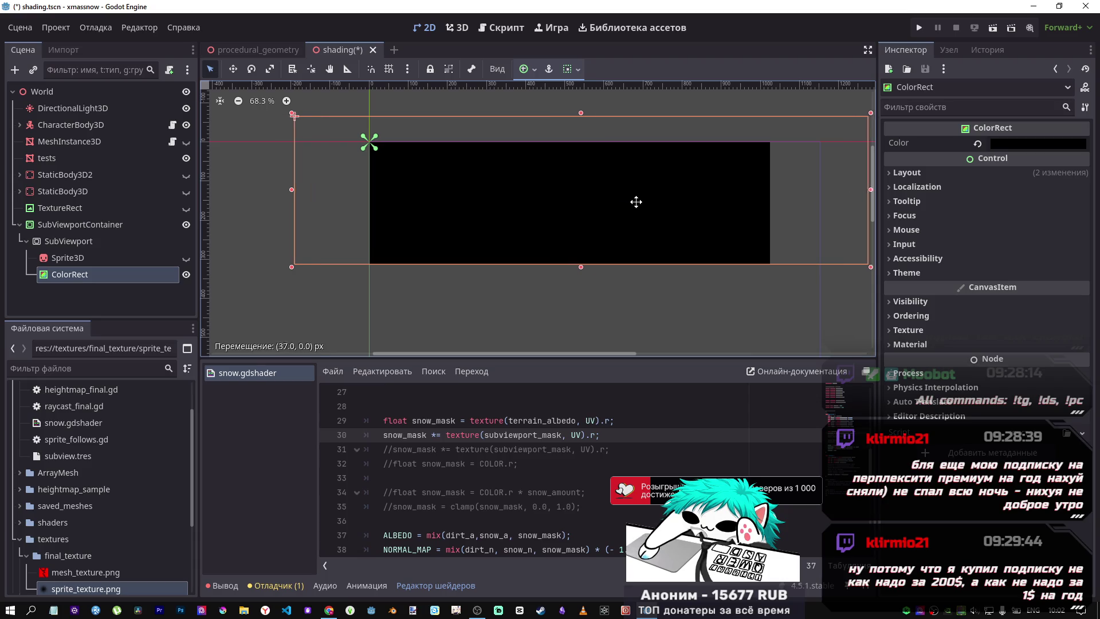
mouse_move(634, 198)
mouse_down()
mouse_move(505, 201)
mouse_move(668, 197)
mouse_move(418, 196)
mouse_move(528, 221)
mouse_up()
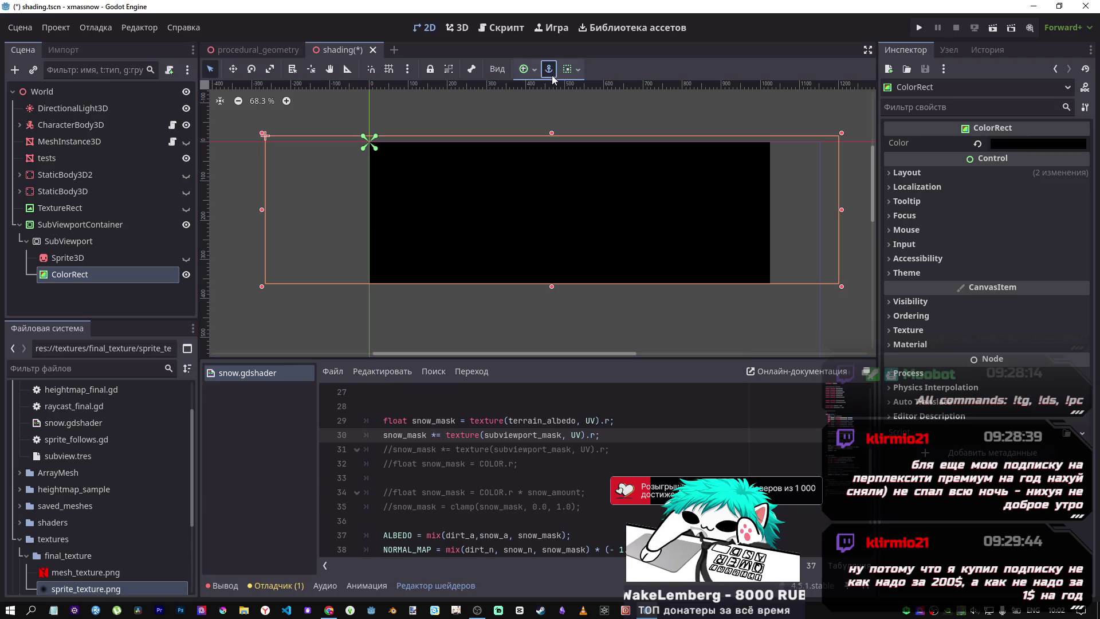
Apply the Full Rect anchor preset to the ColorRect and undo a stray move
click(549, 69)
click(623, 175)
scroll(636, 222, down, 3)
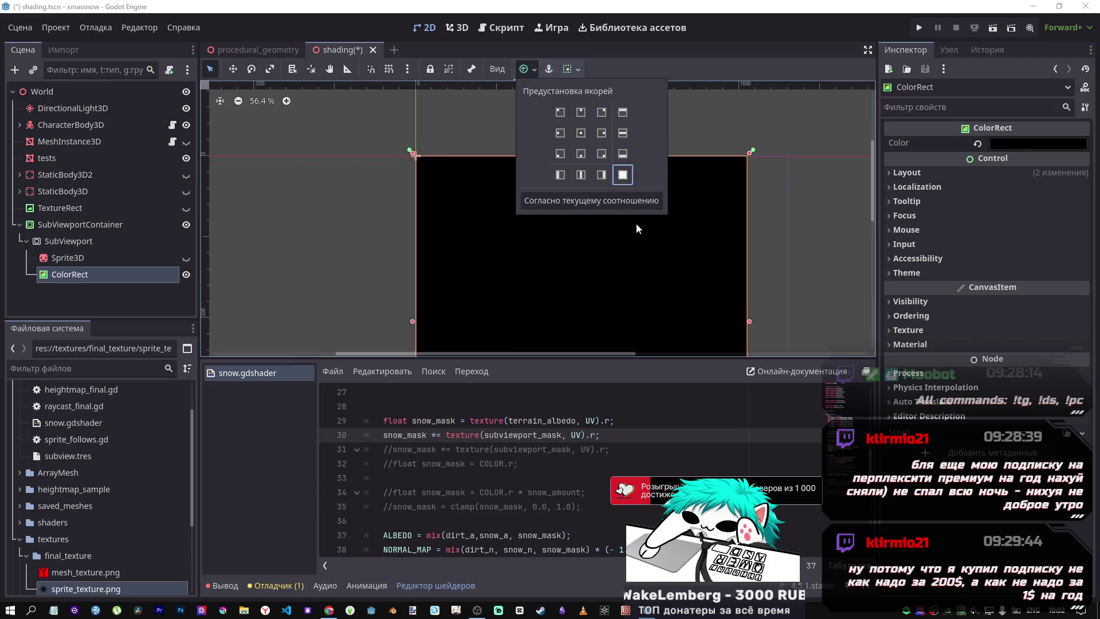
drag(633, 266, 666, 195)
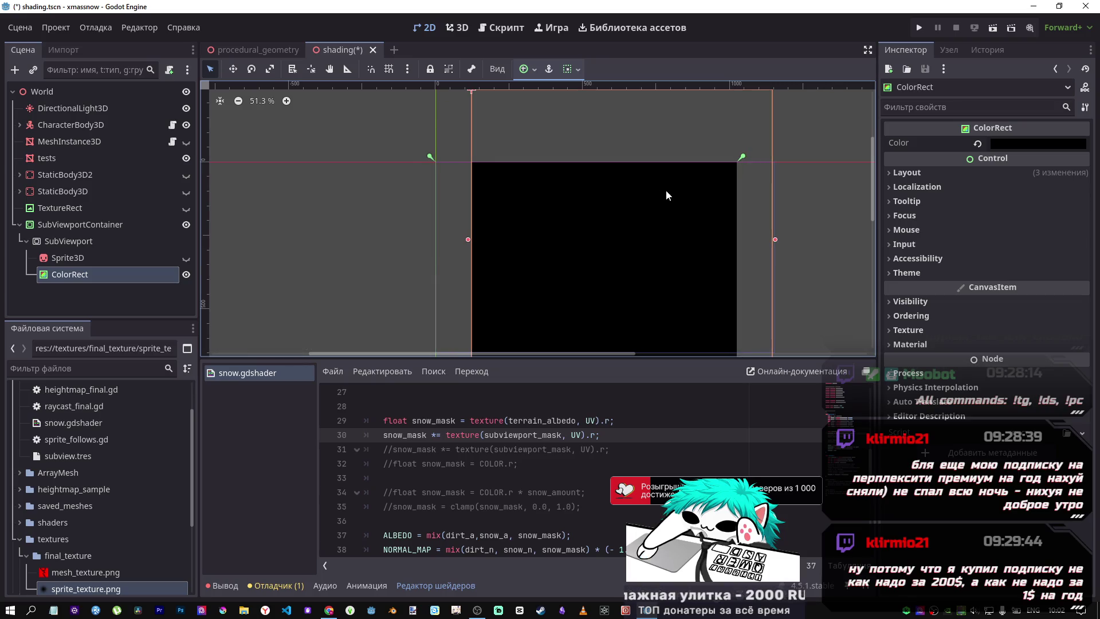
key(ctrl+z)
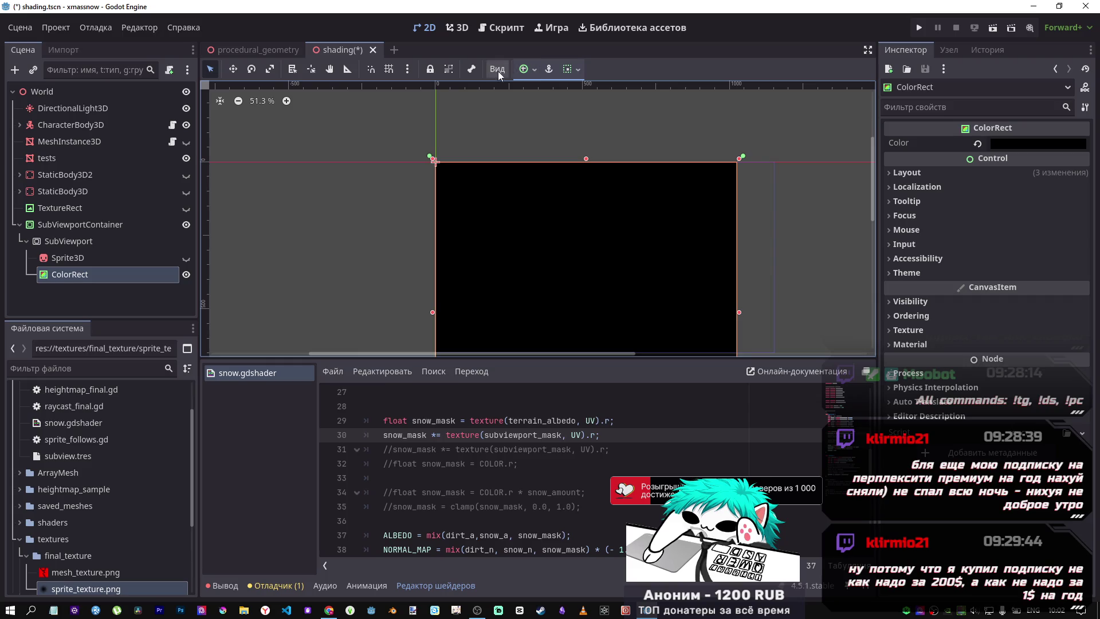
Toggle horizontal expand on and off for the ColorRect and undo a trial move
click(577, 68)
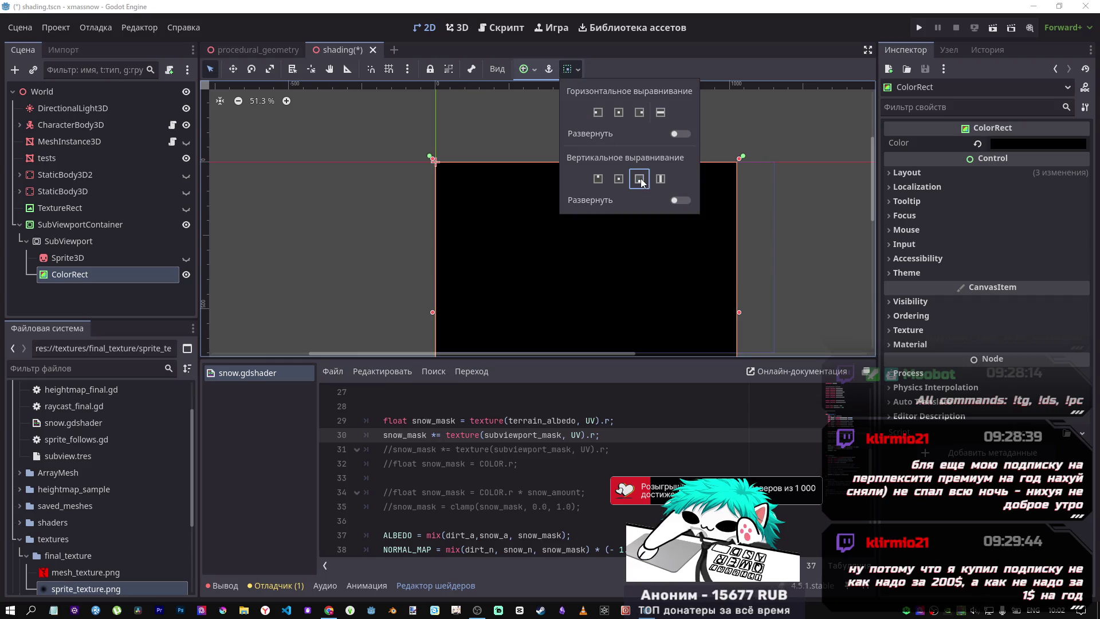
click(678, 135)
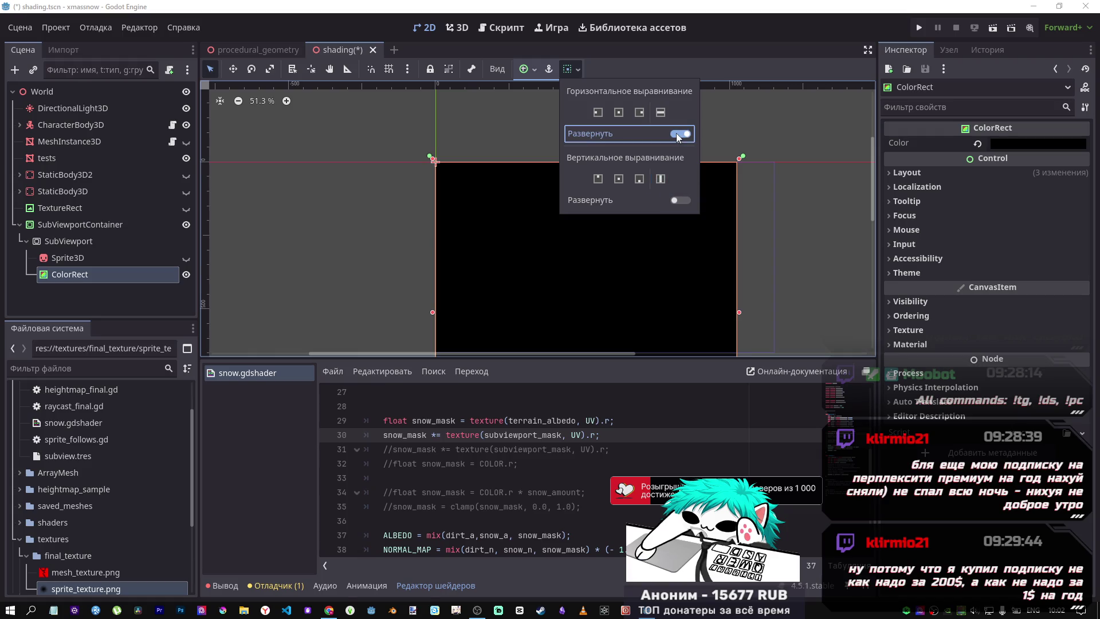
click(677, 132)
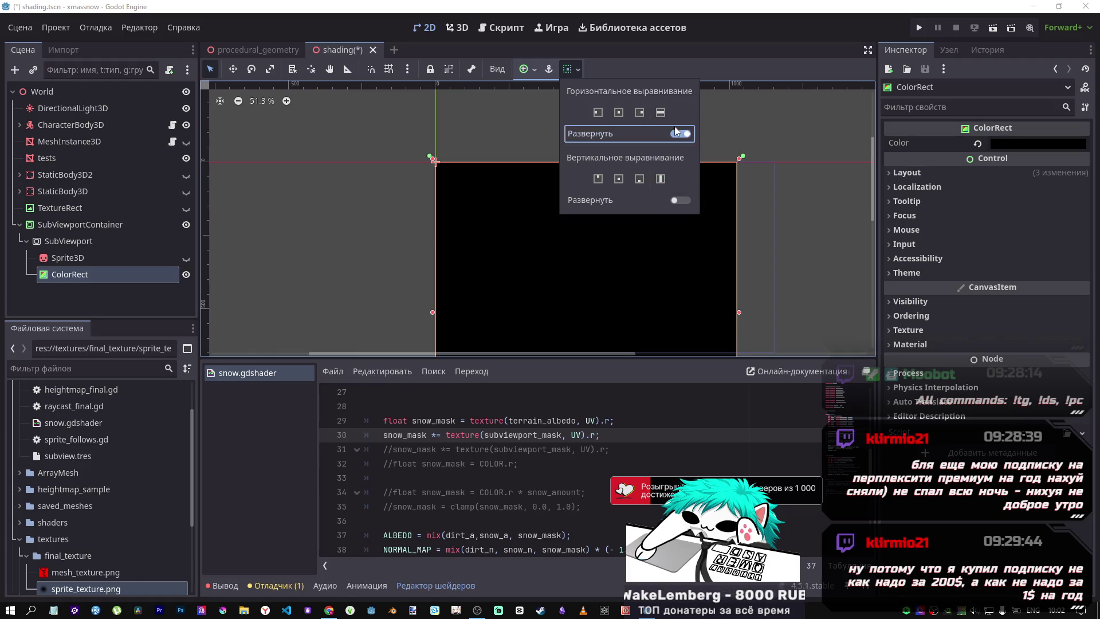
click(679, 134)
click(767, 172)
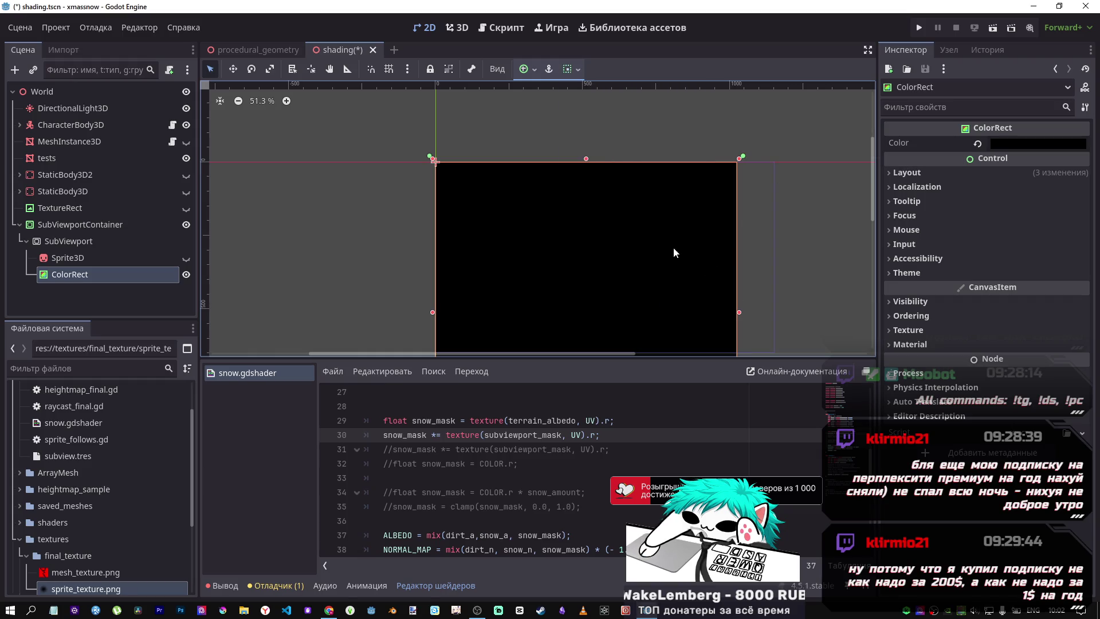
scroll(673, 246, down, 1)
mouse_move(717, 239)
mouse_down()
mouse_move(715, 162)
mouse_move(682, 98)
mouse_move(677, 196)
mouse_move(651, 189)
mouse_move(648, 149)
mouse_move(688, 204)
mouse_move(677, 226)
mouse_move(582, 224)
mouse_move(648, 219)
mouse_move(626, 218)
mouse_move(631, 191)
mouse_move(619, 214)
mouse_move(641, 226)
mouse_move(597, 216)
mouse_move(539, 258)
mouse_move(530, 289)
mouse_move(712, 233)
mouse_move(639, 189)
mouse_move(616, 219)
mouse_up()
scroll(688, 204, down, 2)
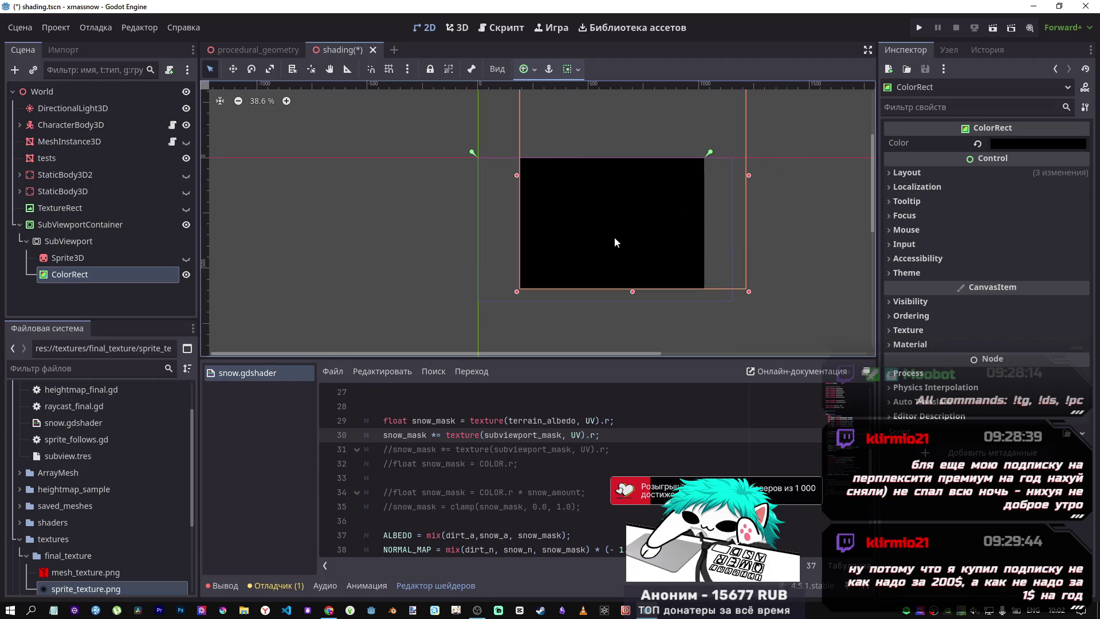
key(ctrl+z)
key(ctrl+z)
key(ctrl+z)
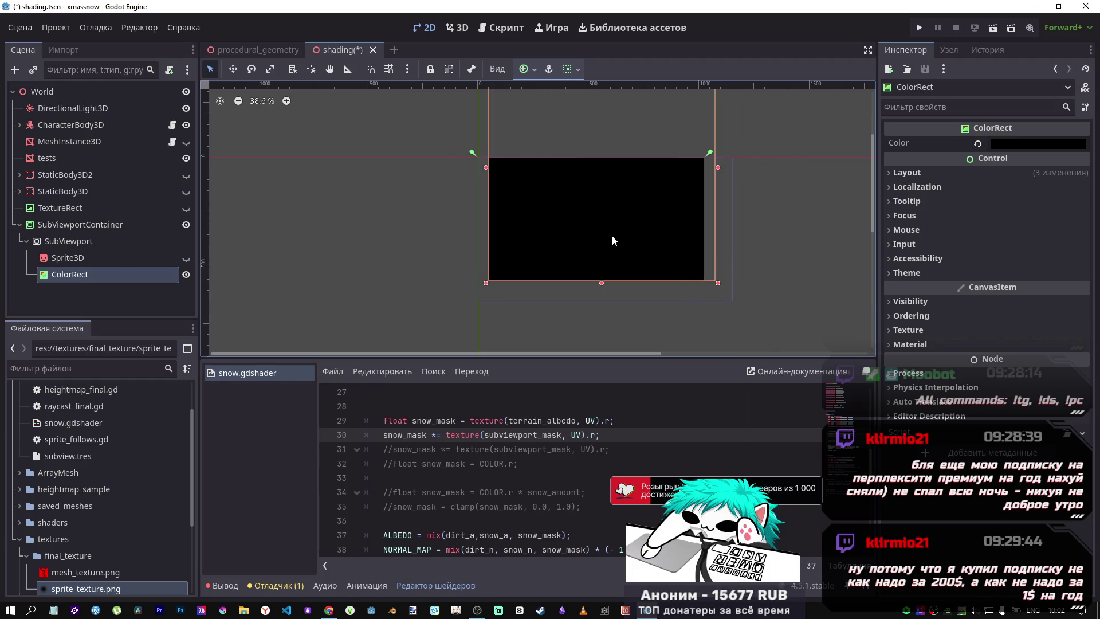
Resize the ColorRect into a wide, short strip near the top-left and save the scene
click(548, 69)
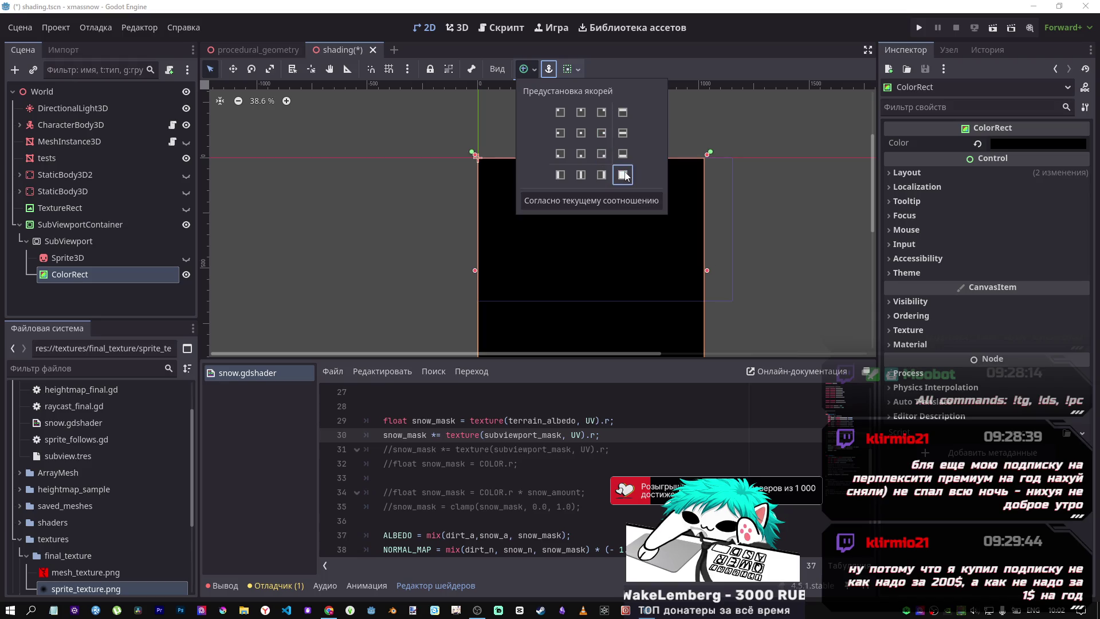
scroll(720, 201, down, 5)
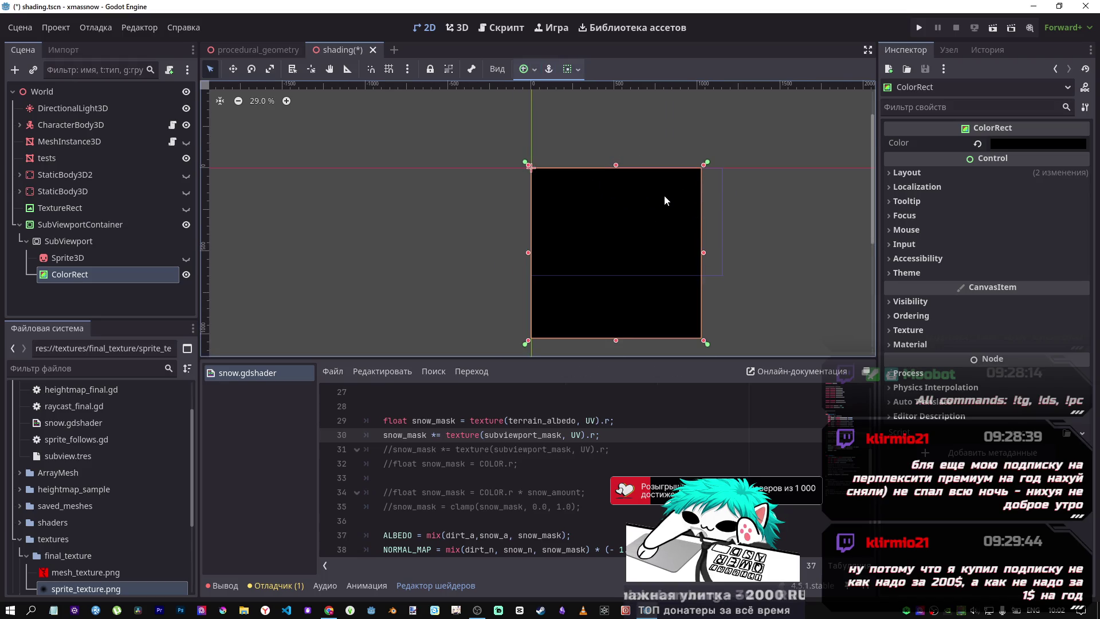
mouse_move(700, 322)
mouse_down()
mouse_move(730, 249)
mouse_move(735, 262)
mouse_move(732, 229)
mouse_up()
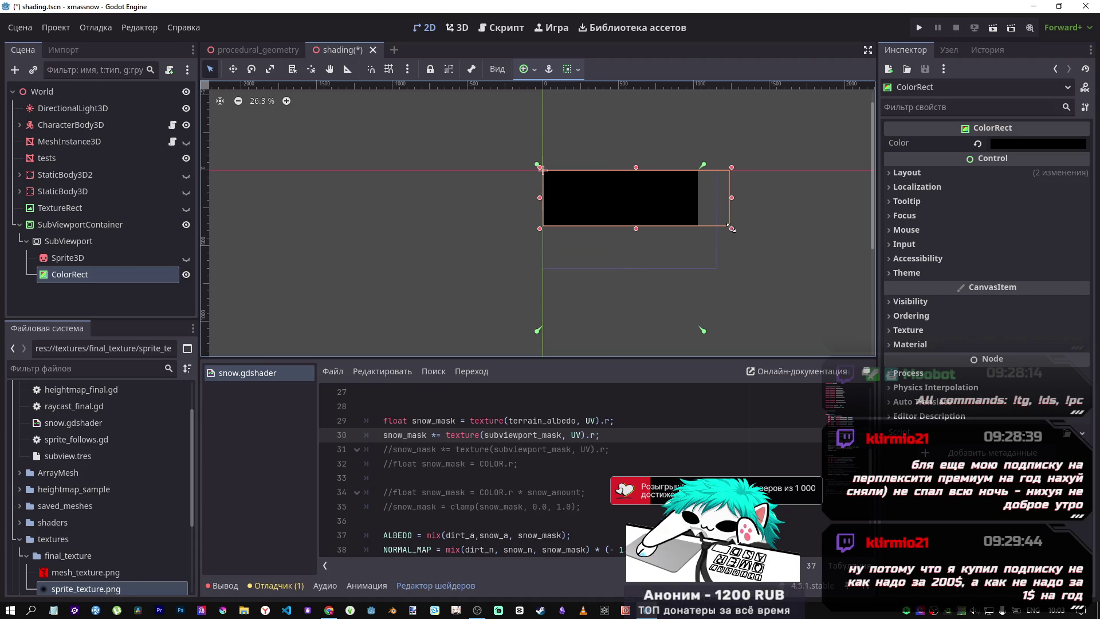
click(650, 147)
key(ctrl+s)
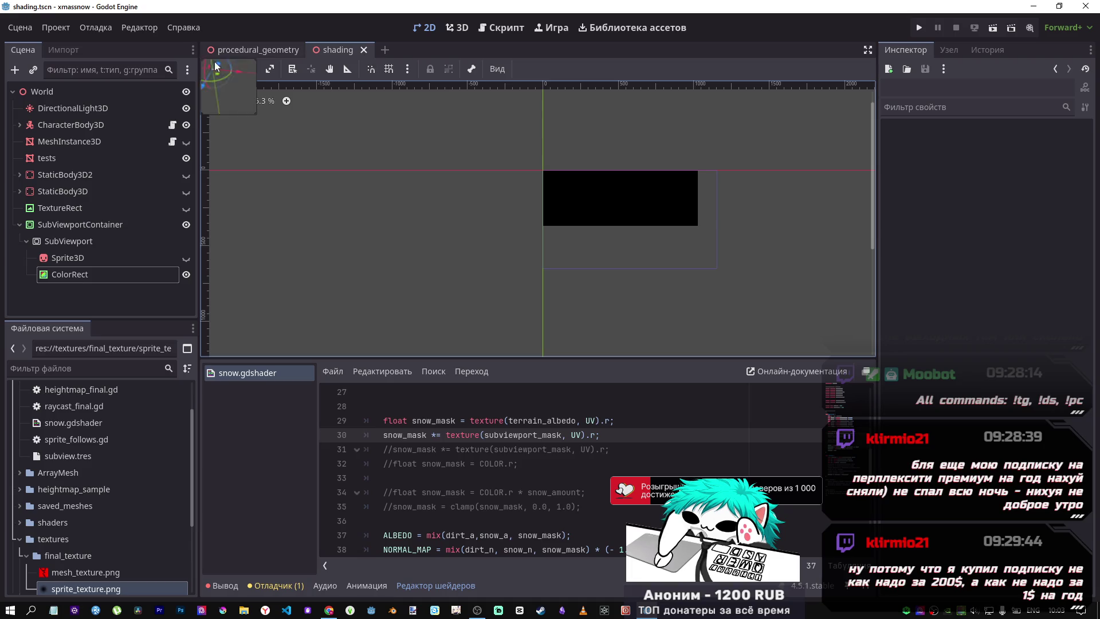
Inspect the SubViewport and keep its Clear Mode set to Always
click(94, 227)
click(88, 237)
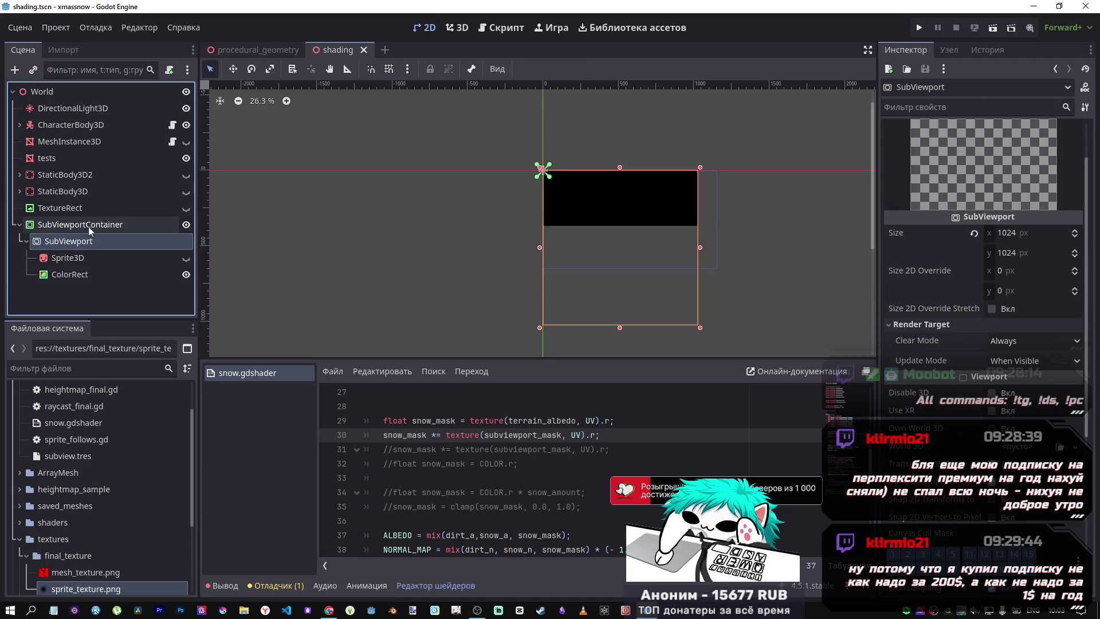
click(87, 225)
click(90, 240)
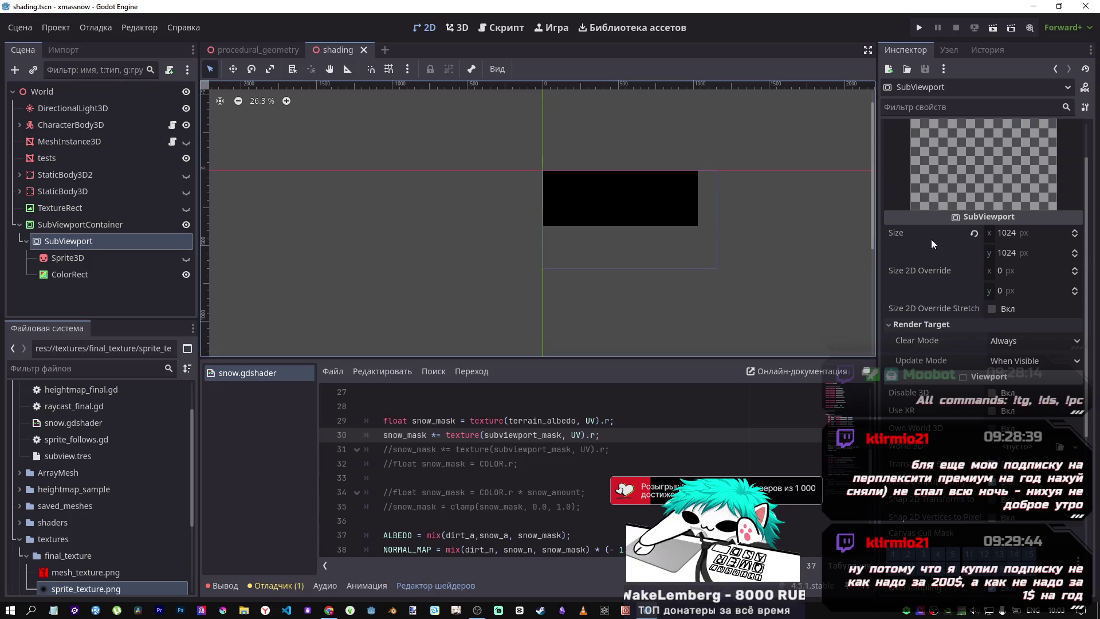
click(998, 344)
click(1000, 351)
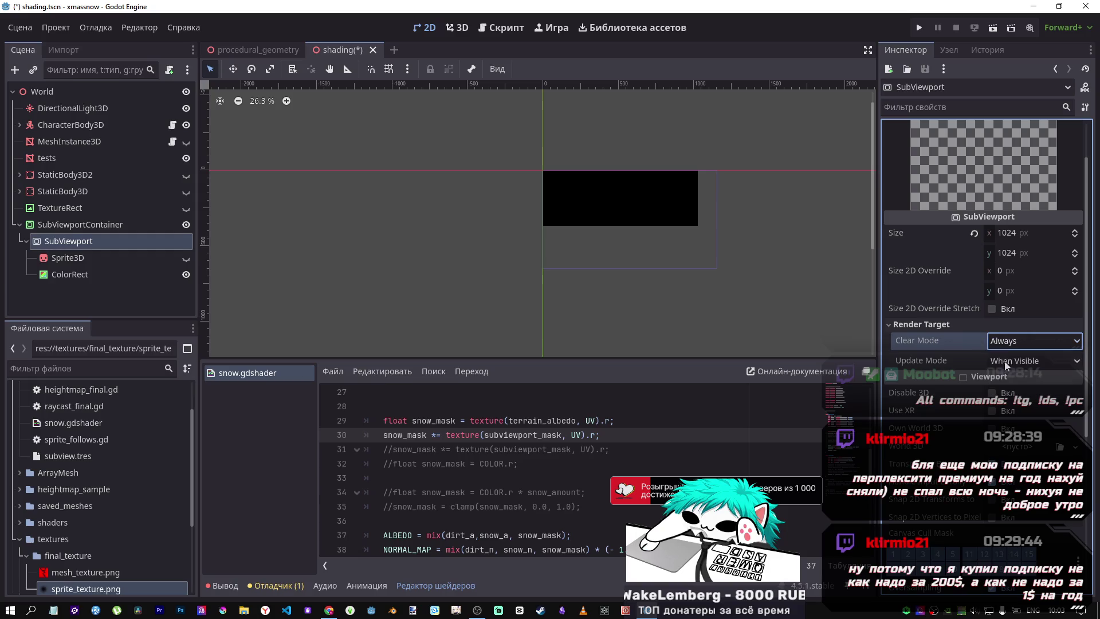
Move the ColorRect left and down, save, and check the SubViewport preview
click(634, 216)
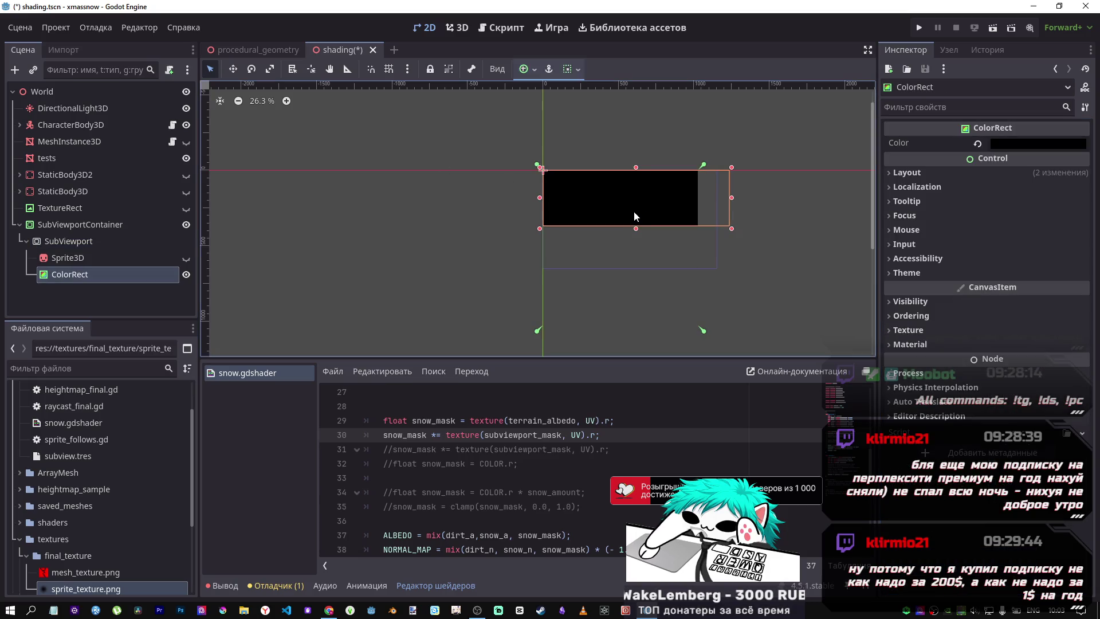
drag(633, 216, 522, 234)
key(ctrl+s)
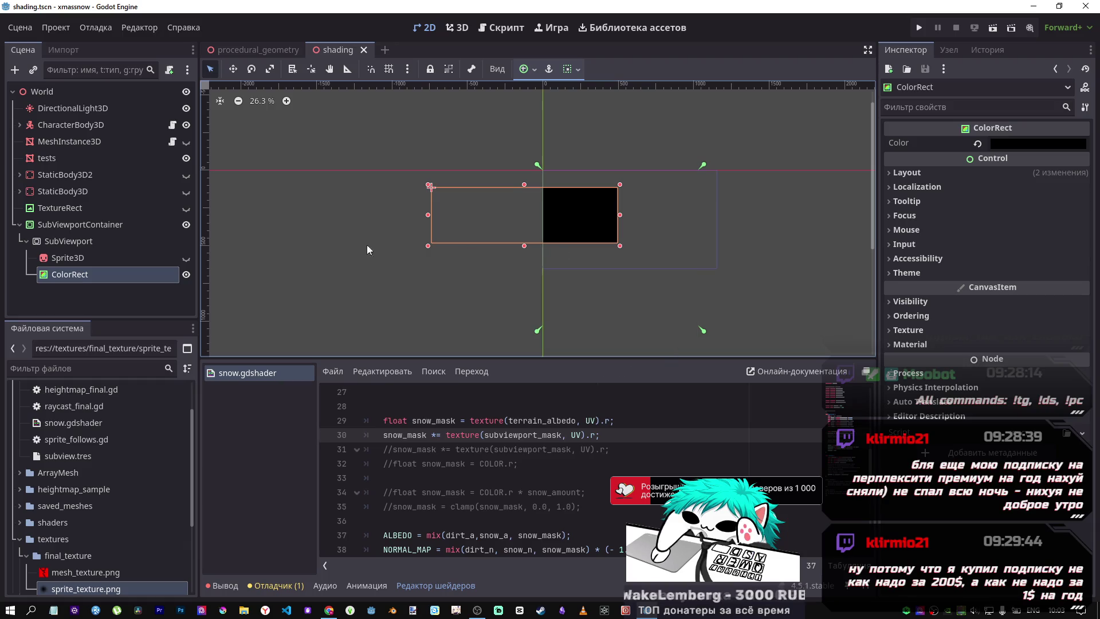
click(74, 243)
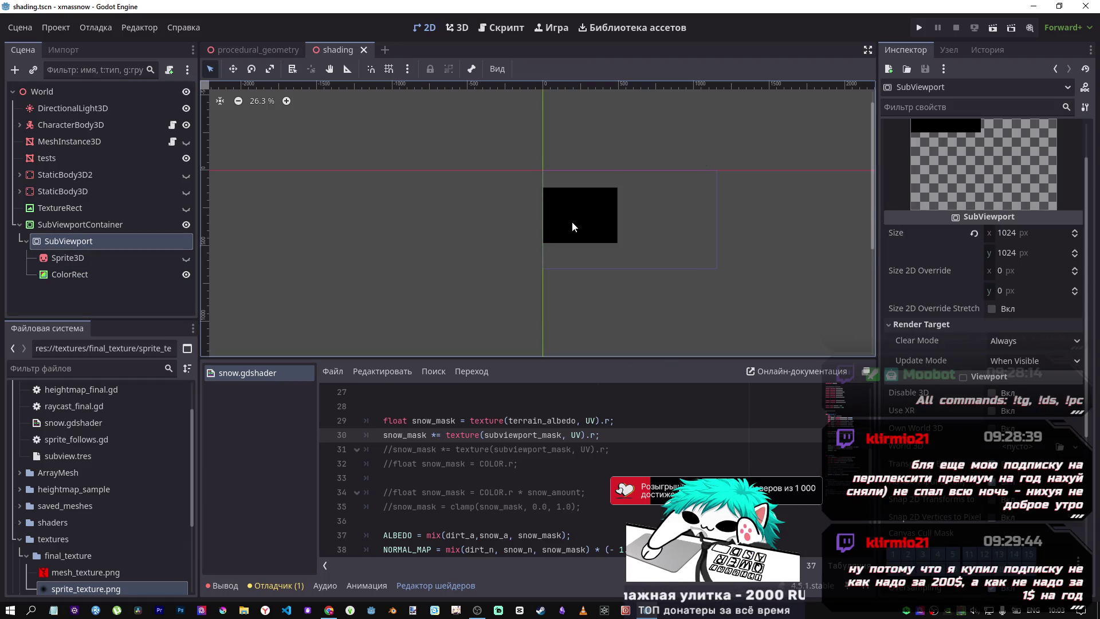
click(77, 245)
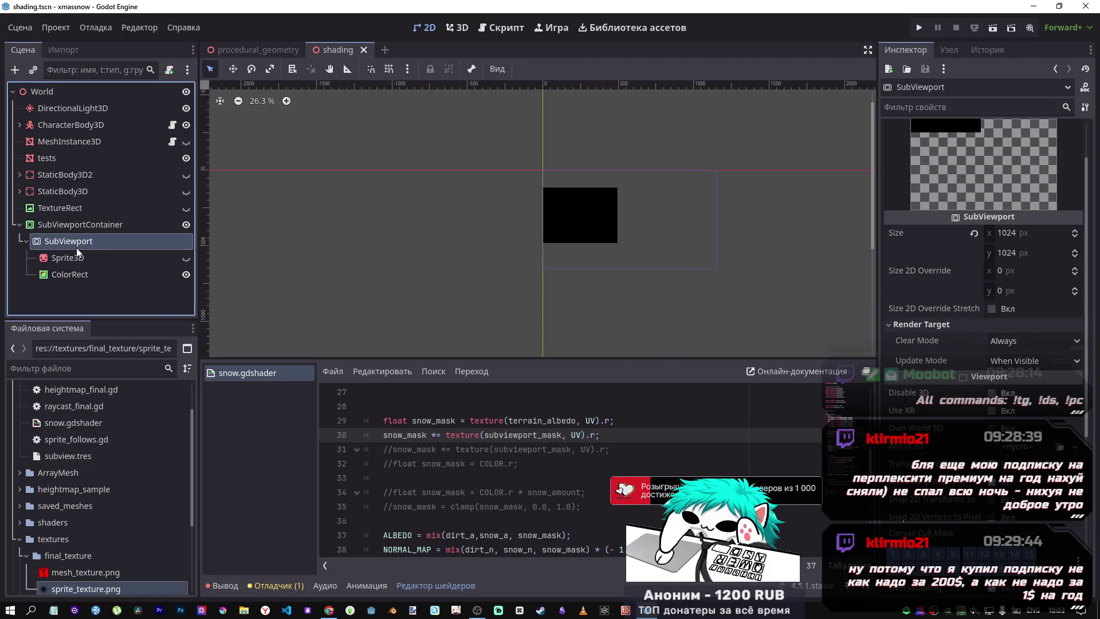
click(76, 274)
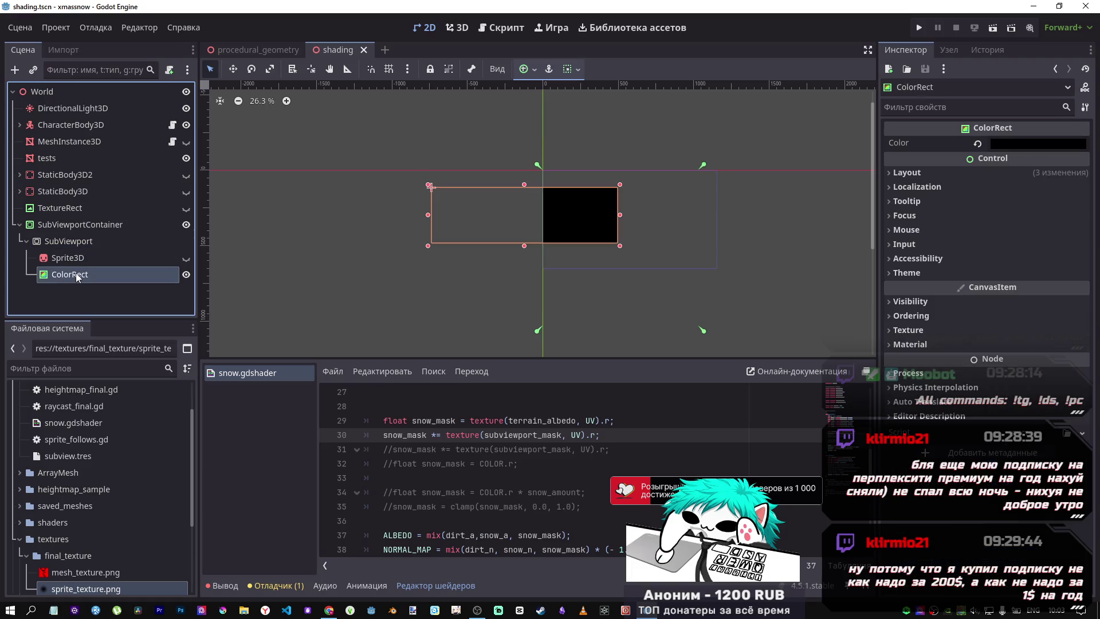
drag(531, 165, 491, 119)
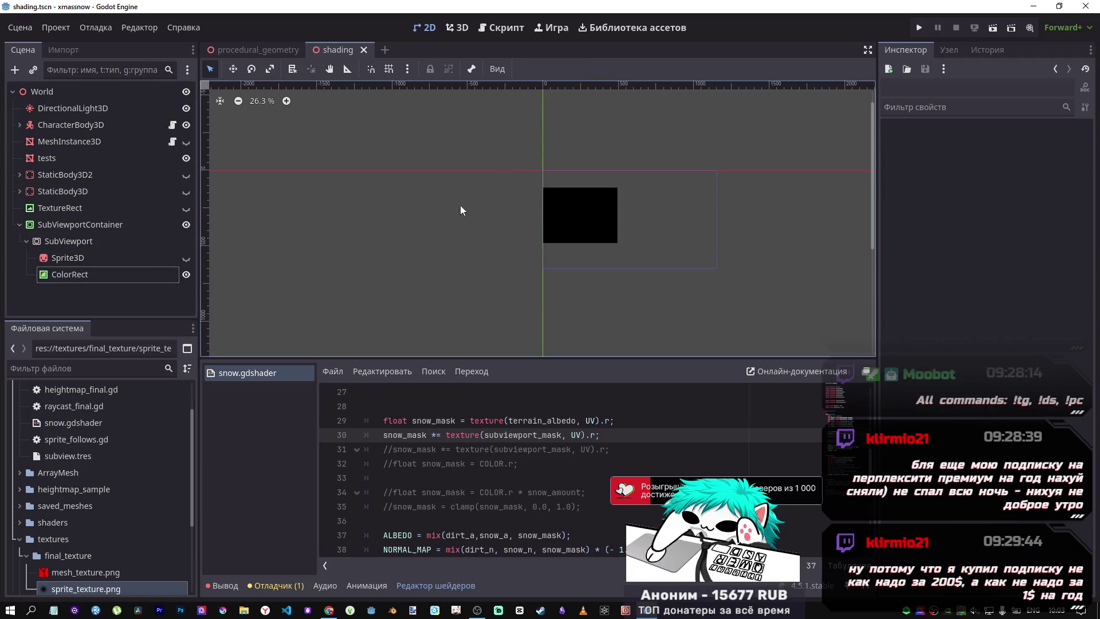
Shift the ColorRect's anchors up-left and reapply the Full Rect anchor preset
click(102, 245)
click(104, 271)
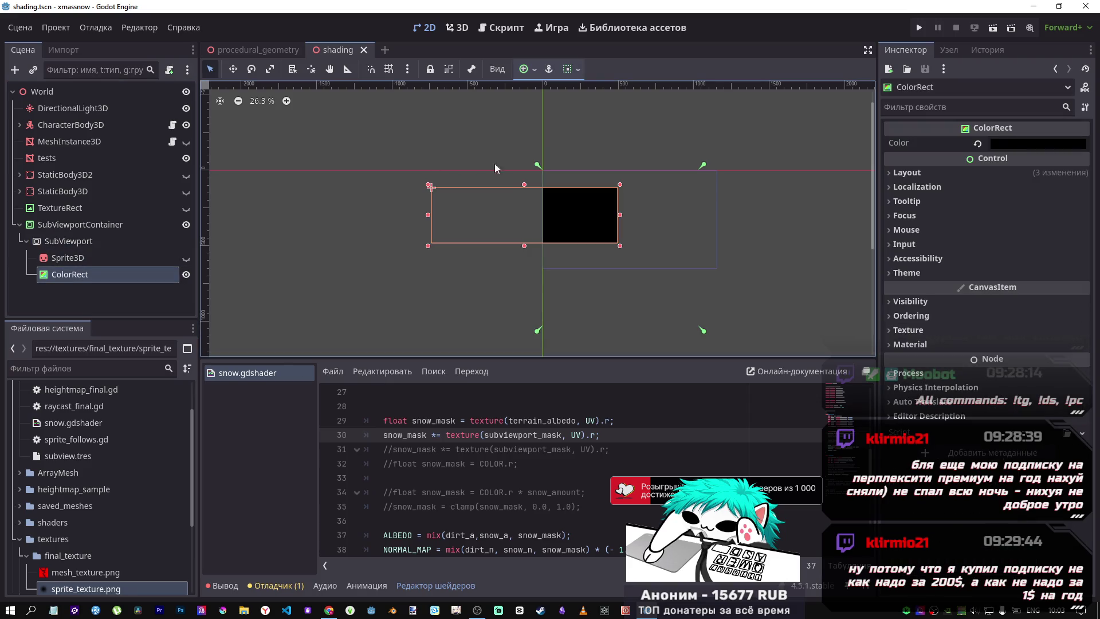
drag(537, 164, 494, 118)
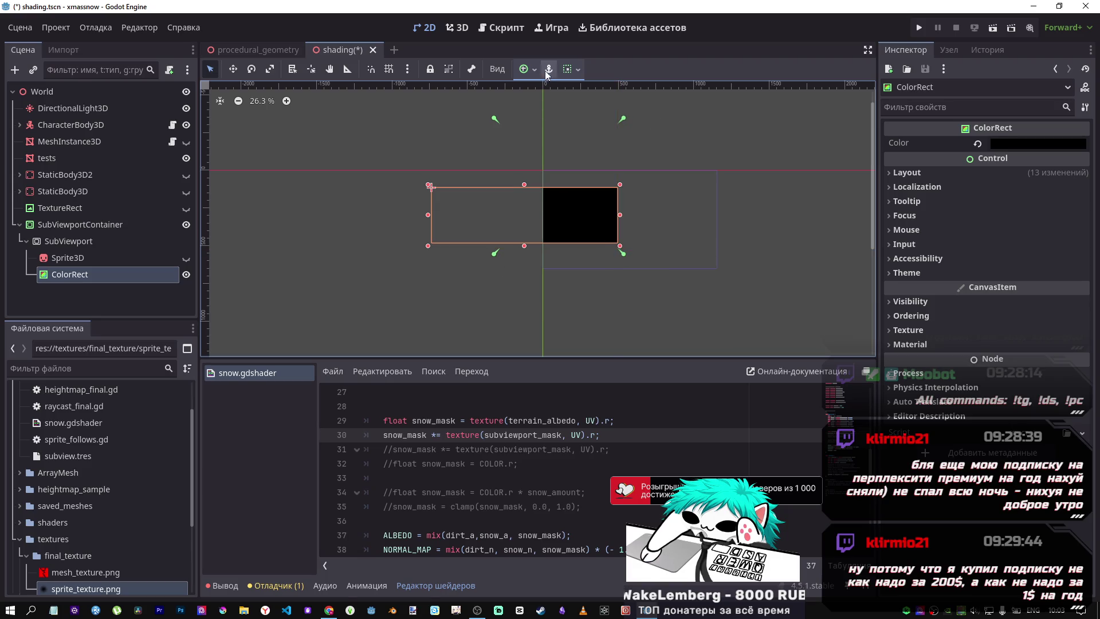
click(526, 68)
click(623, 175)
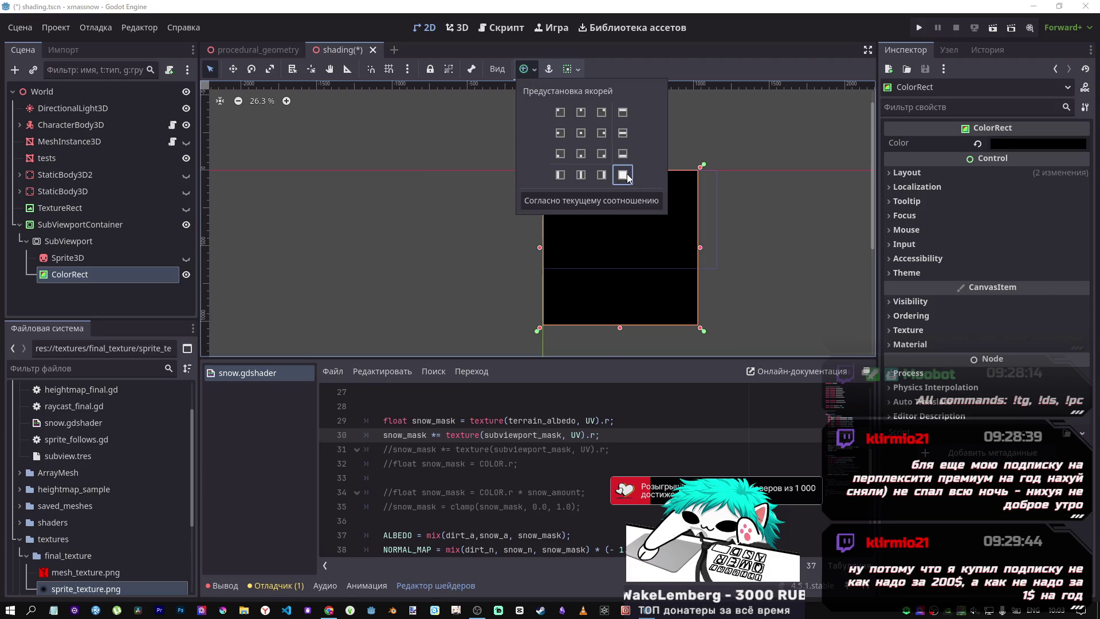
click(562, 202)
Move the ColorRect further up and left into the SubViewport's top-left corner
click(611, 253)
mouse_move(618, 236)
mouse_down()
mouse_move(538, 164)
mouse_move(565, 172)
mouse_move(568, 188)
mouse_up()
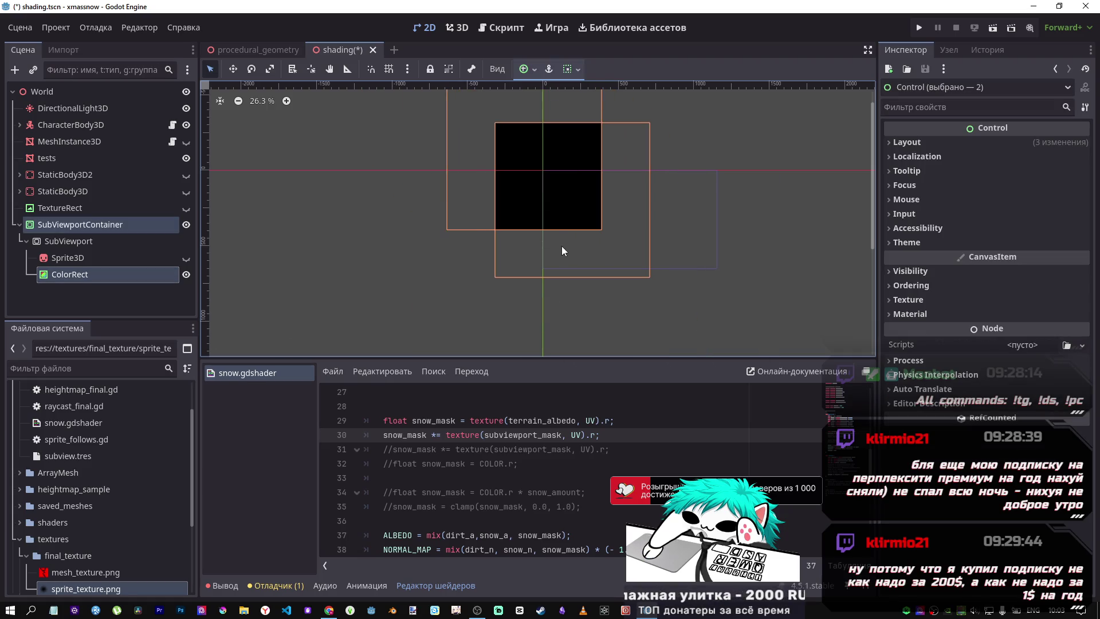
click(643, 244)
click(558, 207)
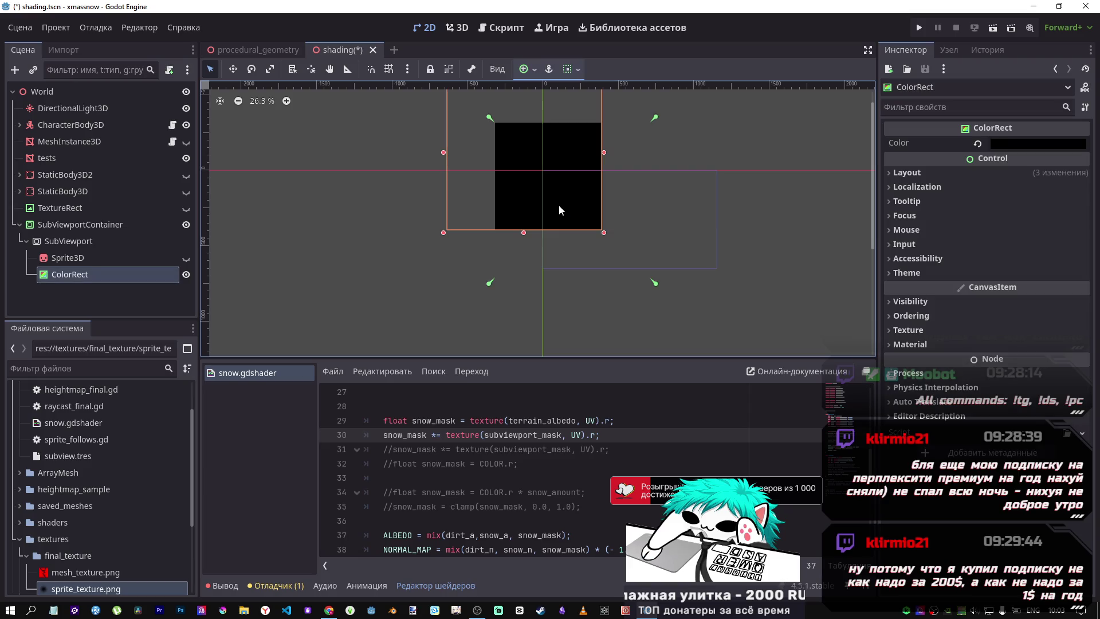
click(749, 185)
click(76, 243)
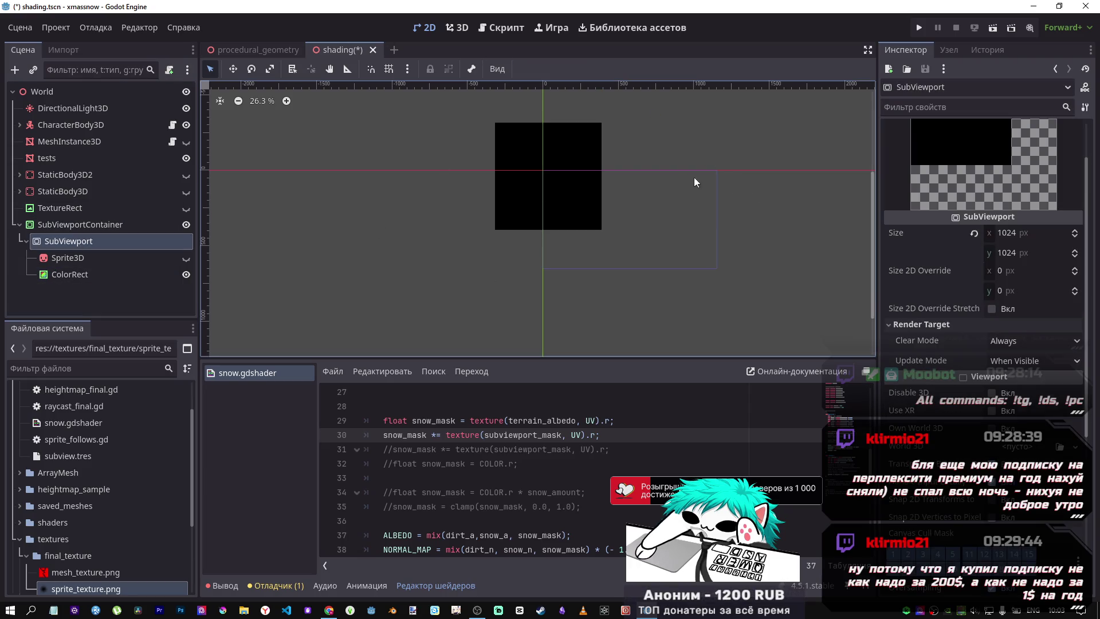
scroll(984, 207, up, 2)
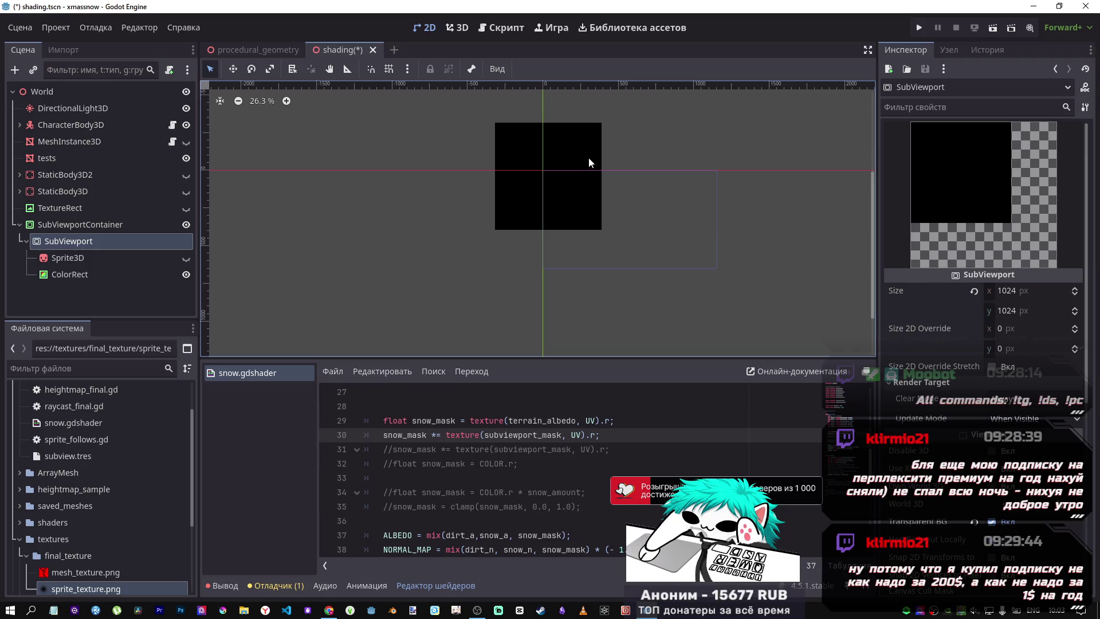
mouse_move(589, 158)
mouse_down()
mouse_move(568, 184)
mouse_move(547, 151)
mouse_move(534, 152)
mouse_up()
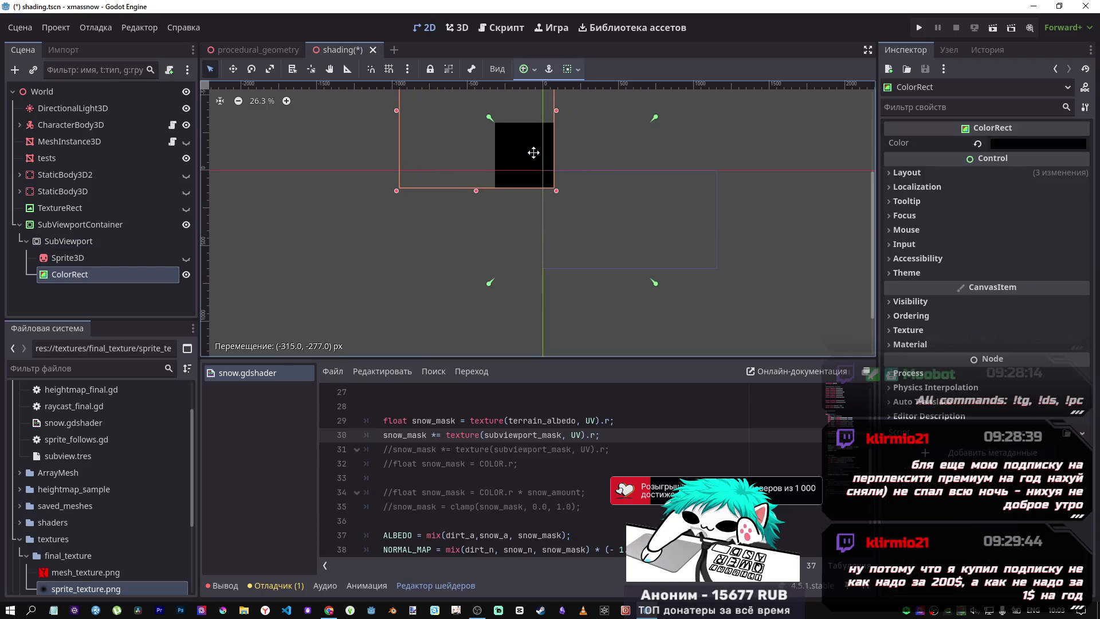
Check the mask preview, clear the selection and save the scene
click(68, 241)
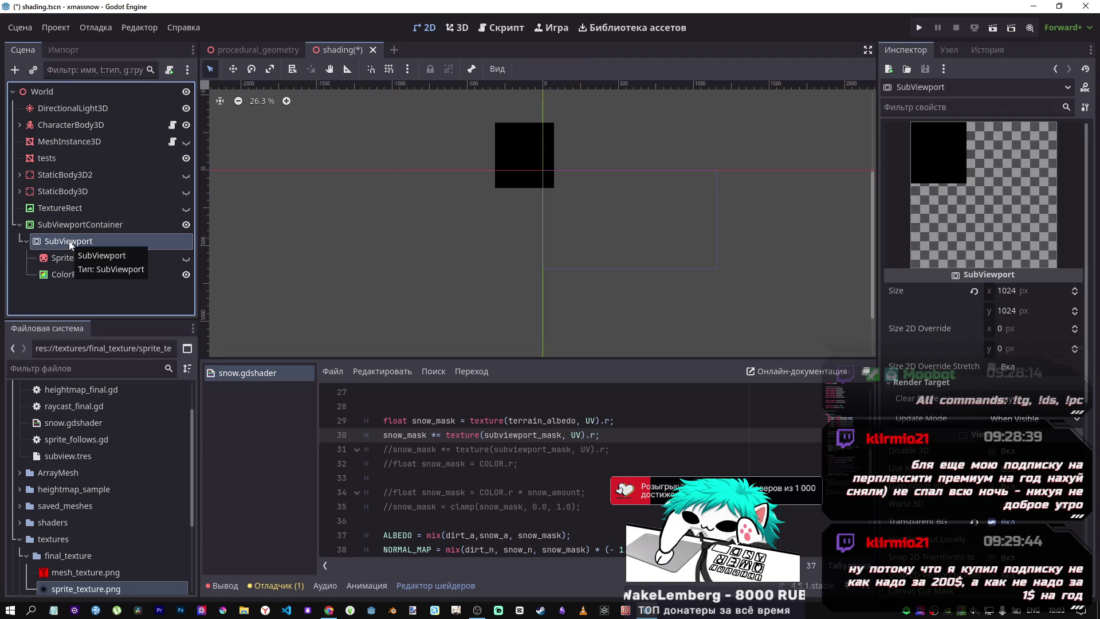
click(513, 204)
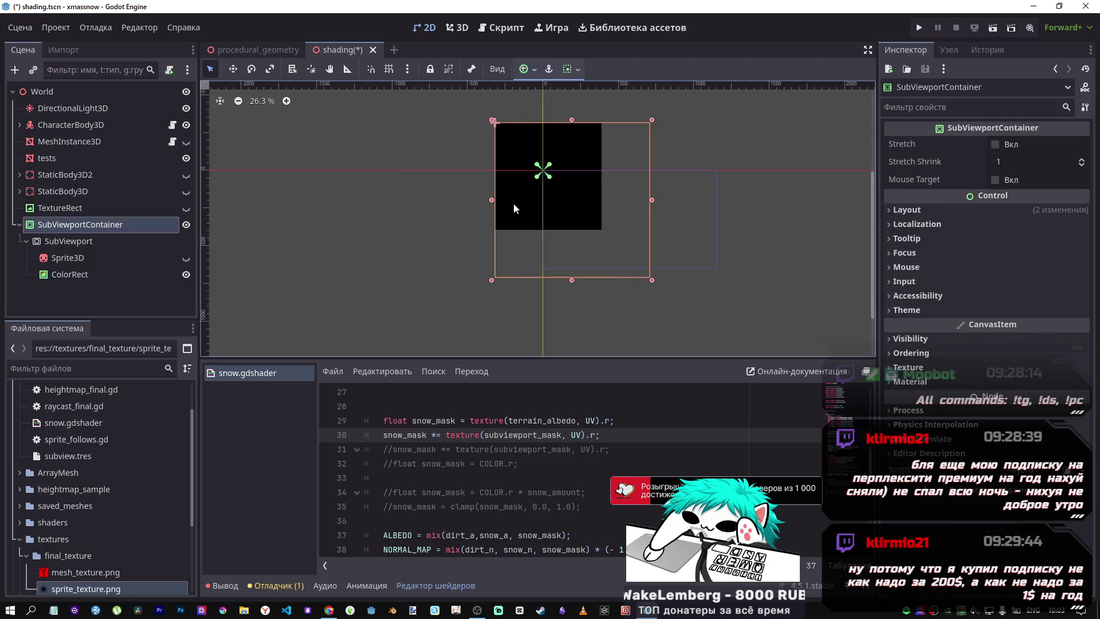
click(408, 145)
key(ctrl+s)
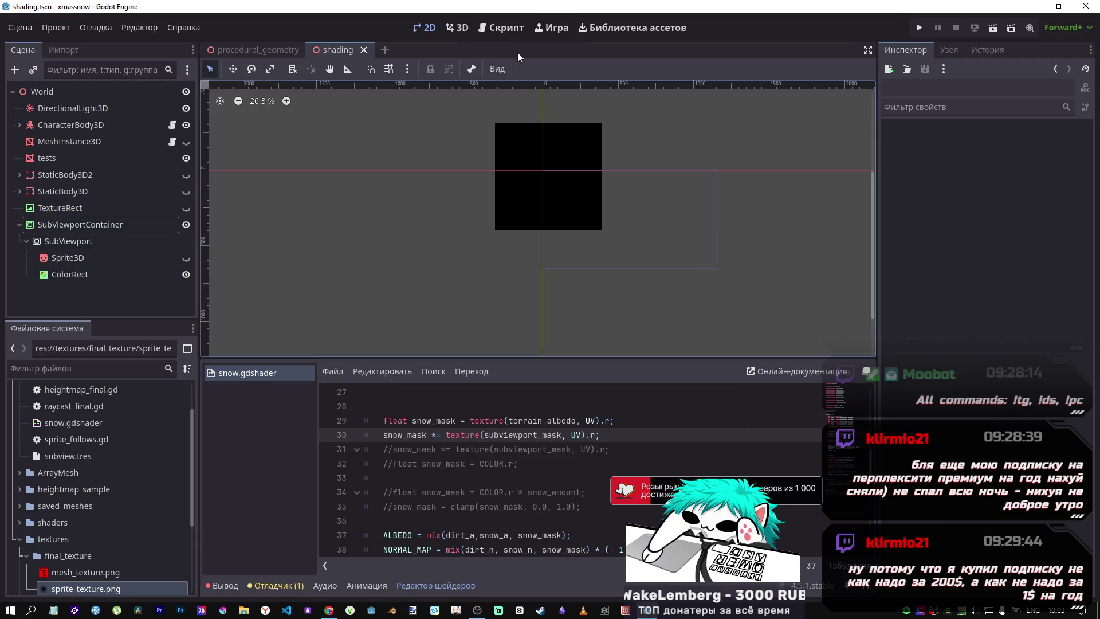
click(496, 28)
In the 3D view, select the tests terrain and collapse its Subviewport Mask texture parameter
click(465, 31)
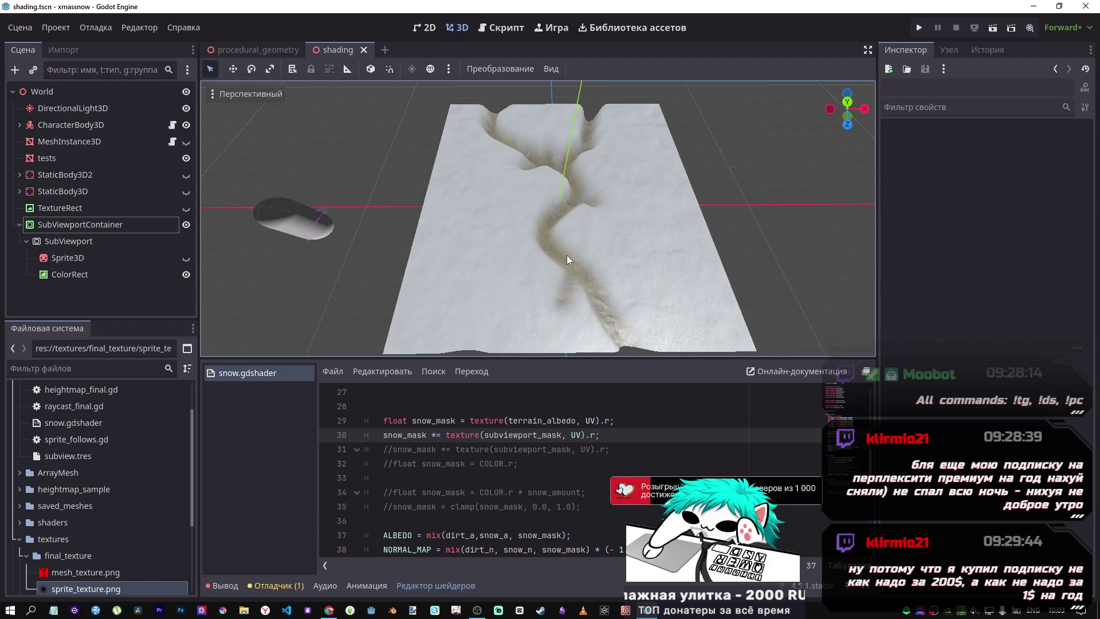
scroll(566, 256, down, 5)
scroll(560, 263, up, 10)
scroll(548, 253, down, 8)
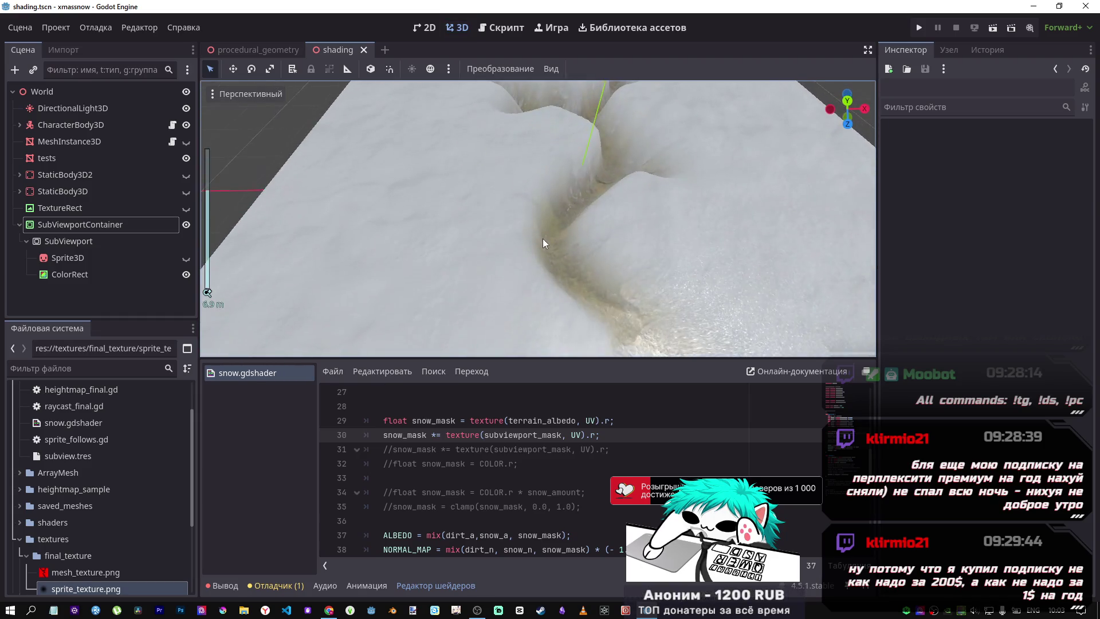
click(96, 246)
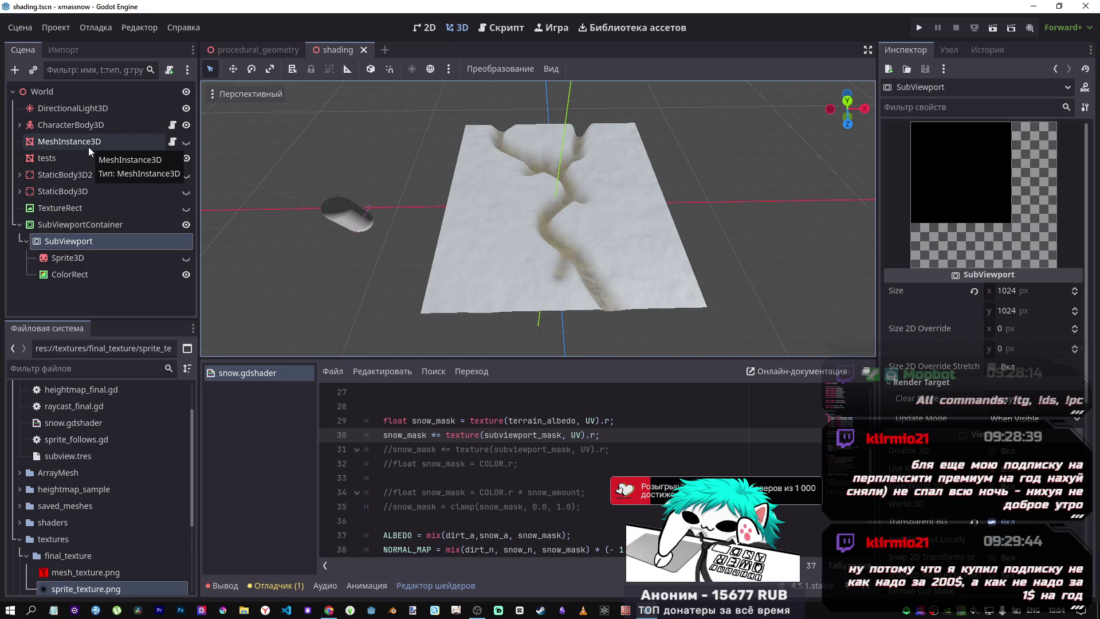
click(108, 162)
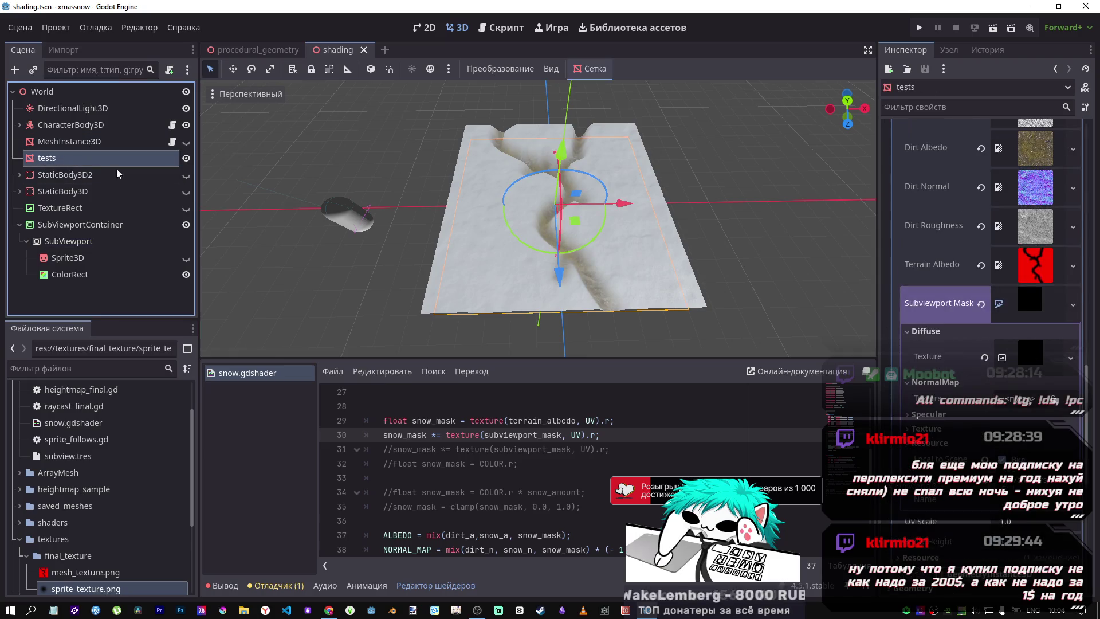
click(1022, 302)
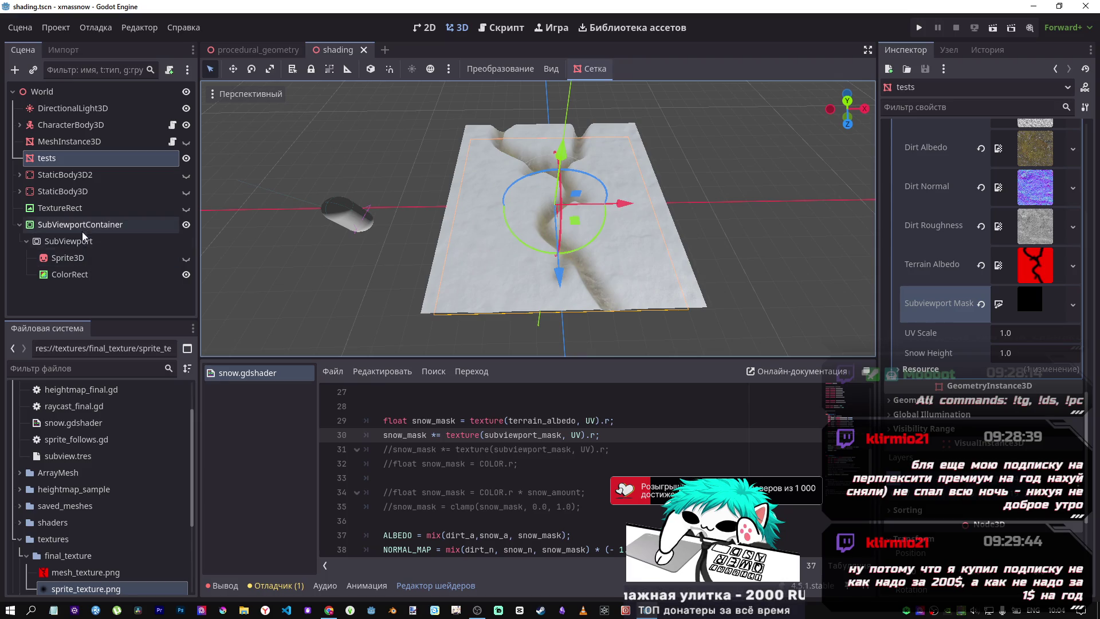
scroll(512, 467, down, 1)
scroll(510, 463, up, 1)
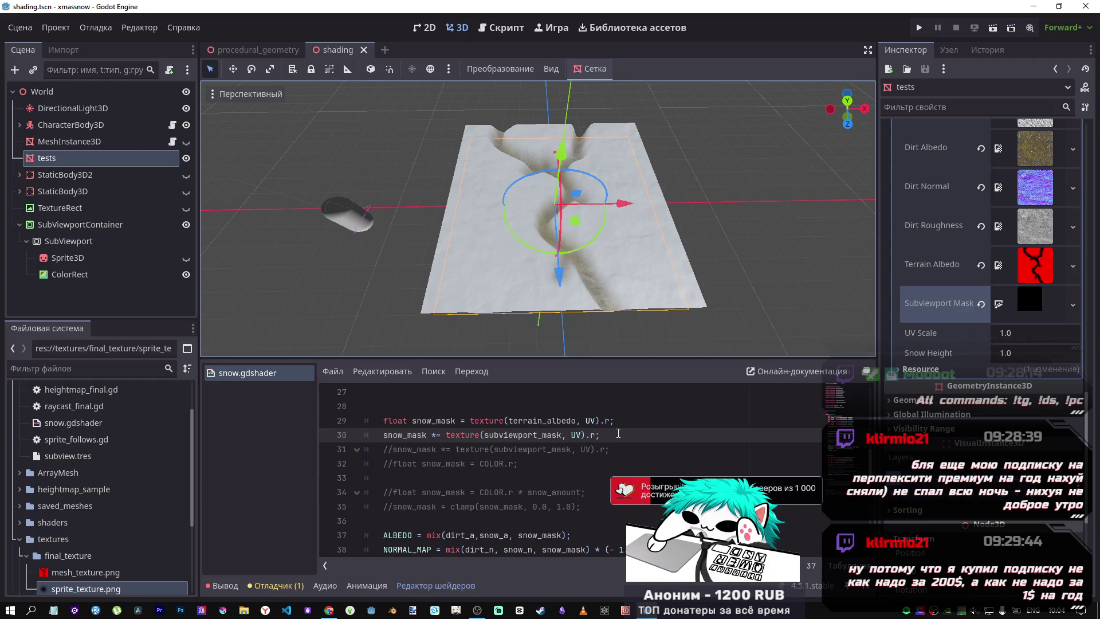
Delete the fragment() subviewport mask line and the vec3 ta, sm, ts declarations in vertex()
drag(618, 433, 379, 435)
key(BackSpace)
key(BackSpace)
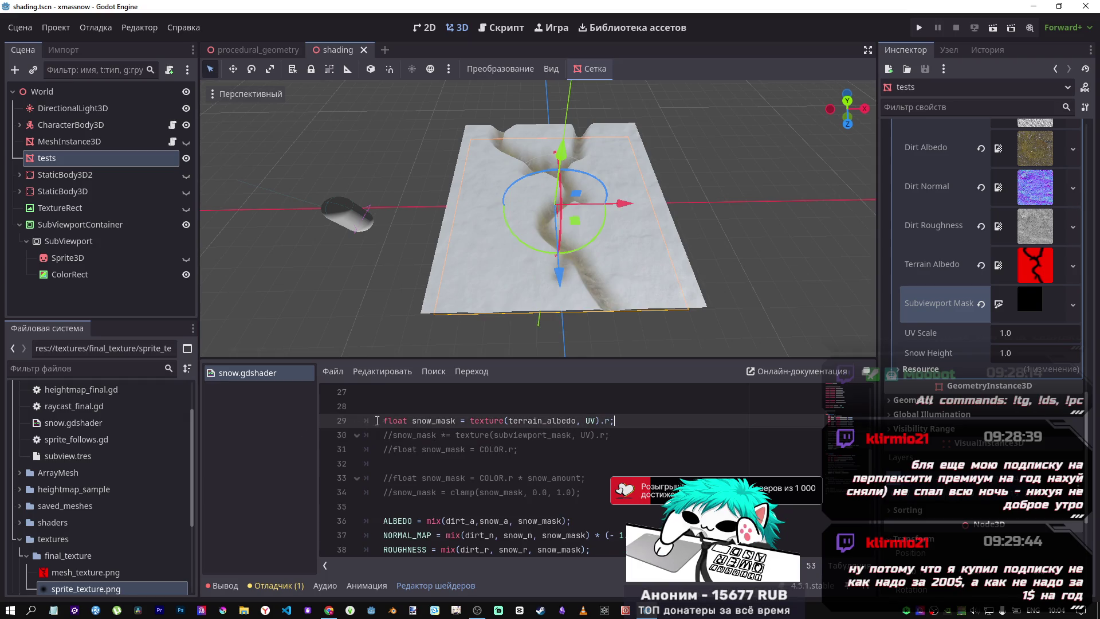
scroll(538, 338, up, 4)
scroll(537, 330, down, 7)
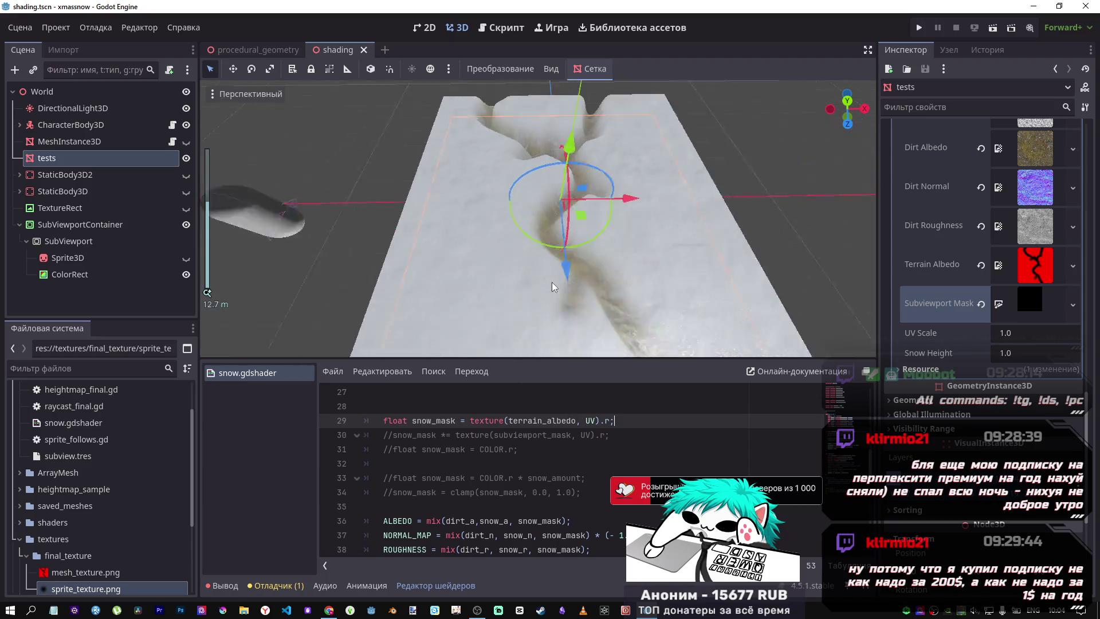
scroll(537, 327, up, 3)
scroll(521, 476, down, 6)
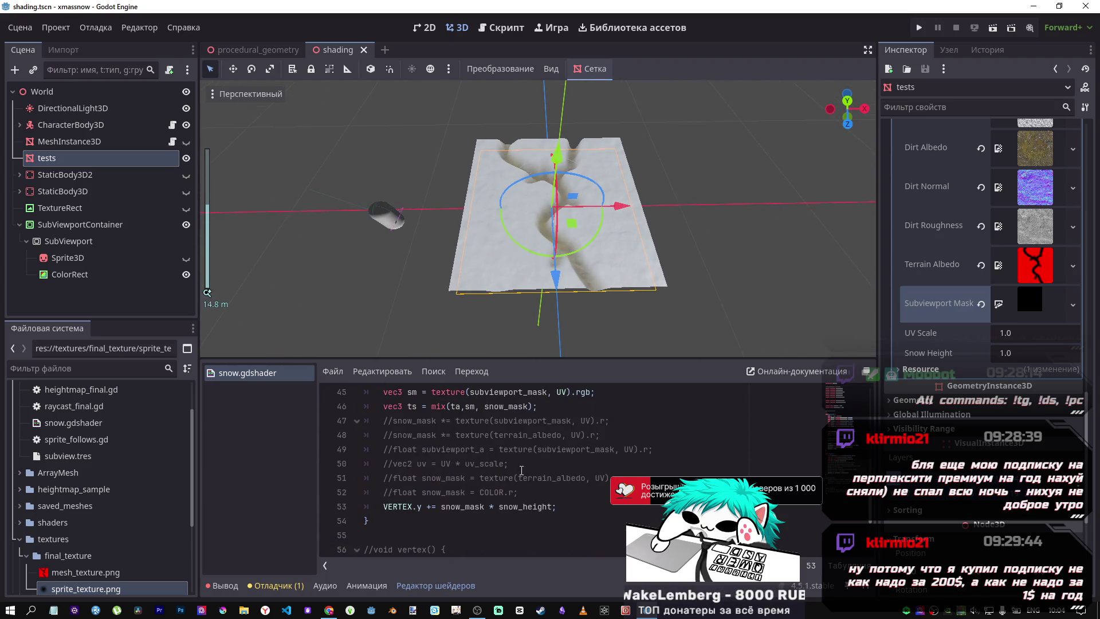
scroll(521, 470, down, 2)
scroll(506, 476, up, 4)
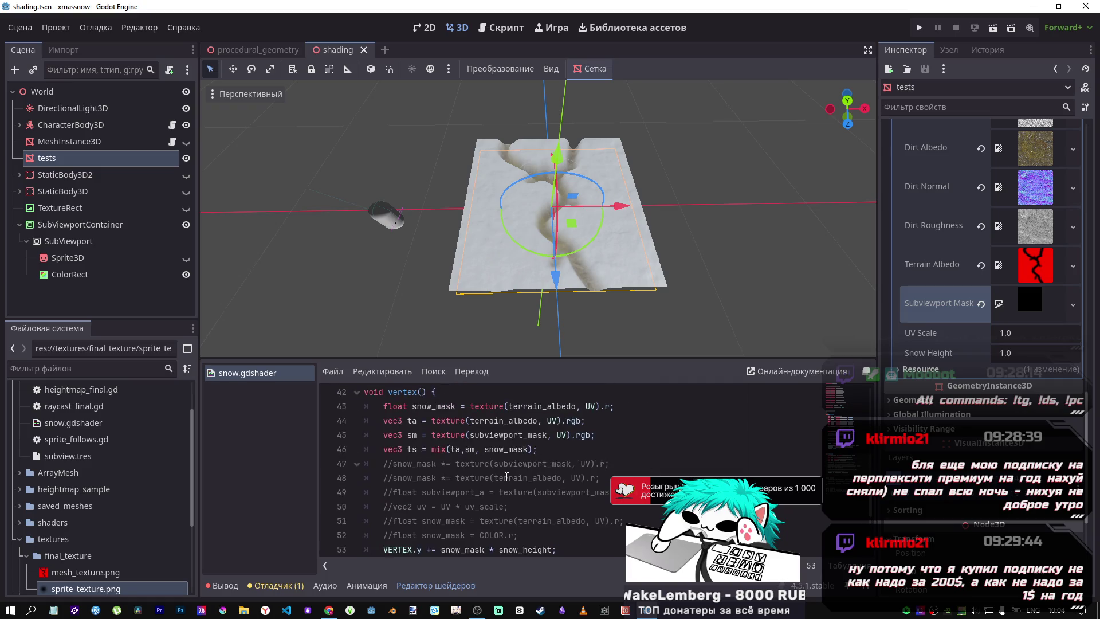
mouse_move(538, 449)
mouse_down()
mouse_move(344, 421)
mouse_move(288, 428)
mouse_up()
key(BackSpace)
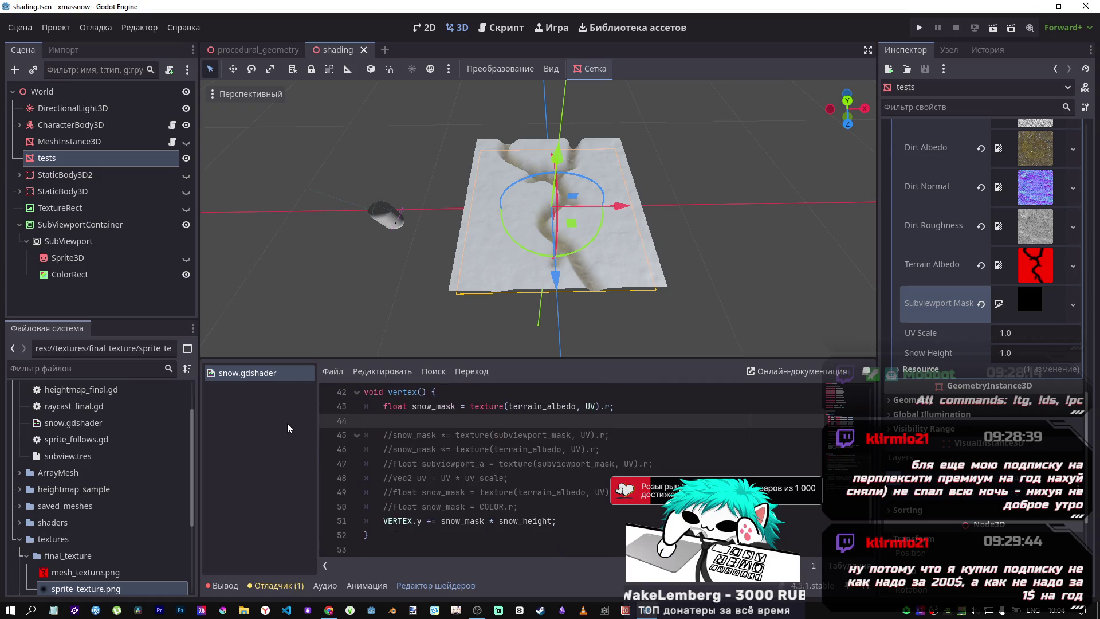
key(BackSpace)
Uncomment 'snow_mask *= texture(subviewport_mask, UV).r;' in vertex() and save the shader
click(496, 421)
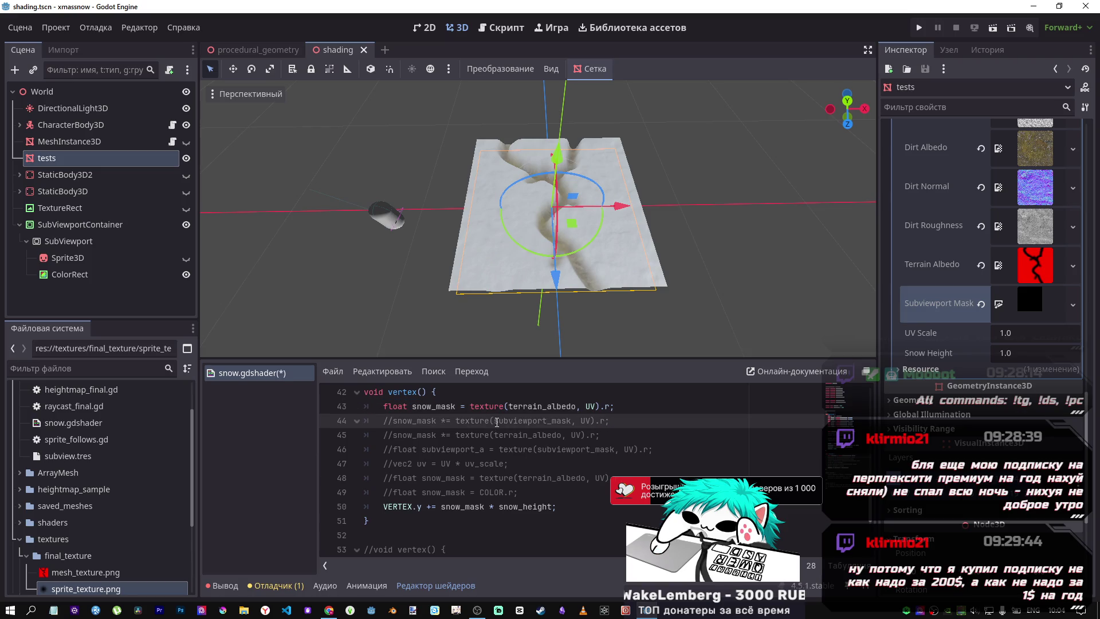
key(ctrl+k)
key(ctrl+s)
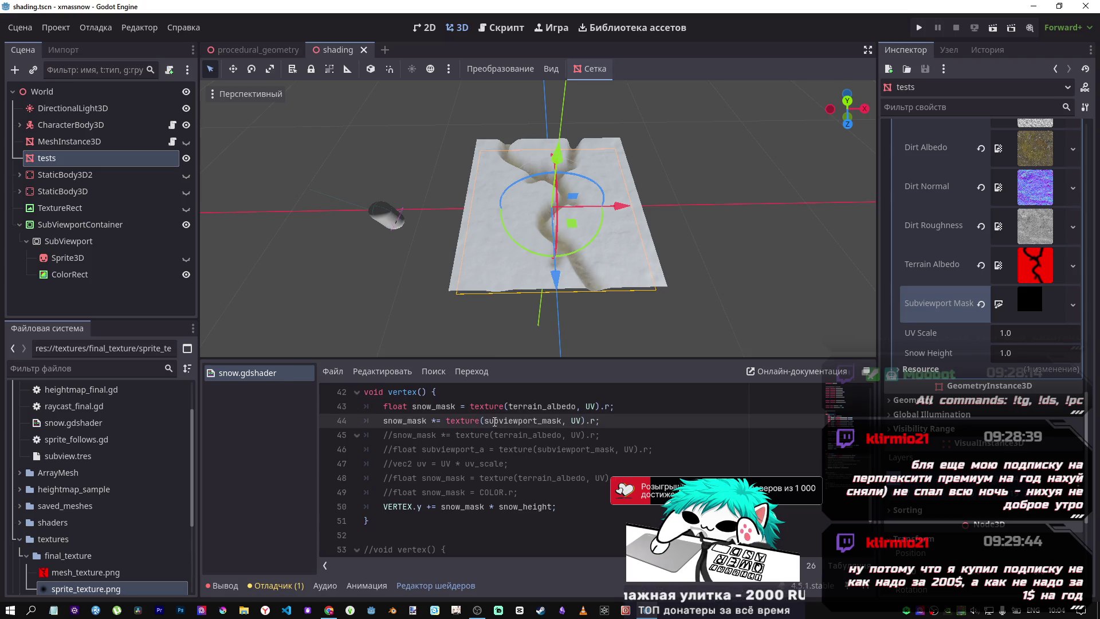
scroll(477, 305, up, 5)
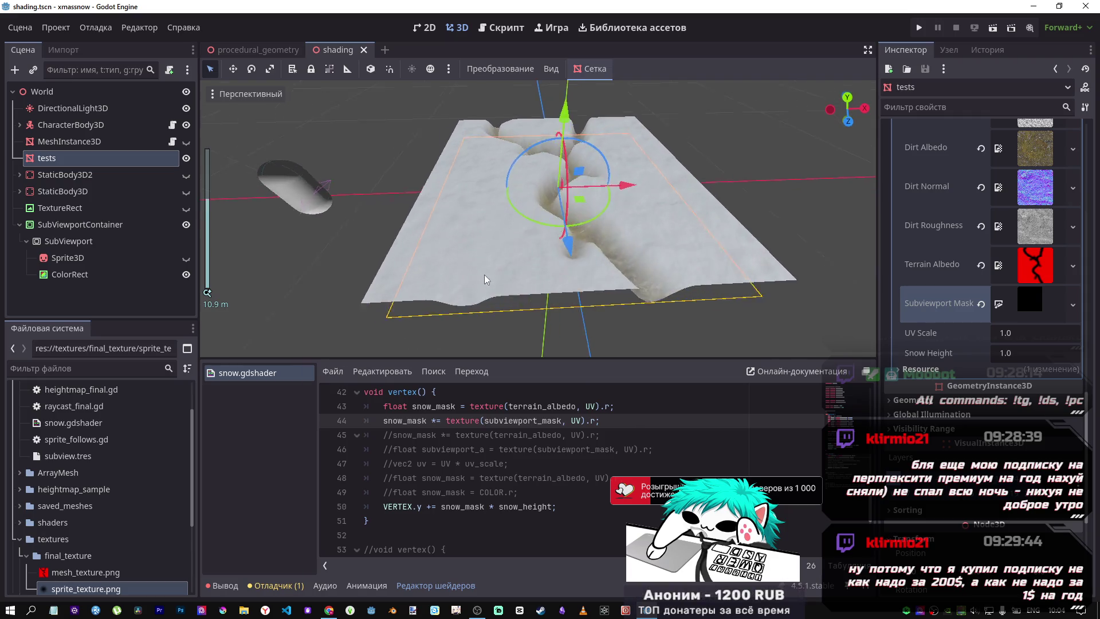
mouse_move(484, 274)
mouse_down()
mouse_move(467, 316)
mouse_move(468, 299)
mouse_move(483, 301)
mouse_up()
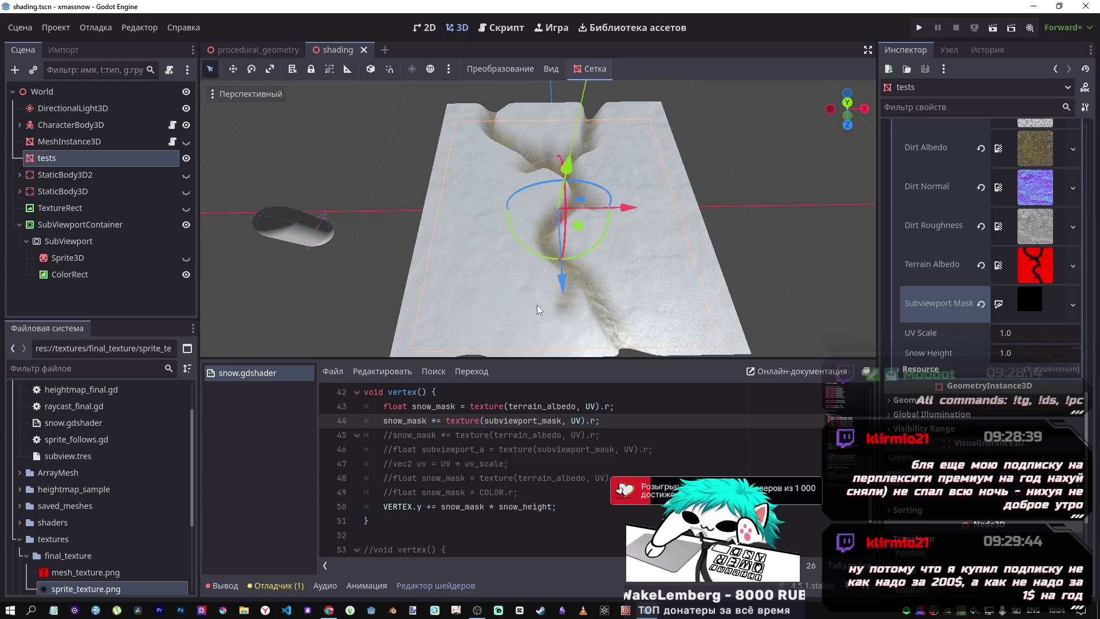
mouse_move(537, 304)
mouse_down()
mouse_move(548, 242)
mouse_move(541, 268)
mouse_up()
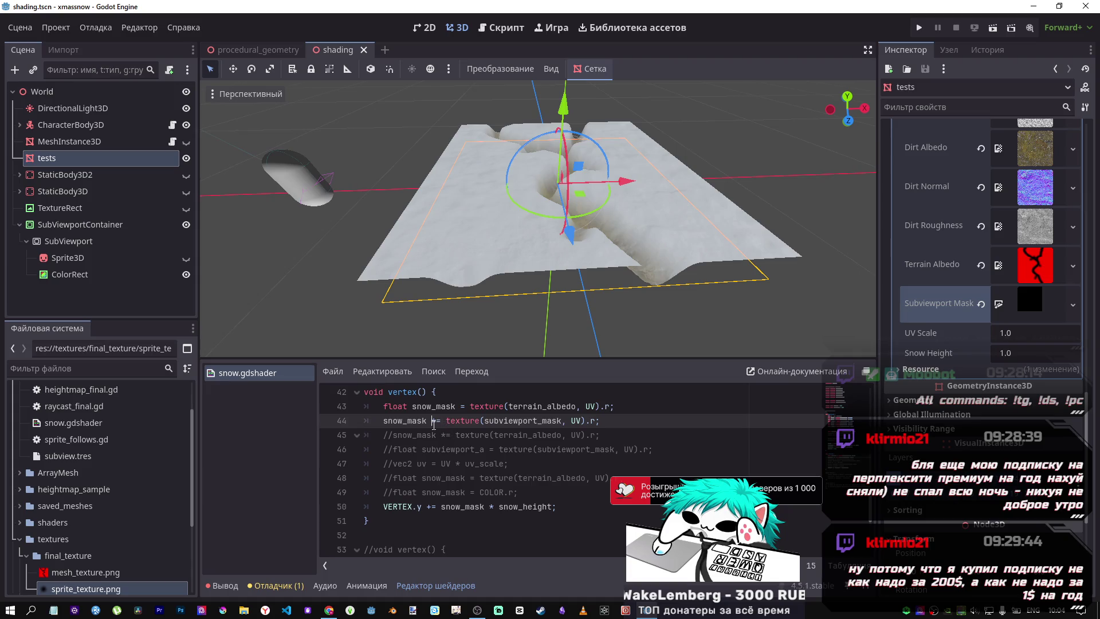
Try plain assignment on line 44, then restore '*=' and save the shader
key(BackSpace)
key(Delete)
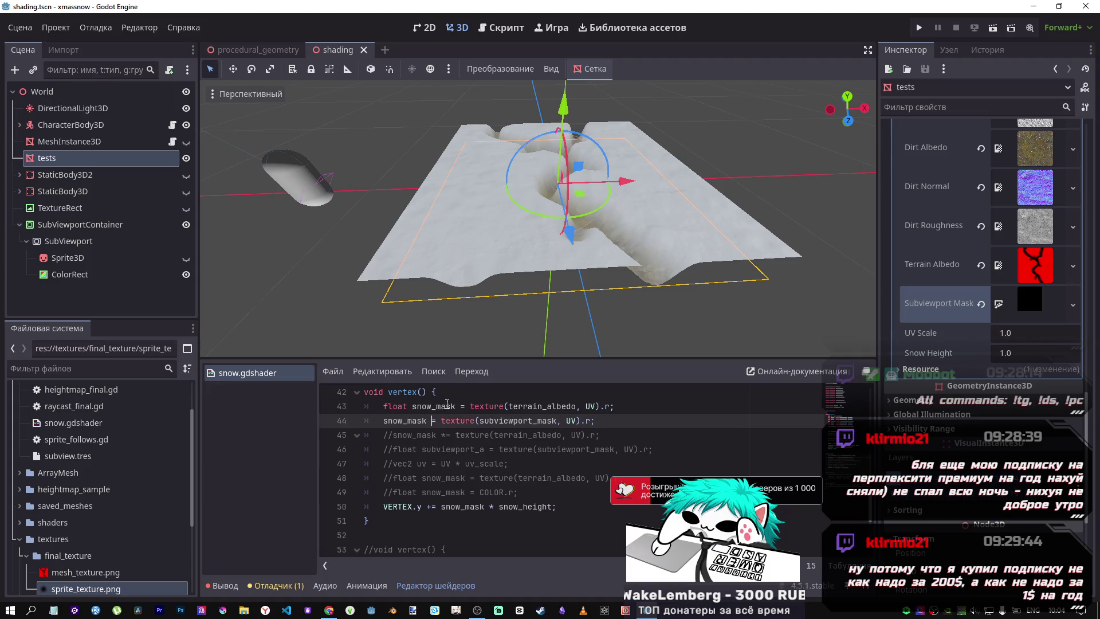
click(416, 410)
double_click(389, 407)
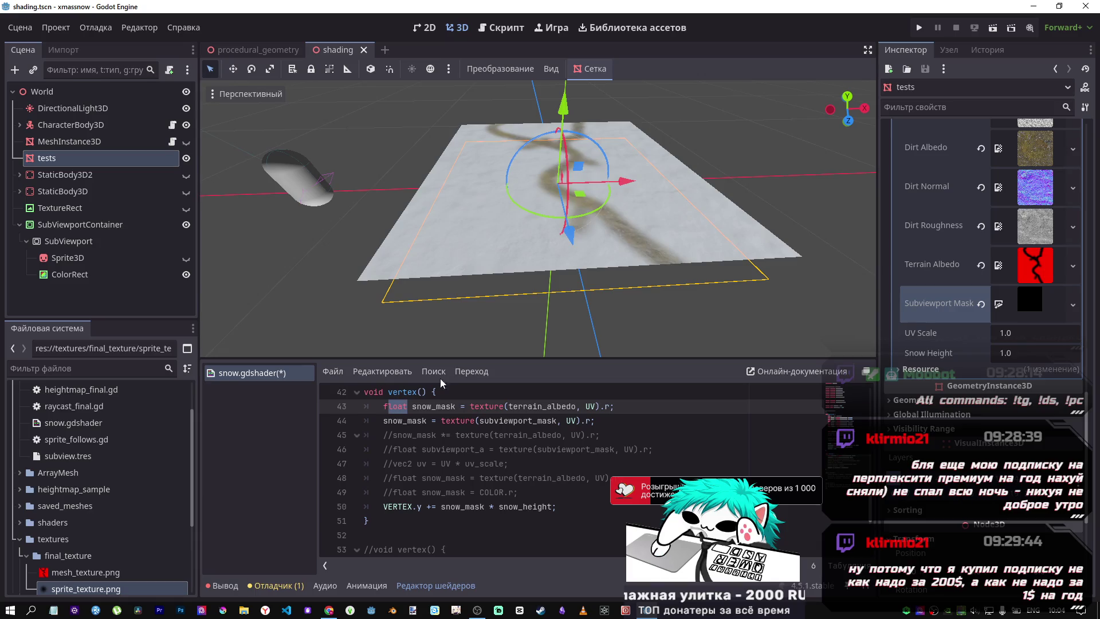
mouse_move(573, 218)
mouse_down()
mouse_move(703, 157)
mouse_move(607, 184)
mouse_up()
click(432, 420)
key(BackSpace)
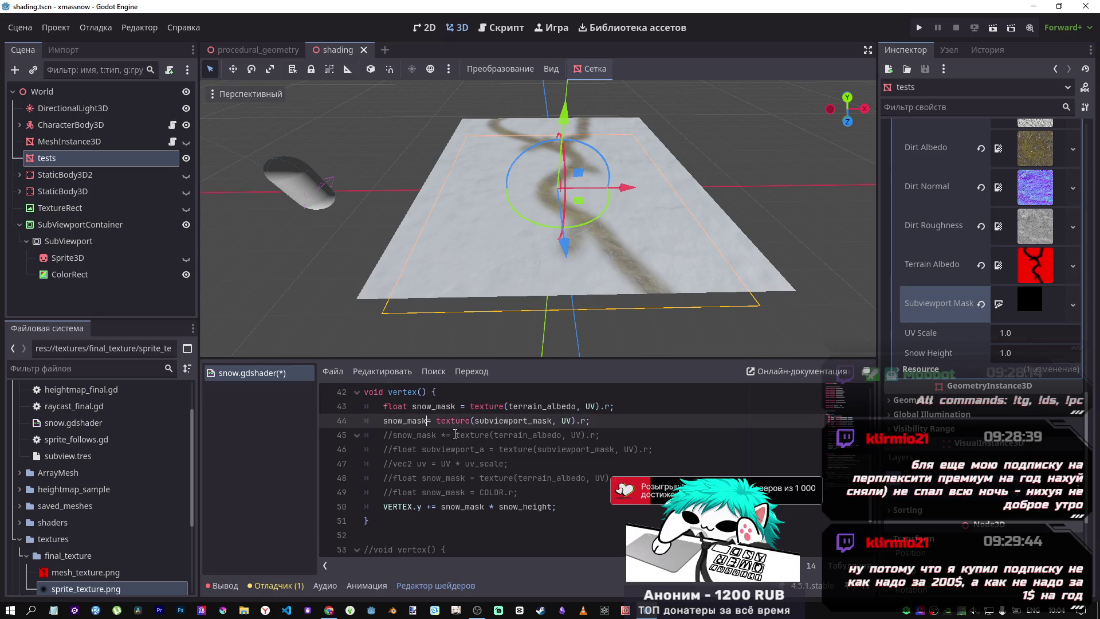
text(*)
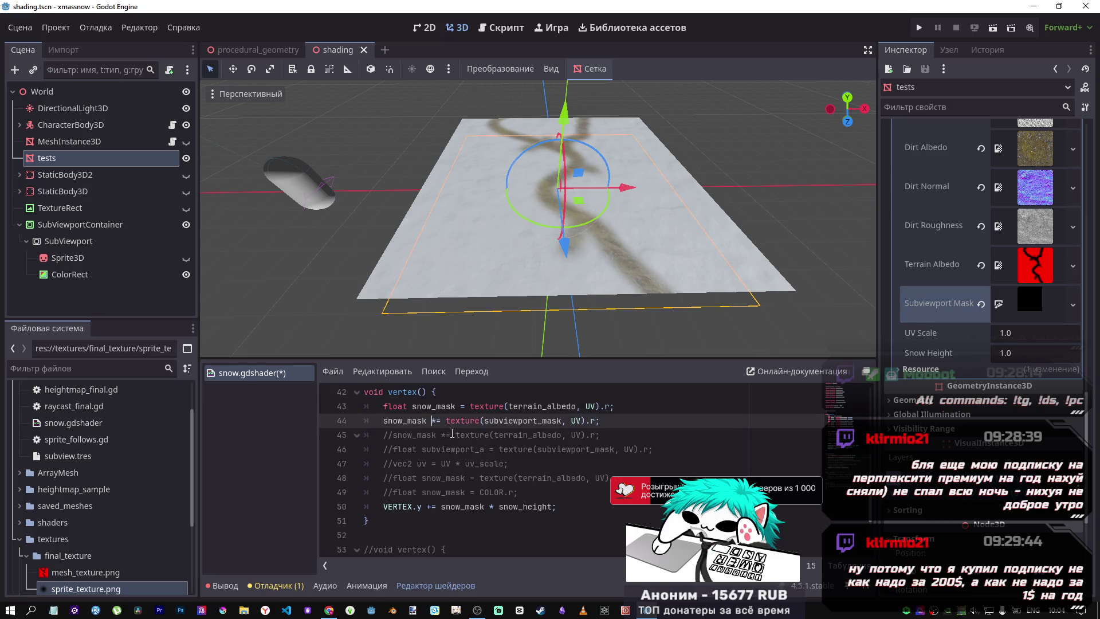
key(ctrl+s)
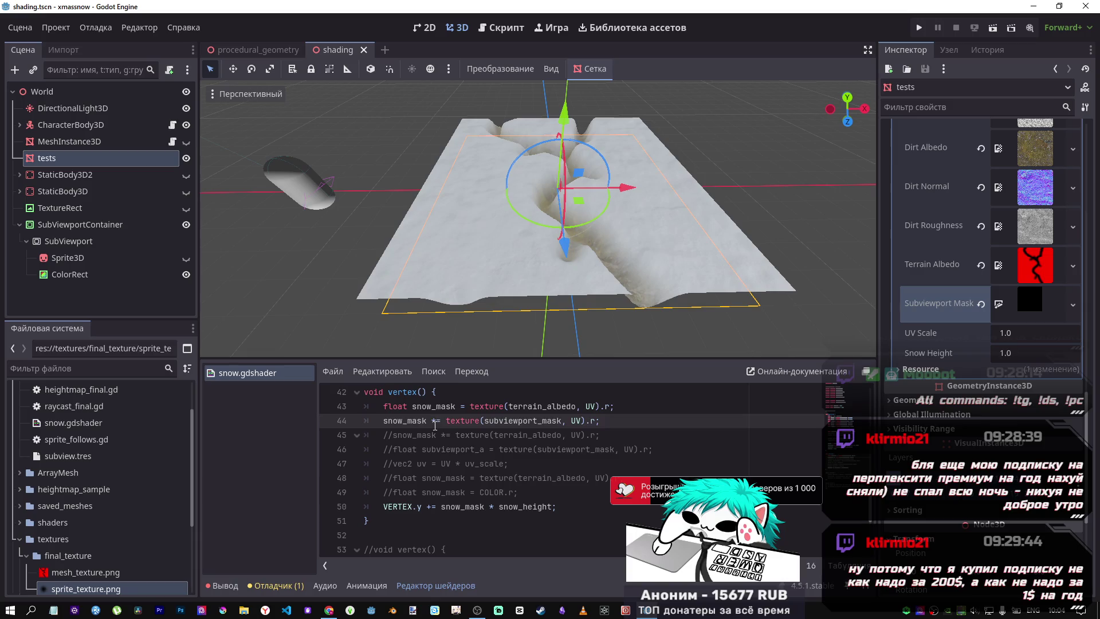
Retest line 44's operator, keeping '*=', and select the word subviewport_mask
key(BackSpace)
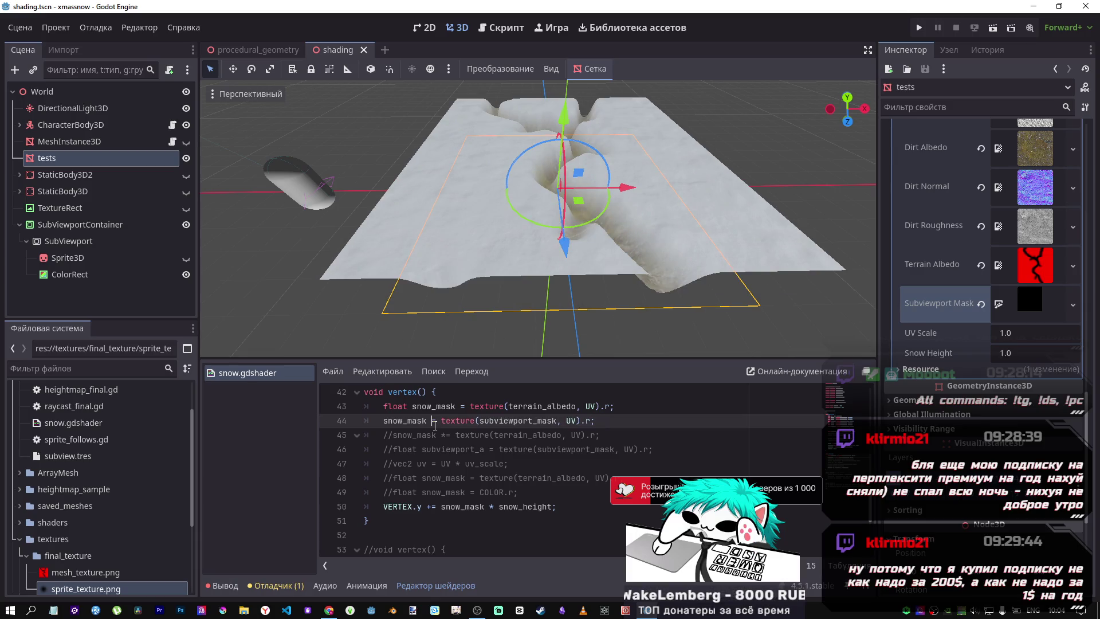
text(*)
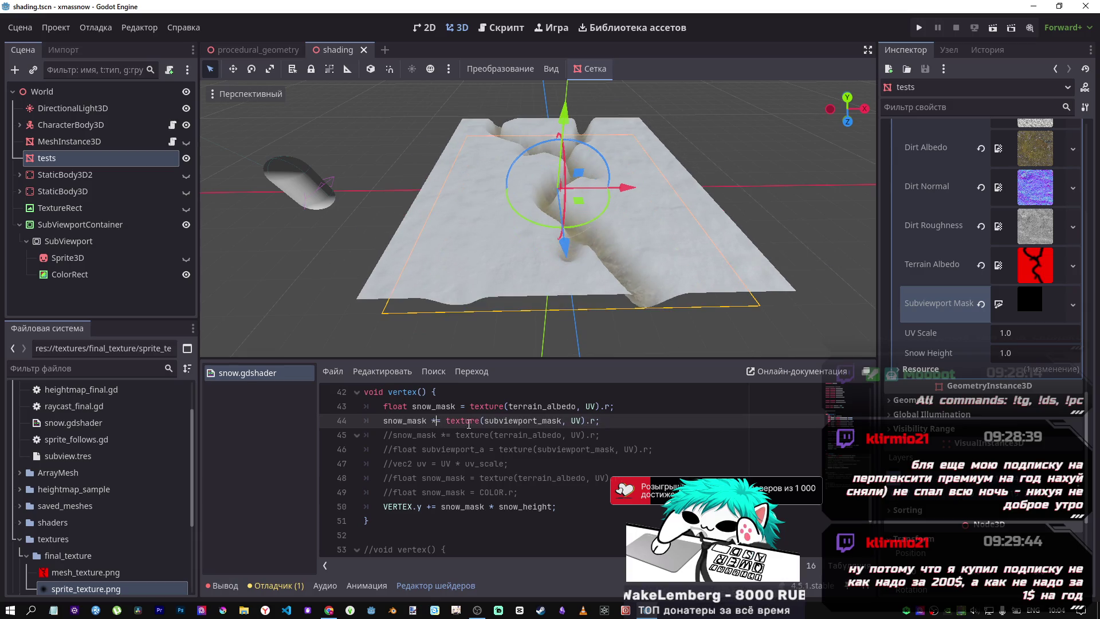
scroll(519, 402, up, 3)
scroll(519, 402, up, 5)
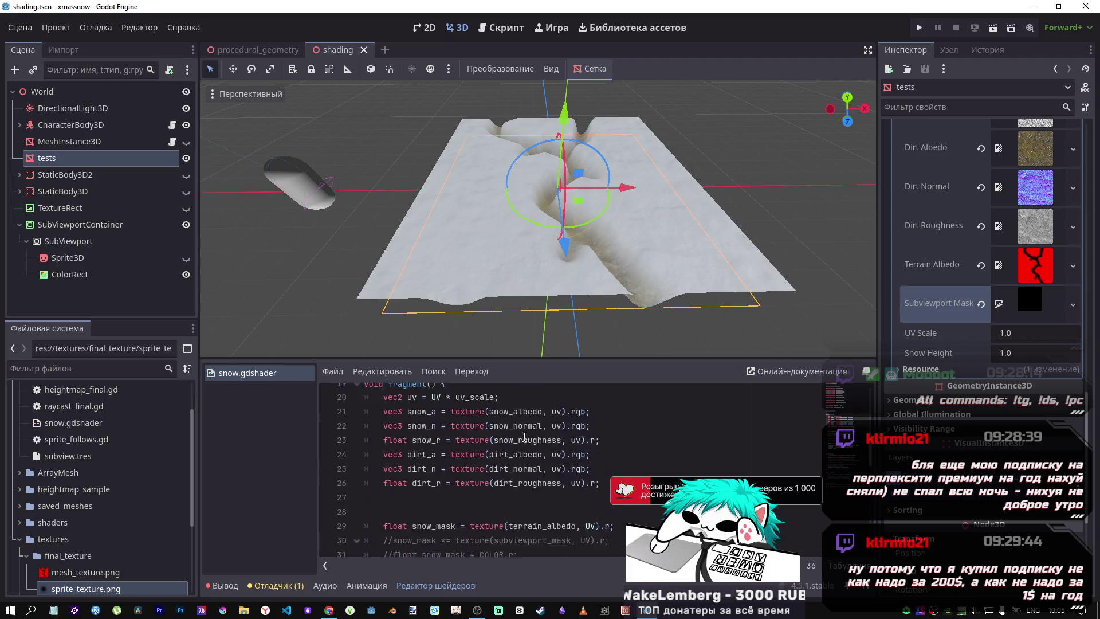
scroll(521, 441, up, 2)
scroll(521, 441, down, 2)
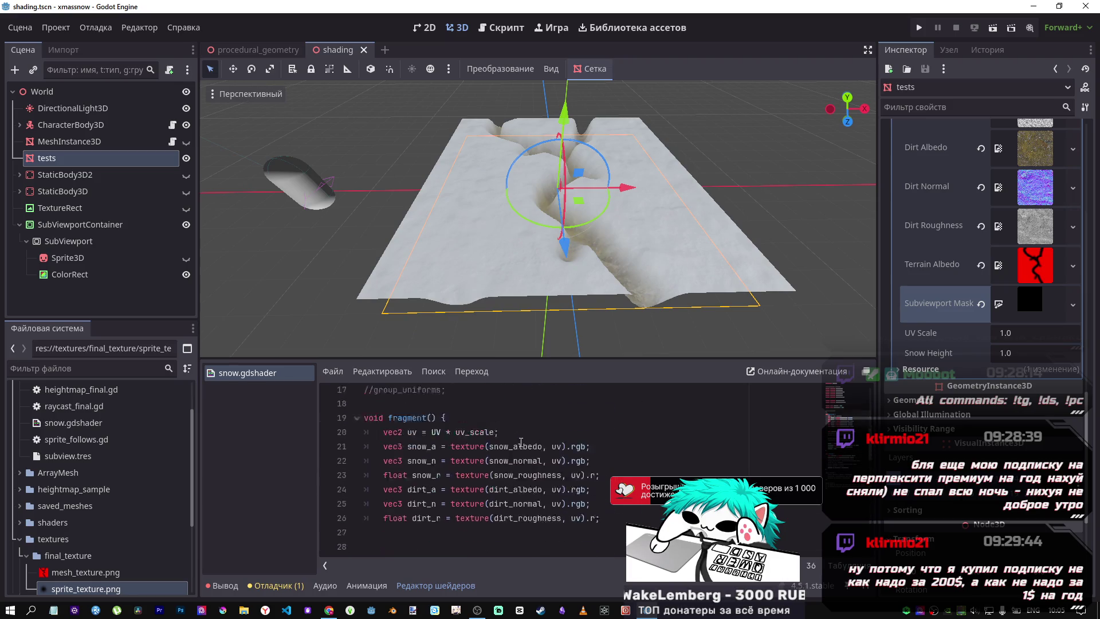
scroll(521, 441, up, 4)
scroll(521, 442, down, 3)
scroll(520, 441, down, 8)
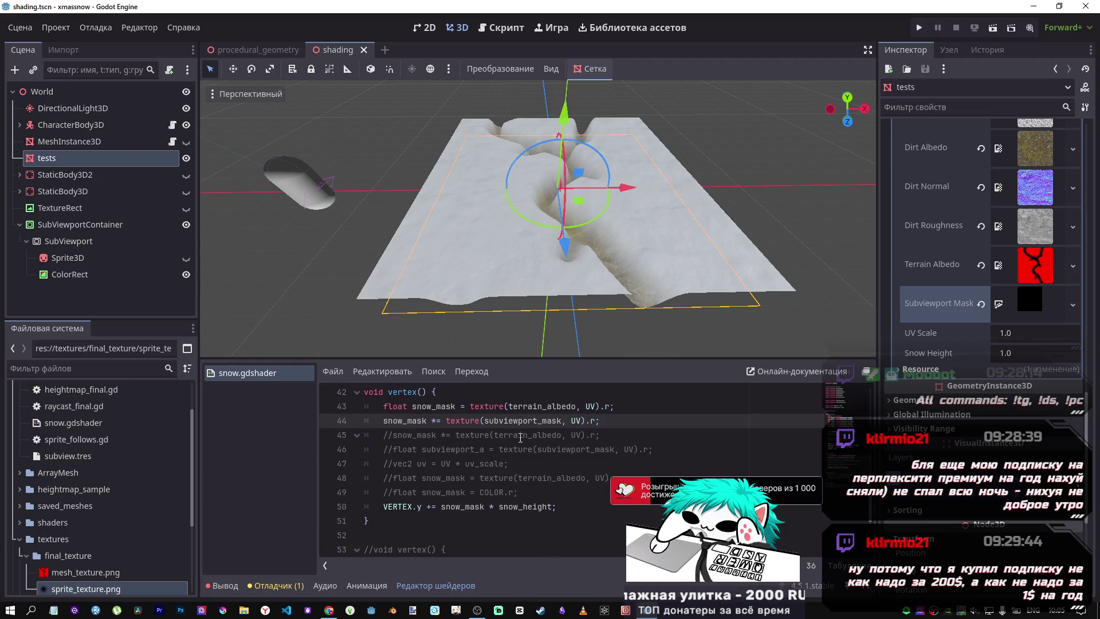
double_click(527, 463)
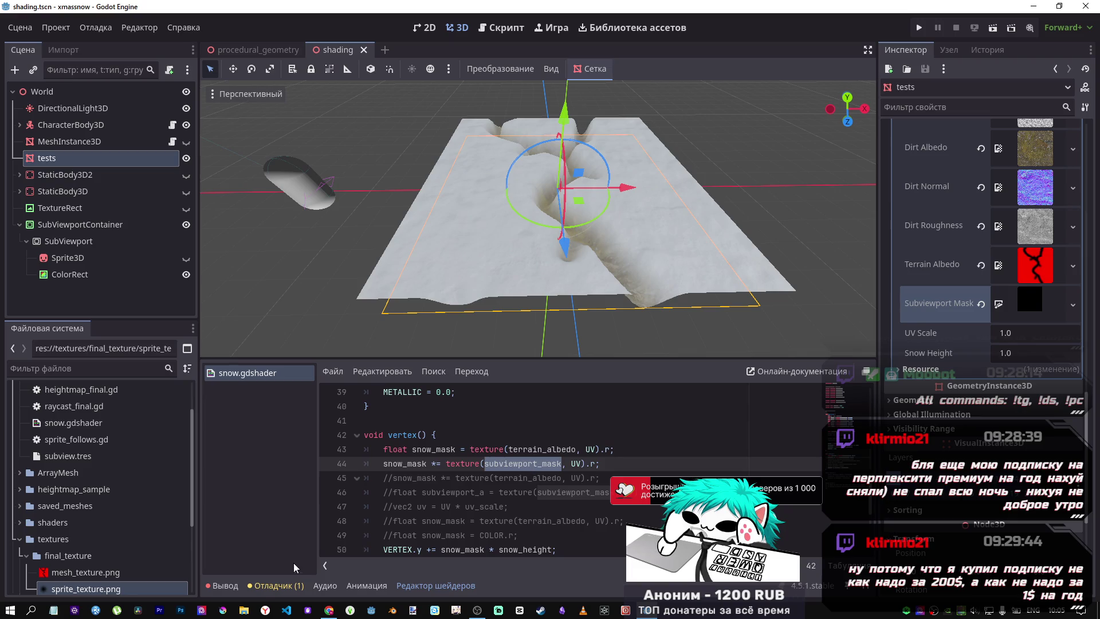
Check the debugger errors and output log, then frame the tests terrain
click(275, 585)
click(321, 367)
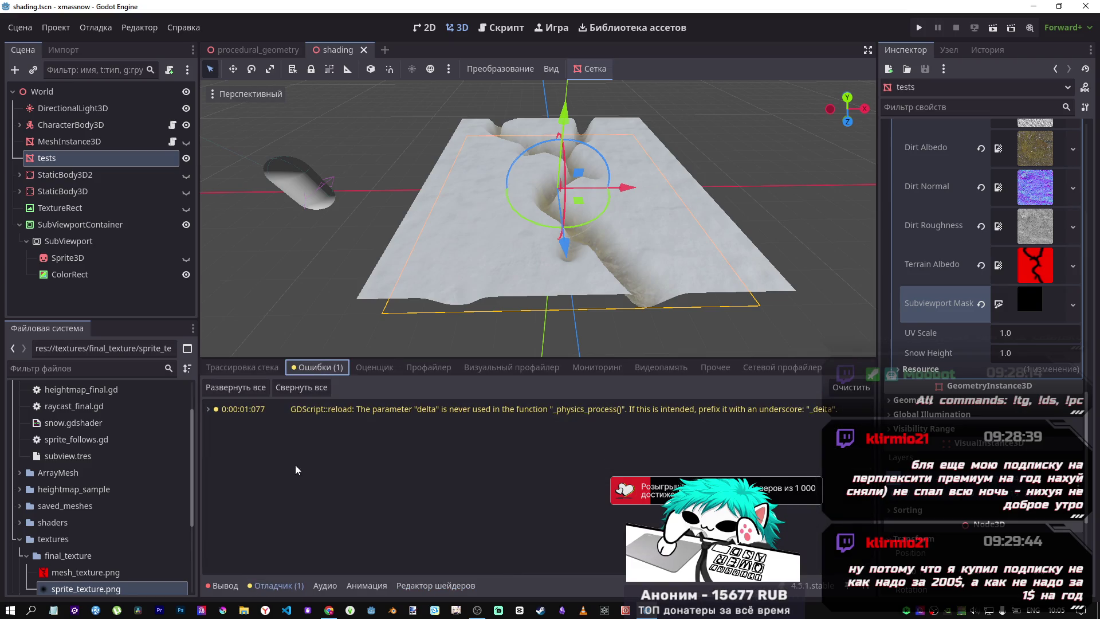
click(235, 583)
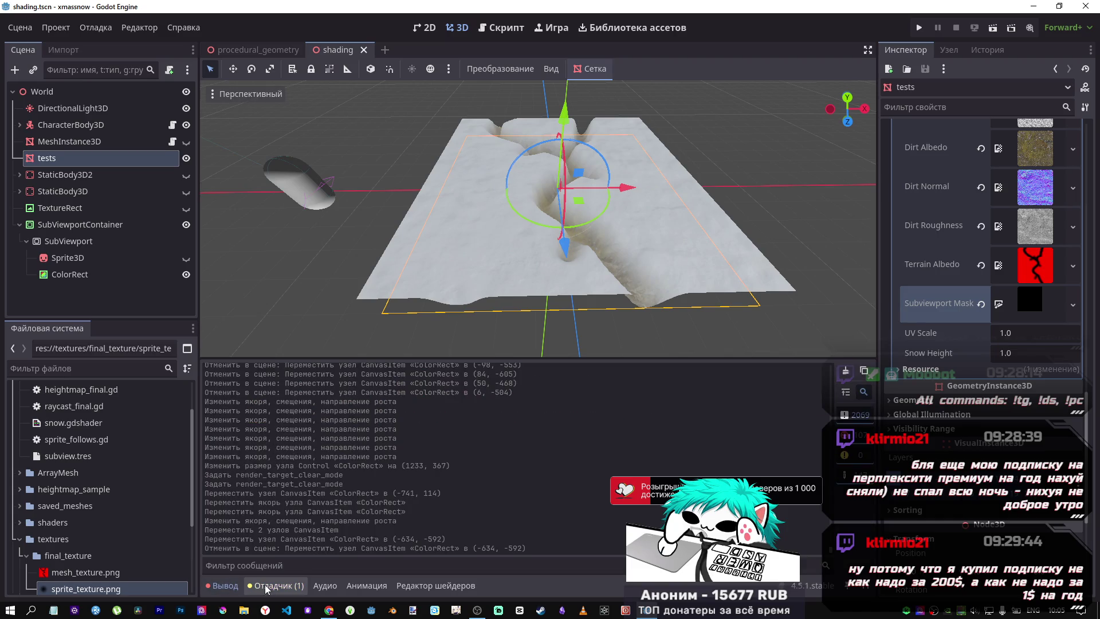
click(62, 161)
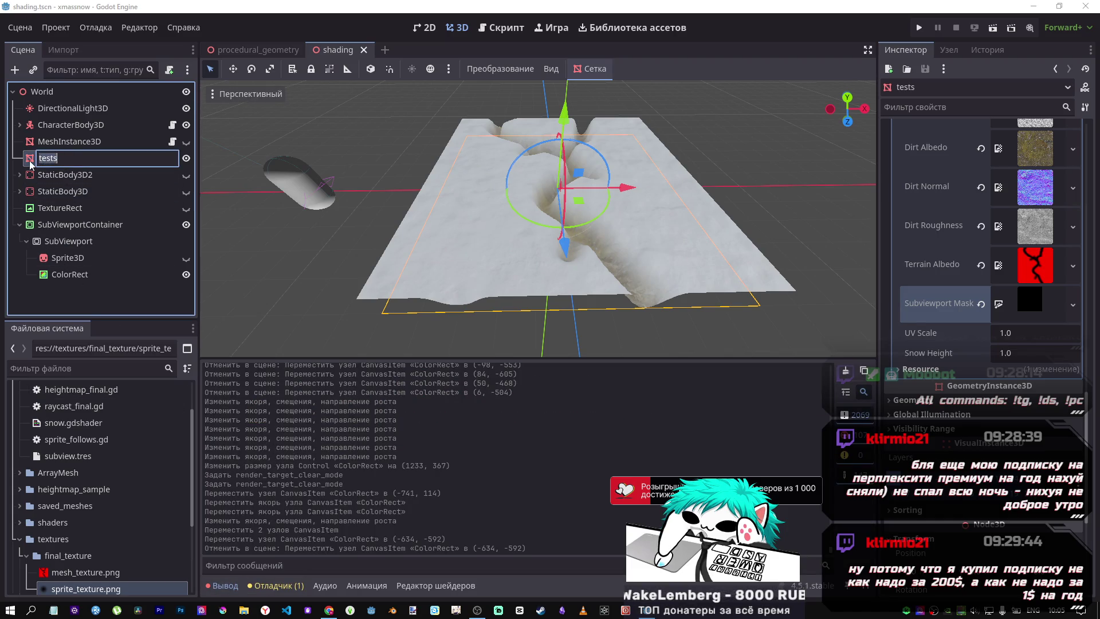
key(f)
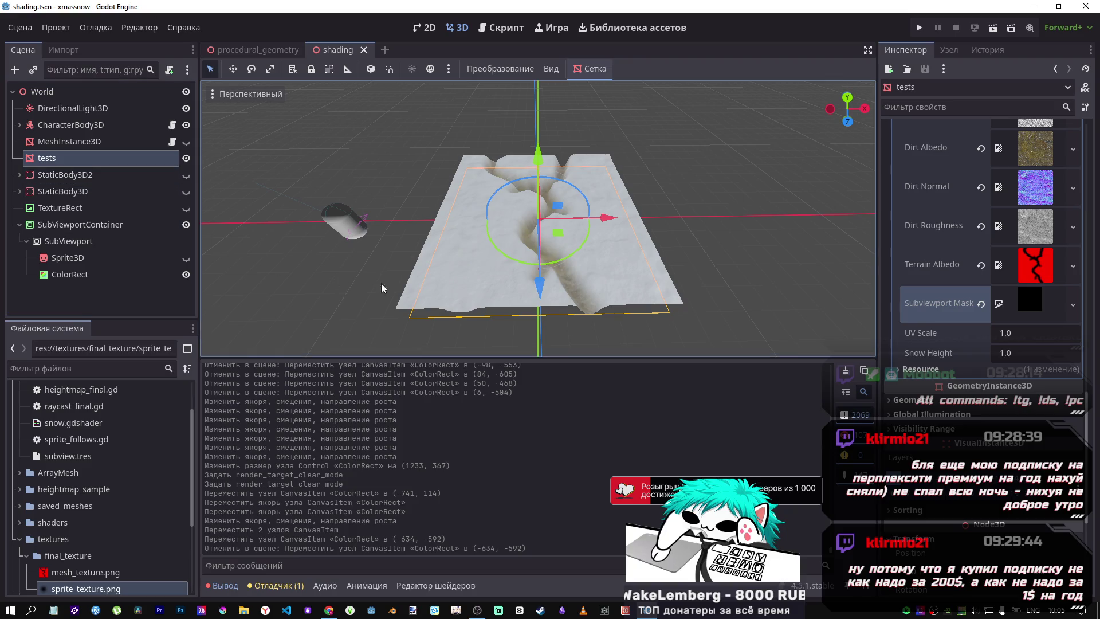
drag(382, 288, 321, 321)
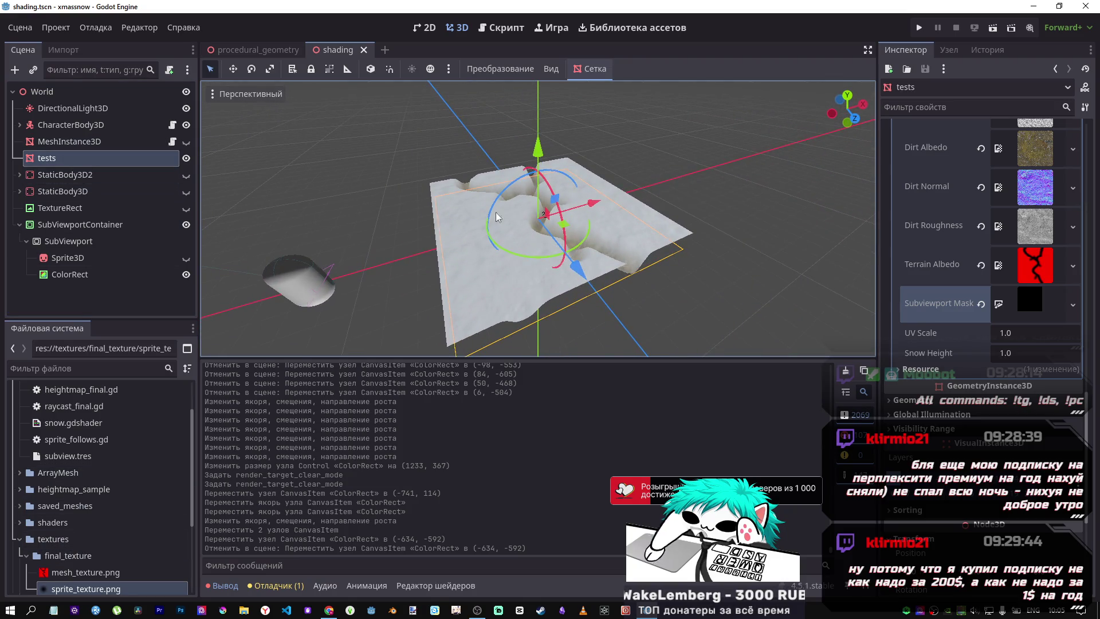
Expand the Subviewport Mask ViewportTexture to verify its SubViewport source, then collapse Diffuse
click(1036, 304)
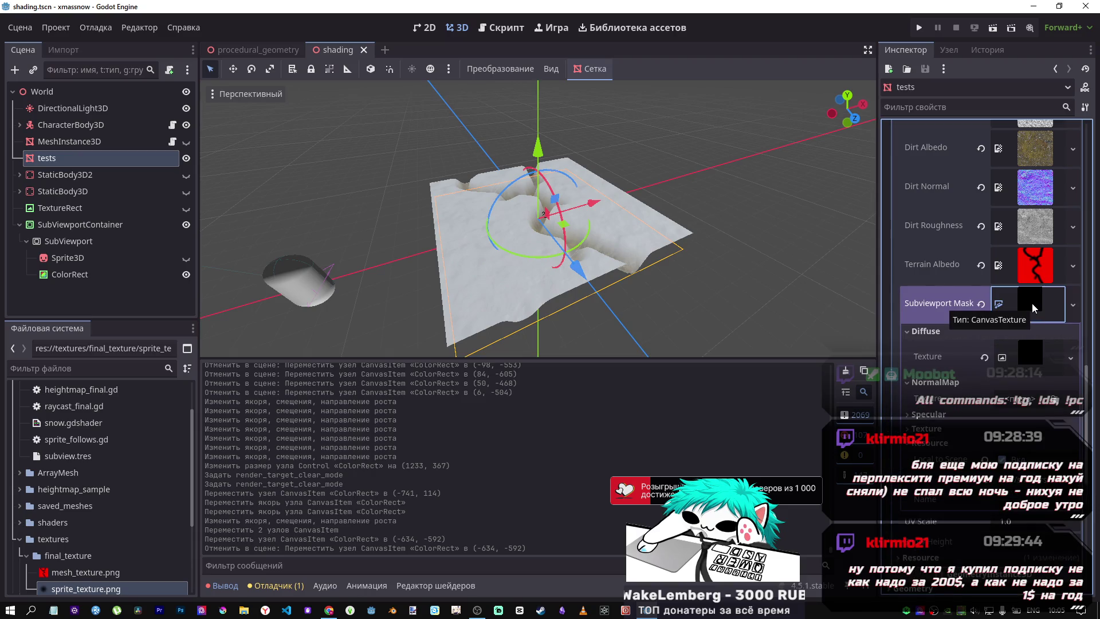
click(1034, 304)
click(1032, 303)
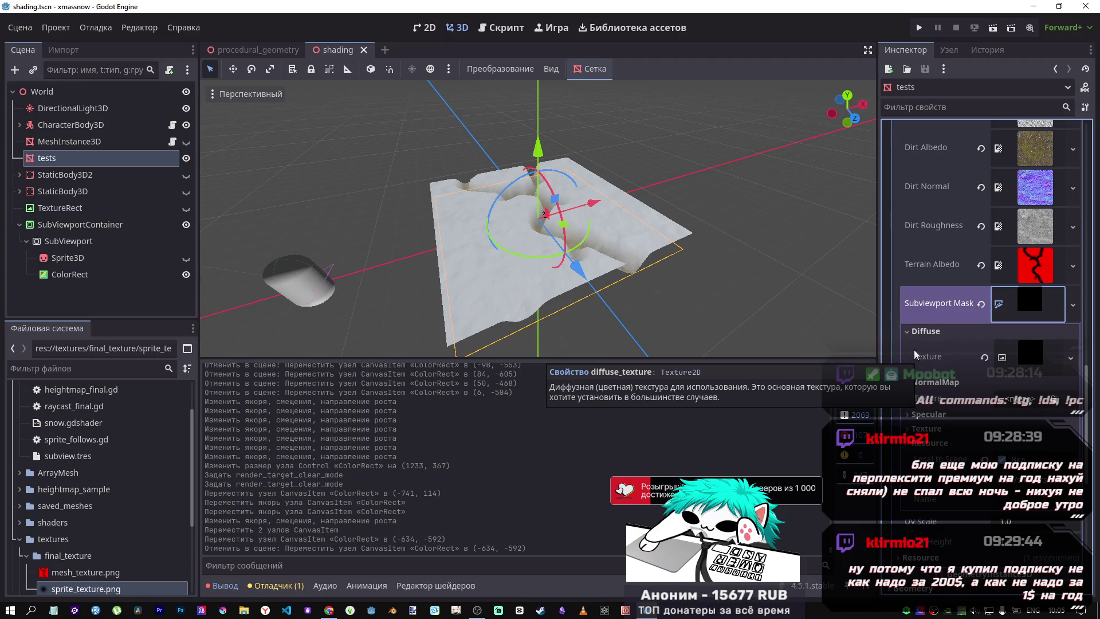
click(1036, 342)
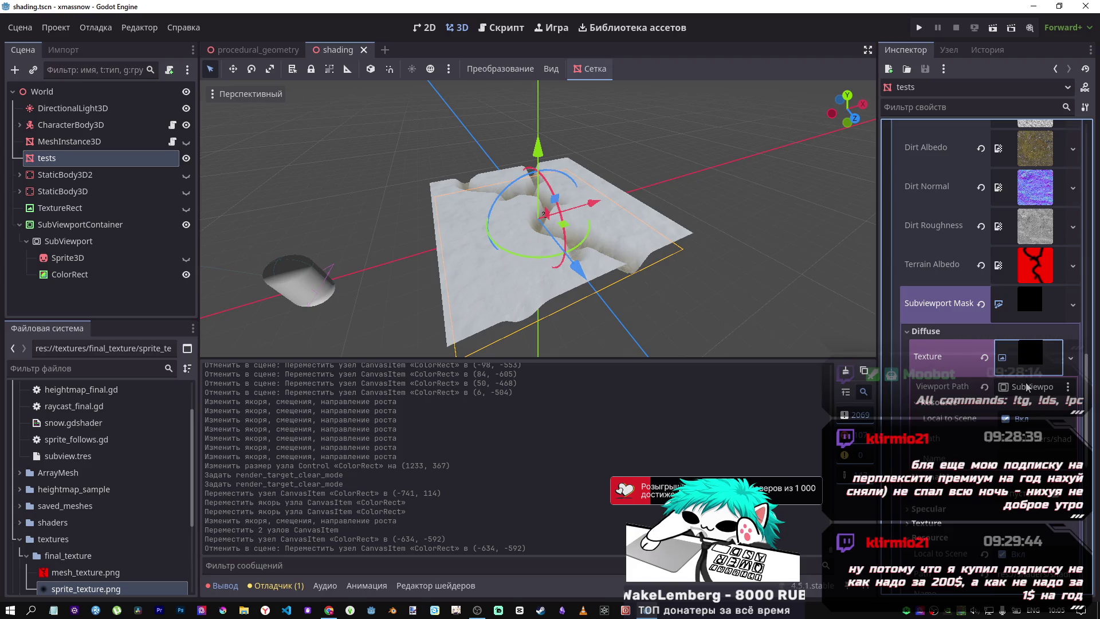
click(1010, 333)
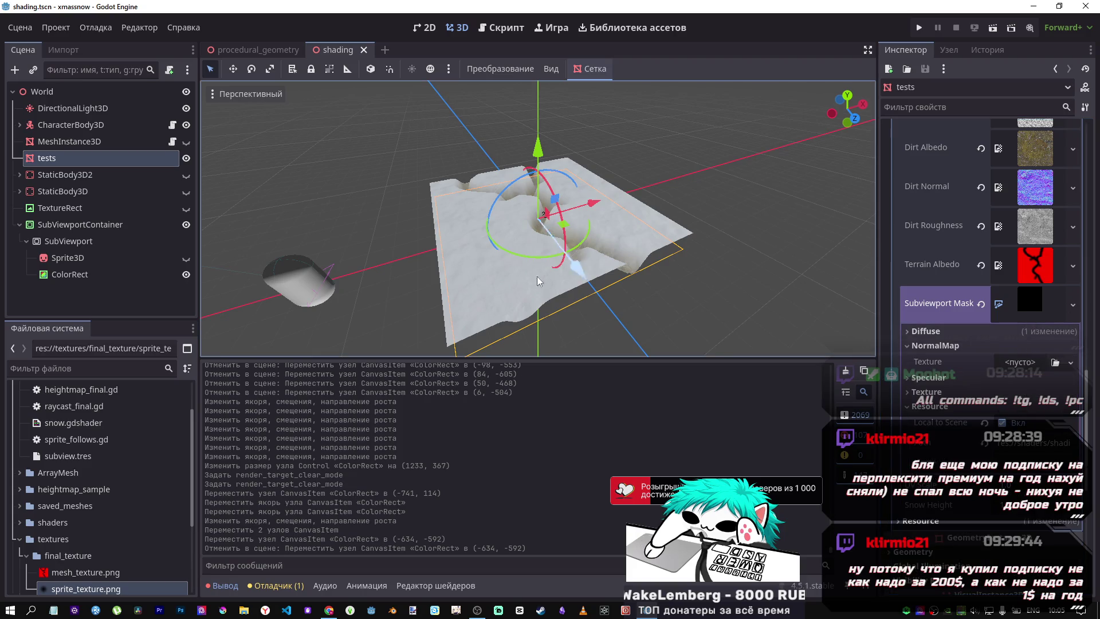
click(68, 241)
click(486, 31)
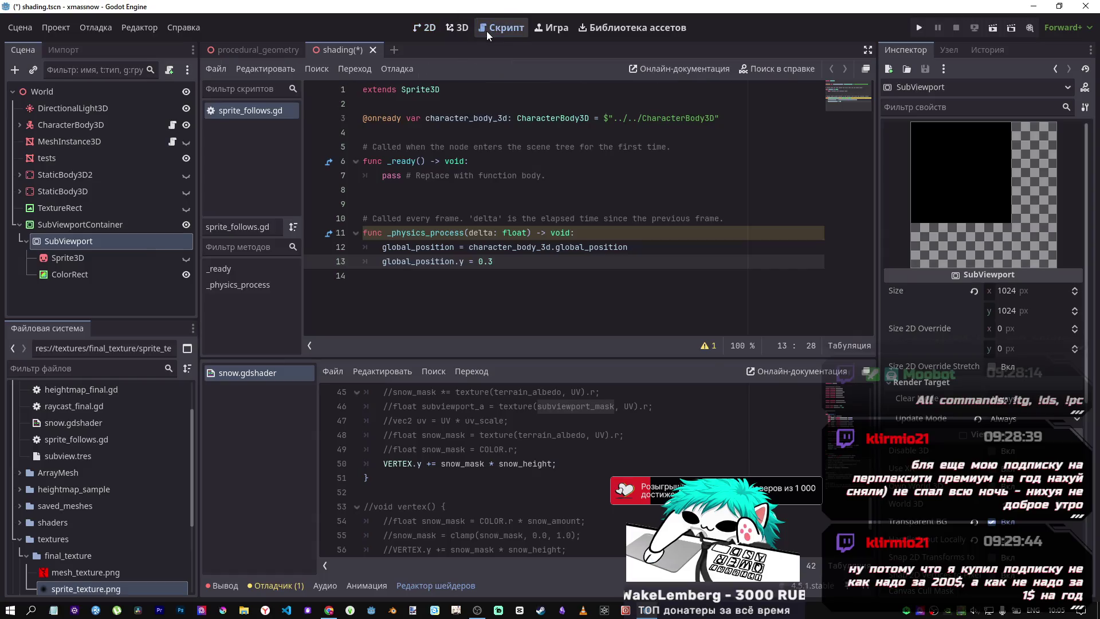
Leave the script view and return to the 3D scene view
click(465, 29)
click(94, 227)
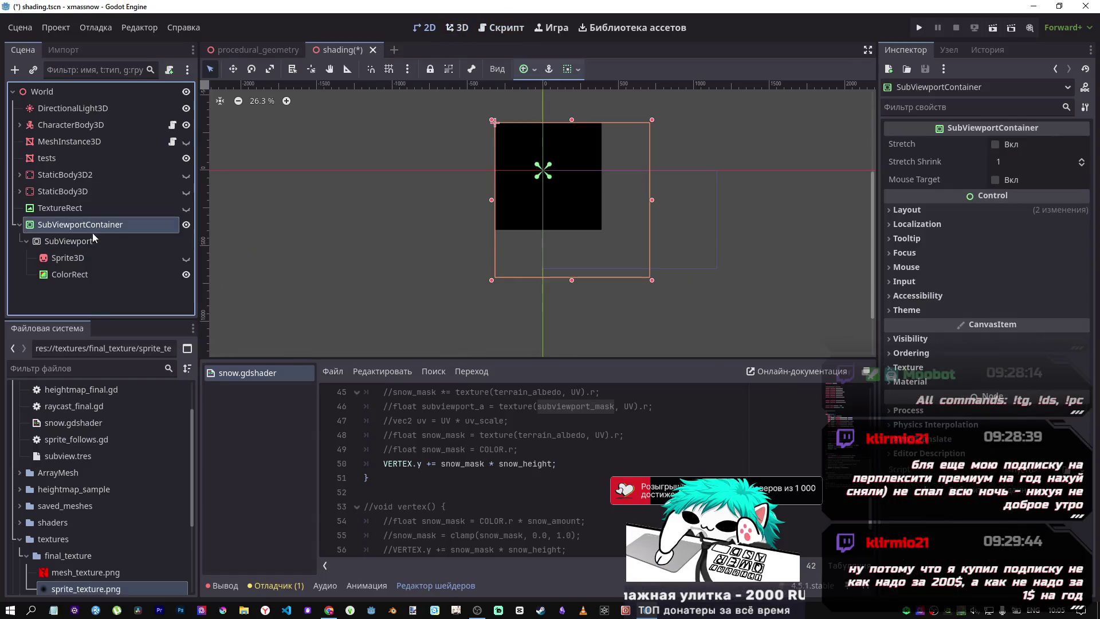
click(91, 235)
click(90, 224)
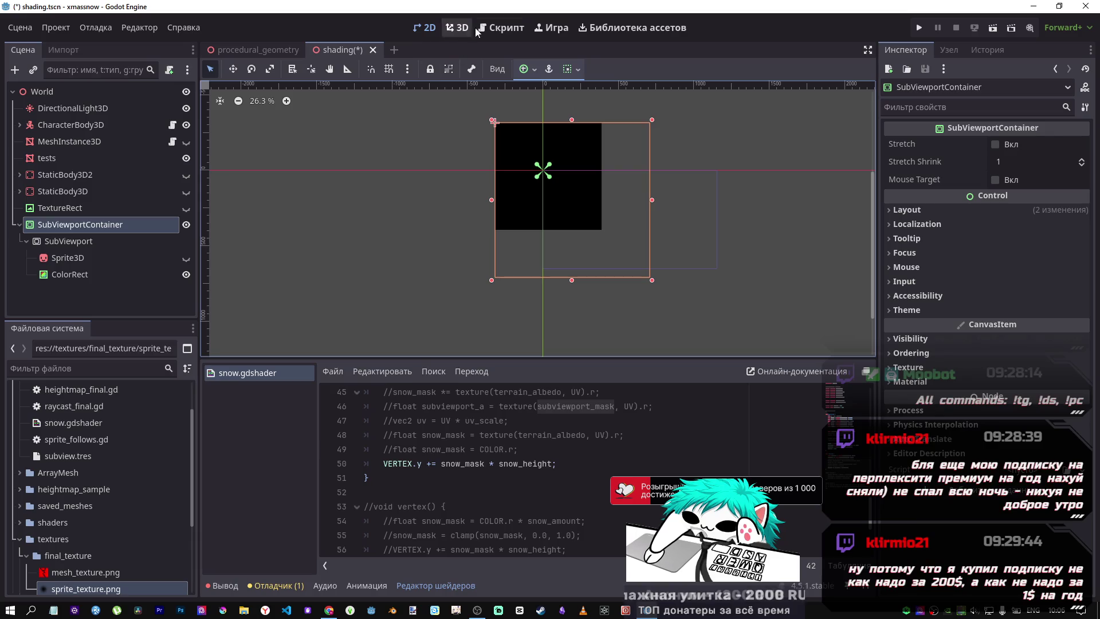
click(481, 27)
click(459, 28)
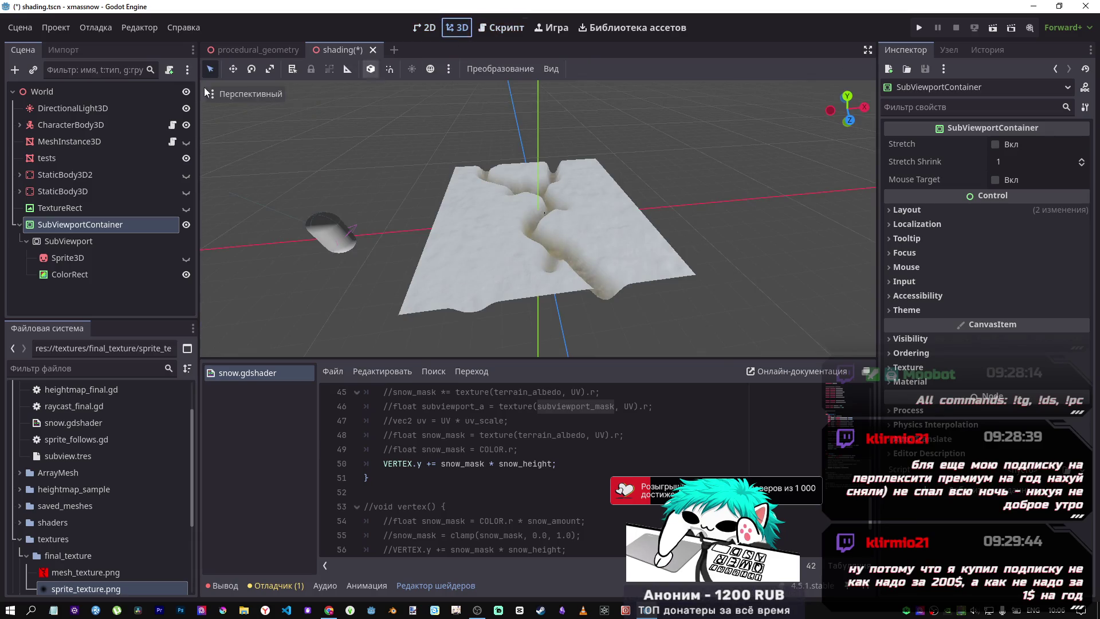
Review the SubViewport, Sprite3D, ColorRect and StaticBody3D nodes, ending on the tests terrain
click(59, 239)
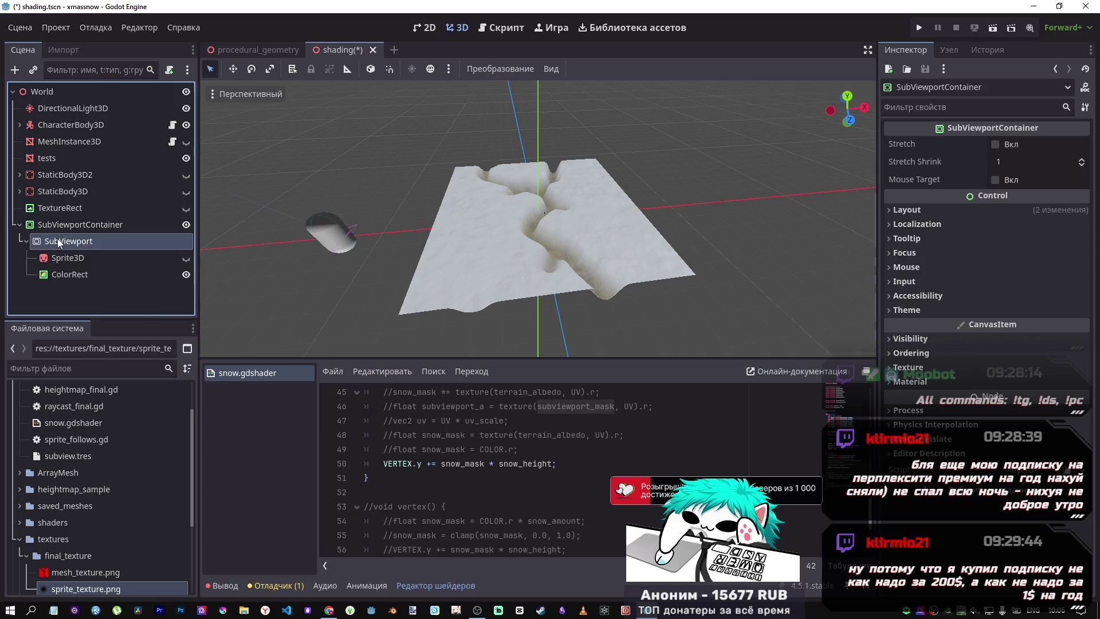
click(66, 259)
click(63, 245)
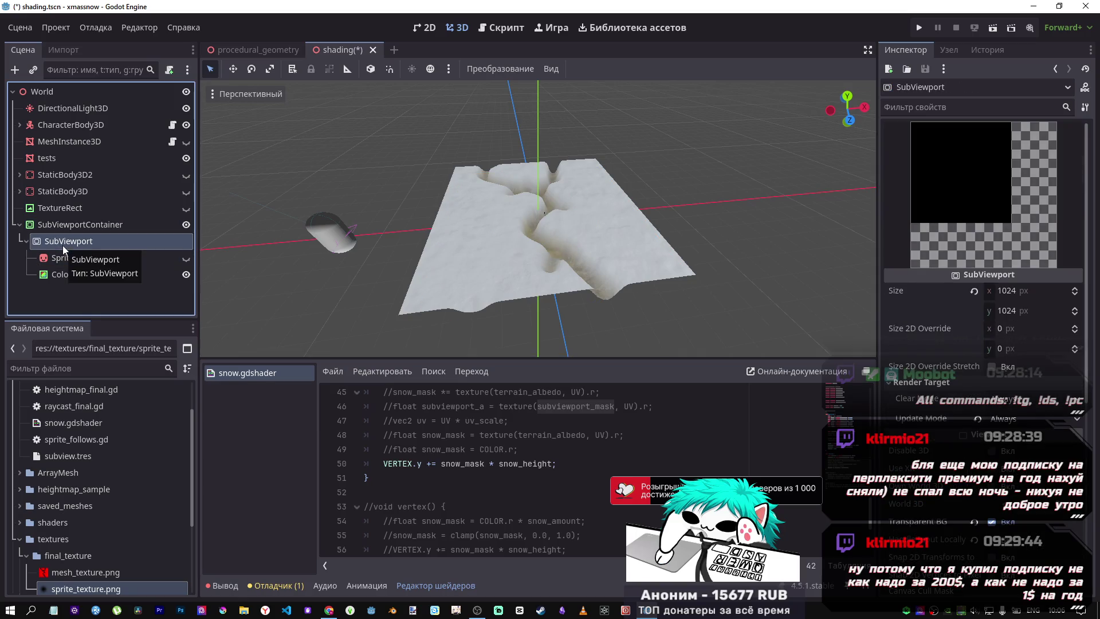
click(66, 257)
click(63, 276)
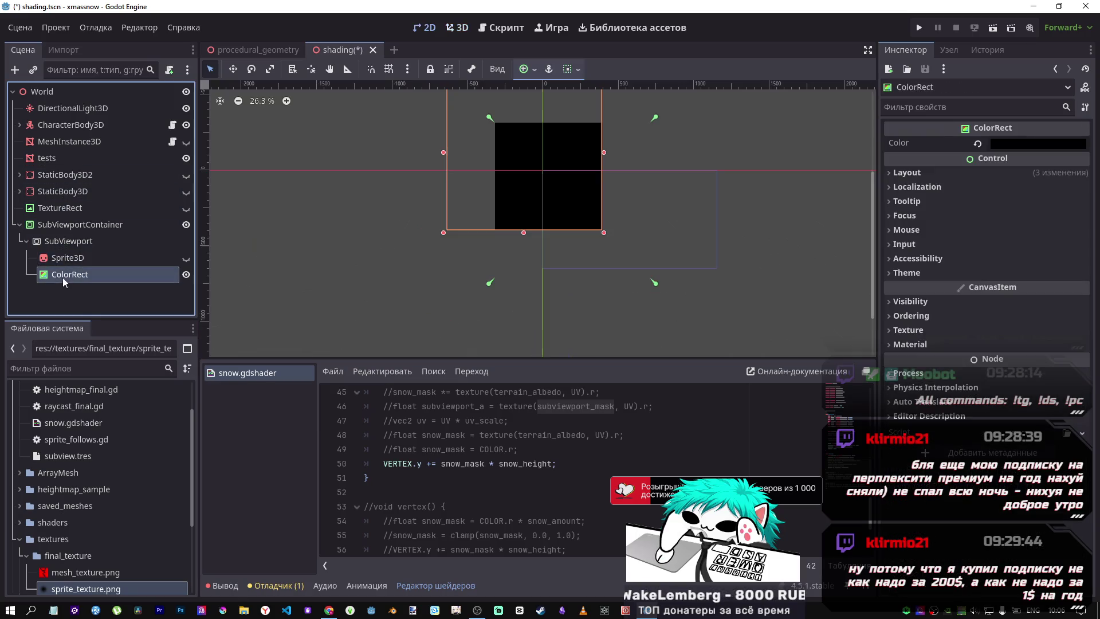
click(67, 191)
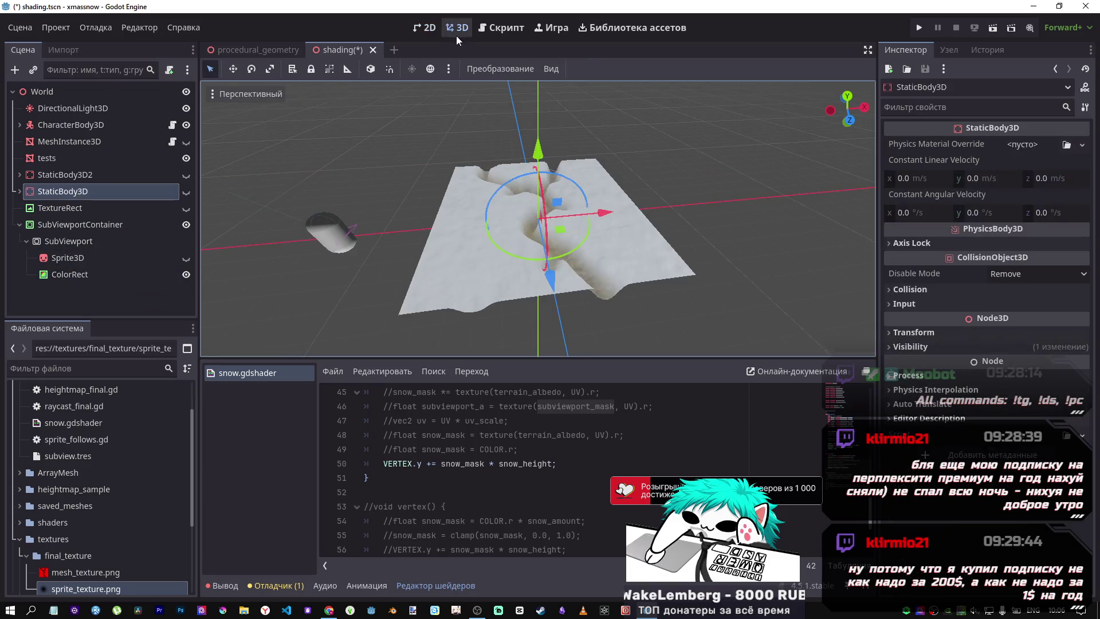
click(51, 142)
click(40, 158)
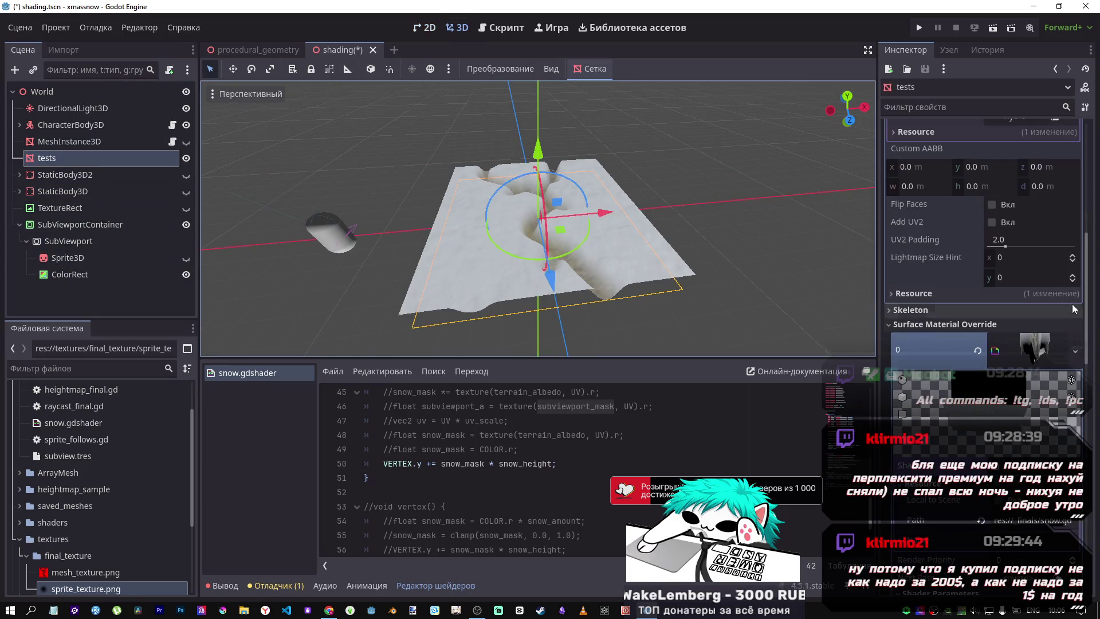
Expand the tests Surface Material Override parameters, save, and select line 44's subviewport_mask lookup
click(946, 341)
scroll(946, 341, down, 5)
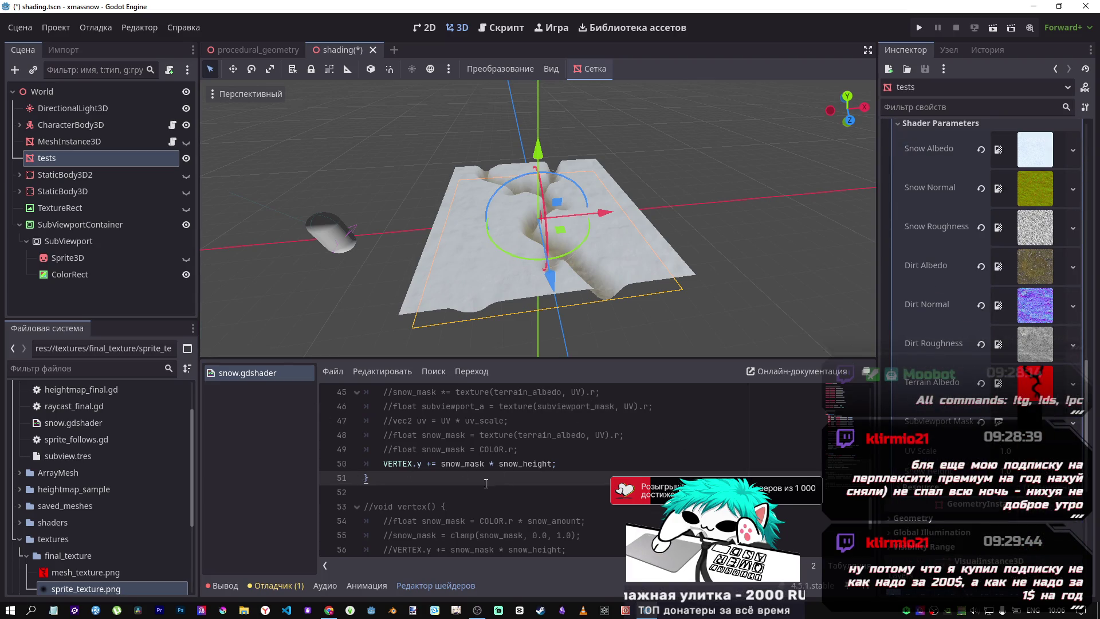
scroll(518, 478, down, 3)
scroll(517, 478, up, 3)
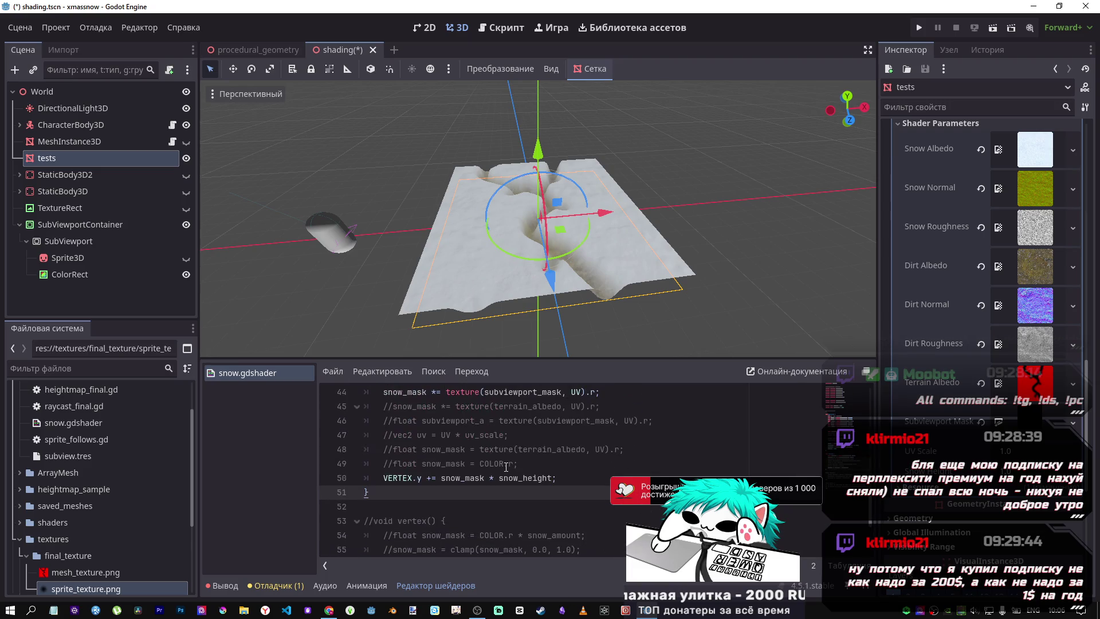
key(ctrl+s)
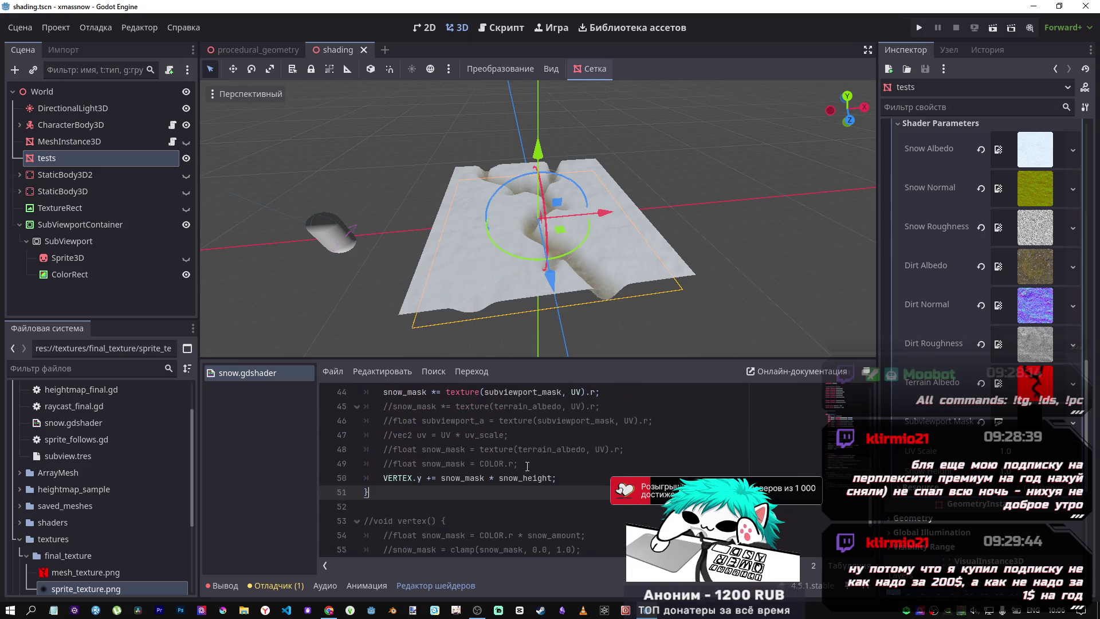
scroll(535, 467, up, 1)
click(526, 507)
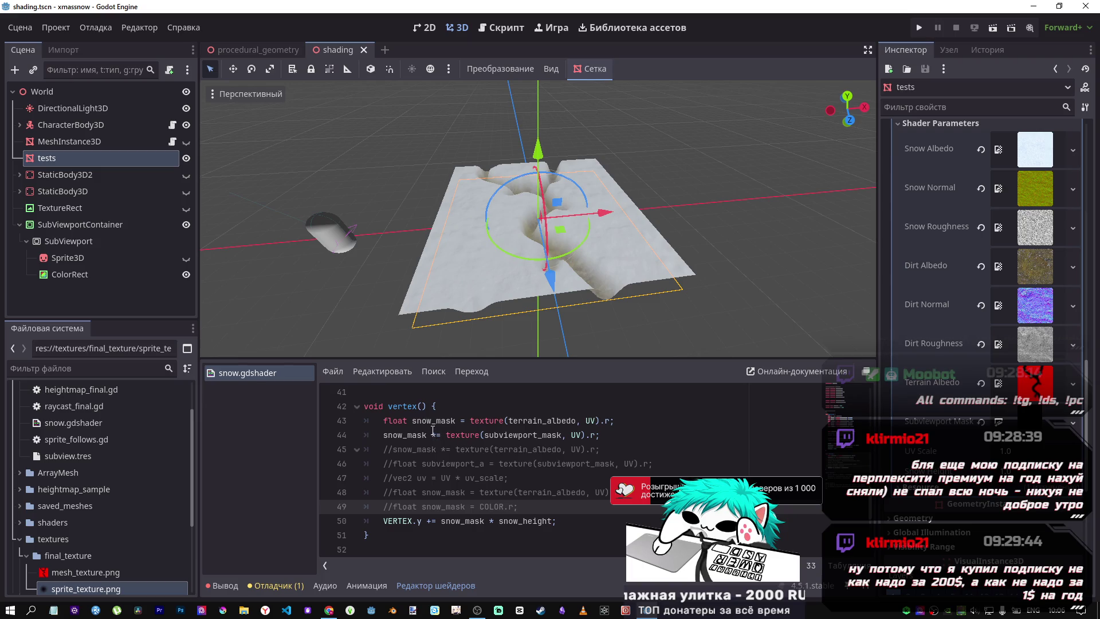
drag(432, 434, 598, 438)
Retype the start of line 44 to declare a float subviewport variable holding the mask sample
click(549, 521)
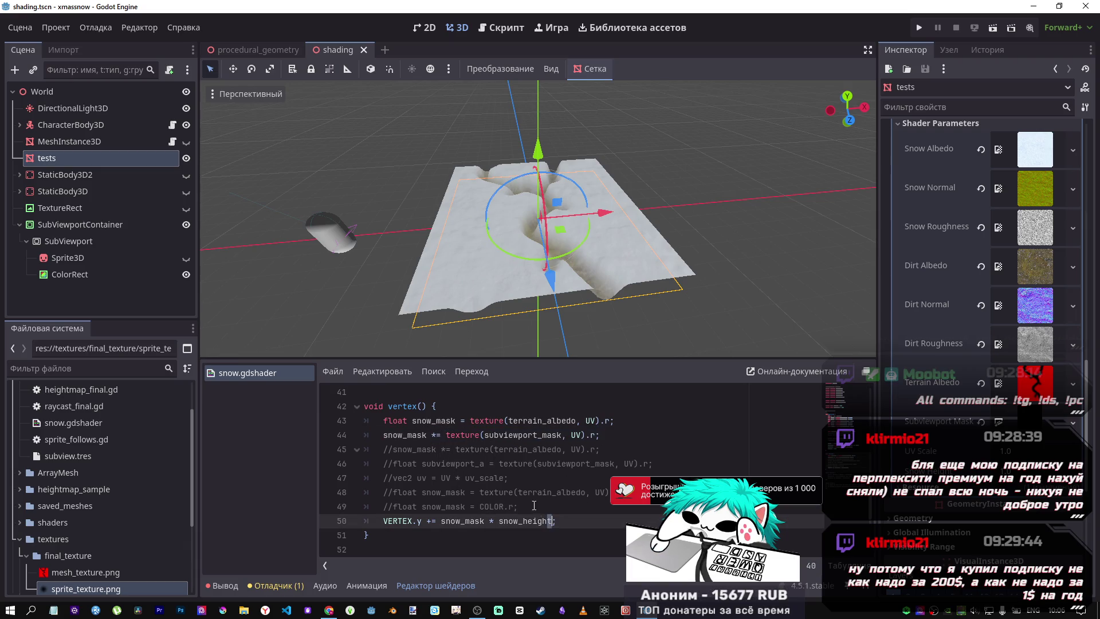
click(464, 435)
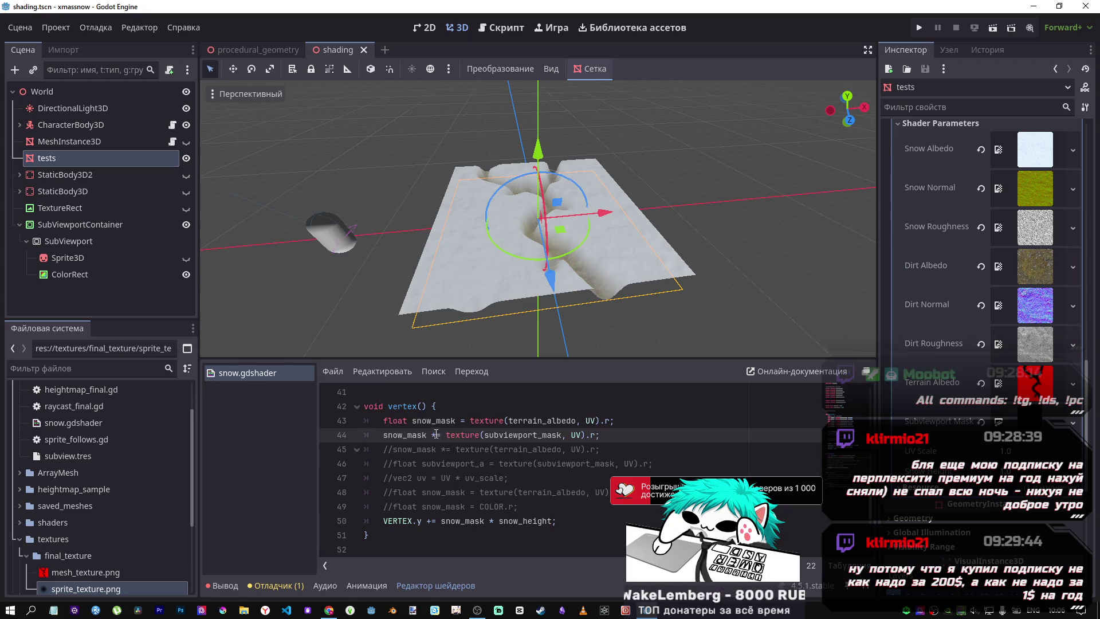
double_click(521, 435)
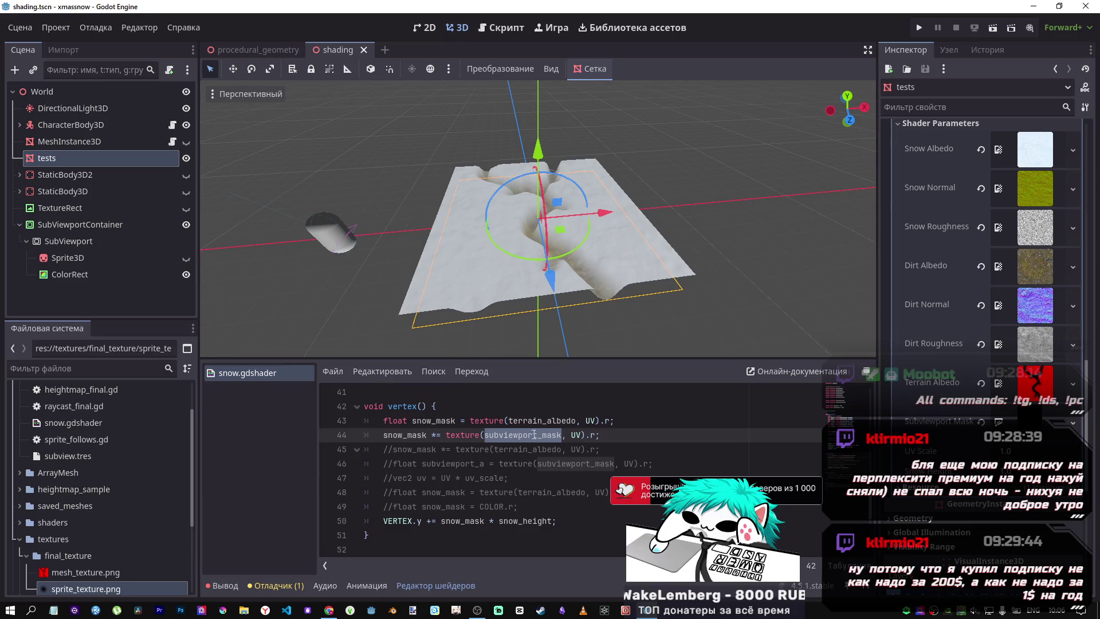
click(534, 435)
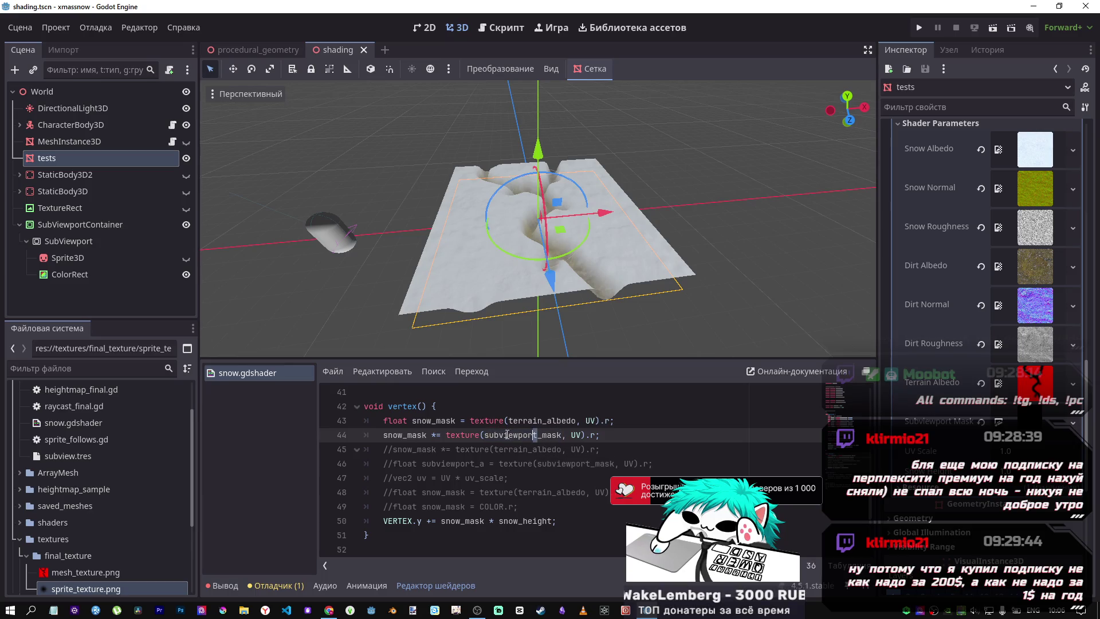
shift+click(486, 436)
drag(403, 436, 384, 435)
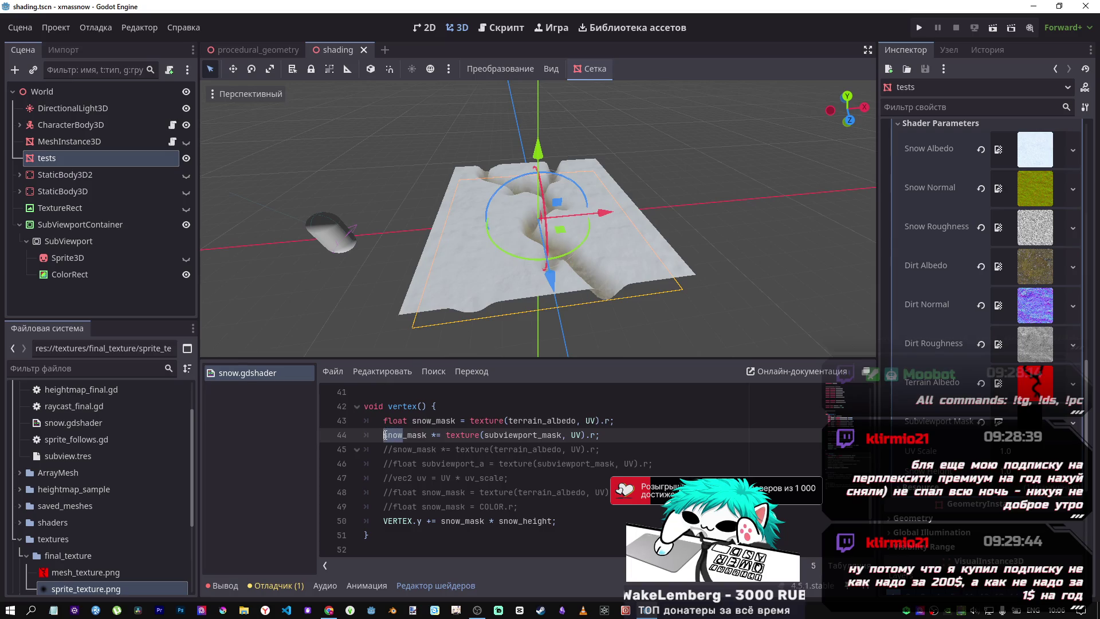
text(float)
text( subviewport)
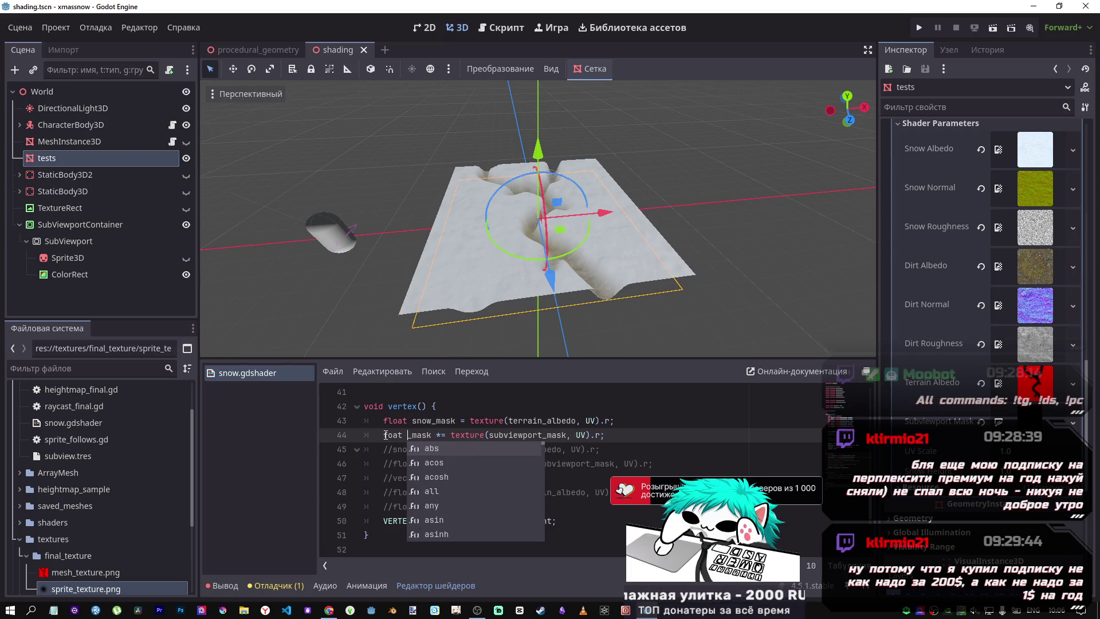
click(496, 436)
key(BackSpace)
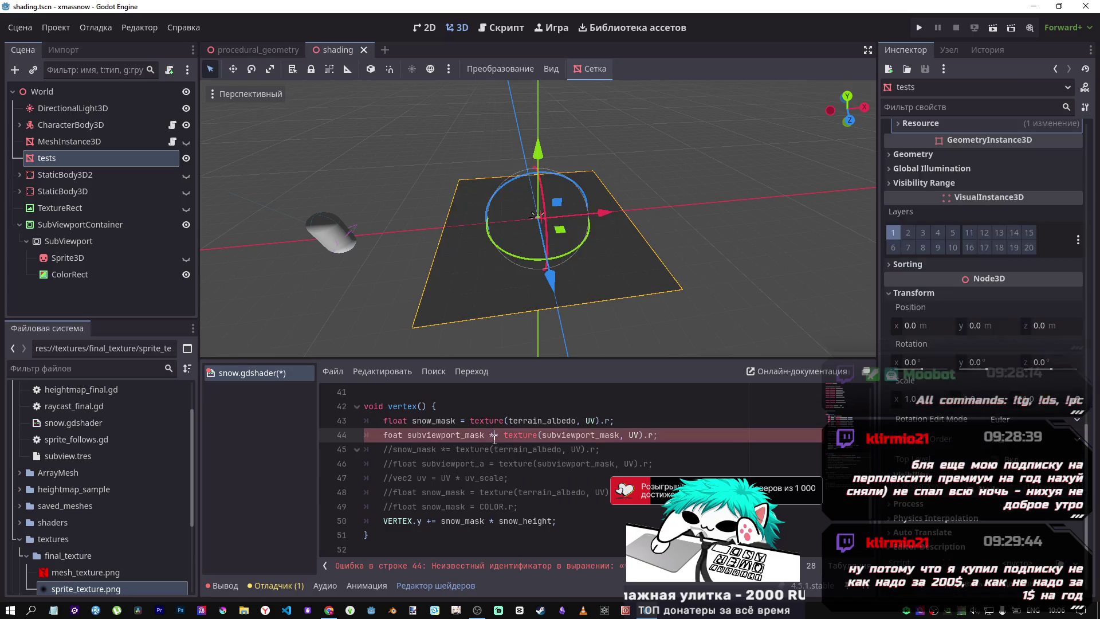
drag(486, 435, 407, 434)
click(599, 435)
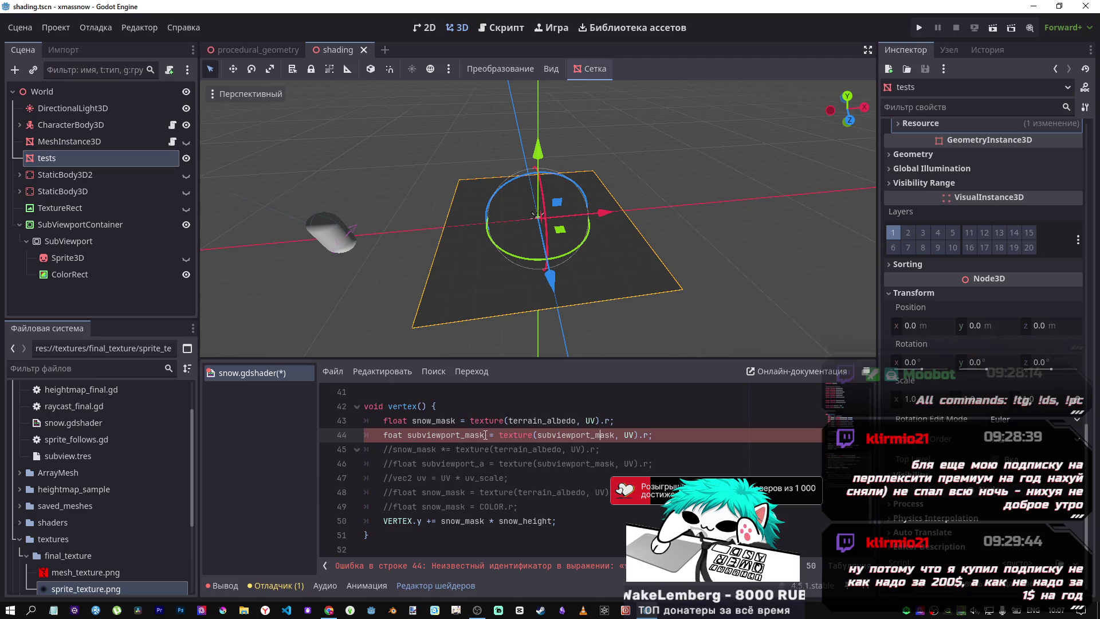
Shorten the new line-44 variable name to subviewport_m
scroll(480, 435, up, 5)
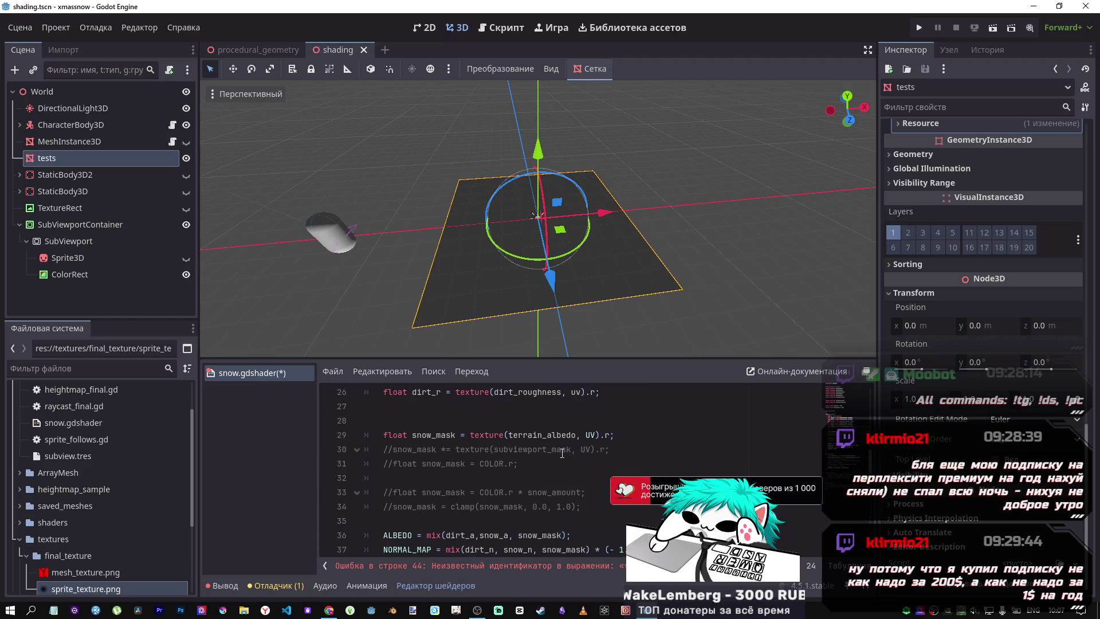
scroll(562, 454, up, 1)
scroll(562, 453, down, 4)
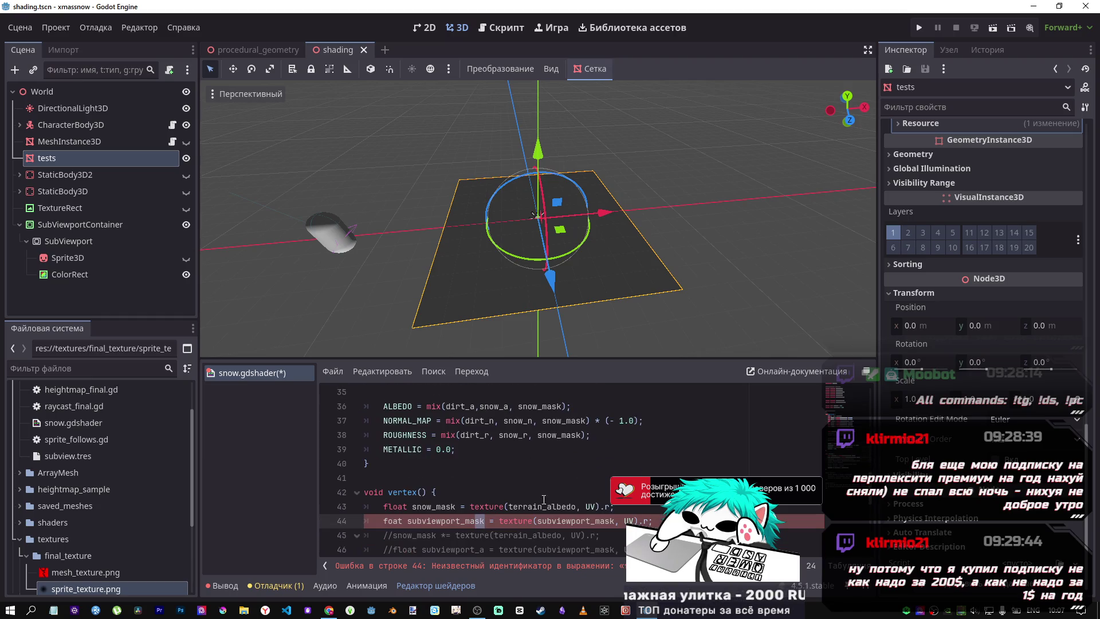
scroll(585, 530, up, 5)
scroll(547, 493, down, 4)
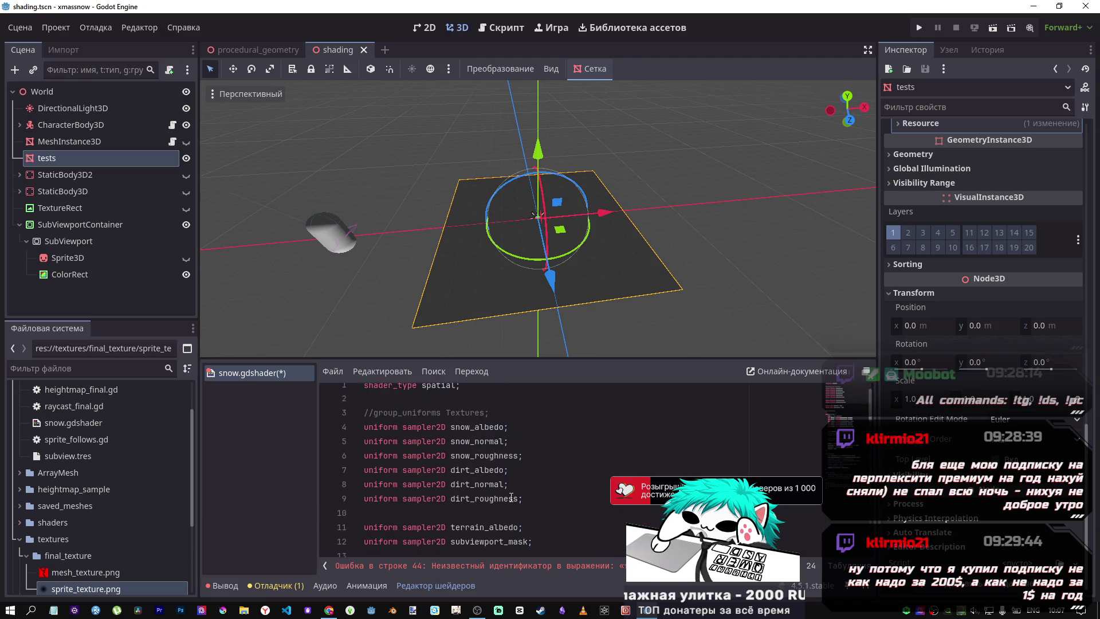
scroll(550, 479, down, 9)
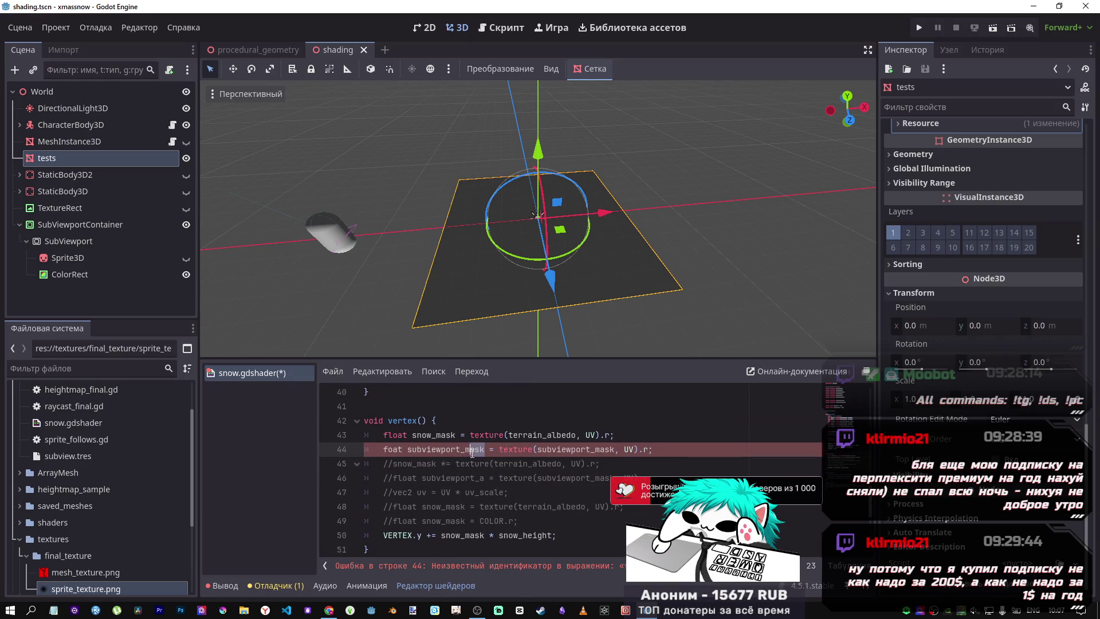
key(BackSpace)
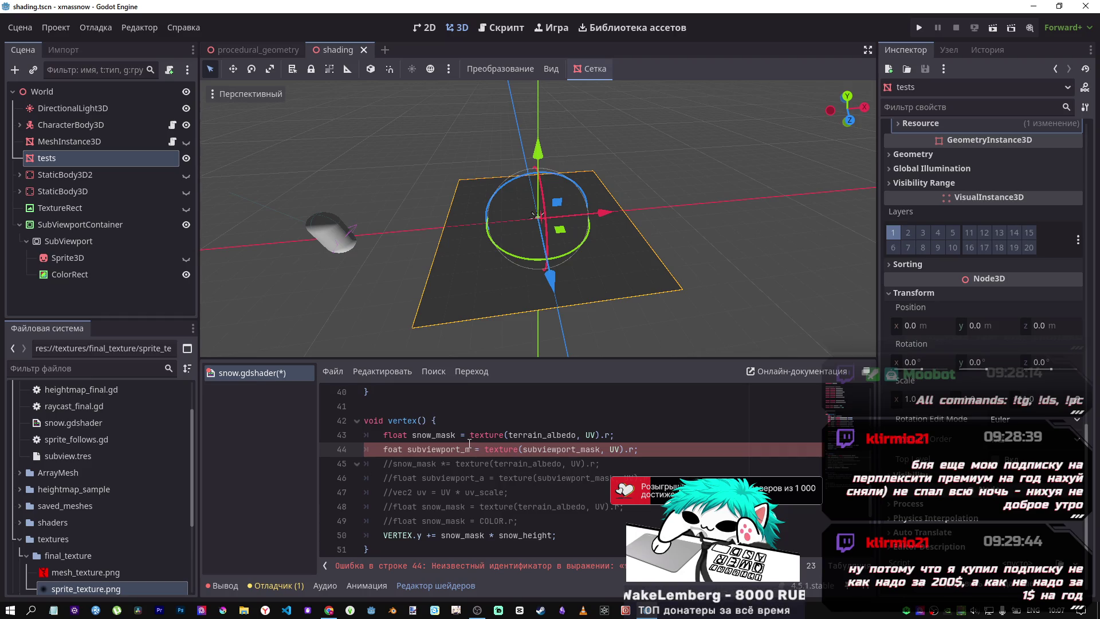
double_click(586, 446)
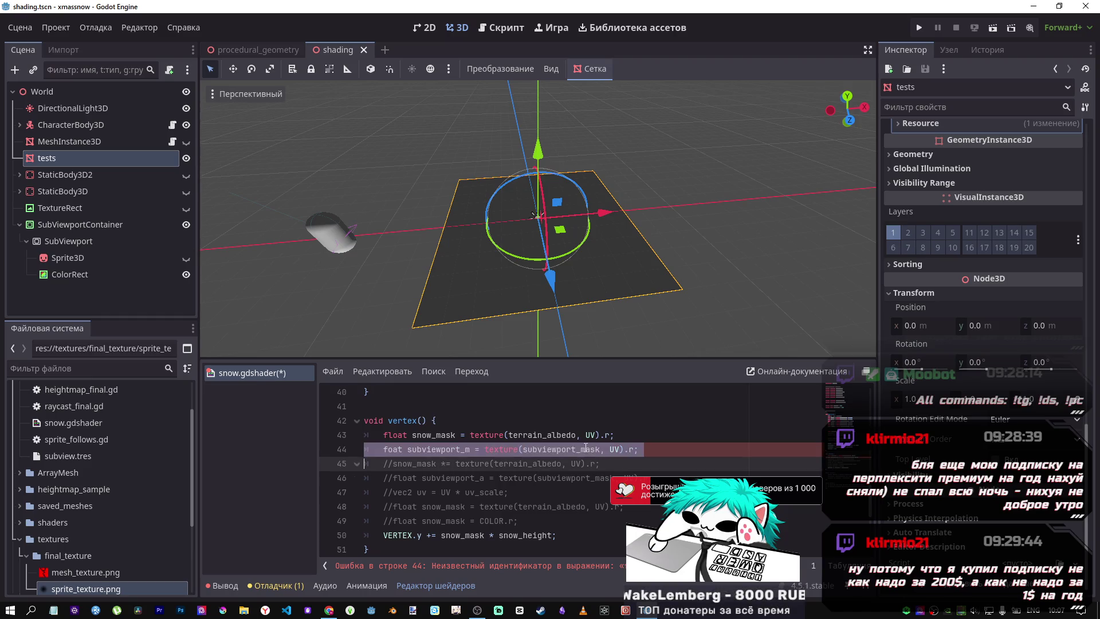
key(Right)
double_click(579, 446)
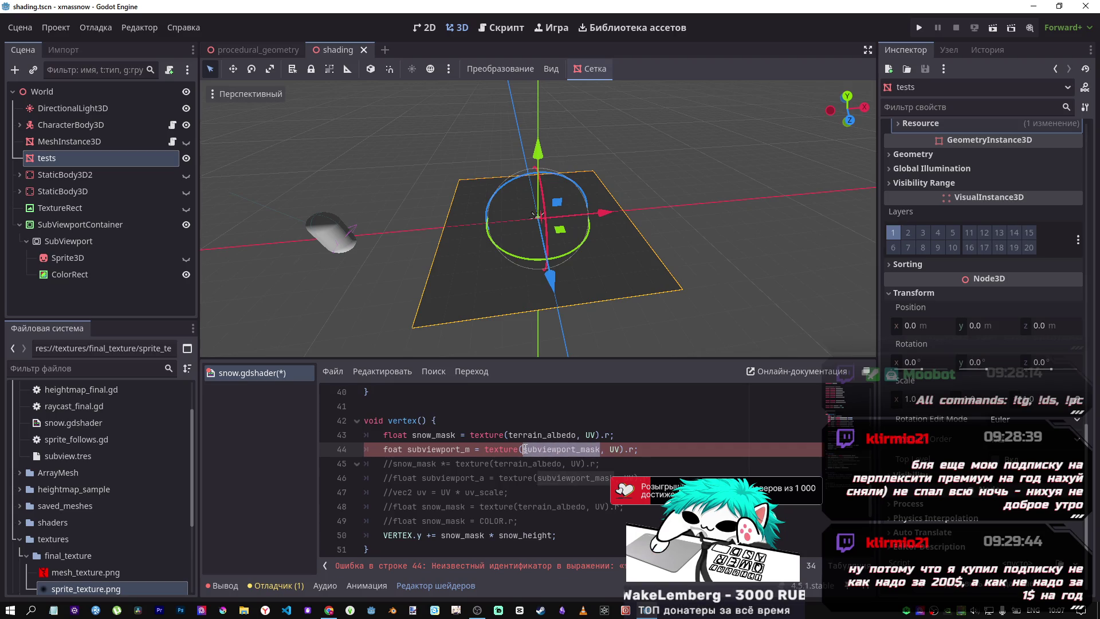
Search the shader for each subviewport_mask occurrence, then for terrain_albedo
key(ctrl+f)
key(Return)
key(Return)
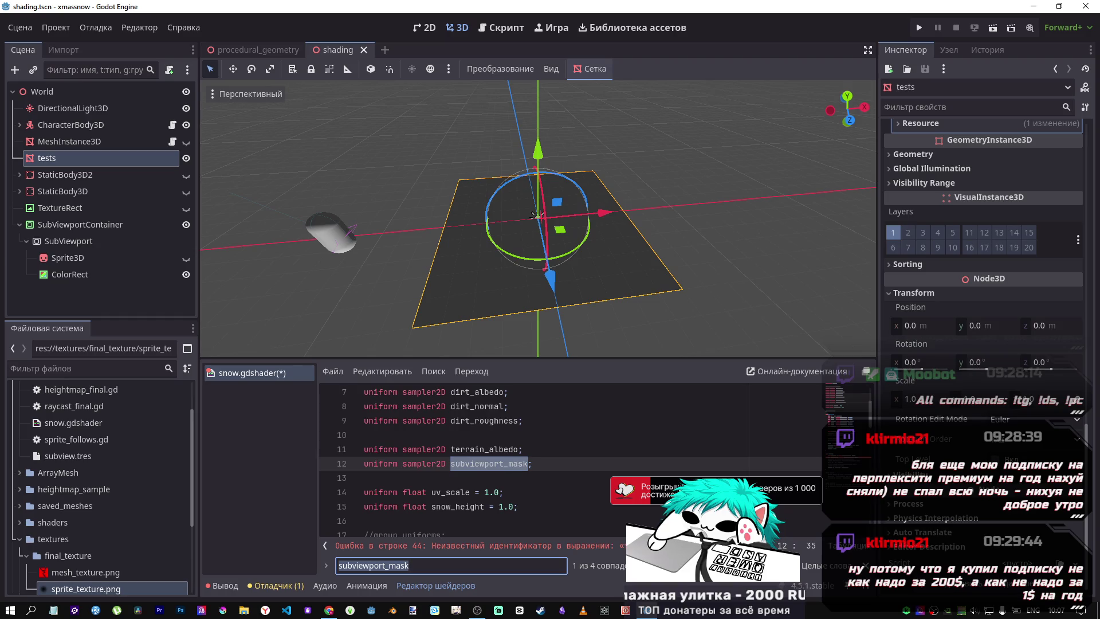
key(Return)
key(Return)
key(shift+Return)
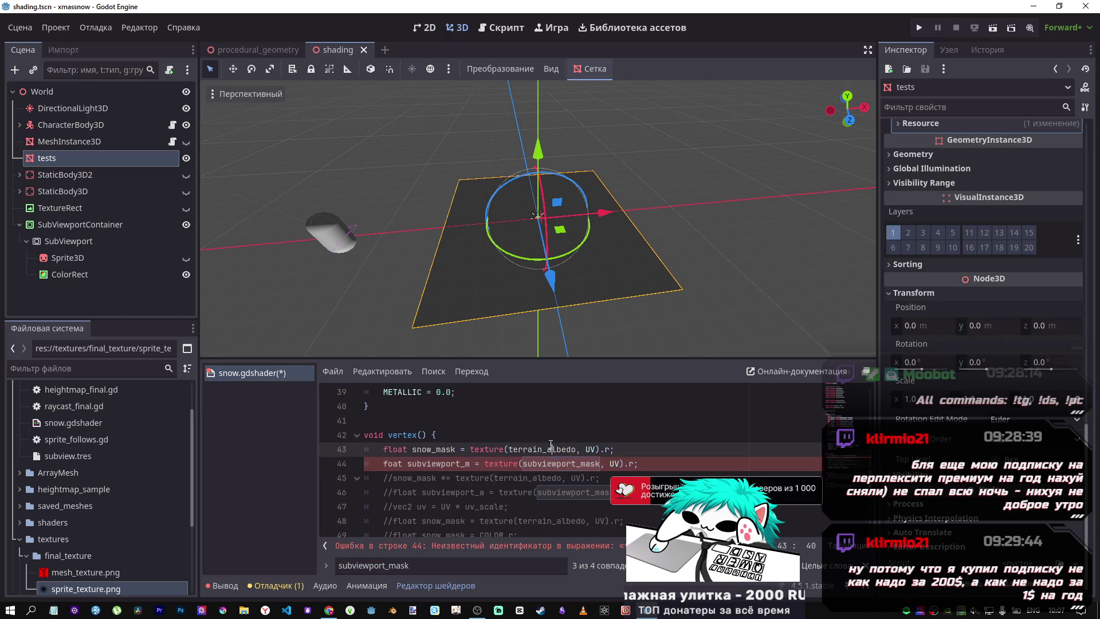
key(shift+Return)
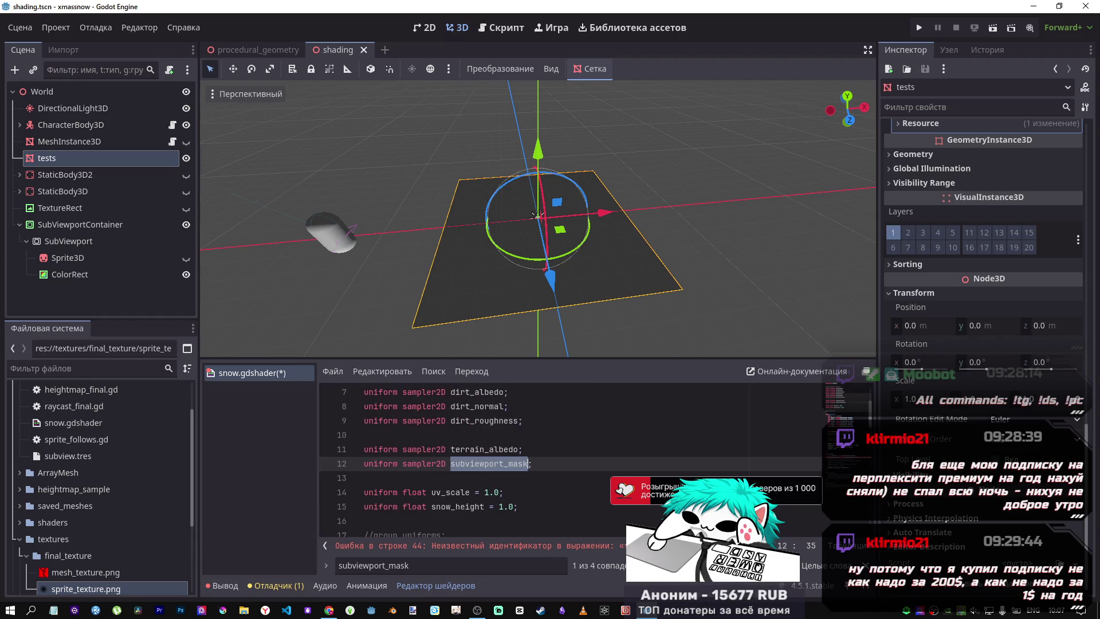
double_click(463, 570)
text(terrain_albedo)
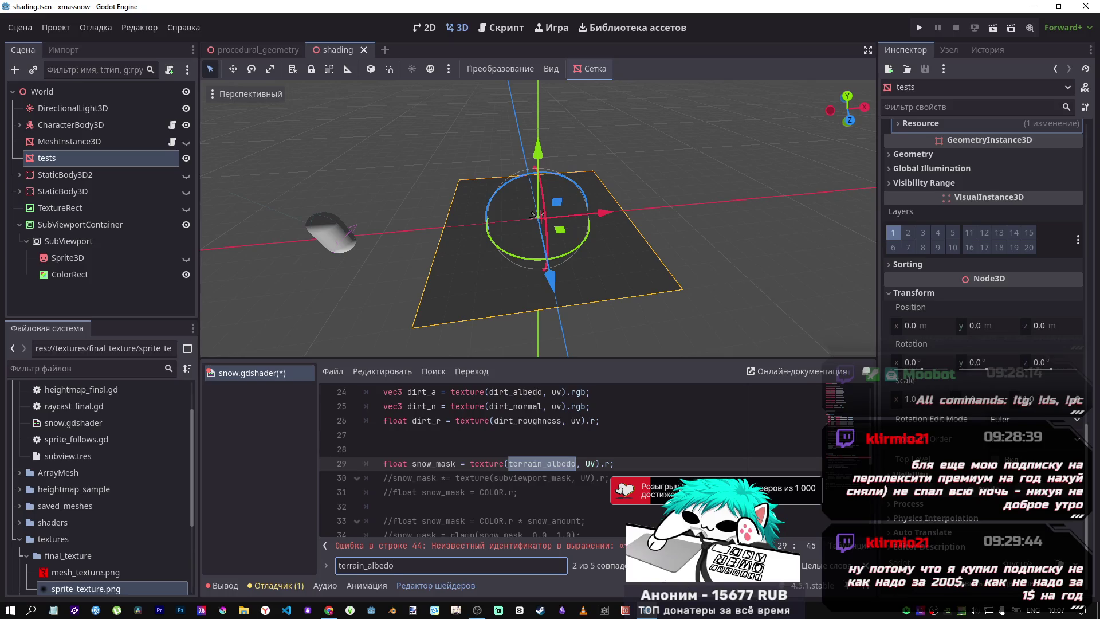
key(Return)
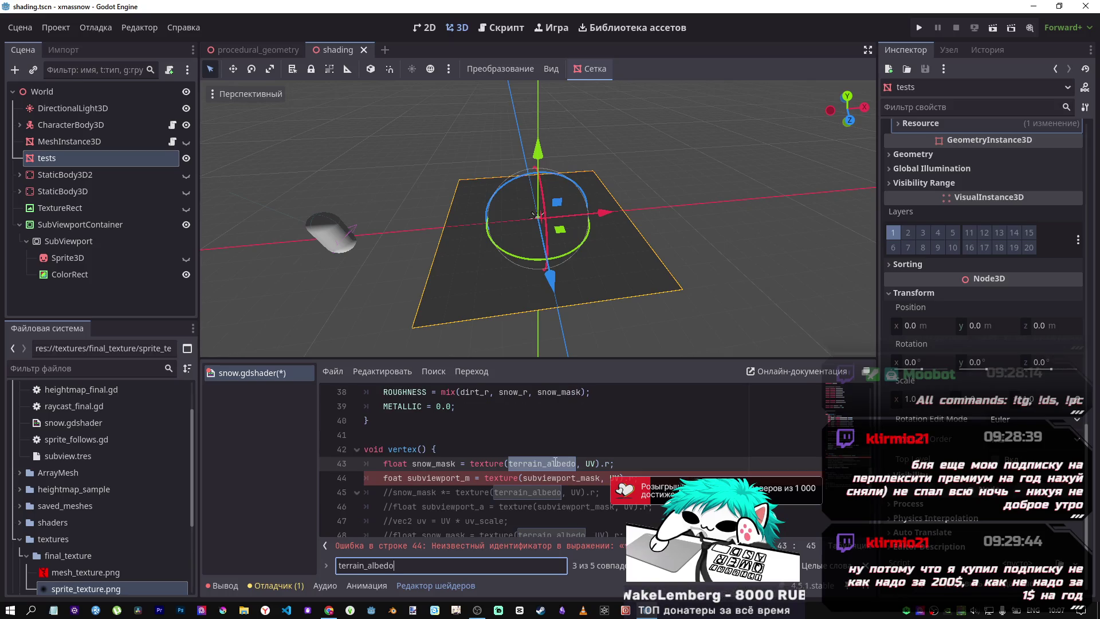
Return to the subviewport_mask uniform line and jump to the reported compile error
click(553, 464)
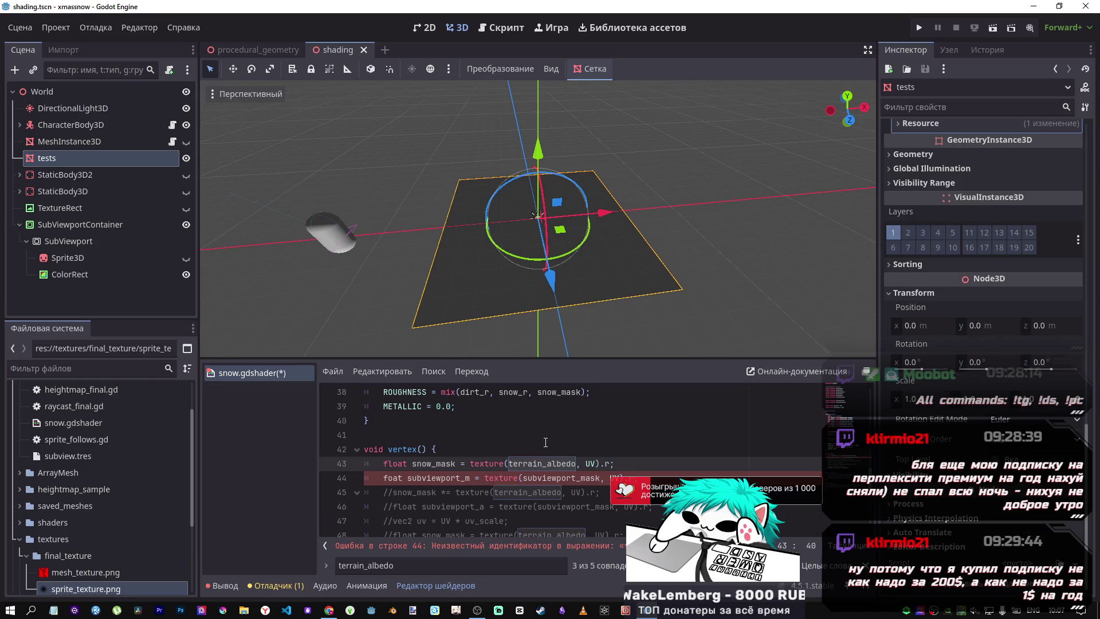
scroll(385, 414, up, 12)
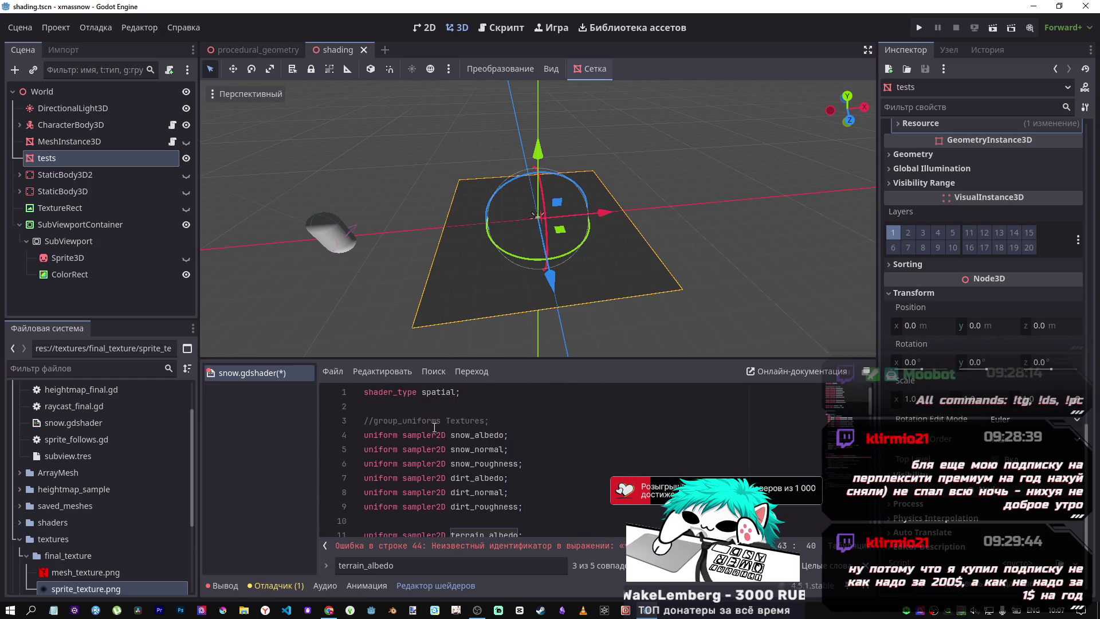
scroll(385, 413, down, 2)
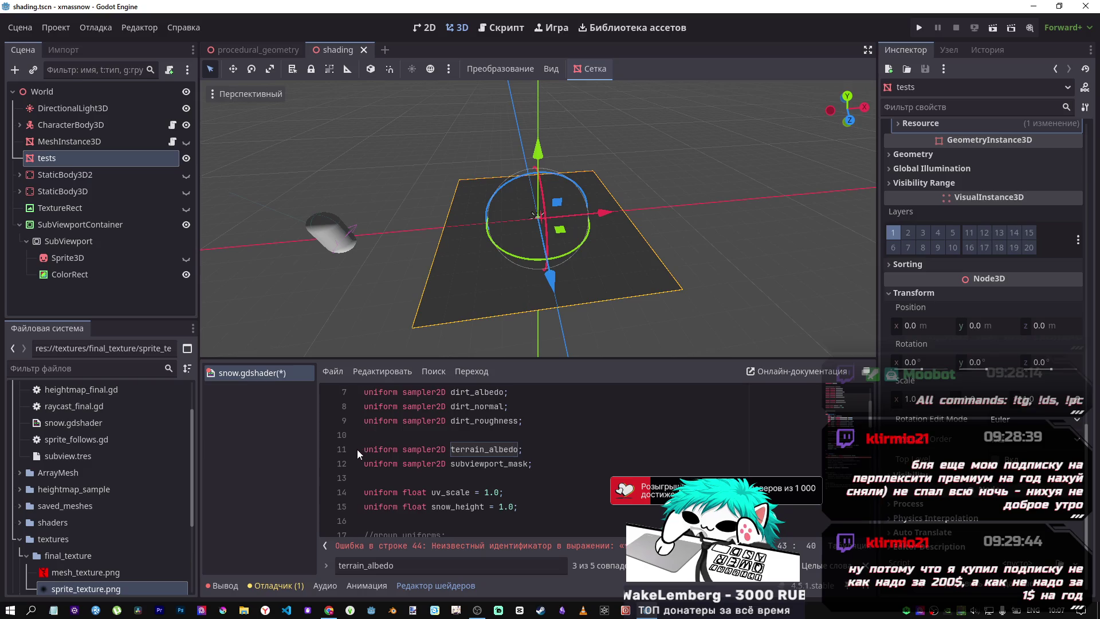
drag(373, 466, 542, 467)
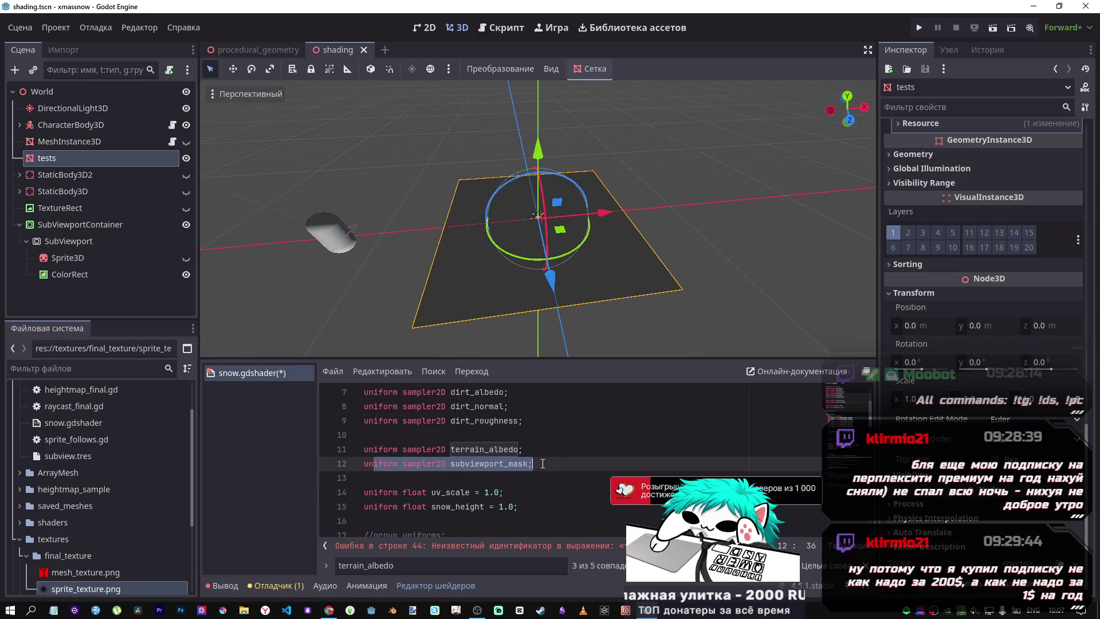
click(541, 468)
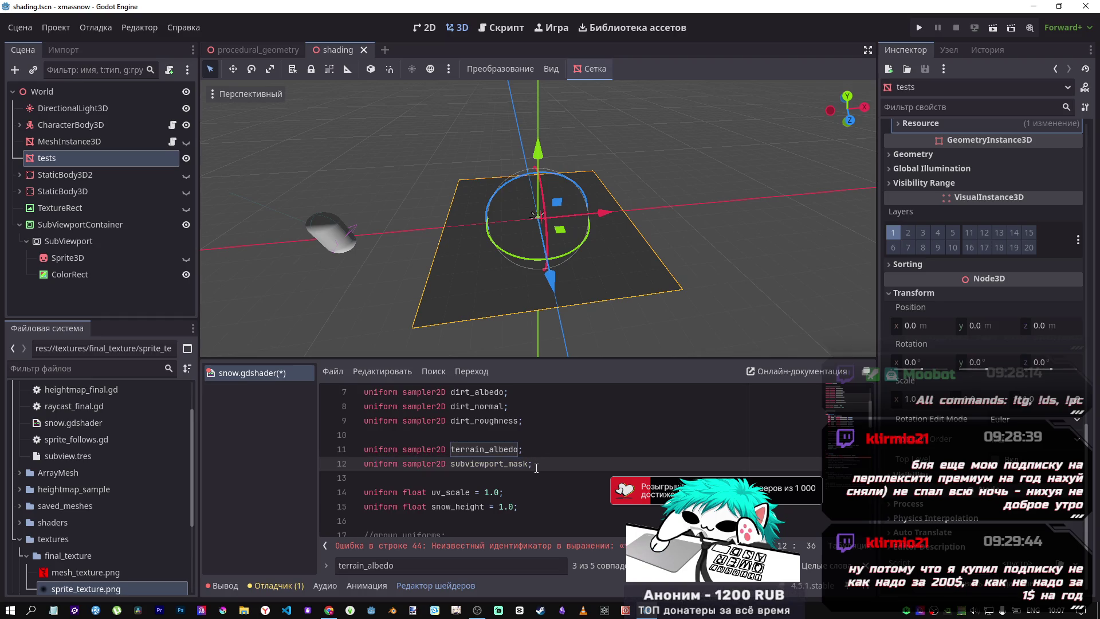
click(586, 550)
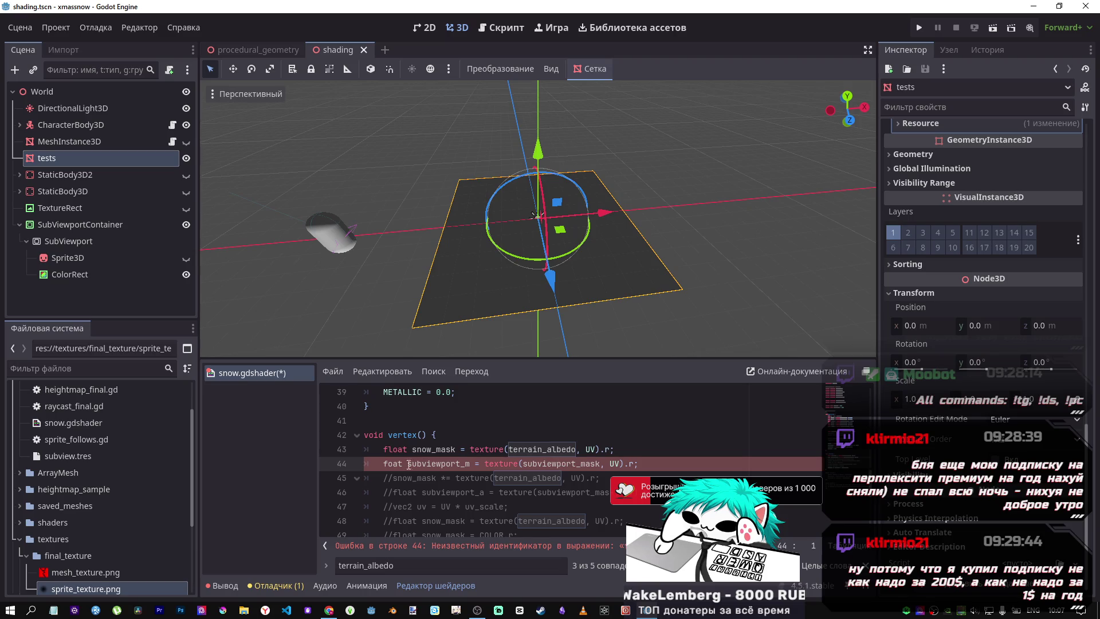
Append '*subviewport_m' after snow_height in line 50's VERTEX.y offset
text(l)
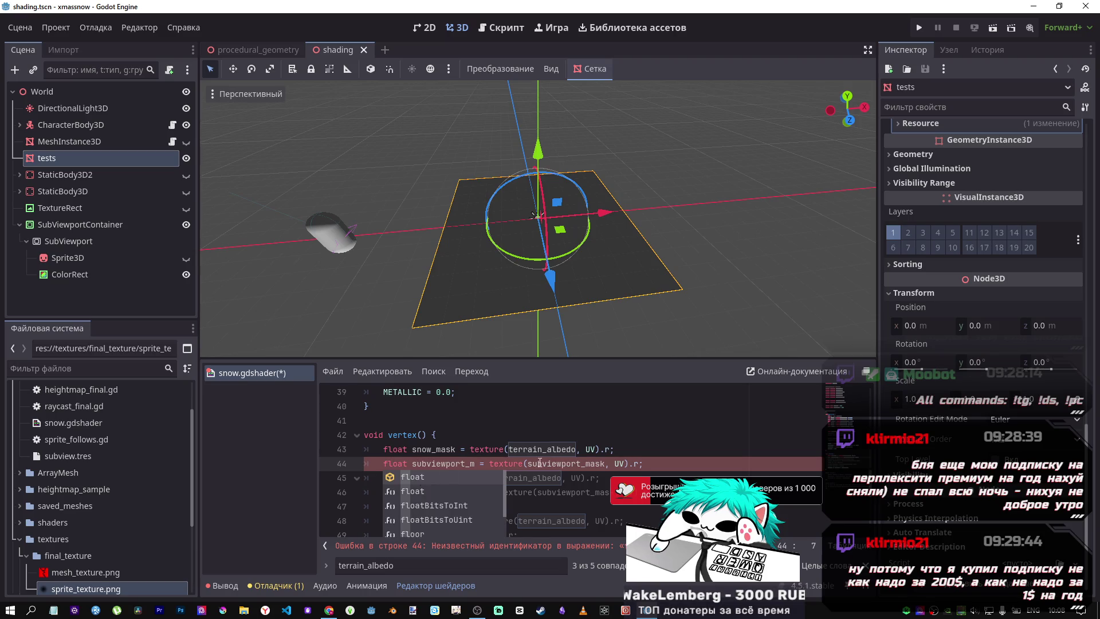
click(540, 462)
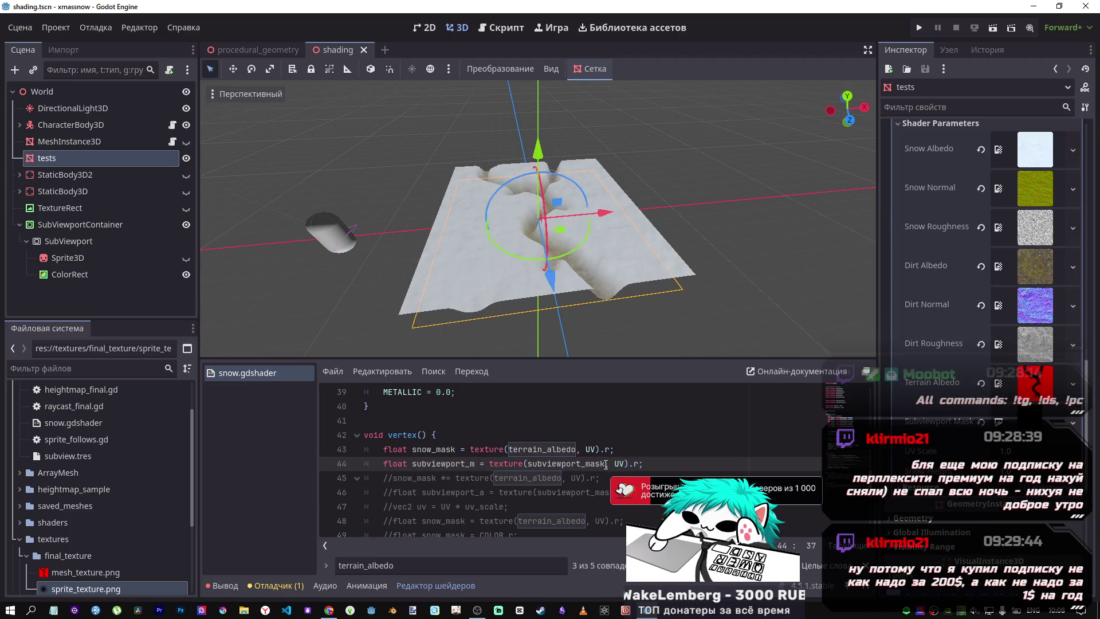
click(457, 463)
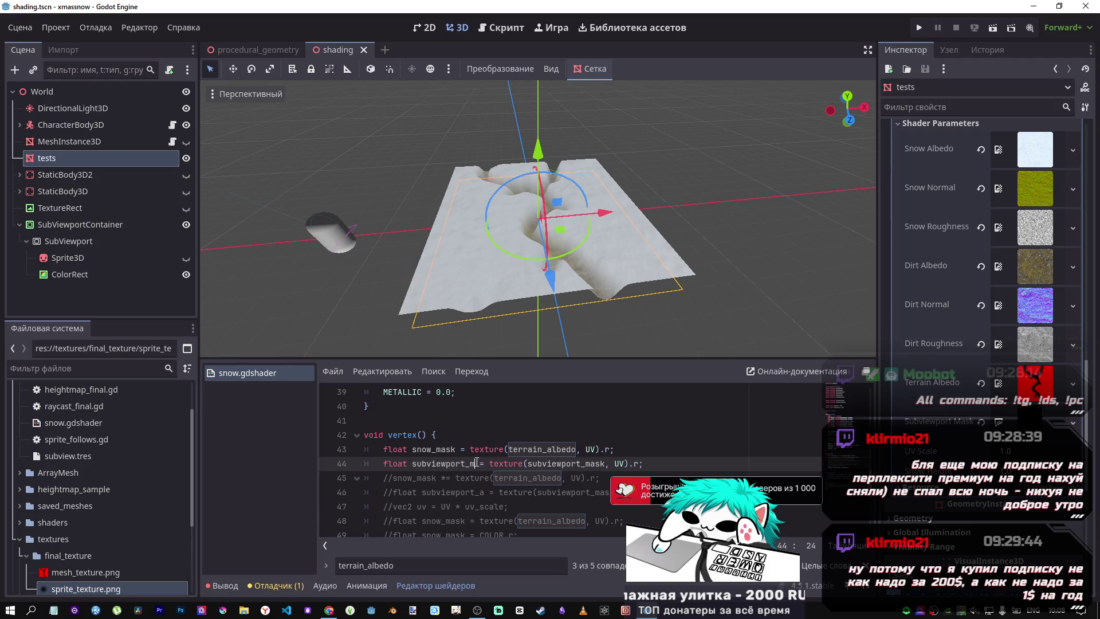
drag(476, 463, 426, 462)
scroll(516, 458, down, 3)
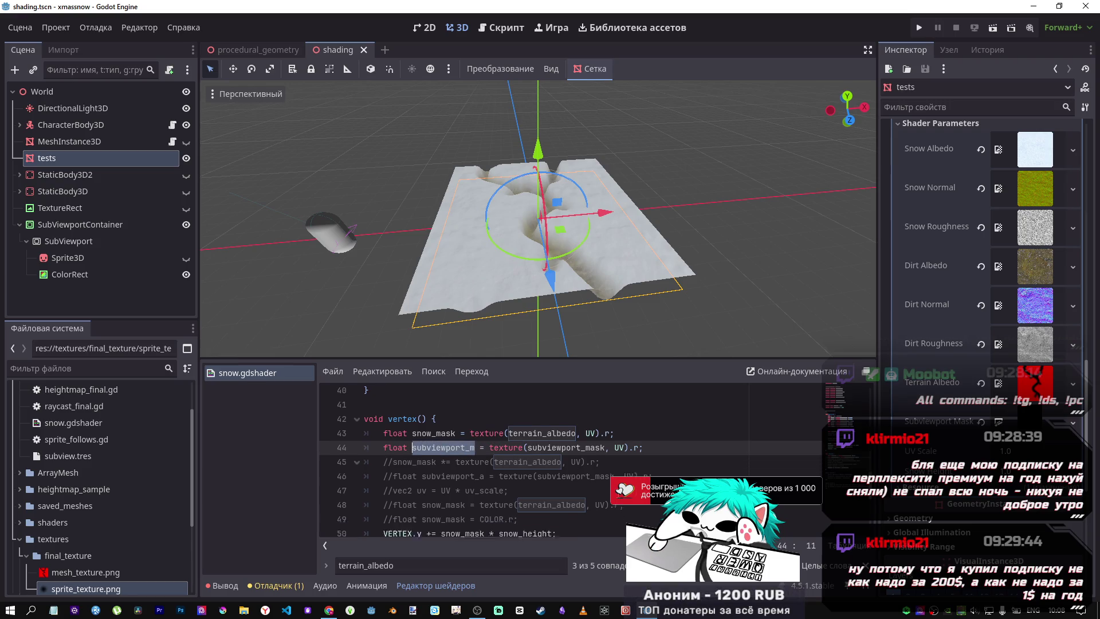
click(553, 420)
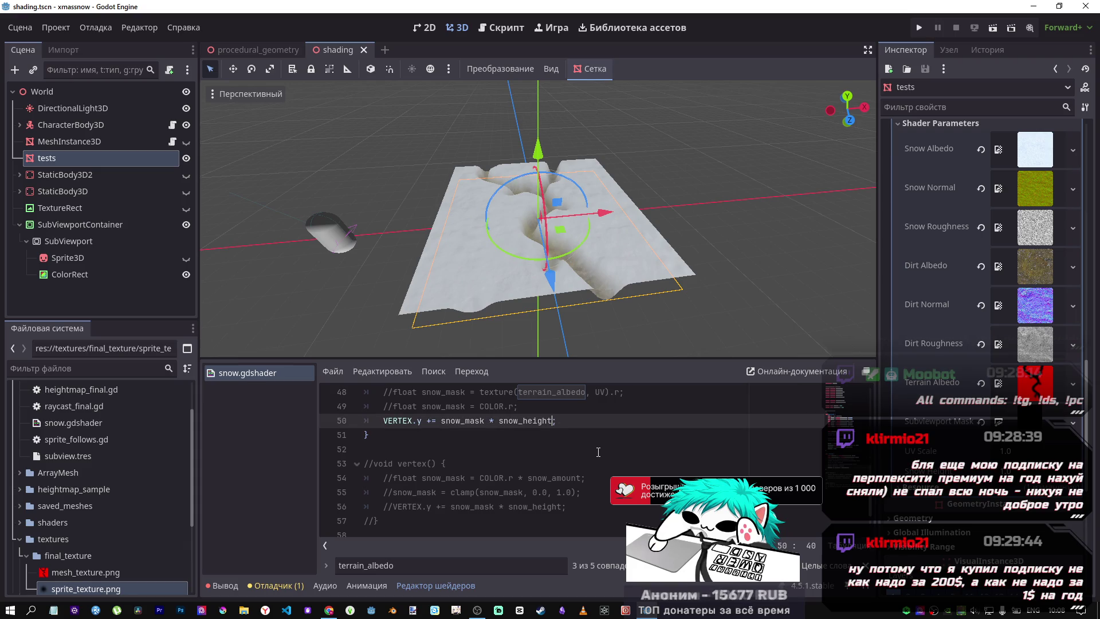
text(*)
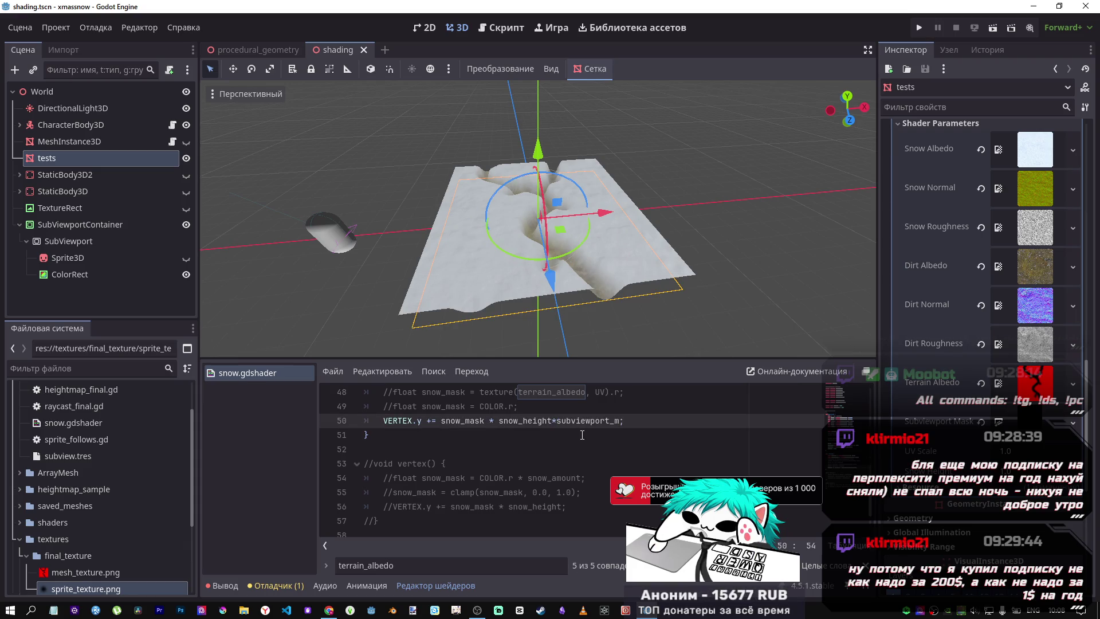
scroll(490, 246, up, 5)
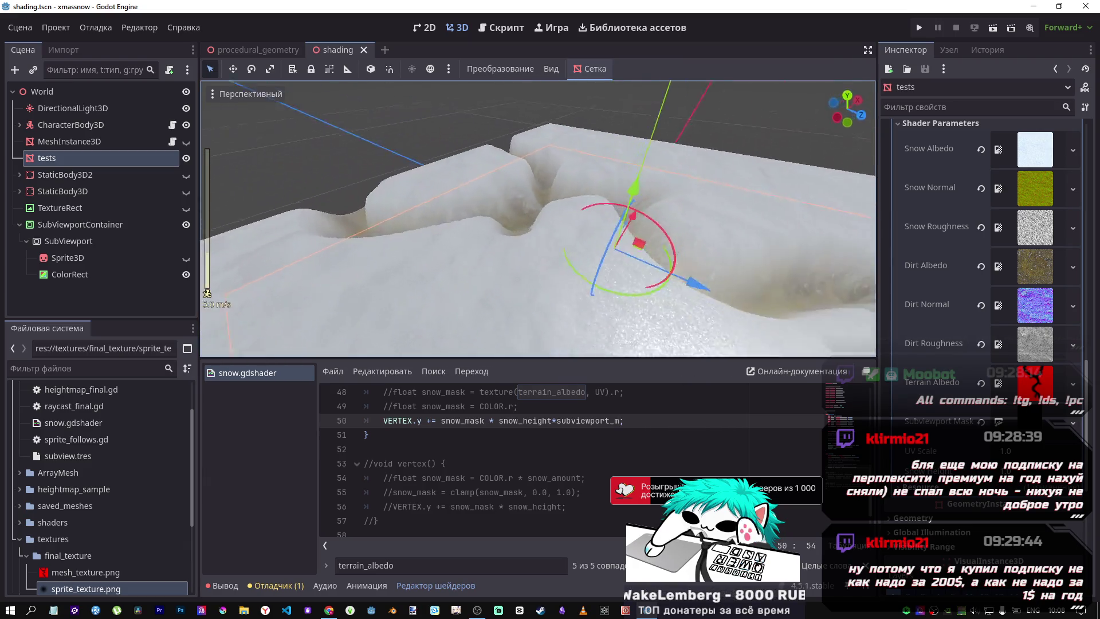
key(s)
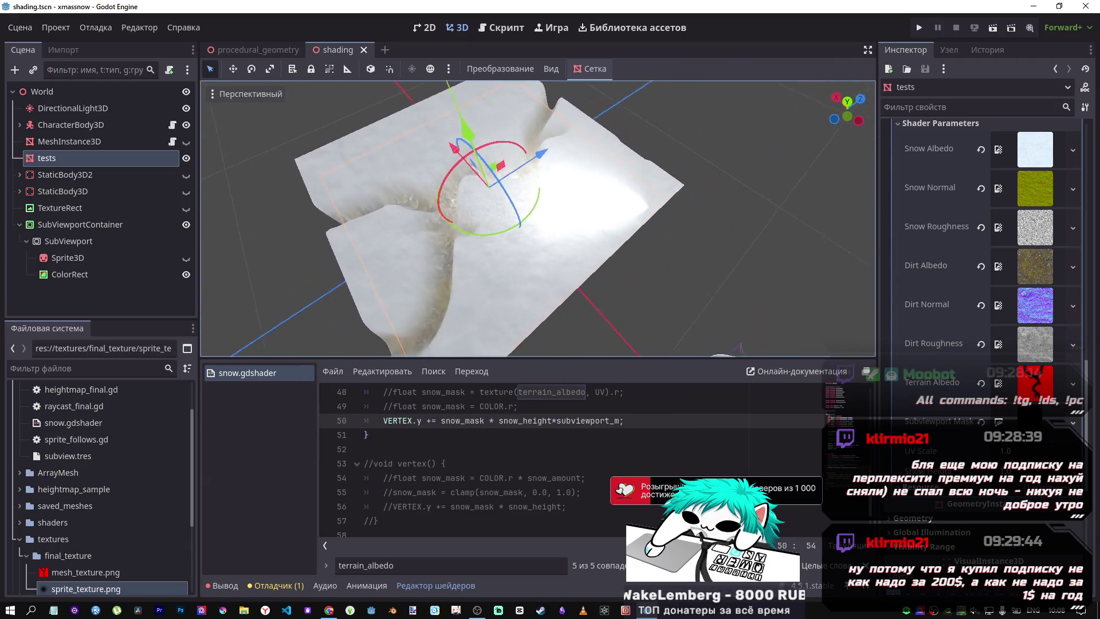
key(d)
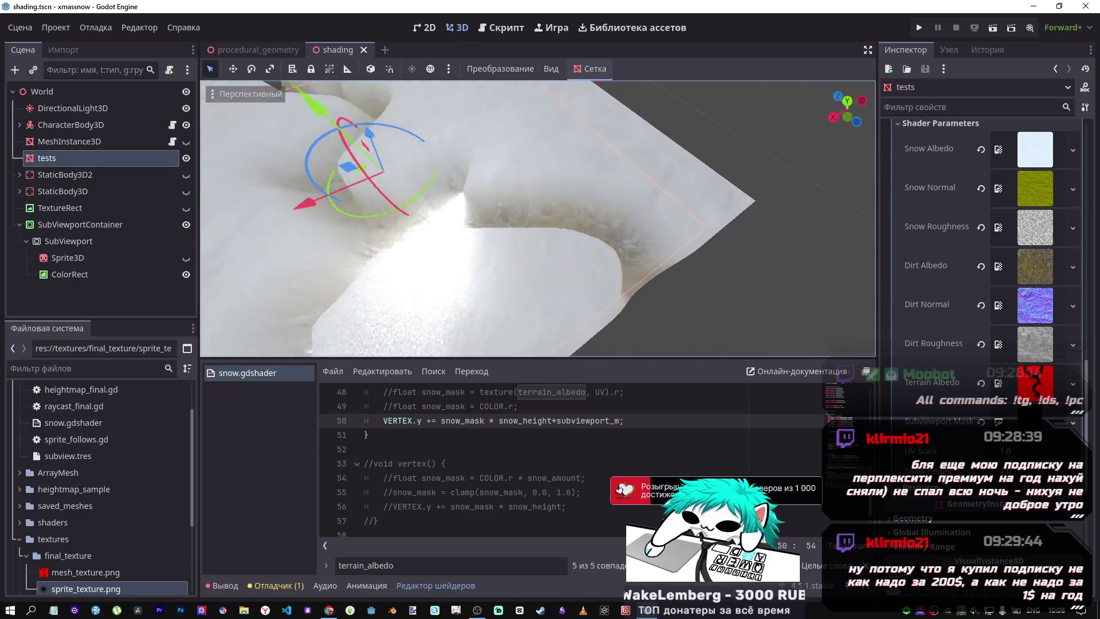
key(w)
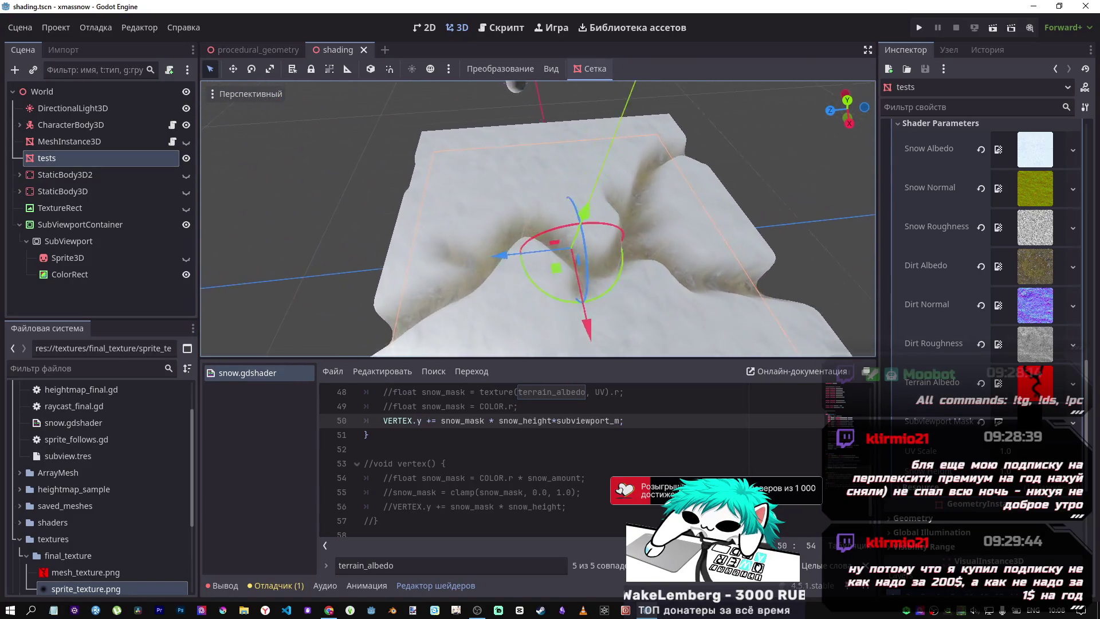
key(w)
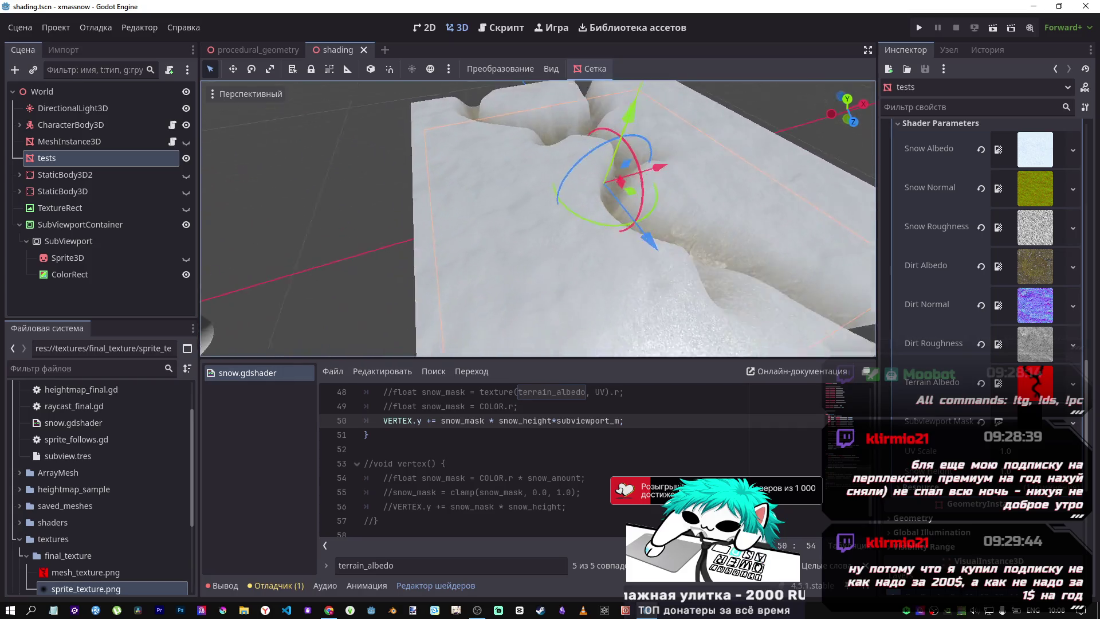
key(s)
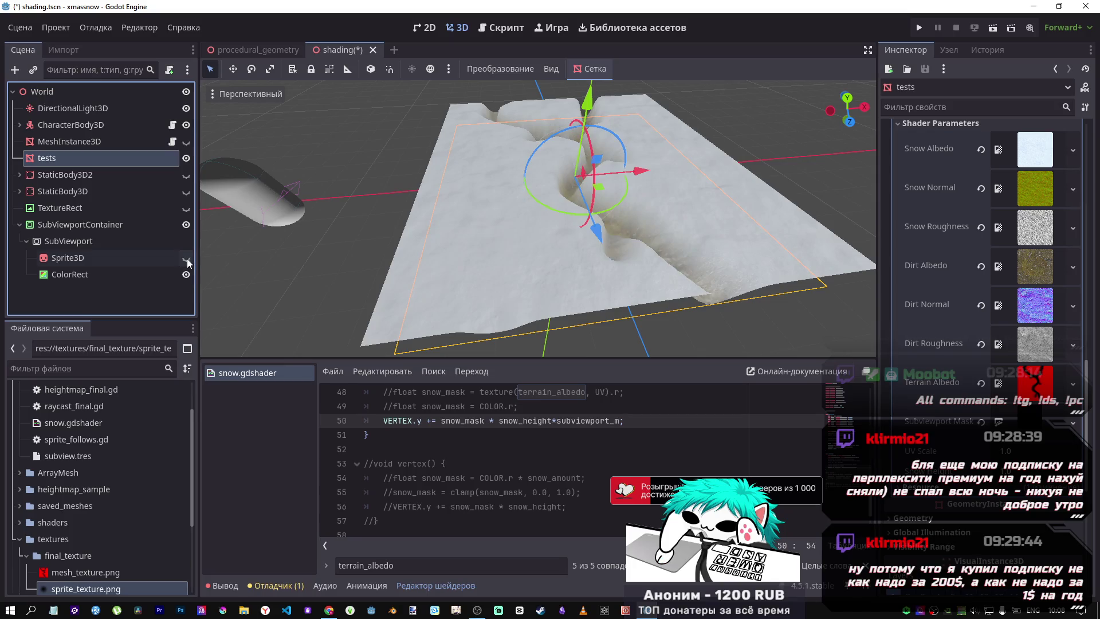
key(w)
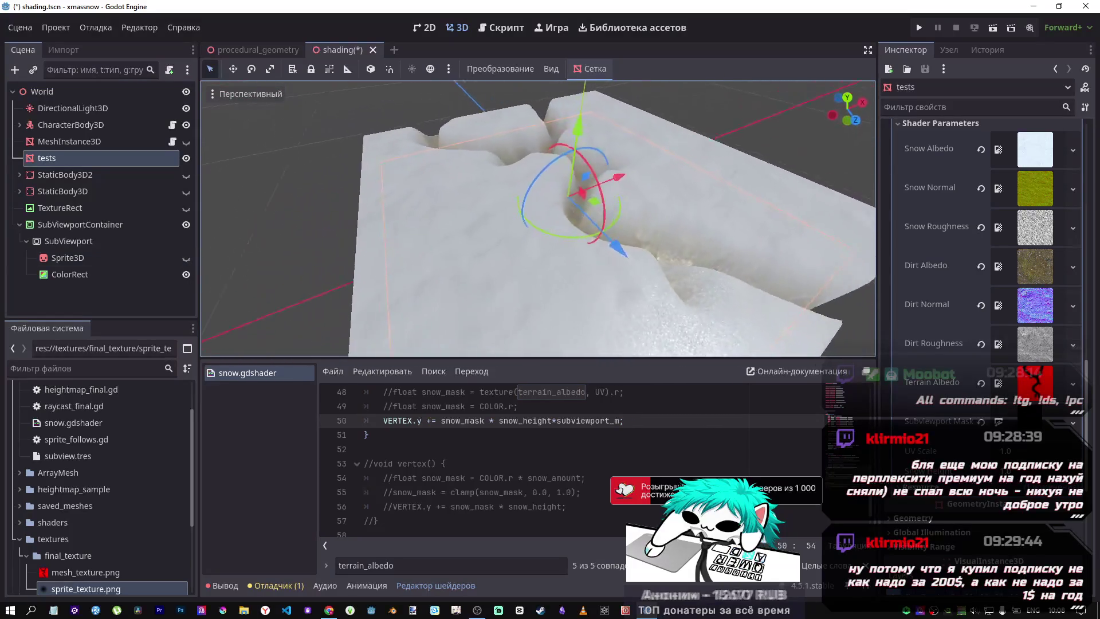
scroll(649, 429, up, 3)
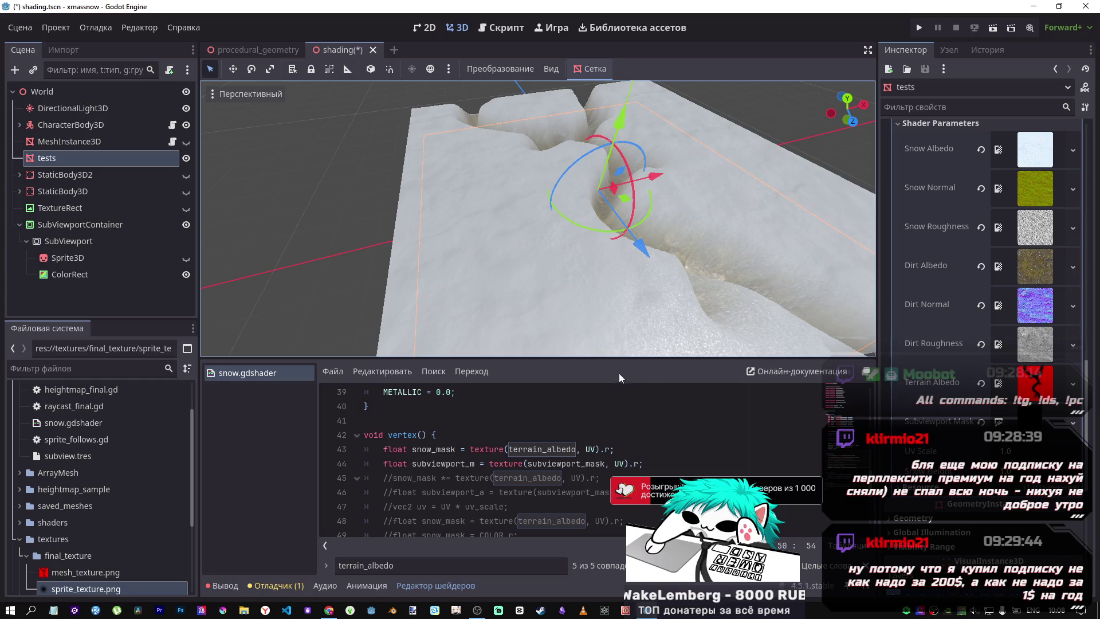
click(111, 224)
Reset the SubViewport's ColorRect colour to default white and save the scene
click(101, 240)
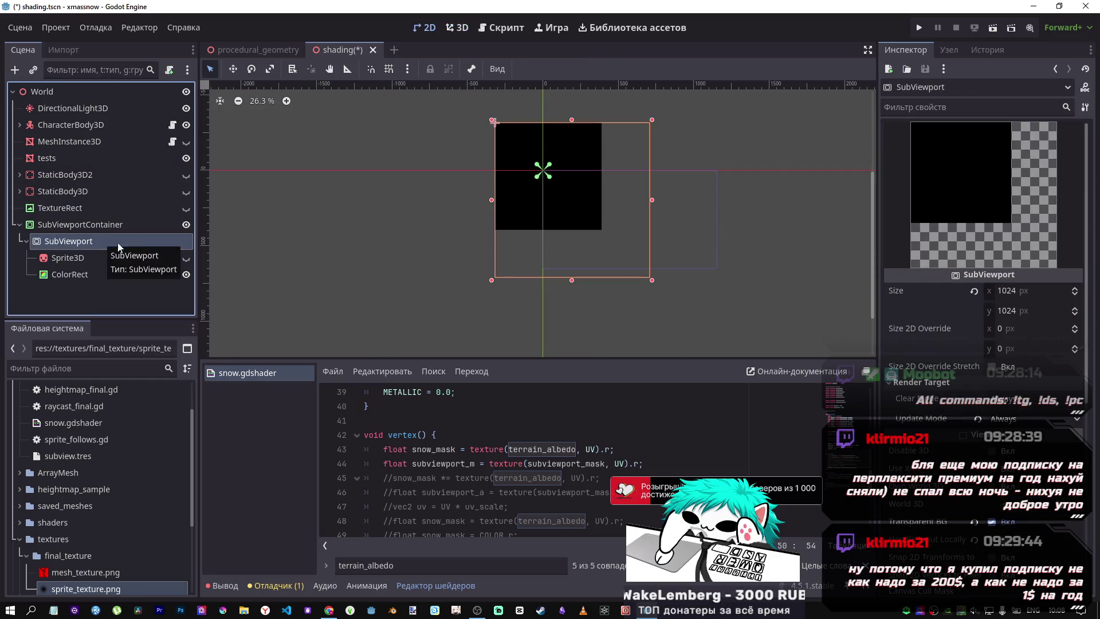
click(70, 274)
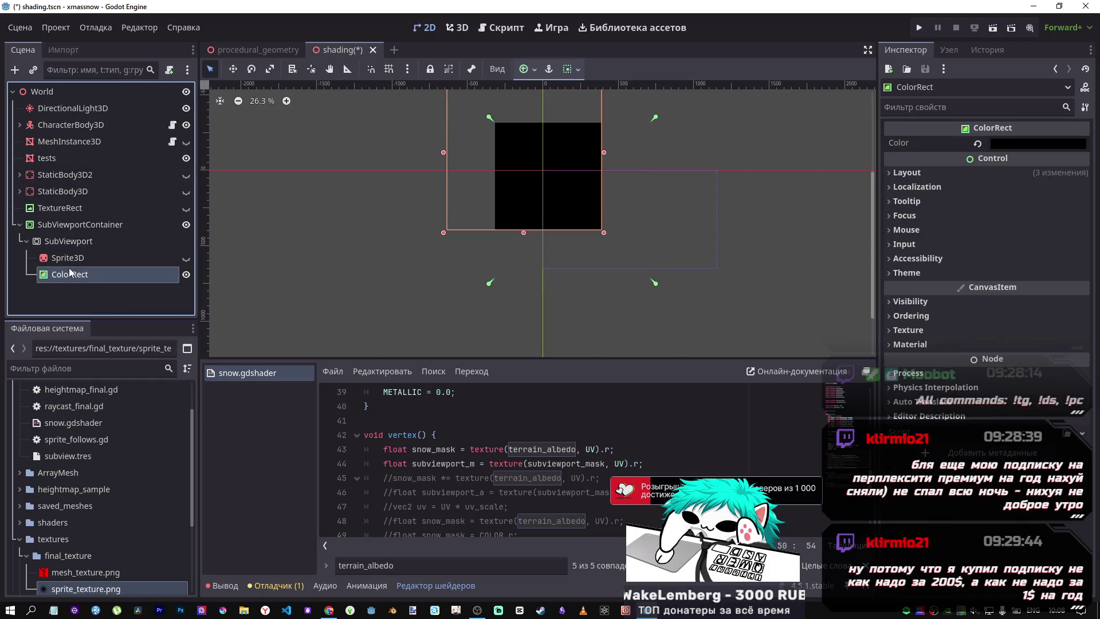
click(978, 144)
key(ctrl+s)
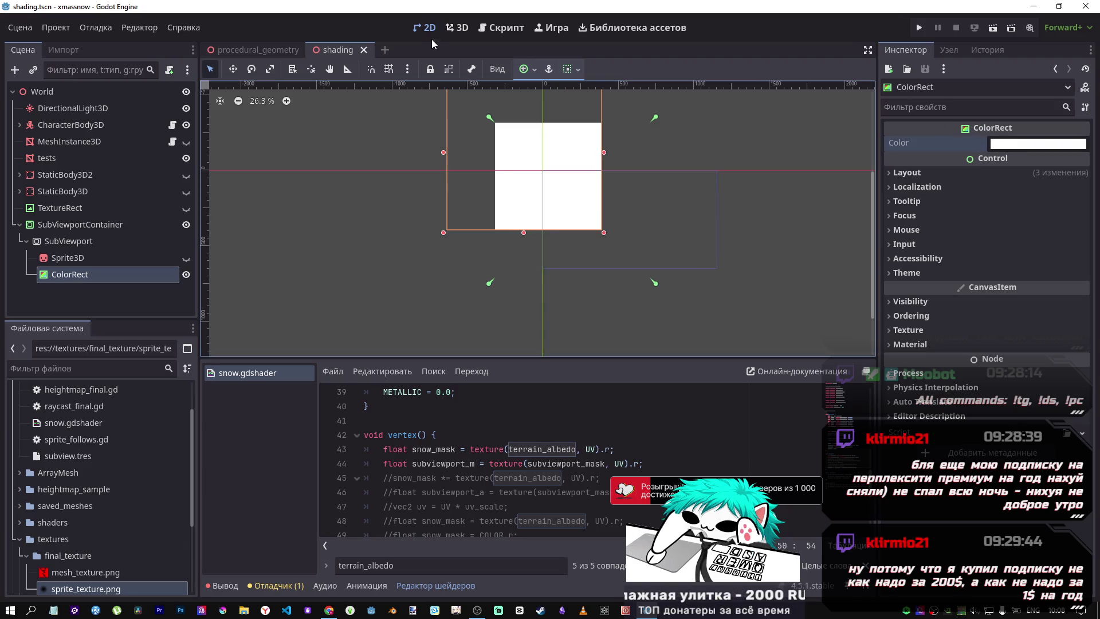
click(457, 28)
scroll(596, 193, down, 5)
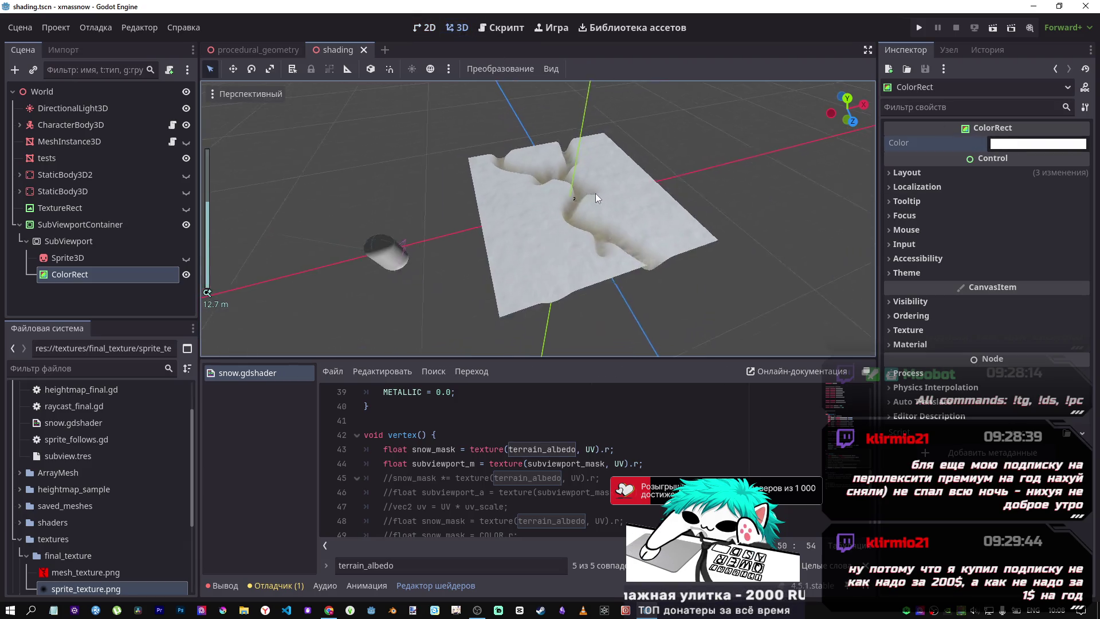
mouse_move(595, 194)
mouse_down()
mouse_move(561, 146)
mouse_move(534, 160)
mouse_up()
Try a red colour on the ColorRect, then reset it back to white
click(1036, 144)
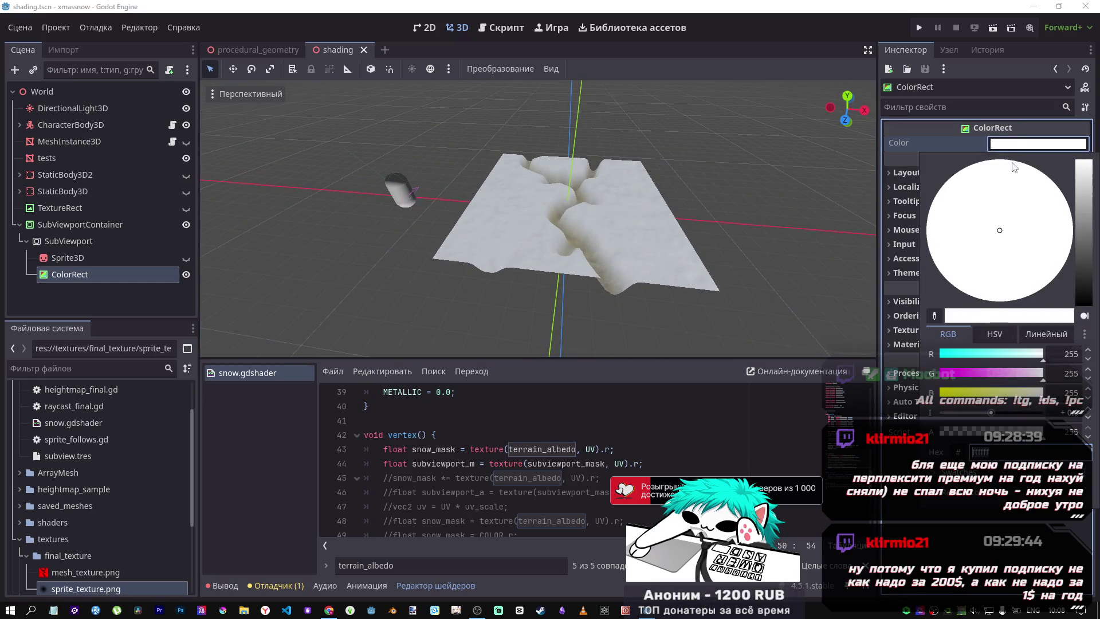
drag(1030, 378, 847, 392)
click(1026, 145)
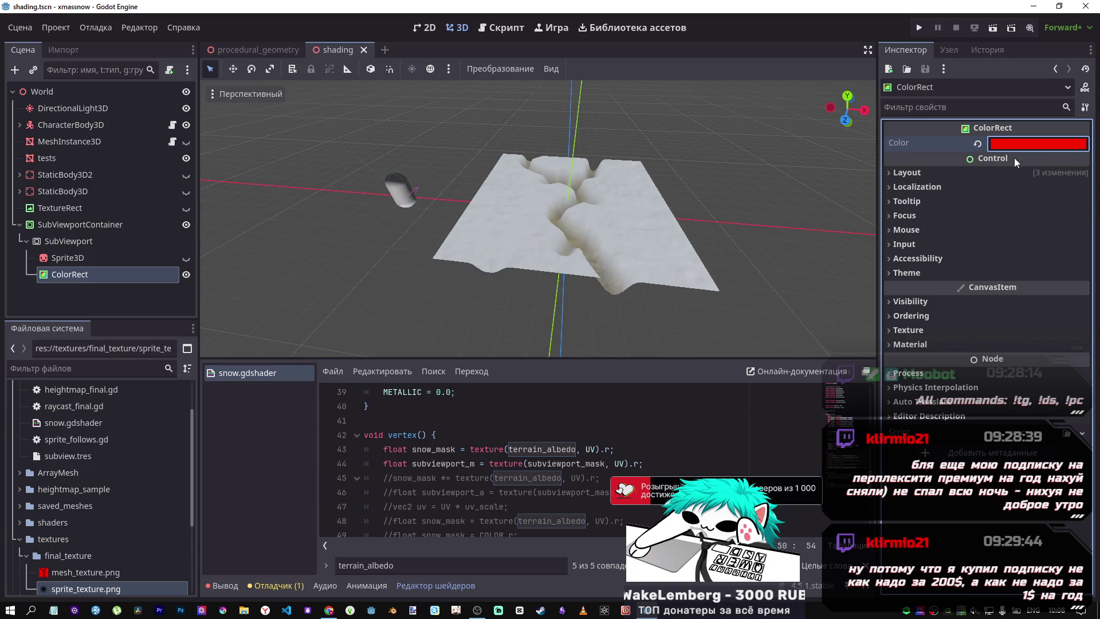
click(980, 143)
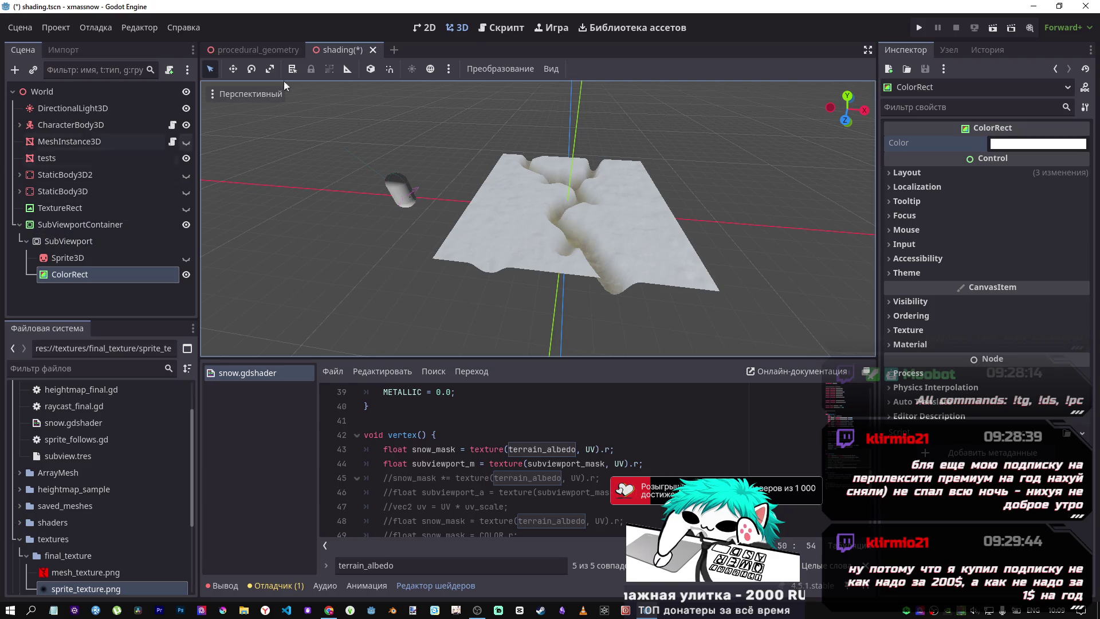
Select the tests terrain node to show its snow shader parameters
click(501, 28)
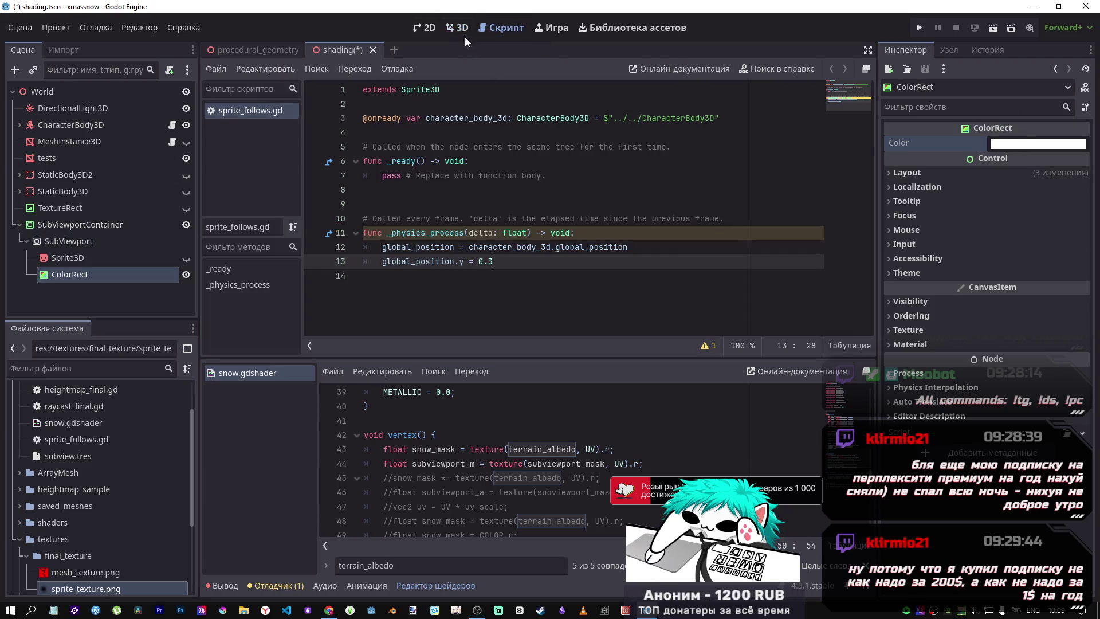
click(459, 29)
click(45, 158)
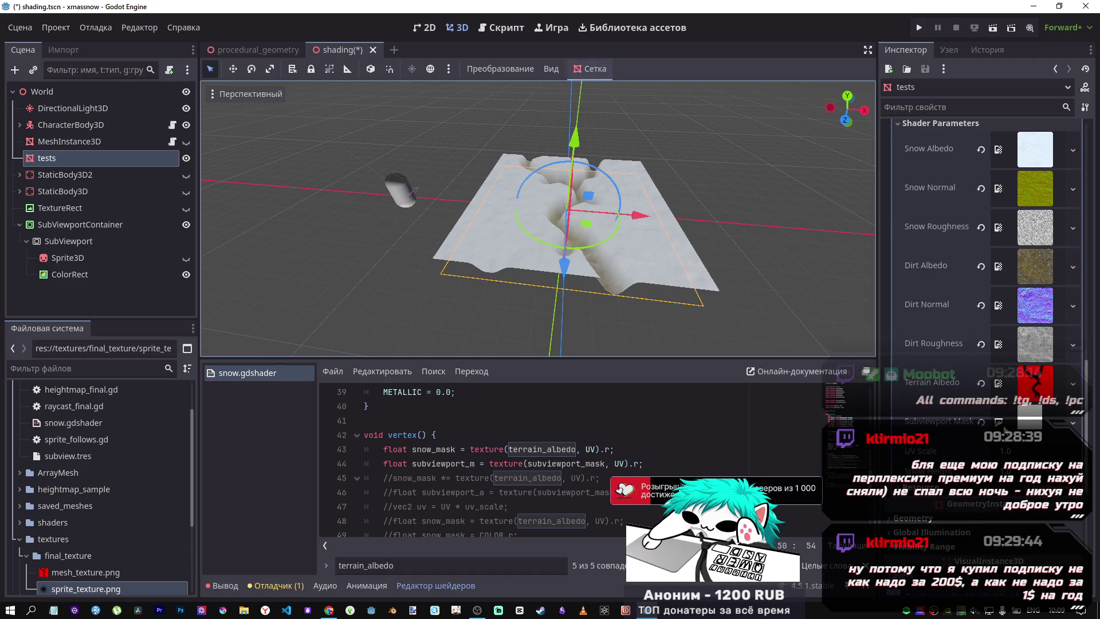
Replace the Subviewport Mask's Diffuse texture with sprite_texture.png from FileSystem
click(1031, 427)
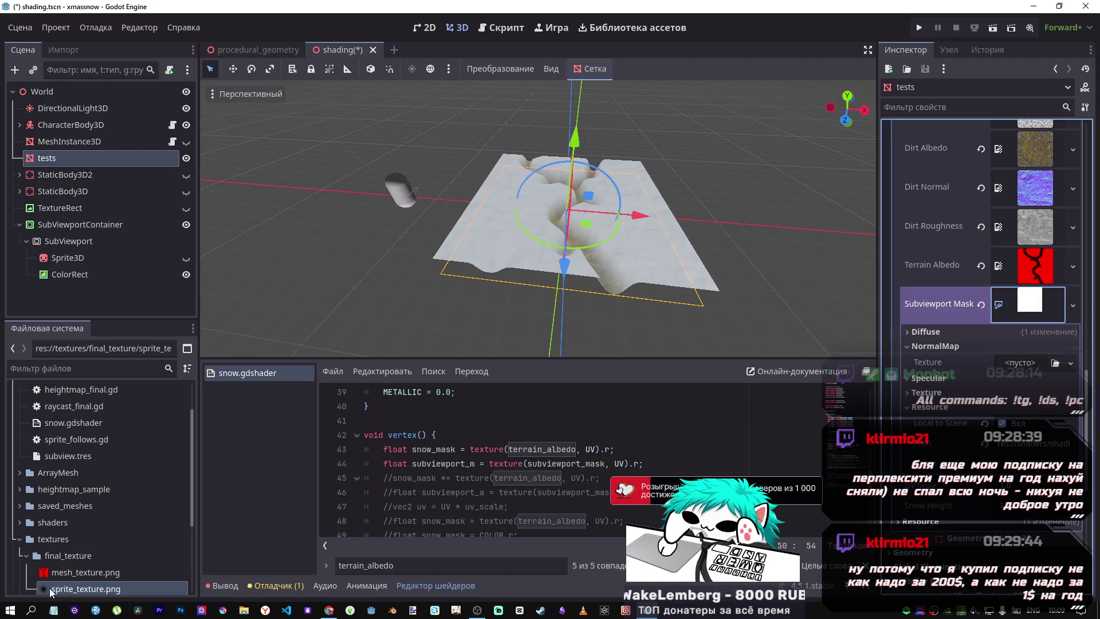
drag(86, 589, 86, 590)
drag(1003, 407, 1019, 367)
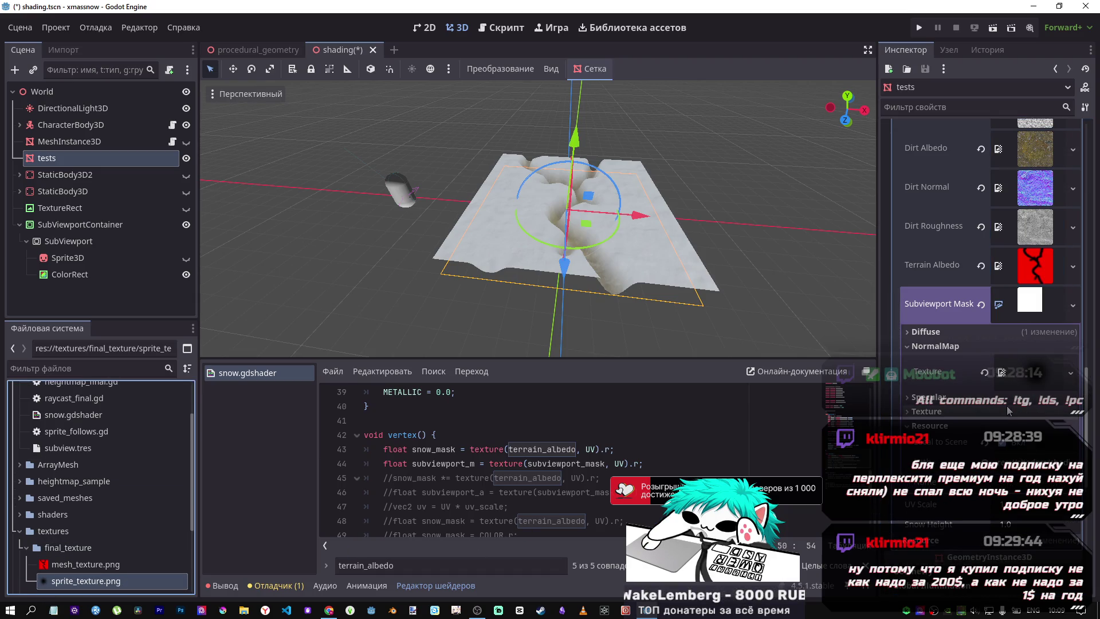
click(984, 334)
click(984, 357)
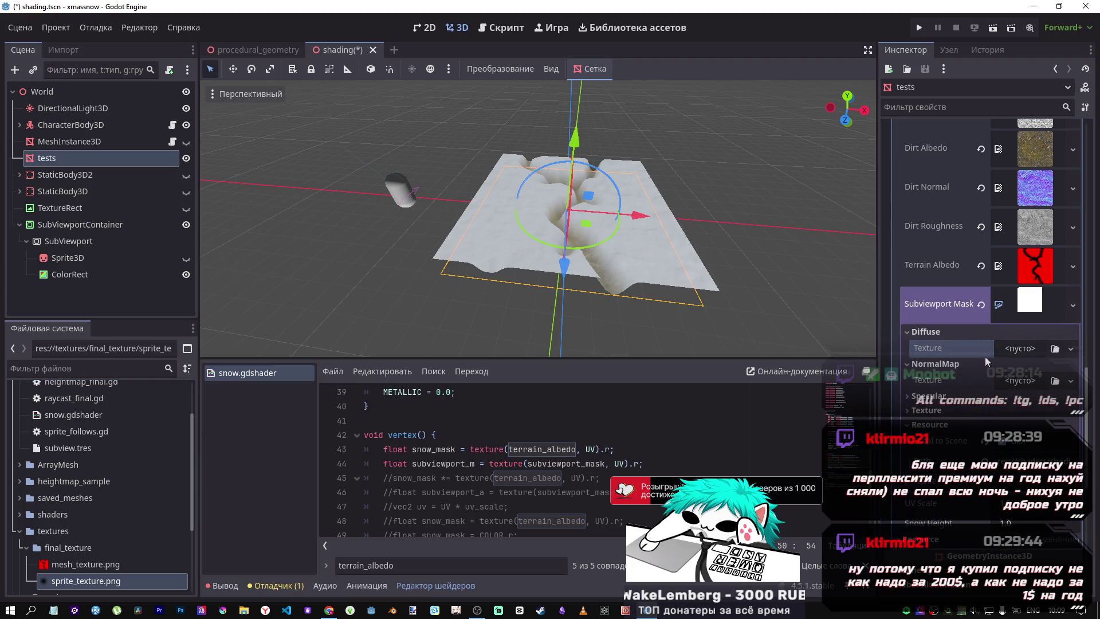
mouse_move(86, 580)
mouse_down()
mouse_move(1025, 389)
mouse_move(1026, 358)
mouse_move(1013, 355)
mouse_up()
Save the scene and orbit around the terrain to inspect its dents
key(ctrl+s)
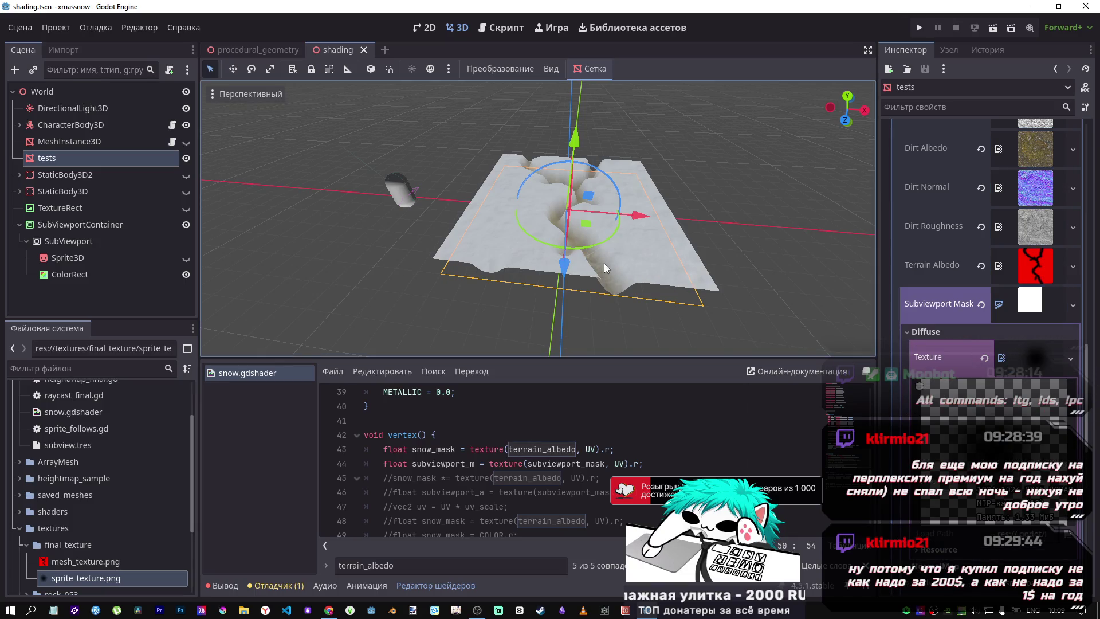
scroll(604, 263, up, 5)
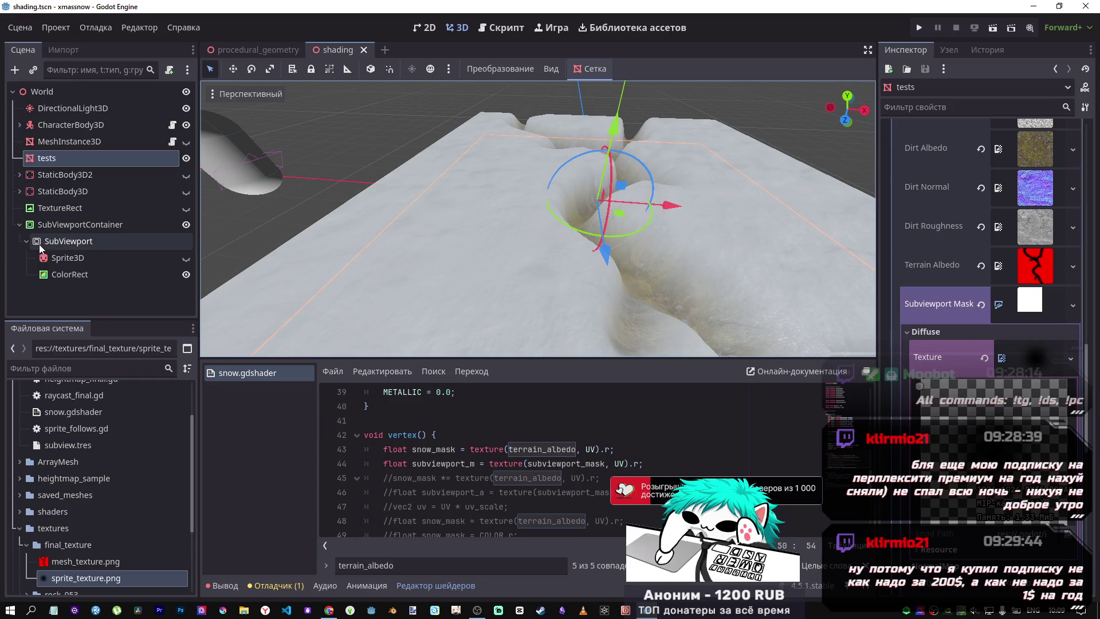
mouse_move(565, 270)
mouse_down()
mouse_move(694, 287)
mouse_move(610, 298)
mouse_move(586, 259)
mouse_move(462, 150)
mouse_move(661, 289)
mouse_move(596, 260)
mouse_up()
scroll(586, 259, down, 5)
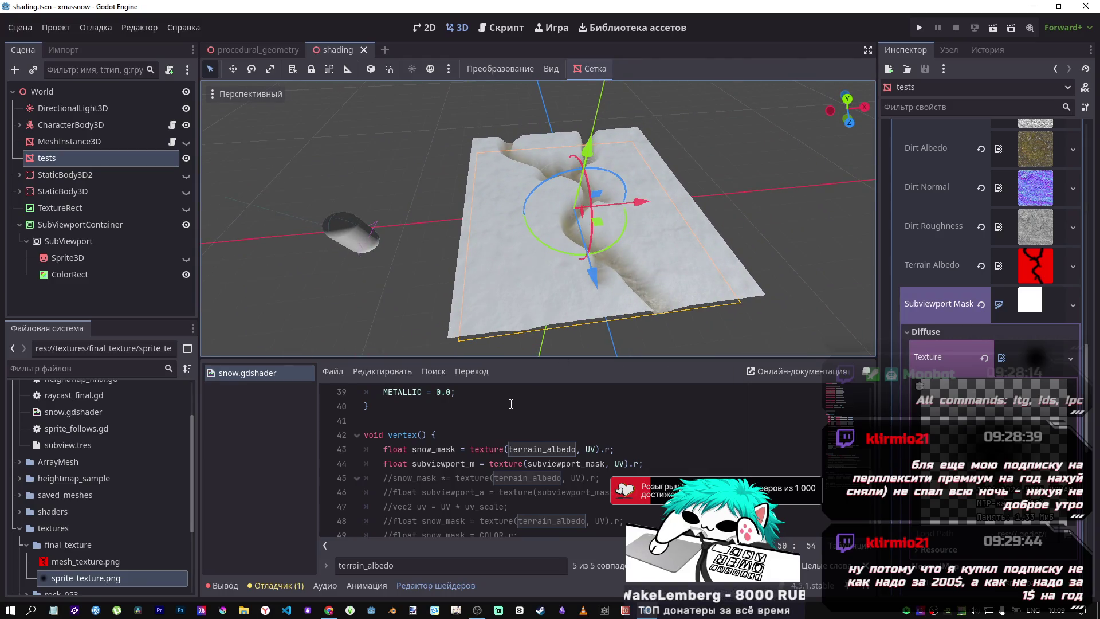
drag(499, 354, 477, 348)
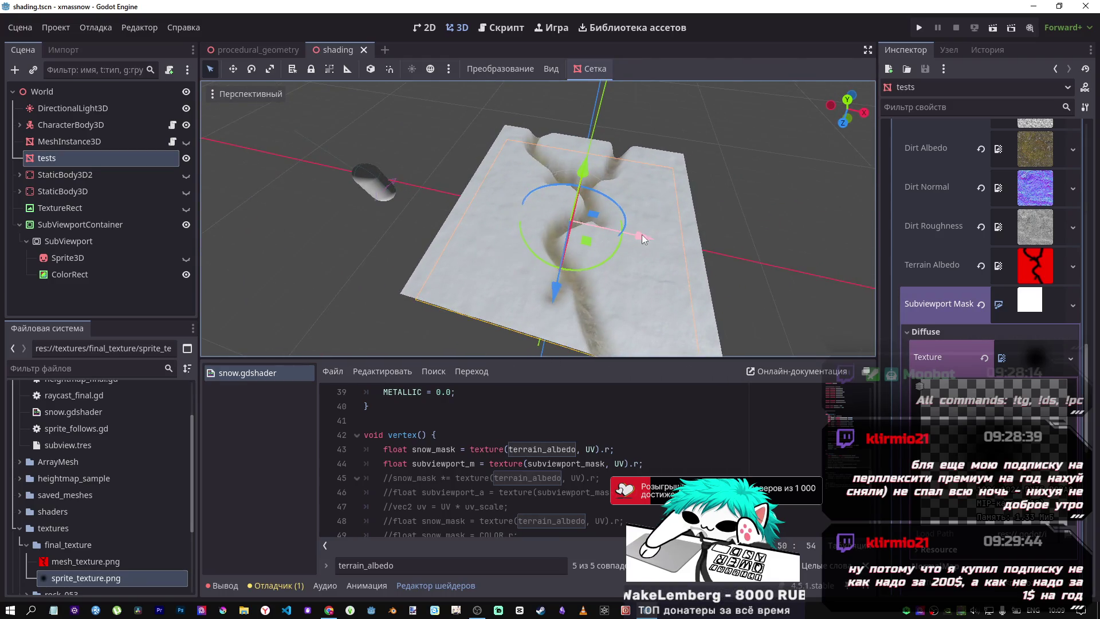
mouse_move(642, 235)
mouse_down()
mouse_move(563, 286)
mouse_move(611, 261)
mouse_move(581, 301)
mouse_move(688, 232)
mouse_move(582, 219)
mouse_move(529, 252)
mouse_move(373, 251)
mouse_move(420, 245)
mouse_move(381, 211)
mouse_move(473, 217)
mouse_move(556, 339)
mouse_up()
Delete the '*subviewport_m' factor from line 50
scroll(592, 486, down, 1)
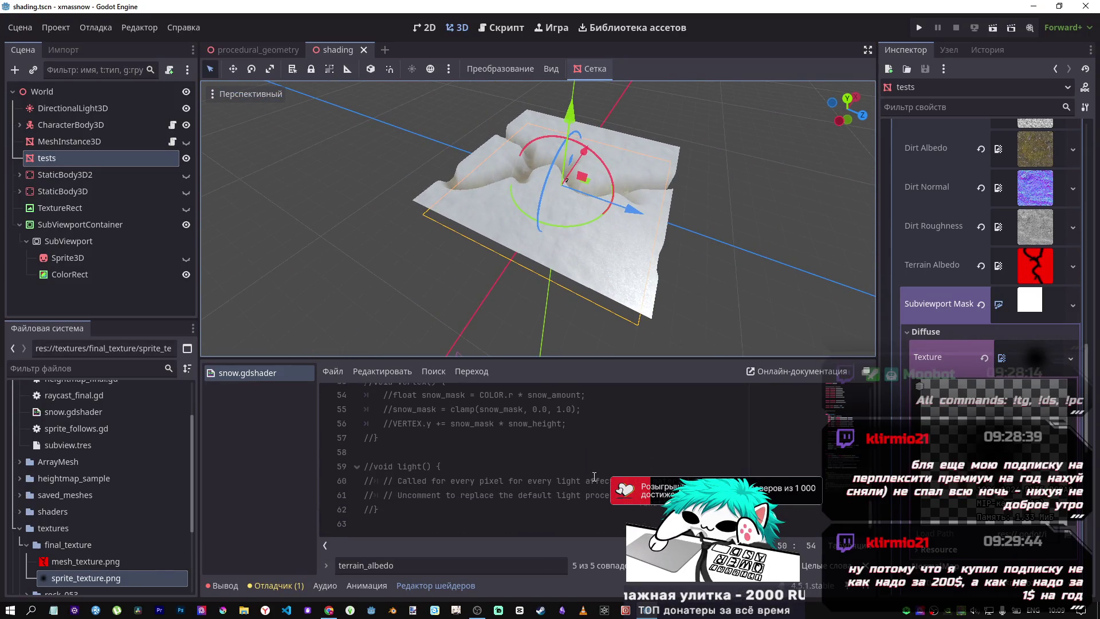
scroll(596, 475, down, 1)
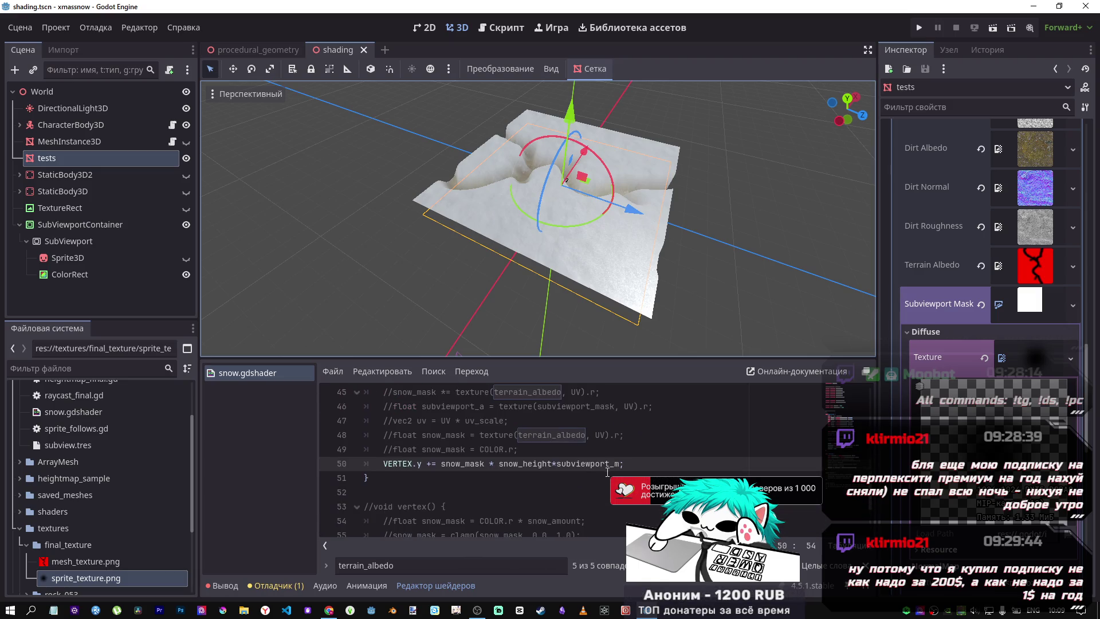
scroll(608, 472, up, 1)
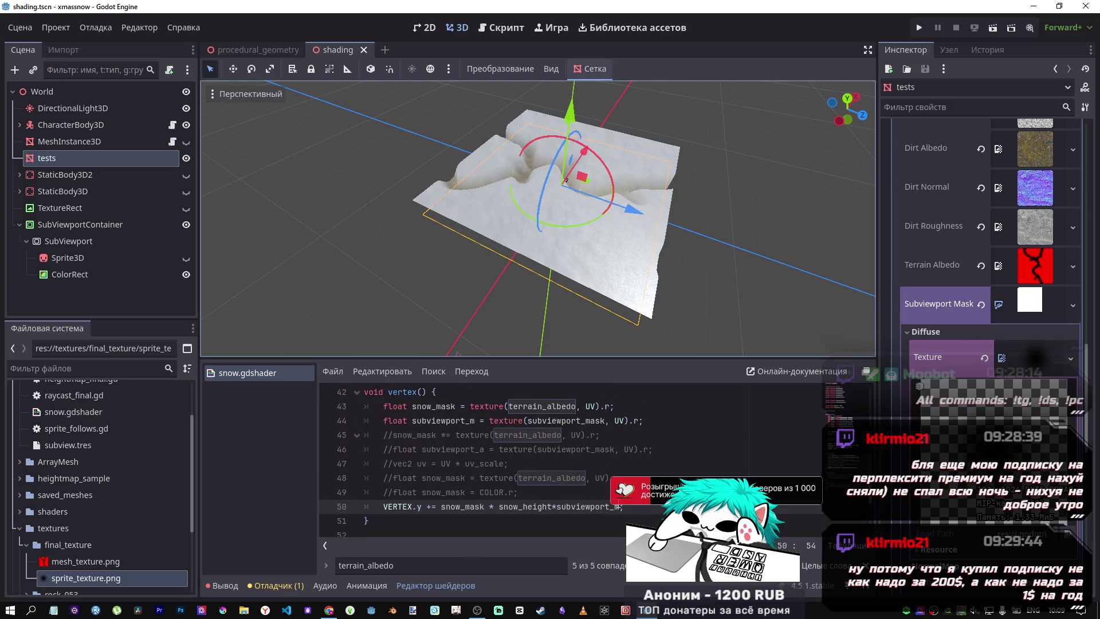
drag(622, 508, 552, 510)
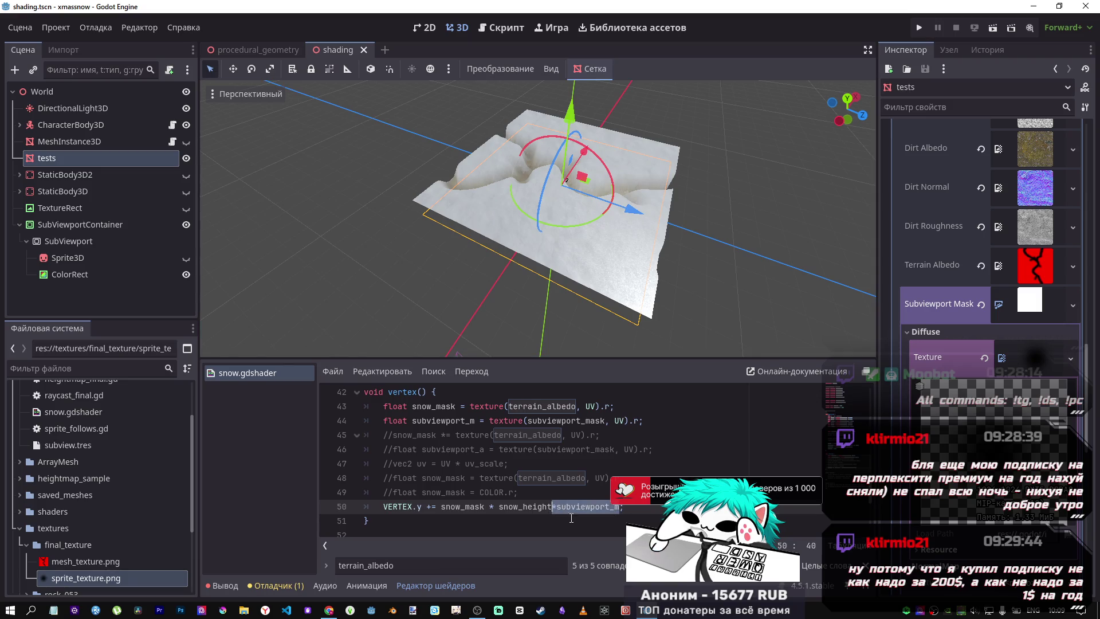
key(BackSpace)
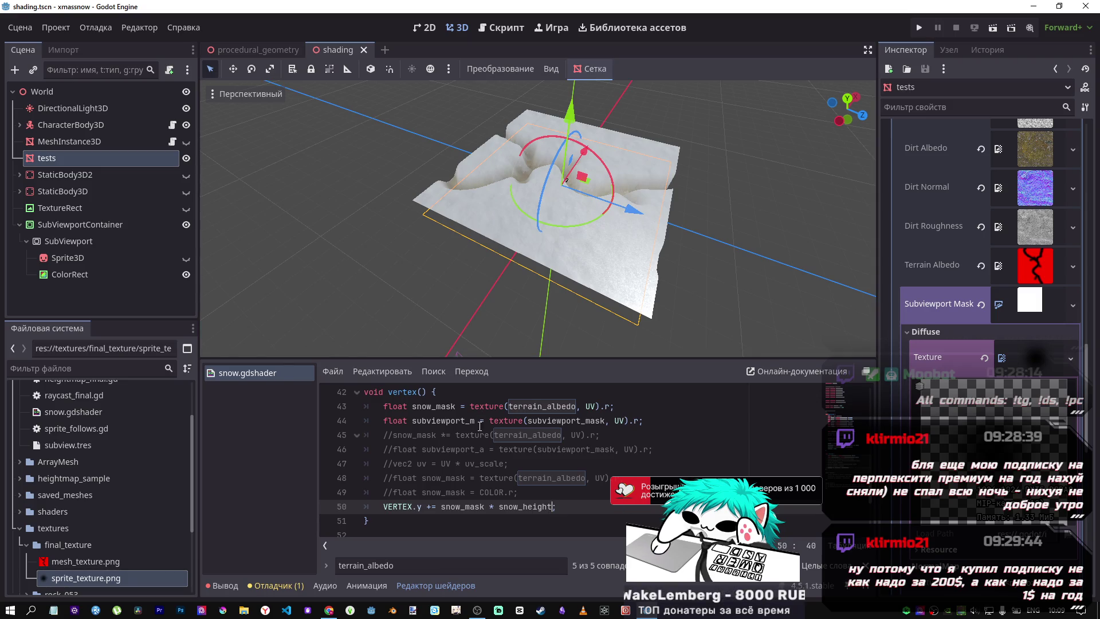
Rewrite line 44 as 'snow_mask *= texture(subviewport_mask, UV).r;' and save
double_click(434, 406)
key(ctrl+c)
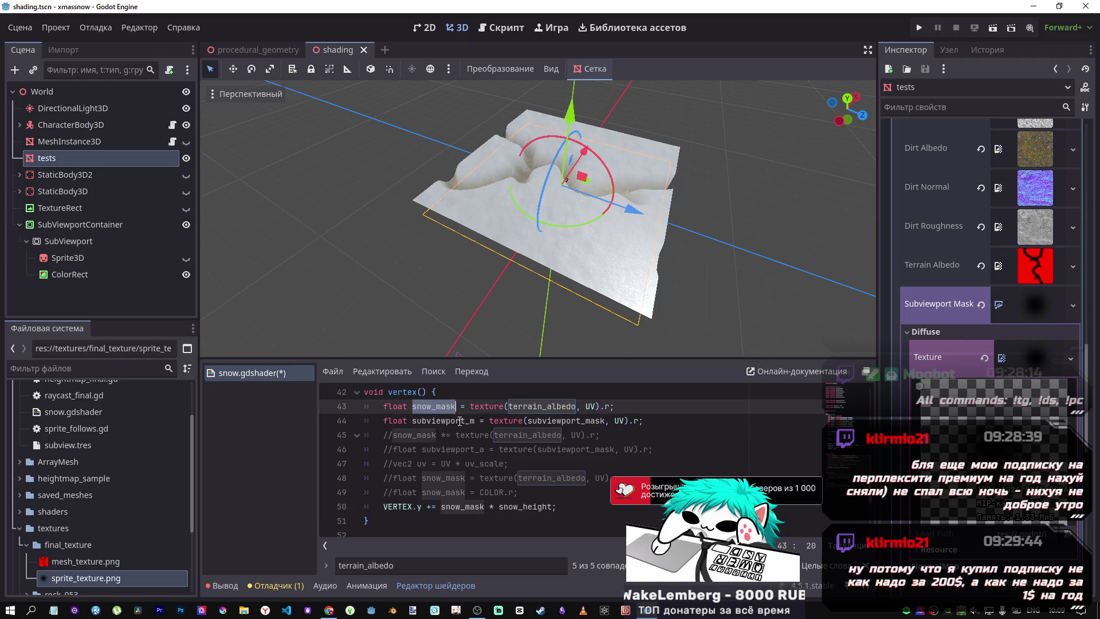
double_click(473, 427)
key(ctrl+v)
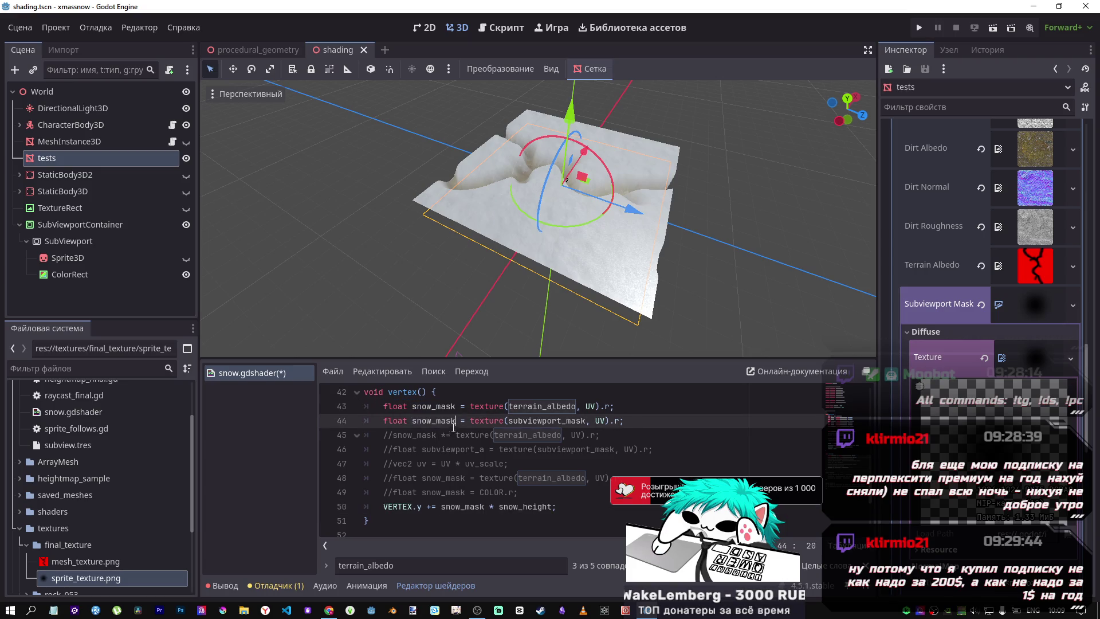
text(*)
key(ctrl+s)
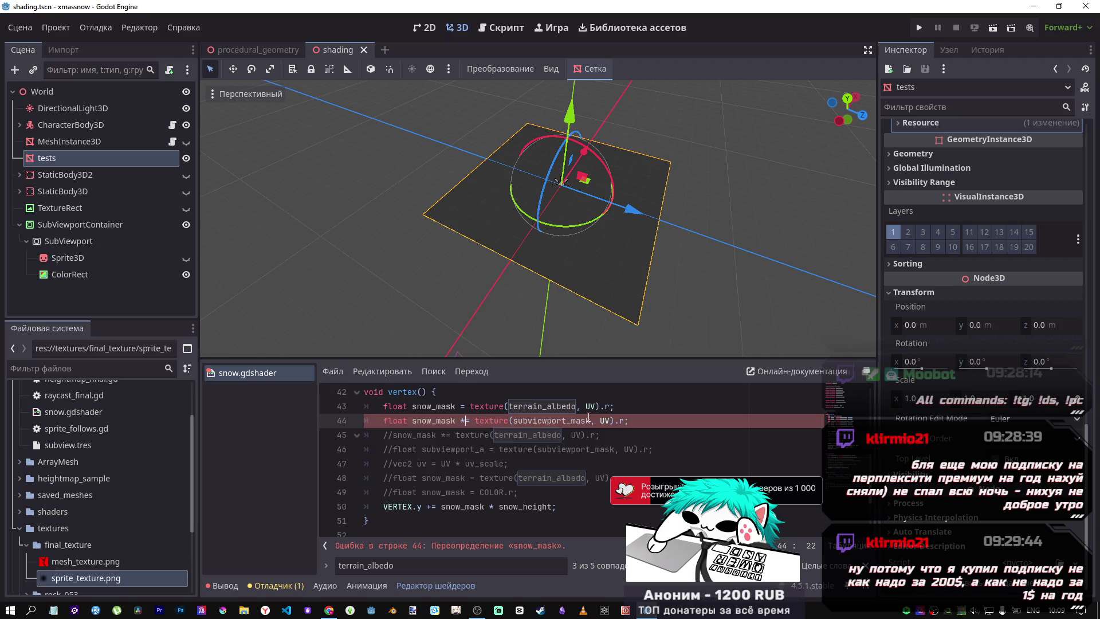
drag(390, 421, 384, 422)
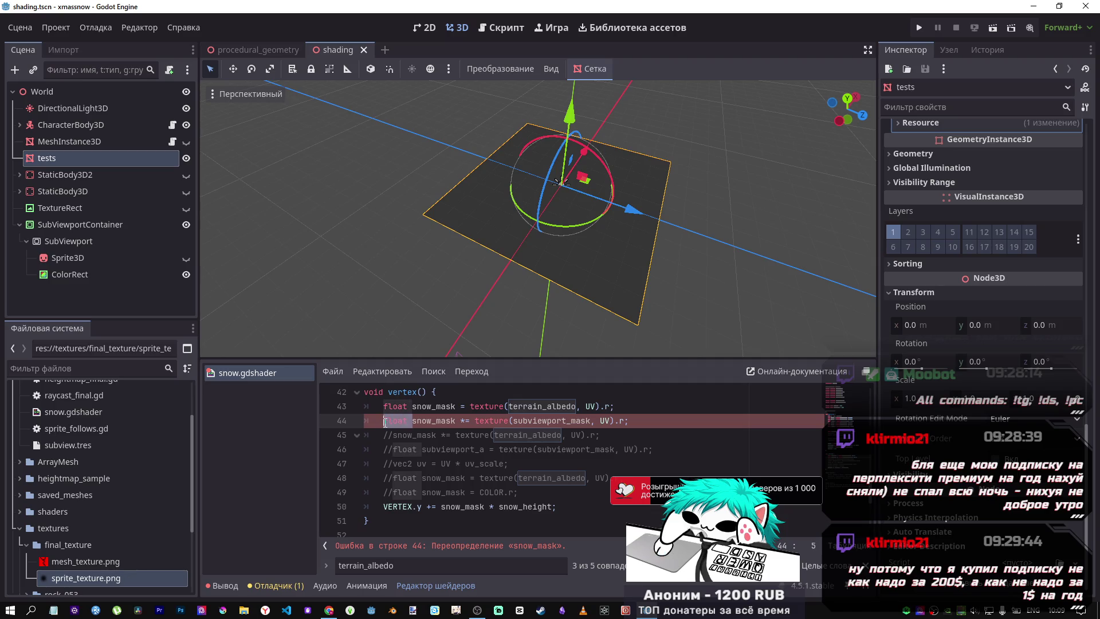
key(BackSpace)
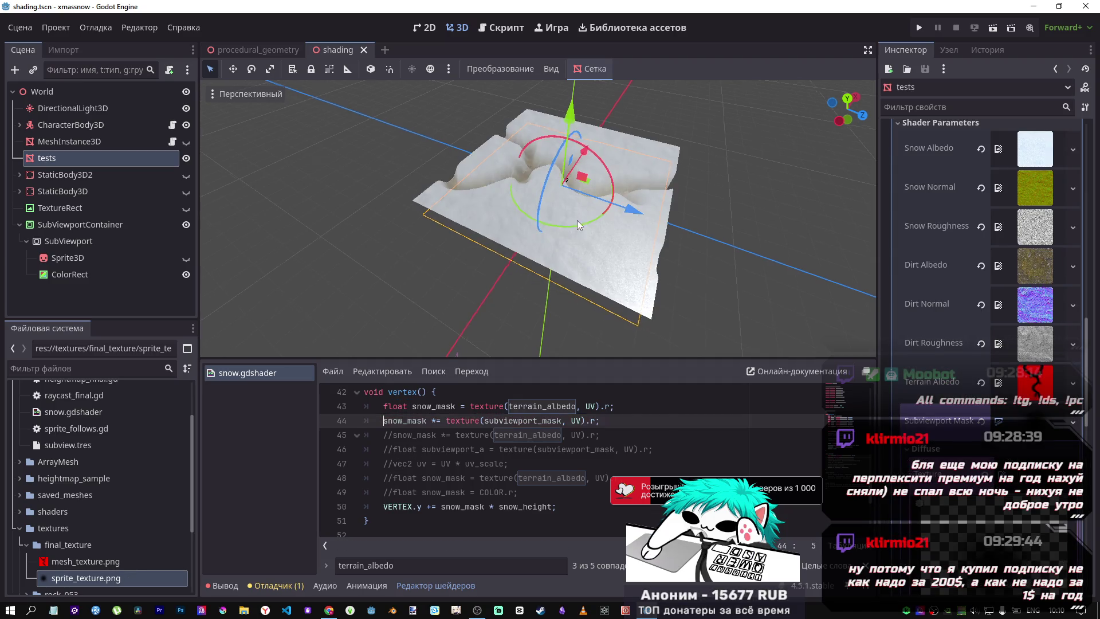
mouse_move(577, 220)
mouse_down()
mouse_move(717, 211)
mouse_move(785, 188)
mouse_move(566, 219)
mouse_move(709, 311)
mouse_move(731, 245)
mouse_move(528, 233)
mouse_move(768, 231)
mouse_move(667, 242)
mouse_move(728, 335)
mouse_move(689, 261)
mouse_move(754, 255)
mouse_move(680, 285)
mouse_move(628, 277)
mouse_move(730, 310)
mouse_move(699, 240)
mouse_move(813, 353)
mouse_up()
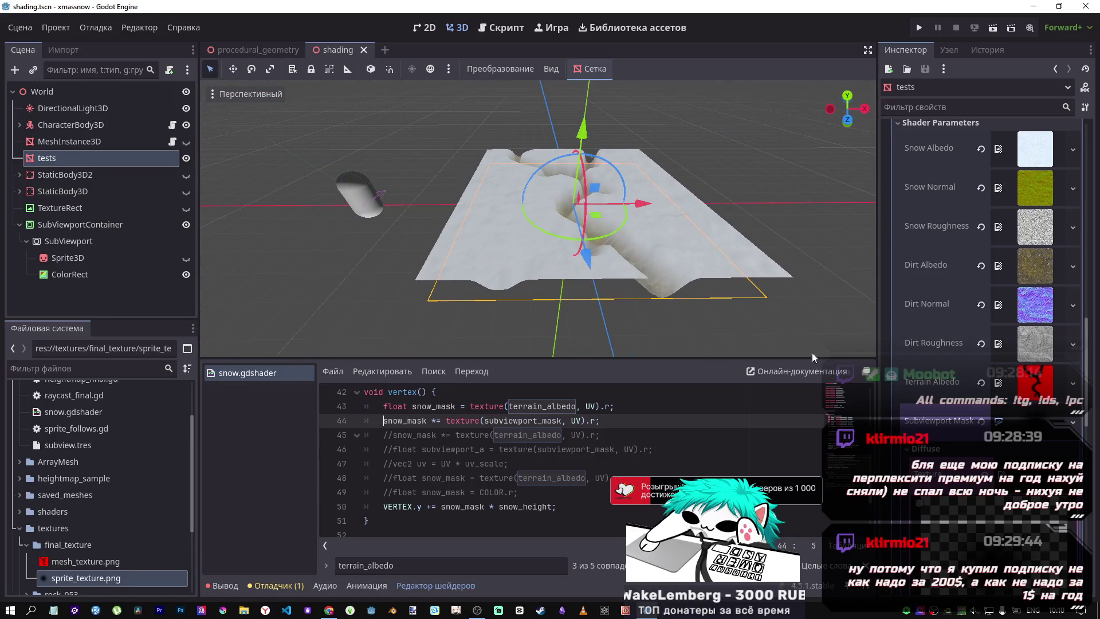
click(1035, 421)
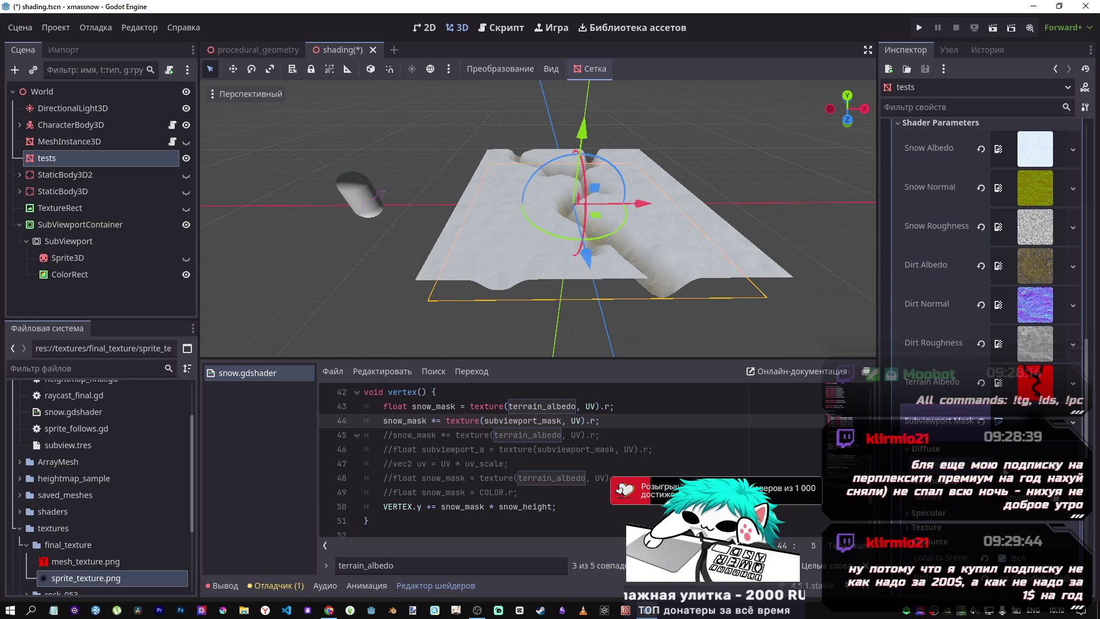
Create a CanvasTexture for the Subviewport Mask parameter
click(1039, 427)
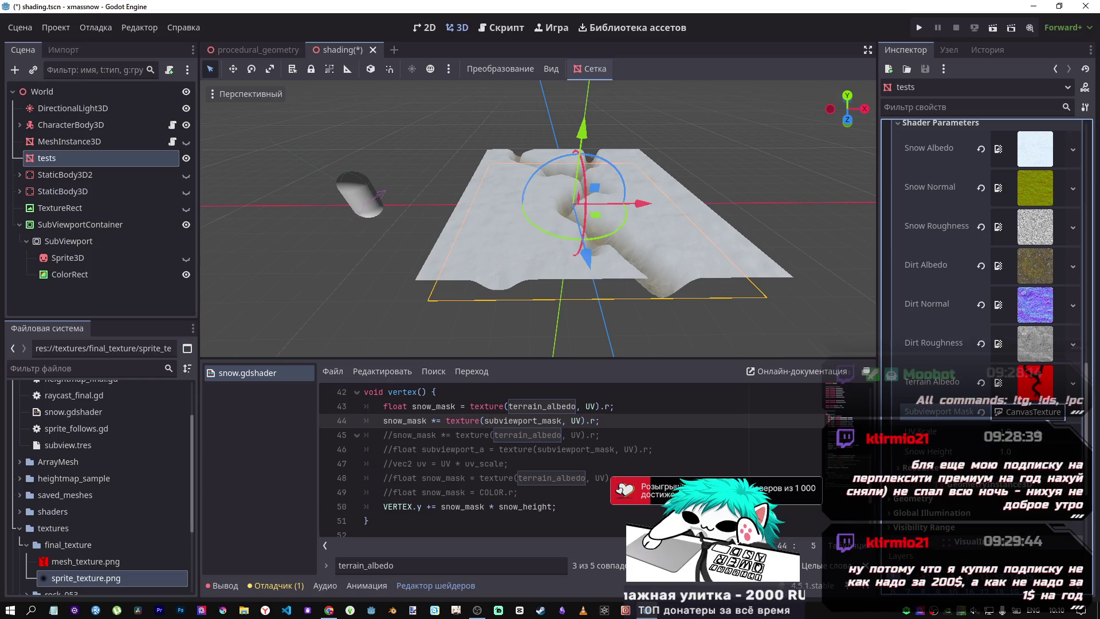
click(984, 418)
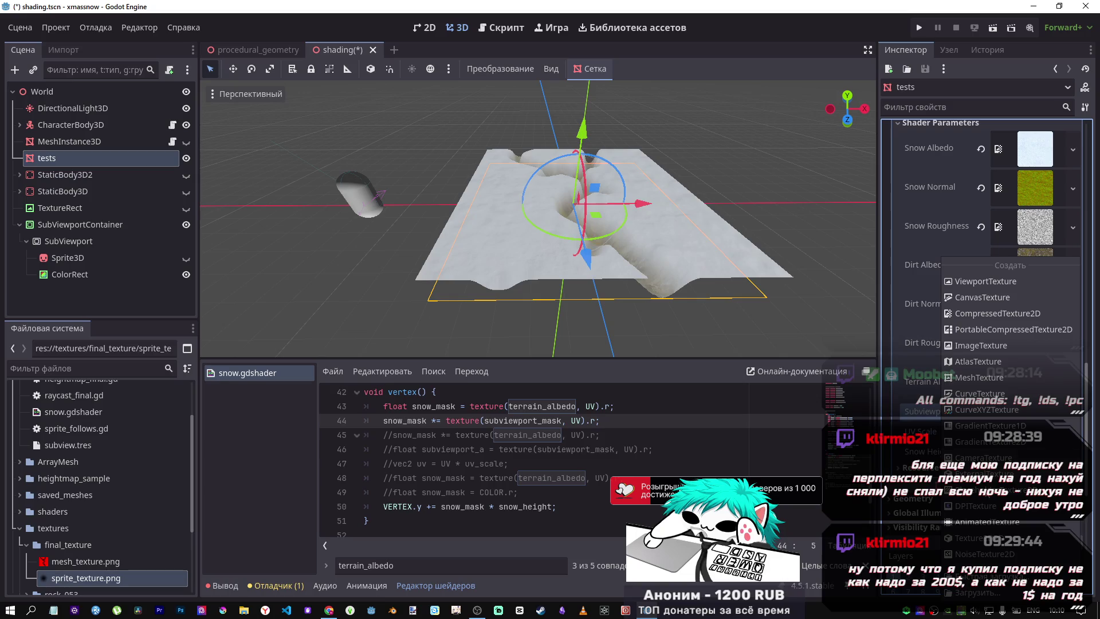
click(987, 281)
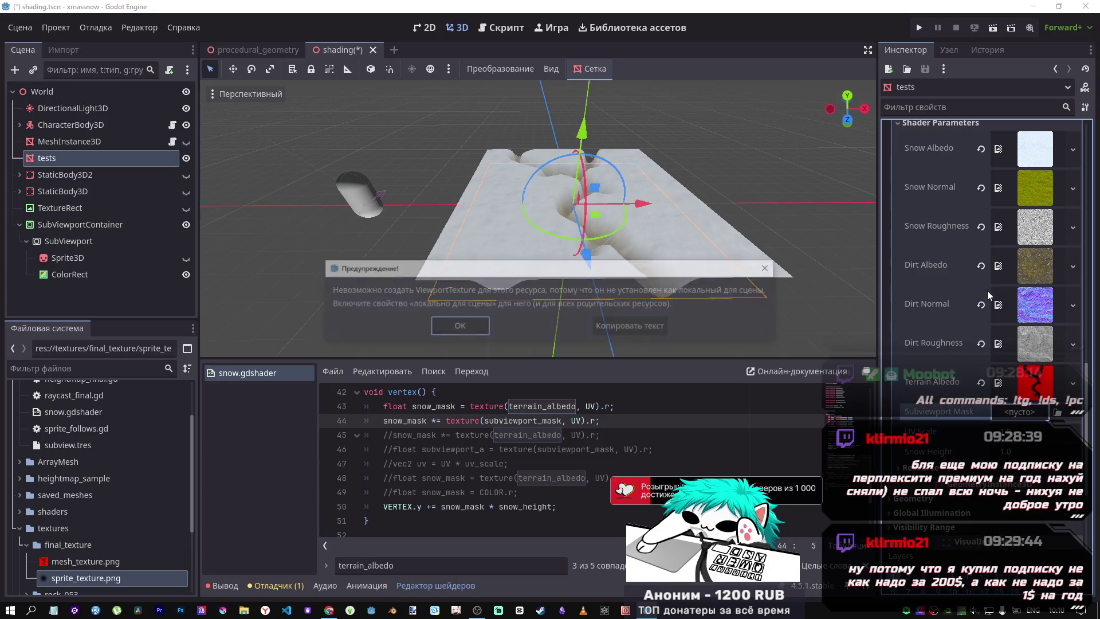
click(475, 326)
click(1020, 418)
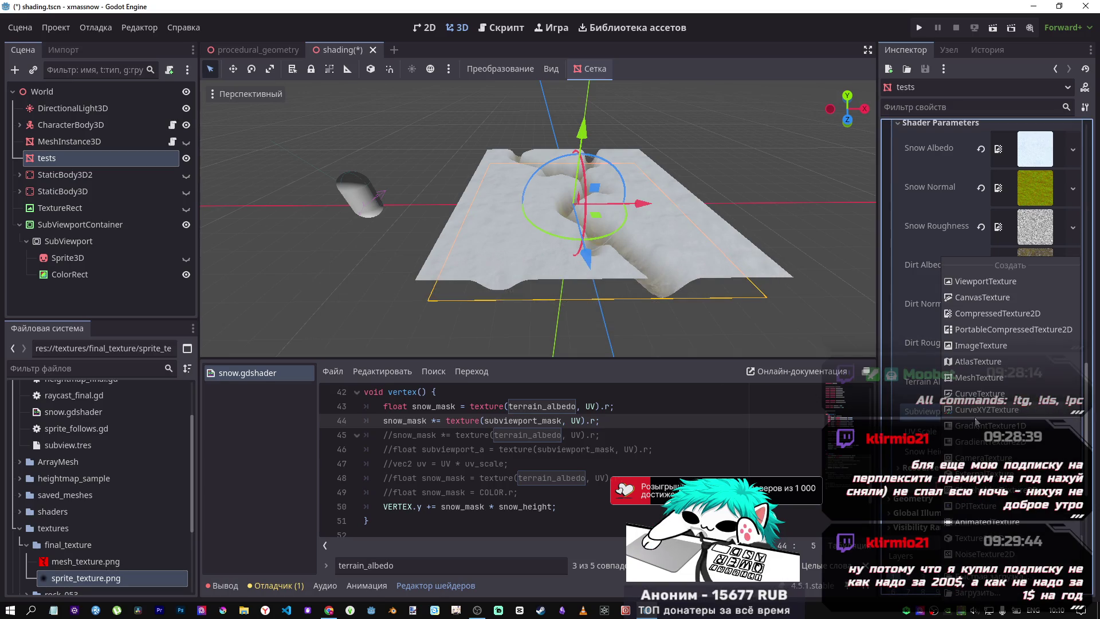
click(994, 297)
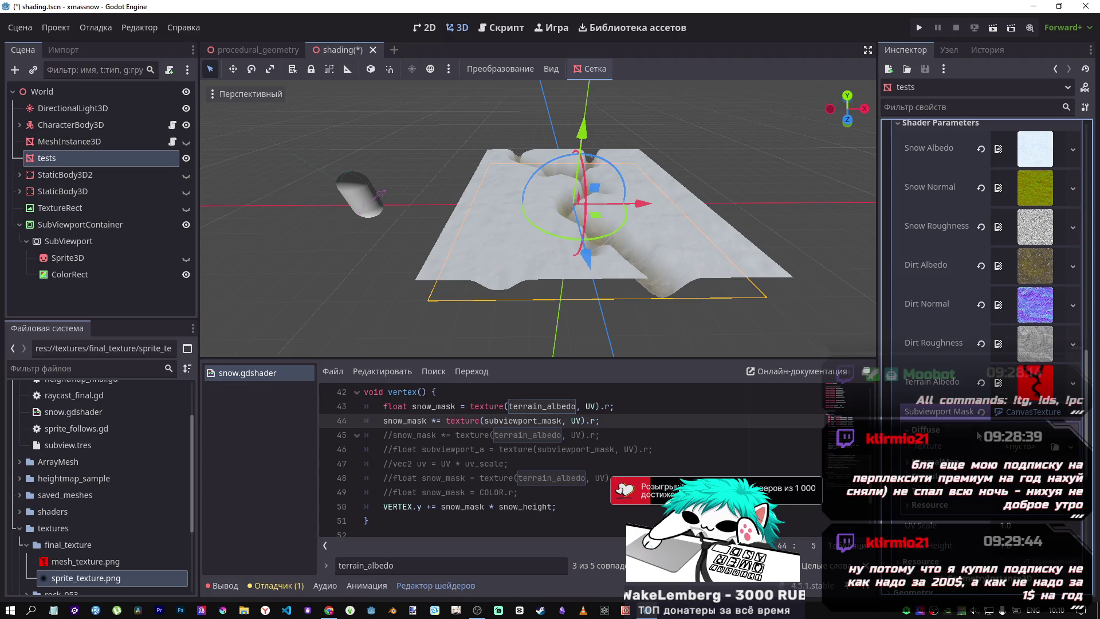
Give the CanvasTexture's Diffuse slot a ViewportTexture sourced from the SubViewport
click(1010, 455)
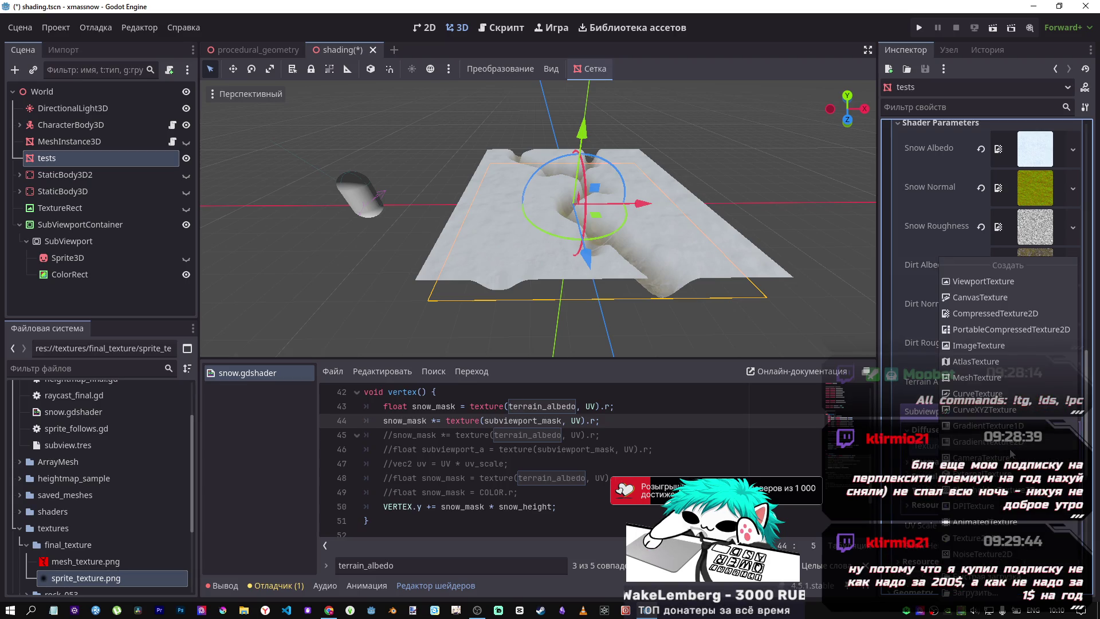
click(985, 282)
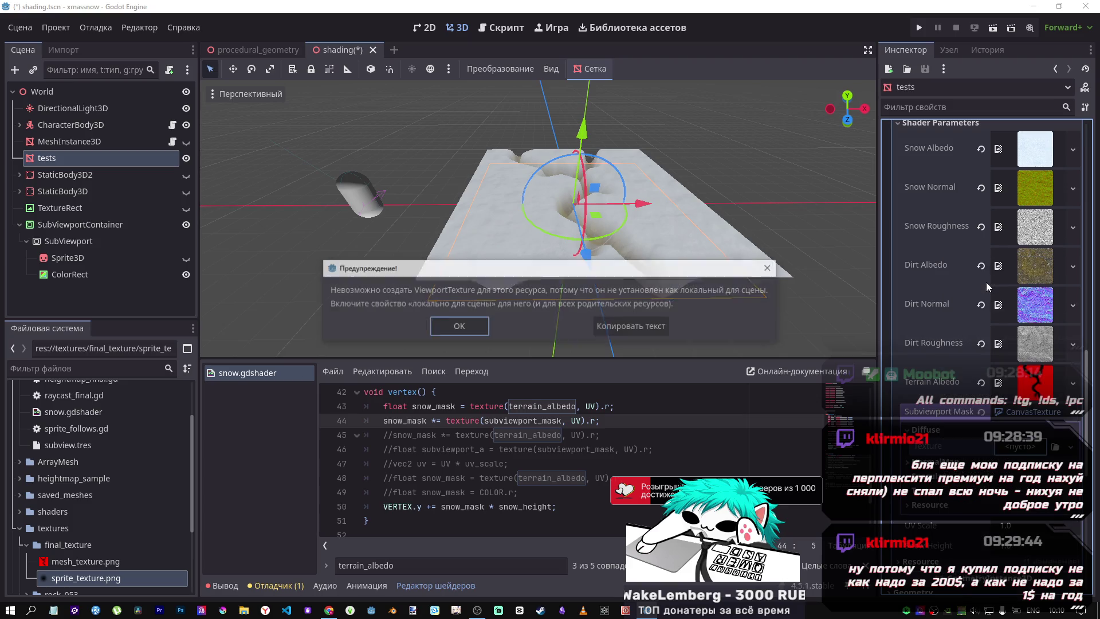
click(771, 267)
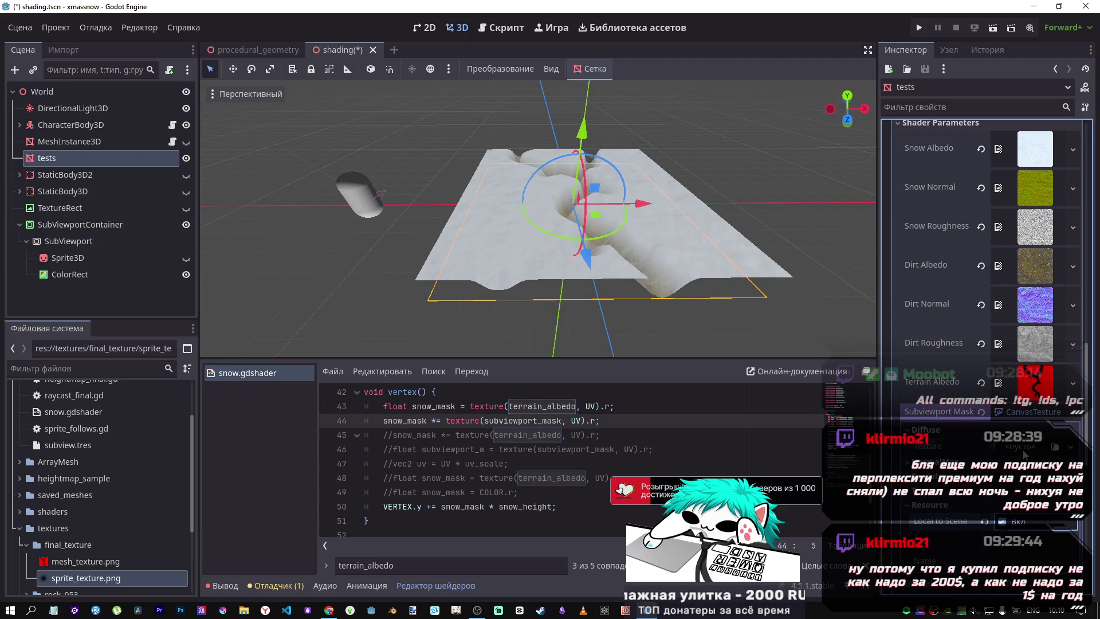
click(1073, 411)
click(526, 198)
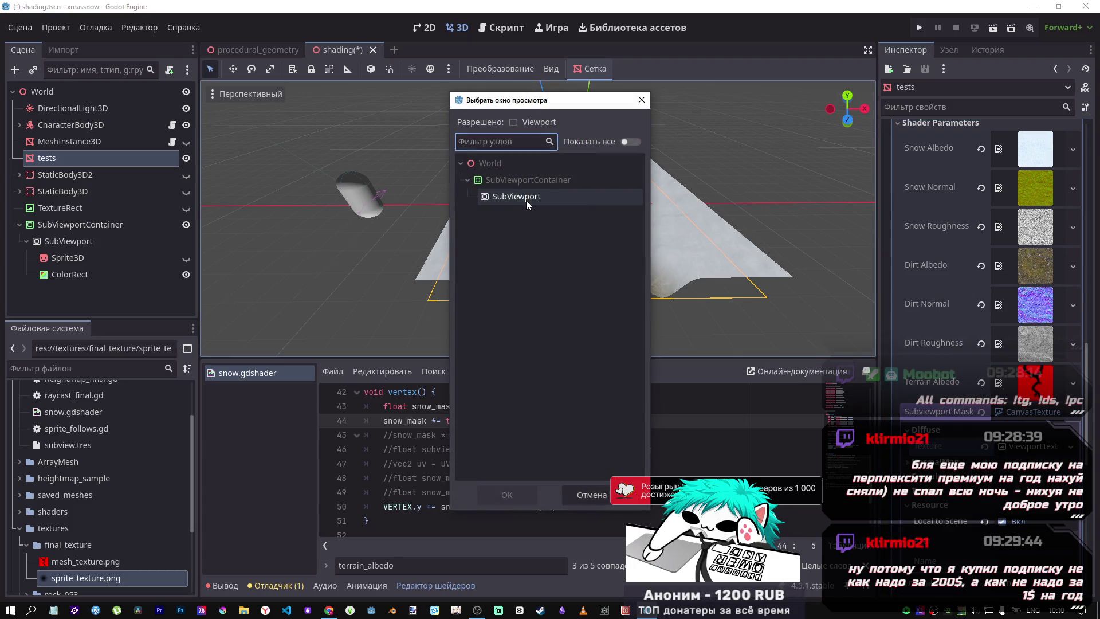
click(517, 490)
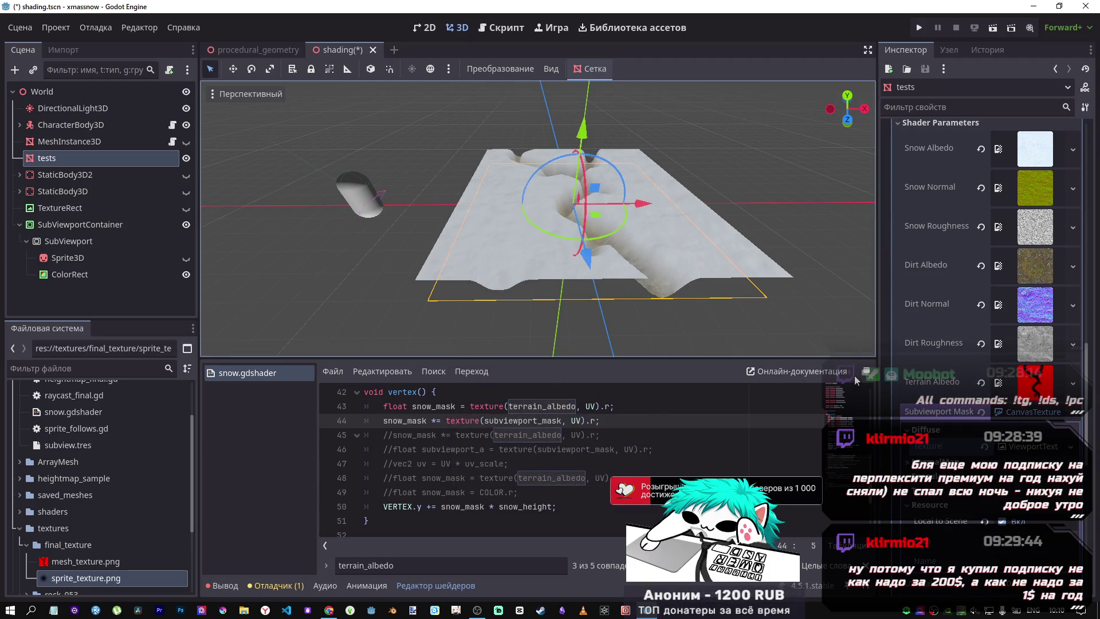
mouse_move(721, 216)
mouse_down()
mouse_move(673, 286)
mouse_move(666, 177)
mouse_move(658, 229)
mouse_up()
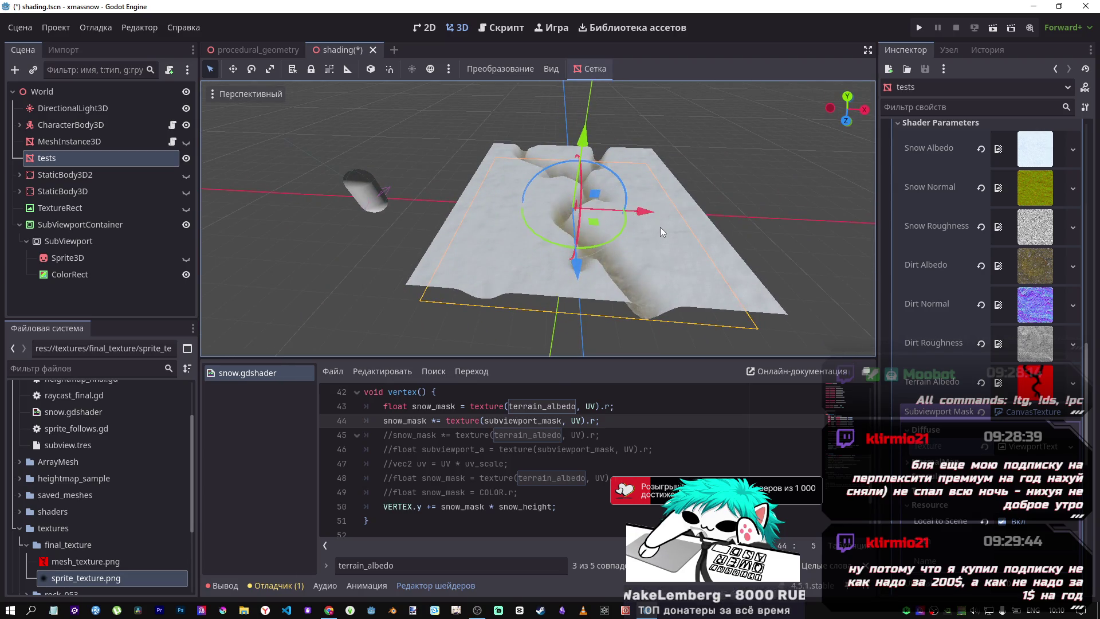
Uncomment the subviewport mask line 30 in the fragment shader and save
scroll(522, 458, up, 4)
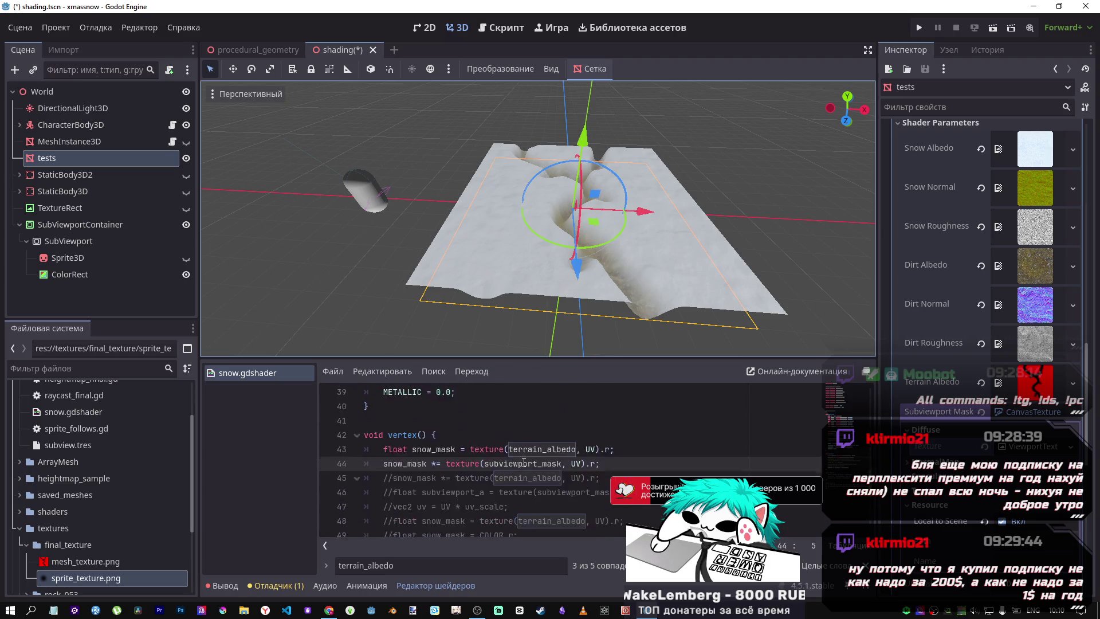
scroll(522, 458, down, 2)
scroll(579, 486, up, 4)
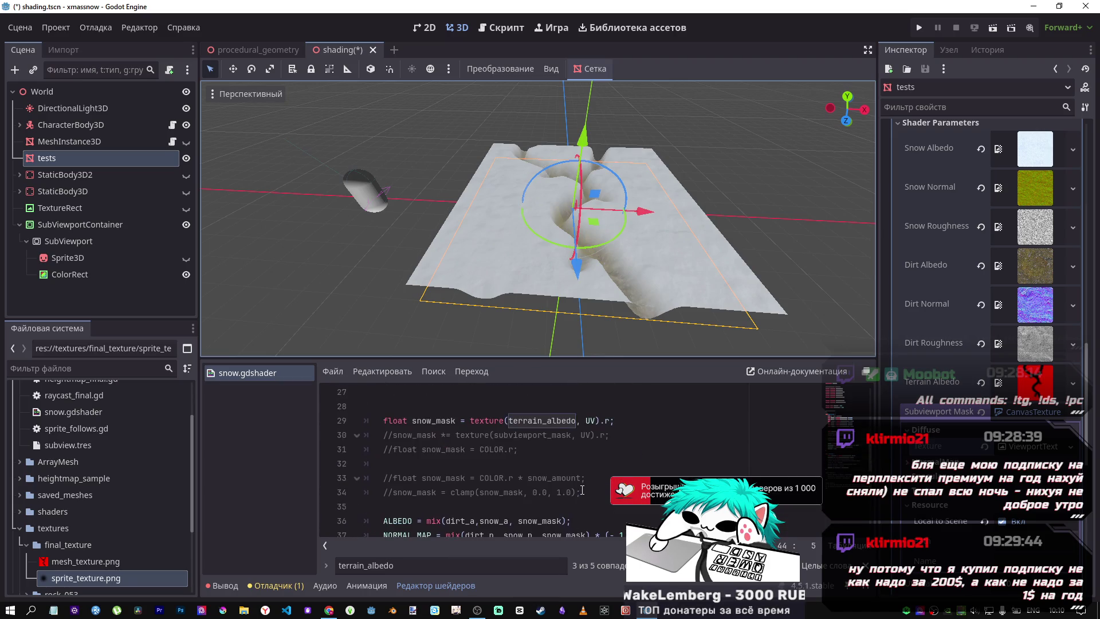
scroll(579, 485, down, 2)
scroll(595, 481, up, 2)
click(618, 478)
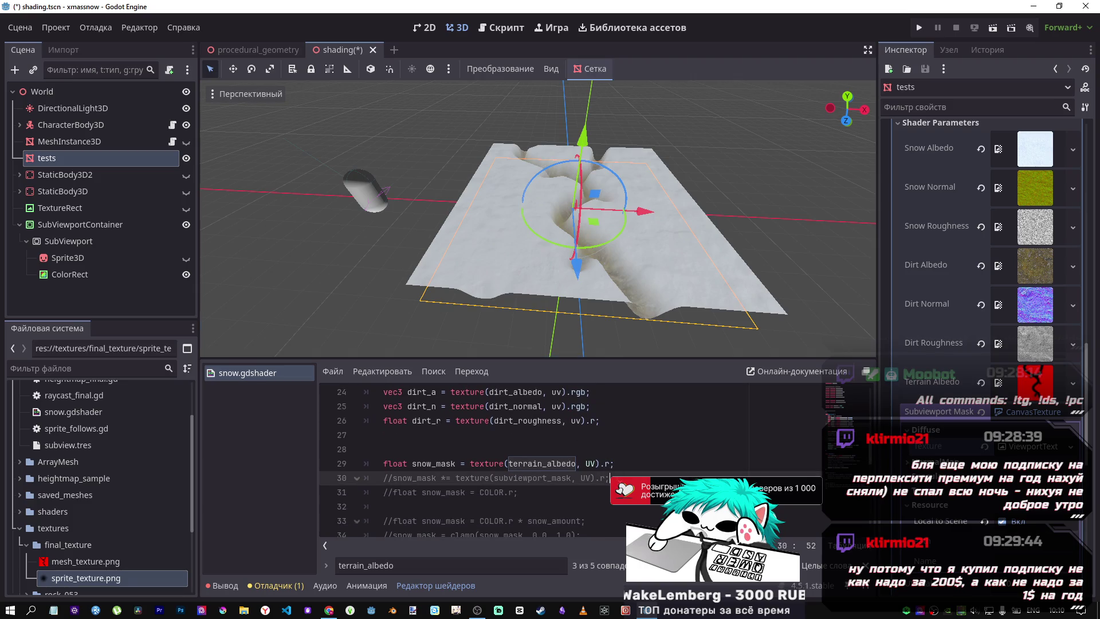
key(ctrl+s)
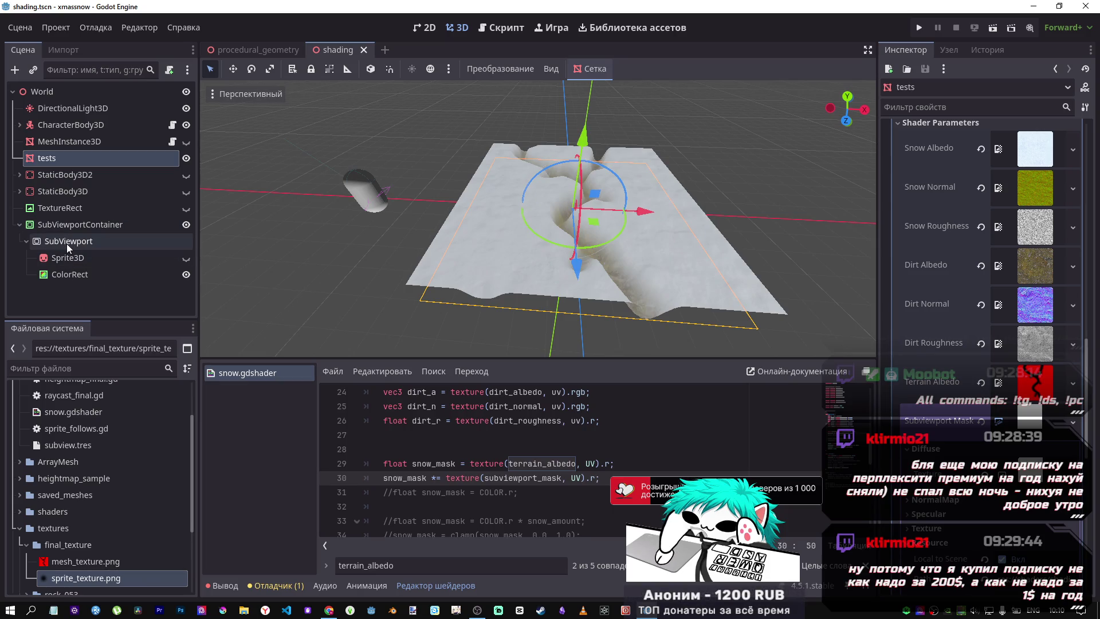
Set the ColorRect's colour to red and save the scene
click(81, 275)
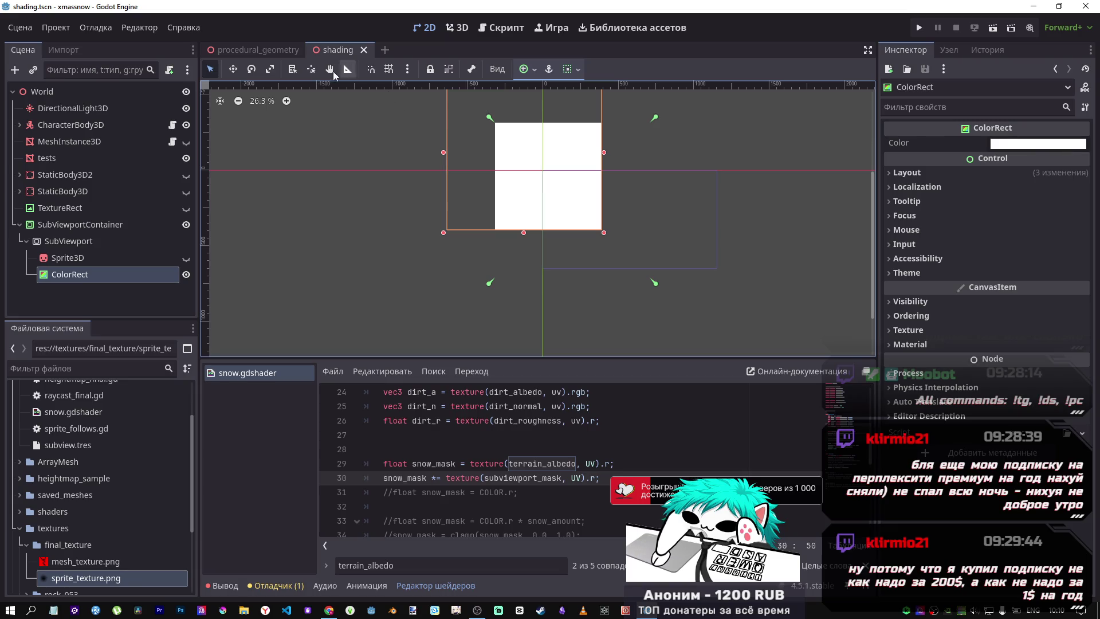
click(1036, 145)
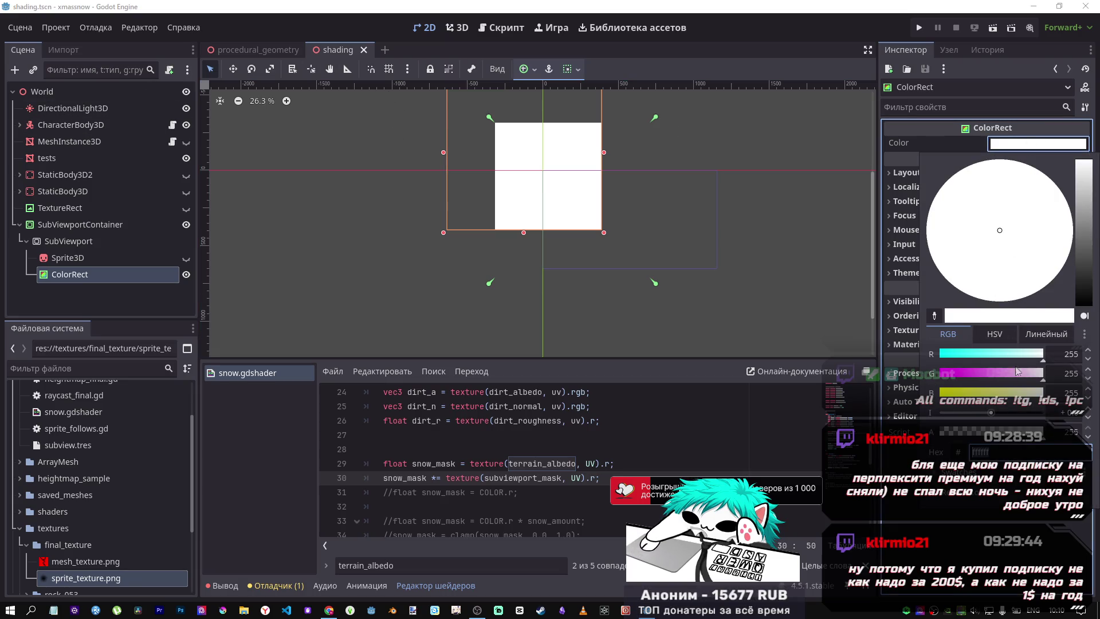
mouse_move(1004, 373)
mouse_down()
mouse_move(939, 374)
mouse_move(939, 393)
mouse_up()
click(974, 551)
key(ctrl+s)
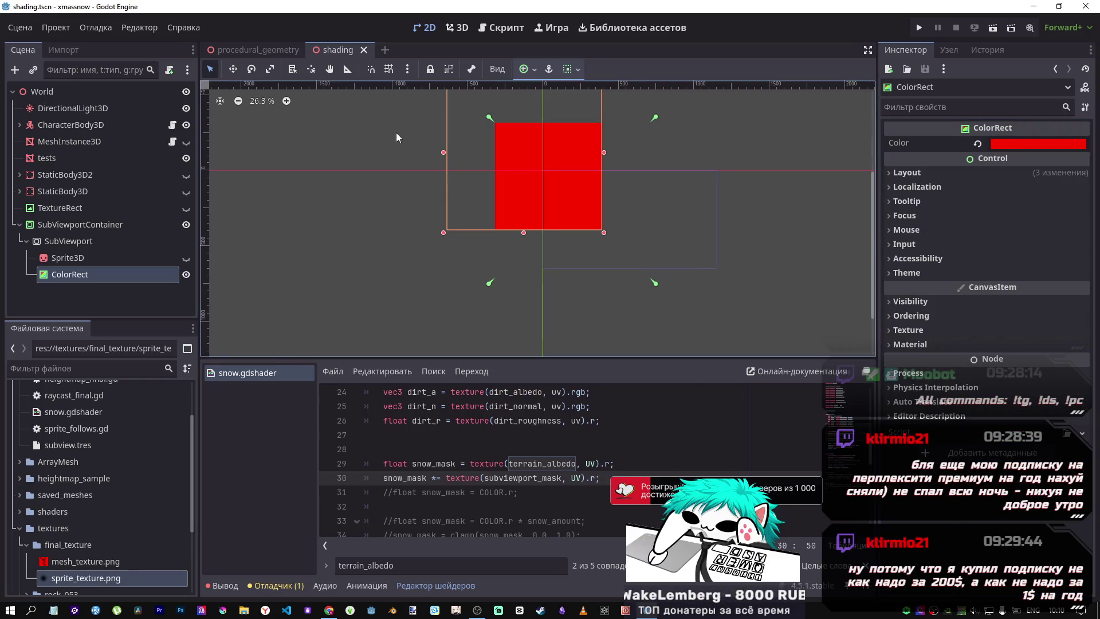
Select the tests terrain and view the dirt trail along the trench
click(486, 28)
click(462, 28)
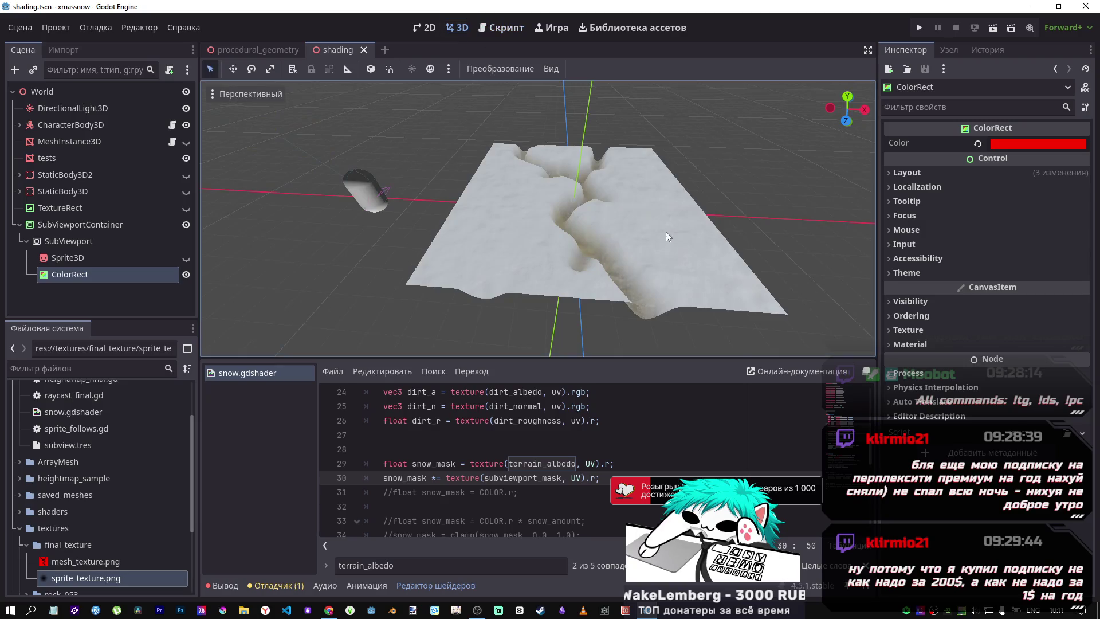
scroll(664, 241, up, 3)
scroll(645, 251, down, 5)
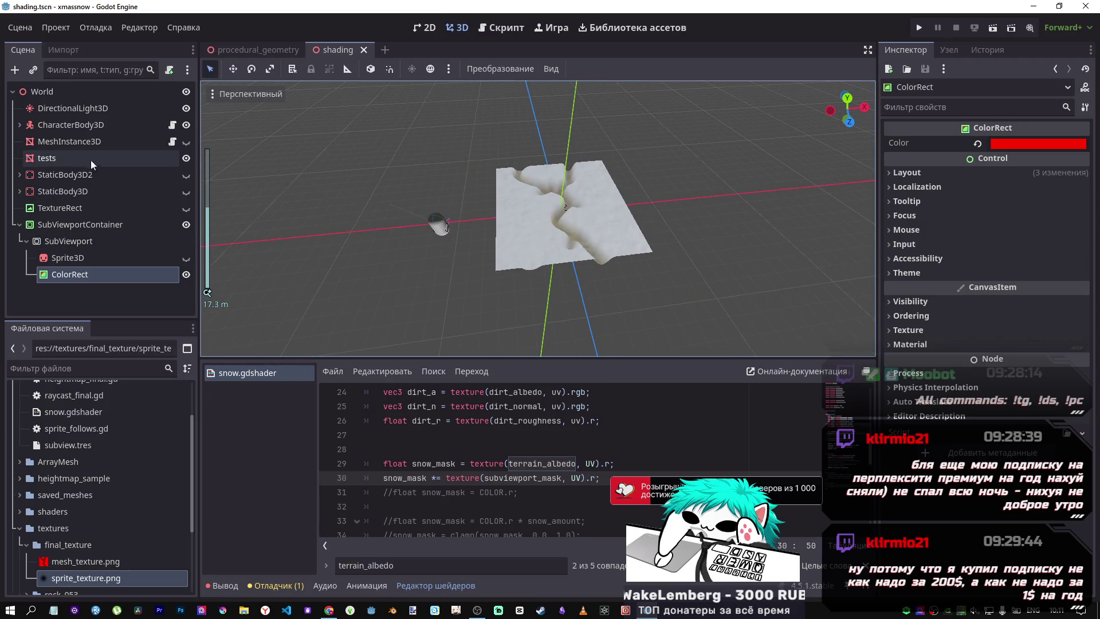
click(45, 158)
click(1043, 486)
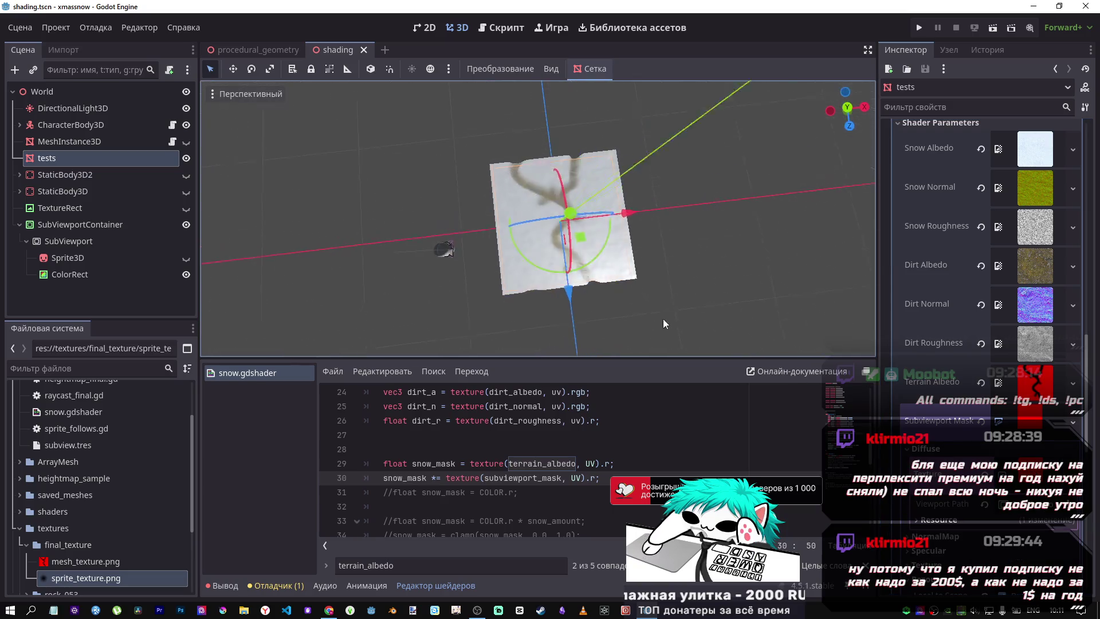
scroll(608, 212, up, 4)
mouse_move(583, 192)
mouse_down()
mouse_move(603, 283)
mouse_move(610, 267)
mouse_up()
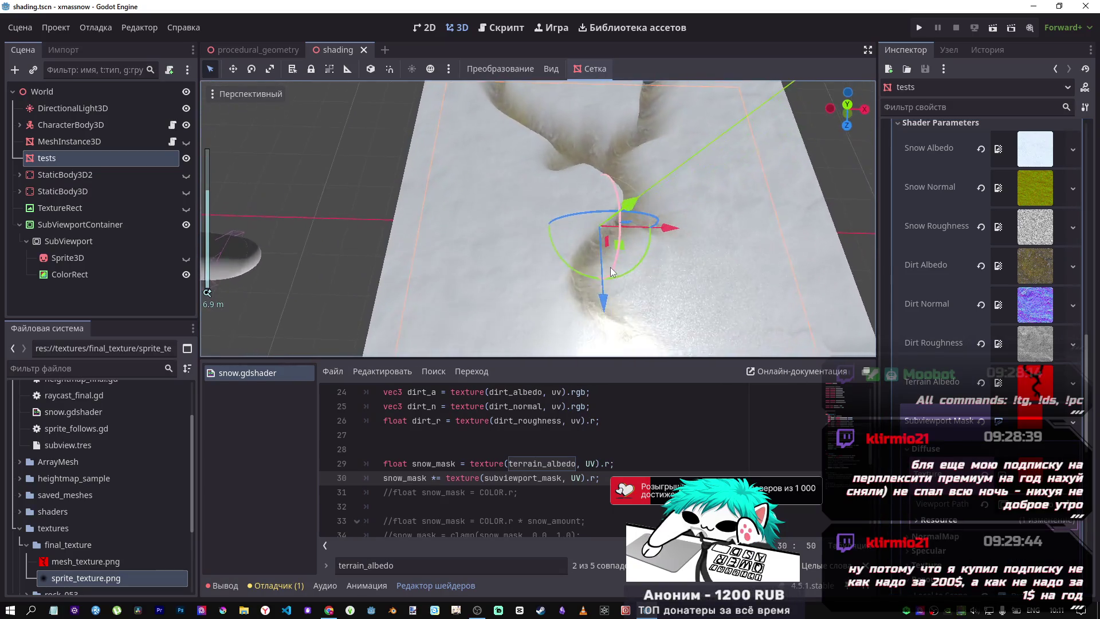
scroll(610, 267, down, 3)
Set the SubViewport's size to 512×512
click(60, 241)
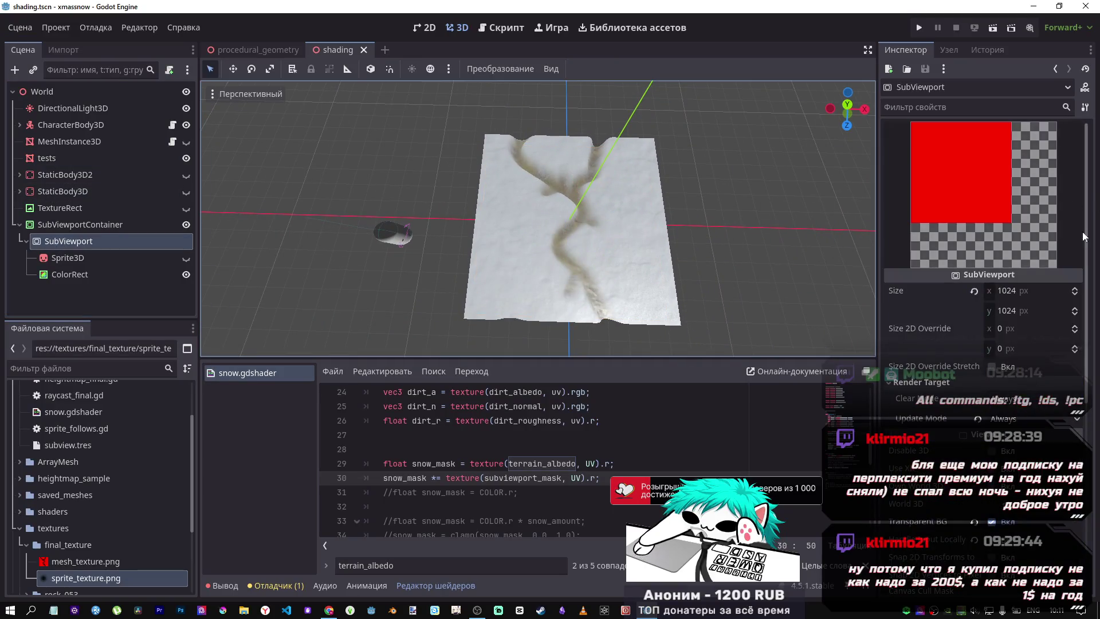
drag(999, 291, 977, 291)
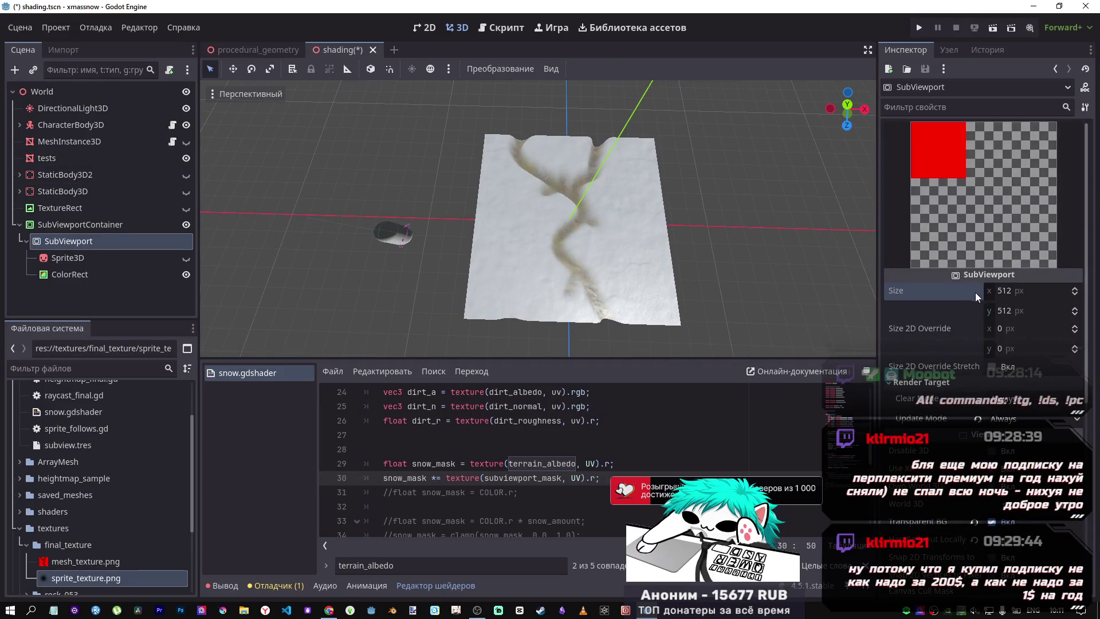
click(1005, 290)
text(10)
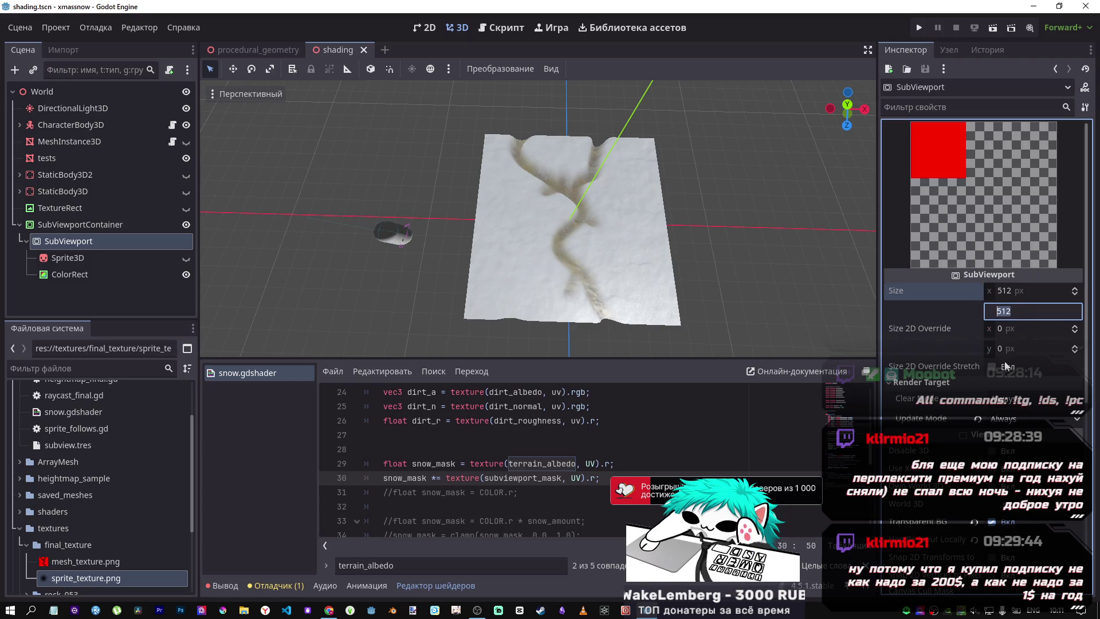
Enable Size 2D Override Stretch with a 1024×1024 override and save
click(1001, 364)
click(1009, 328)
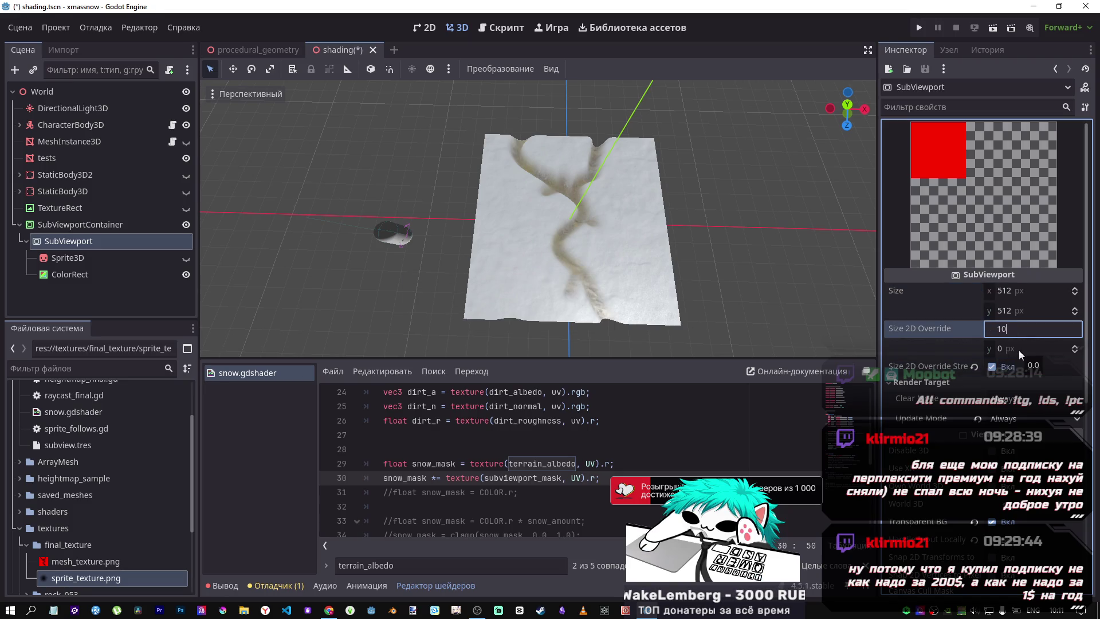
text(1024)
key(Tab)
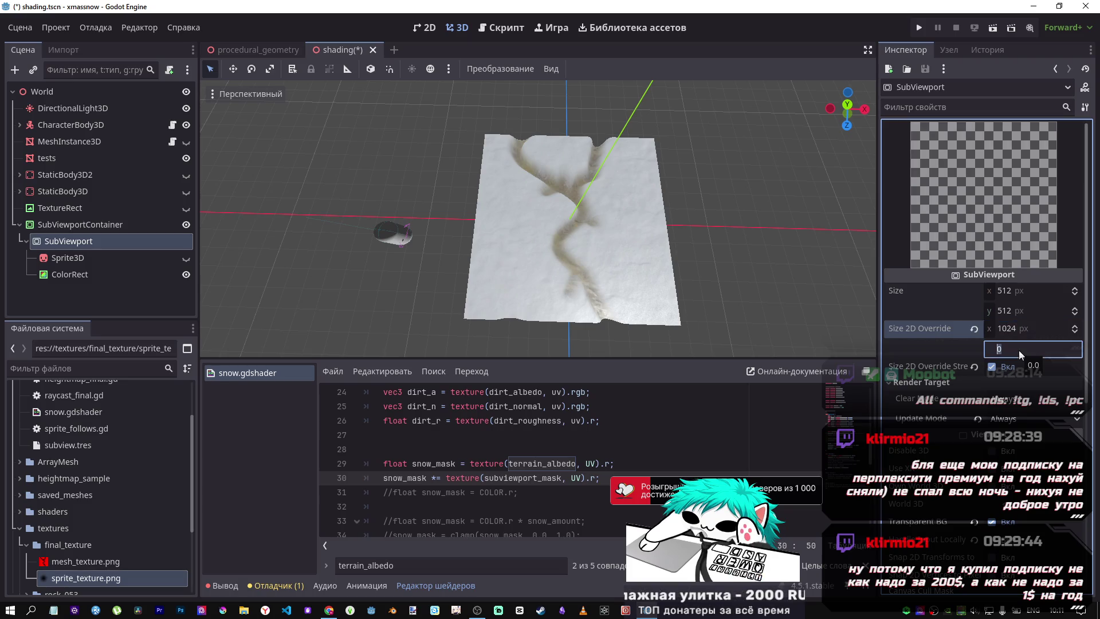
text(04)
text(24)
key(Return)
key(ctrl+s)
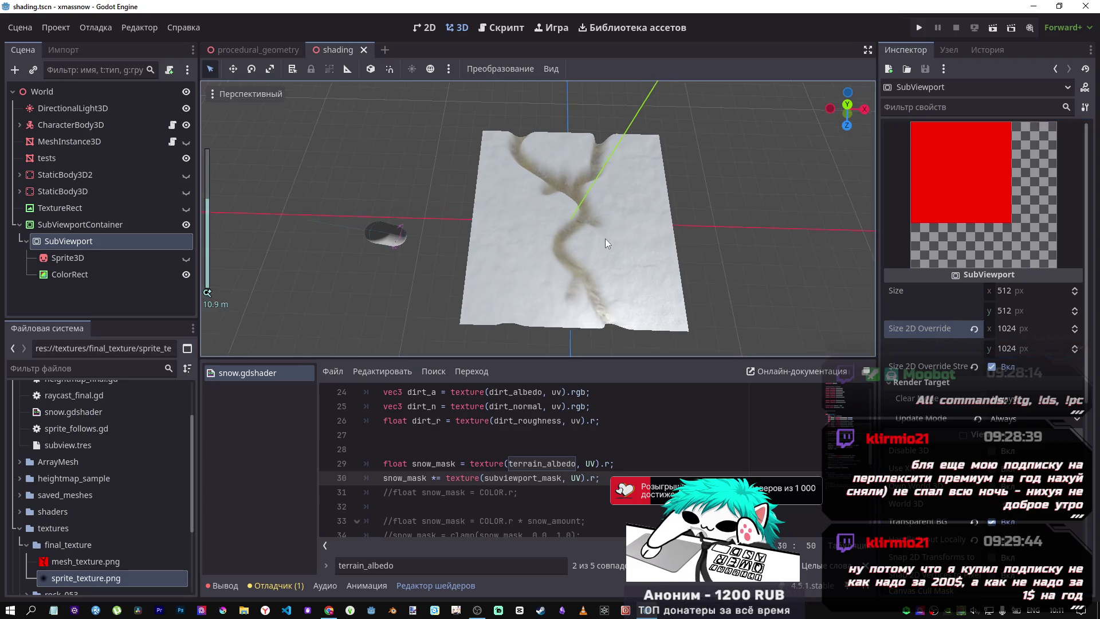
mouse_move(605, 238)
mouse_down()
mouse_move(696, 235)
mouse_move(697, 167)
mouse_move(743, 263)
mouse_move(711, 252)
mouse_up()
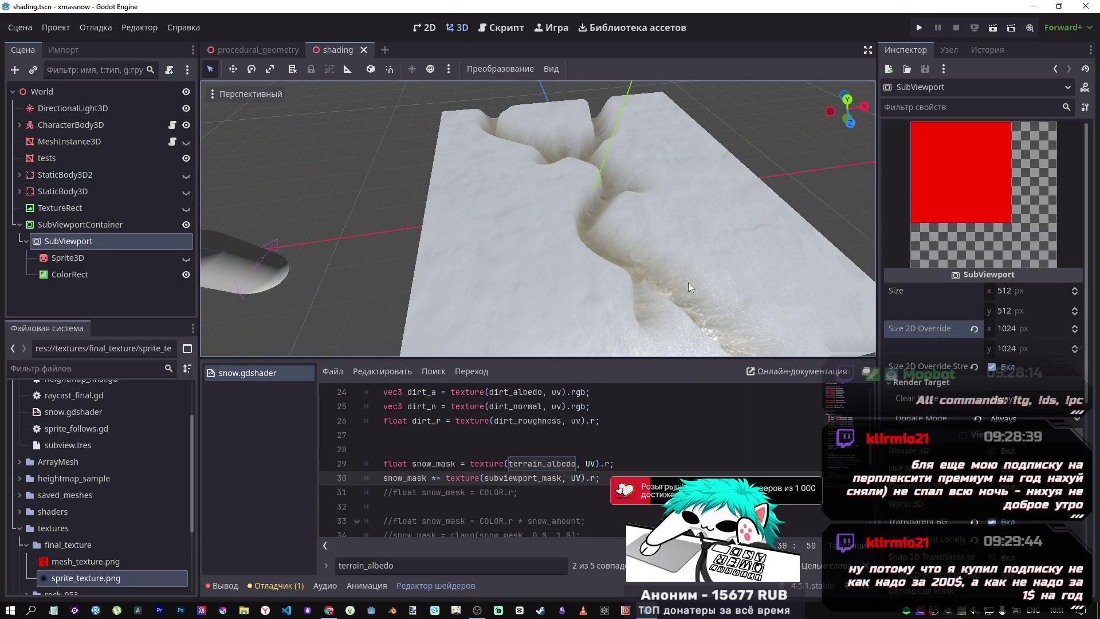
mouse_move(575, 210)
mouse_down()
mouse_move(501, 106)
mouse_move(540, 212)
mouse_move(580, 225)
mouse_move(534, 198)
mouse_up()
scroll(579, 225, down, 4)
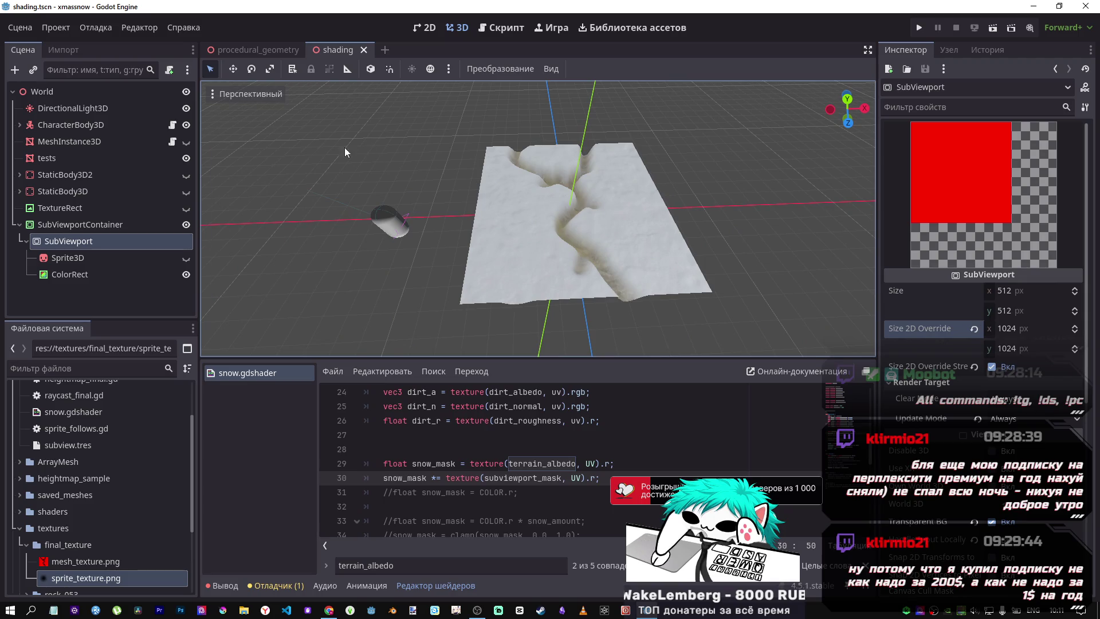
Turn the SubViewport's ColorRect black by dropping its red to 0, leaving the terrain fully snowy
click(73, 259)
click(105, 276)
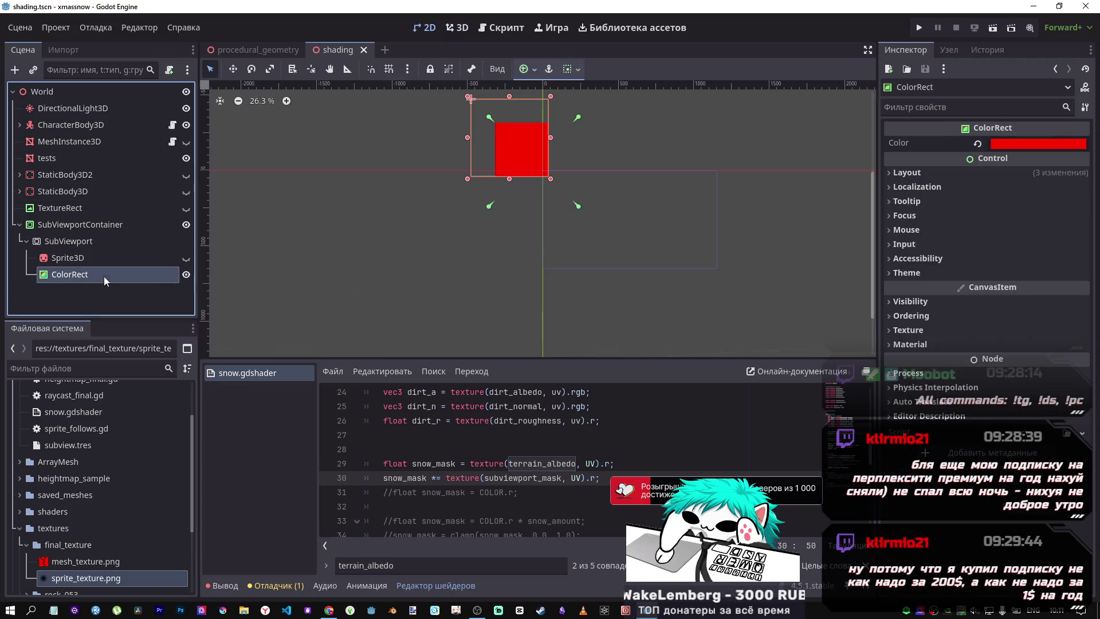
click(1034, 143)
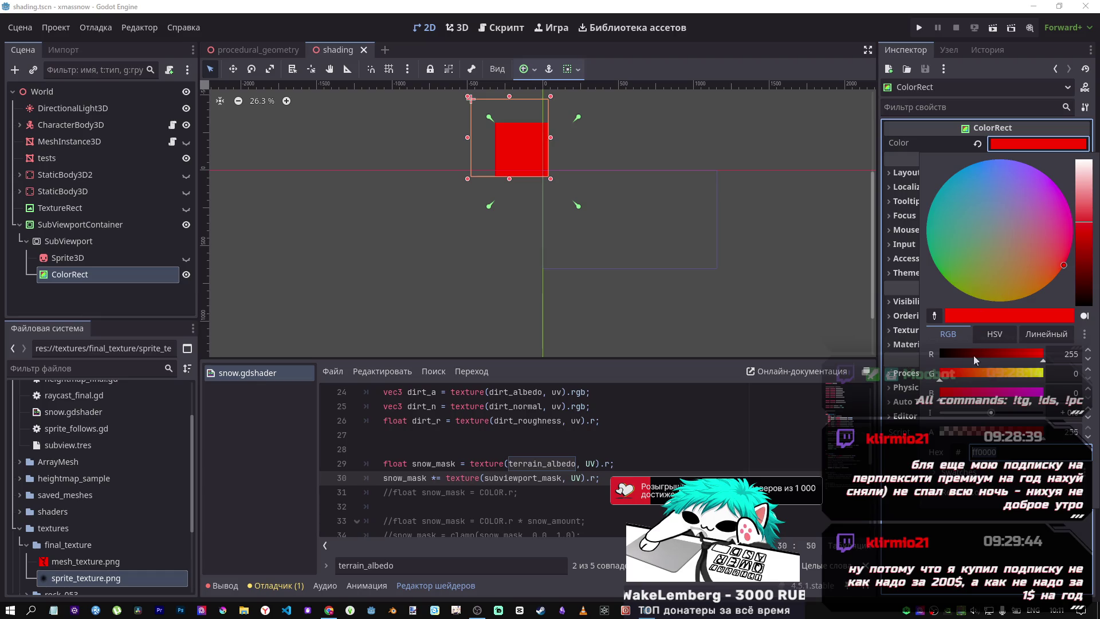
drag(976, 359, 889, 367)
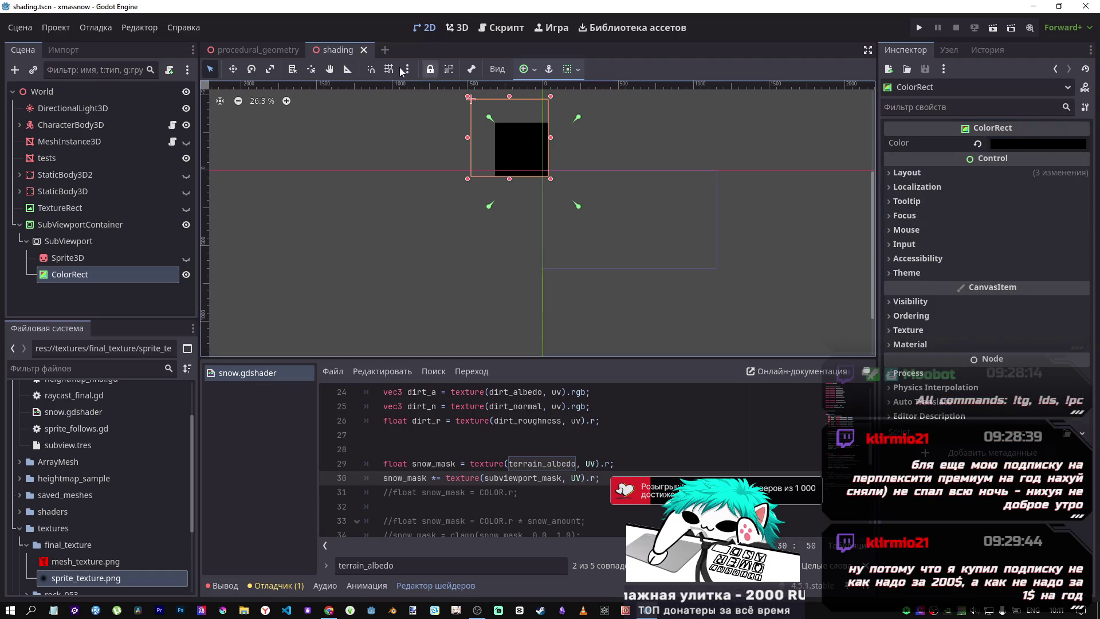
click(501, 27)
click(463, 32)
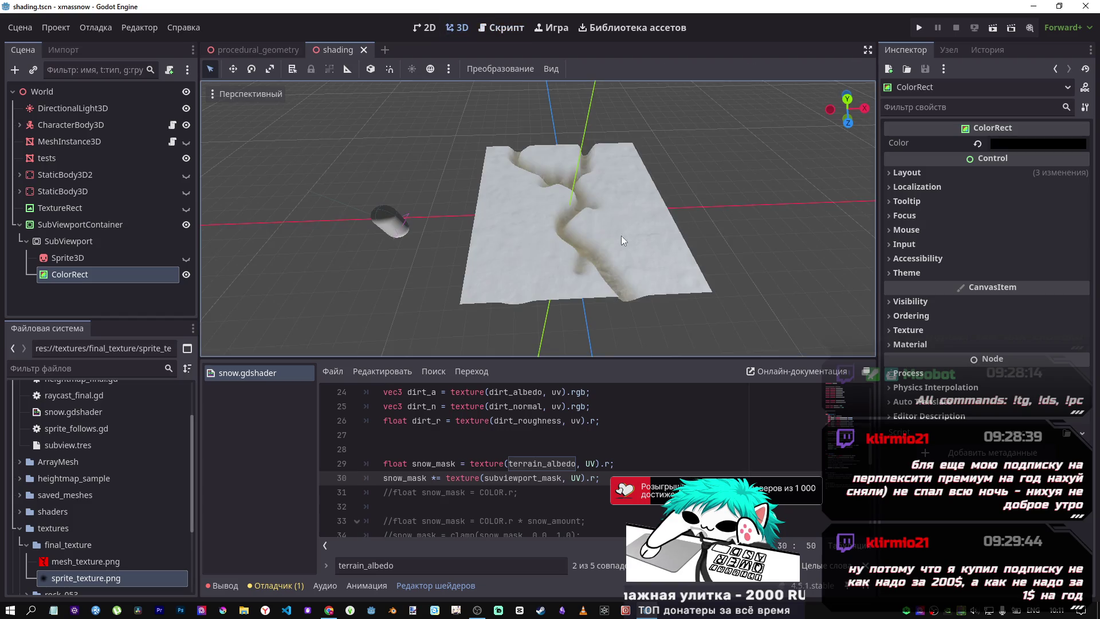
mouse_move(621, 236)
mouse_down()
mouse_move(598, 226)
mouse_move(596, 106)
mouse_move(568, 191)
mouse_up()
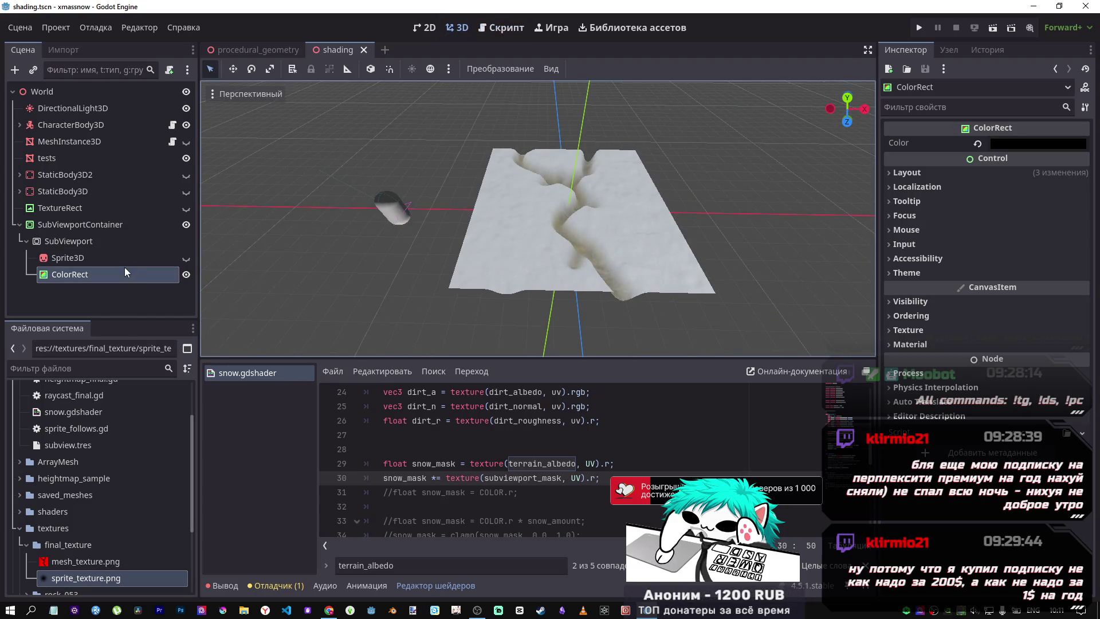
Revert the SubViewport's Update Mode to When Visible and keep Clear Mode at Always
click(109, 240)
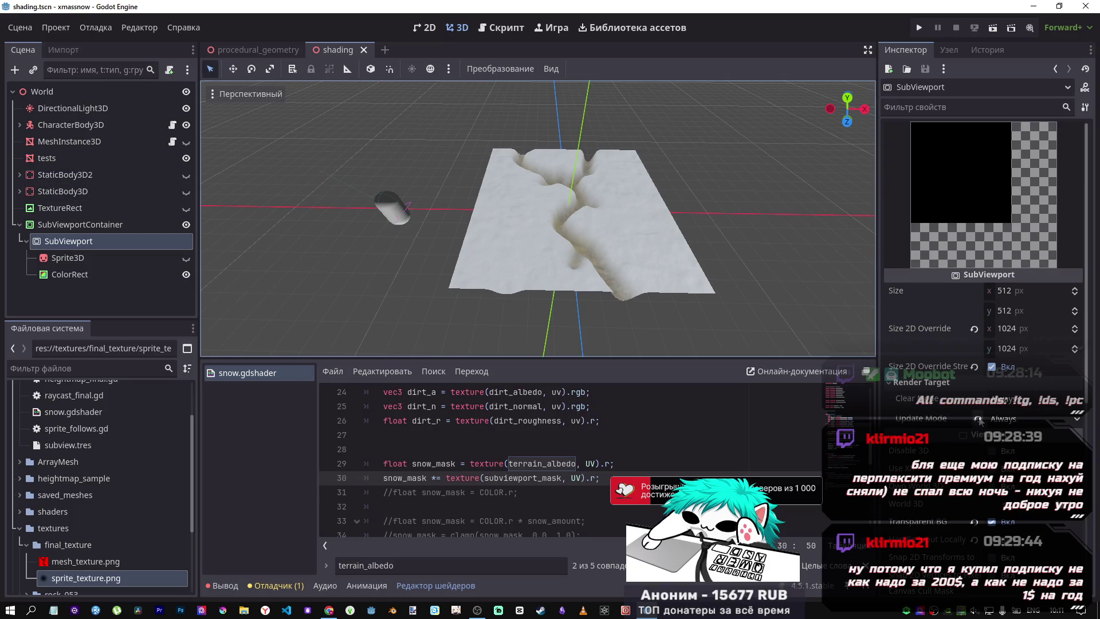
click(979, 420)
click(999, 418)
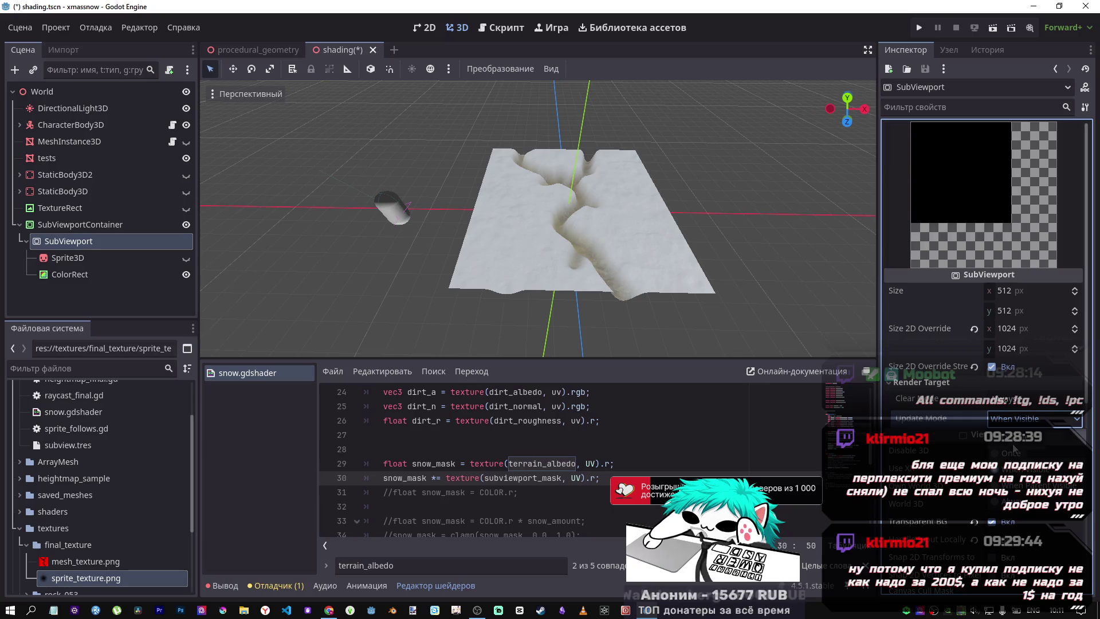
click(997, 399)
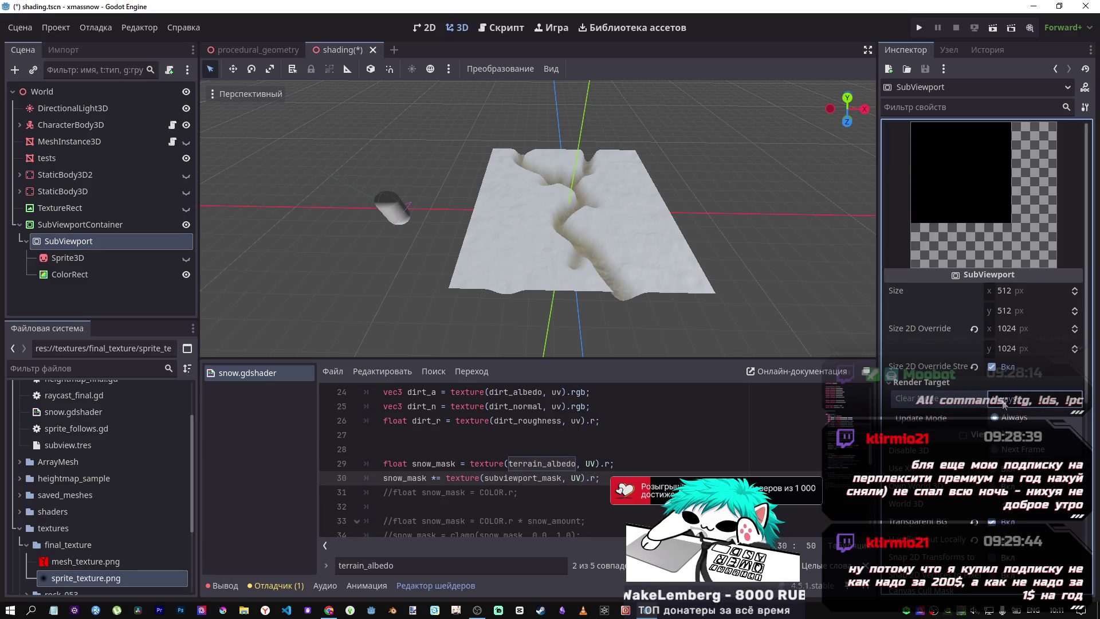
click(1031, 449)
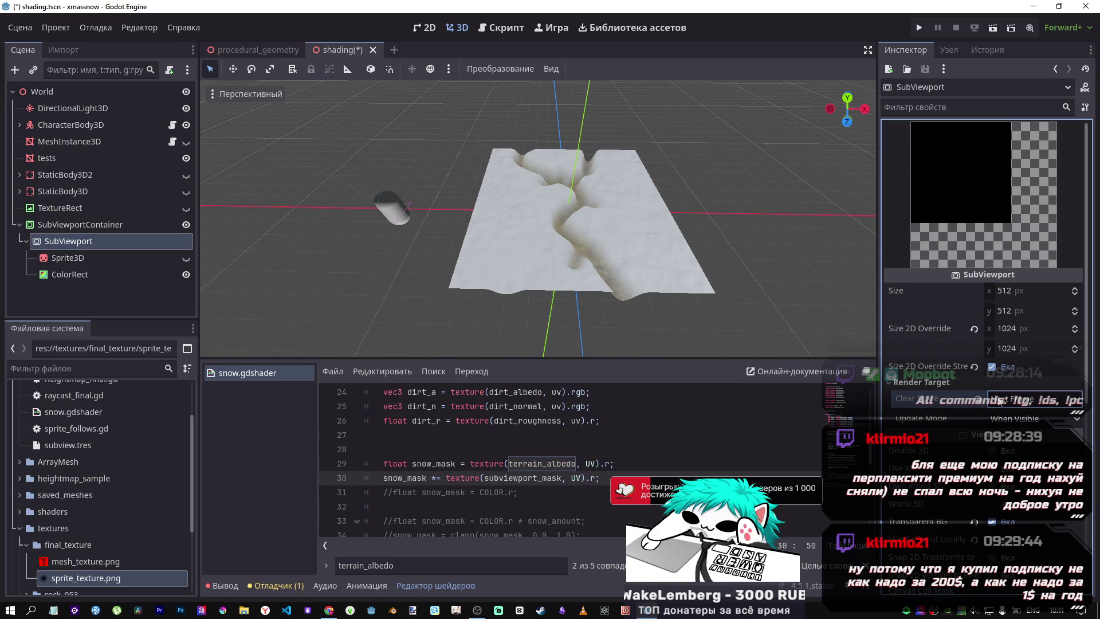
click(976, 400)
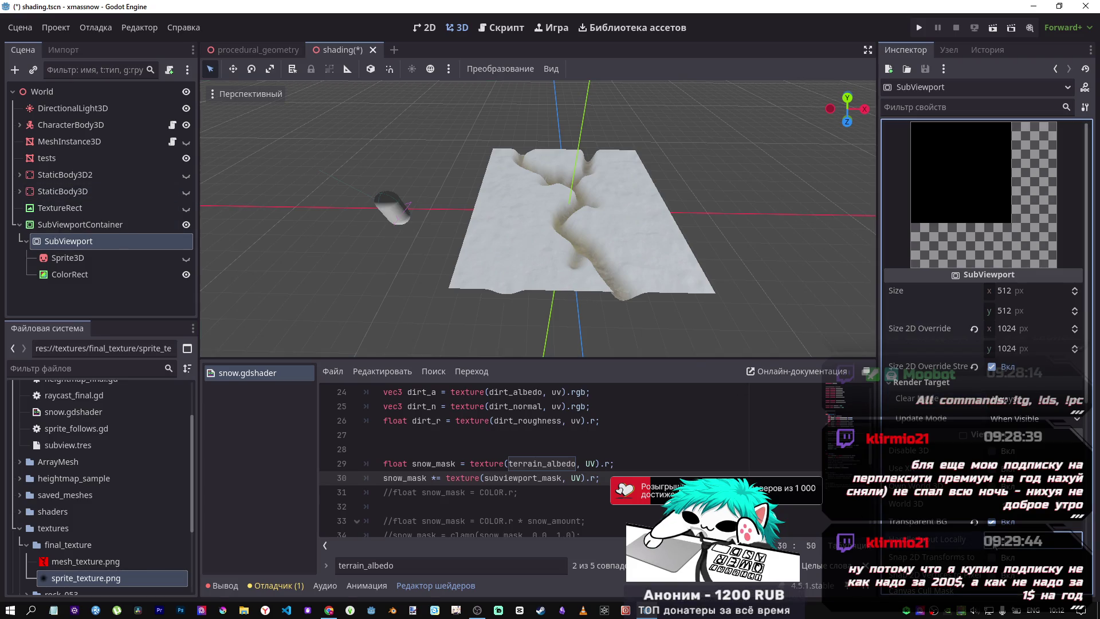
mouse_move(941, 544)
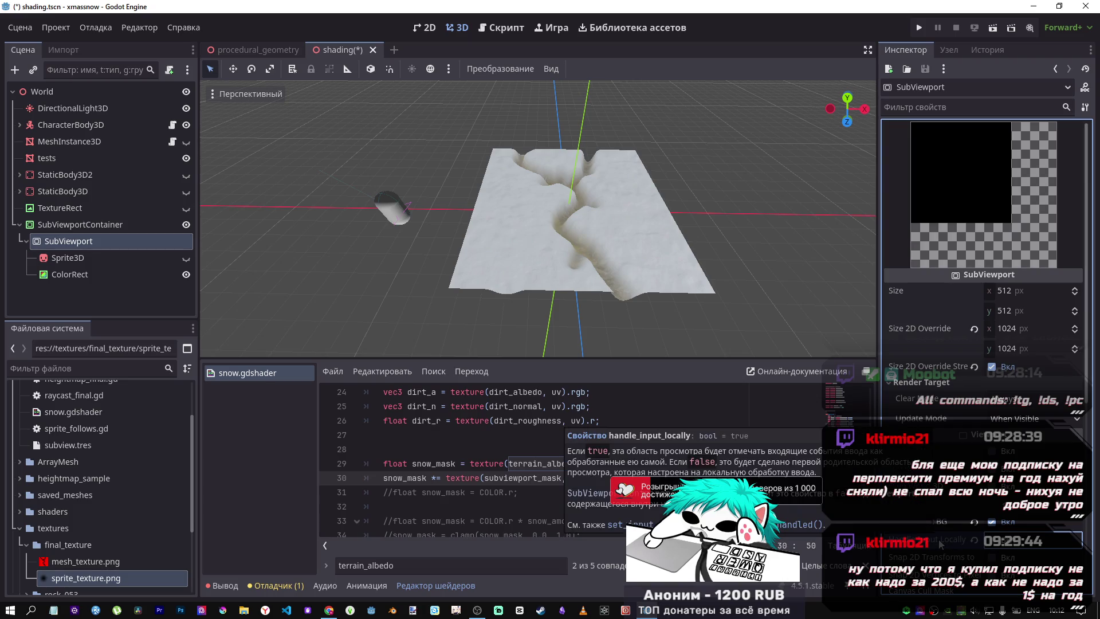
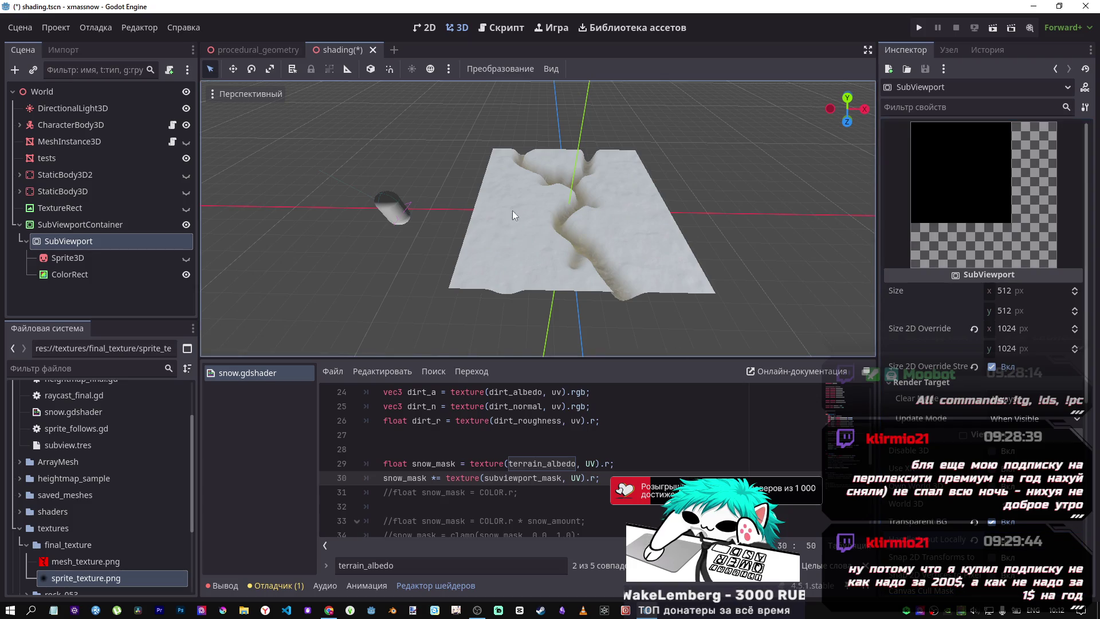
Give the ColorRect the Full Rect anchor preset and save the scene
scroll(582, 274, up, 5)
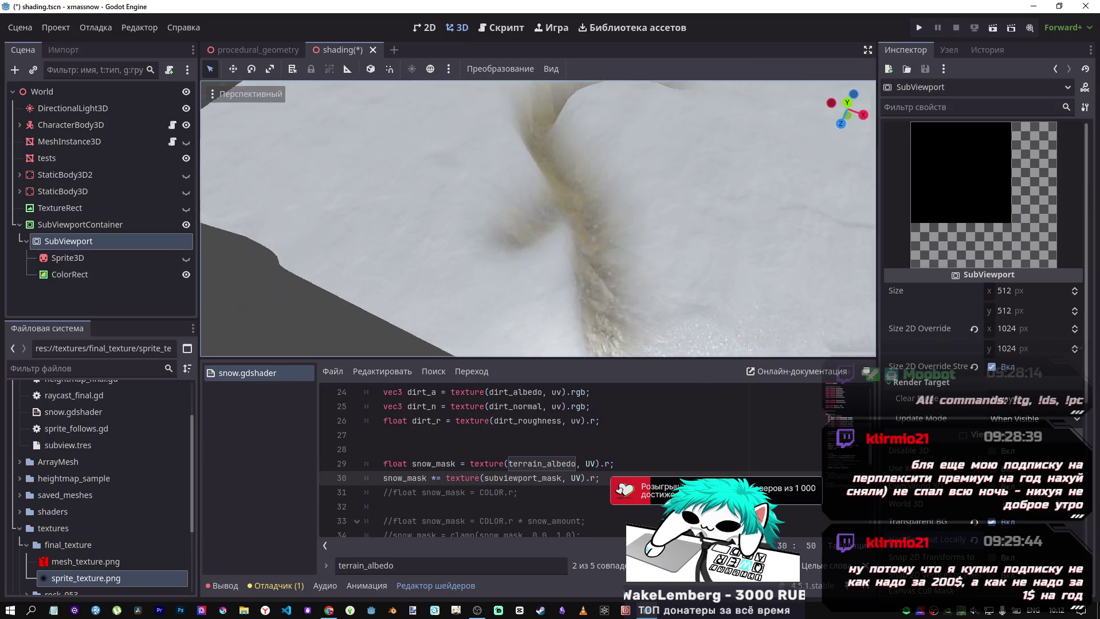
scroll(539, 219, down, 5)
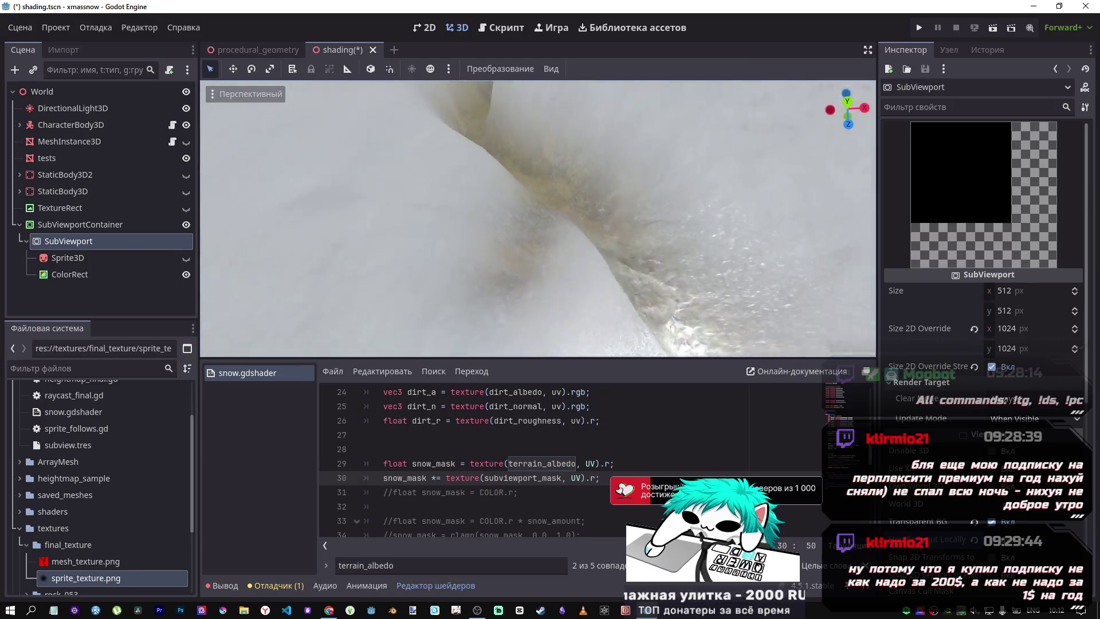
drag(582, 265, 582, 265)
click(88, 273)
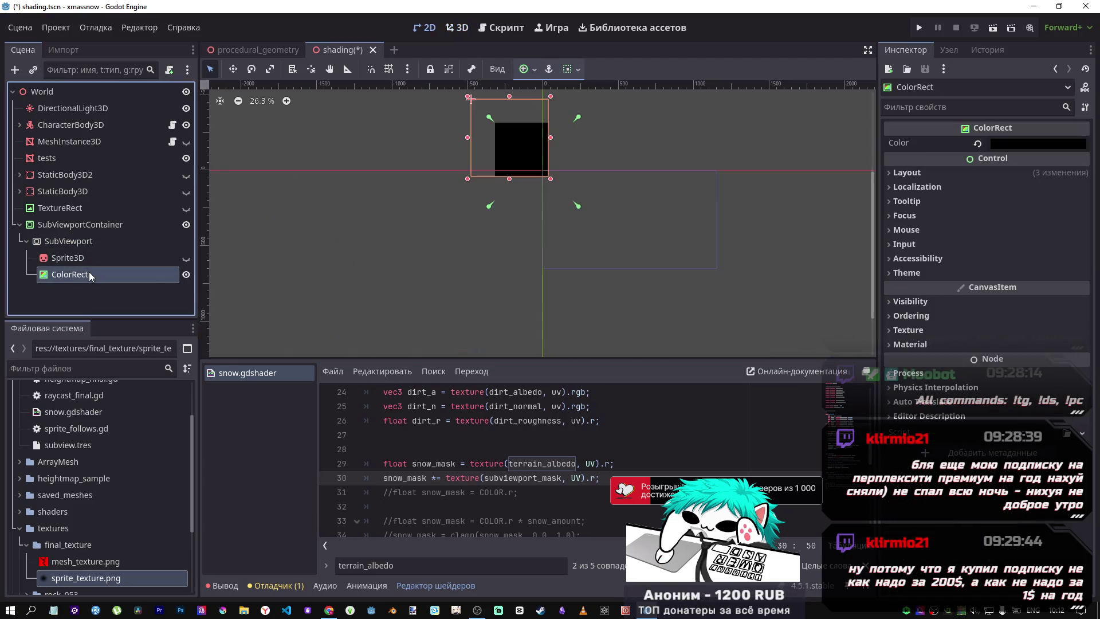
click(920, 173)
click(920, 173)
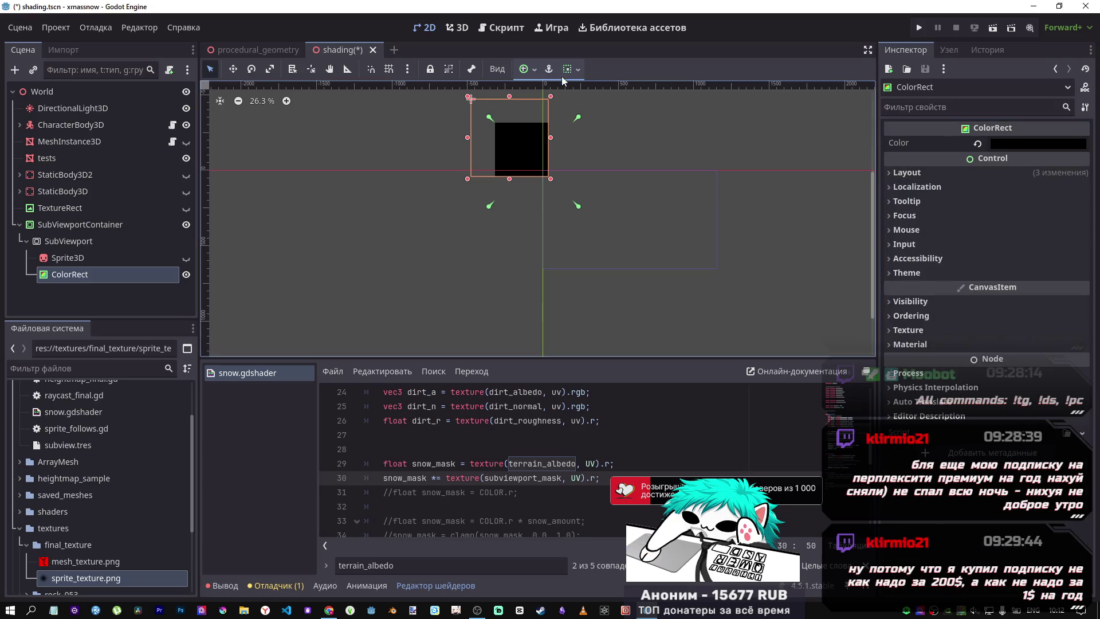
click(547, 69)
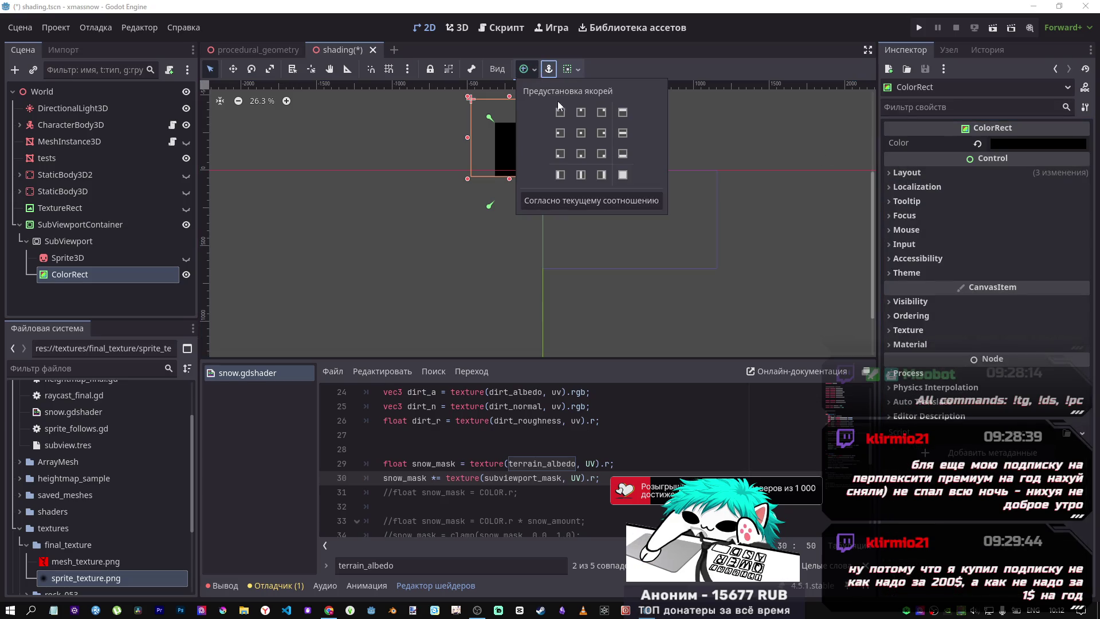
click(624, 175)
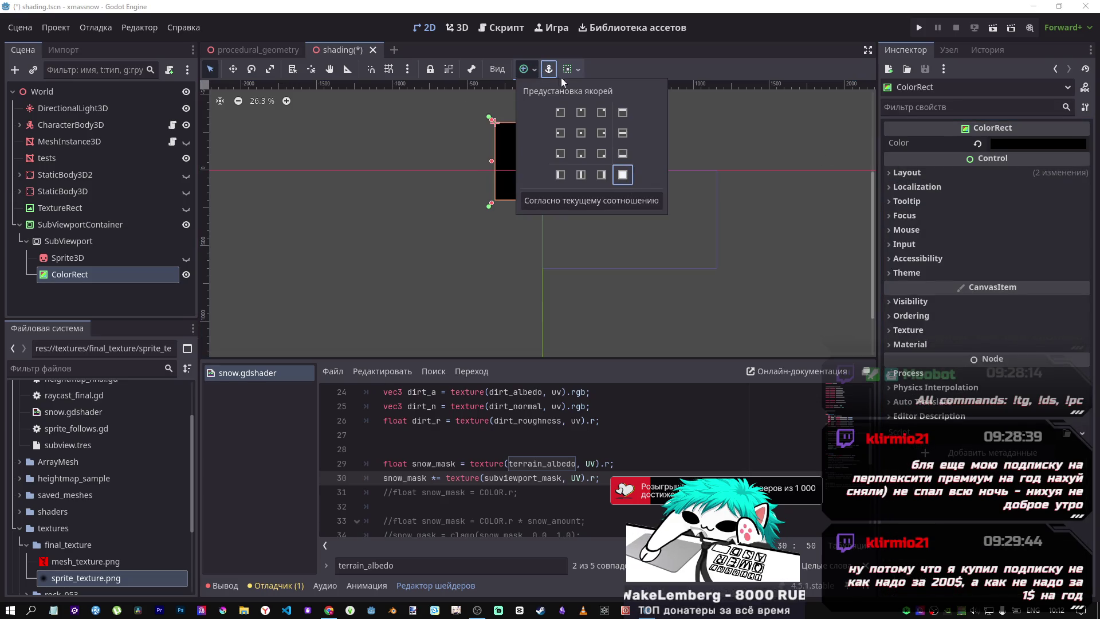
click(709, 174)
key(ctrl+s)
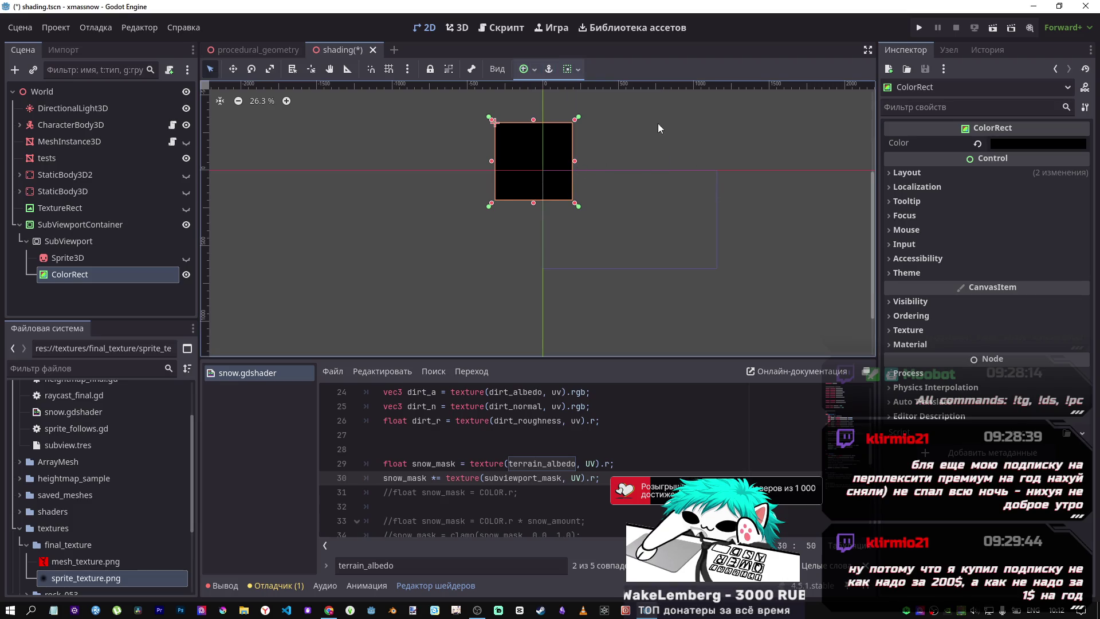
Check the 3D view and the sprite_follows.gd script, then reposition the rectangle on the 2D canvas
click(462, 32)
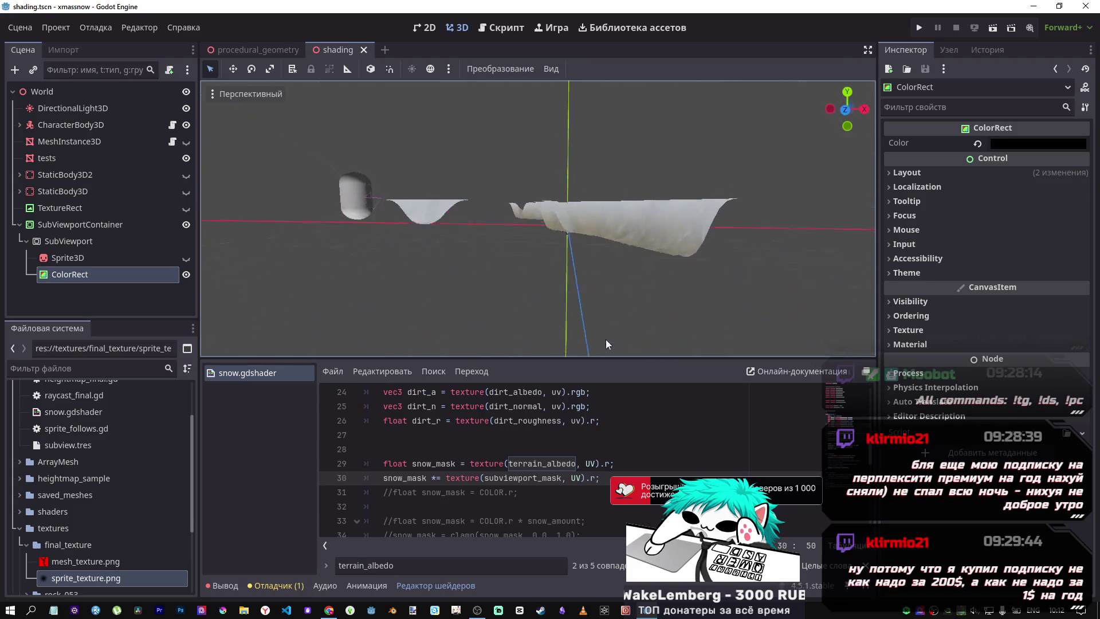
click(507, 30)
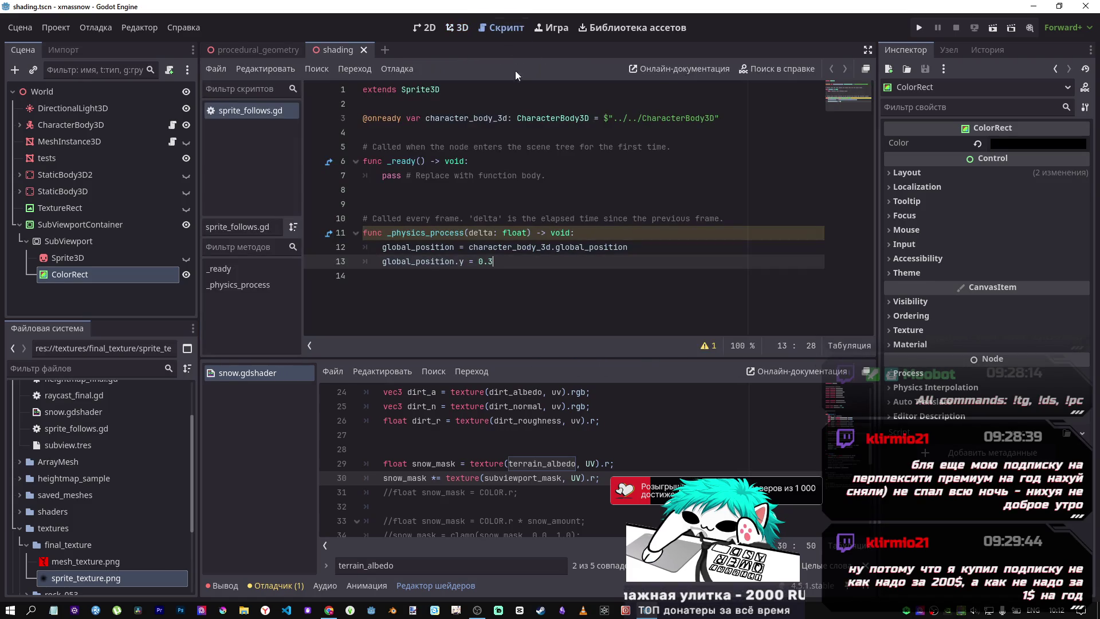
click(457, 28)
click(429, 29)
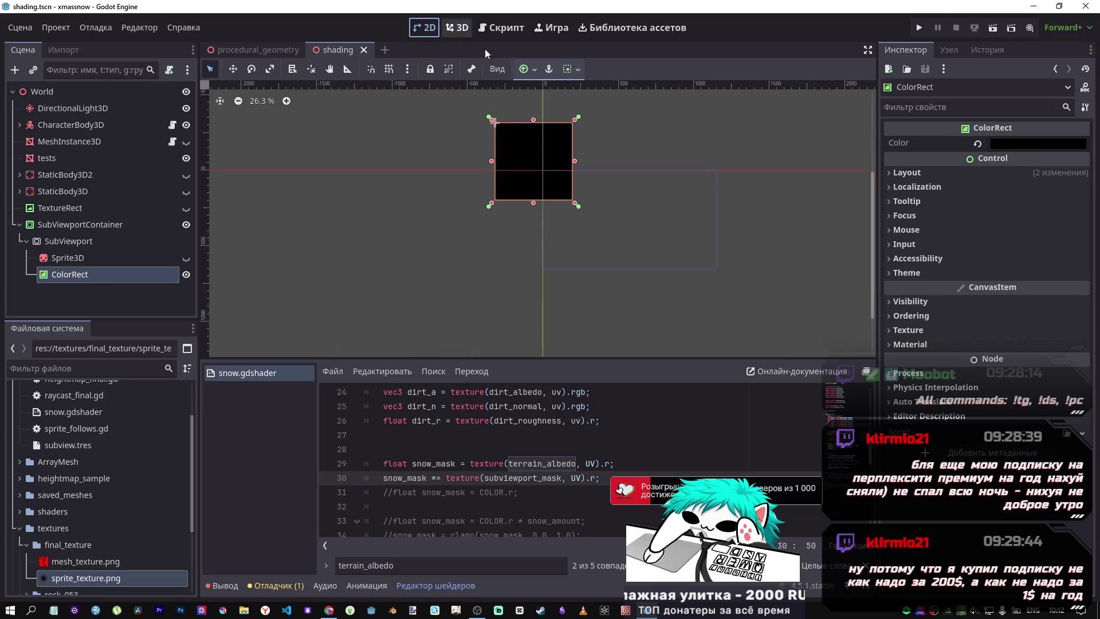
mouse_move(575, 154)
mouse_down()
mouse_move(606, 233)
mouse_move(597, 189)
mouse_move(613, 216)
mouse_up()
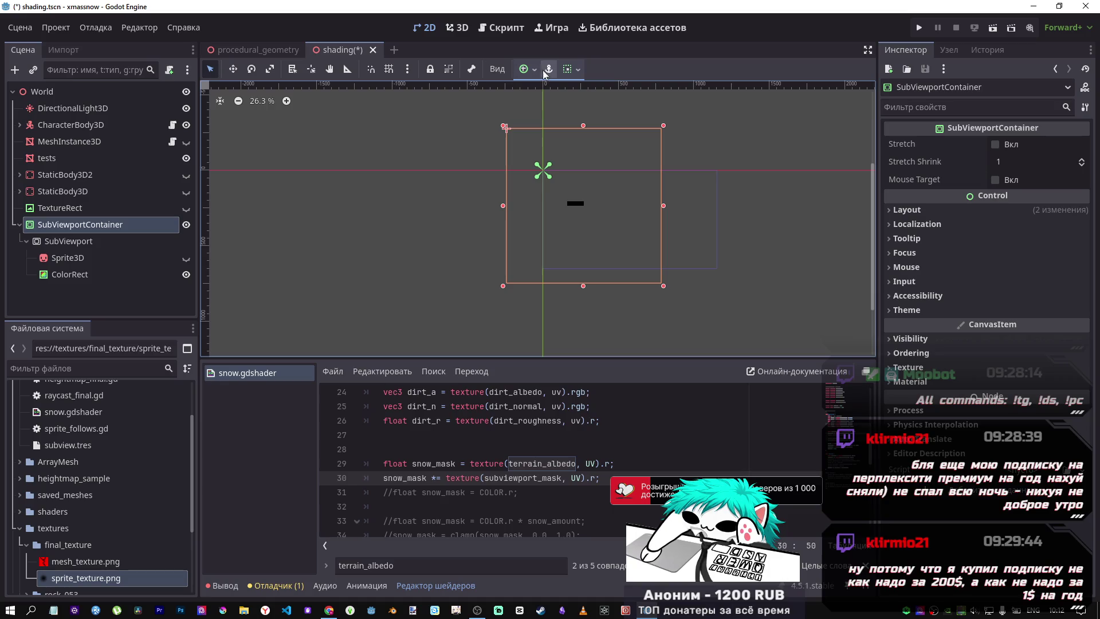
Apply the Full Rect anchor preset to the SubViewportContainer
click(526, 68)
click(621, 175)
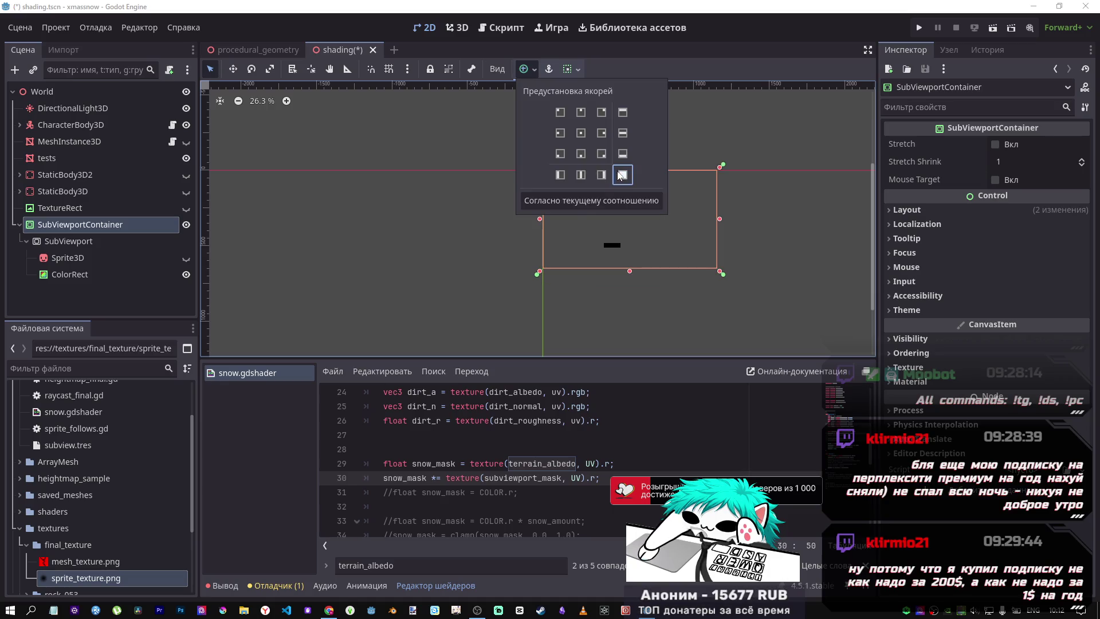
click(549, 69)
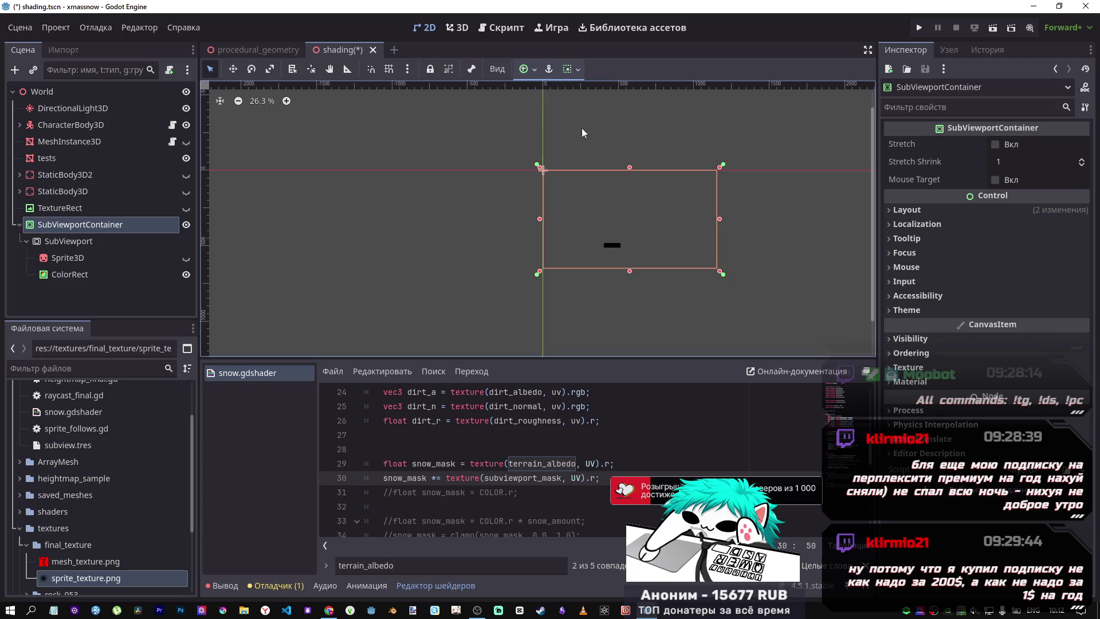
click(526, 69)
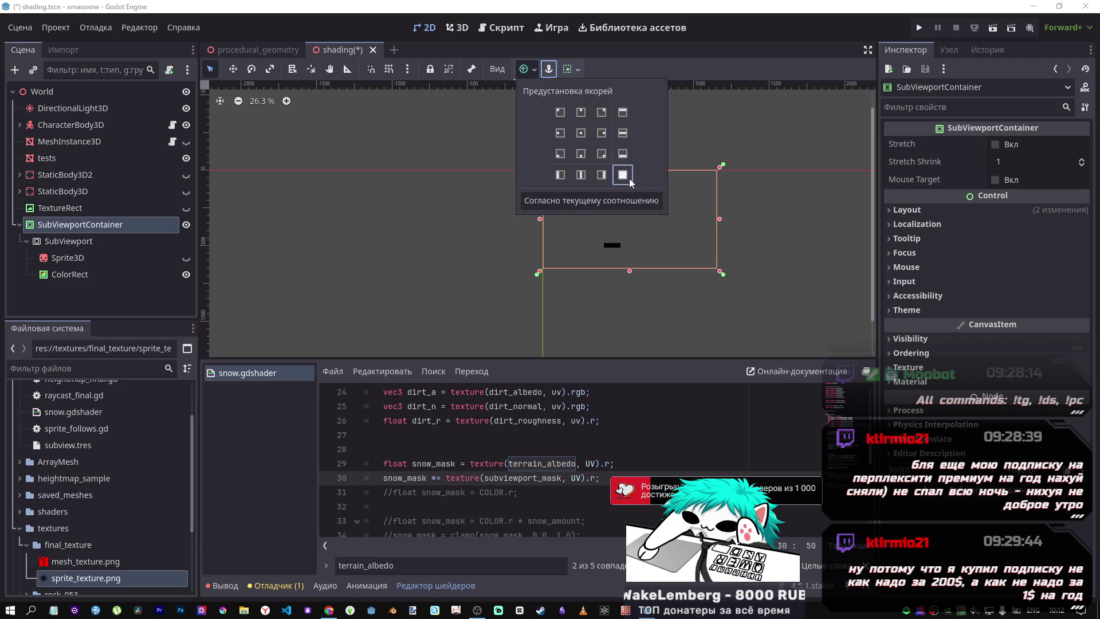
click(630, 177)
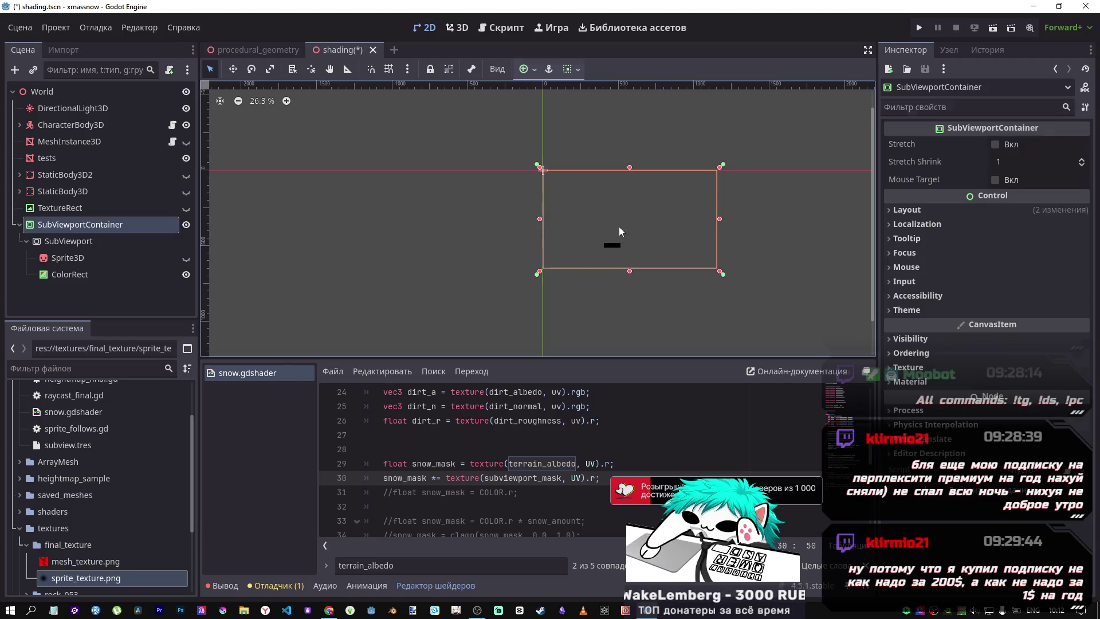
Cycle through the Sprite3D, SubViewportContainer, SubViewport and ColorRect nodes, ending on the ColorRect
click(72, 259)
click(80, 225)
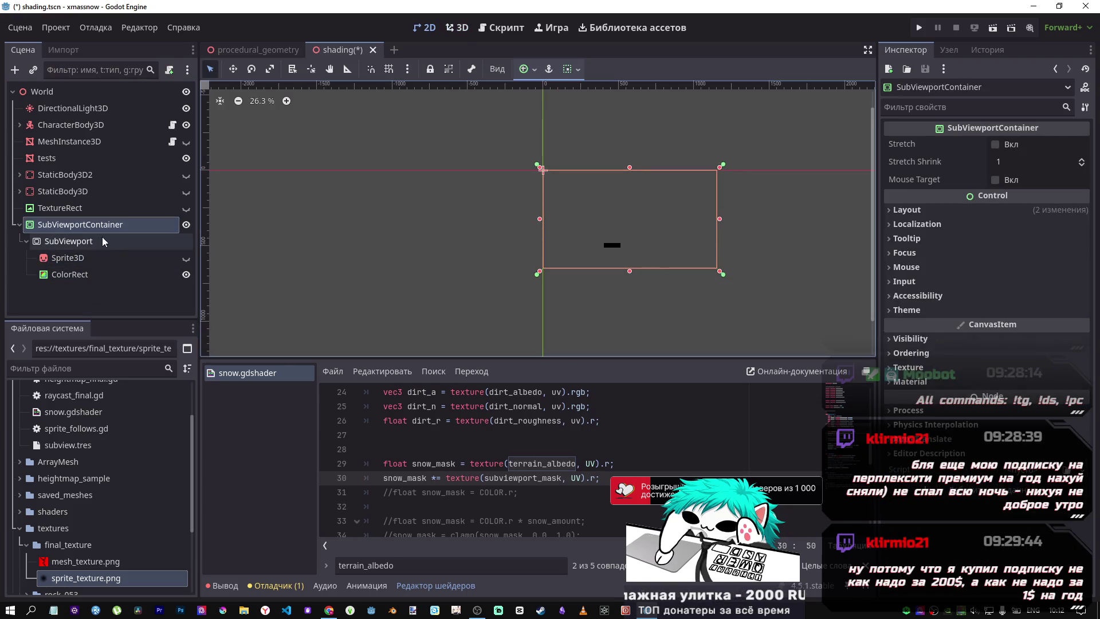
click(80, 241)
click(80, 259)
click(83, 273)
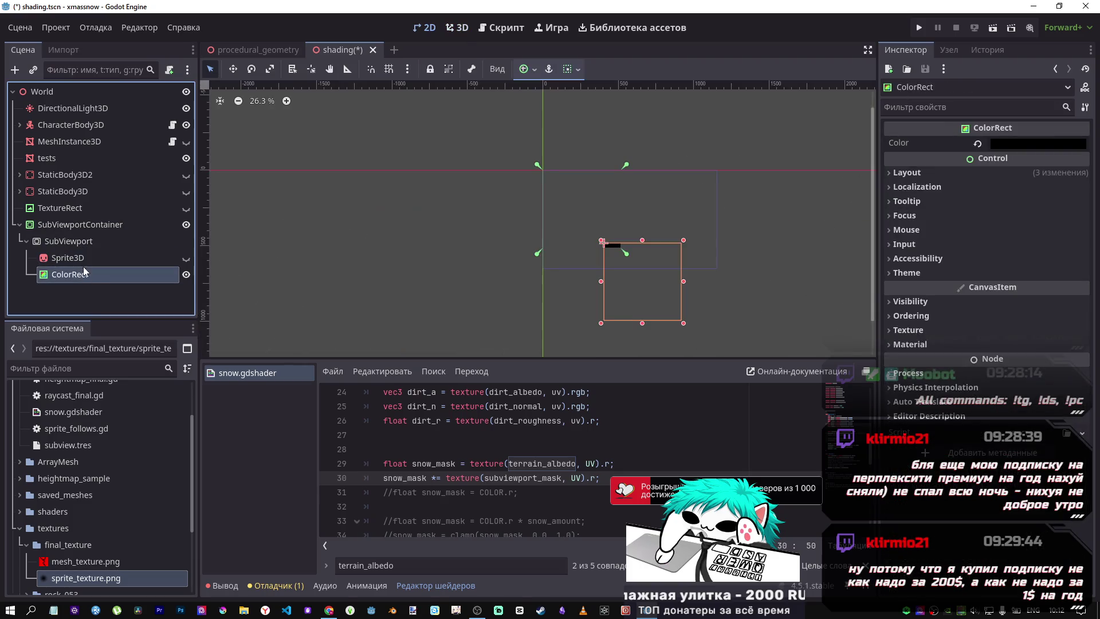
click(83, 259)
click(83, 272)
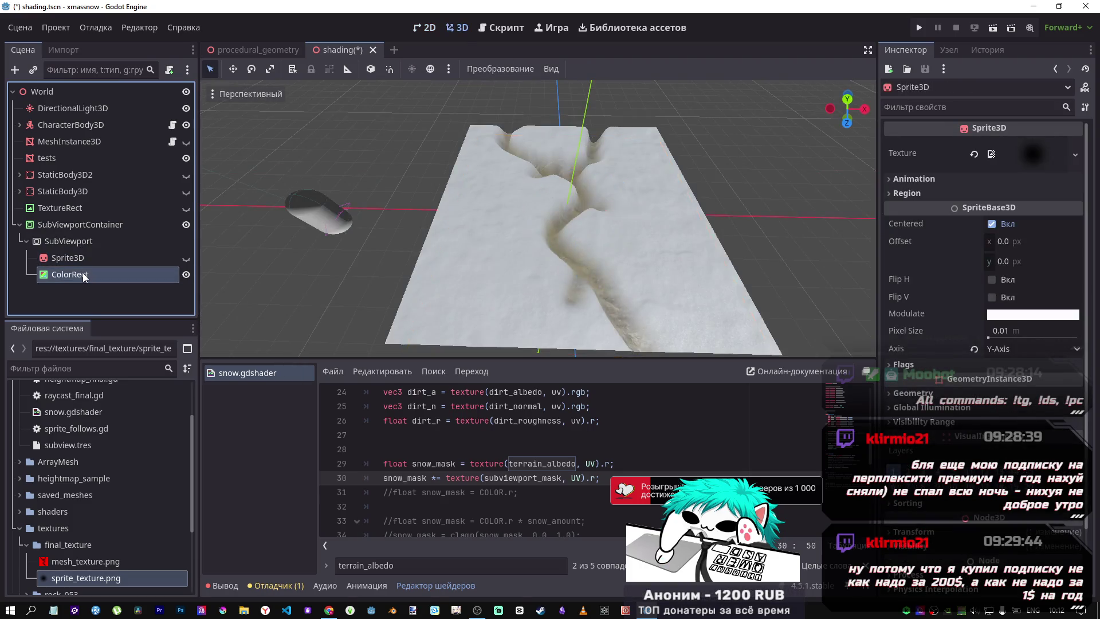
click(637, 203)
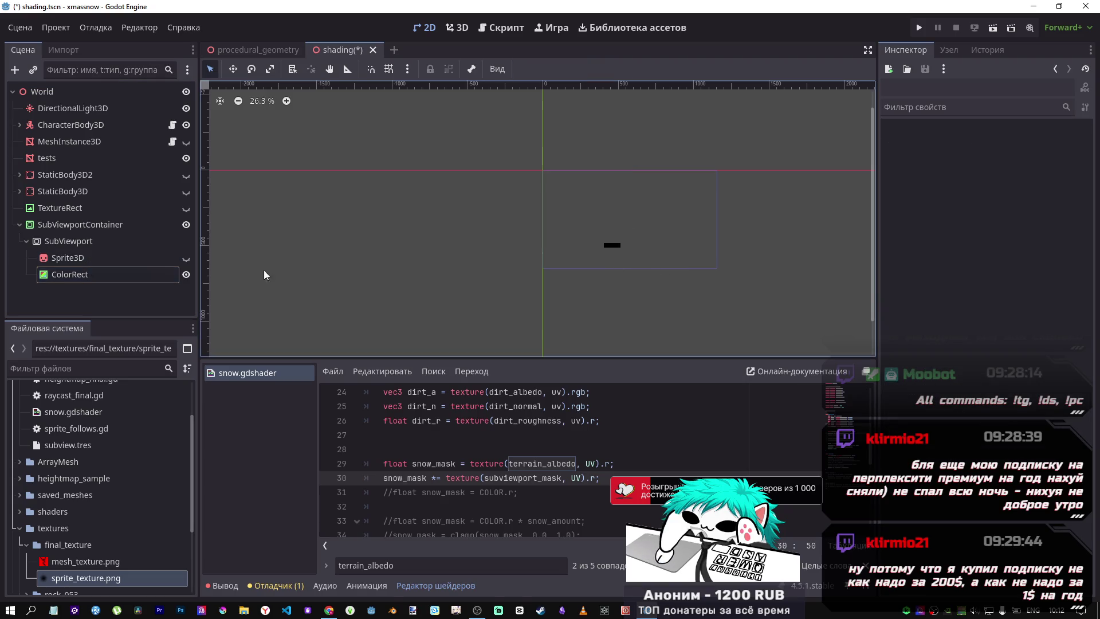
click(84, 274)
Apply Full Rect to the ColorRect, save, and return to the 3D terrain view
click(548, 69)
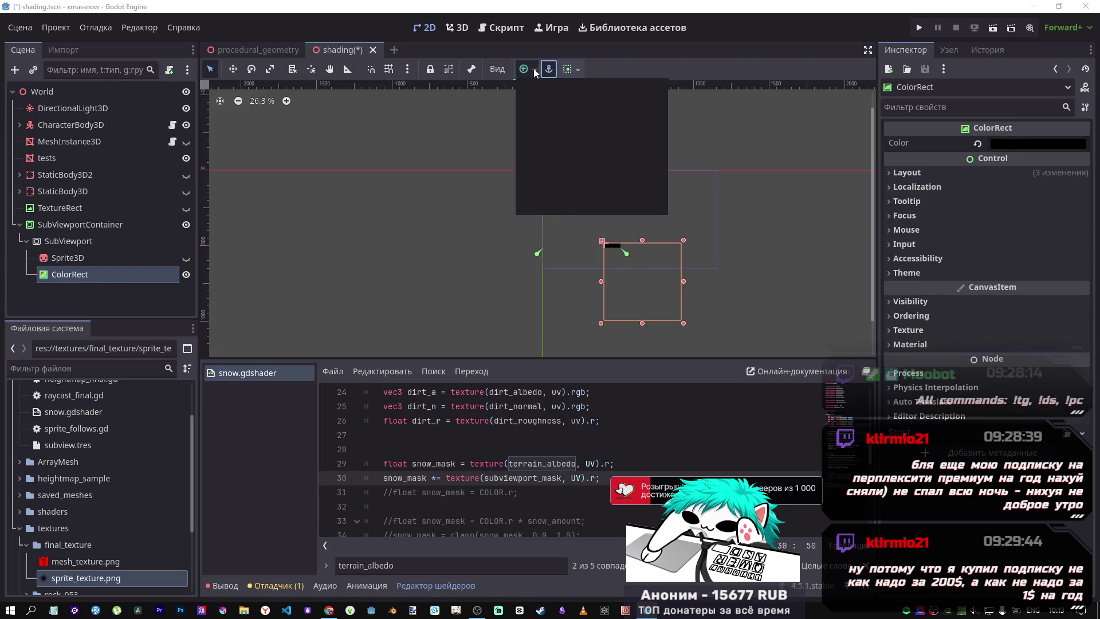
click(624, 174)
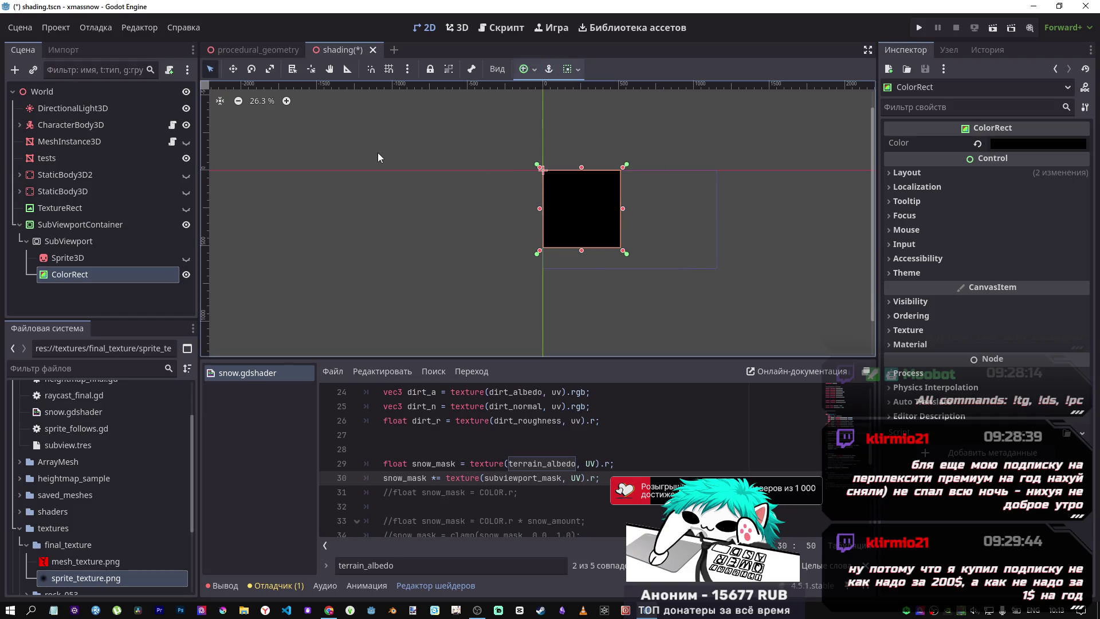
key(ctrl+s)
click(501, 28)
click(456, 28)
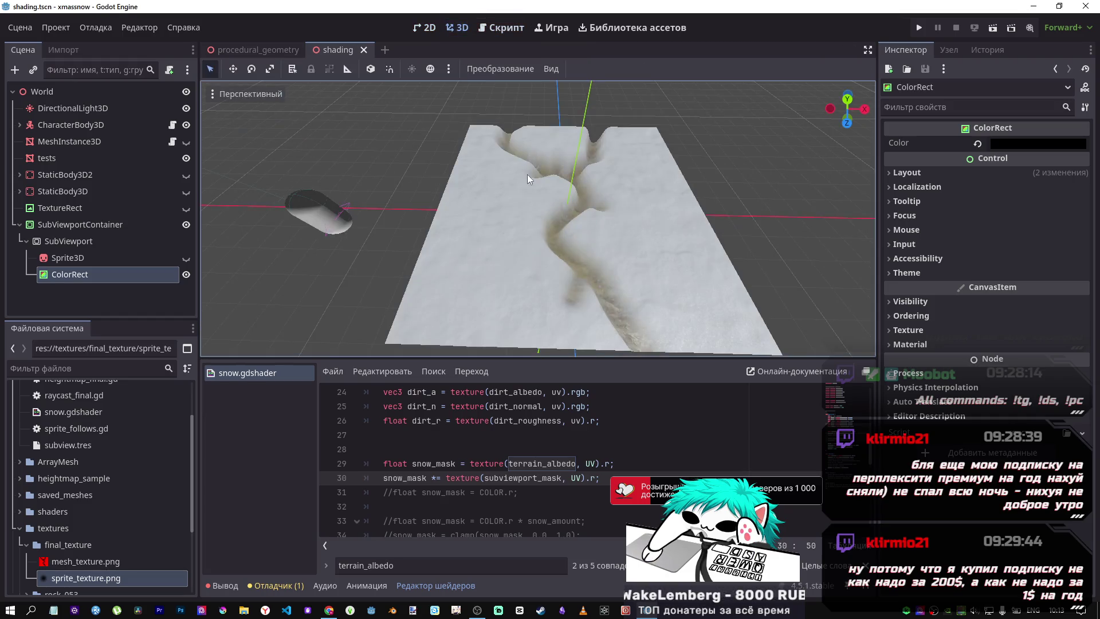
Orbit lower and closer to the terrain while inspecting the SubViewport, Sprite3D and ColorRect nodes
mouse_move(527, 174)
mouse_down()
mouse_move(577, 232)
mouse_move(597, 191)
mouse_up()
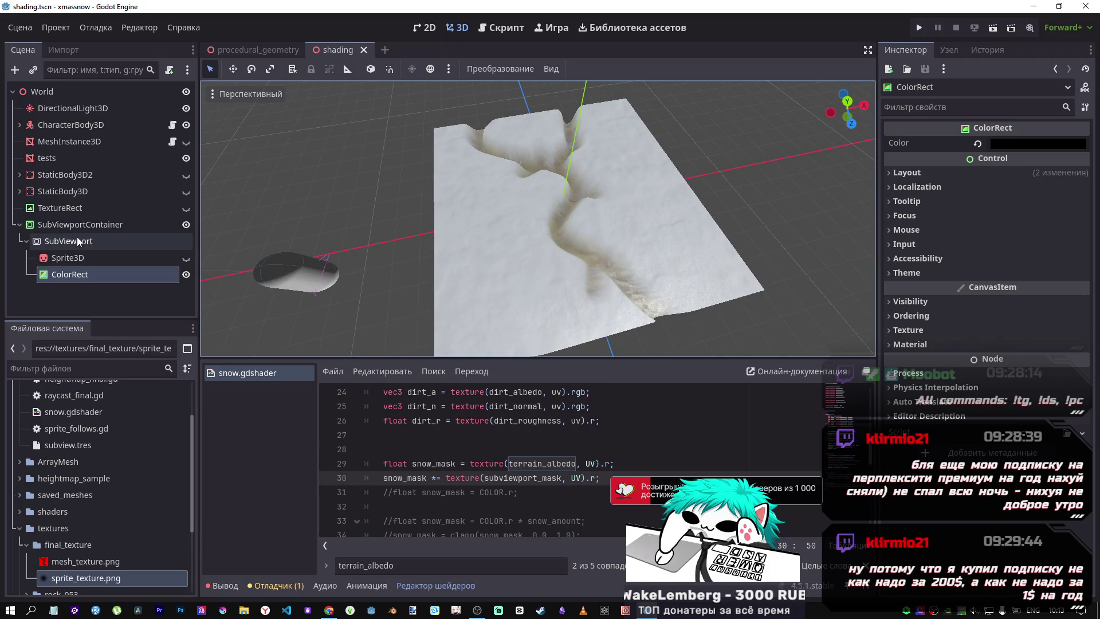
click(77, 238)
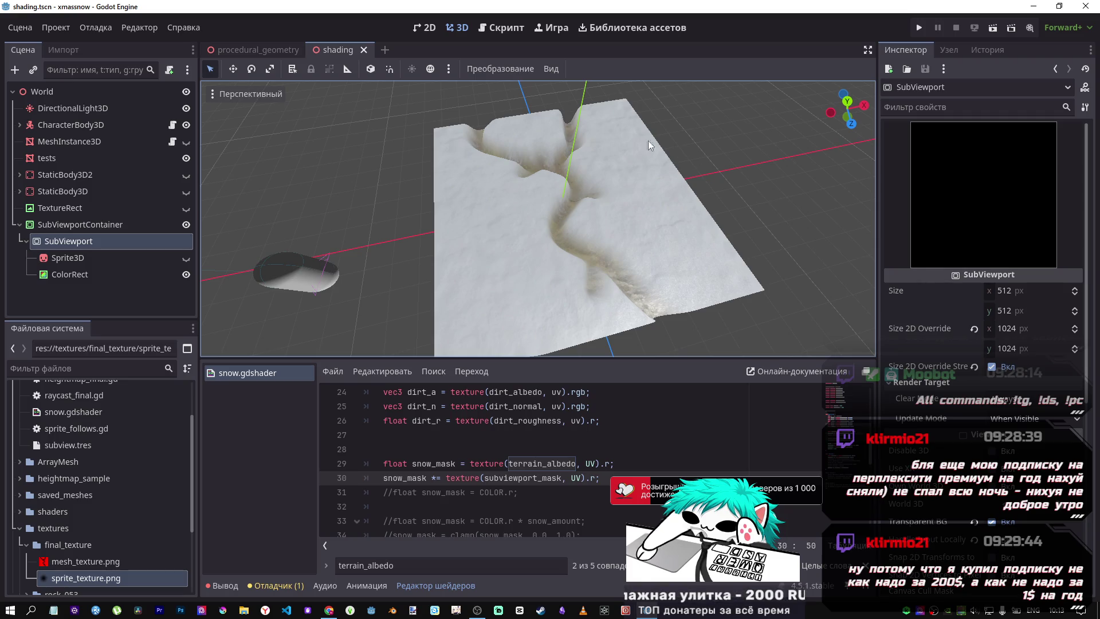
click(118, 258)
click(104, 273)
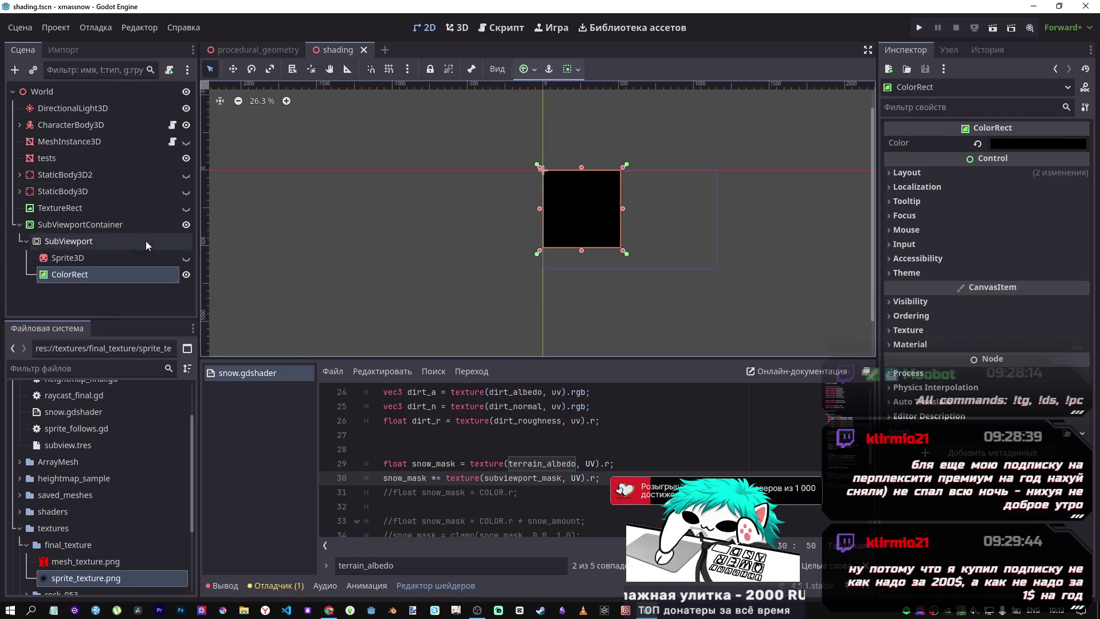
click(115, 242)
click(95, 261)
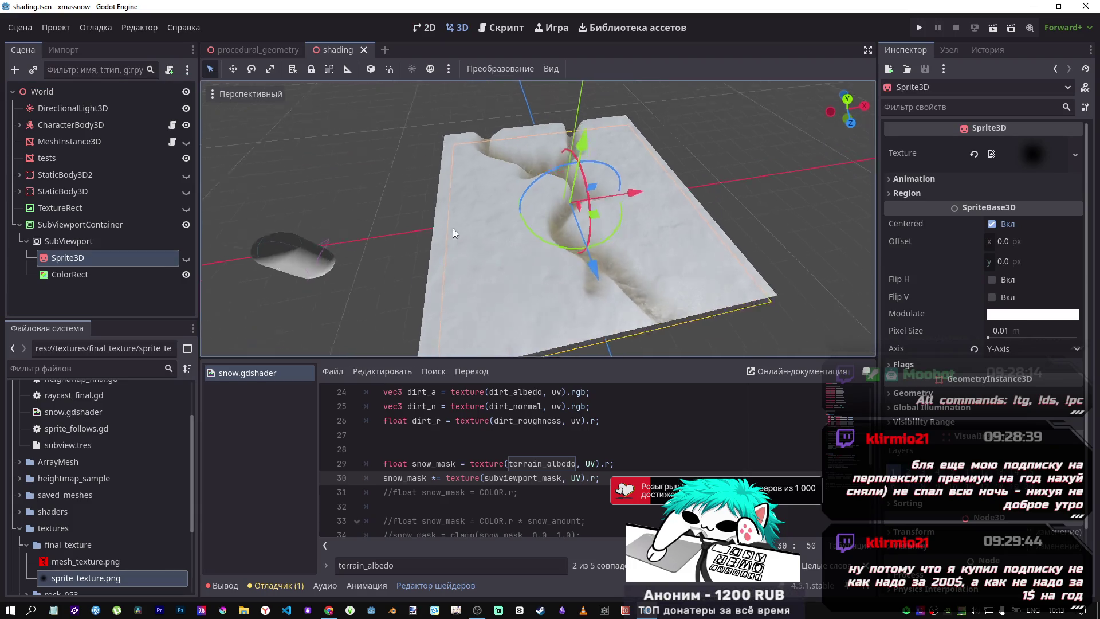
mouse_move(454, 229)
mouse_down()
mouse_move(413, 156)
mouse_move(404, 239)
mouse_move(533, 240)
mouse_move(470, 183)
mouse_up()
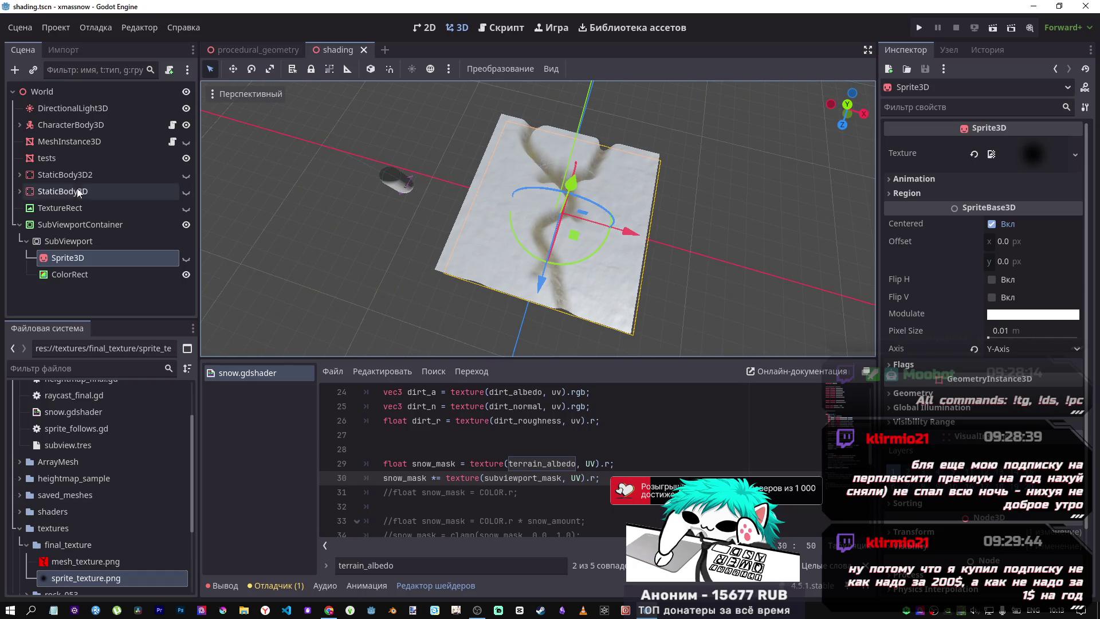
Toggle the Sprite3D trail brush's visibility off and on, then select the tests terrain node
click(66, 261)
click(186, 258)
click(186, 259)
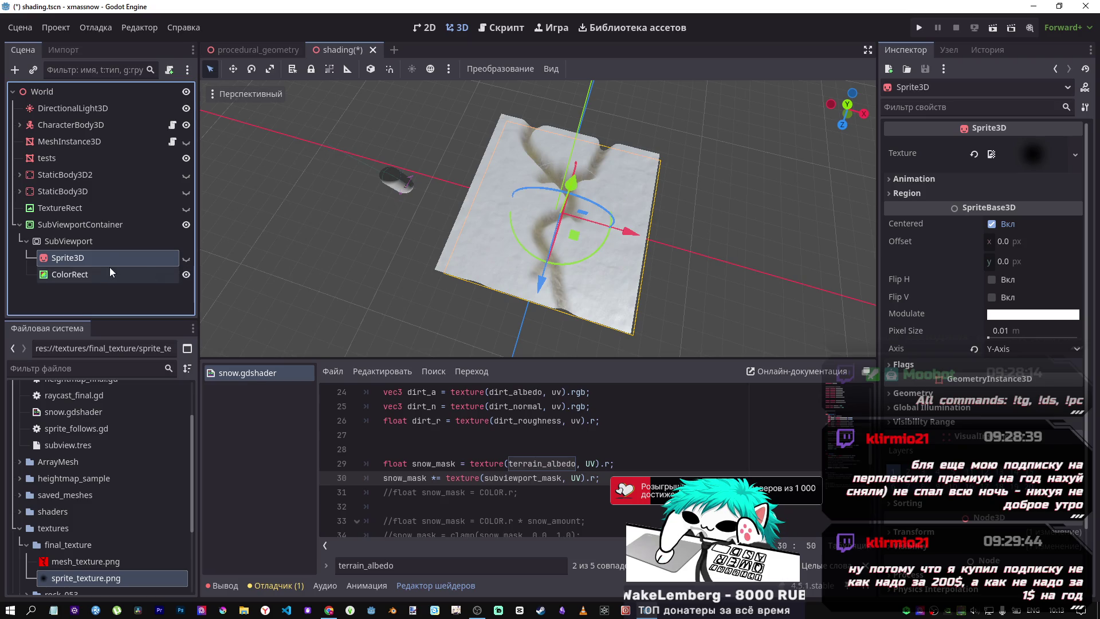
click(28, 162)
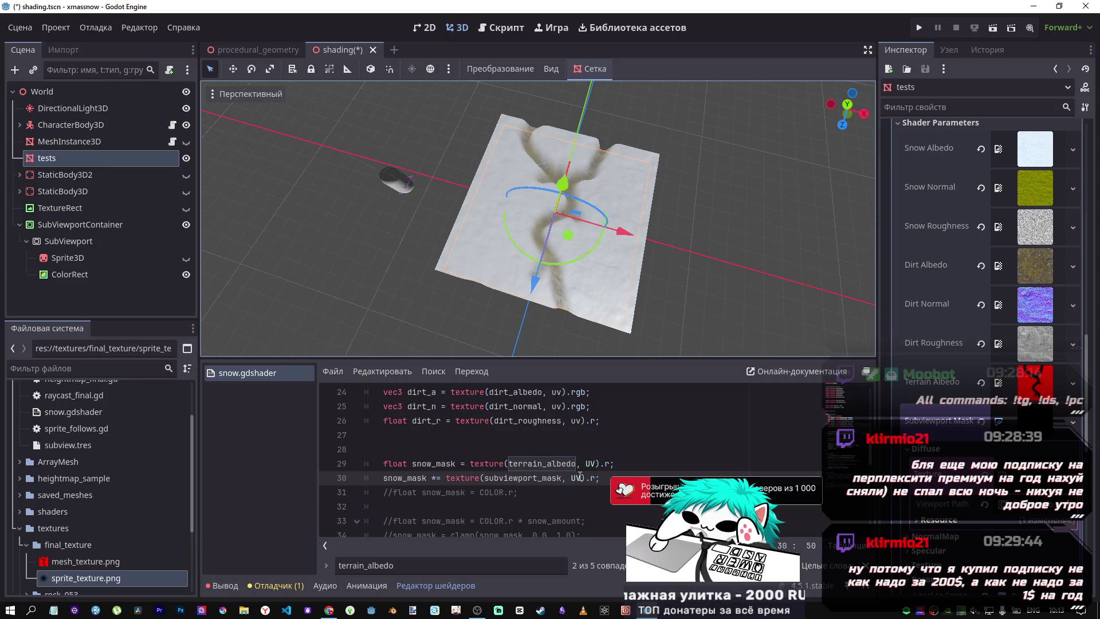
Change line 30 to snow_mask += texture(subviewport_mask, UV).r, save, and view the dirt trail
click(438, 478)
key(BackSpace)
text(+)
key(ctrl+s)
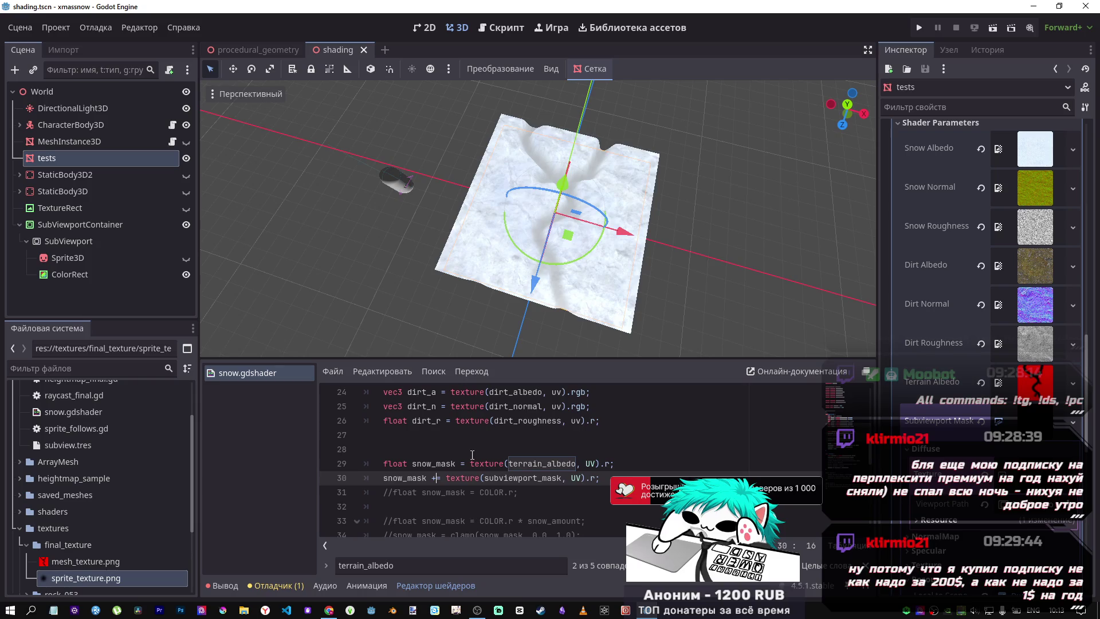
scroll(569, 268, up, 8)
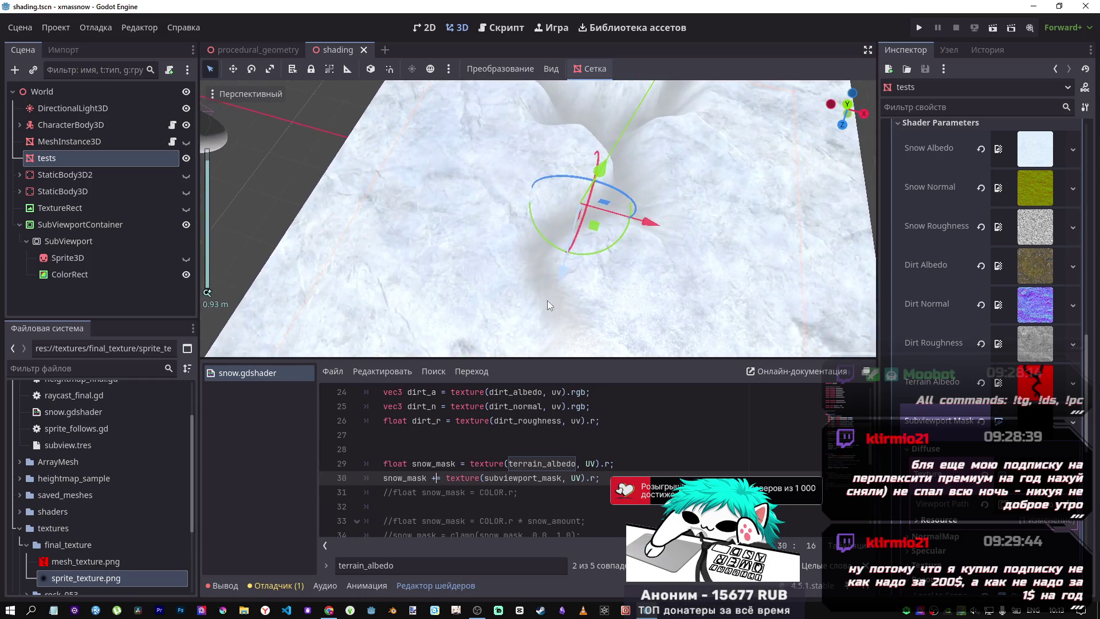
mouse_move(548, 300)
mouse_down()
mouse_move(548, 269)
mouse_move(533, 263)
mouse_move(613, 241)
mouse_move(624, 252)
mouse_move(618, 270)
mouse_move(584, 240)
mouse_move(565, 280)
mouse_up()
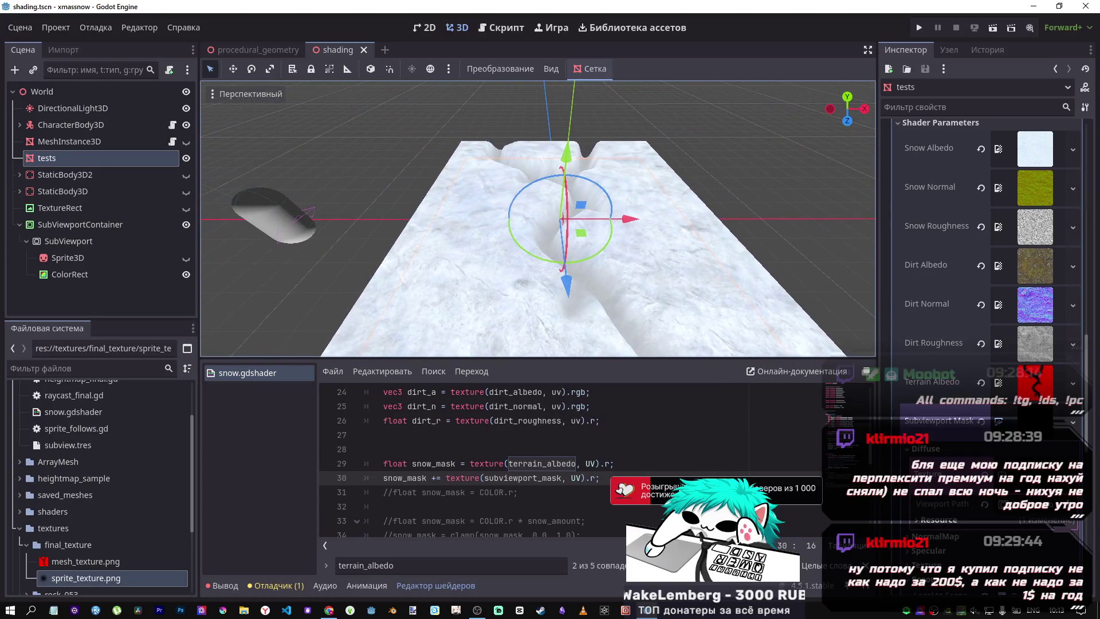
text(+)
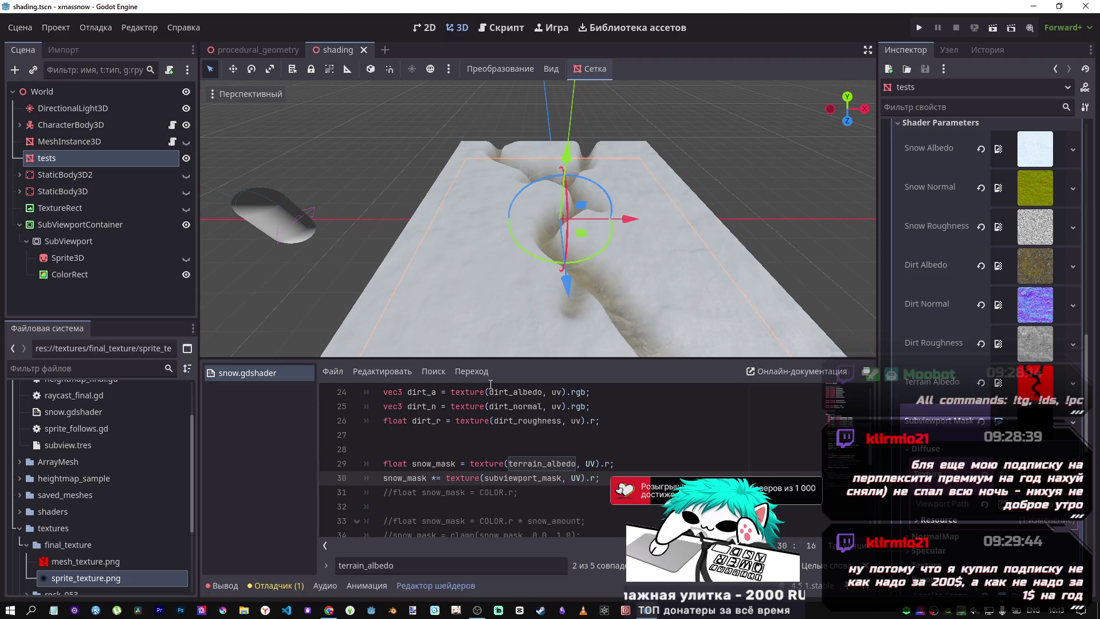
scroll(480, 332, down, 2)
scroll(535, 480, down, 5)
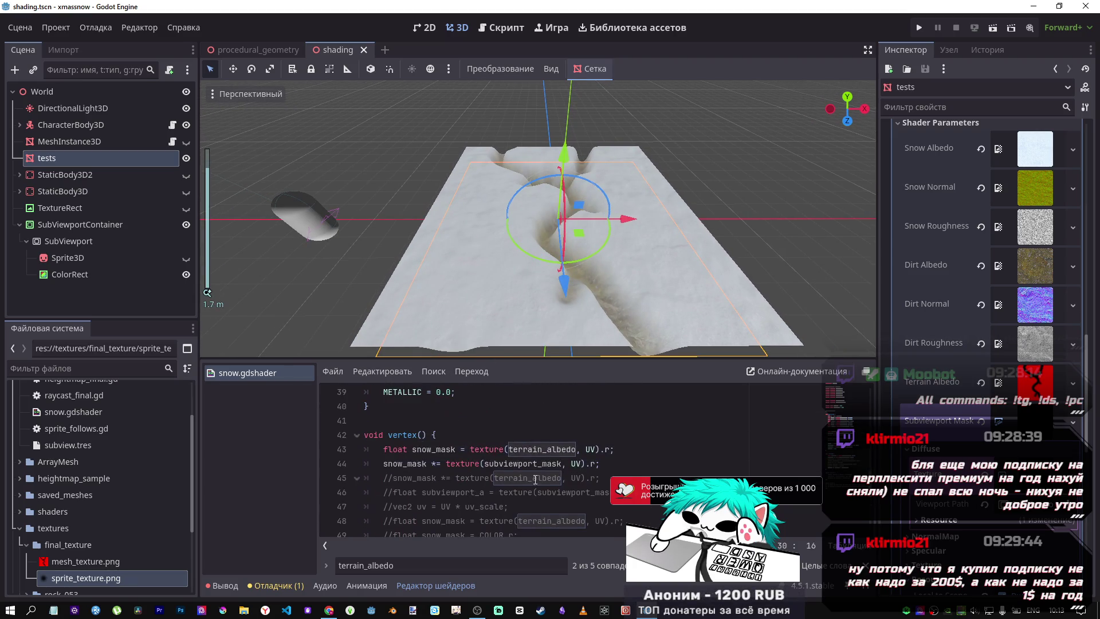
Replace the multiply on line 44 with an add operator
key(BackSpace)
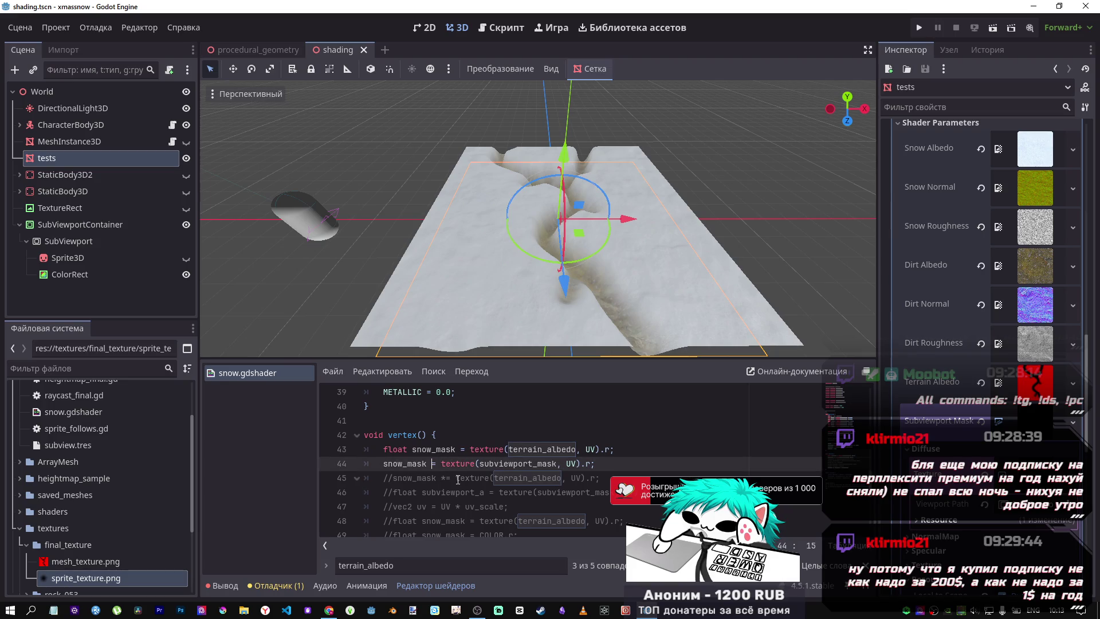
text(+)
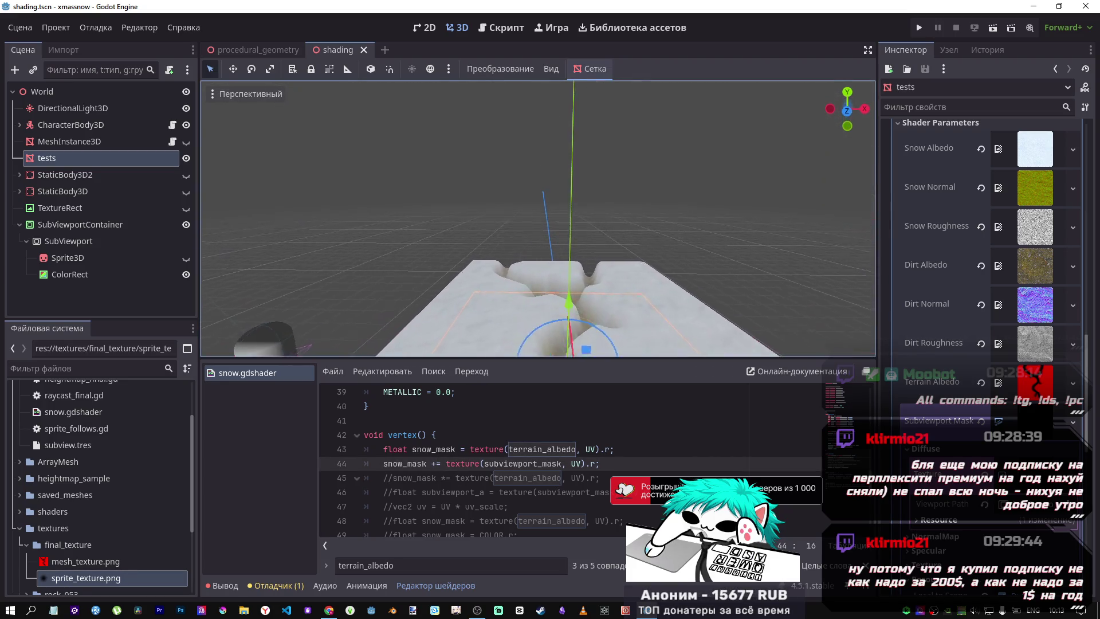
scroll(538, 218, up, 5)
scroll(537, 218, down, 5)
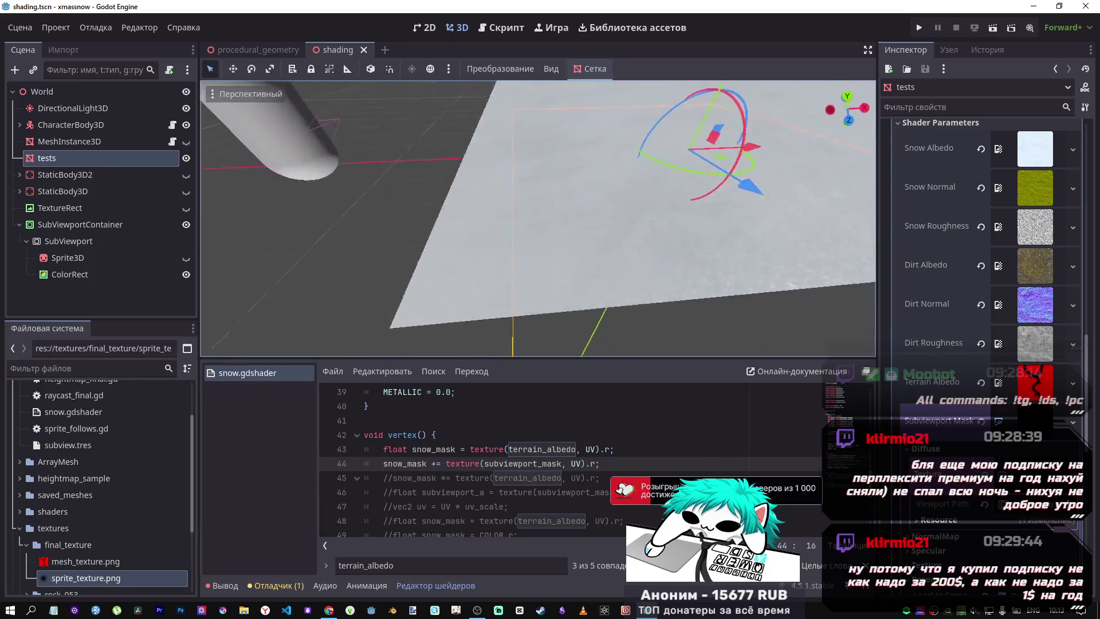
scroll(537, 217, up, 5)
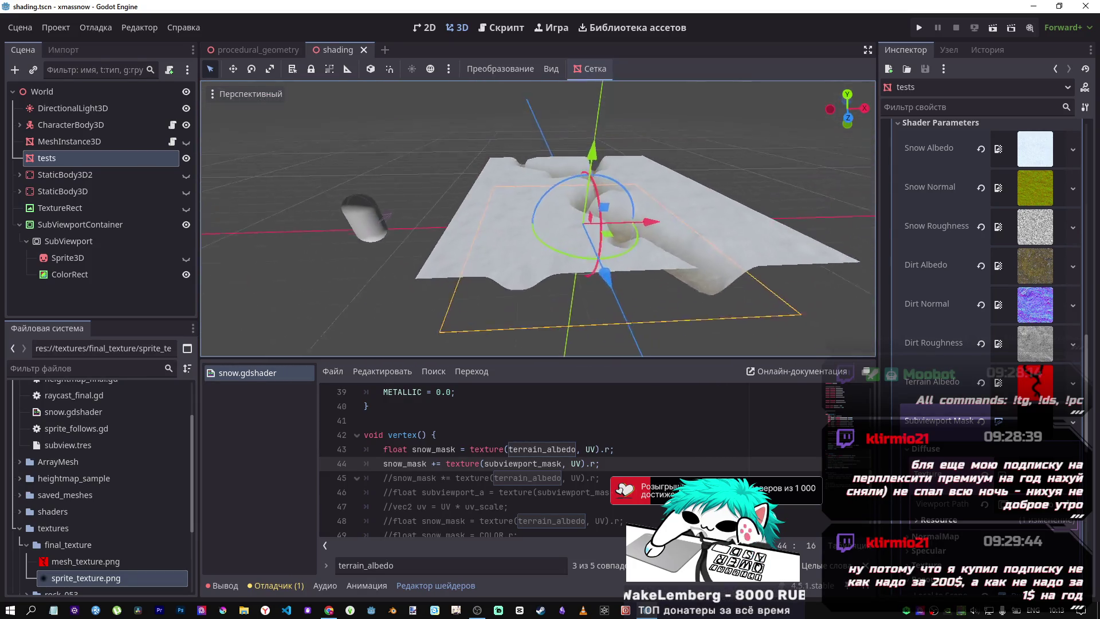
Switch line 44's operator back to *= and save to recompile the shader
click(434, 464)
click(457, 464)
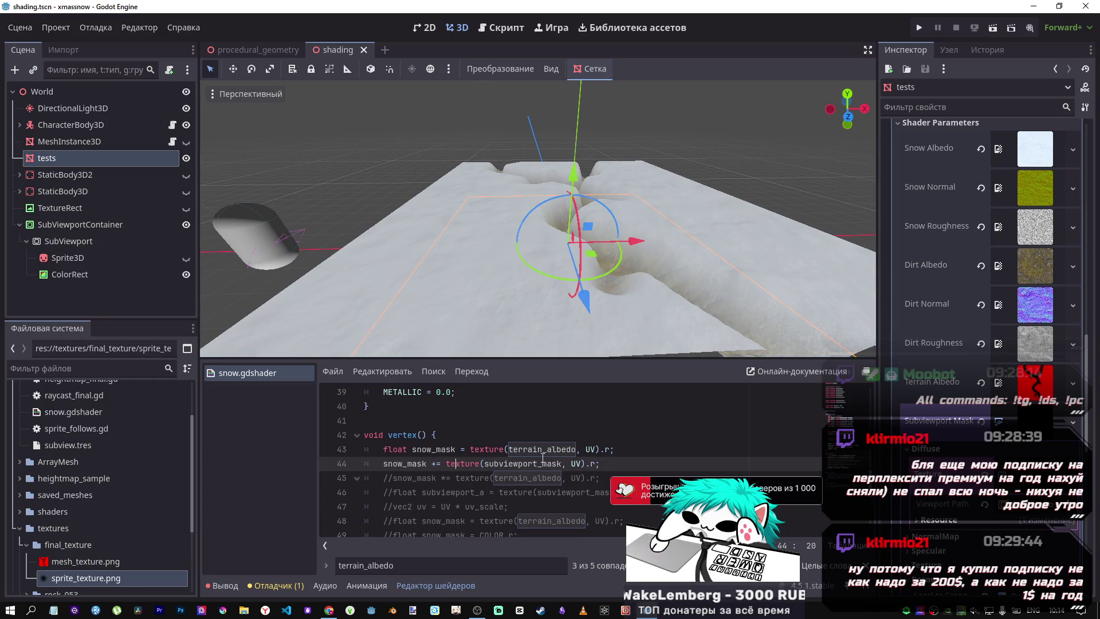
scroll(516, 467, down, 1)
scroll(504, 470, up, 1)
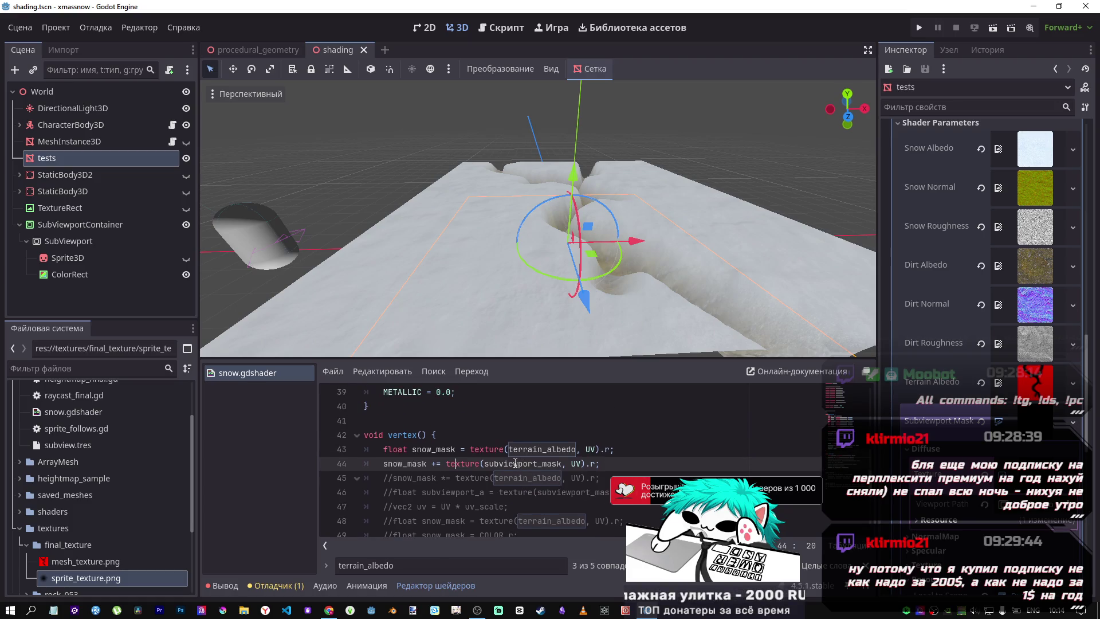
click(436, 463)
key(BackSpace)
text(*)
key(ctrl+s)
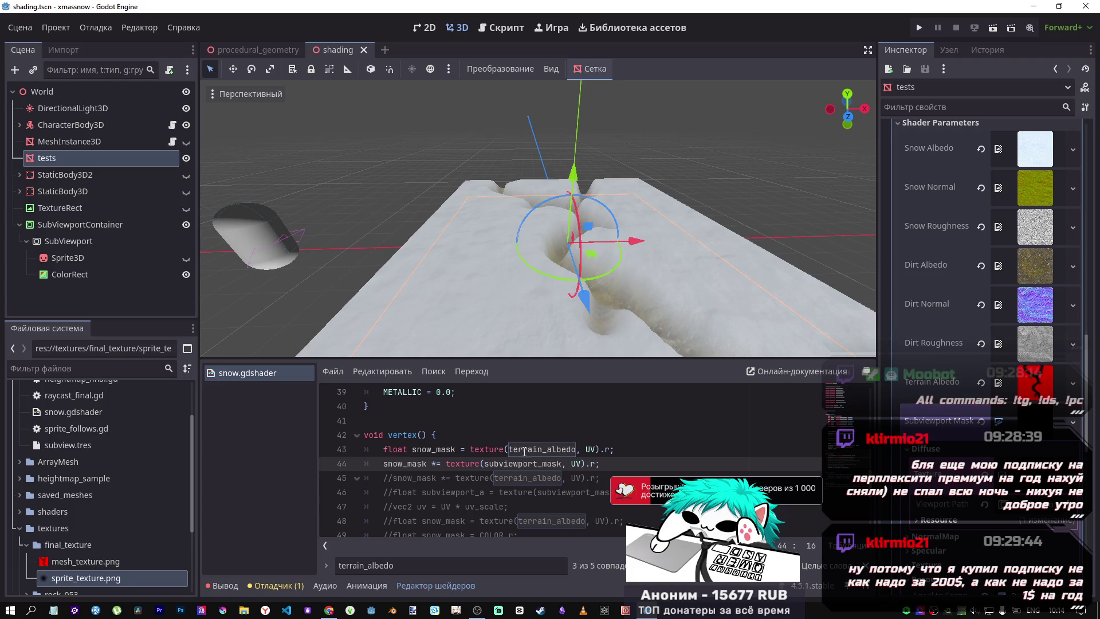
Delete the subviewport mask code from line 44
drag(600, 464, 456, 464)
key(shift+Home)
key(shift+Home)
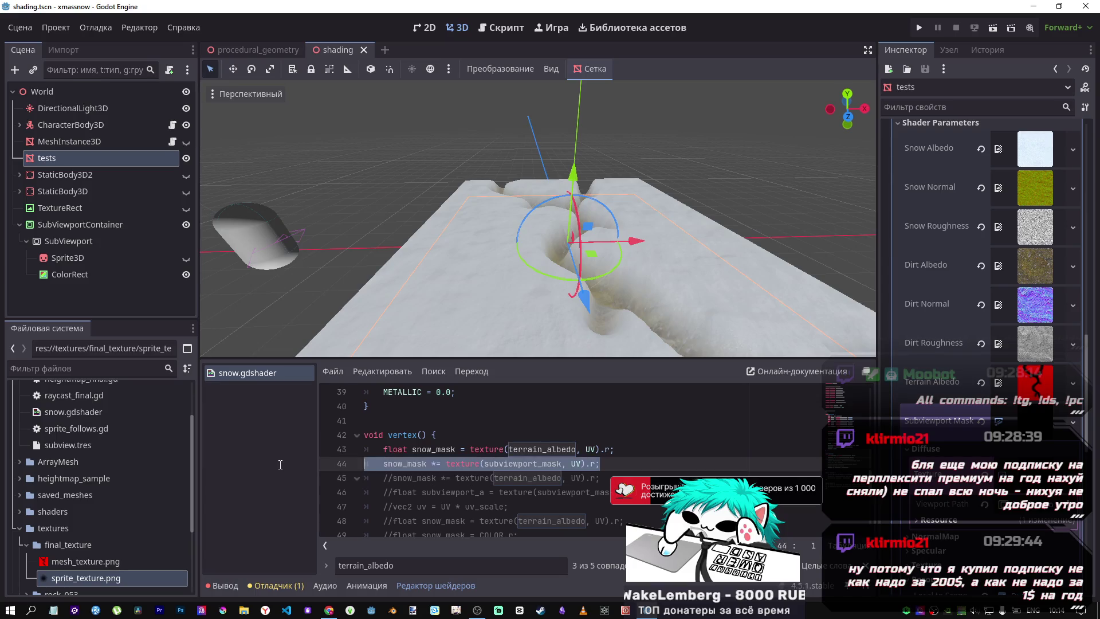
key(BackSpace)
key(BackSpace)
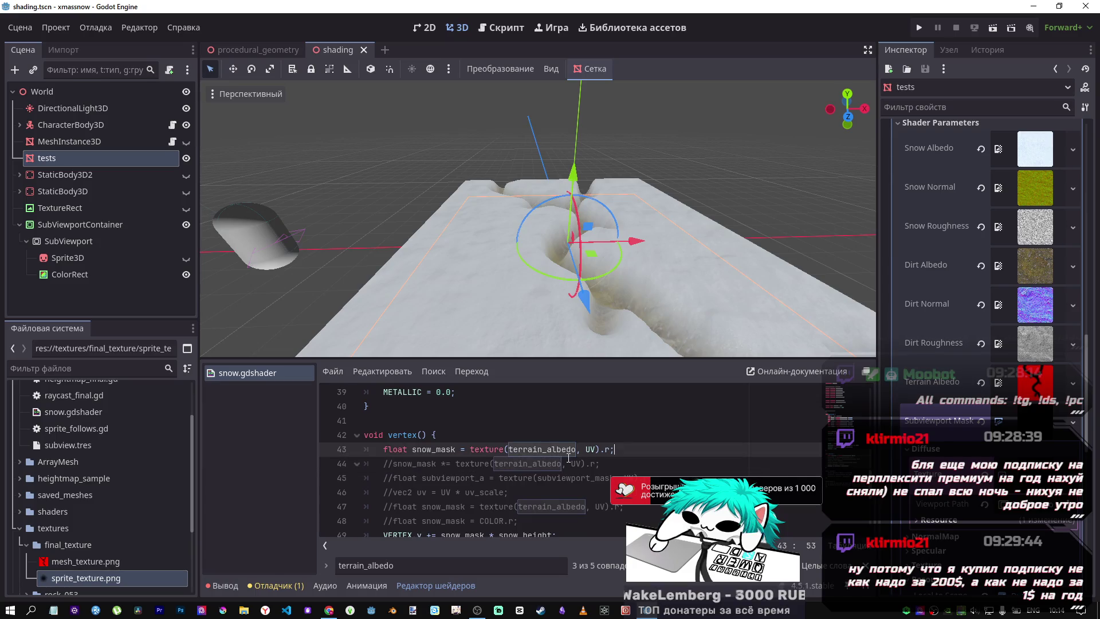
scroll(551, 492, down, 2)
scroll(550, 492, up, 1)
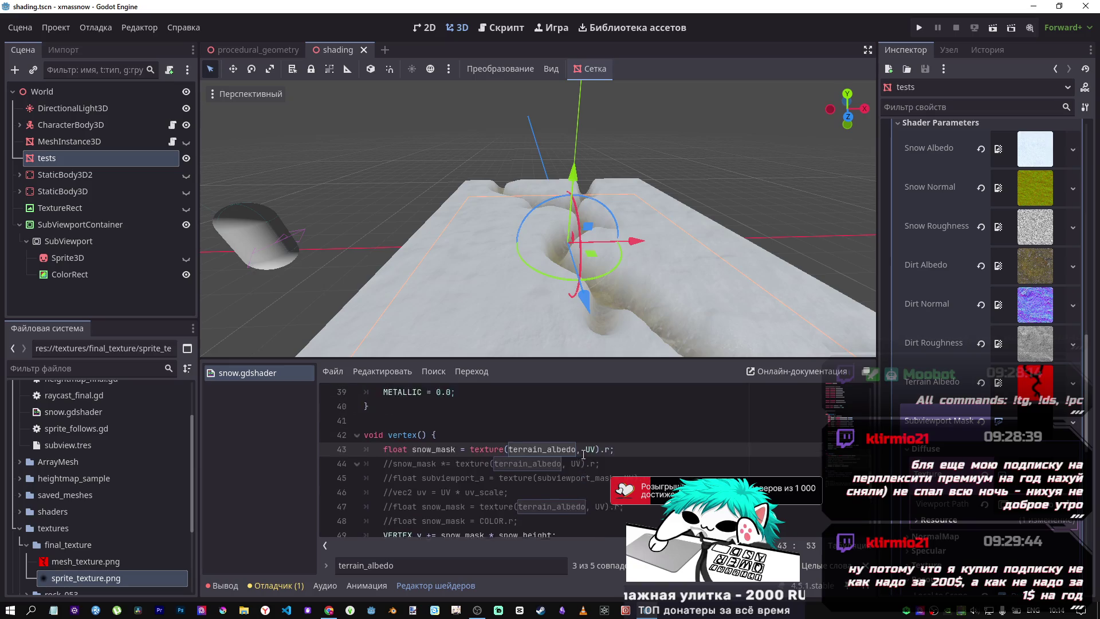
scroll(582, 454, up, 2)
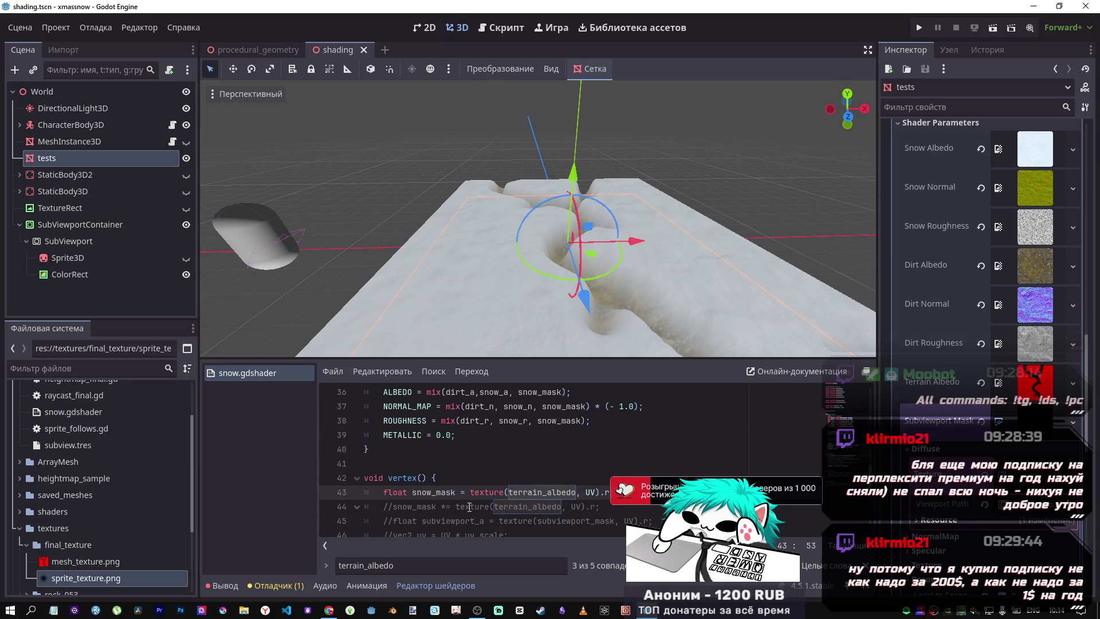
scroll(457, 507, down, 1)
Toggle line 44's comment on and off with Ctrl+K, saving to compare the terrain displacement
click(465, 476)
click(481, 470)
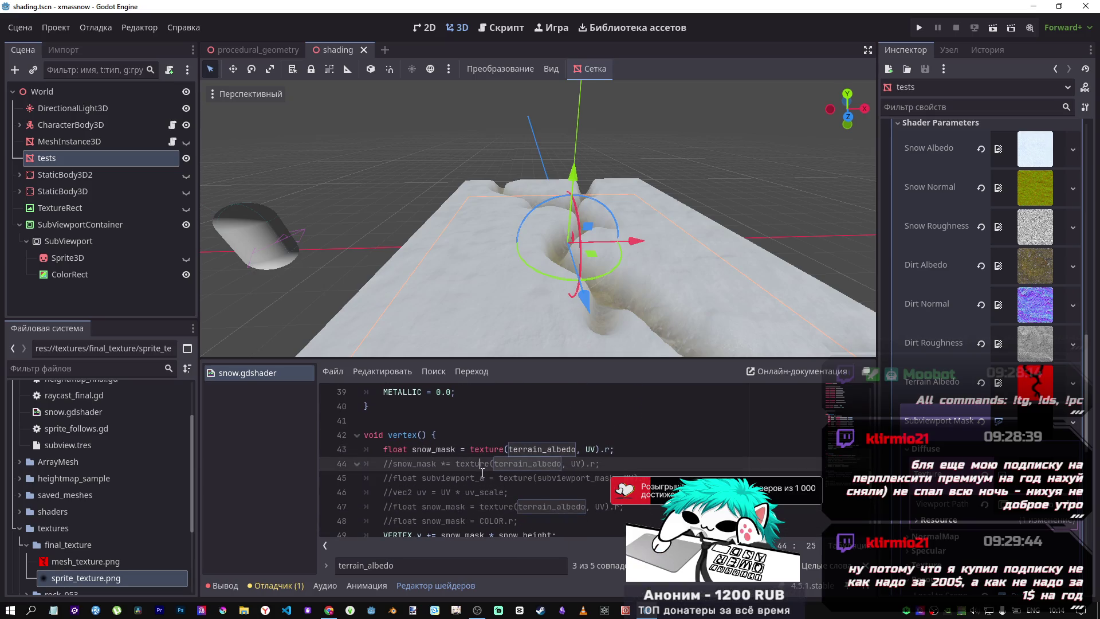
key(ctrl+k)
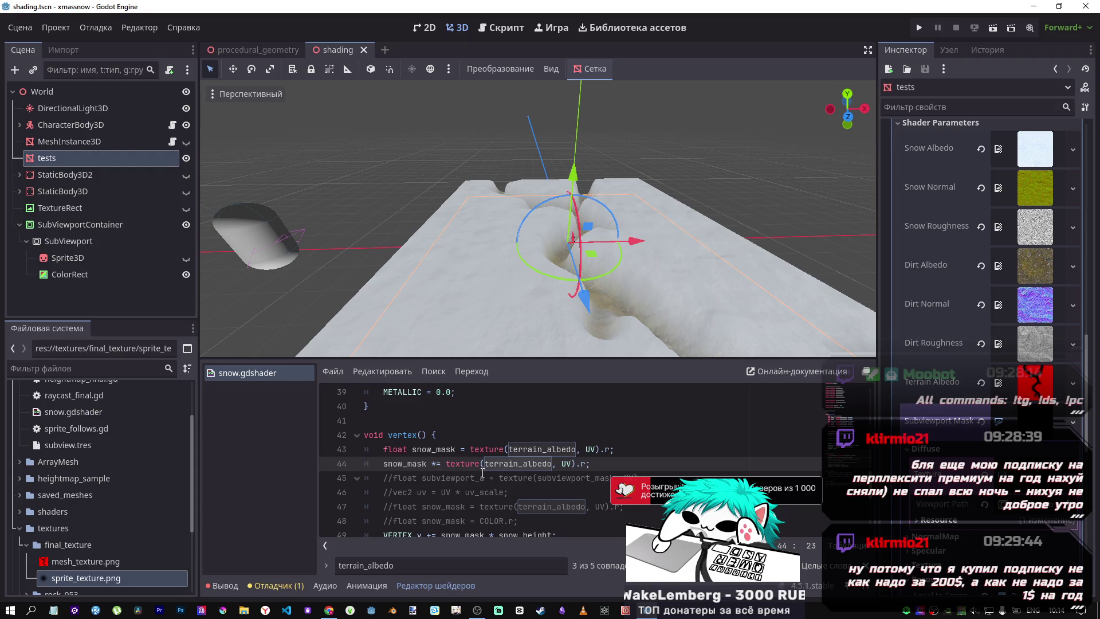
key(ctrl+k)
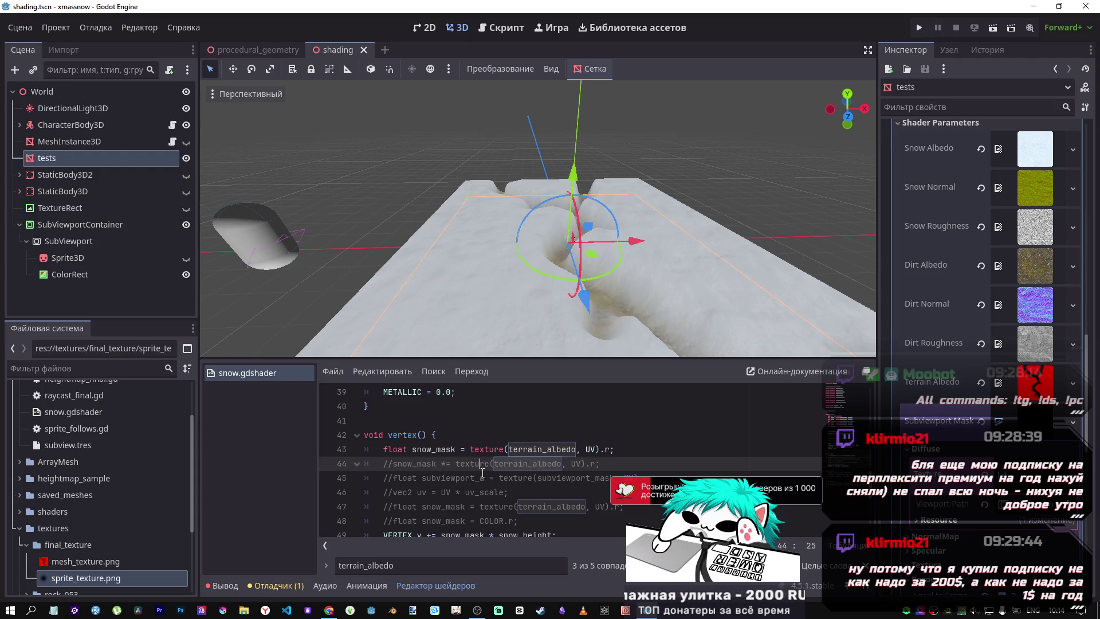
key(ctrl+k)
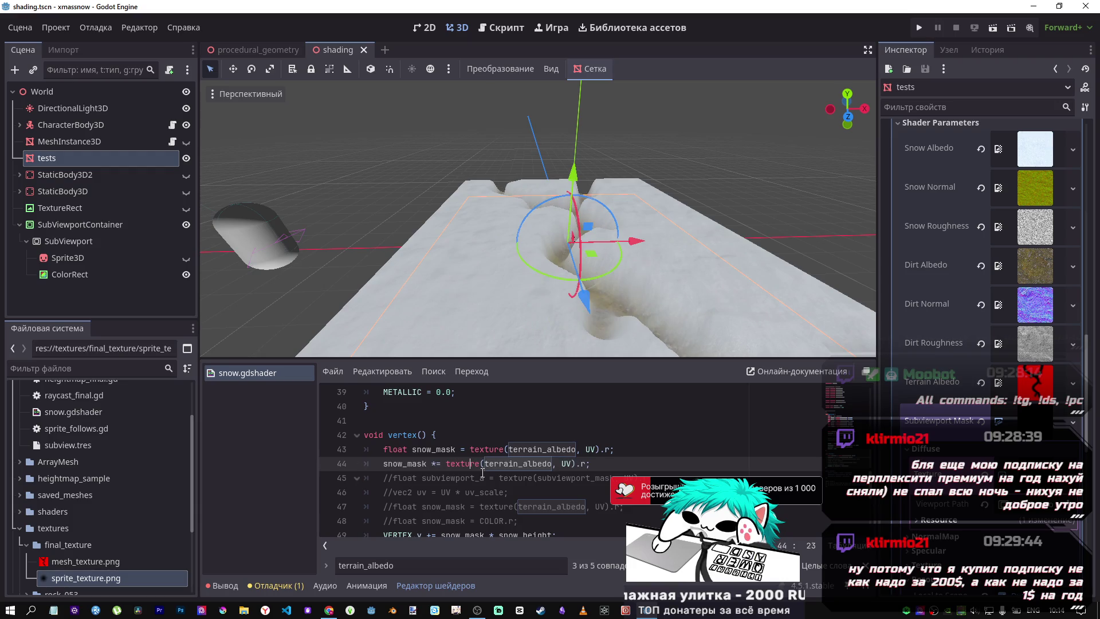
key(ctrl+s)
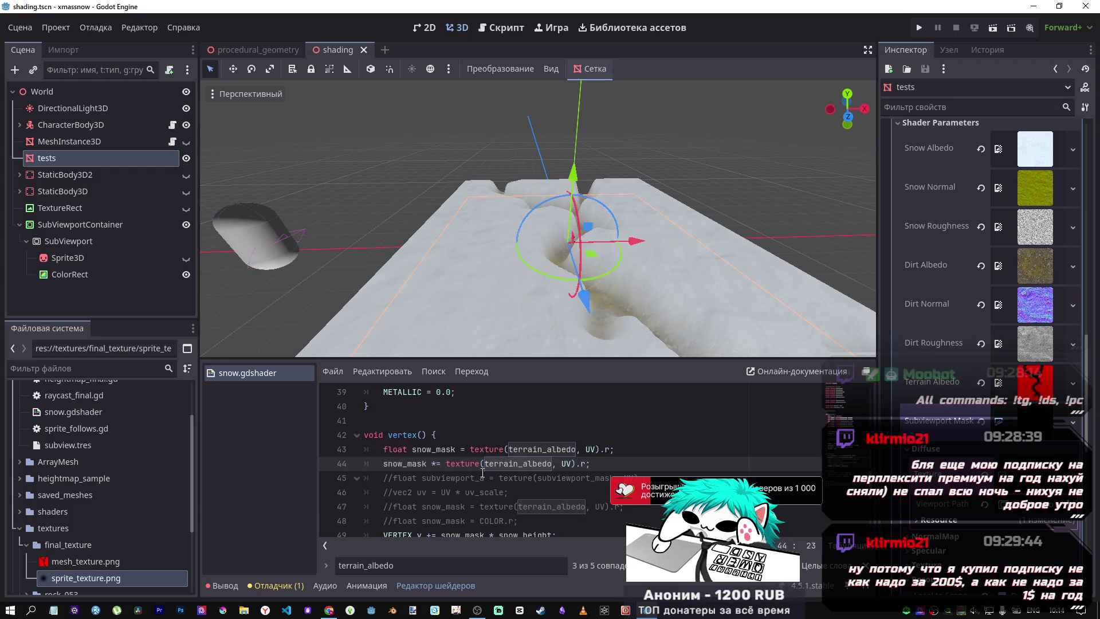
key(ctrl+k)
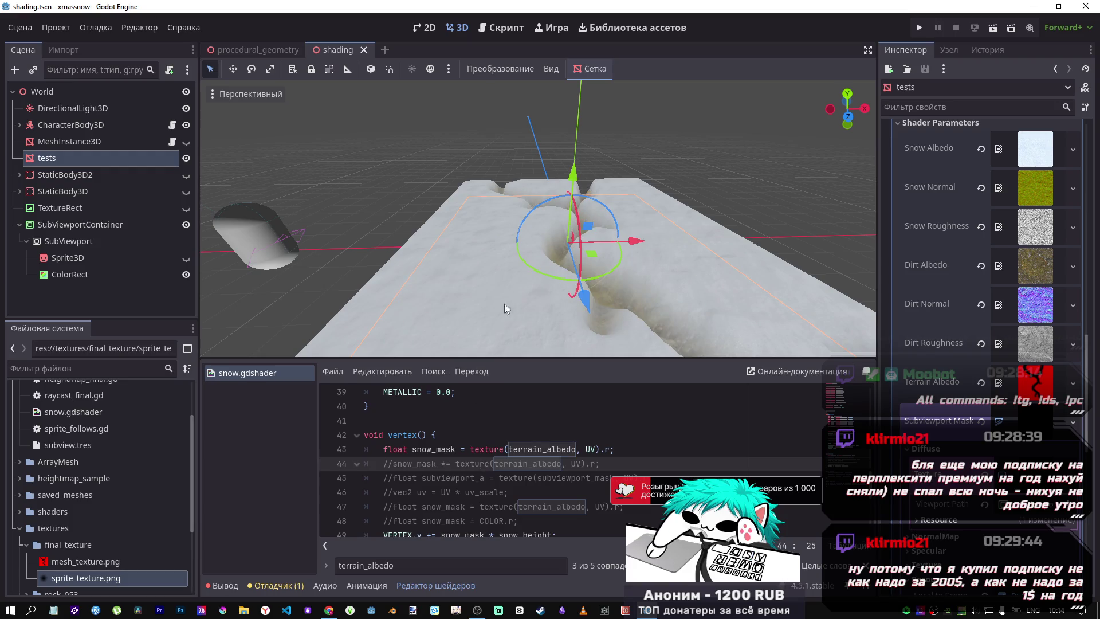
mouse_move(505, 303)
mouse_down()
mouse_move(493, 321)
mouse_move(481, 304)
mouse_move(527, 281)
mouse_move(573, 235)
mouse_up()
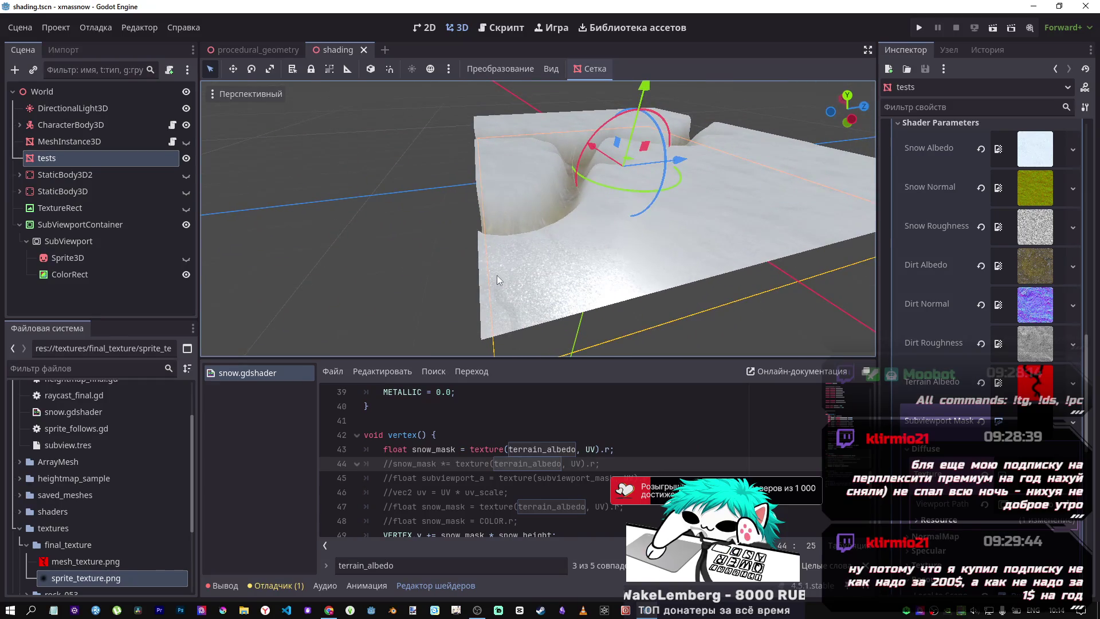
Compare again by repeatedly toggling line 44, leaving it commented out
click(446, 464)
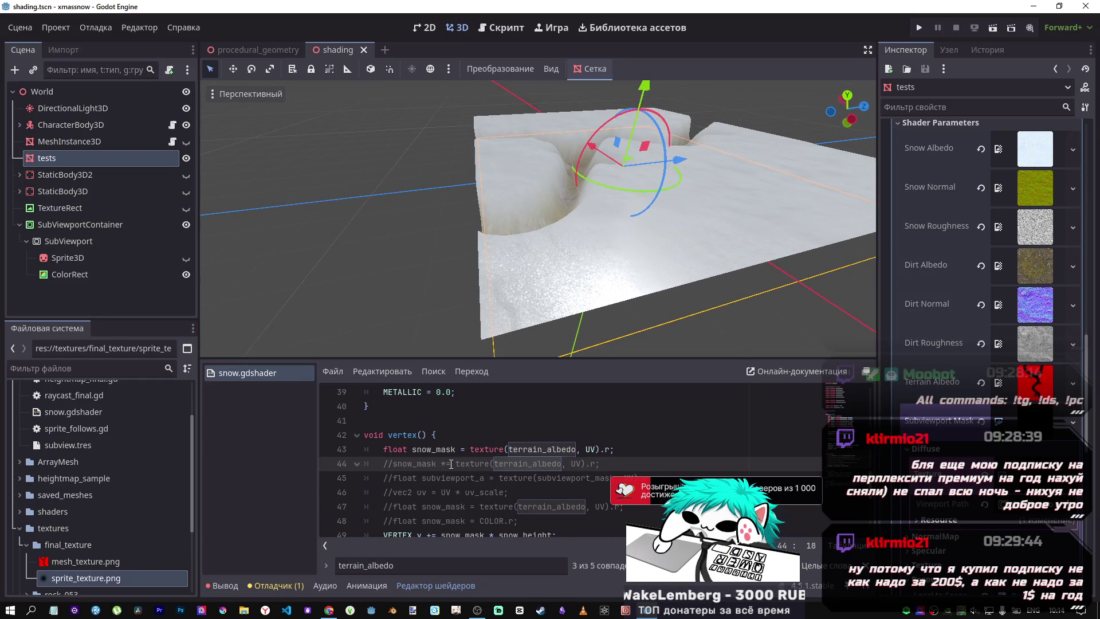
key(ctrl+k)
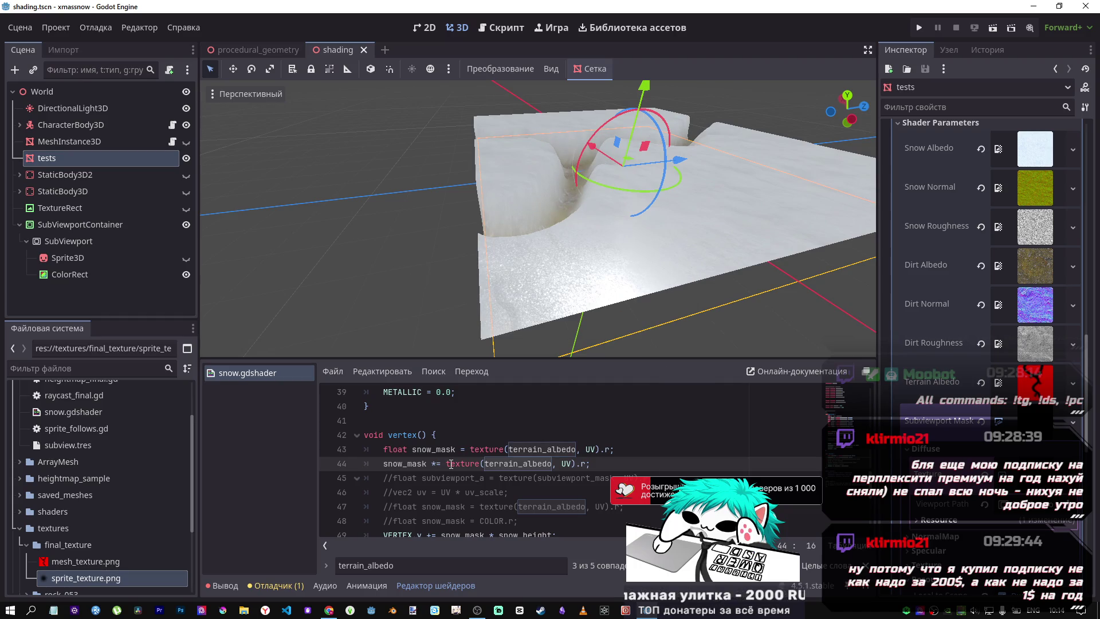
key(ctrl+s)
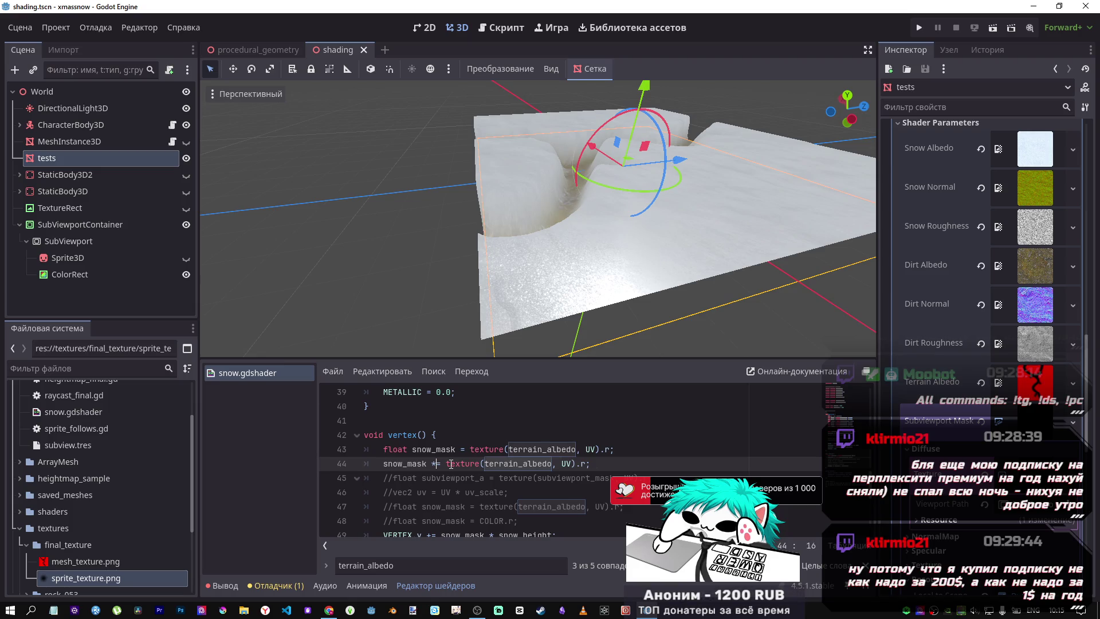
key(ctrl+k)
key(ctrl+s)
key(ctrl+k)
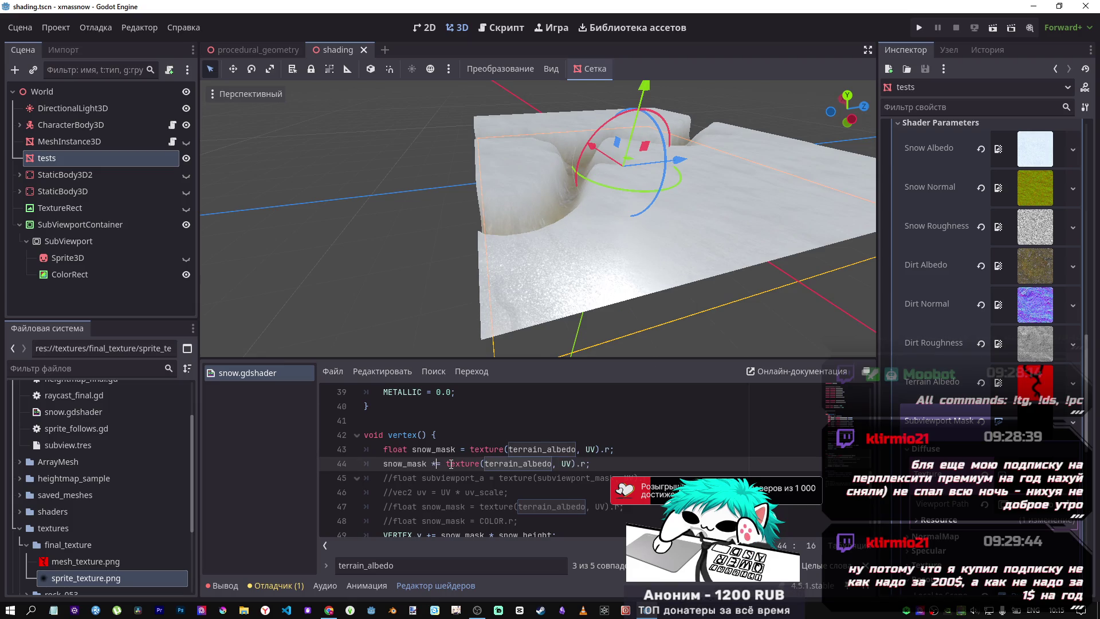
key(ctrl+k)
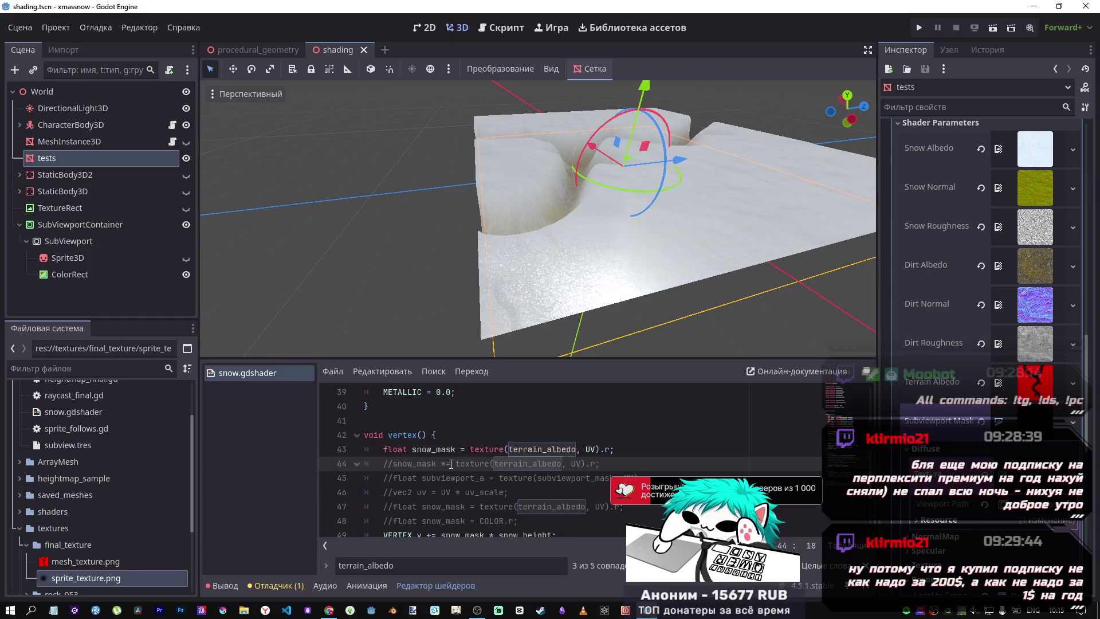
key(ctrl+k)
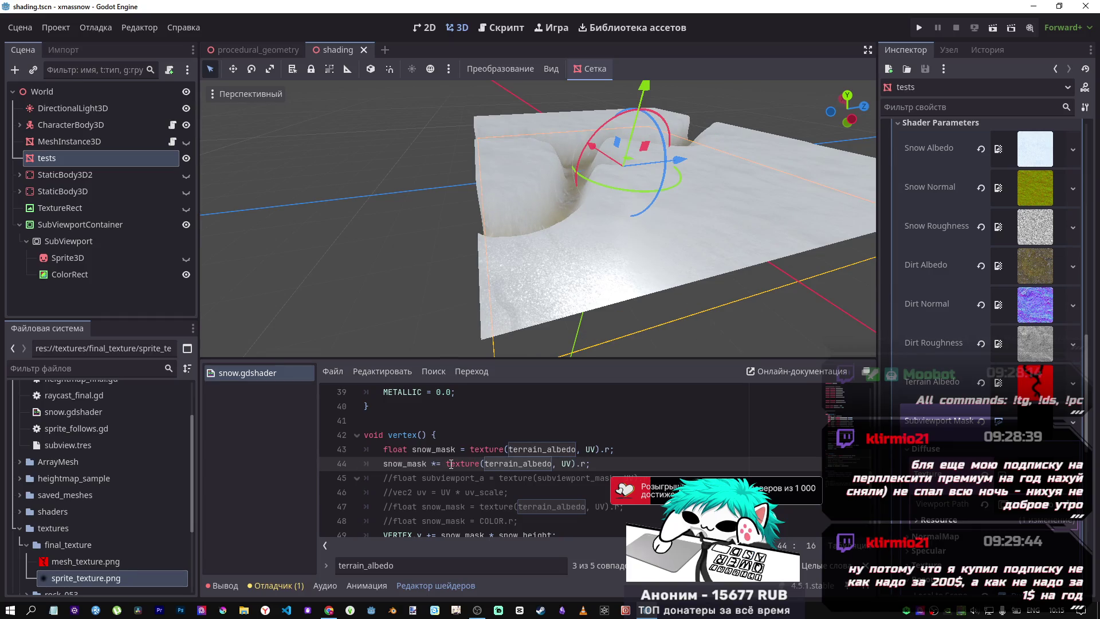
key(ctrl+s)
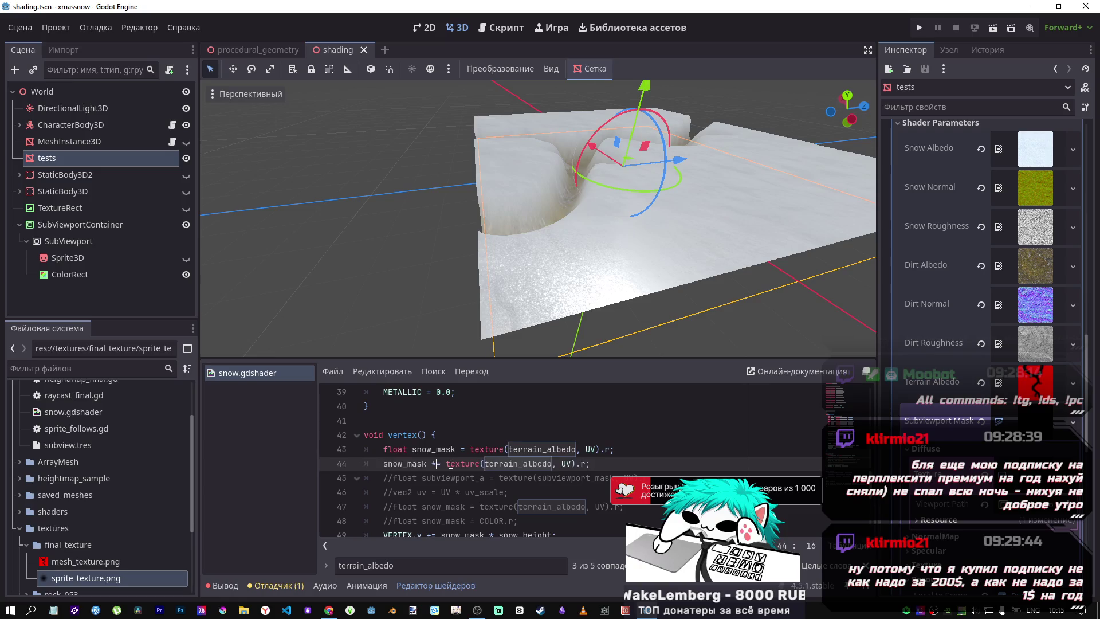
key(ctrl+k)
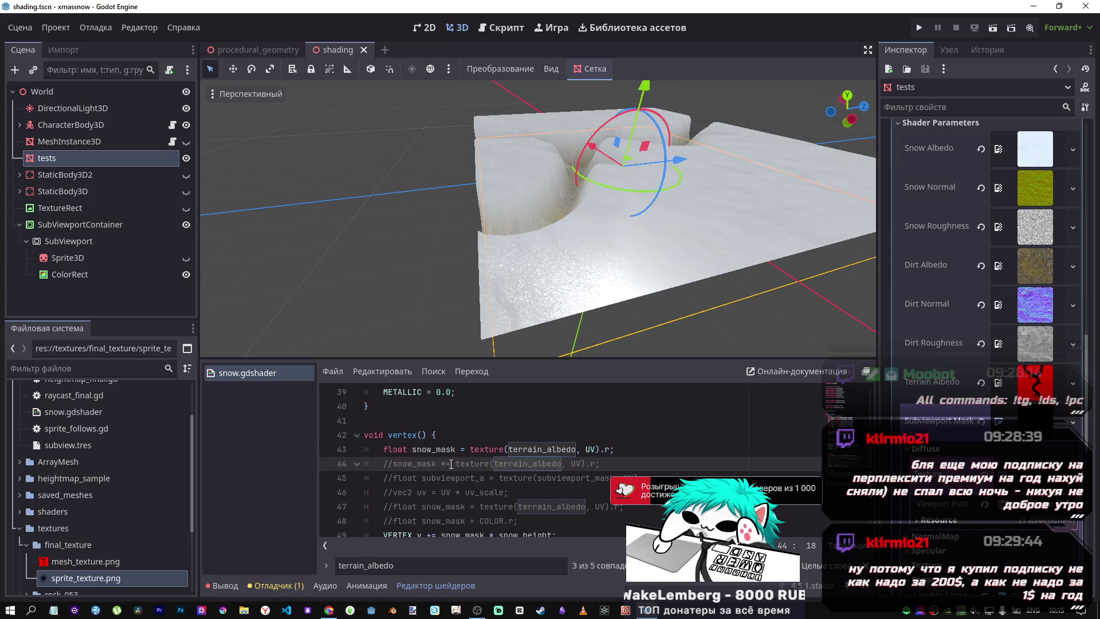
mouse_move(490, 301)
mouse_down()
mouse_move(641, 201)
mouse_move(512, 279)
mouse_up()
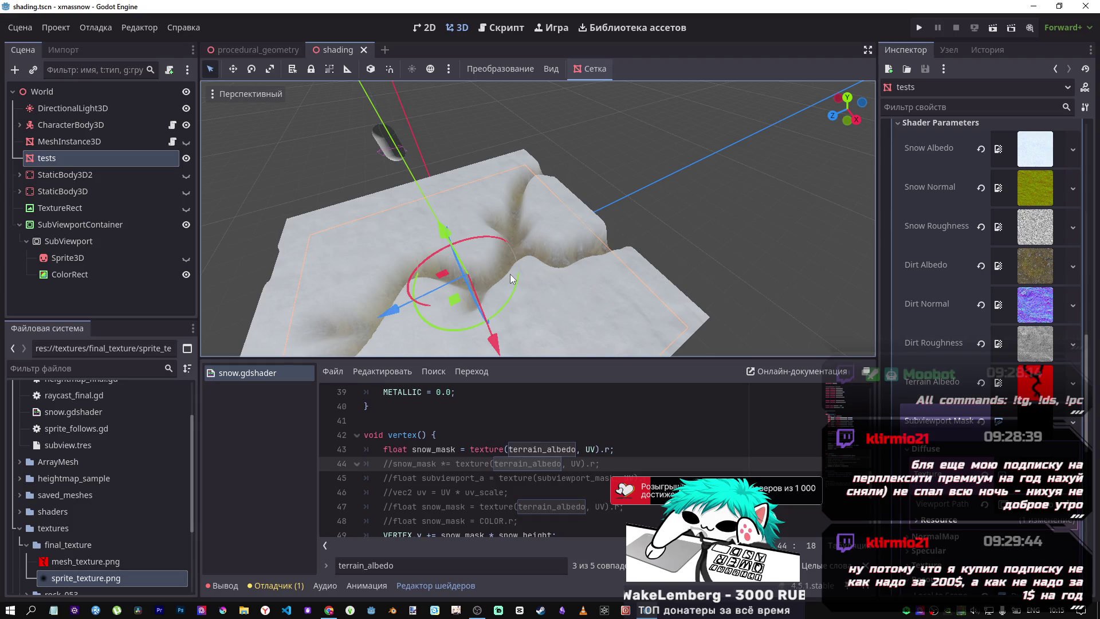
scroll(517, 474, up, 3)
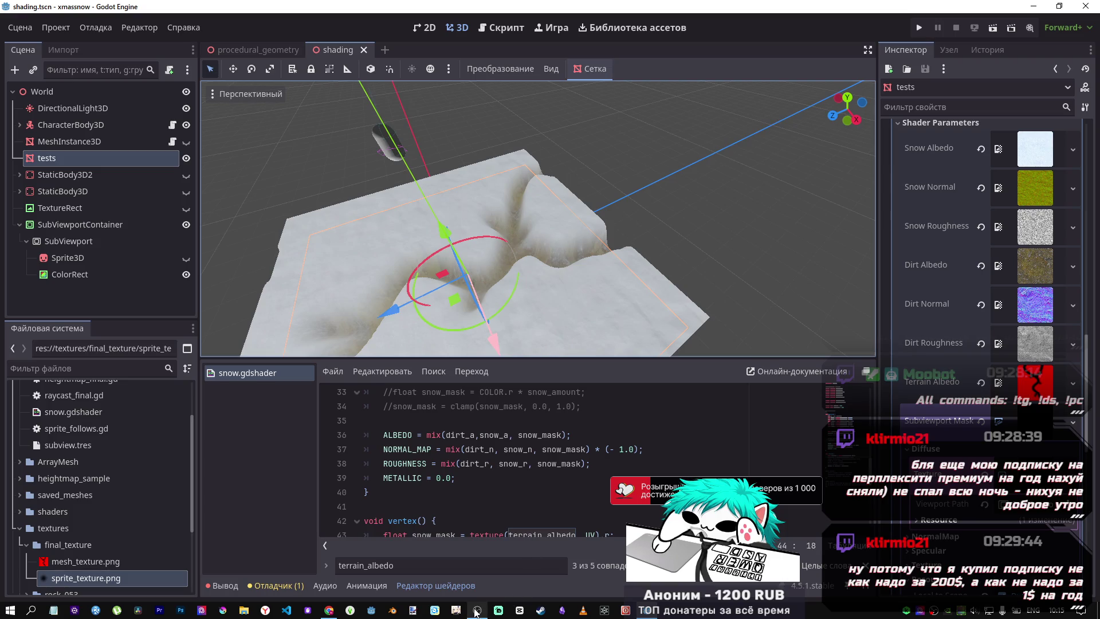
click(475, 605)
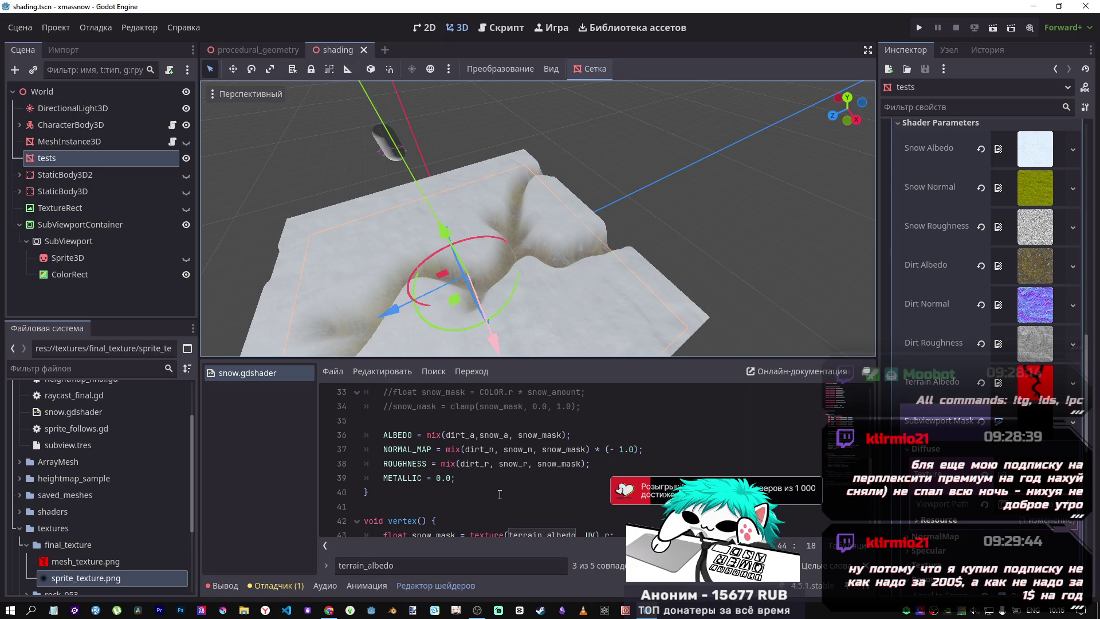
scroll(499, 494, up, 2)
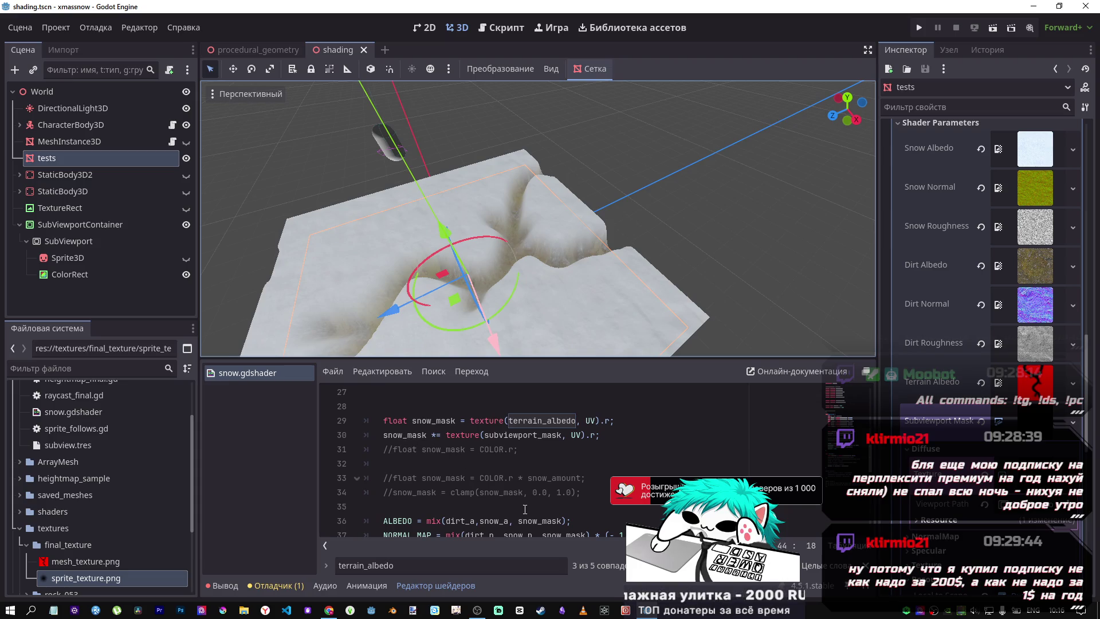
scroll(537, 218, up, 5)
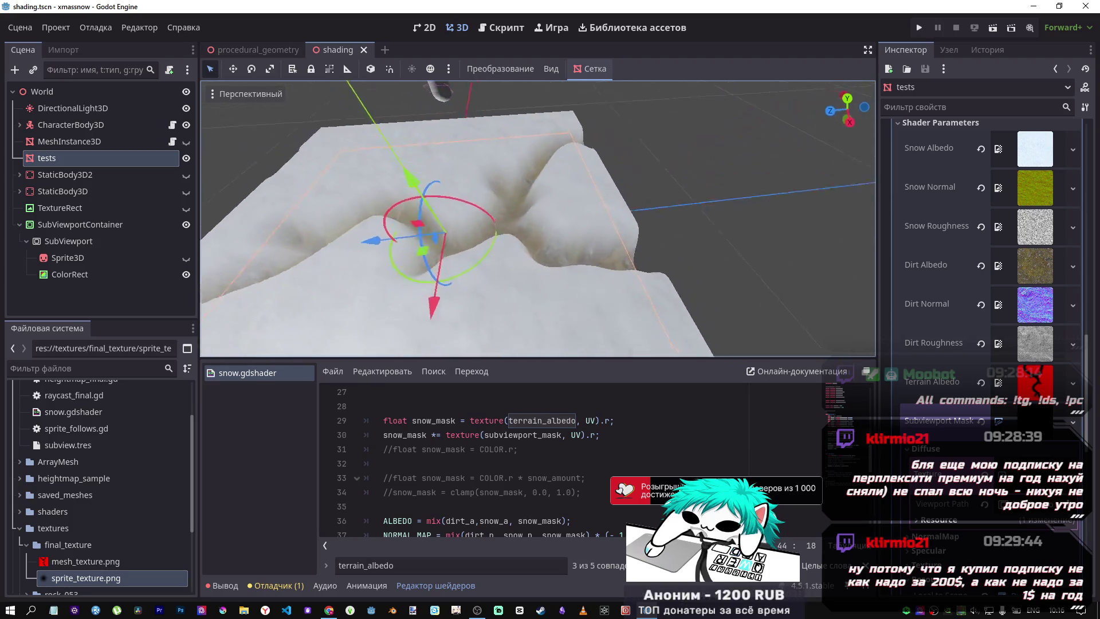
scroll(508, 305, down, 5)
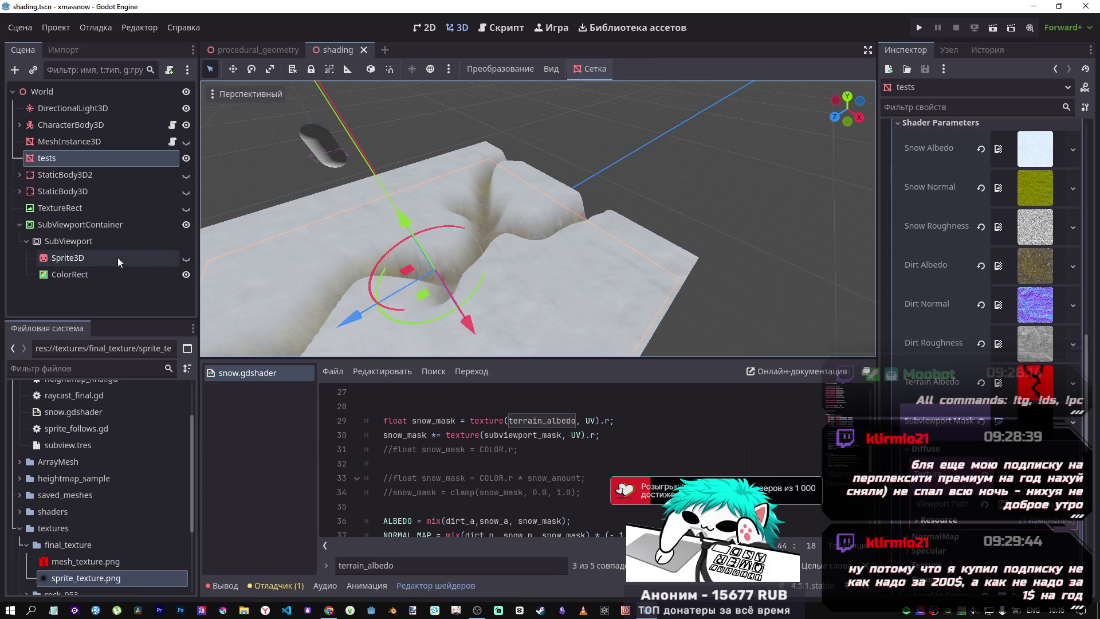
scroll(525, 484, down, 1)
scroll(524, 482, down, 3)
scroll(521, 480, up, 3)
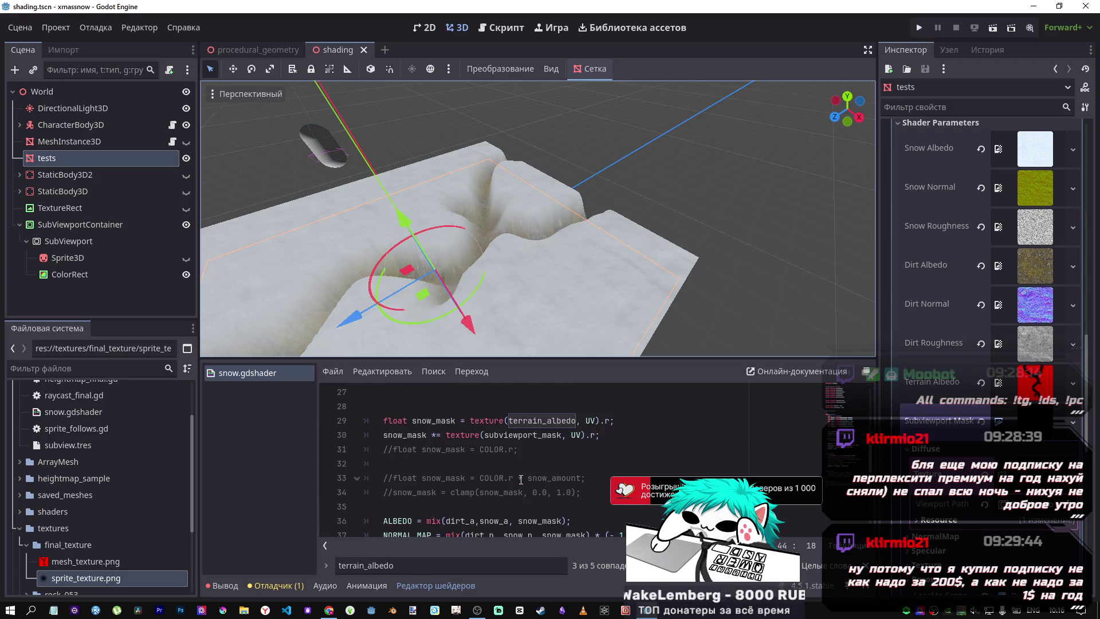
click(508, 437)
key(ctrl+k)
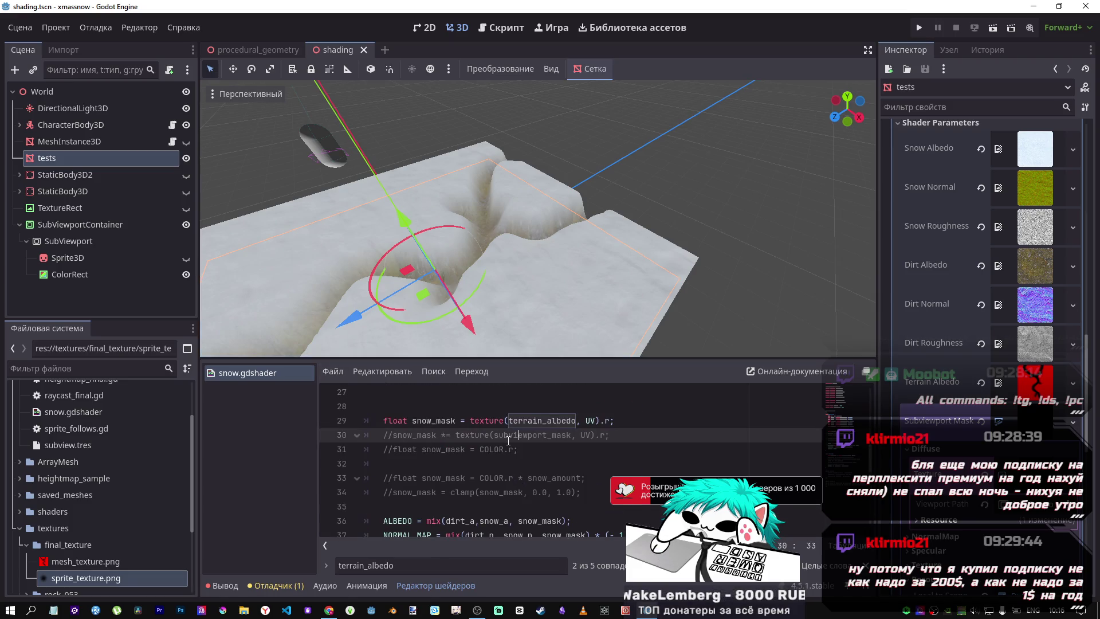
key(ctrl+s)
key(ctrl+k)
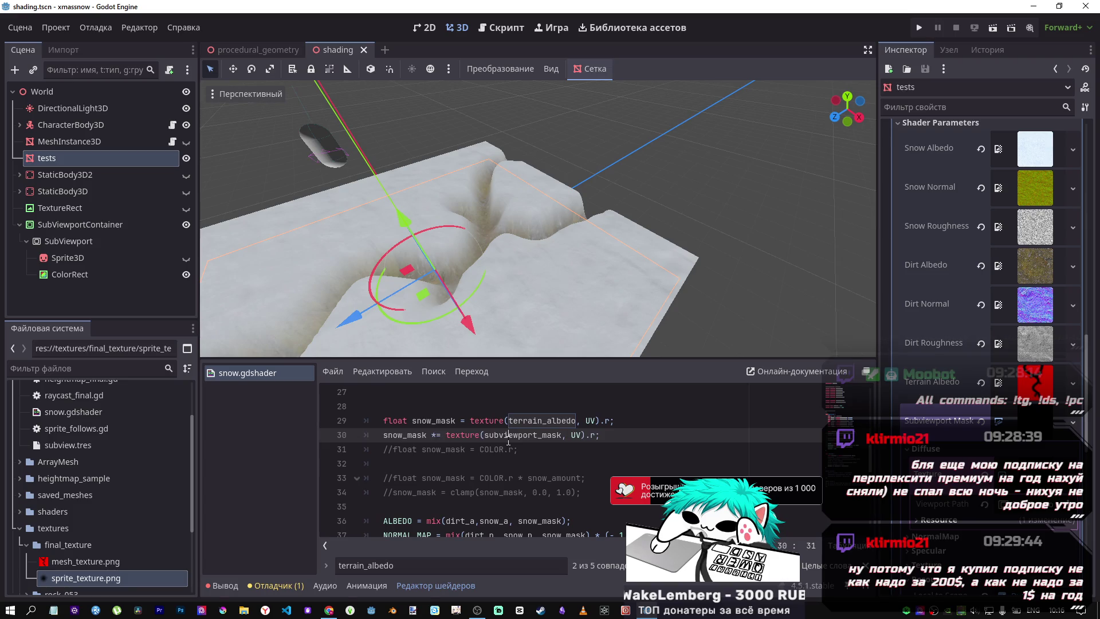
mouse_move(515, 243)
mouse_down()
mouse_move(562, 226)
mouse_move(516, 272)
mouse_up()
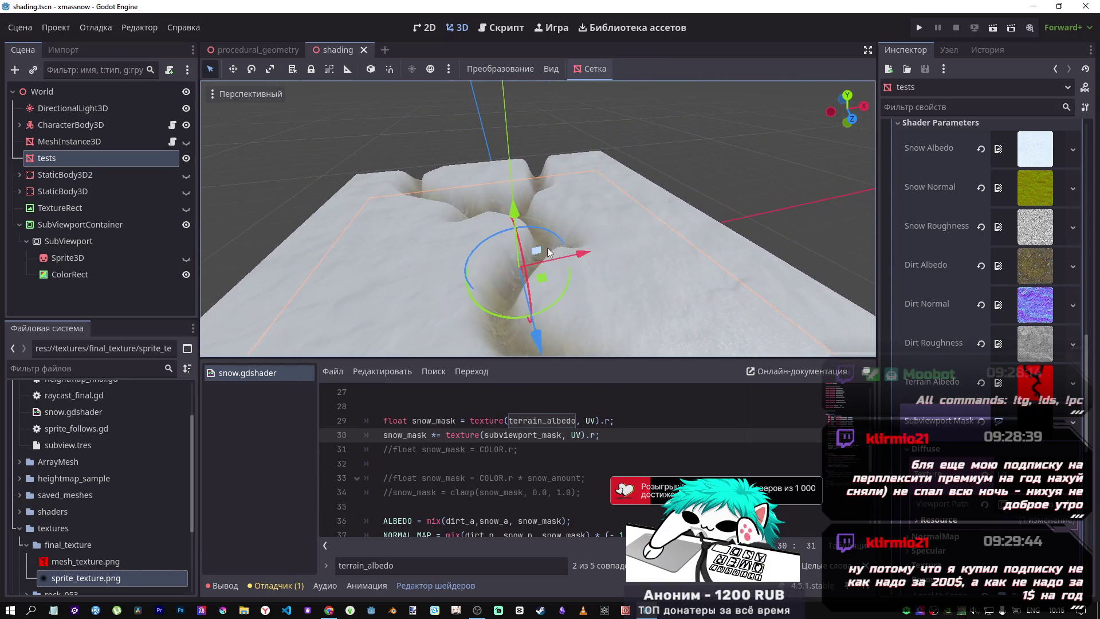
click(442, 437)
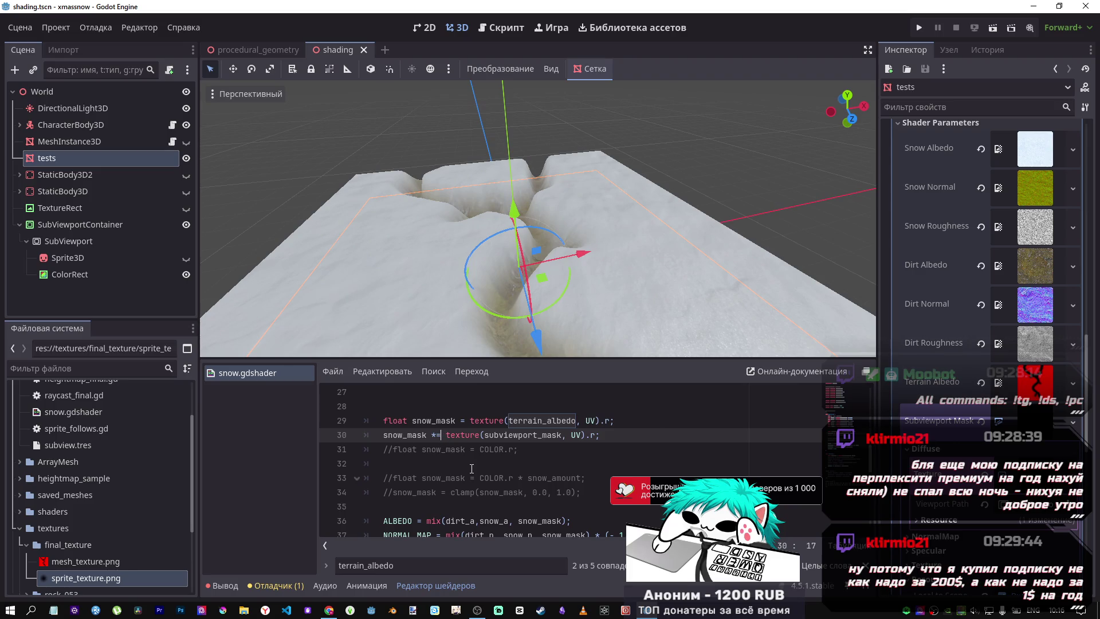
key(ctrl+s)
key(ctrl+s)
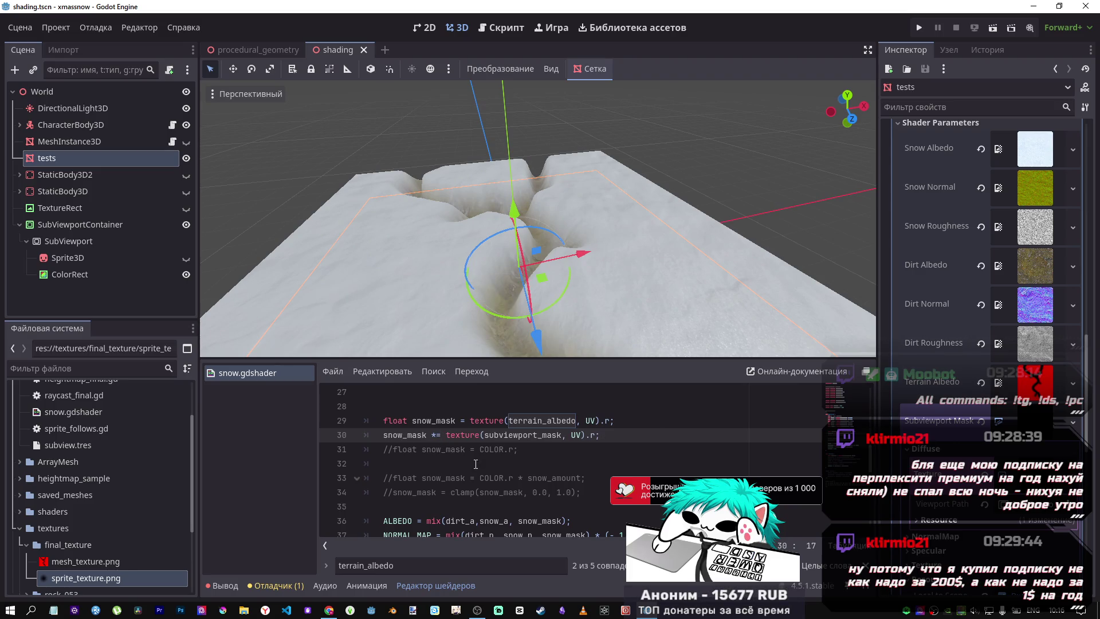
scroll(475, 458, down, 5)
click(457, 420)
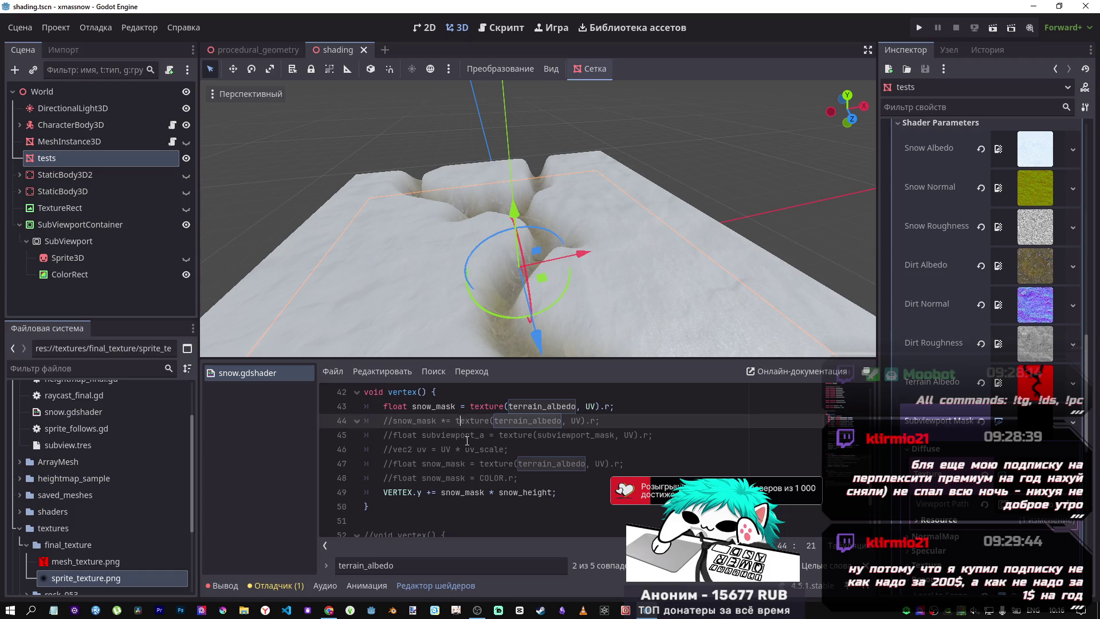
key(ctrl+k)
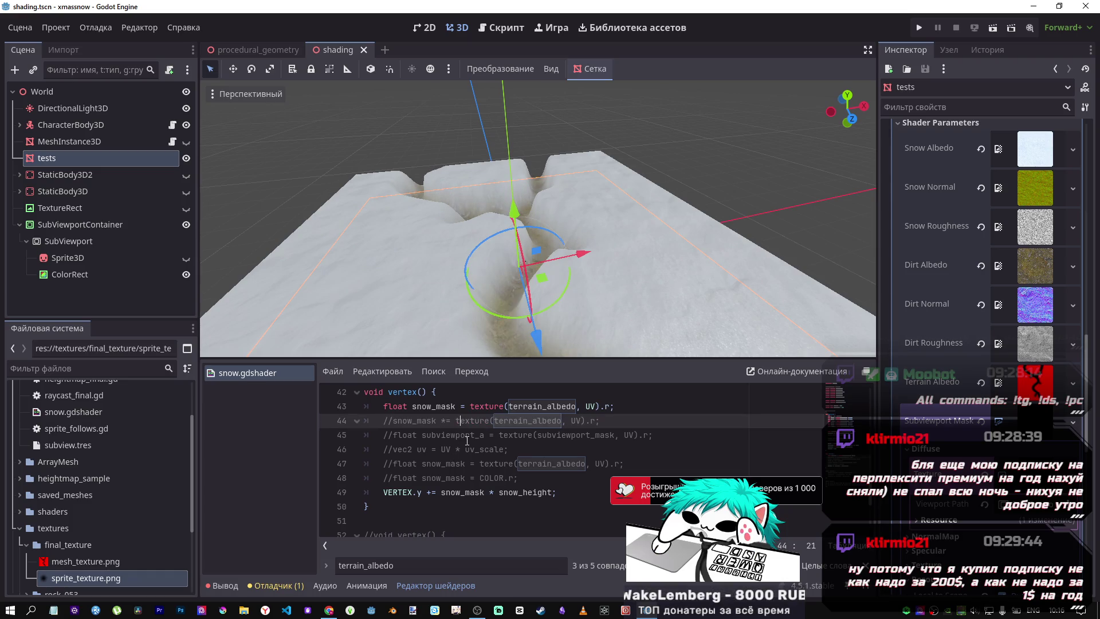
key(ctrl+s)
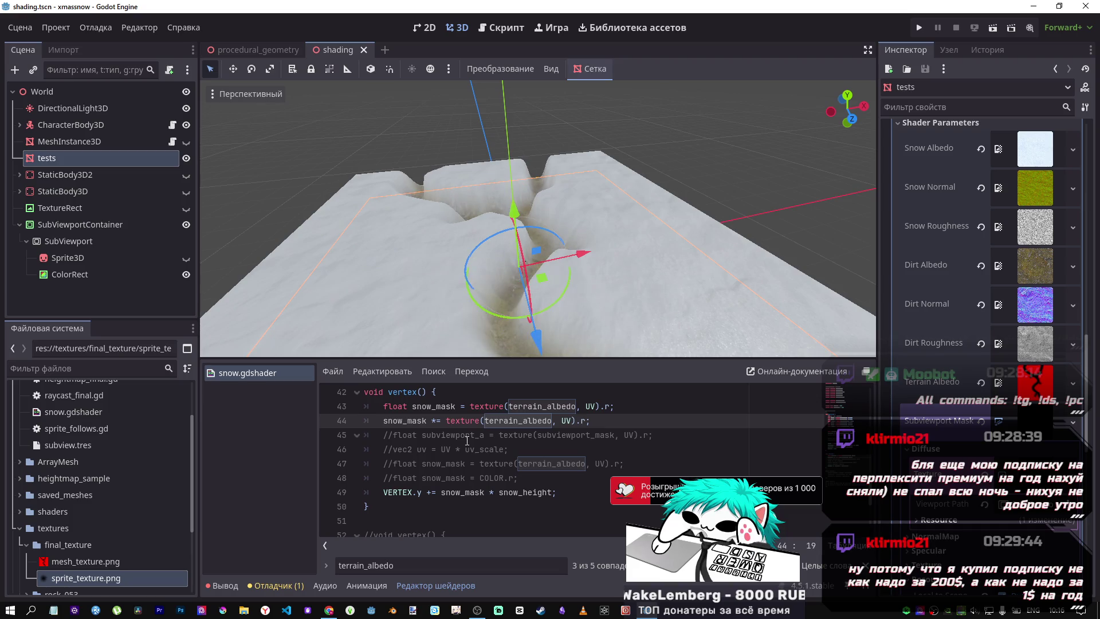
key(ctrl+k)
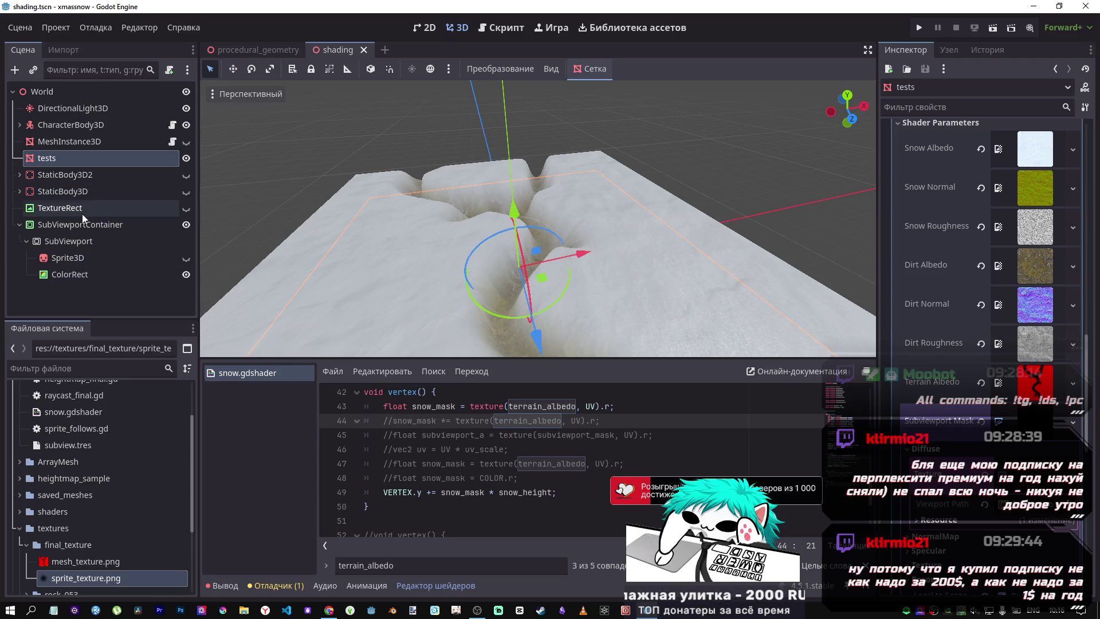
click(73, 239)
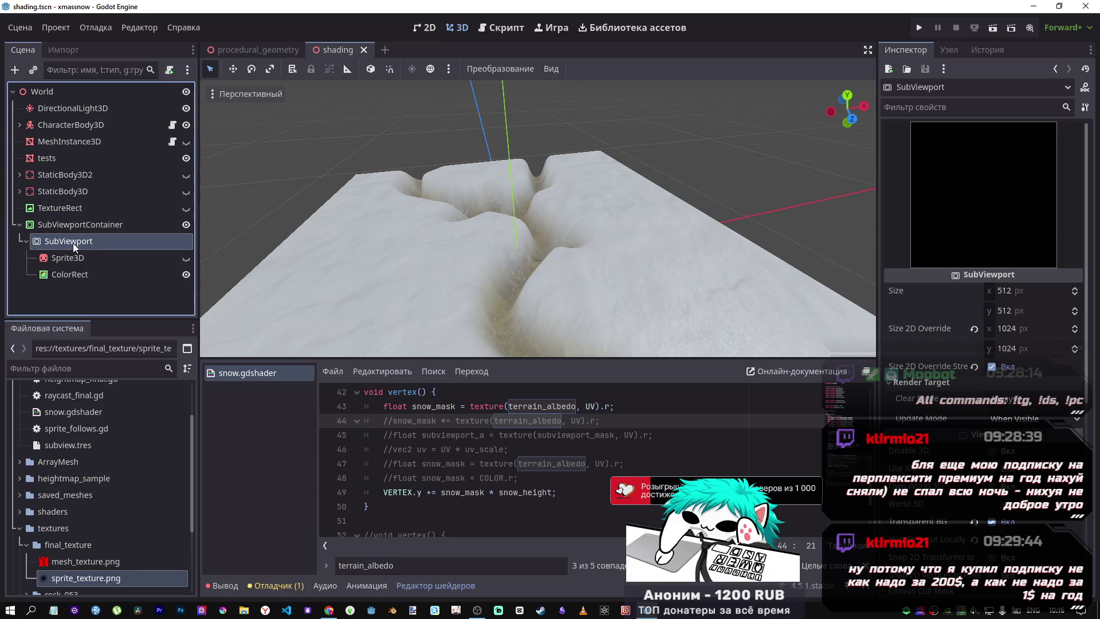
Set the SubViewport ColorRect's colour to red (R 255) and return to the 3D view
click(72, 261)
click(93, 272)
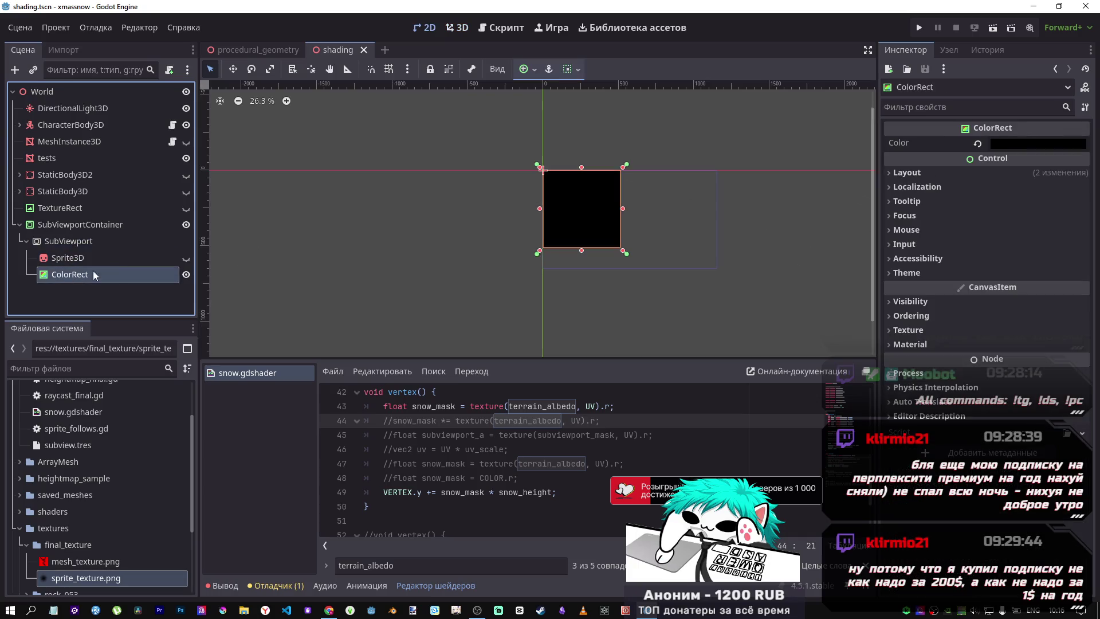
click(1038, 143)
drag(1002, 357, 1064, 358)
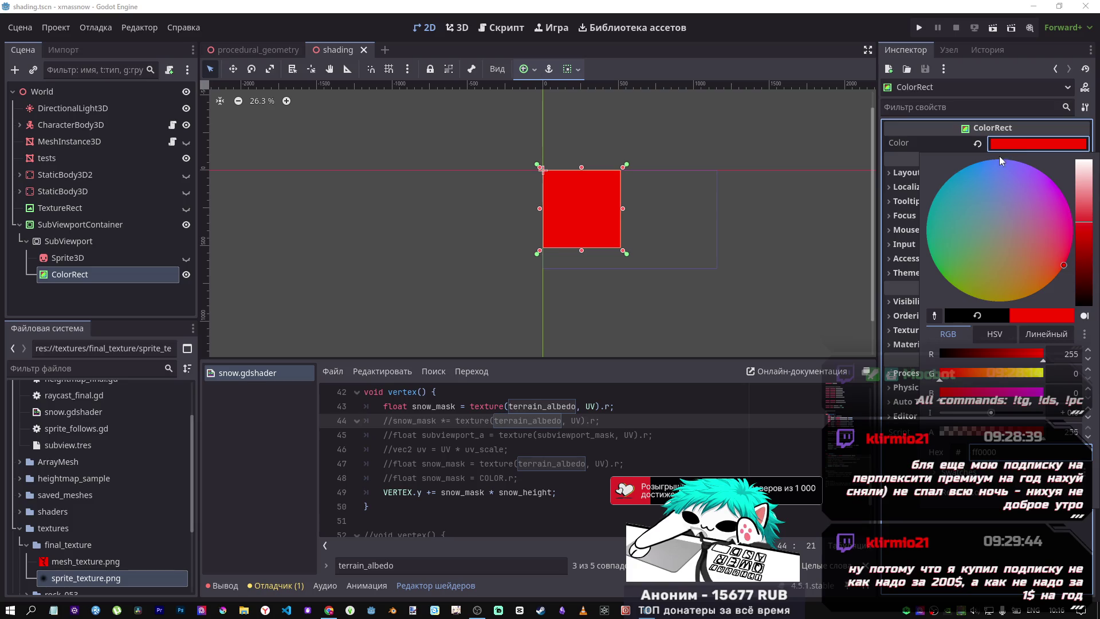
click(844, 126)
click(502, 27)
click(462, 28)
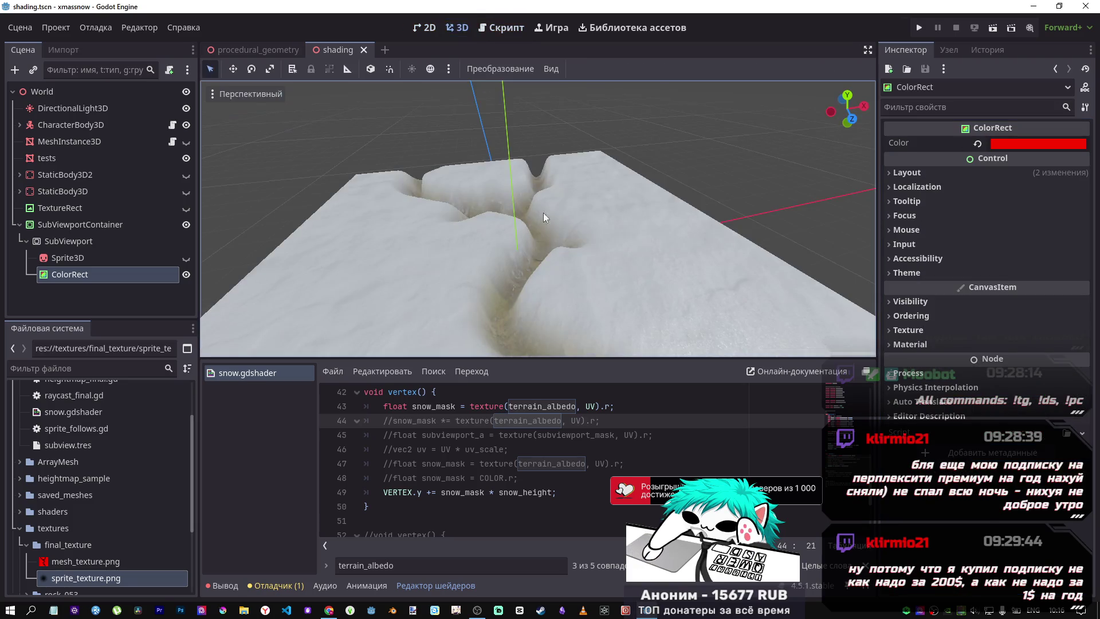
click(442, 422)
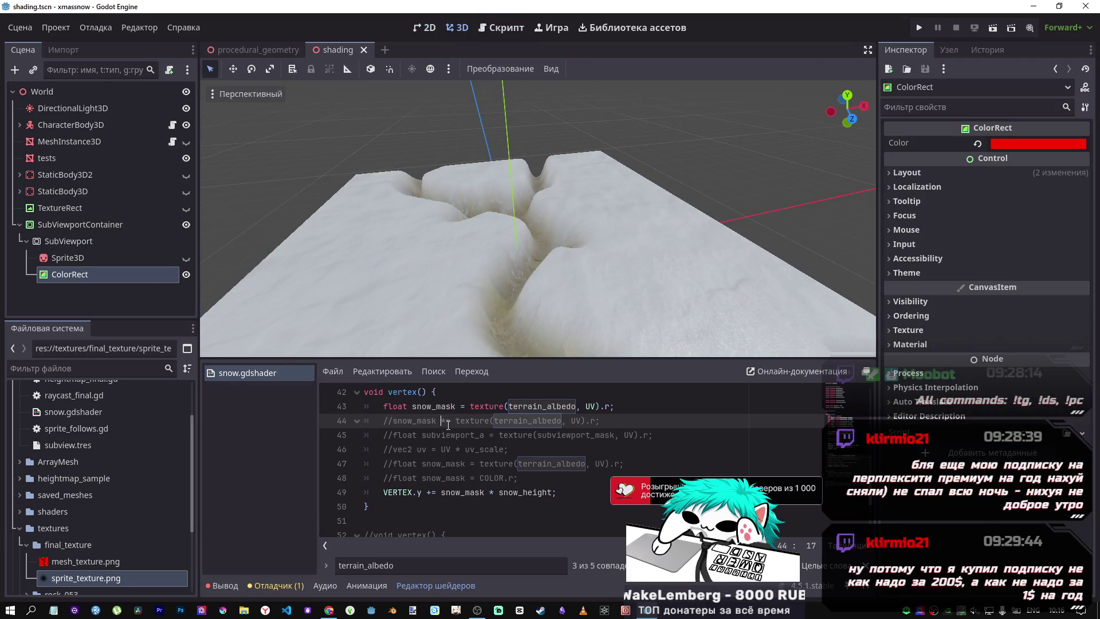
Uncomment line 44's terrain_albedo mask and orbit around to inspect the deeper snow trenches
key(ctrl+k)
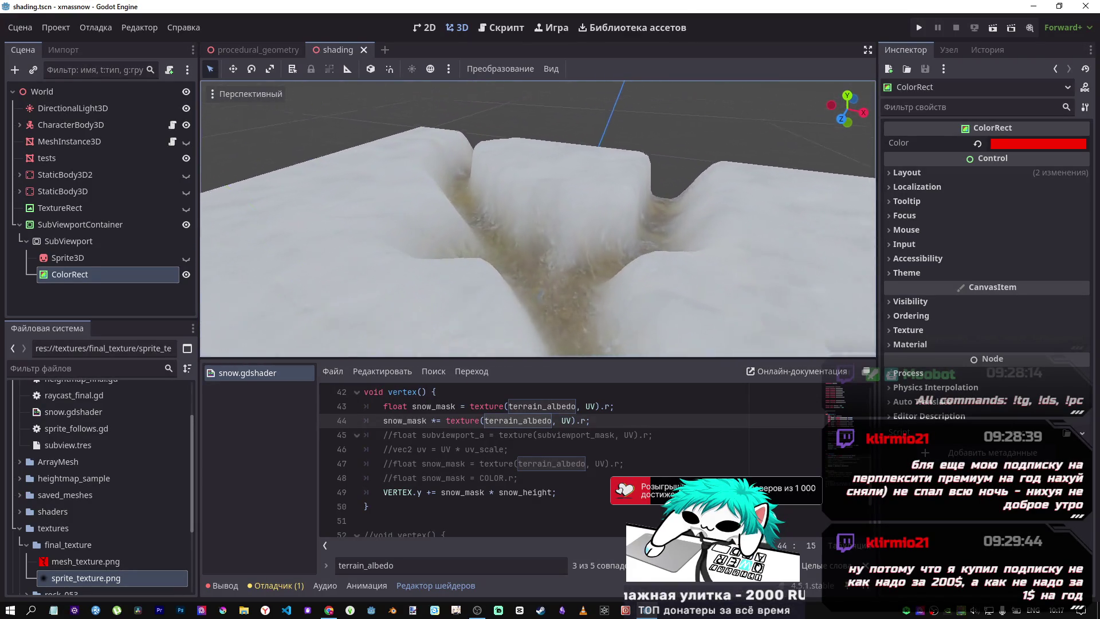
drag(505, 228, 504, 228)
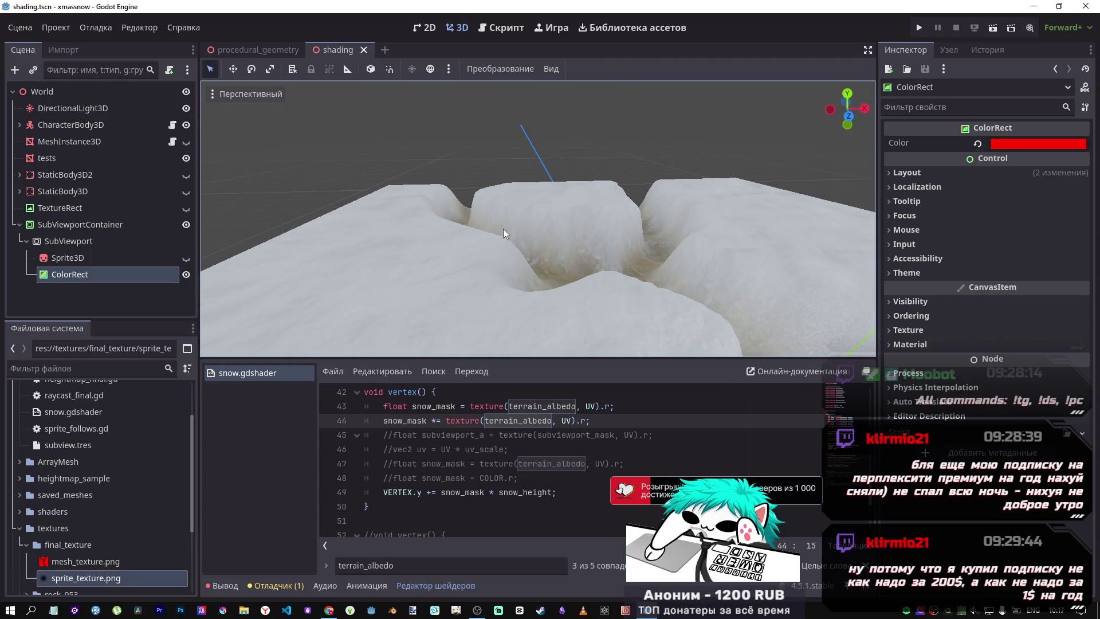
click(510, 421)
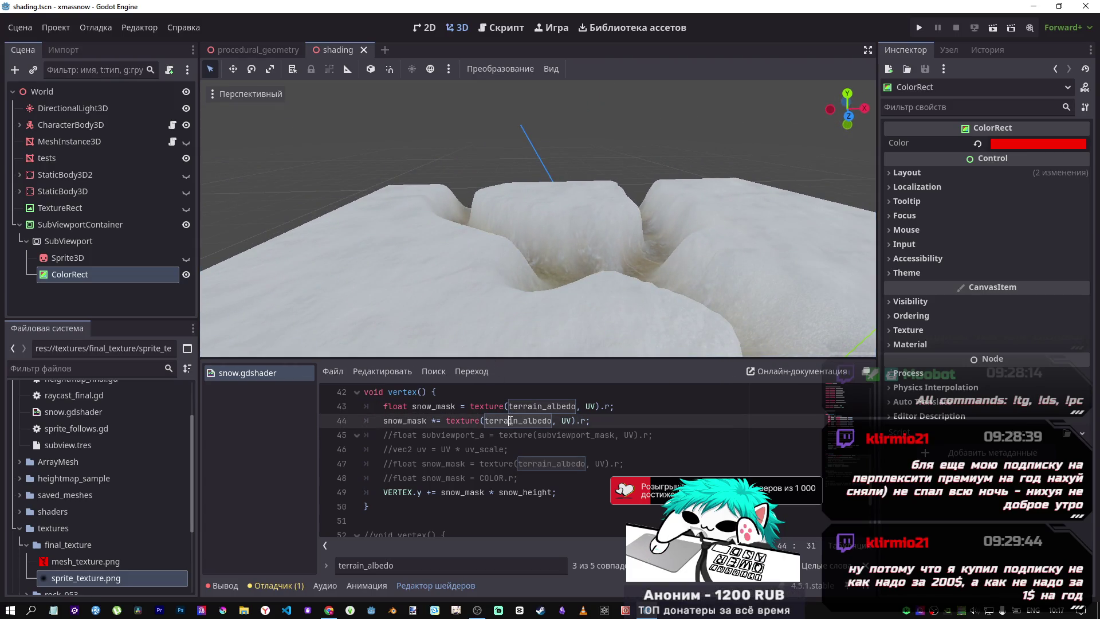
key(ctrl+k)
key(ctrl+k)
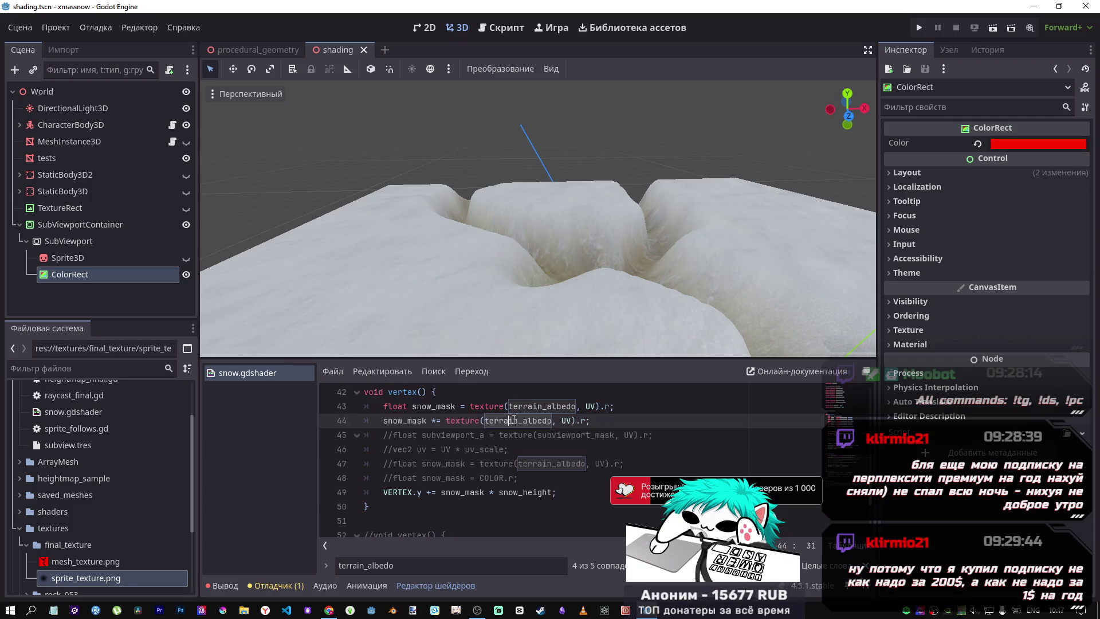
drag(539, 218, 538, 218)
drag(652, 266, 652, 266)
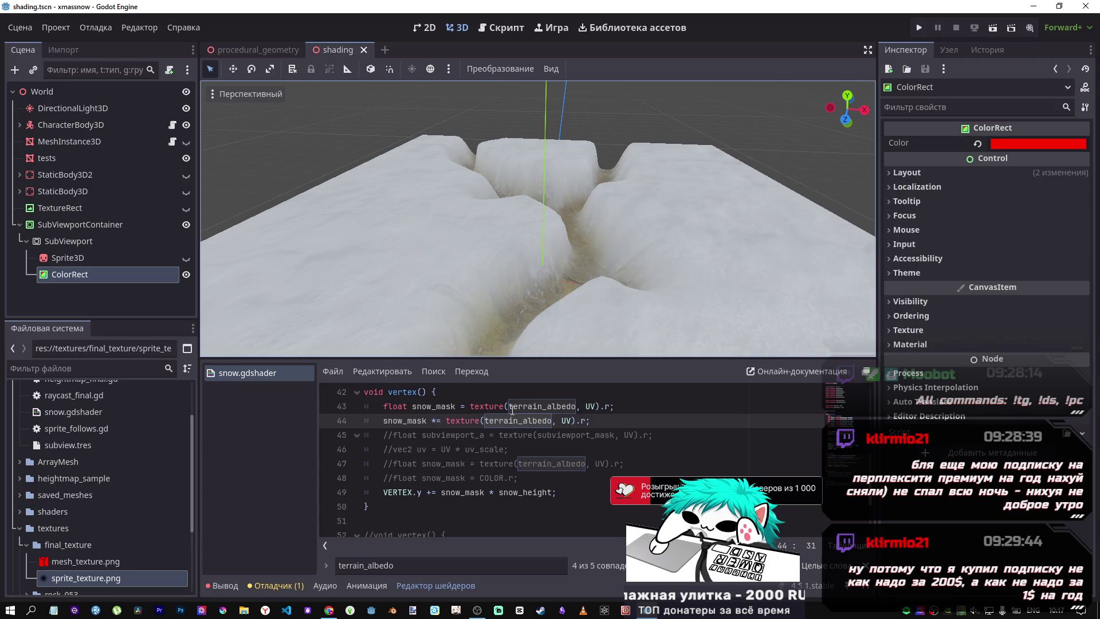
scroll(591, 412, up, 4)
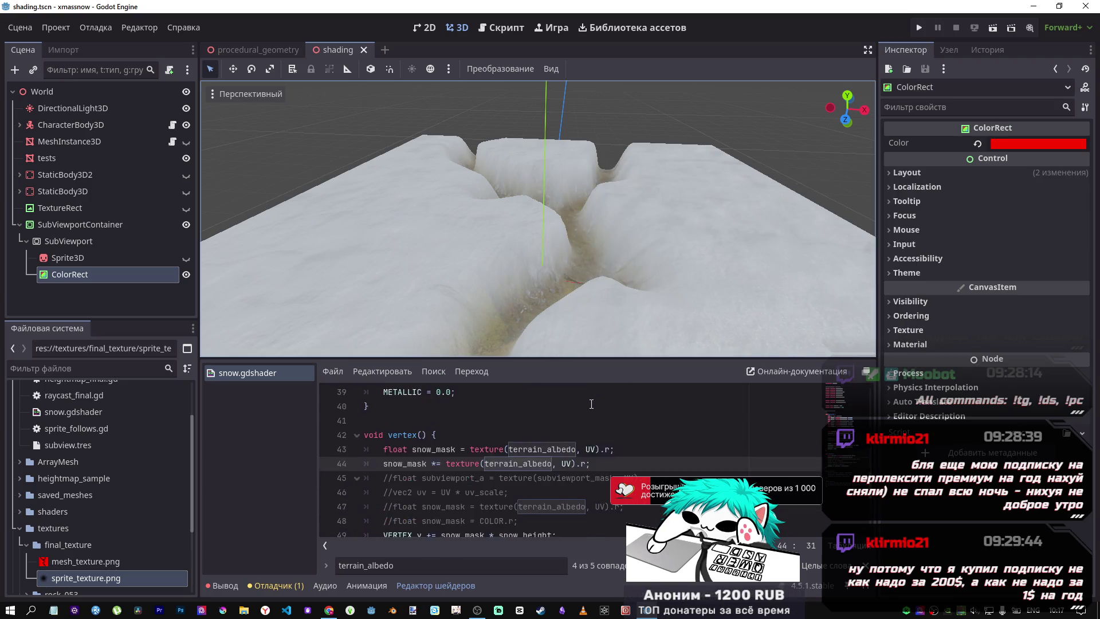
scroll(588, 401, down, 4)
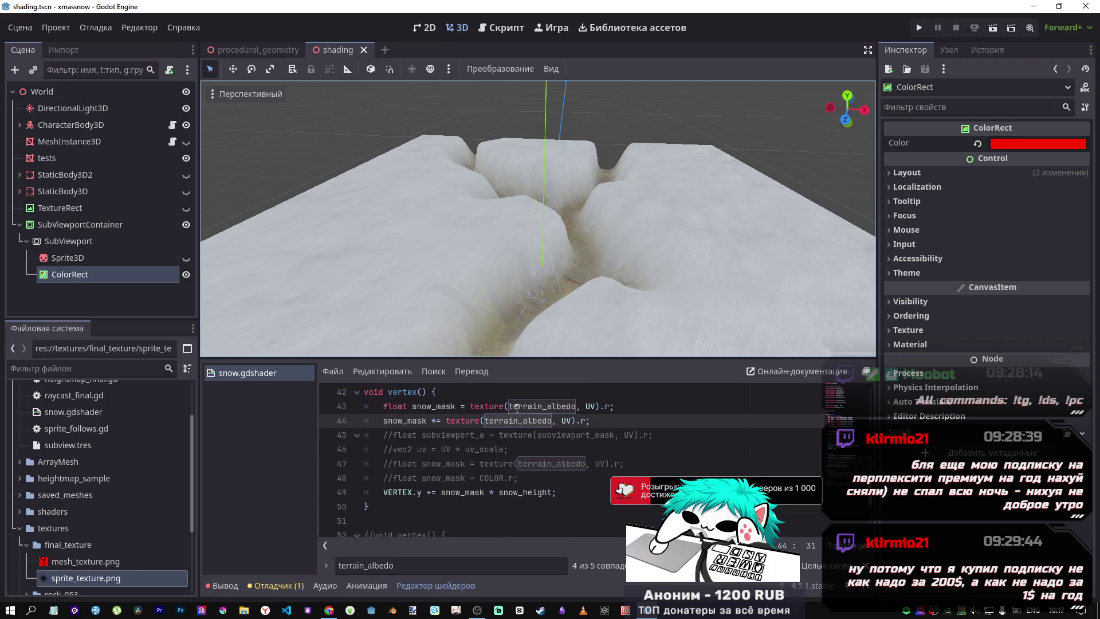
click(508, 406)
scroll(508, 410, down, 4)
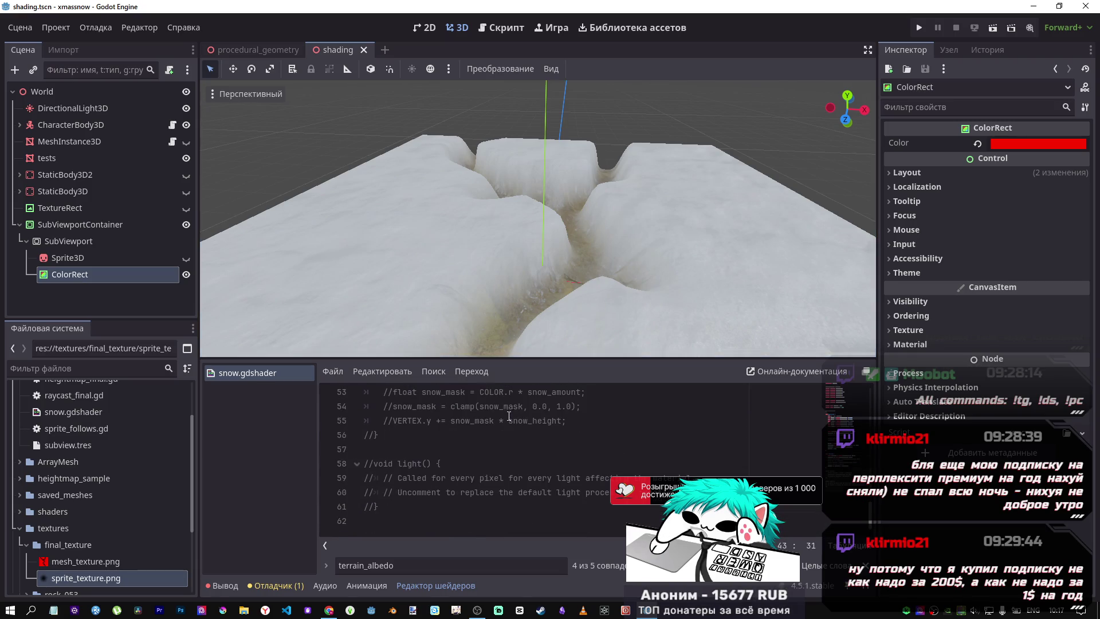
scroll(509, 420, up, 4)
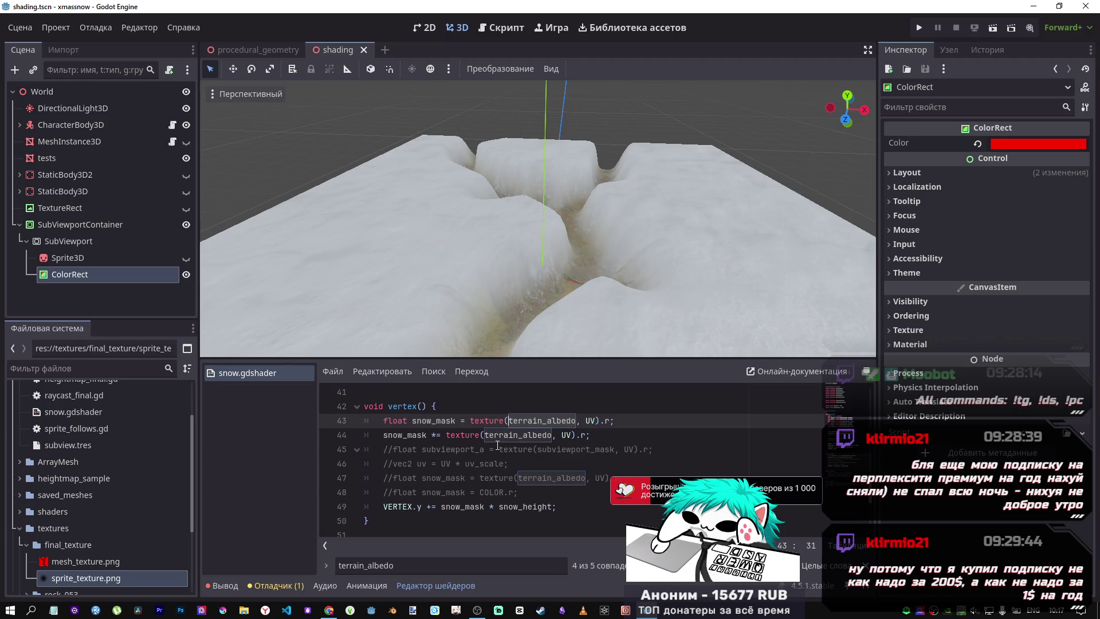
Paste subviewport_mask from line 45 over terrain_albedo on line 44 and save the shader
click(494, 441)
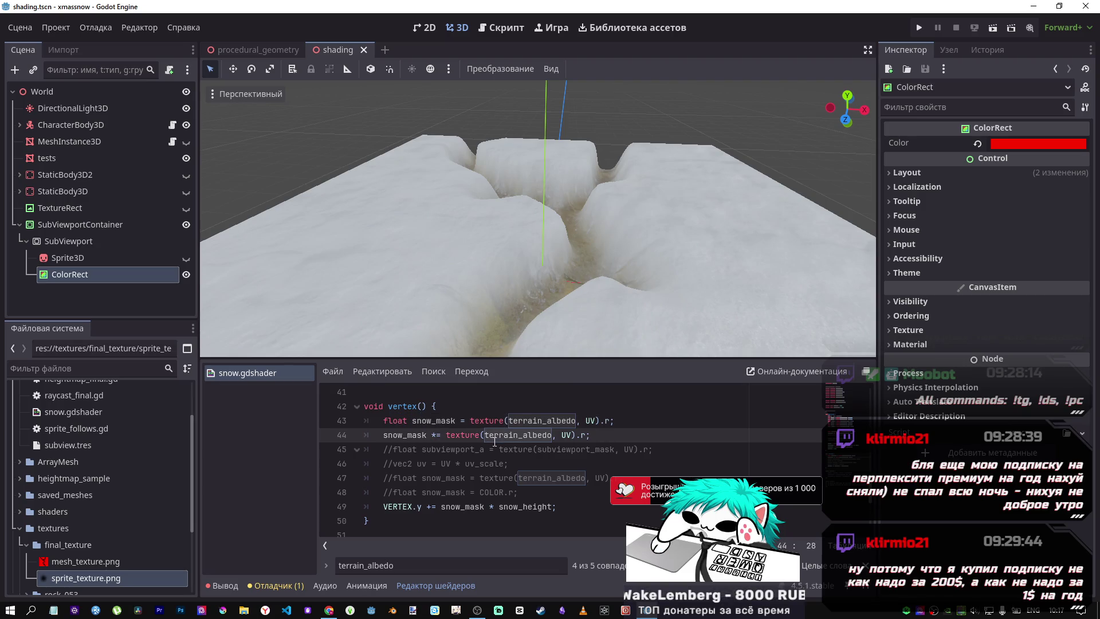
click(486, 421)
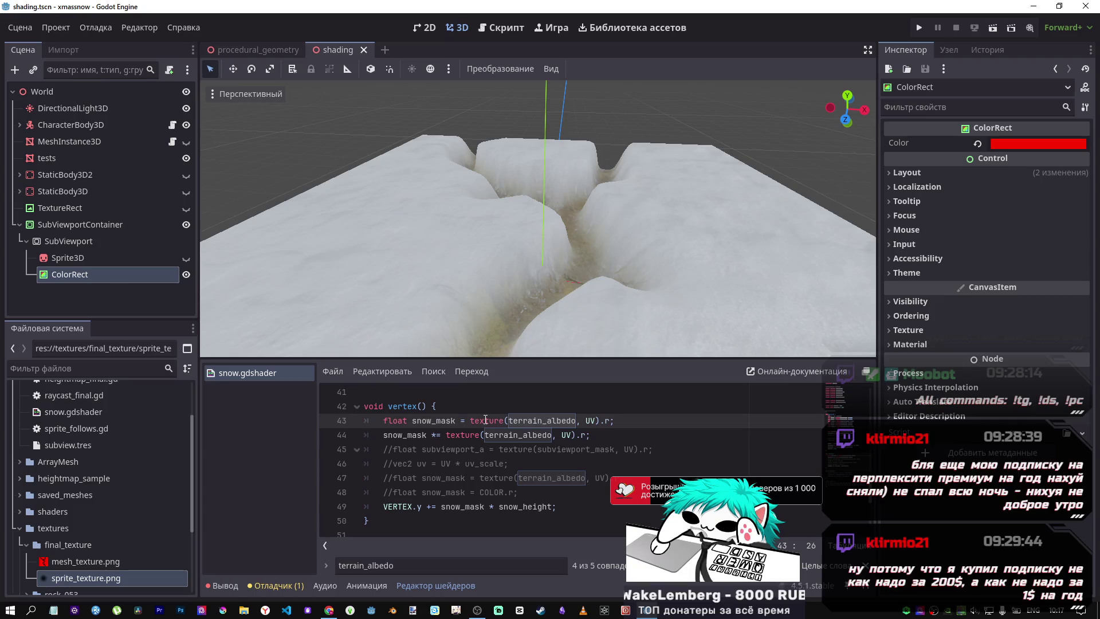
click(546, 424)
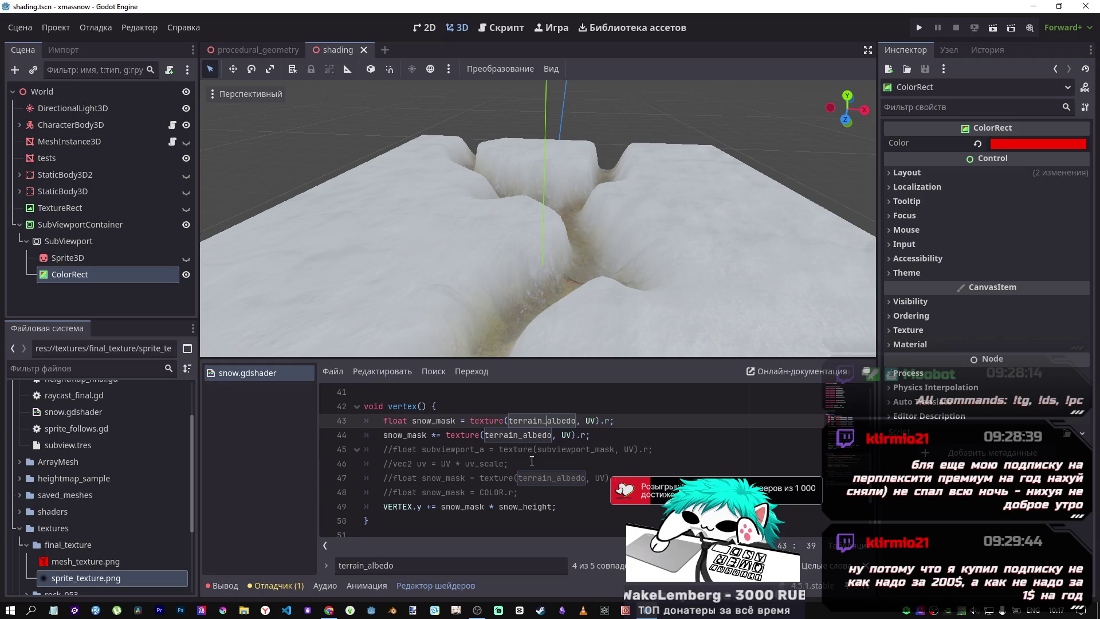
click(576, 449)
double_click(576, 449)
key(ctrl+c)
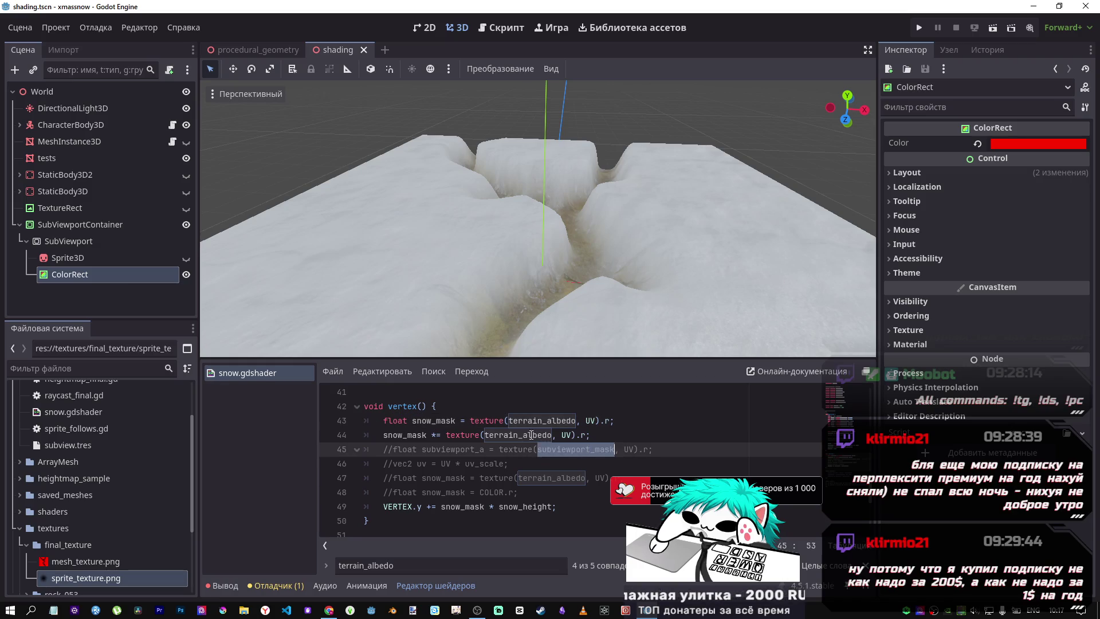
double_click(530, 436)
key(ctrl+v)
key(ctrl+s)
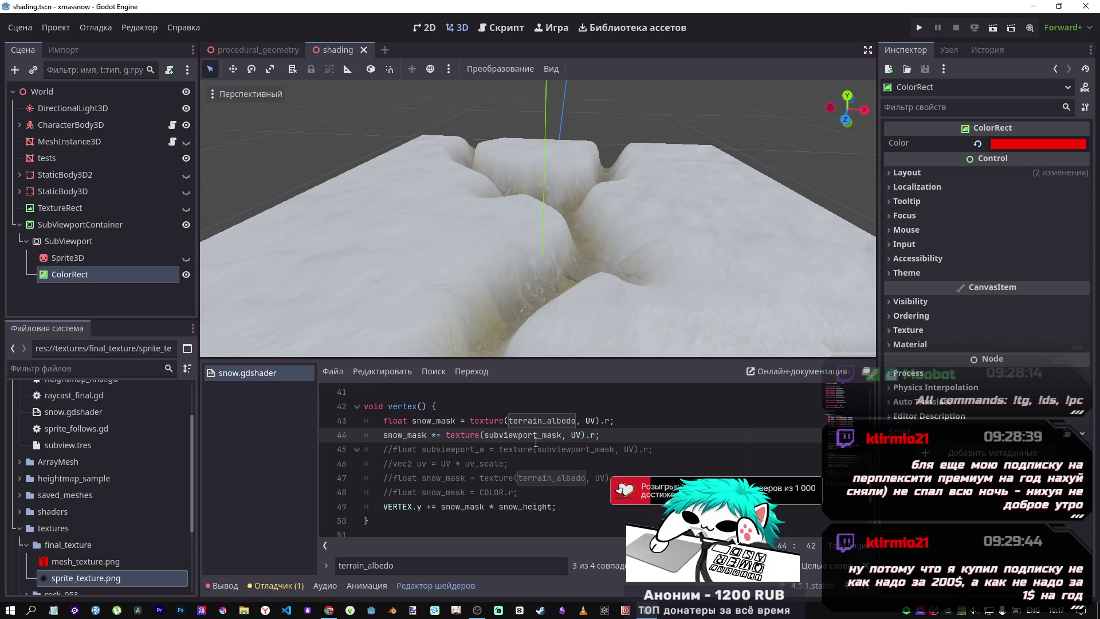
scroll(592, 437, up, 4)
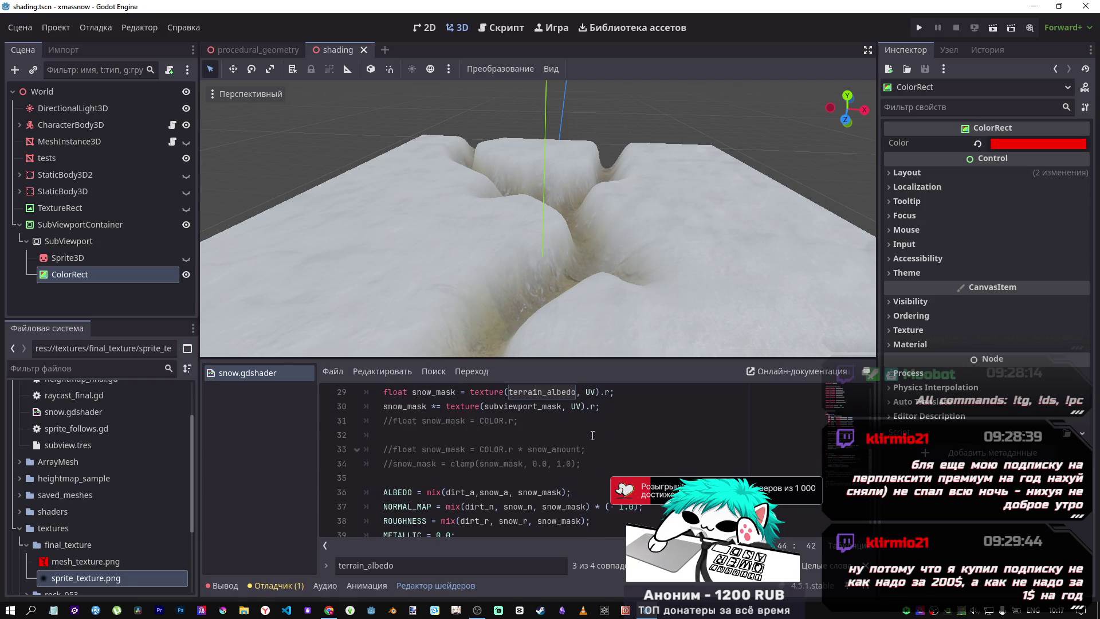
scroll(593, 436, down, 2)
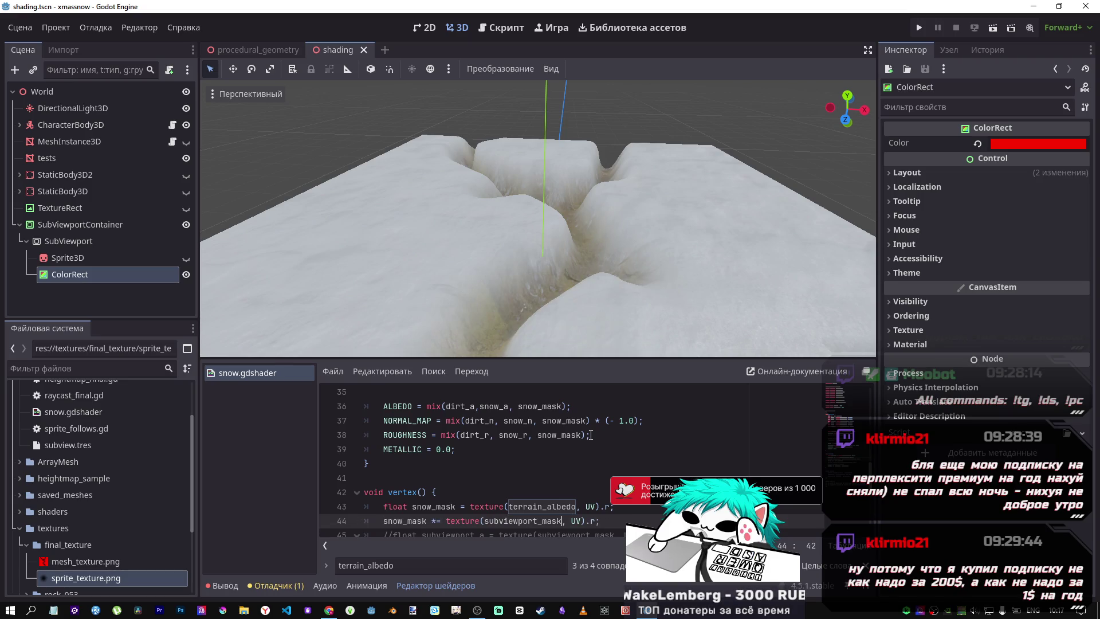
scroll(541, 458, down, 1)
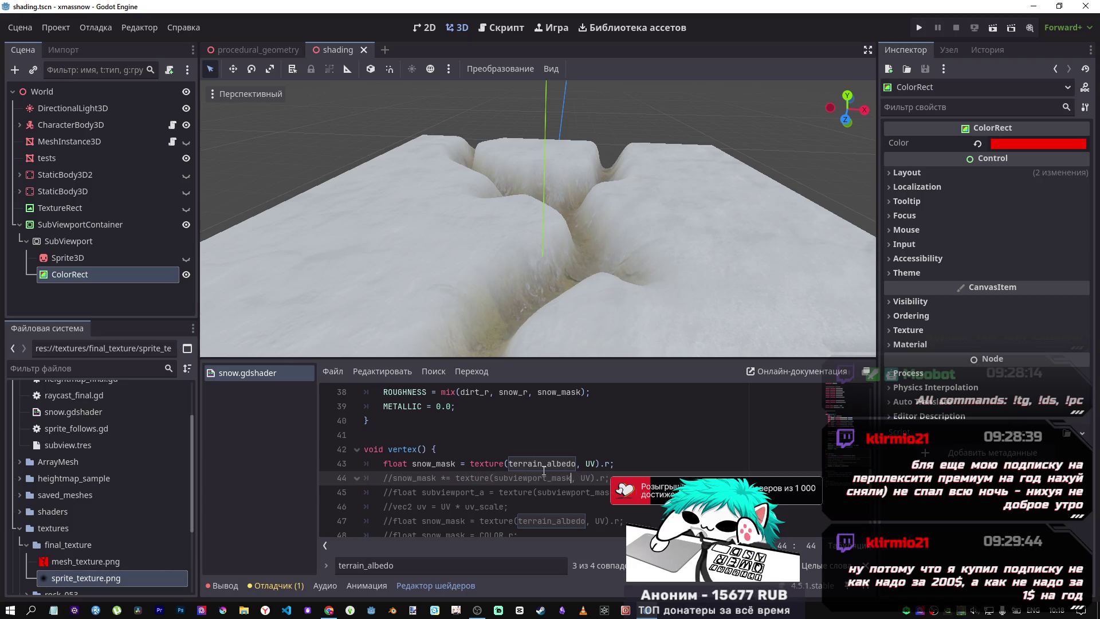
Comment out vertex lines 43 and 44 and uncomment the subviewport_a line 45
key(ctrl+s)
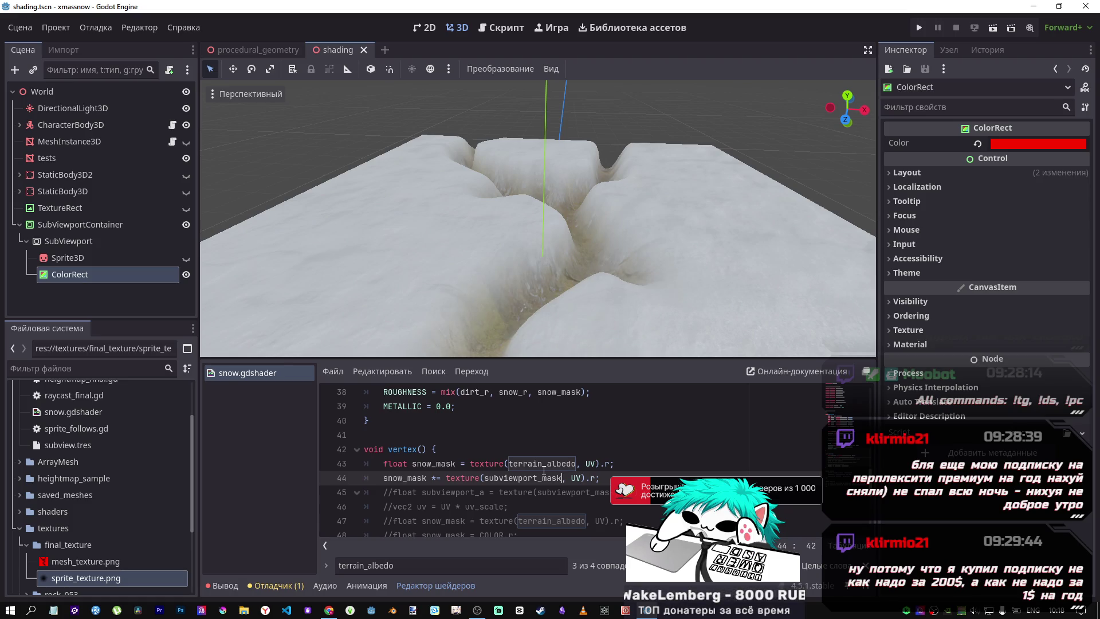
key(ctrl+s)
scroll(515, 468, up, 3)
scroll(470, 466, down, 3)
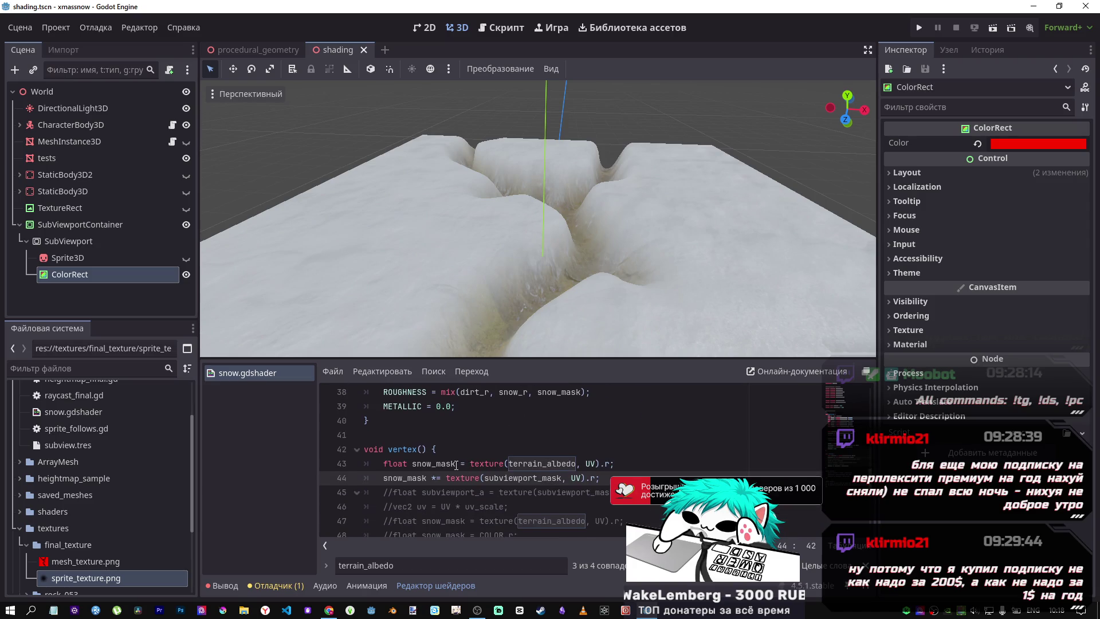
click(505, 463)
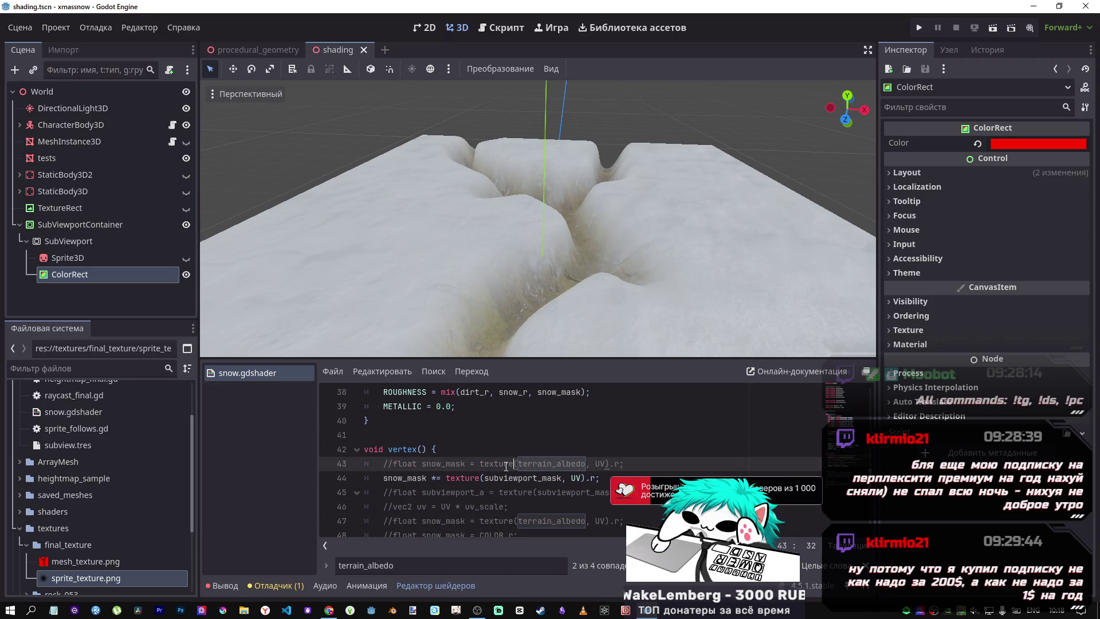
key(ctrl+k)
key(Down)
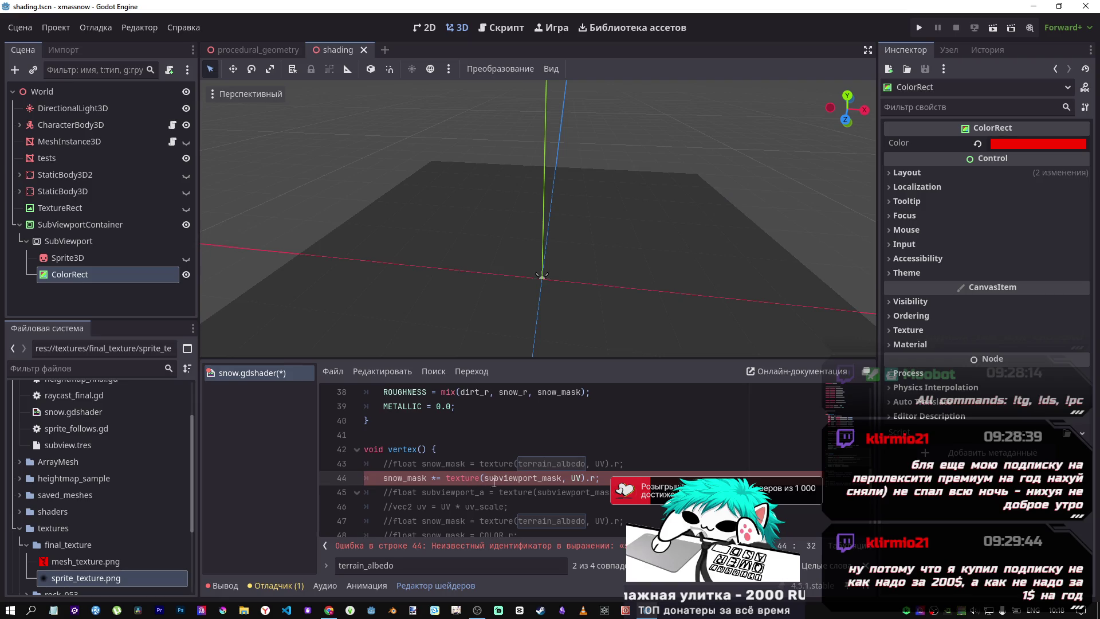
key(ctrl+k)
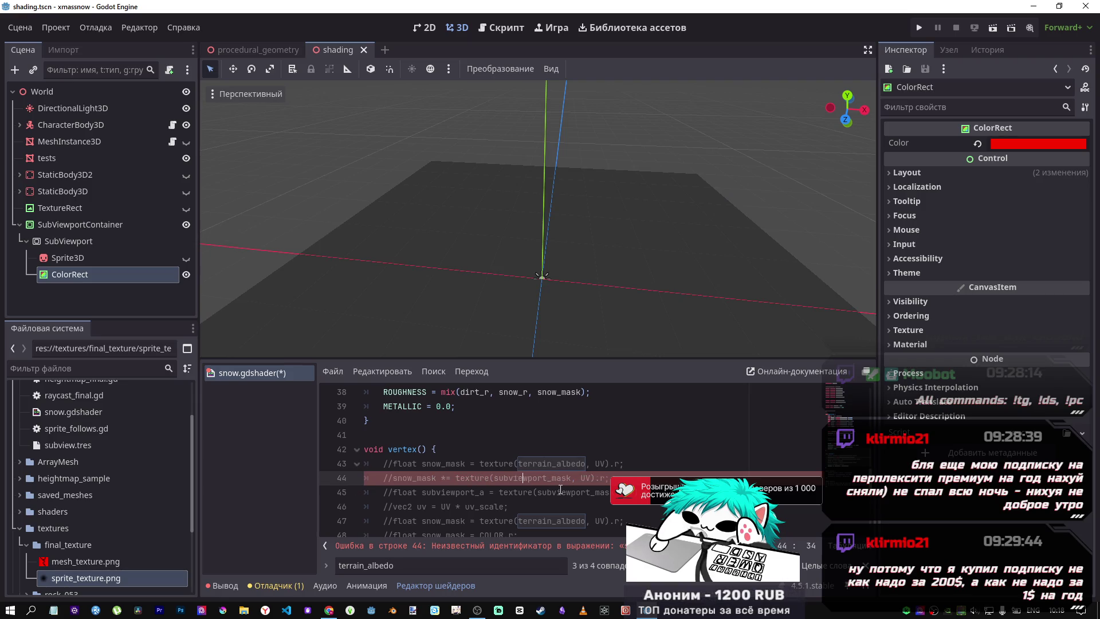
key(Down)
key(ctrl+k)
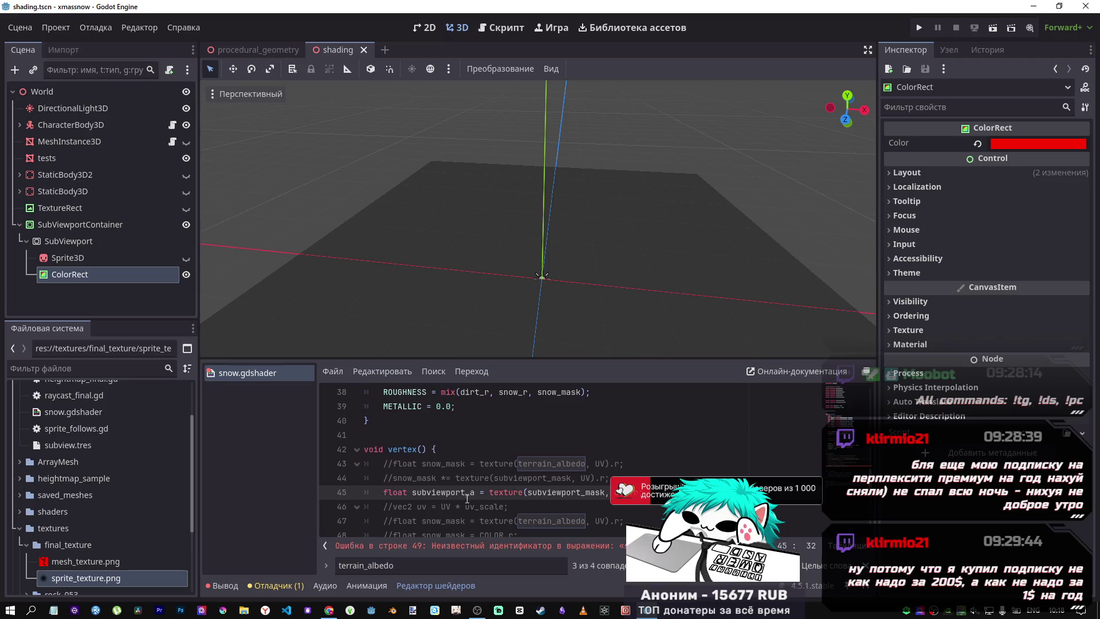
Rename subviewport_a on line 45 to snow_mask, save, and orbit to view the whole snow plane
drag(389, 492, 489, 492)
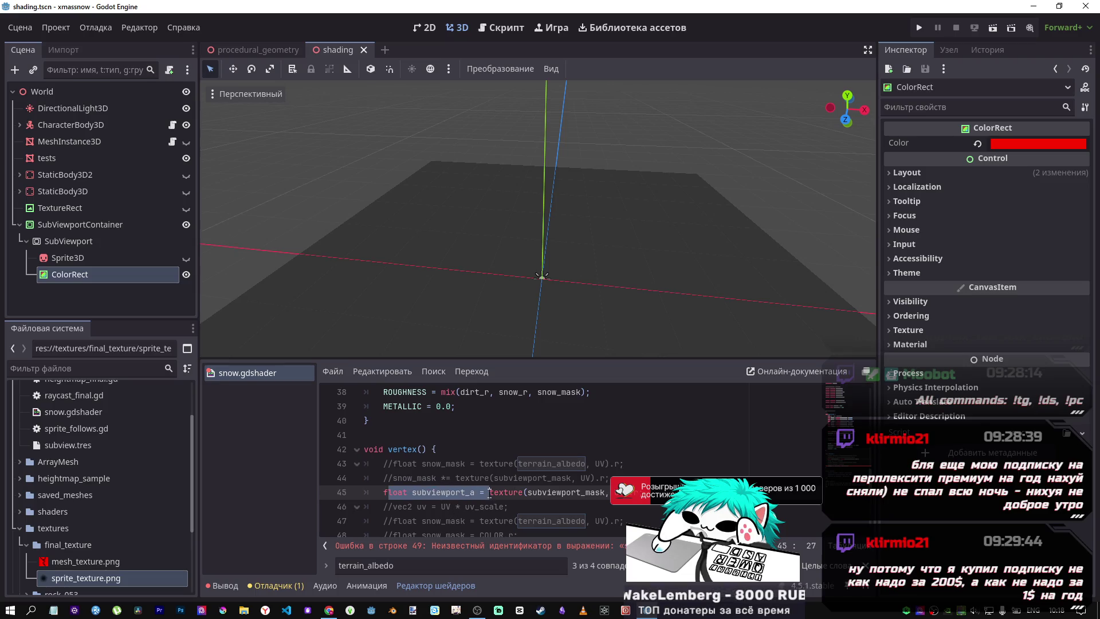
scroll(465, 485, down, 2)
scroll(465, 484, up, 1)
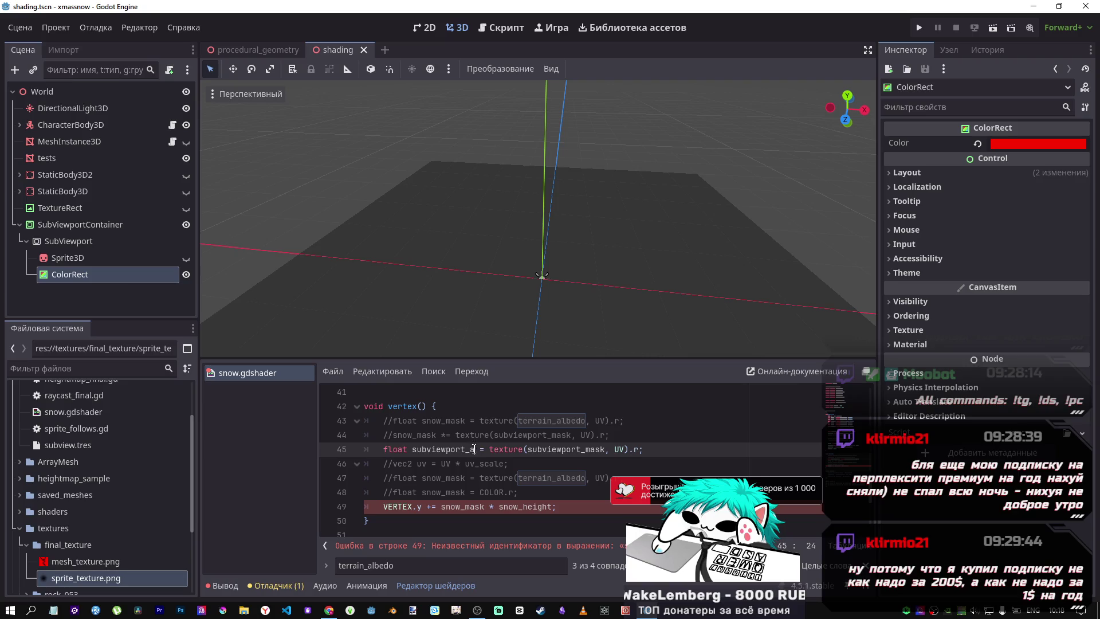
click(427, 436)
double_click(428, 437)
key(ctrl+c)
double_click(453, 450)
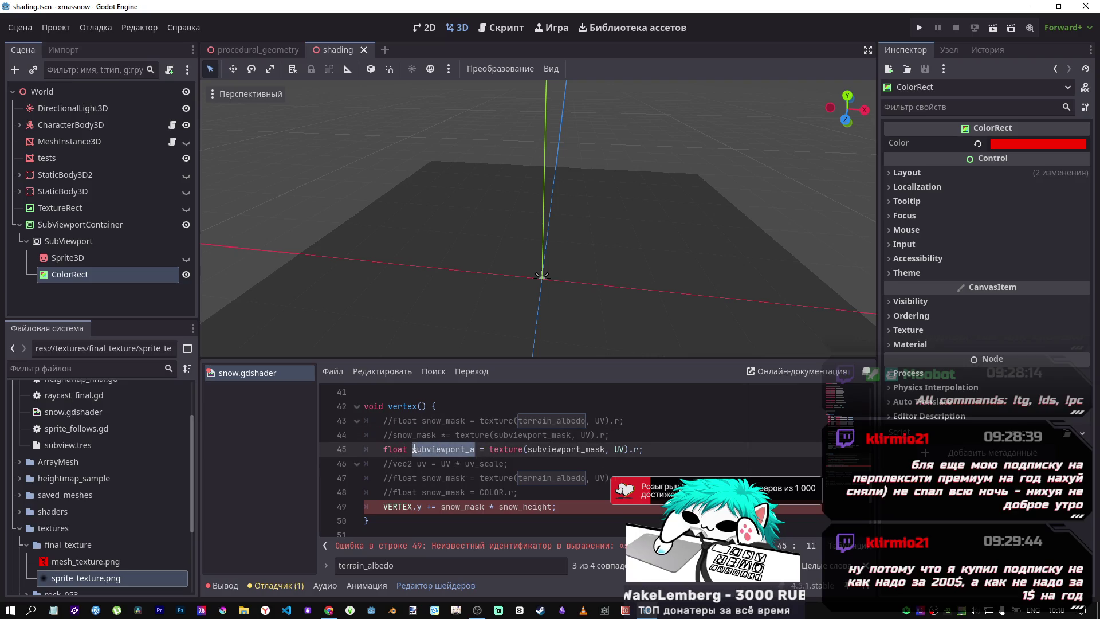
key(ctrl+v)
scroll(559, 327, up, 5)
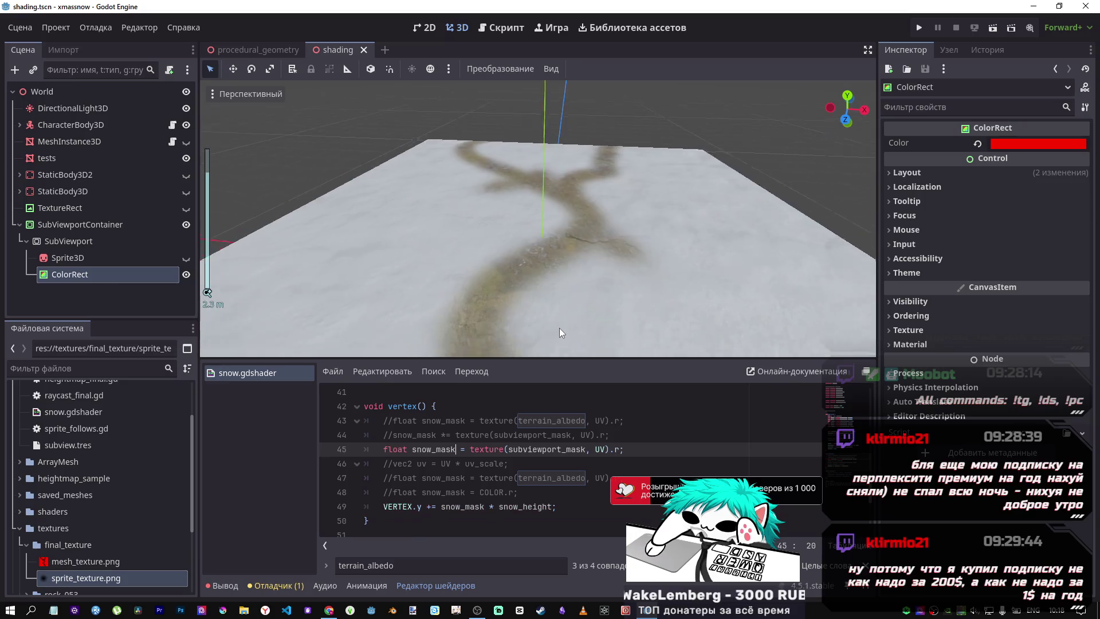
scroll(533, 295, down, 5)
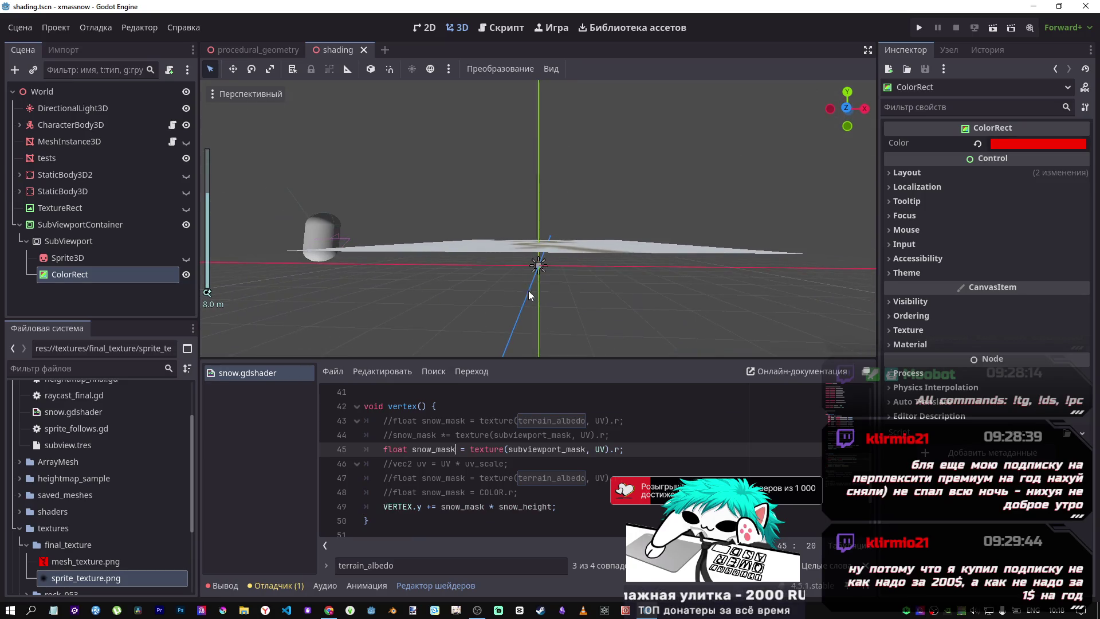
mouse_move(528, 291)
mouse_down()
mouse_move(517, 290)
mouse_move(617, 254)
mouse_move(578, 294)
mouse_move(505, 316)
mouse_up()
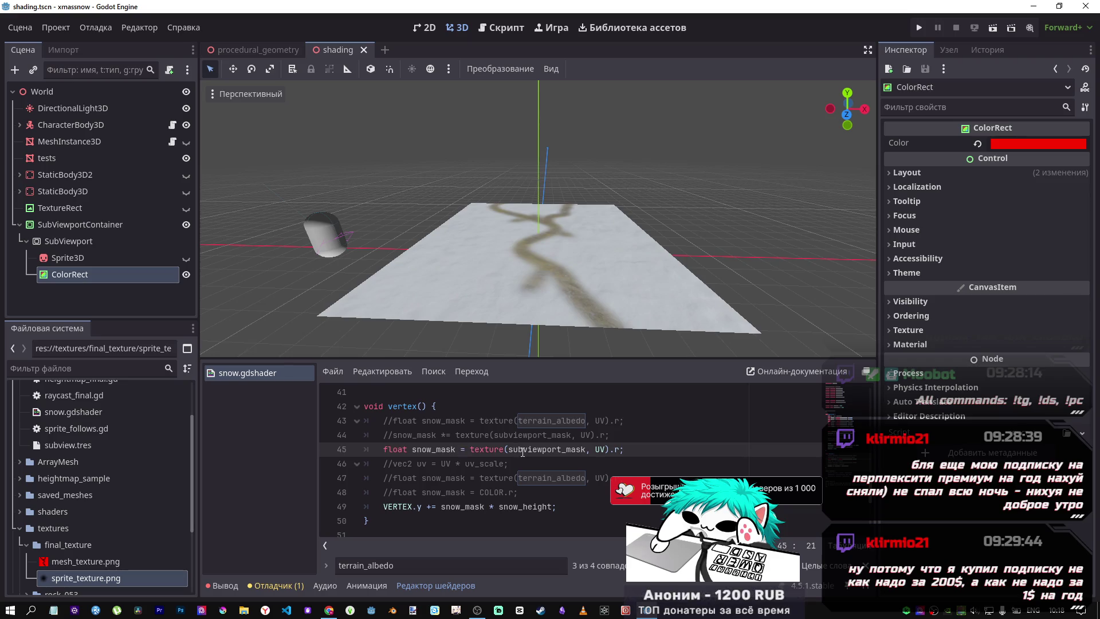
Comment out line 45 and re-enable the terrain_albedo line 43 and subviewport mask line 44
key(ctrl+k)
key(Up)
key(Up)
key(ctrl+k)
key(Down)
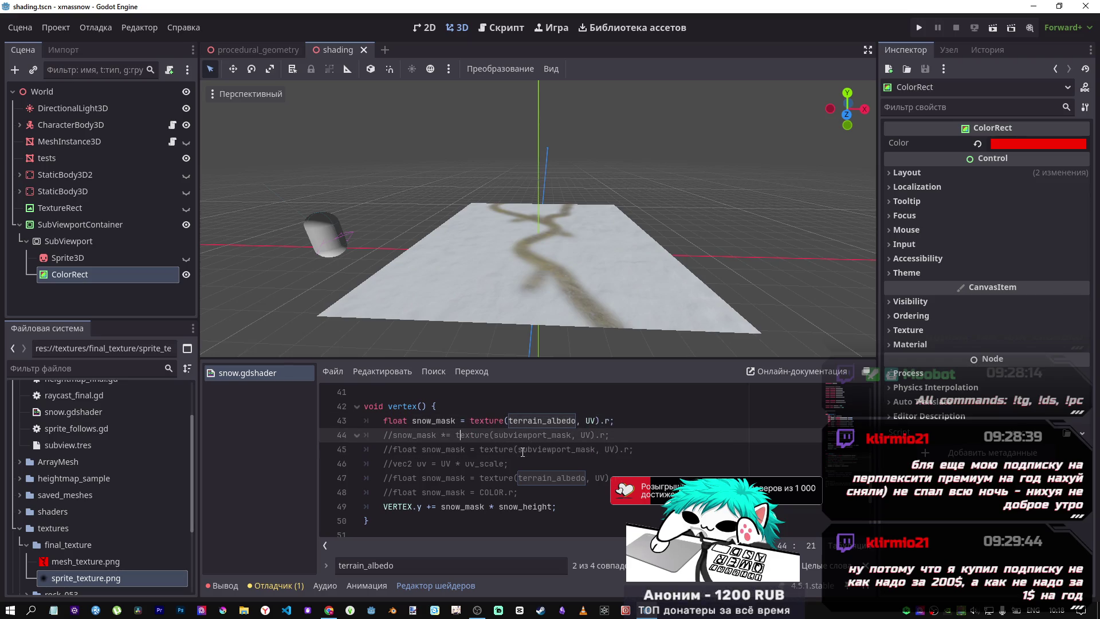
key(ctrl+k)
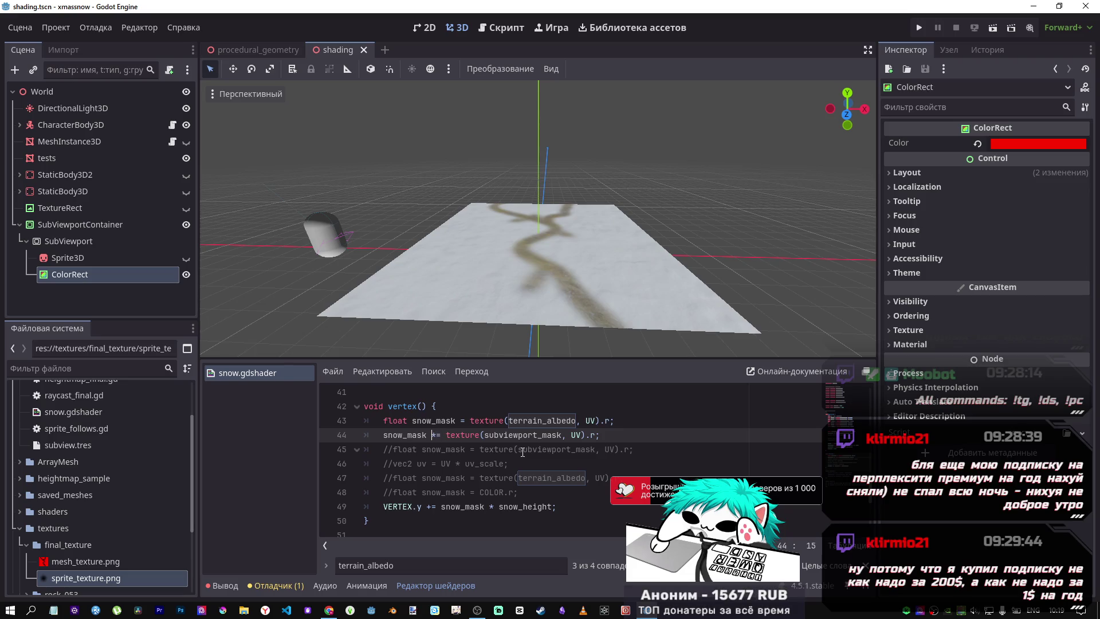
Change line 44's operator to /=, then to -=, saving each time, and orbit to view the trench
key(BackSpace)
text(/)
key(ctrl+s)
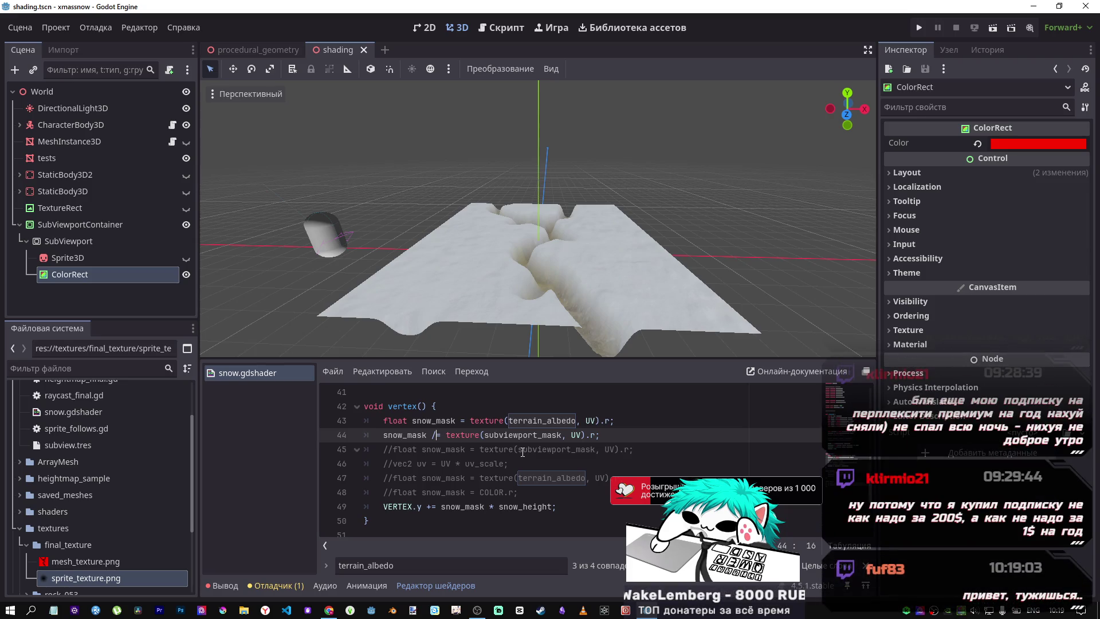
key(BackSpace)
text(-)
key(ctrl+s)
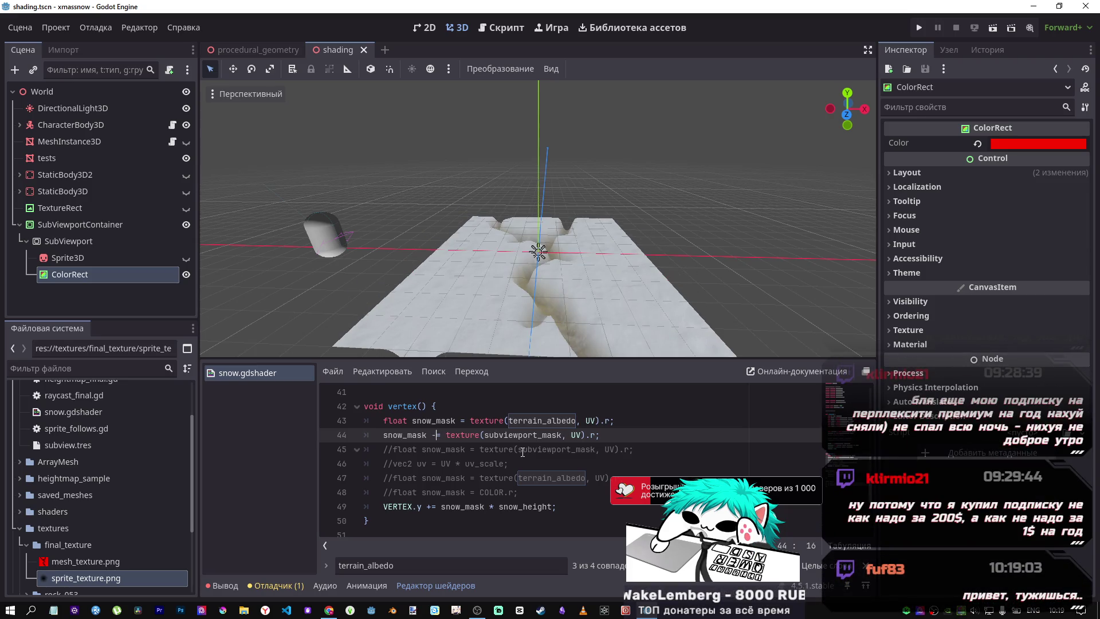
drag(516, 257, 424, 235)
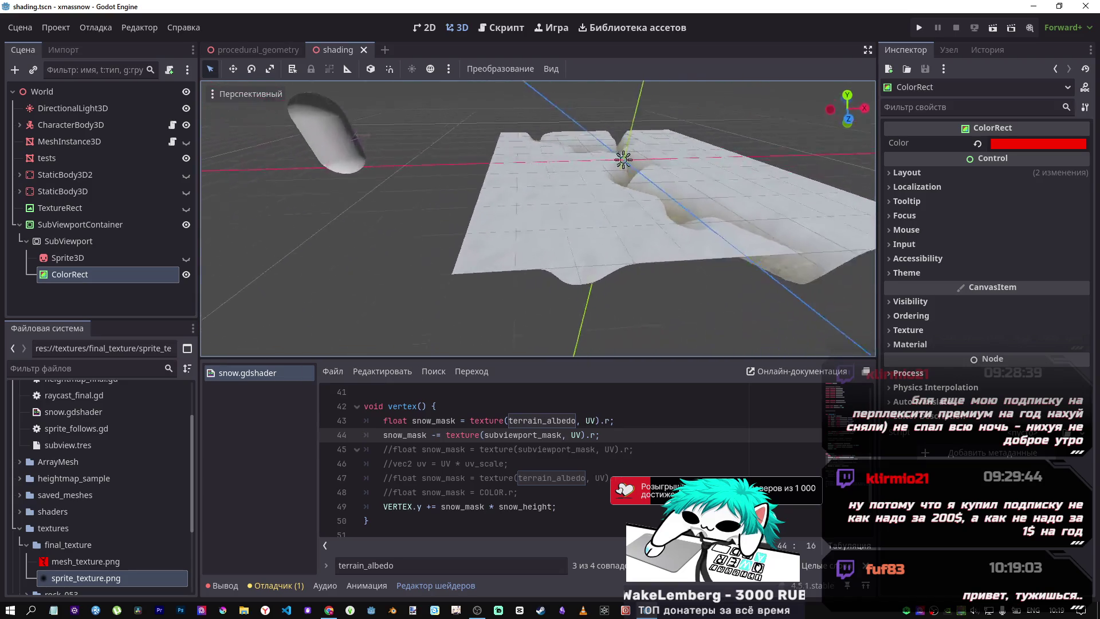
scroll(538, 218, up, 5)
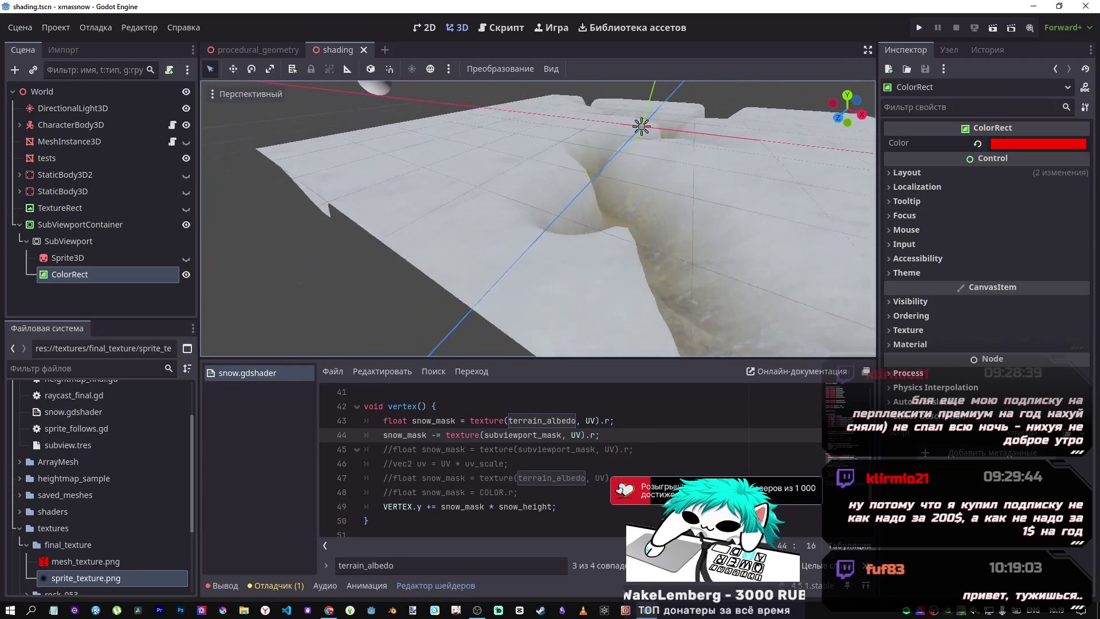
mouse_move(538, 217)
mouse_down()
mouse_move(538, 172)
mouse_move(533, 247)
mouse_up()
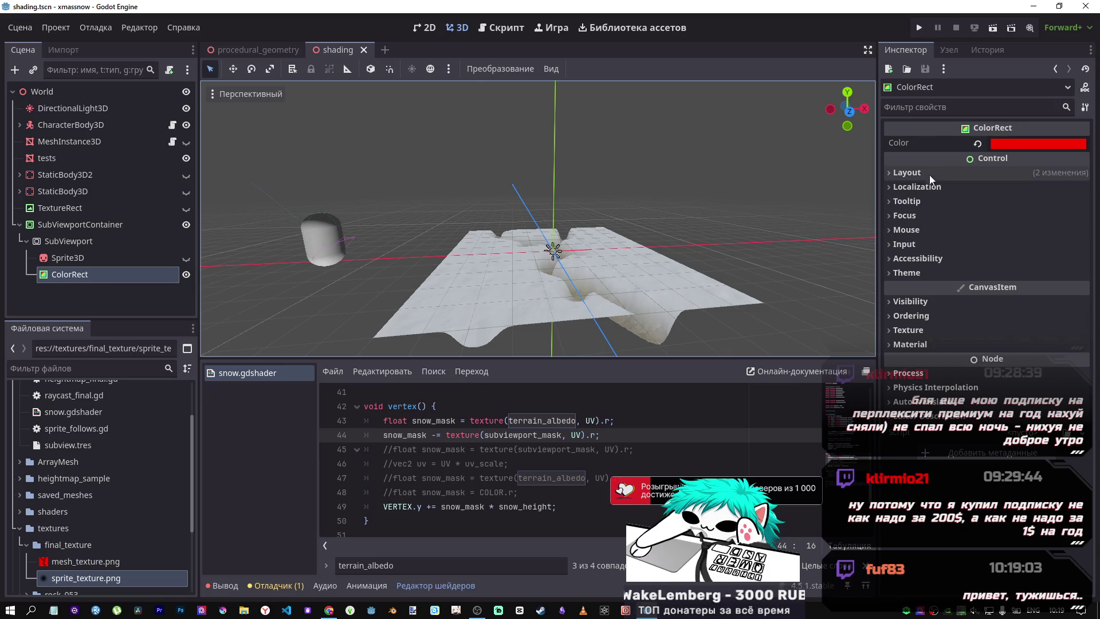
click(1009, 143)
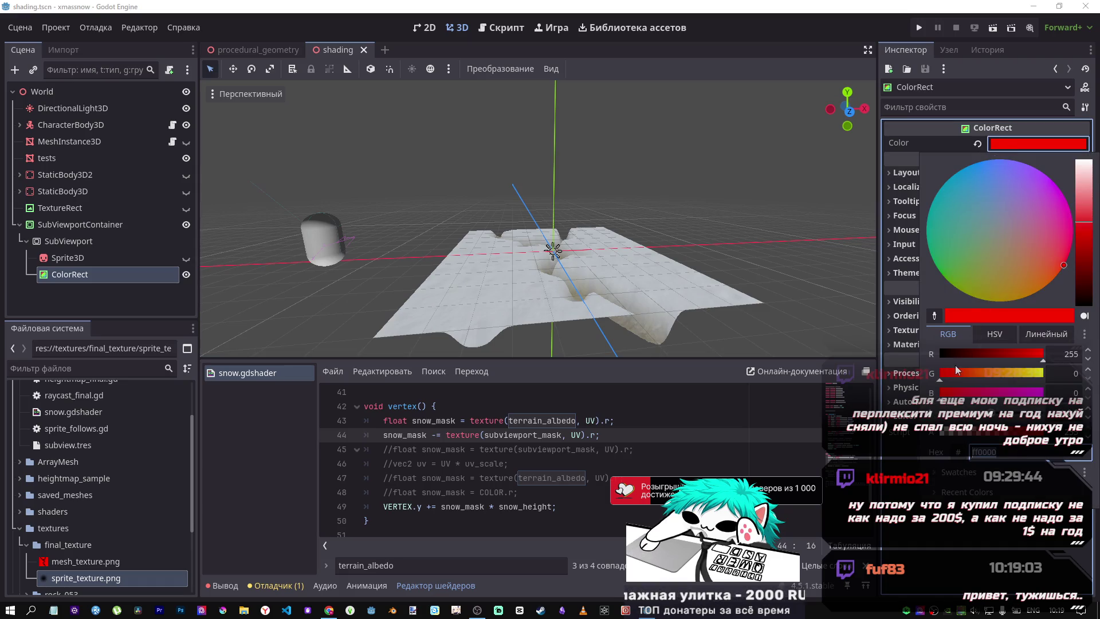
drag(968, 354, 940, 354)
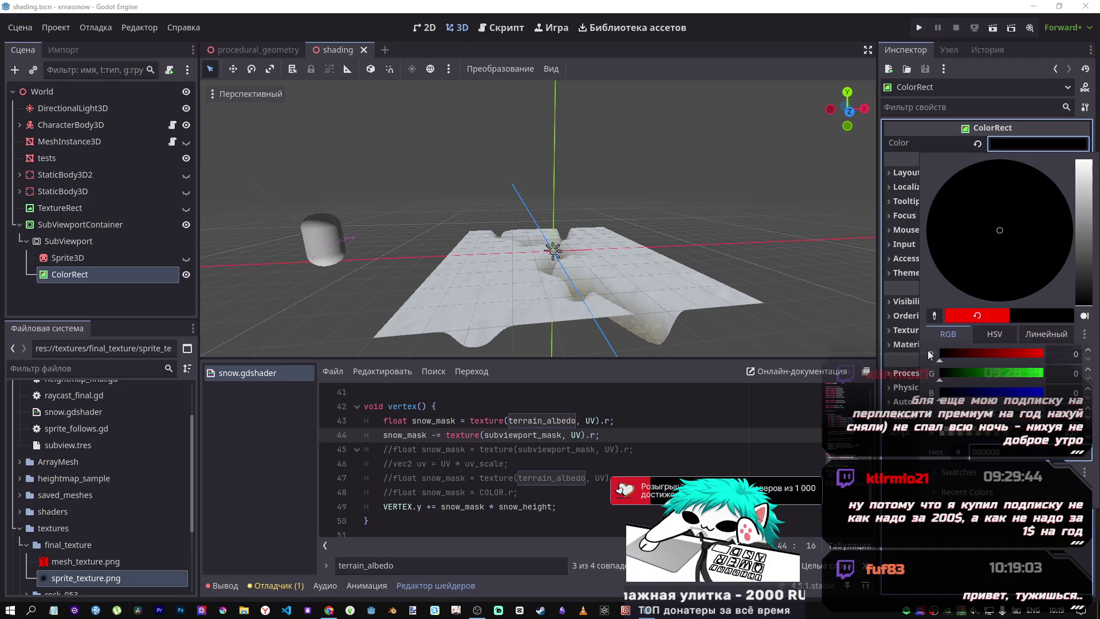
click(978, 146)
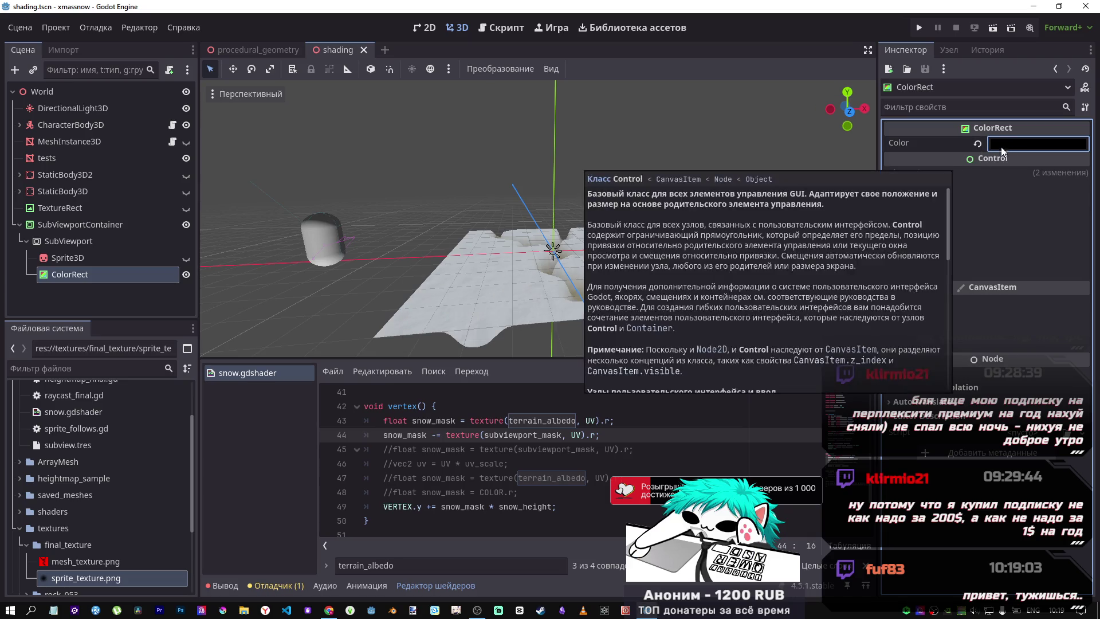
click(538, 435)
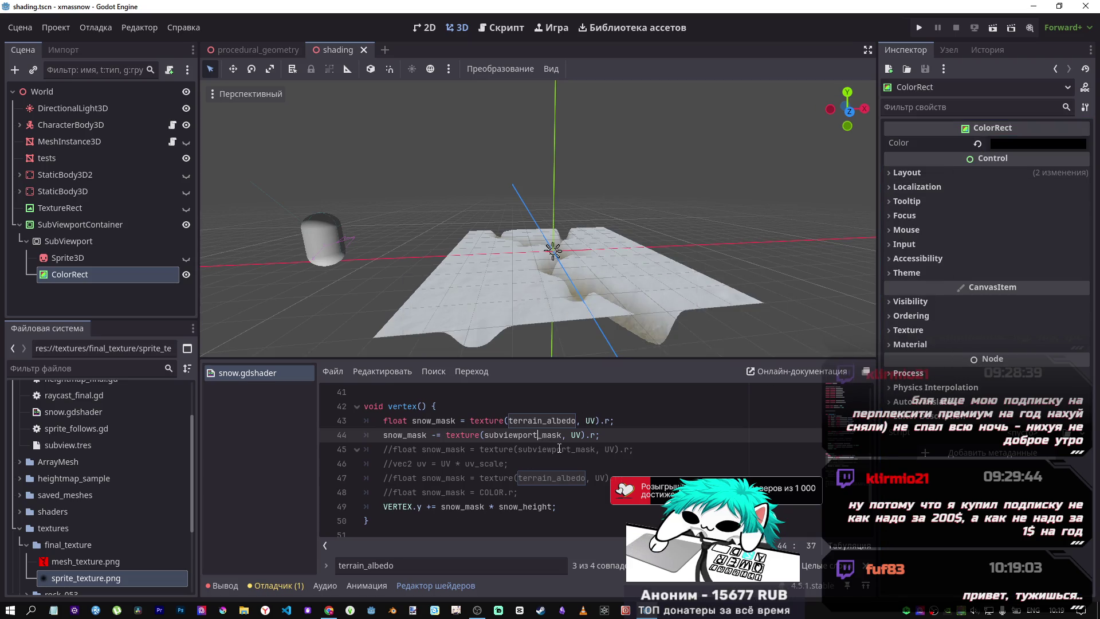
Swap the -= operator on line 44 for += and save, then fly closer across the snow terrain
click(436, 436)
key(BackSpace)
text(+)
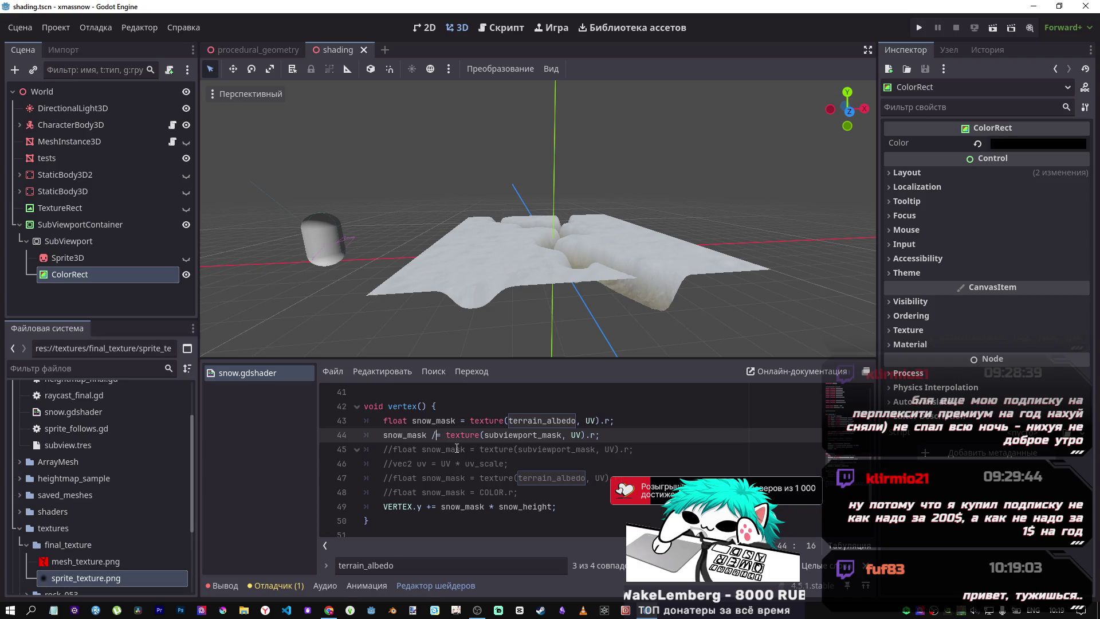
key(BackSpace)
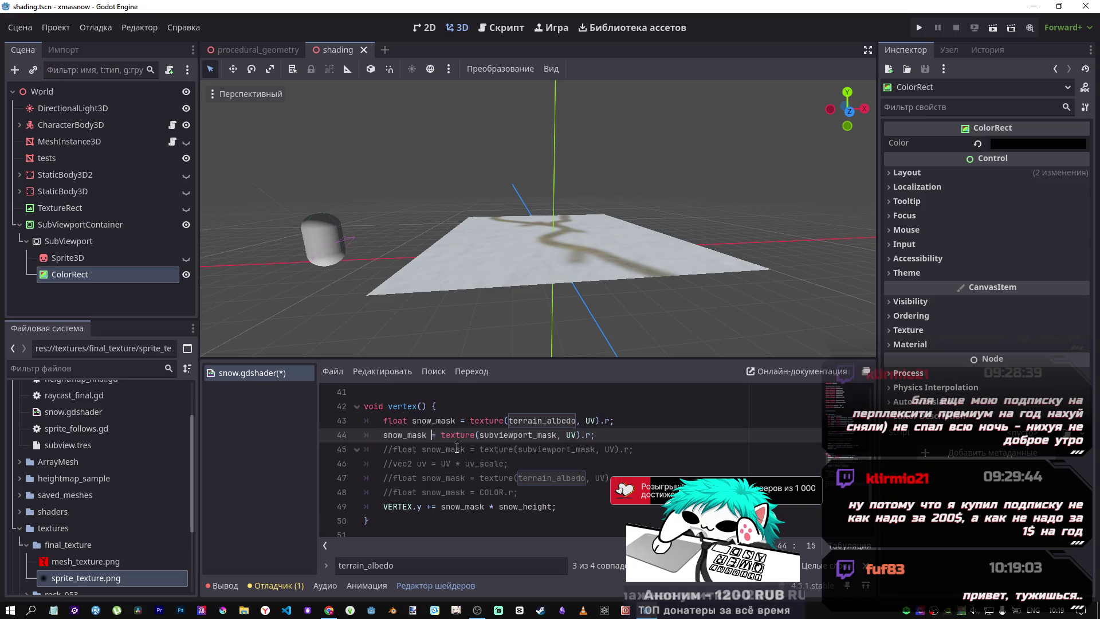
key(ctrl+s)
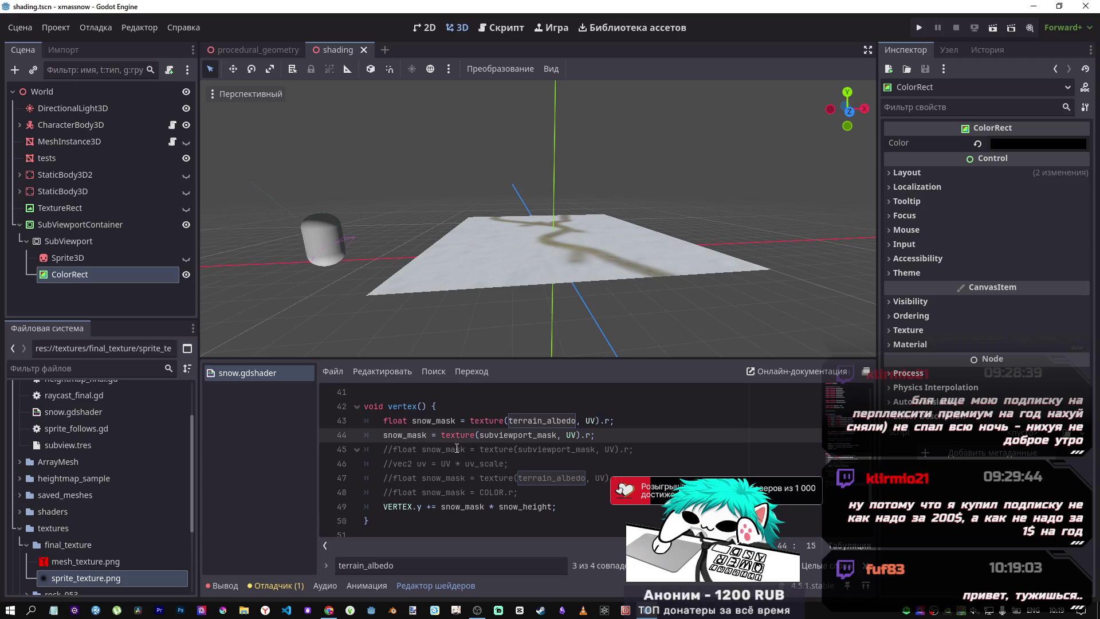
text(*)
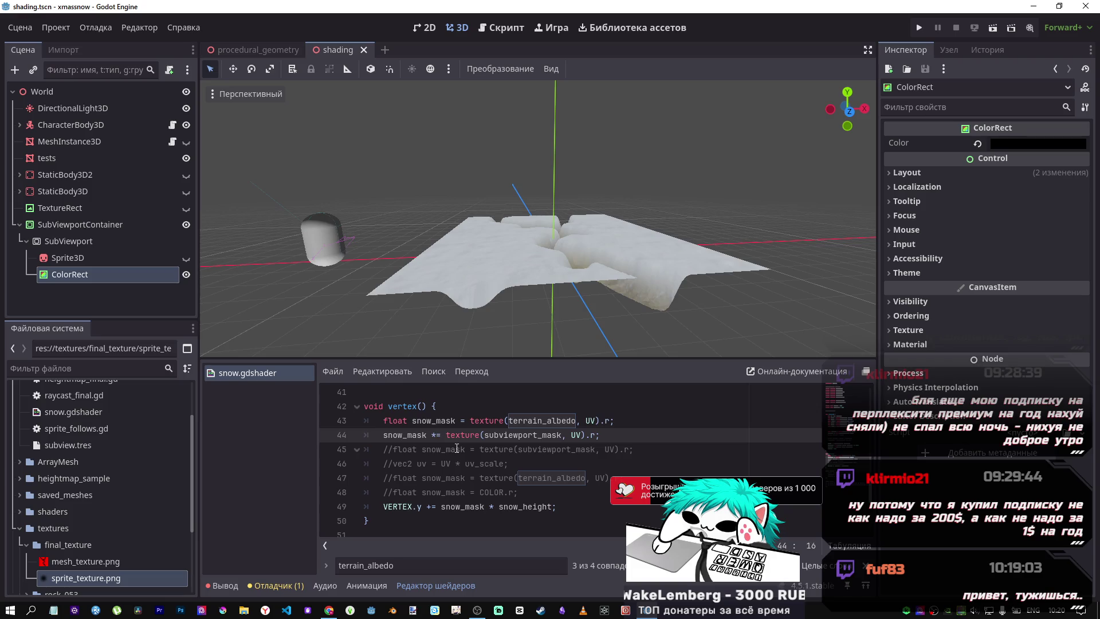
scroll(539, 229, up, 5)
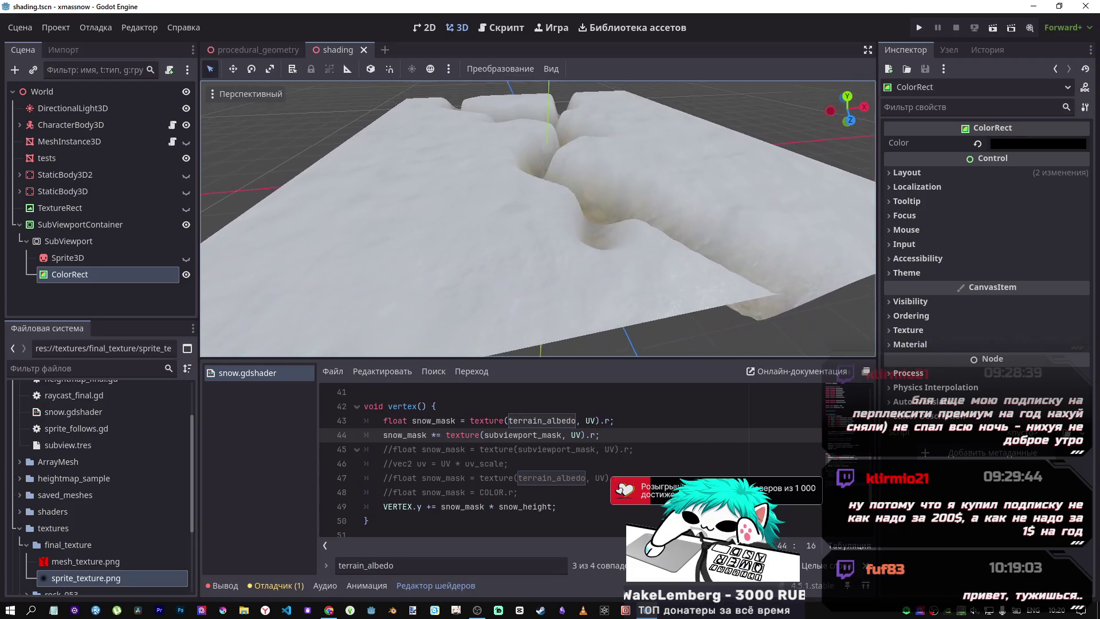
scroll(560, 261, up, 1)
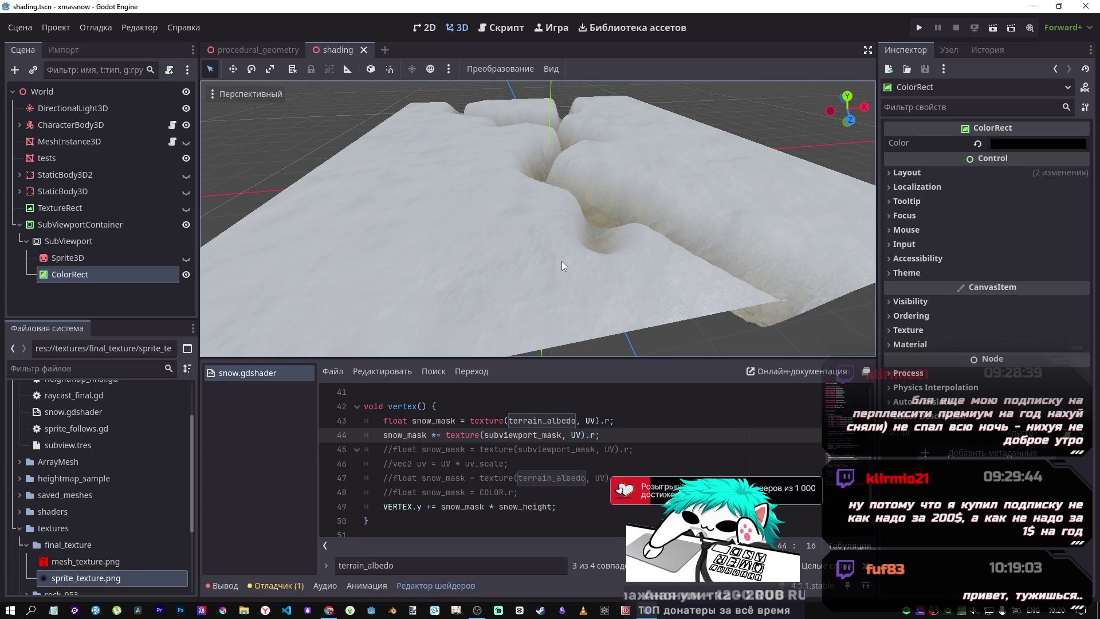
drag(555, 249, 557, 247)
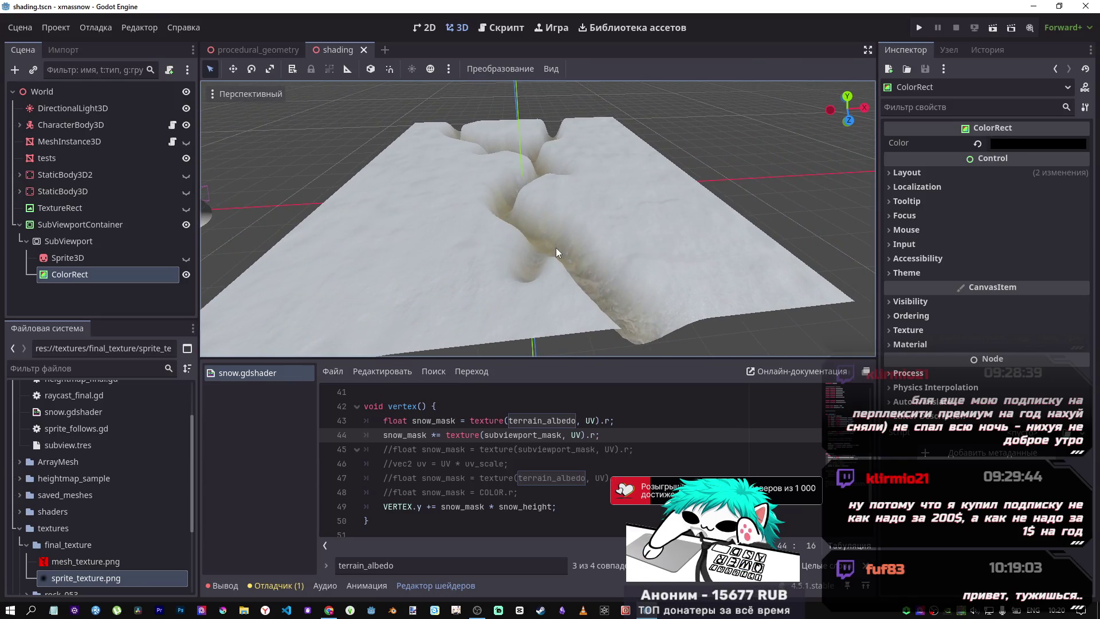
click(608, 449)
scroll(626, 441, up, 9)
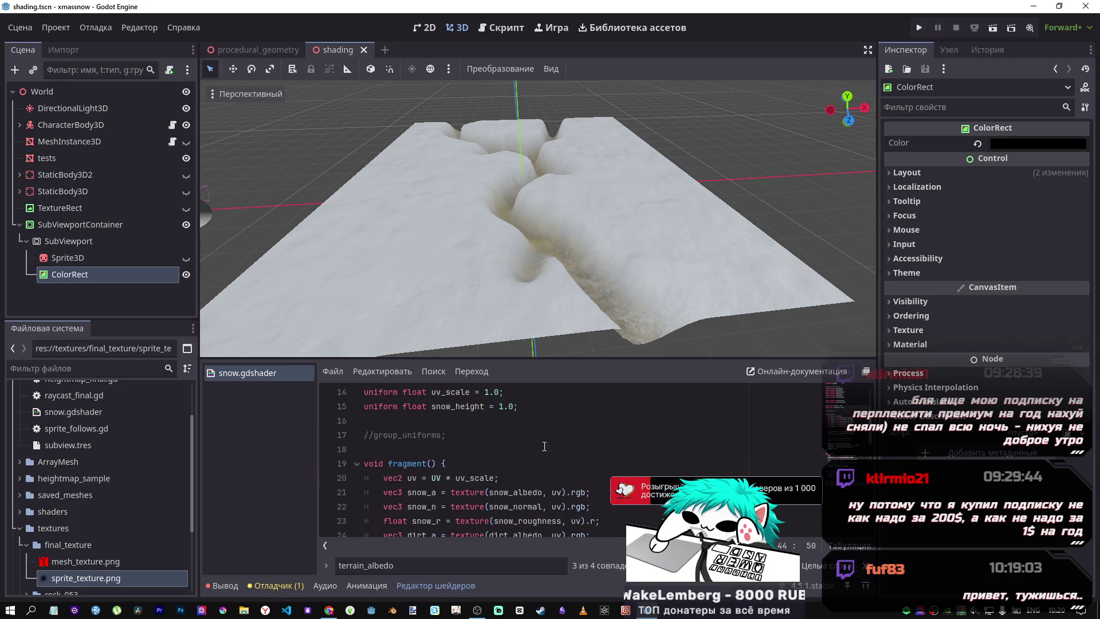
scroll(503, 441, down, 4)
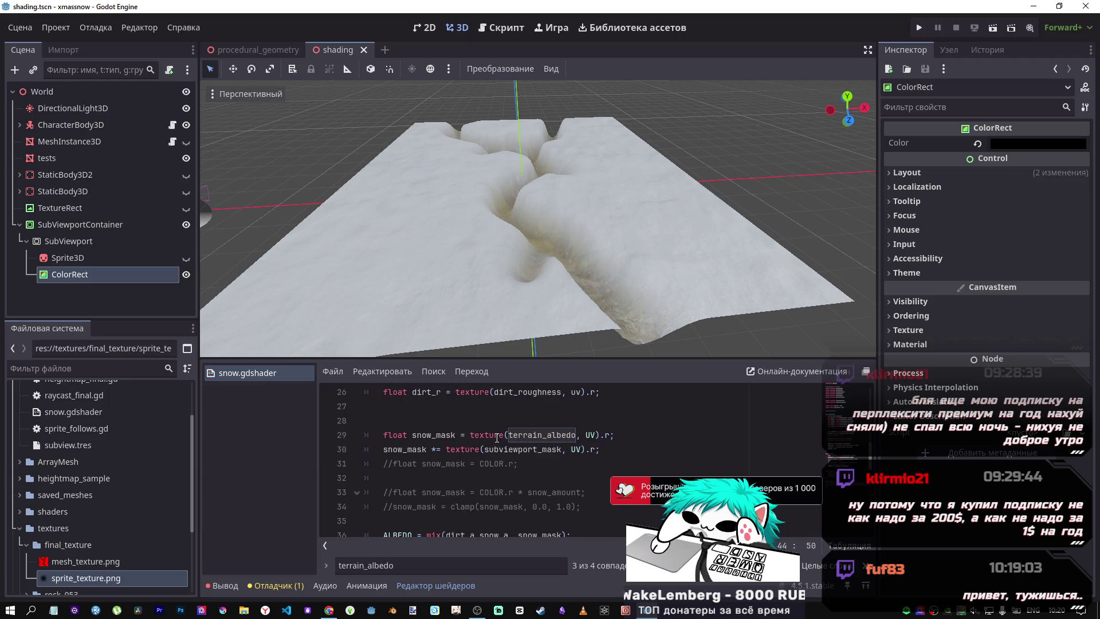
click(465, 450)
key(ctrl+k)
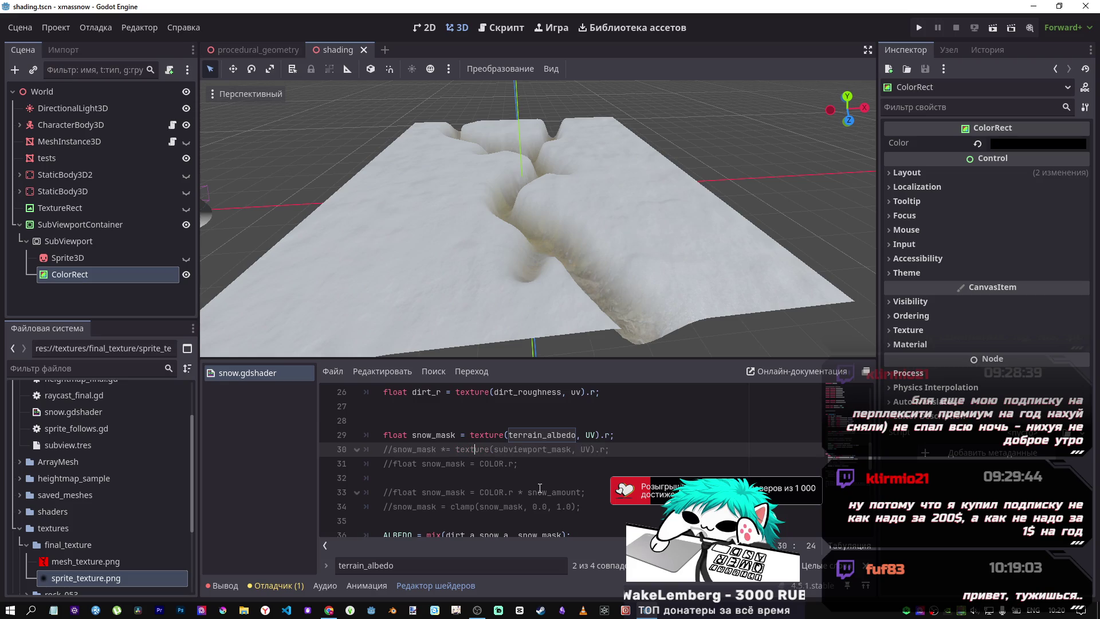
key(ctrl+k)
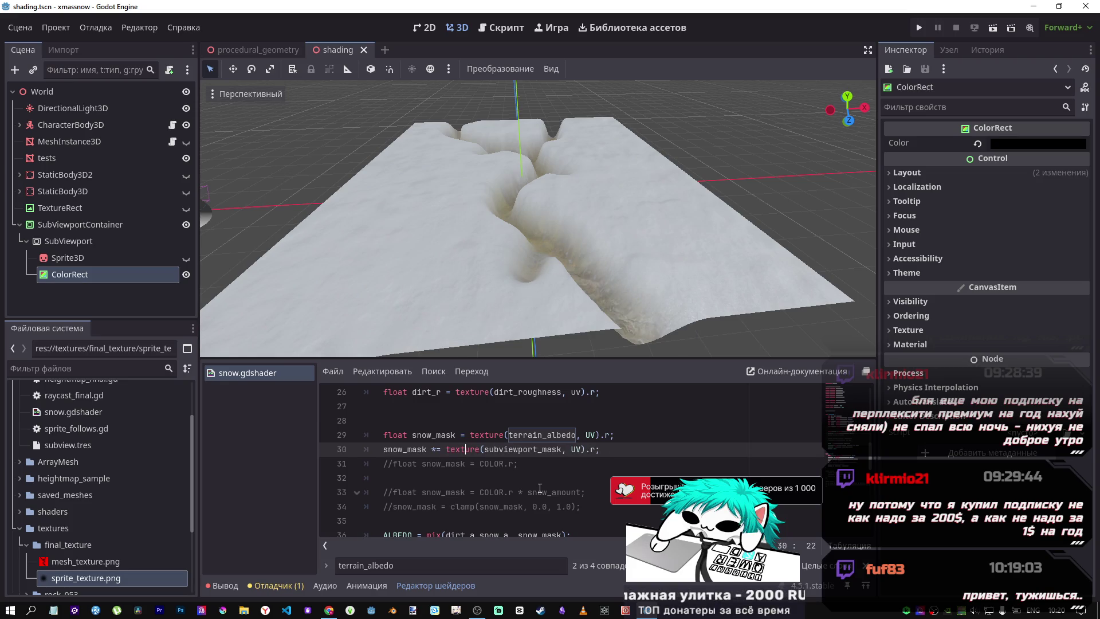
scroll(507, 484, down, 2)
scroll(507, 484, down, 3)
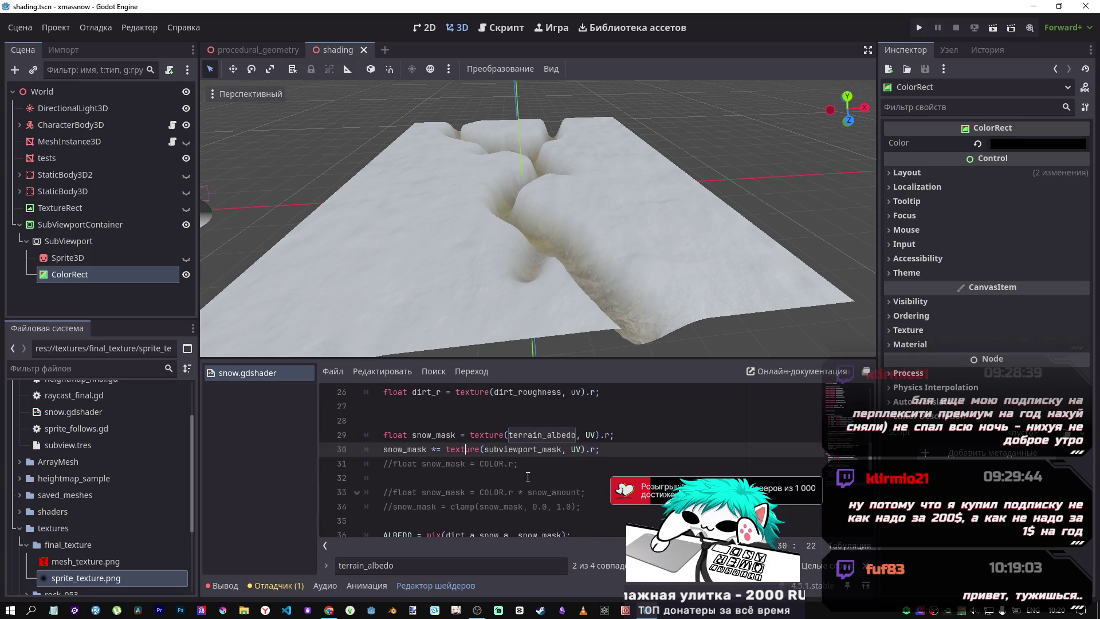
scroll(509, 481, up, 3)
scroll(520, 472, down, 3)
scroll(520, 471, down, 1)
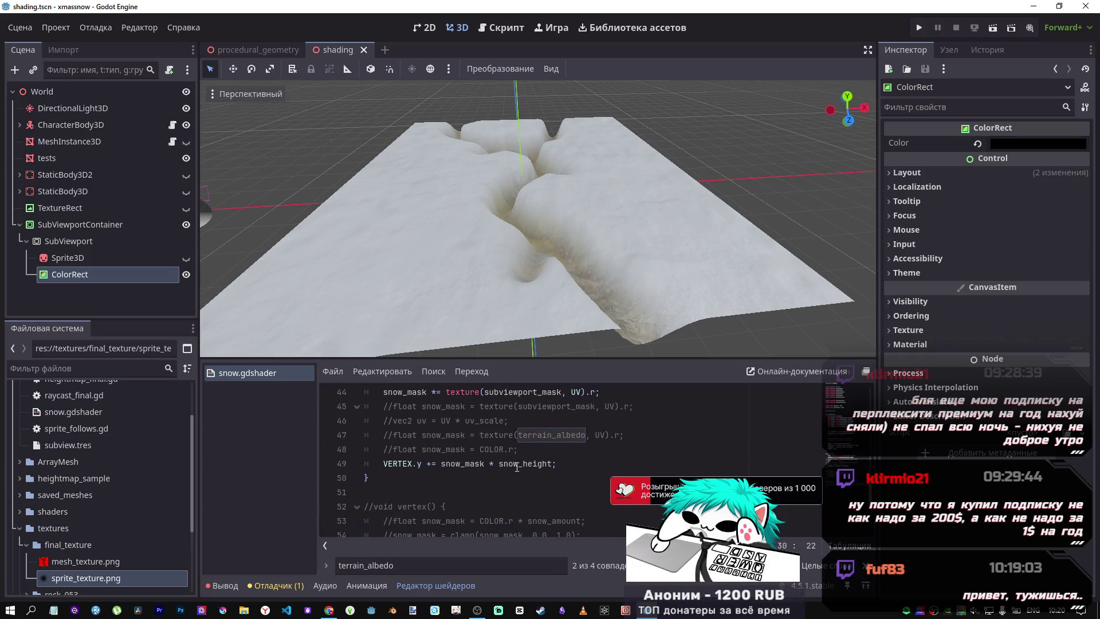
scroll(517, 478, up, 1)
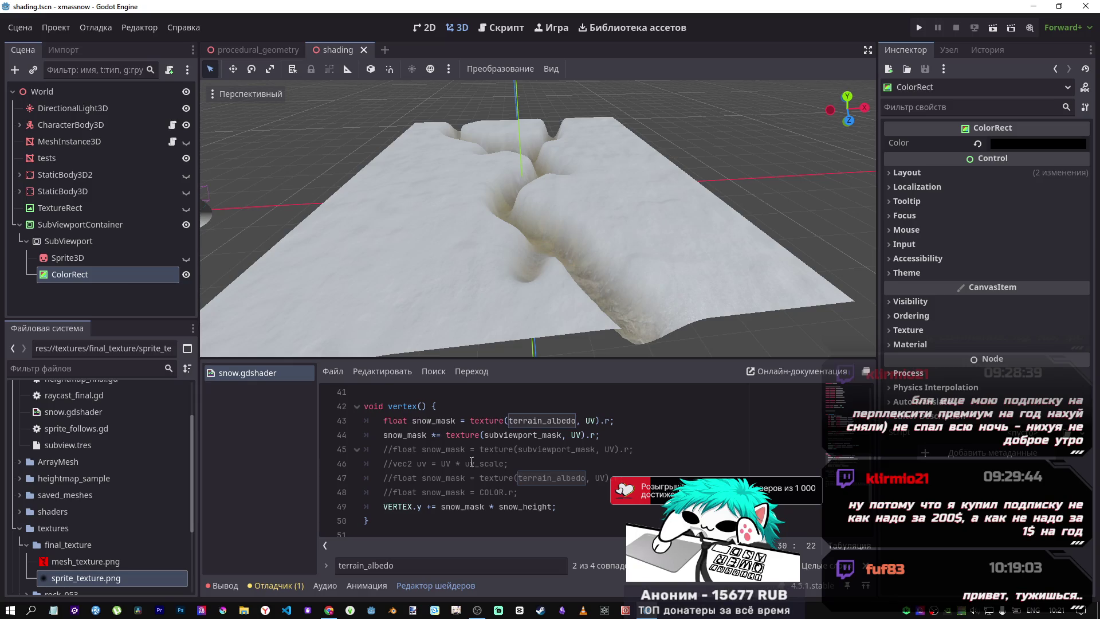
scroll(469, 336, up, 5)
scroll(537, 218, down, 6)
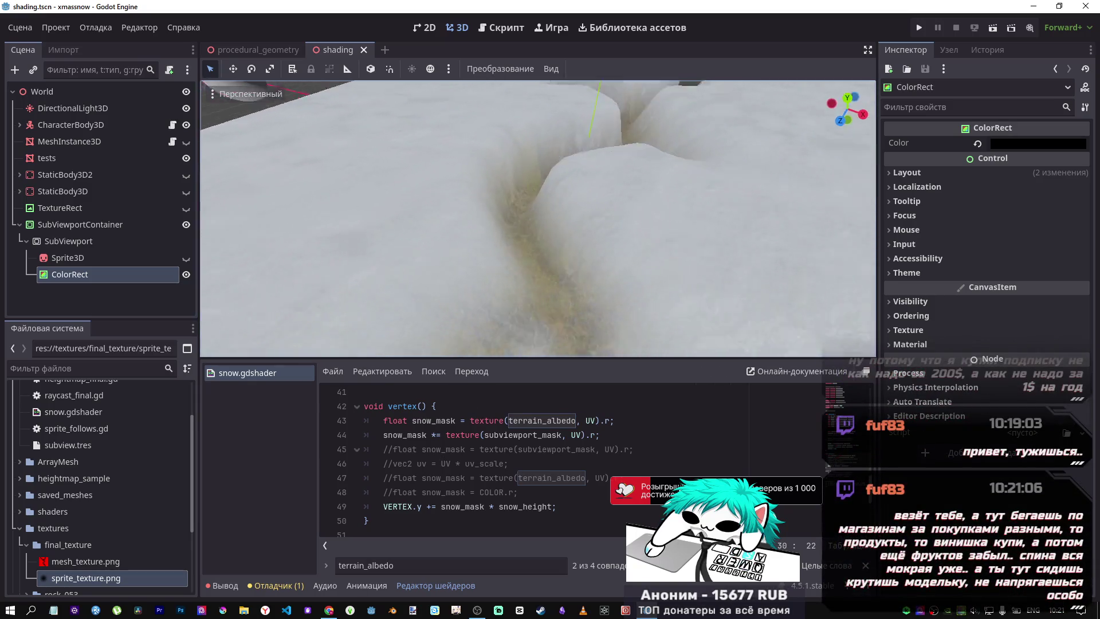
scroll(538, 218, up, 6)
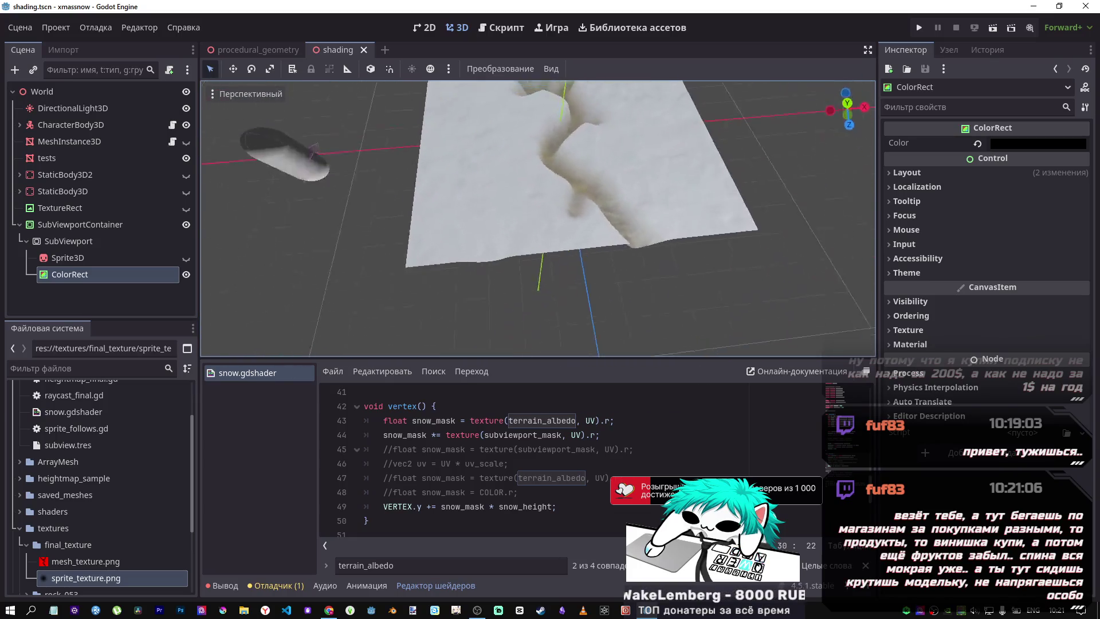
scroll(610, 429, up, 5)
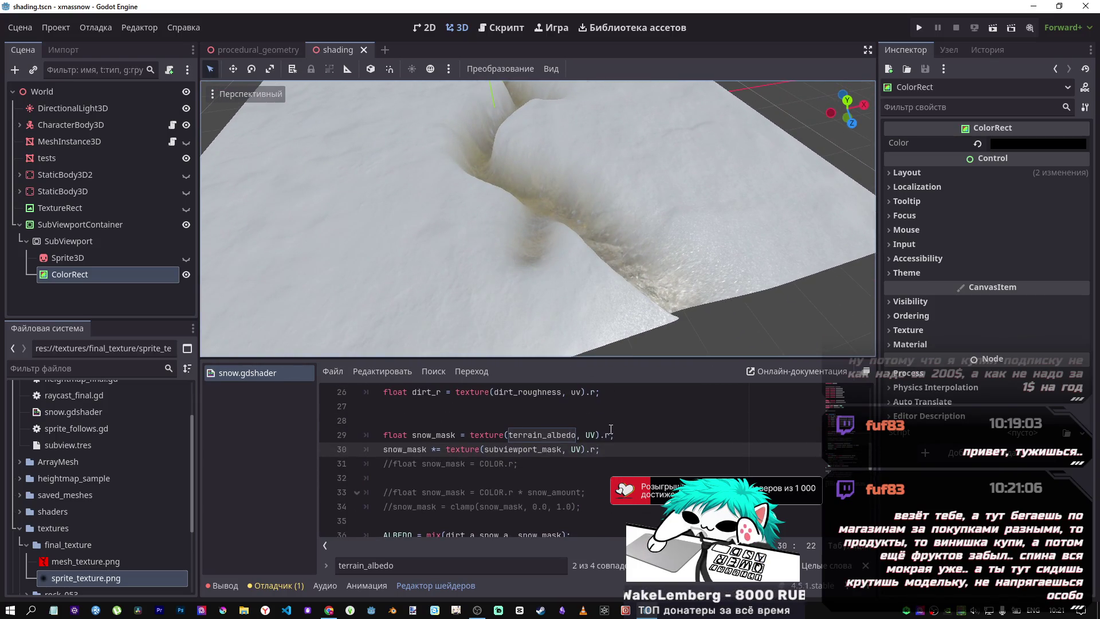
scroll(610, 429, up, 4)
scroll(607, 432, down, 4)
click(531, 449)
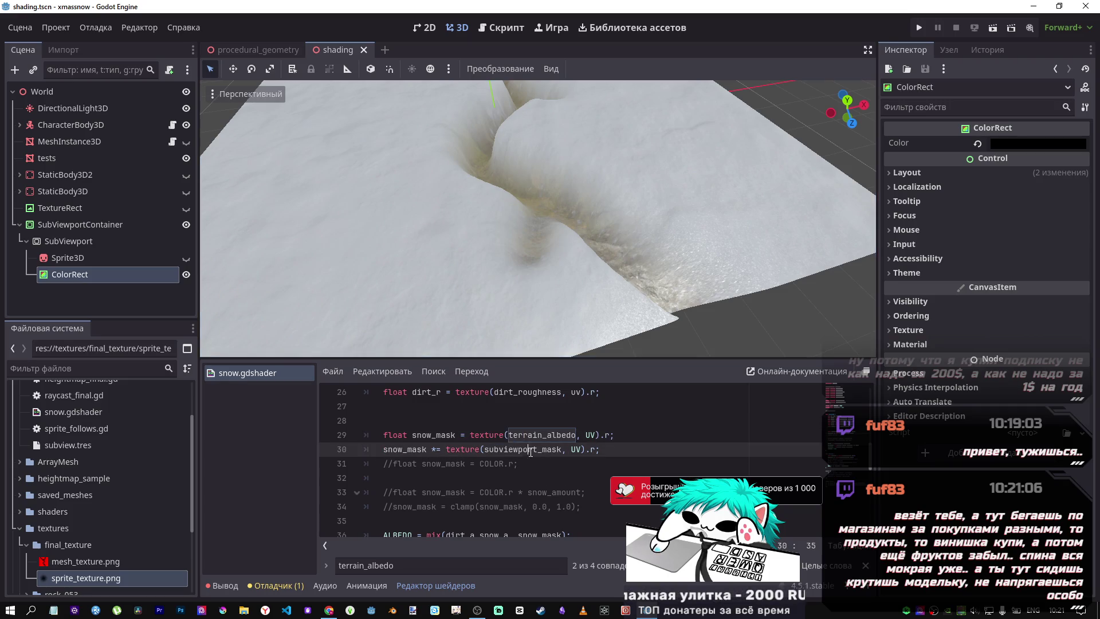
Compare the subviewport mask line 30 with the COLOR.r mask line, saving each, then restore line 30
scroll(522, 449, up, 1)
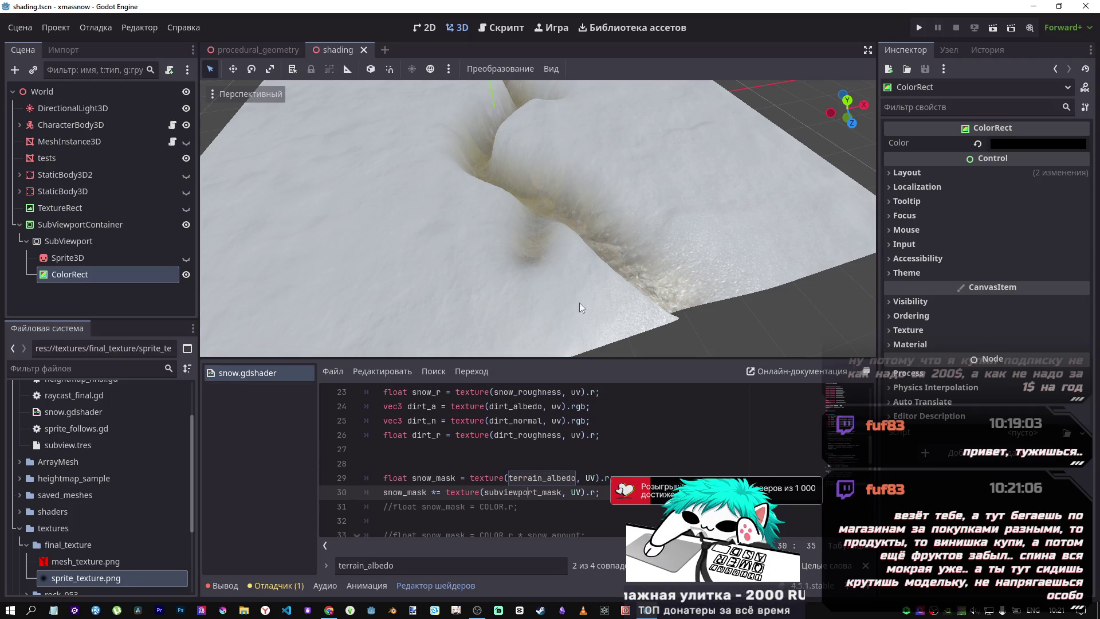
scroll(500, 431, down, 2)
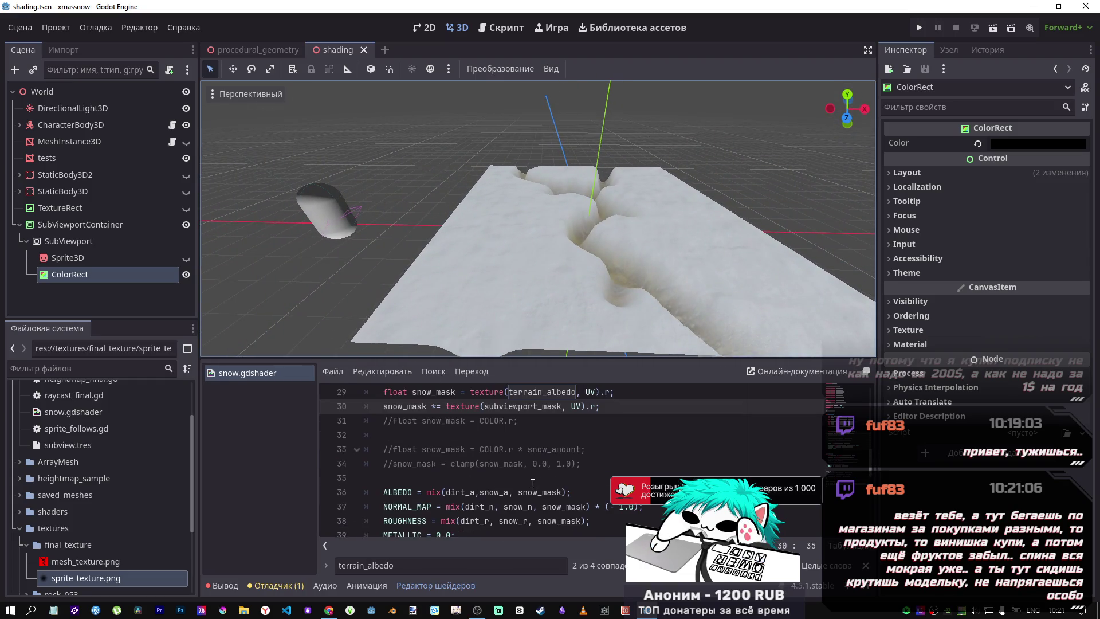
key(Left)
key(Left)
key(Left)
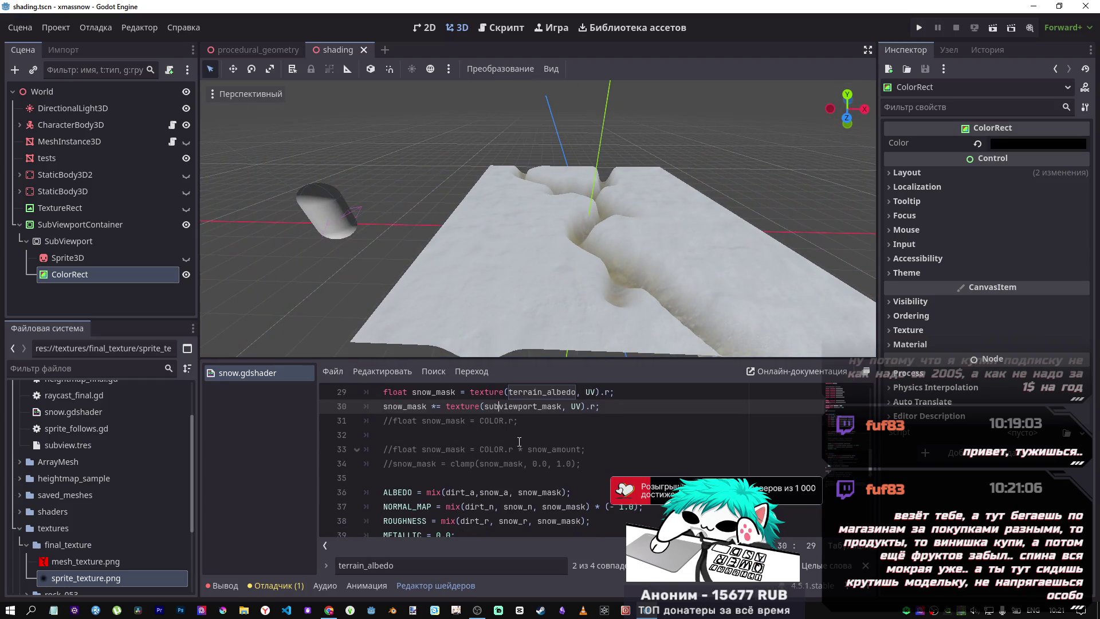
key(ctrl+k)
key(Down)
key(ctrl+k)
key(ctrl+s)
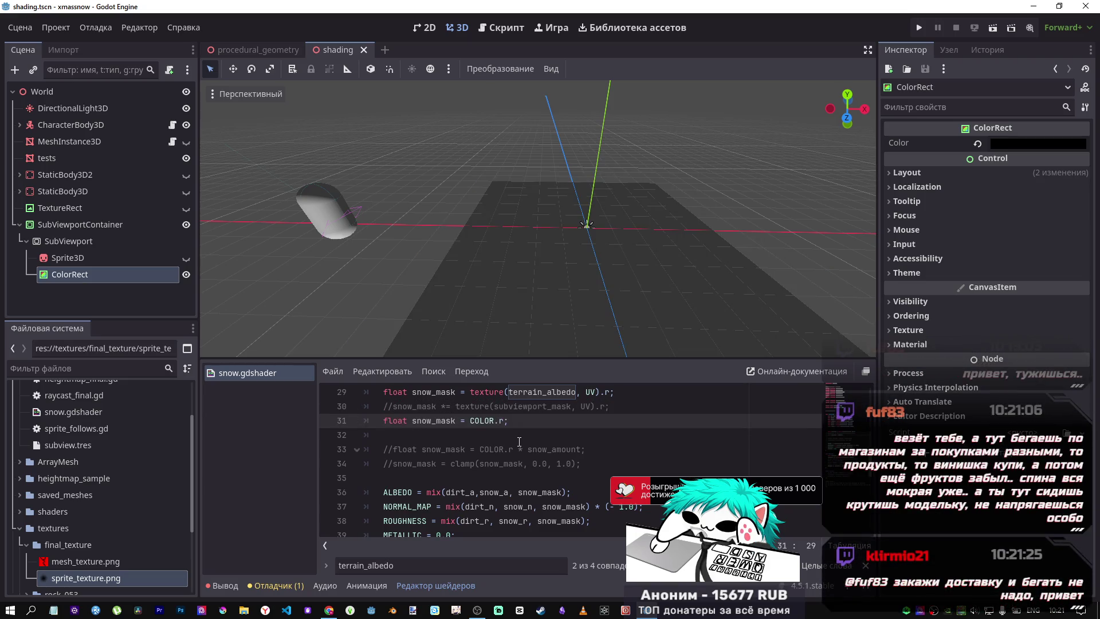
key(ctrl+k)
key(Up)
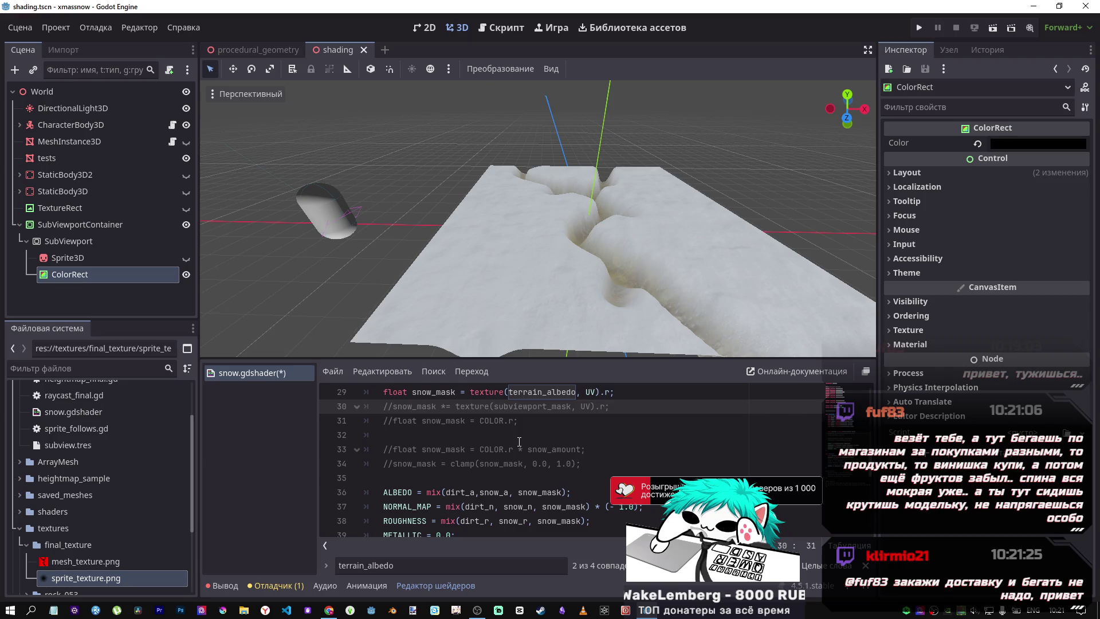
key(ctrl+k)
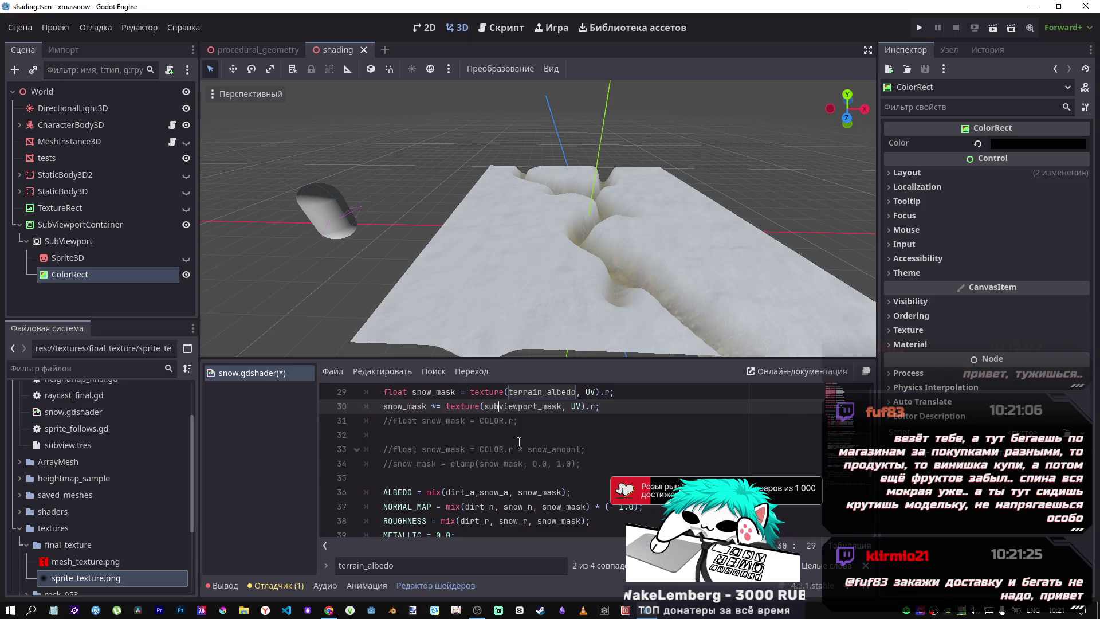
key(ctrl+s)
Set the channel after texture(subviewport_mask, UV) on line 30 to .r and save the shader
click(593, 406)
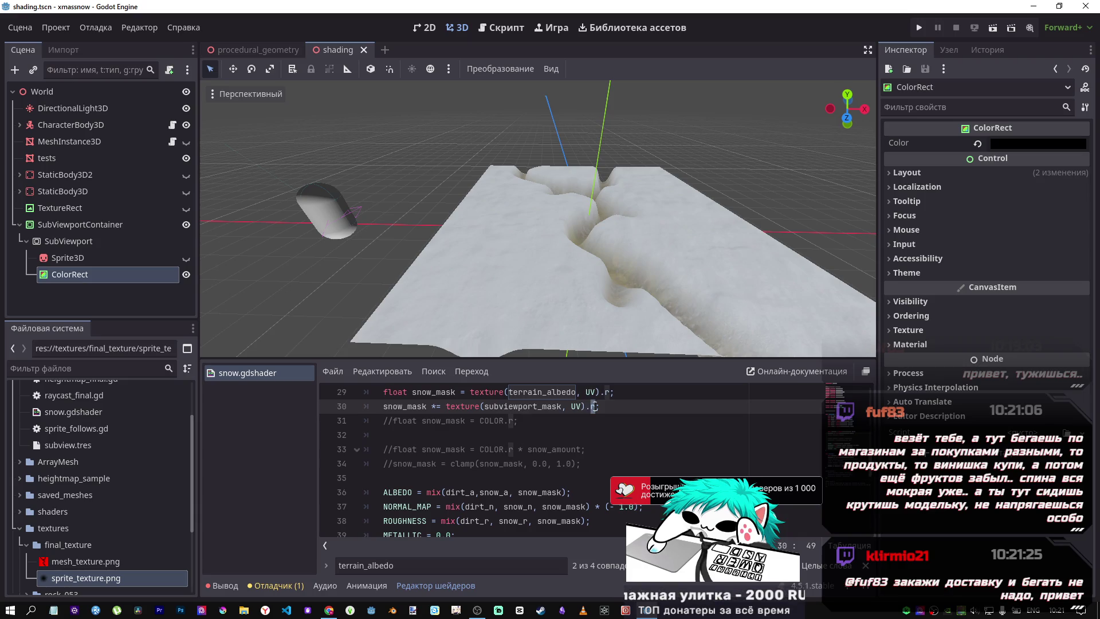
text(g)
key(ctrl+s)
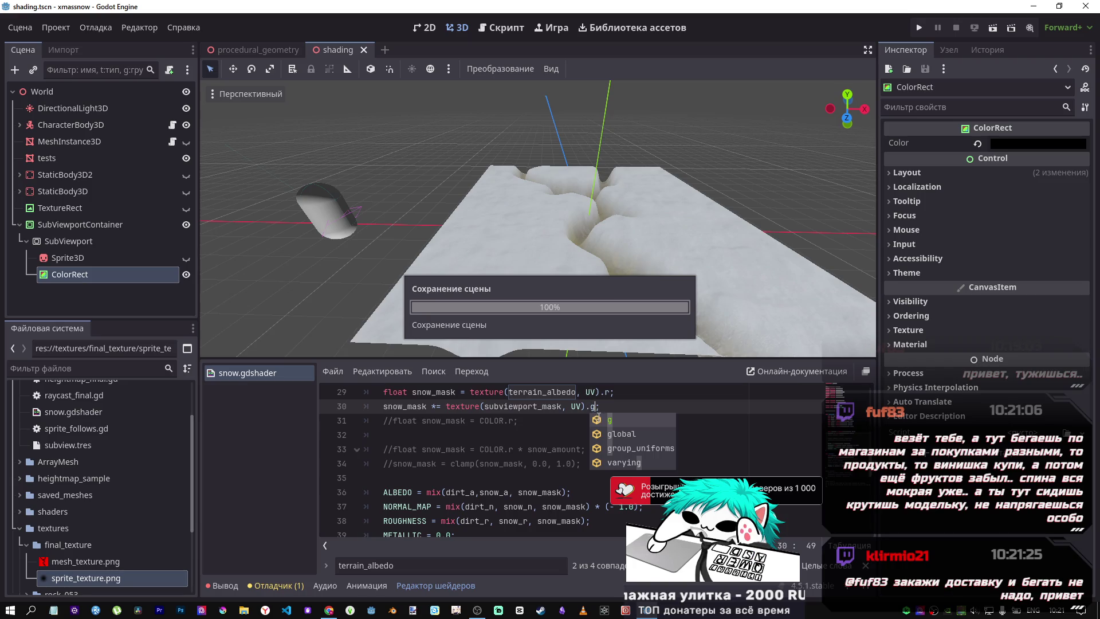
key(BackSpace)
text(r)
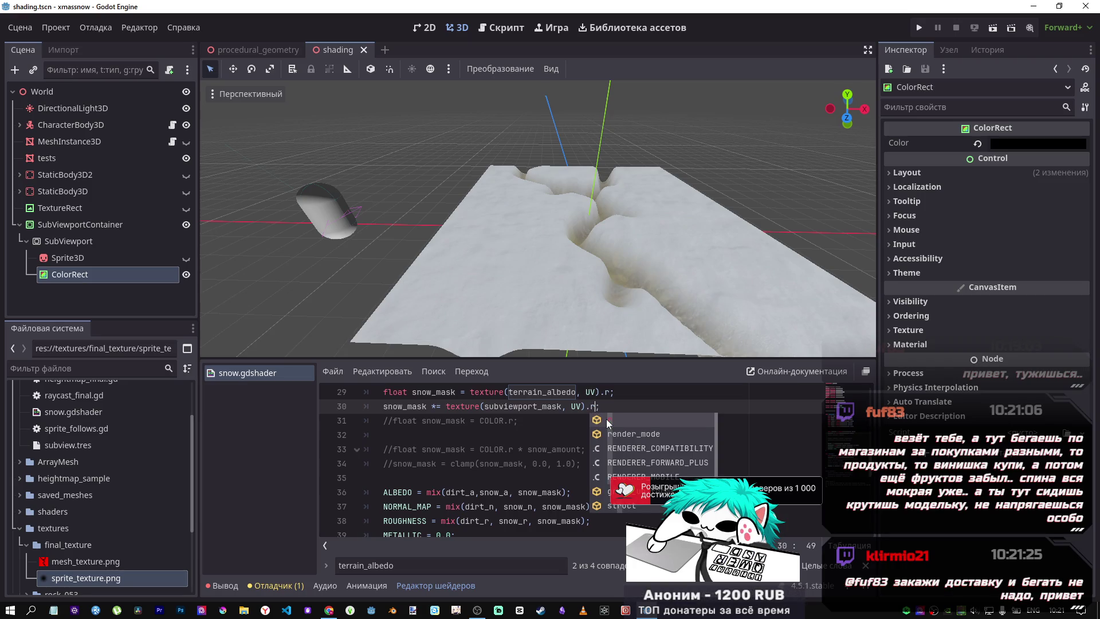
key(BackSpace)
text(b)
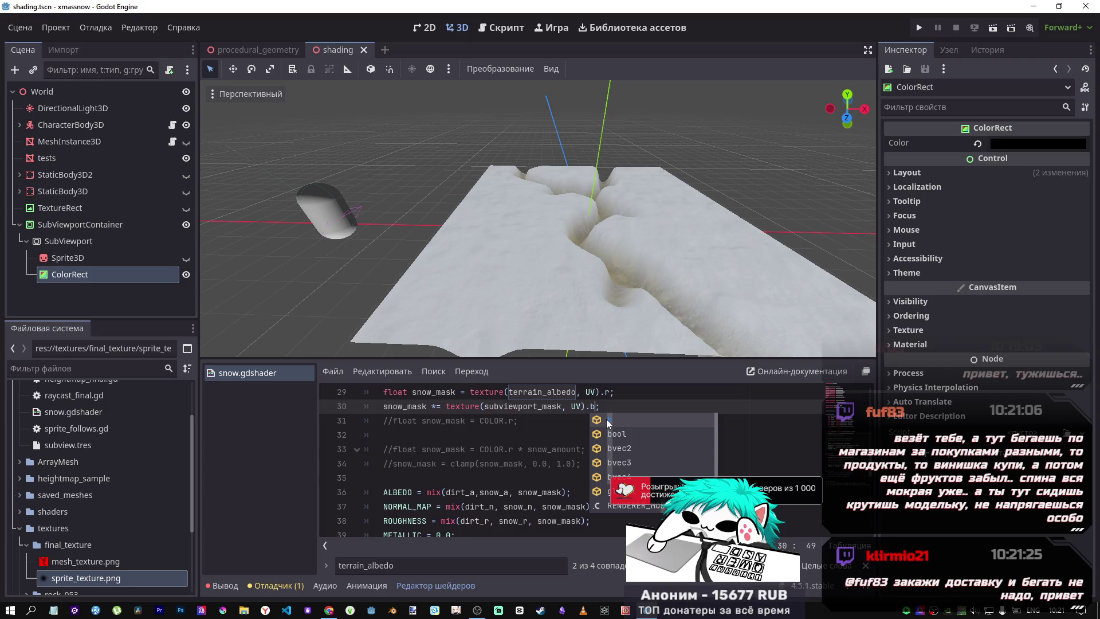
text(lac)
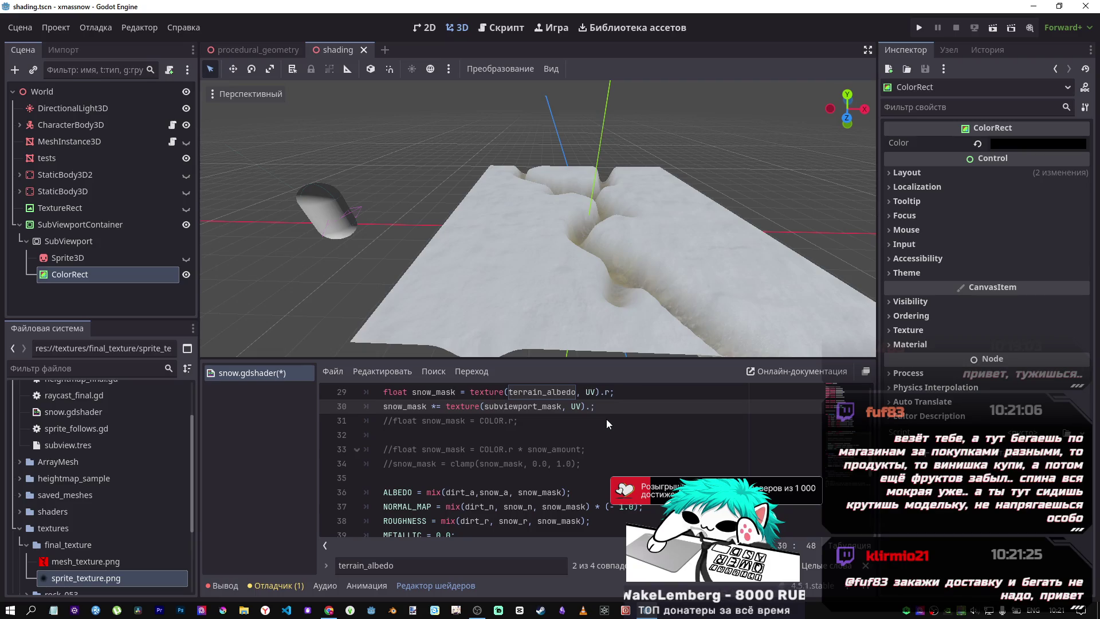
key(BackSpace)
key(BackSpace)
text(a)
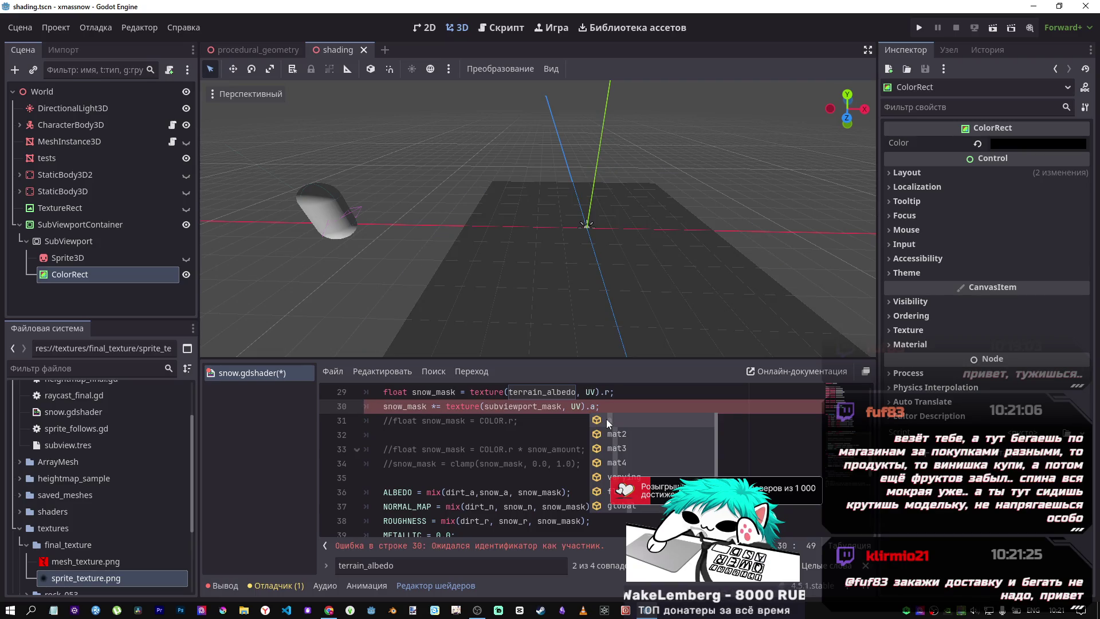
key(BackSpace)
text(r)
key(ctrl+s)
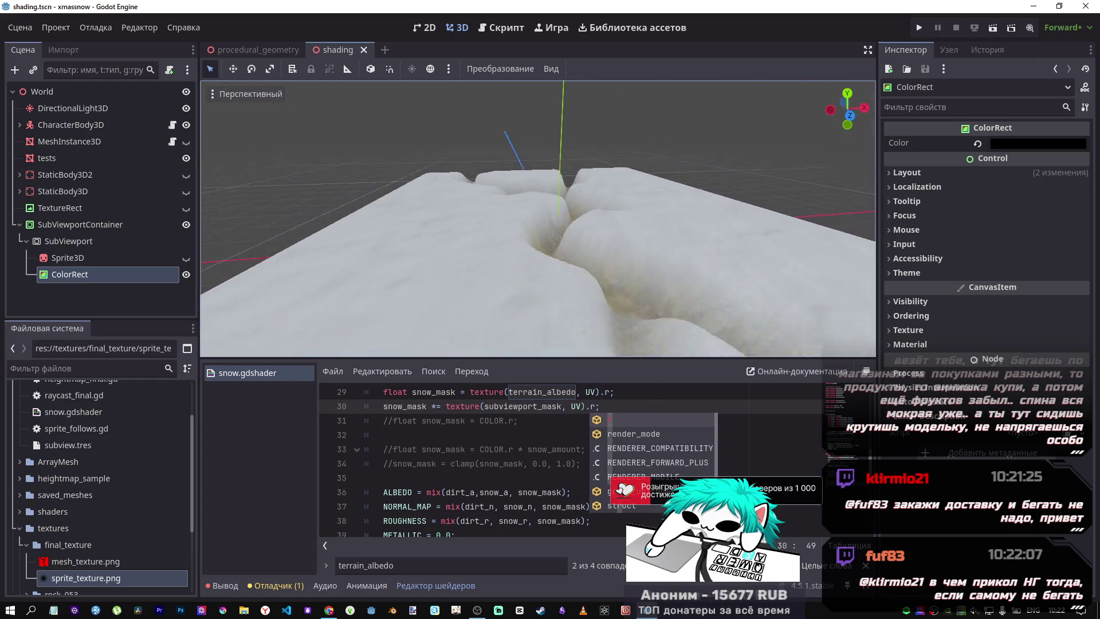
scroll(623, 278, down, 5)
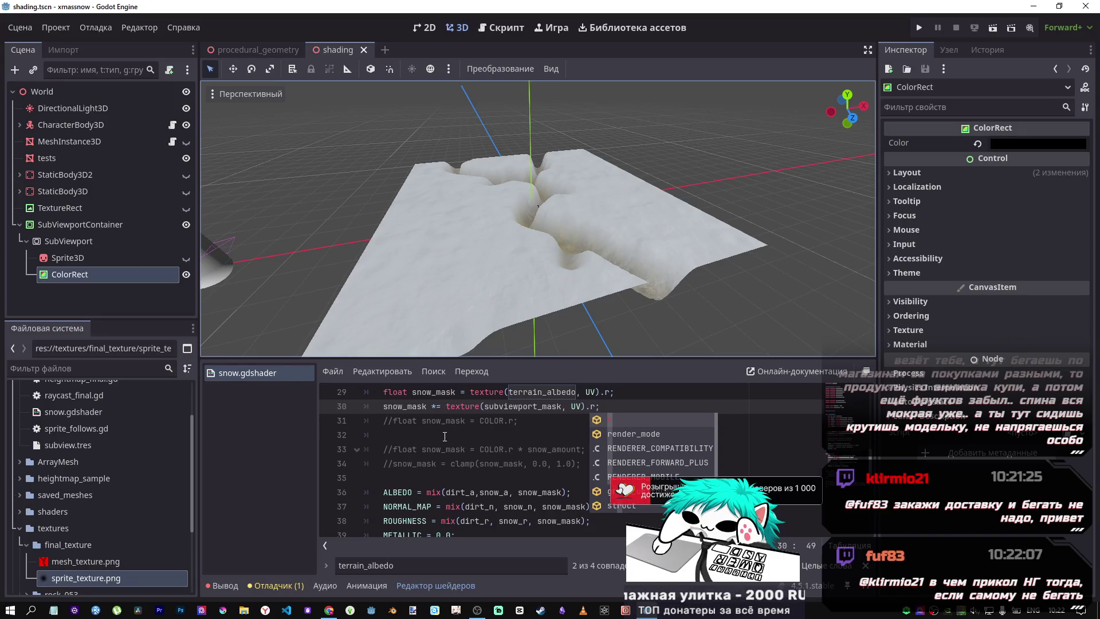
click(511, 433)
click(537, 427)
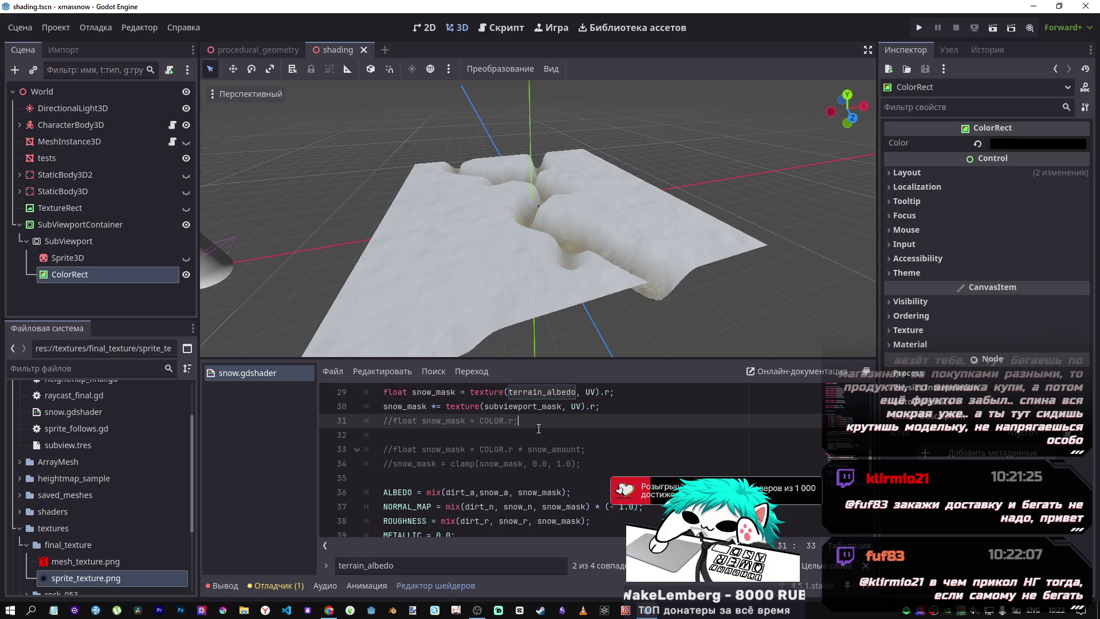
mouse_move(555, 316)
mouse_down()
mouse_move(452, 213)
mouse_move(517, 230)
mouse_move(565, 290)
mouse_up()
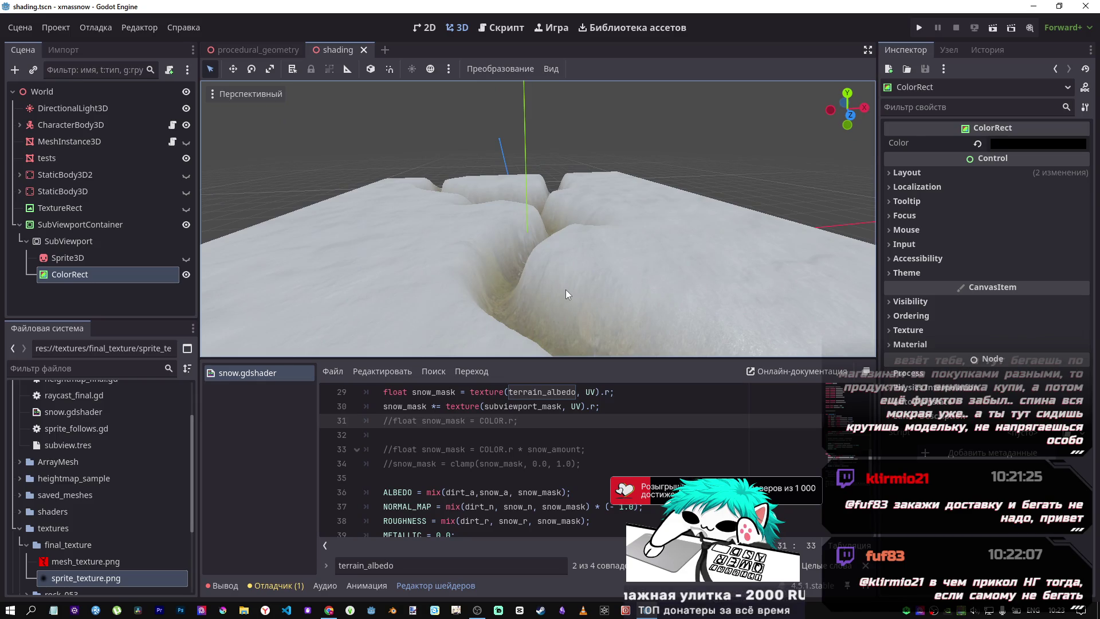
drag(565, 290, 556, 270)
key(w)
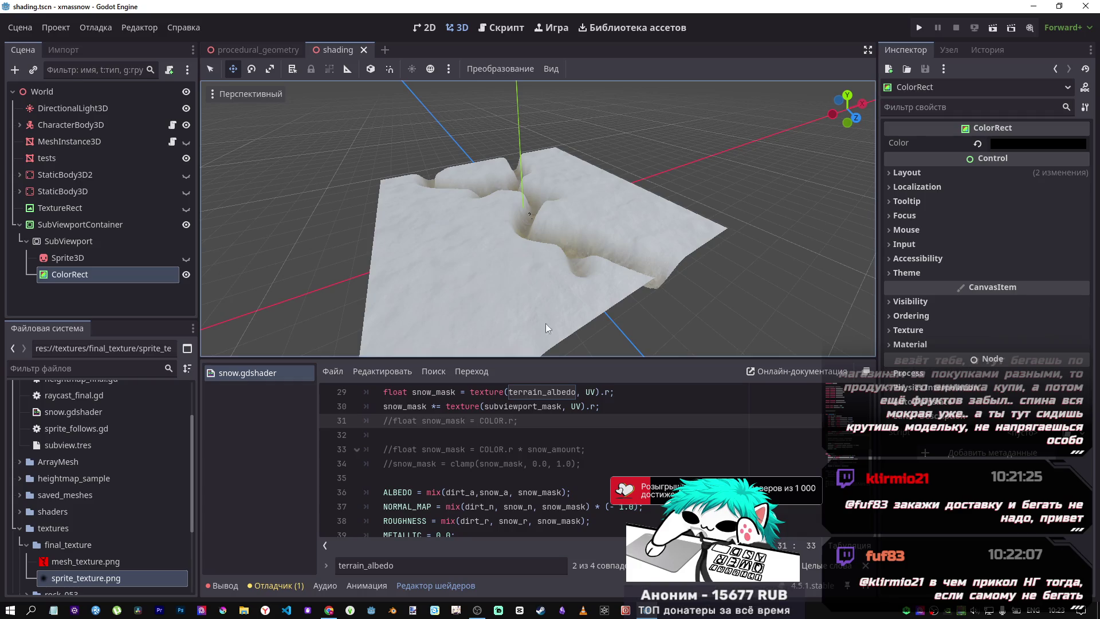
scroll(543, 424, up, 3)
scroll(543, 424, down, 5)
scroll(544, 424, up, 3)
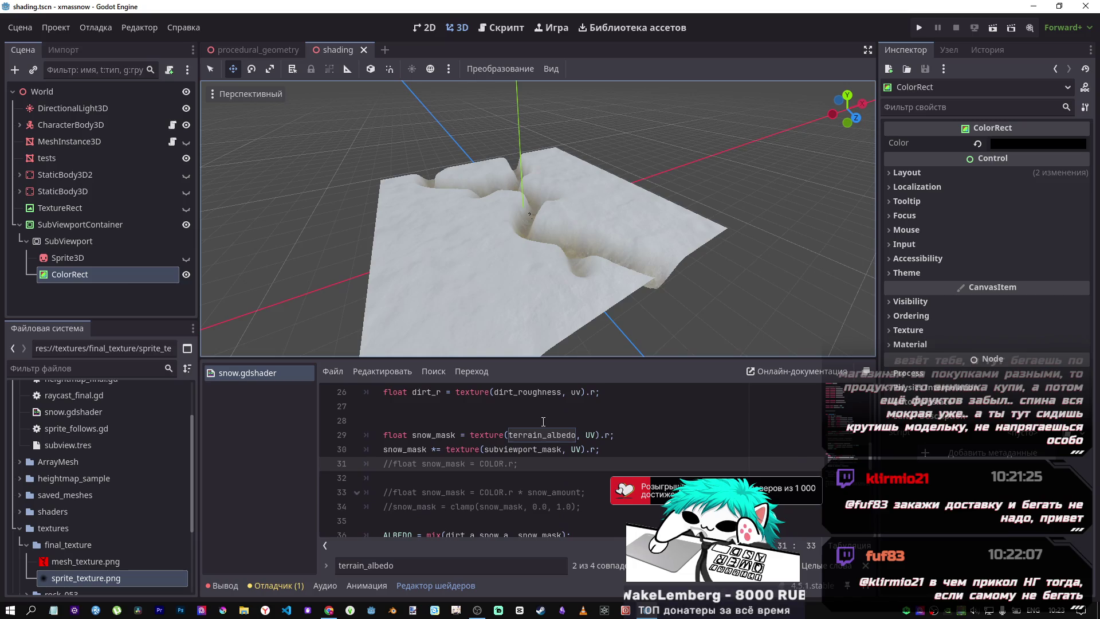
scroll(543, 422, down, 4)
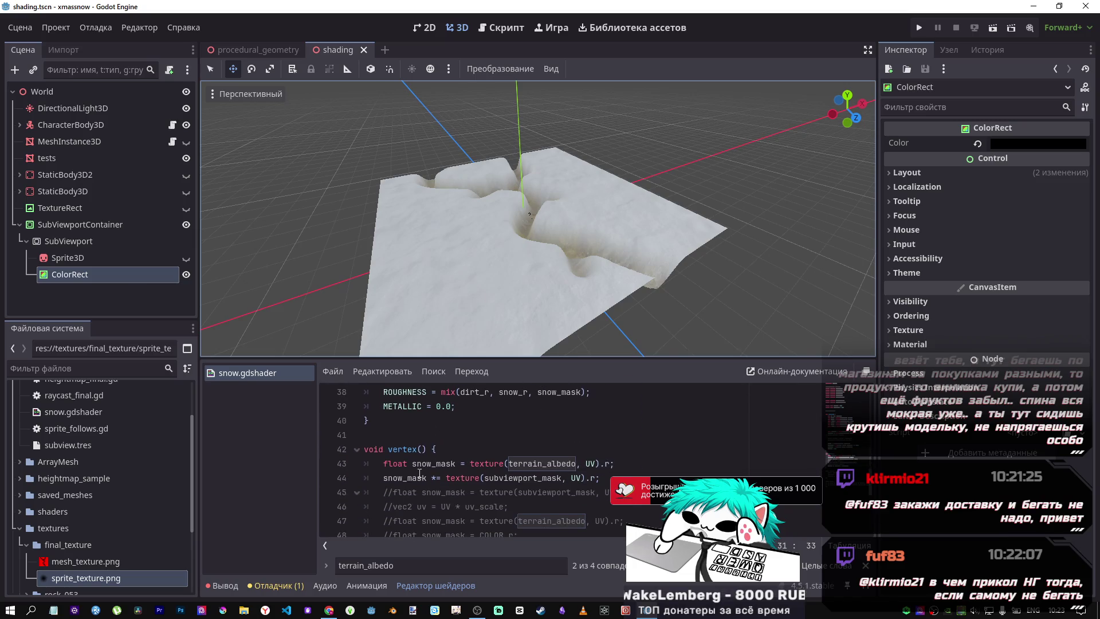
click(329, 610)
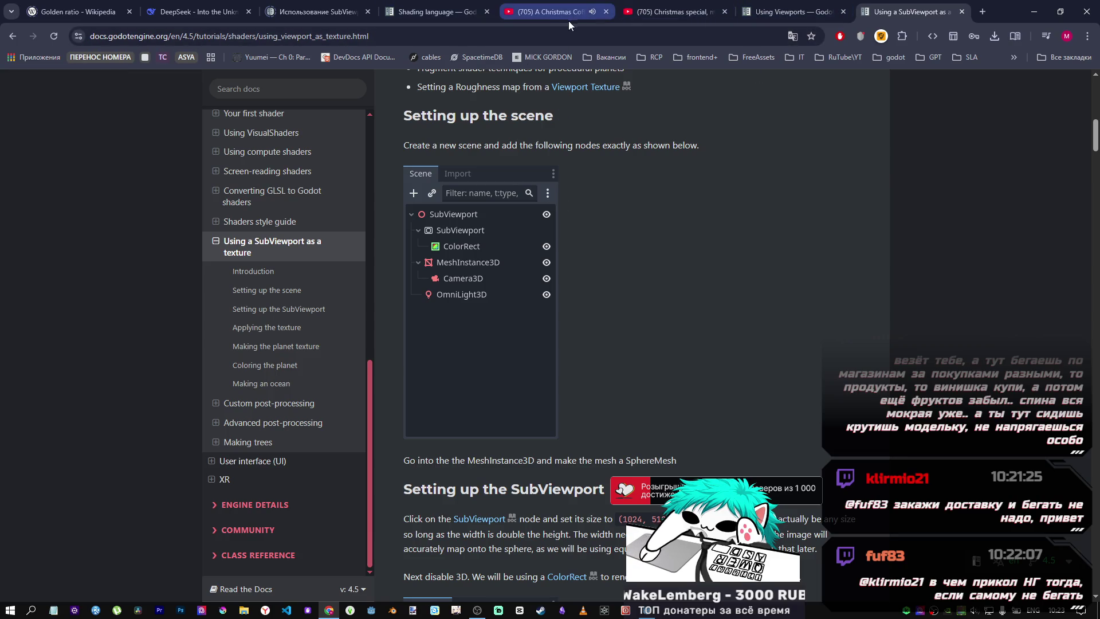
mouse_move(575, 4)
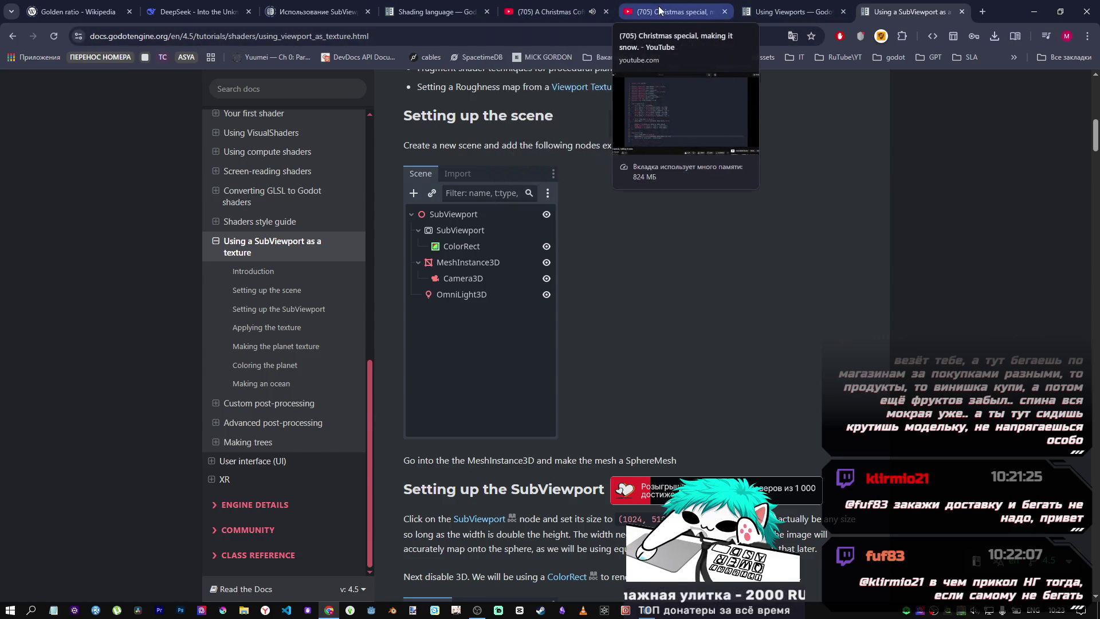
click(673, 12)
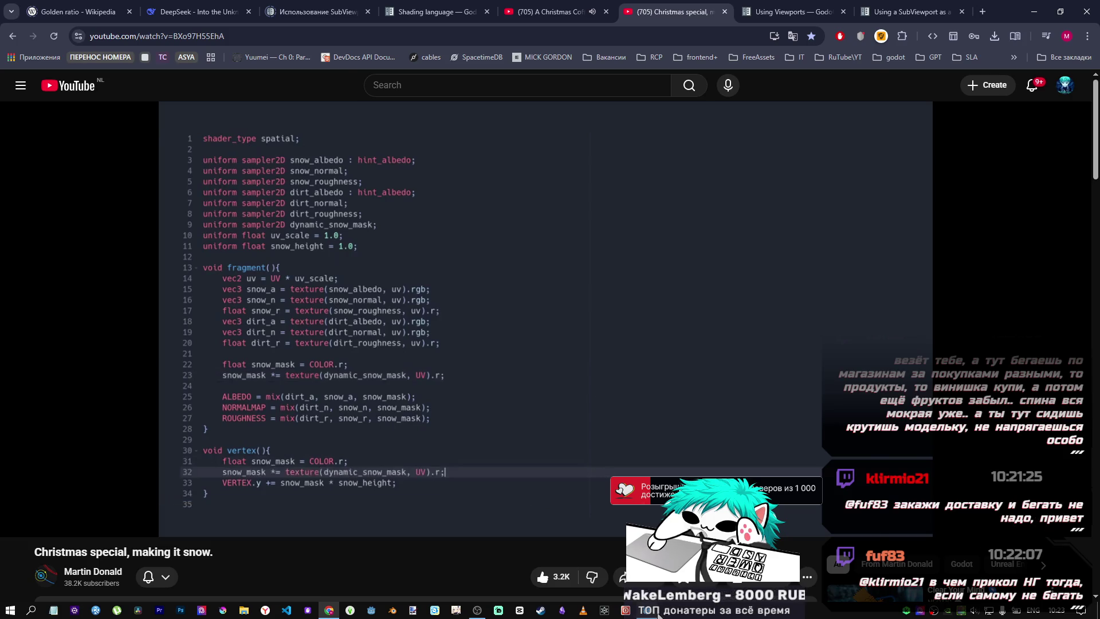
key(alt+Tab)
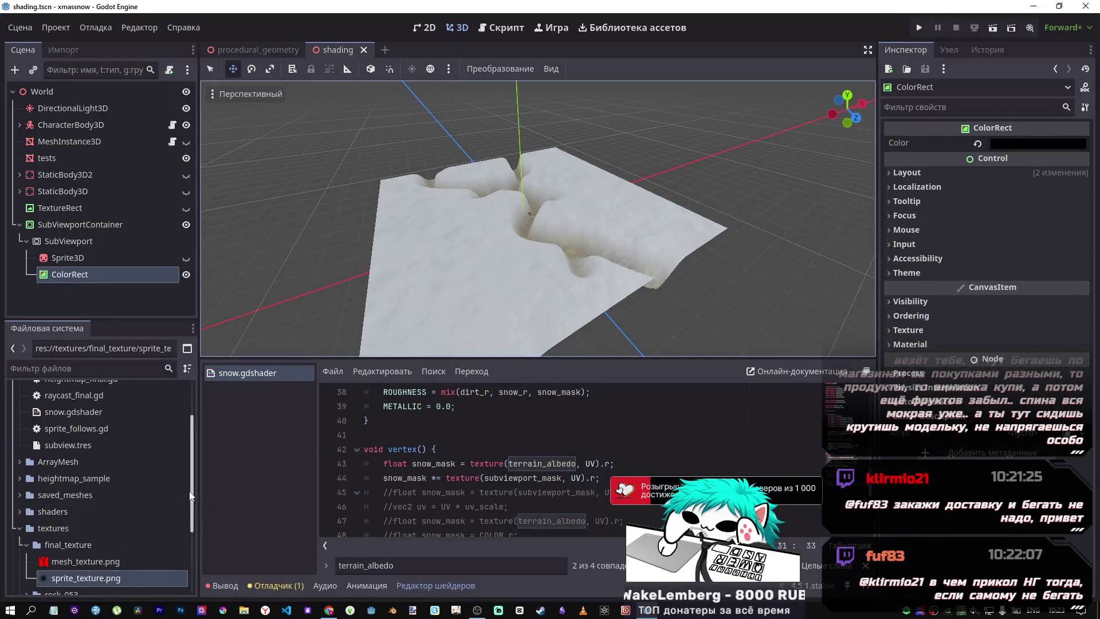
Inspect the SubViewport's Sprite3D and ColorRect nodes, save the scene, and select the tests plane
click(124, 258)
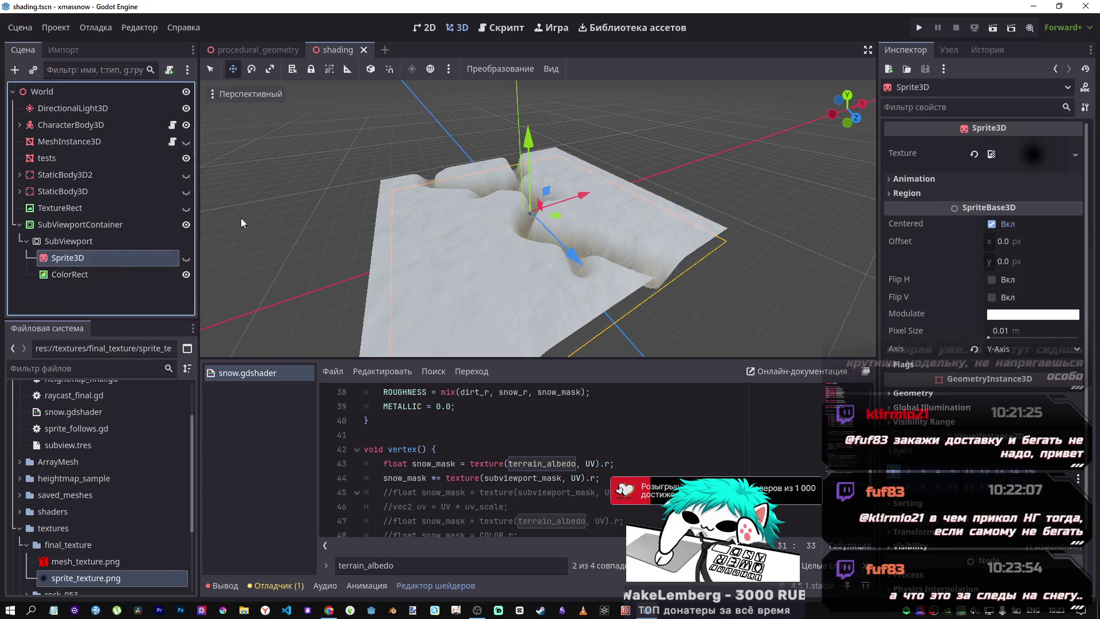
click(501, 28)
click(472, 32)
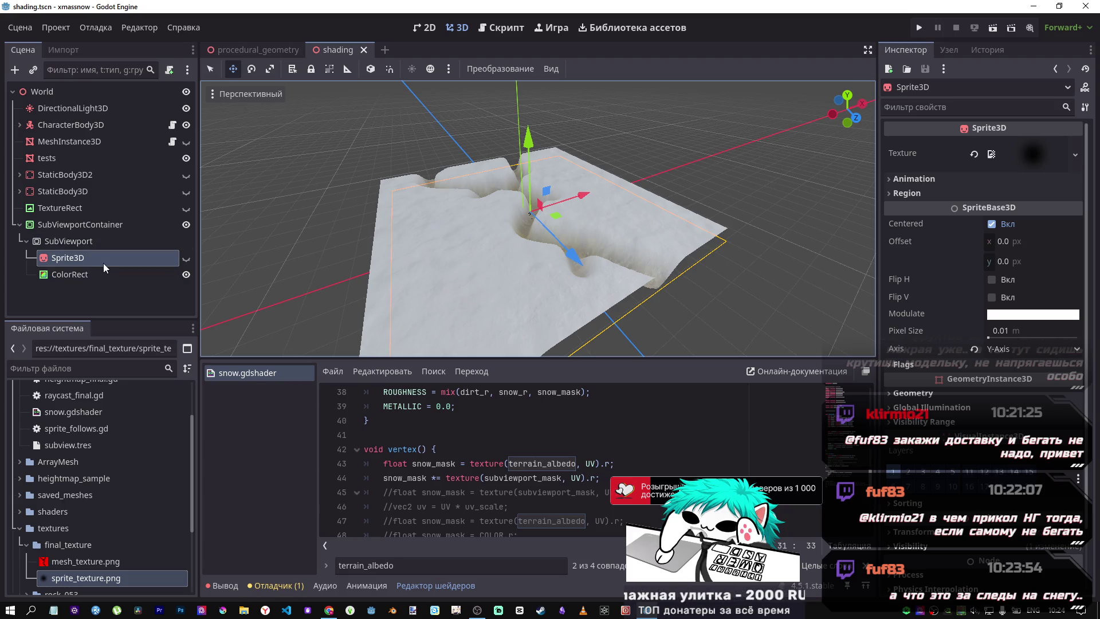
click(85, 273)
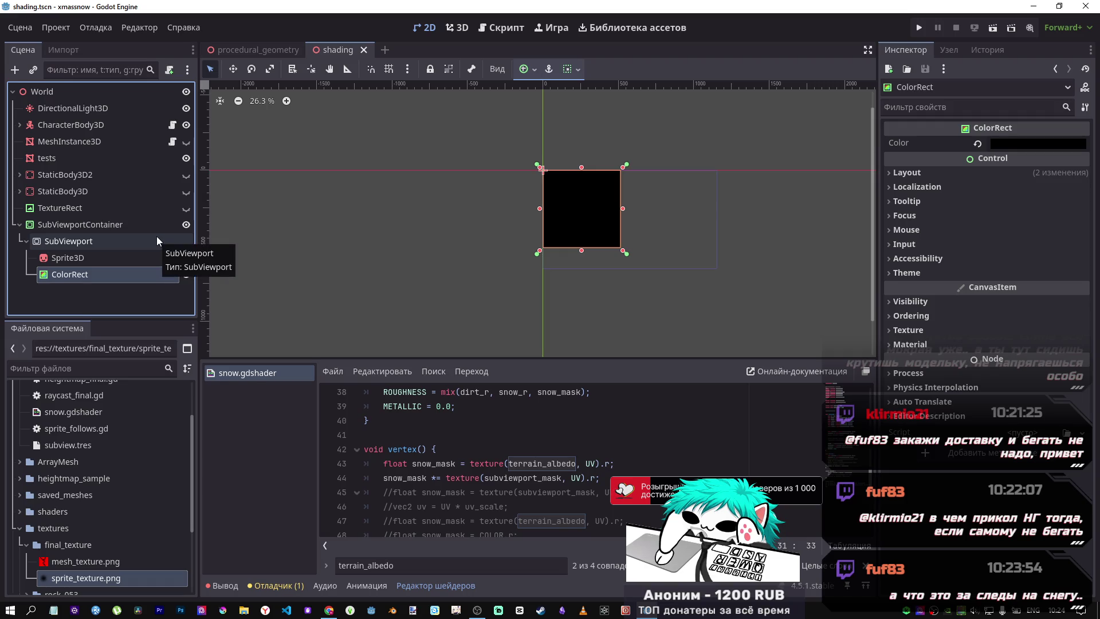
key(ctrl+s)
click(463, 33)
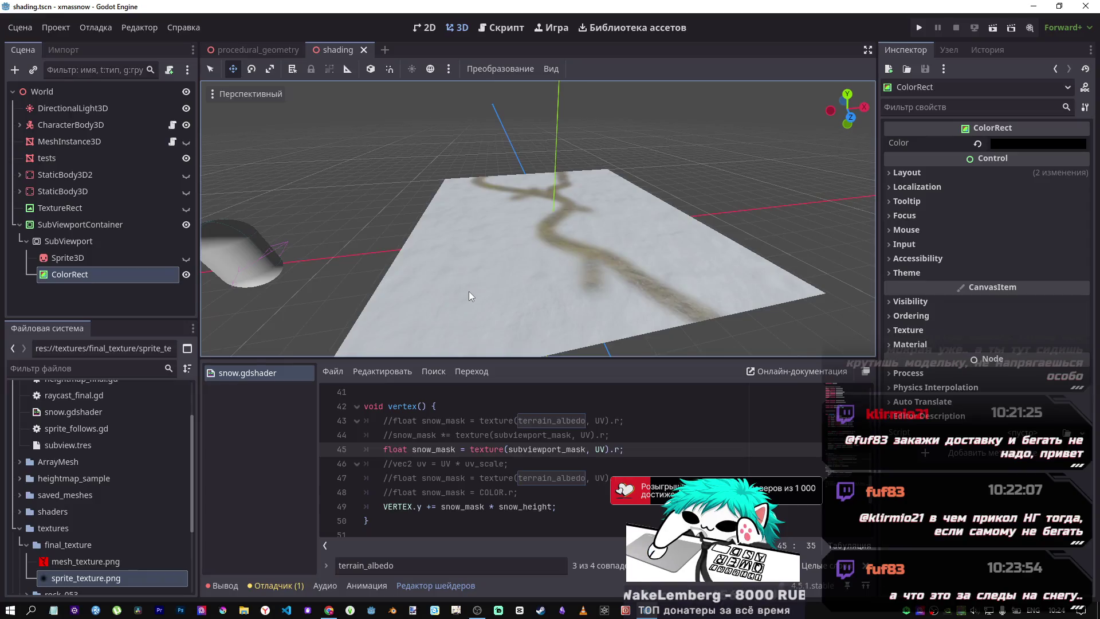
click(933, 171)
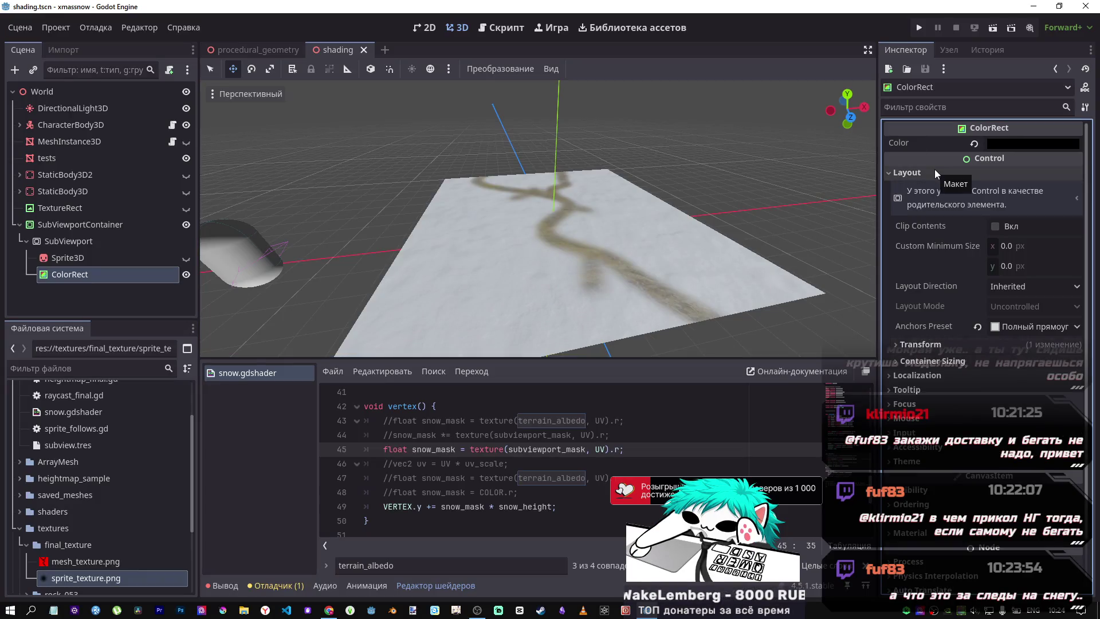
click(928, 174)
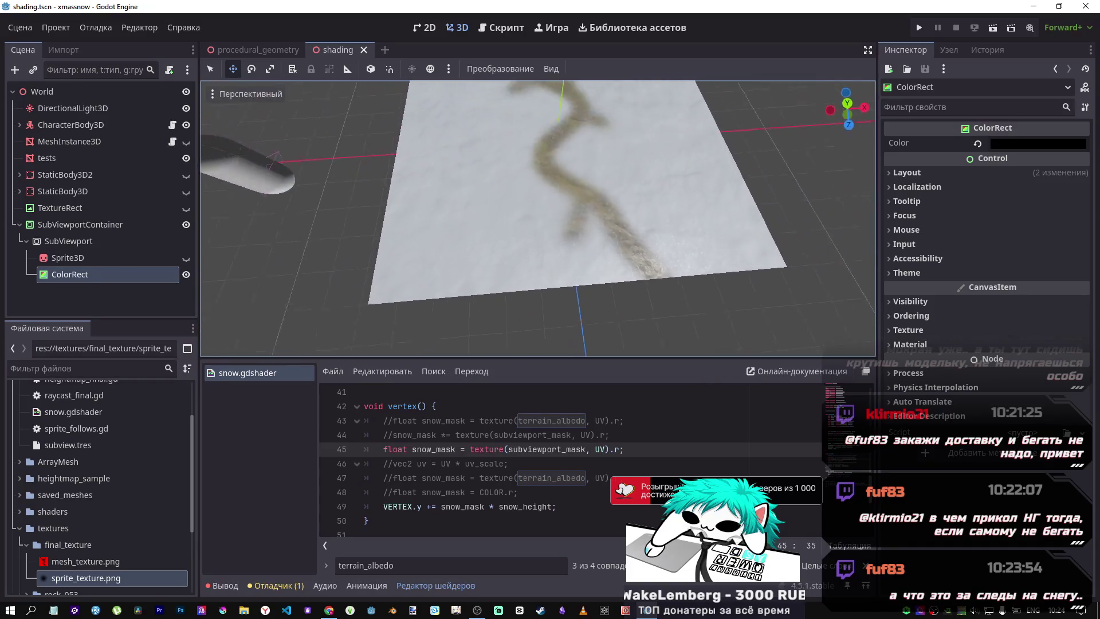
click(72, 159)
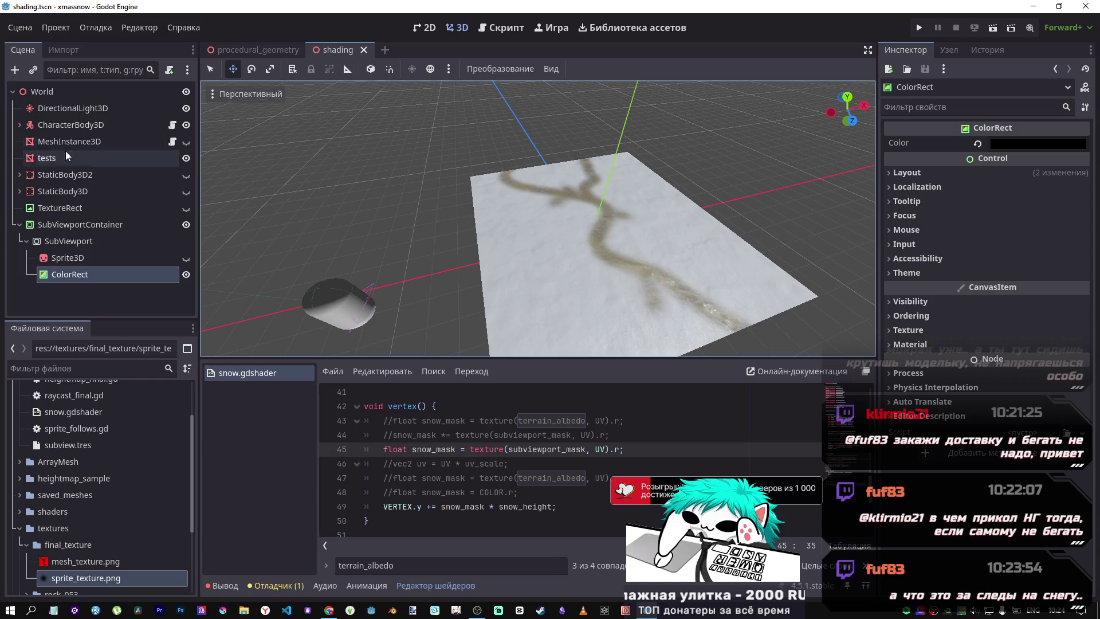
Review the subviewport_mask lookup on line 45 and orbit closer to the flat snow plane
scroll(1082, 431, up, 1)
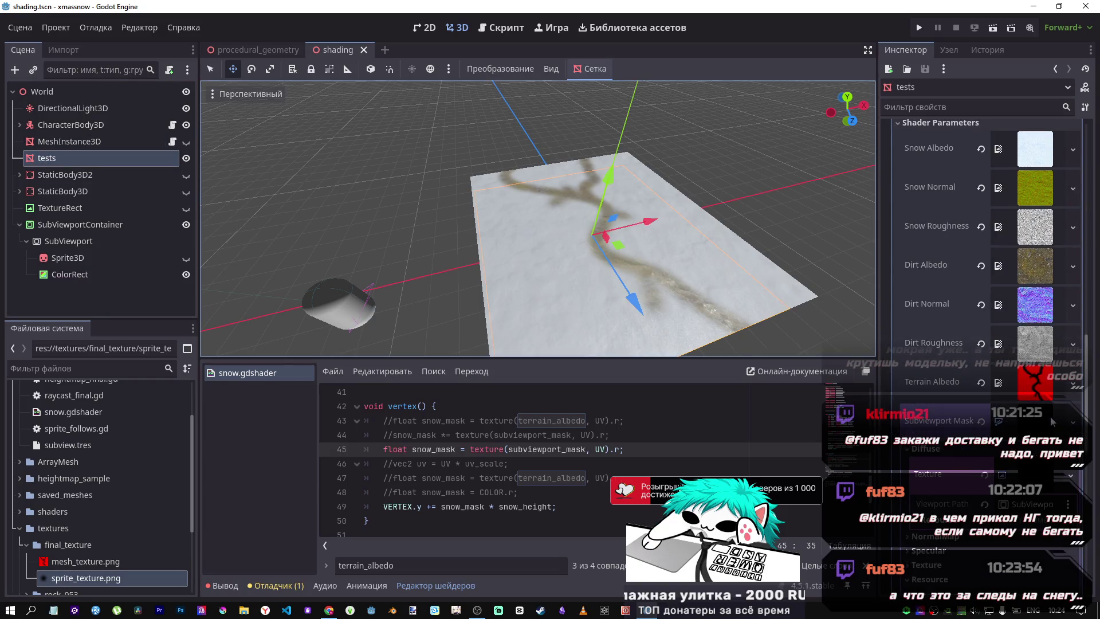
click(544, 450)
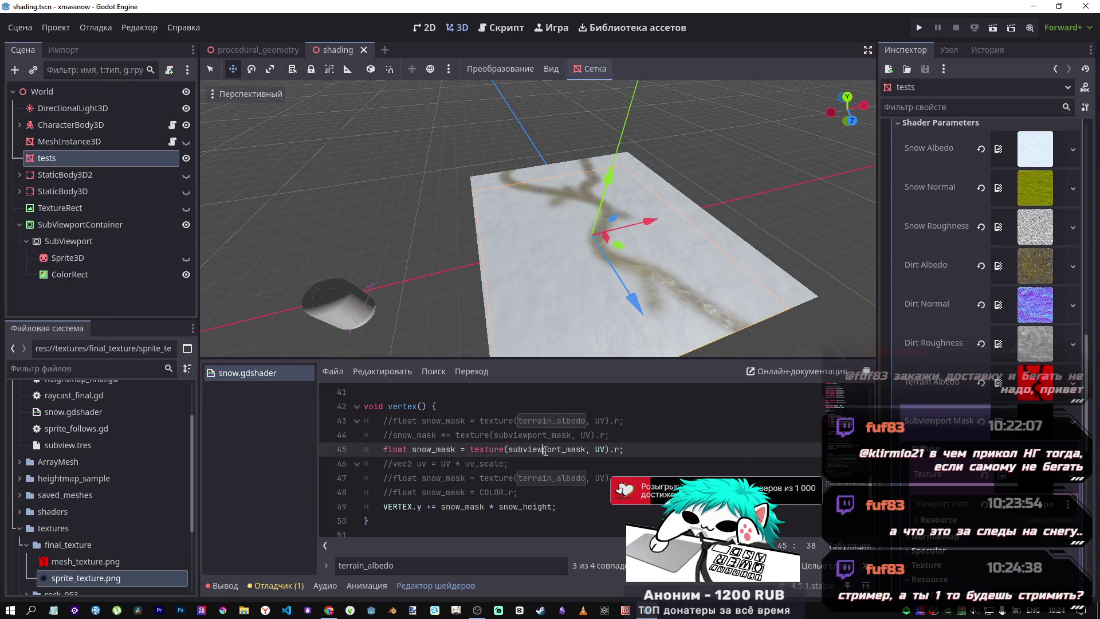
scroll(545, 450, up, 5)
scroll(550, 451, down, 4)
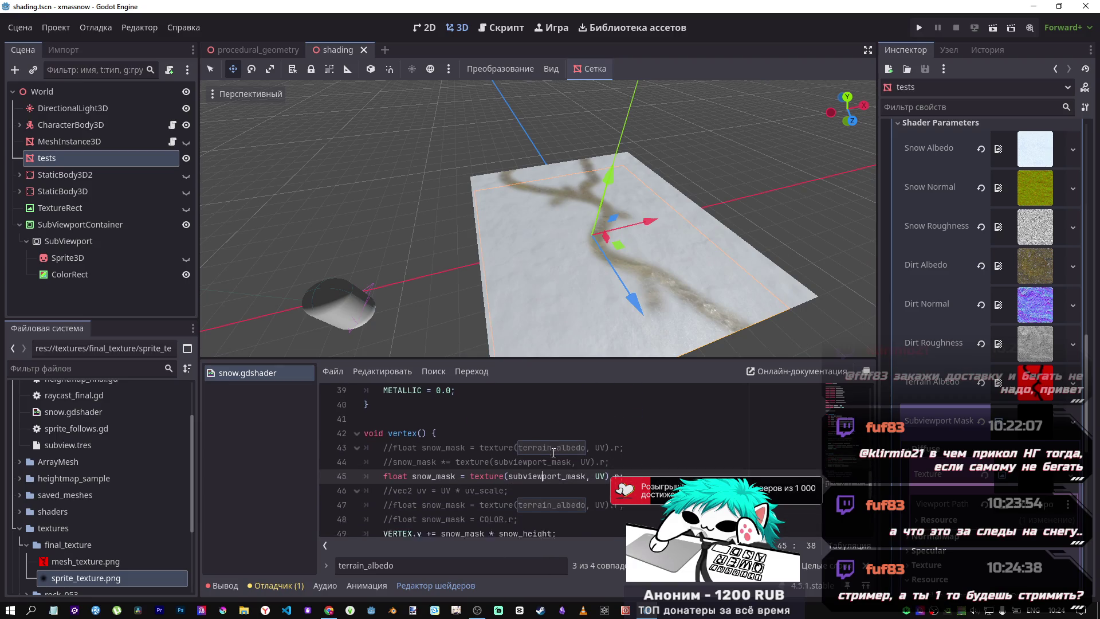
scroll(505, 452, down, 1)
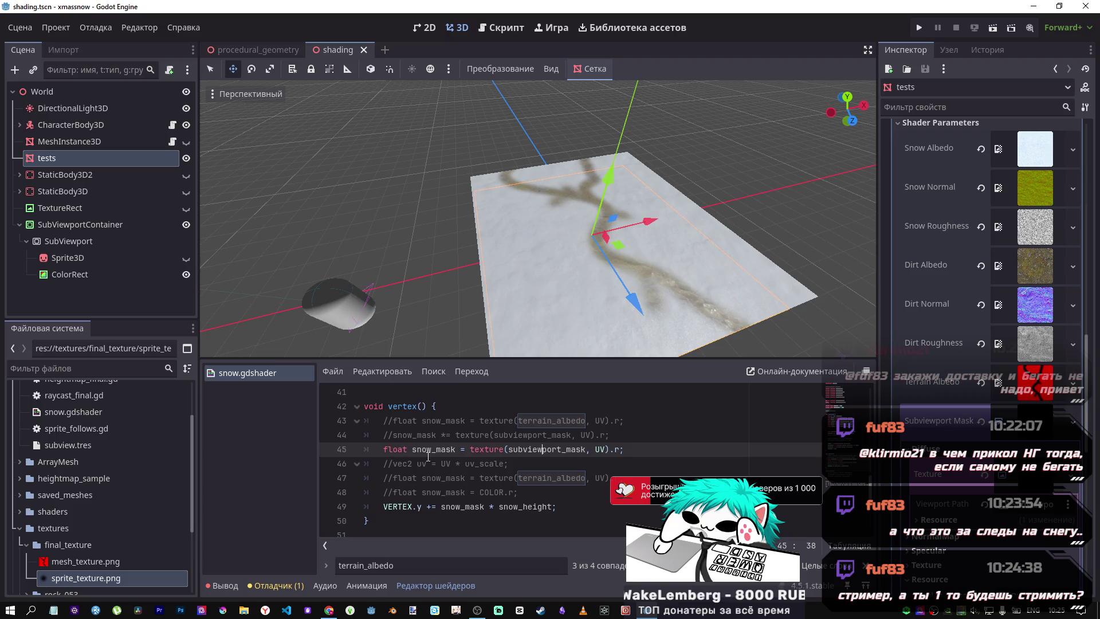
mouse_move(658, 318)
mouse_down()
mouse_move(527, 241)
mouse_move(624, 295)
mouse_up()
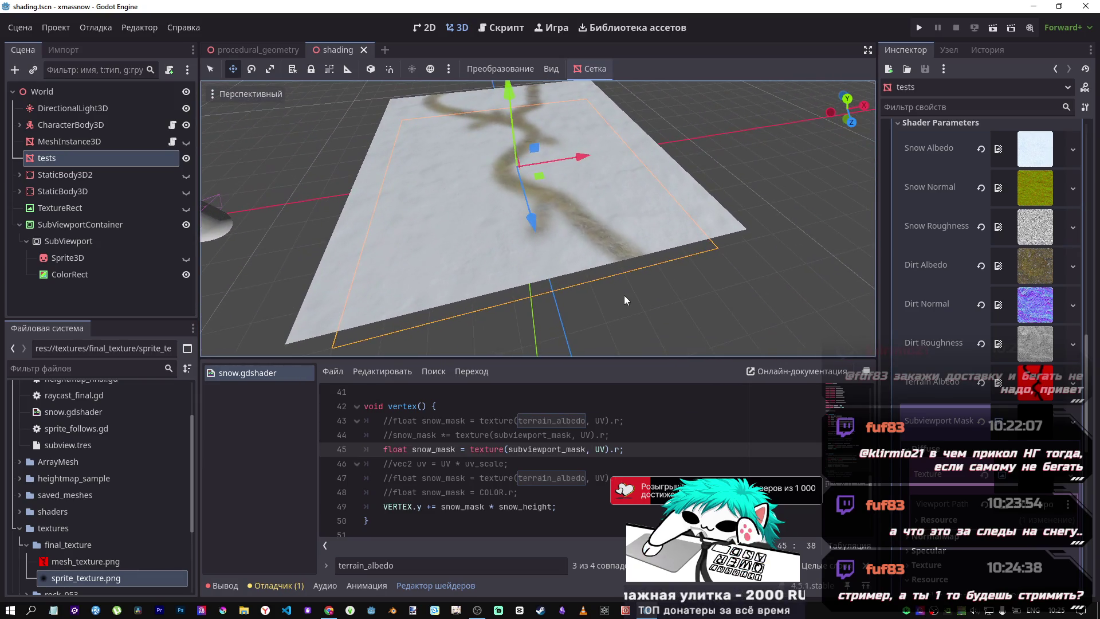
Preview the red Terrain Albedo texture and mesh_texture.png, then orbit around the snow plane
click(1039, 394)
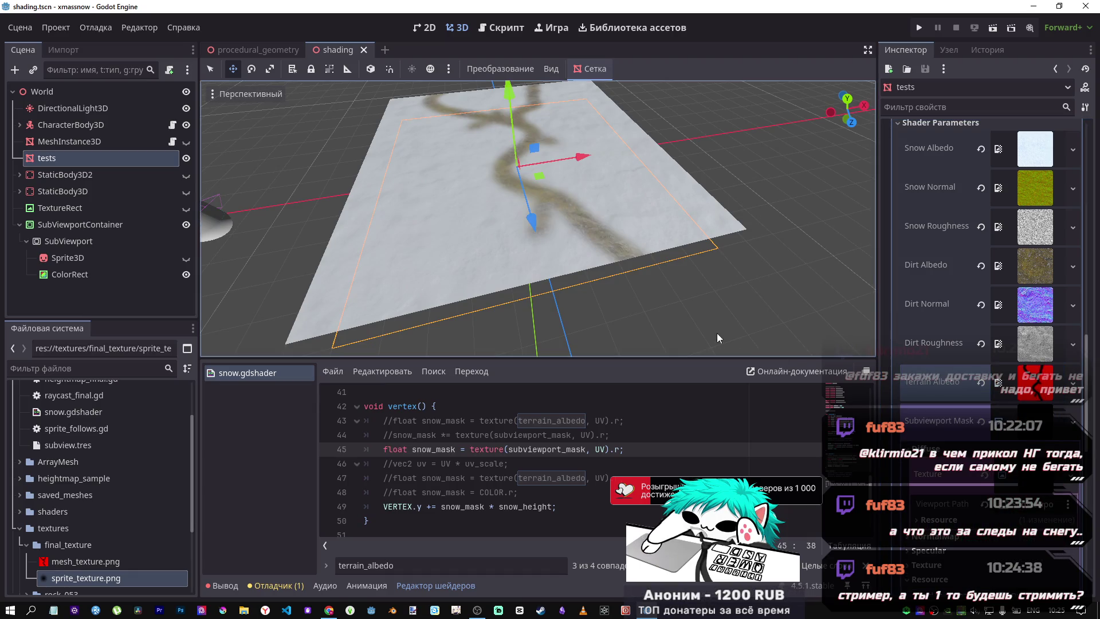
click(1023, 389)
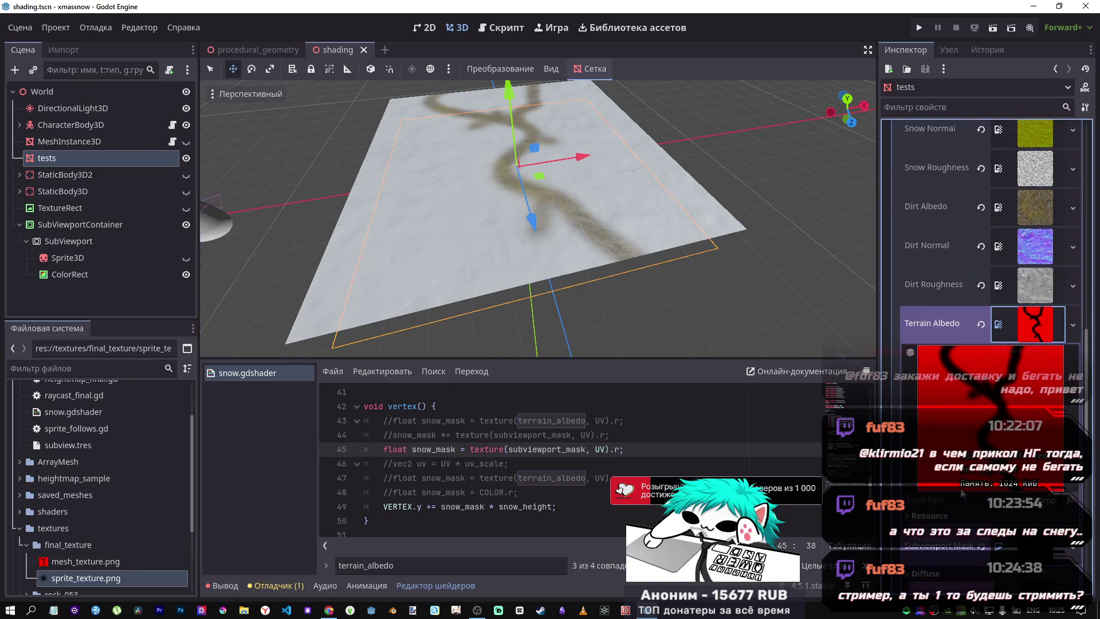
click(1027, 359)
click(120, 557)
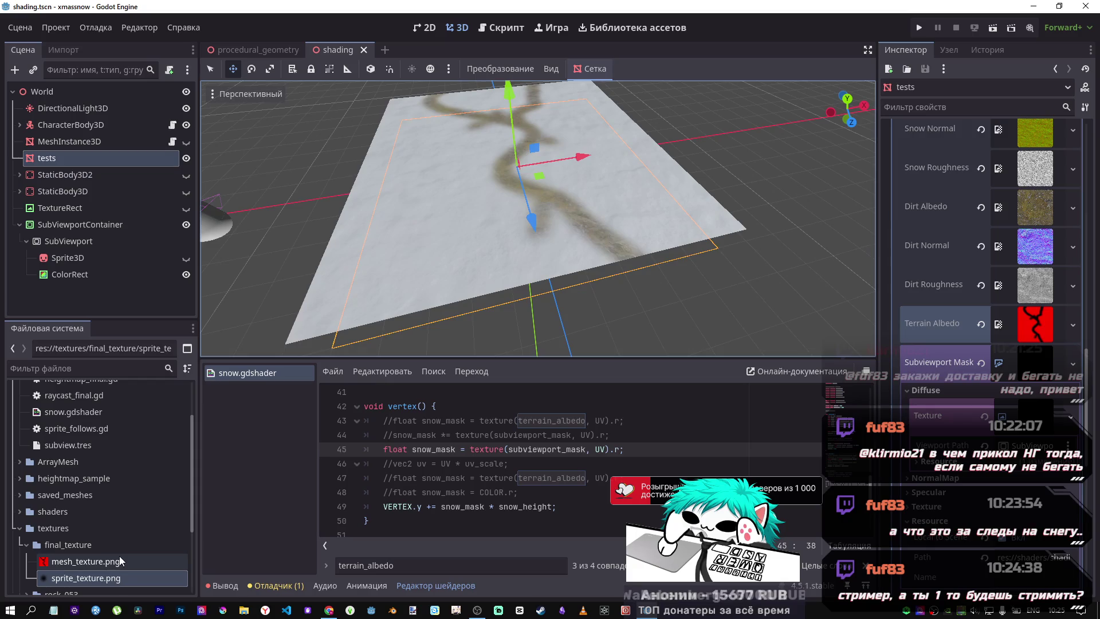
mouse_move(579, 327)
mouse_down()
mouse_move(579, 269)
mouse_move(579, 309)
mouse_move(550, 298)
mouse_move(550, 275)
mouse_move(550, 287)
mouse_move(481, 327)
mouse_move(481, 281)
mouse_move(568, 312)
mouse_up()
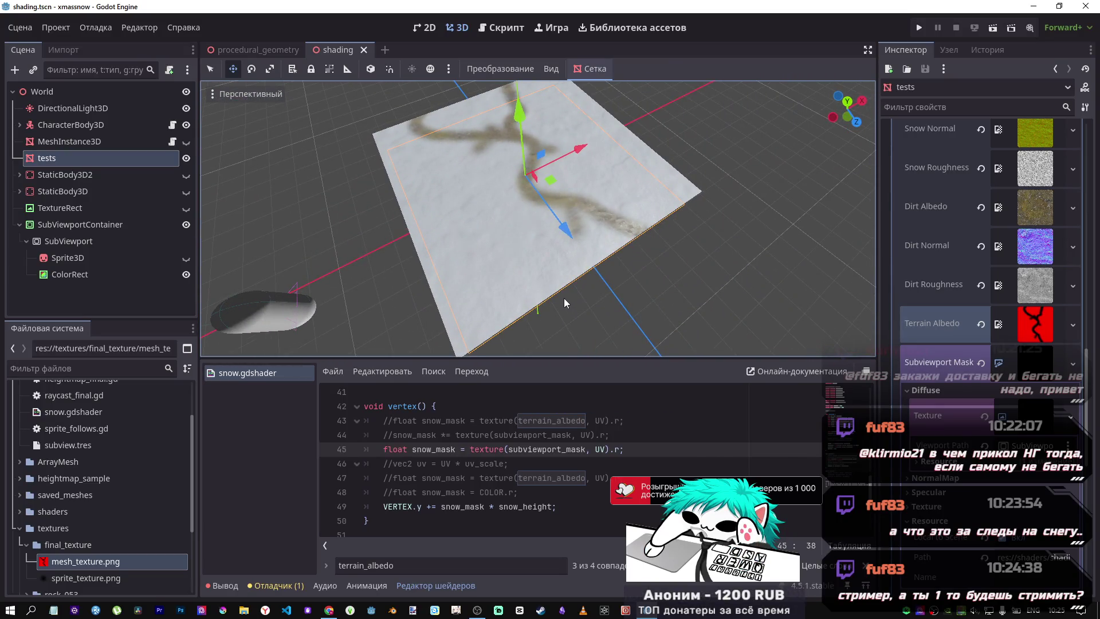
mouse_move(564, 302)
mouse_down()
mouse_move(306, 83)
mouse_move(390, 166)
mouse_move(482, 304)
mouse_move(630, 239)
mouse_move(572, 315)
mouse_move(520, 420)
mouse_up()
Uncomment the terrain_albedo snow_mask line 43 in the vertex shader
click(520, 420)
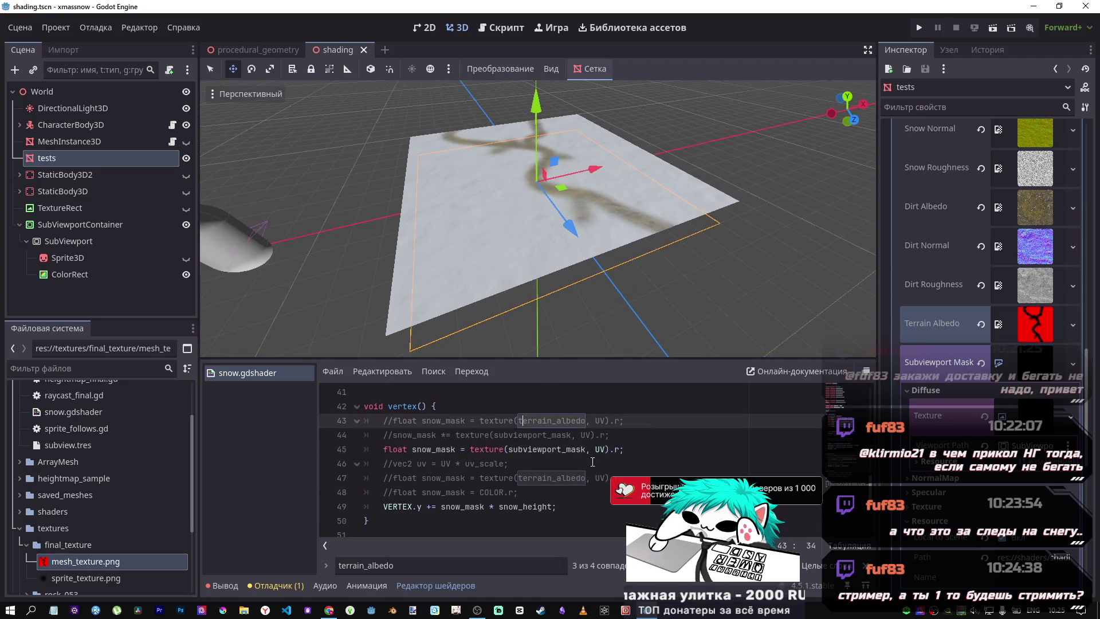
key(ctrl+k)
click(573, 450)
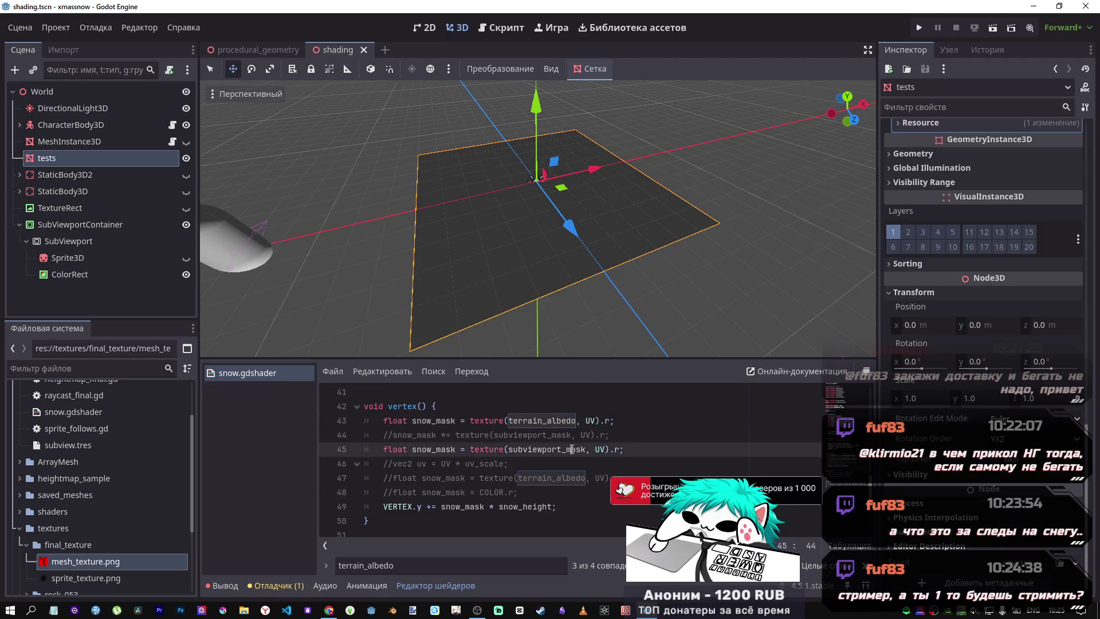
Comment out line 45 so snow_mask comes from terrain_albedo, then review the NORMAL_MAP fragment code
key(ctrl+k)
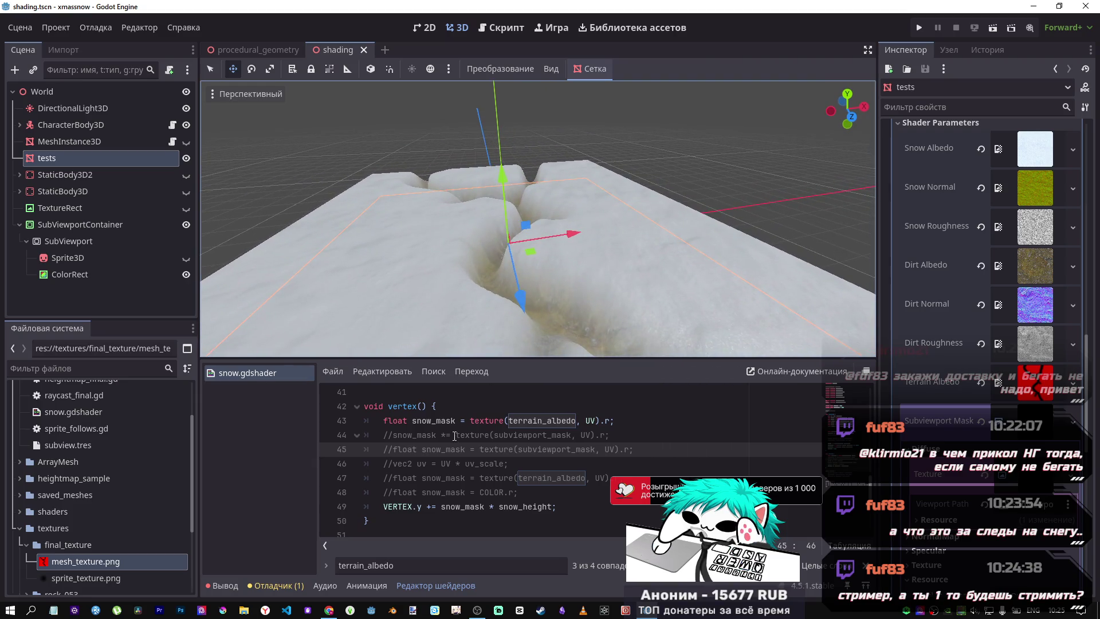
drag(518, 422, 572, 422)
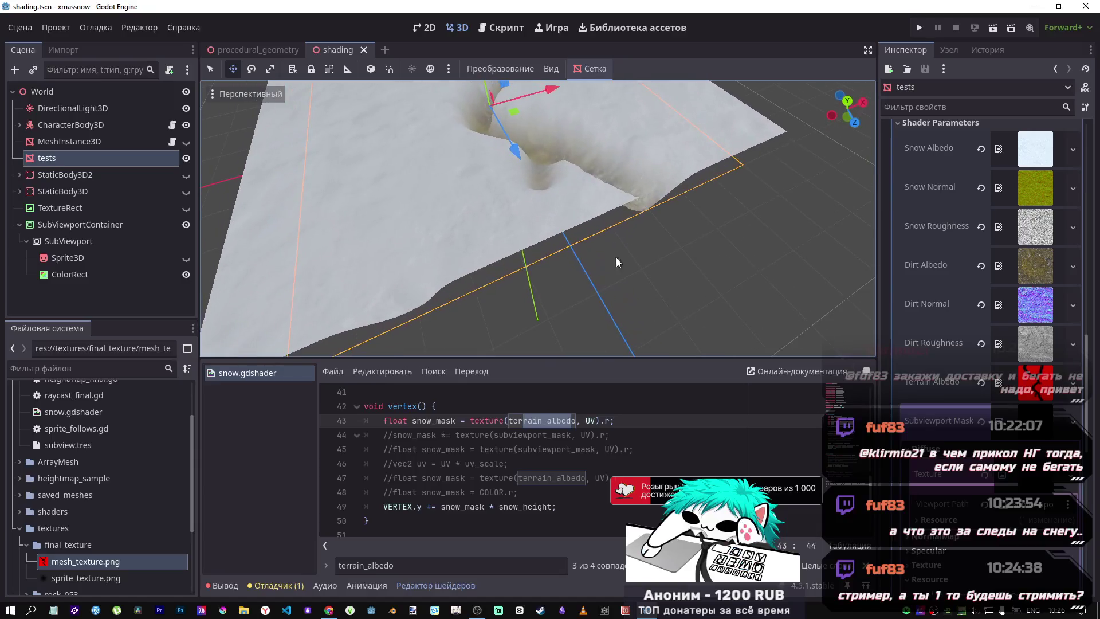
scroll(702, 441, up, 5)
scroll(698, 452, down, 2)
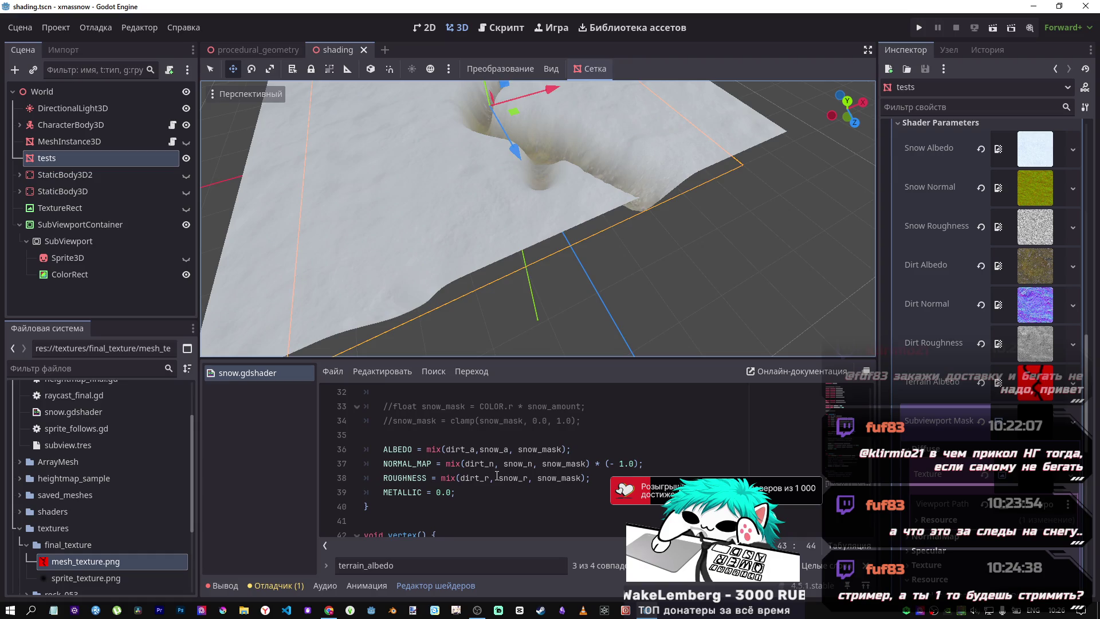
drag(388, 463, 622, 466)
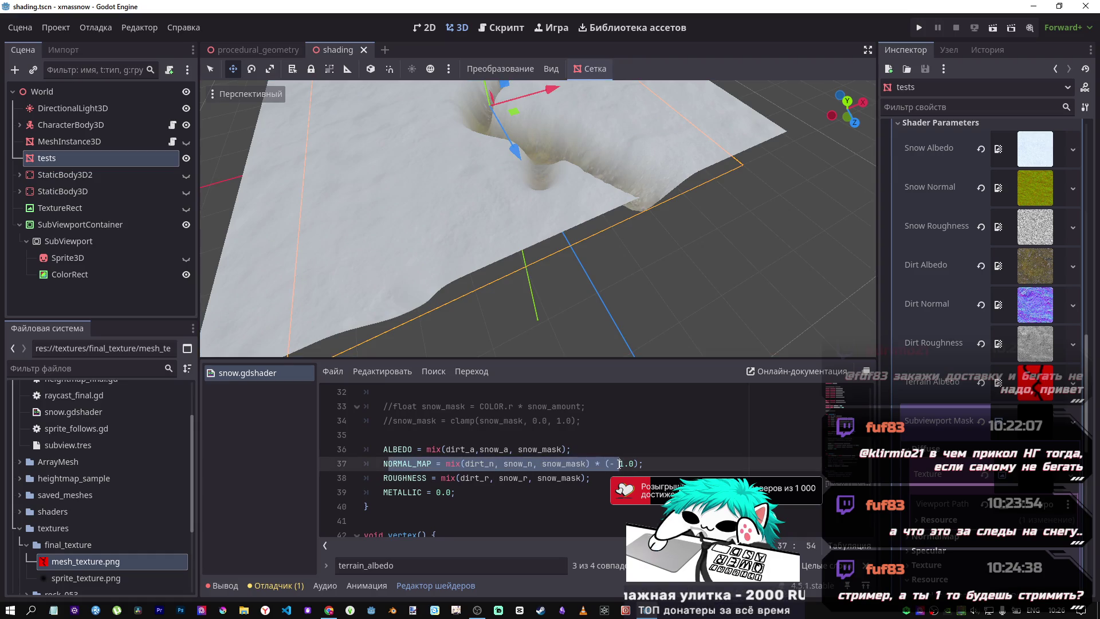
scroll(586, 464, up, 1)
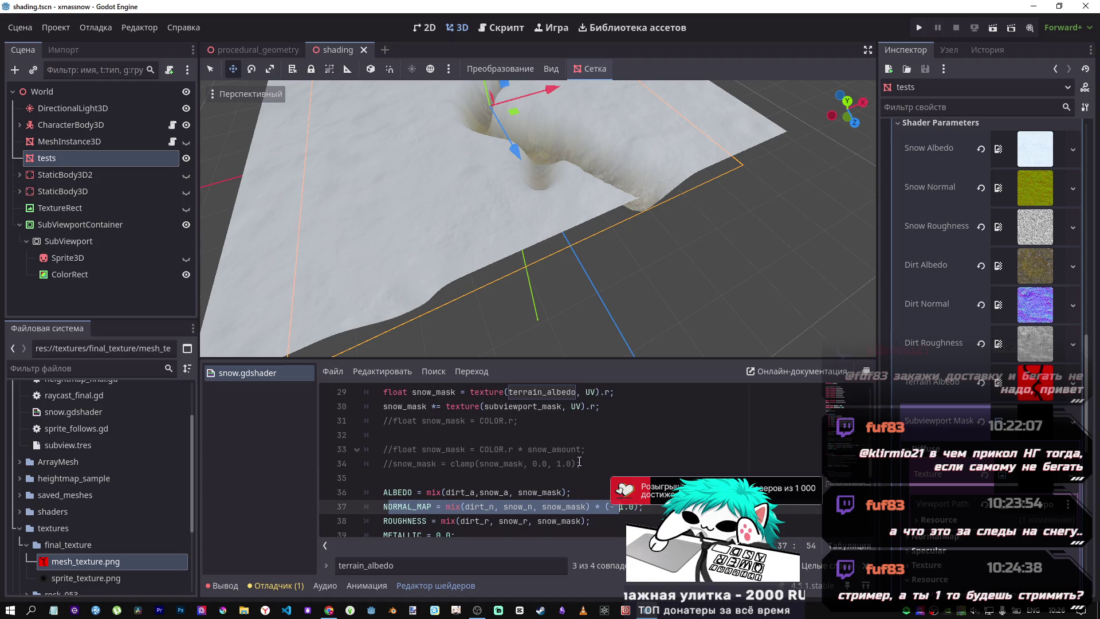
scroll(580, 462, up, 1)
scroll(578, 460, up, 1)
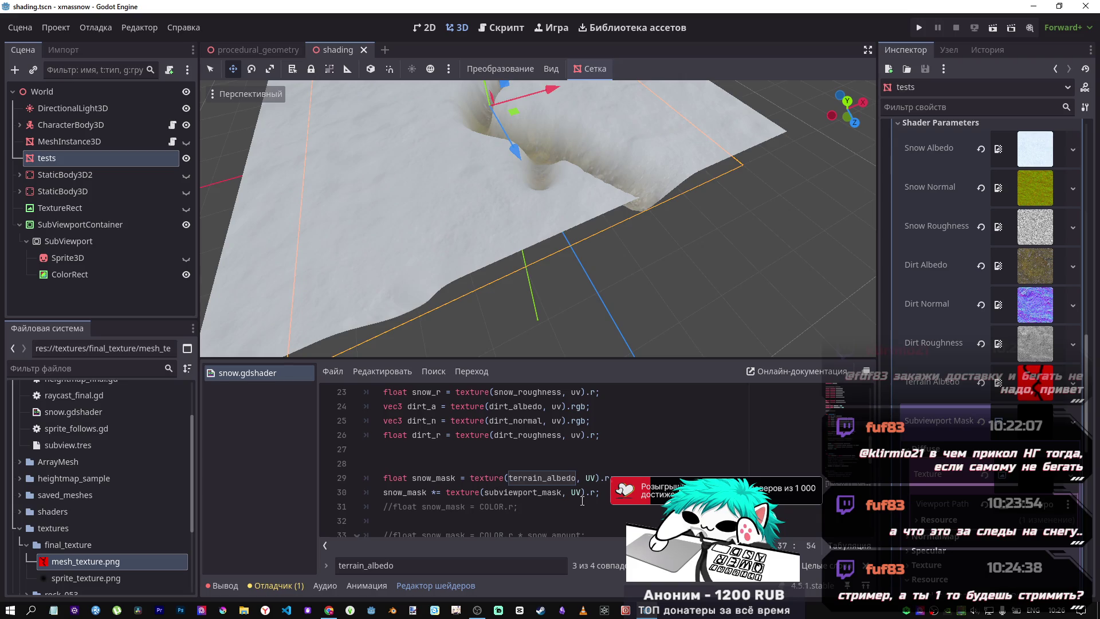
scroll(582, 501, down, 3)
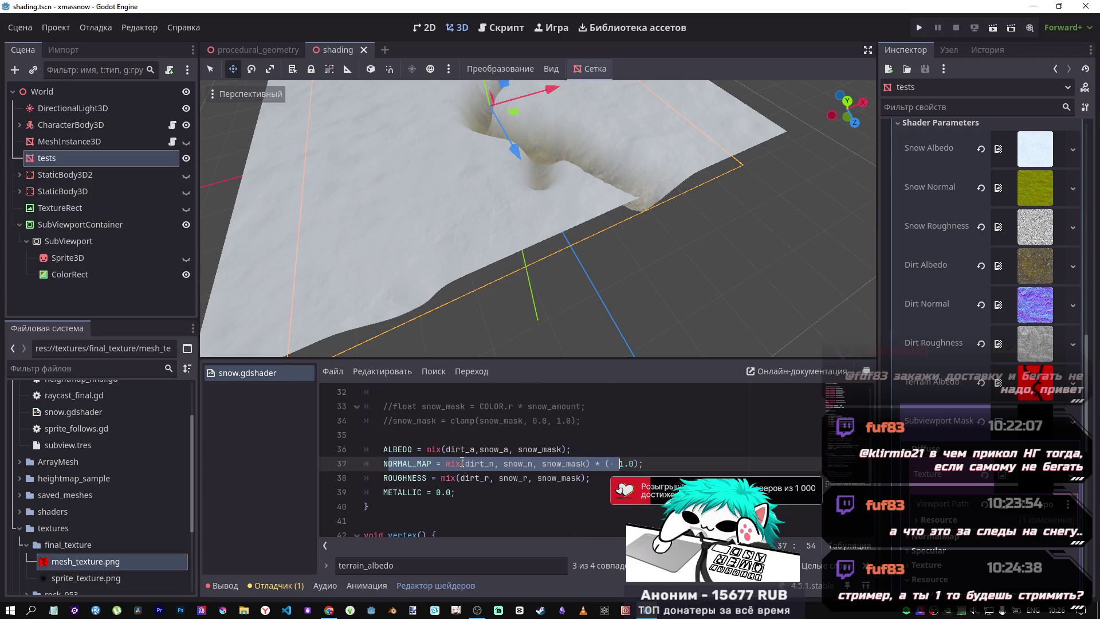
scroll(516, 441, up, 3)
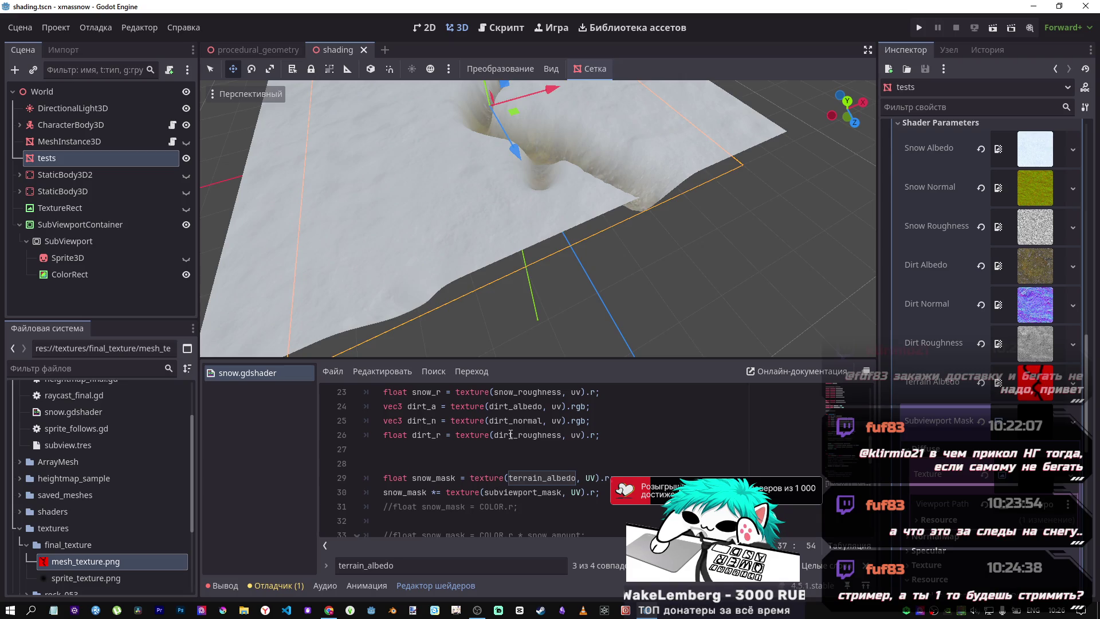
scroll(510, 435, down, 3)
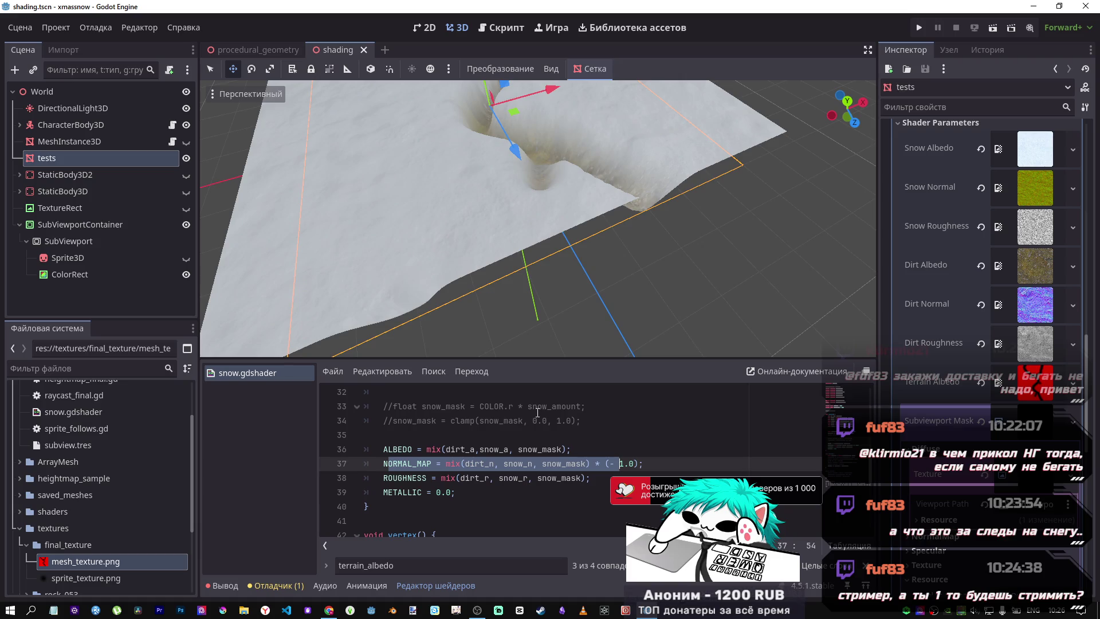
Set the SubViewport ColorRect's colour to red and return to the 3D view
click(108, 277)
click(1051, 143)
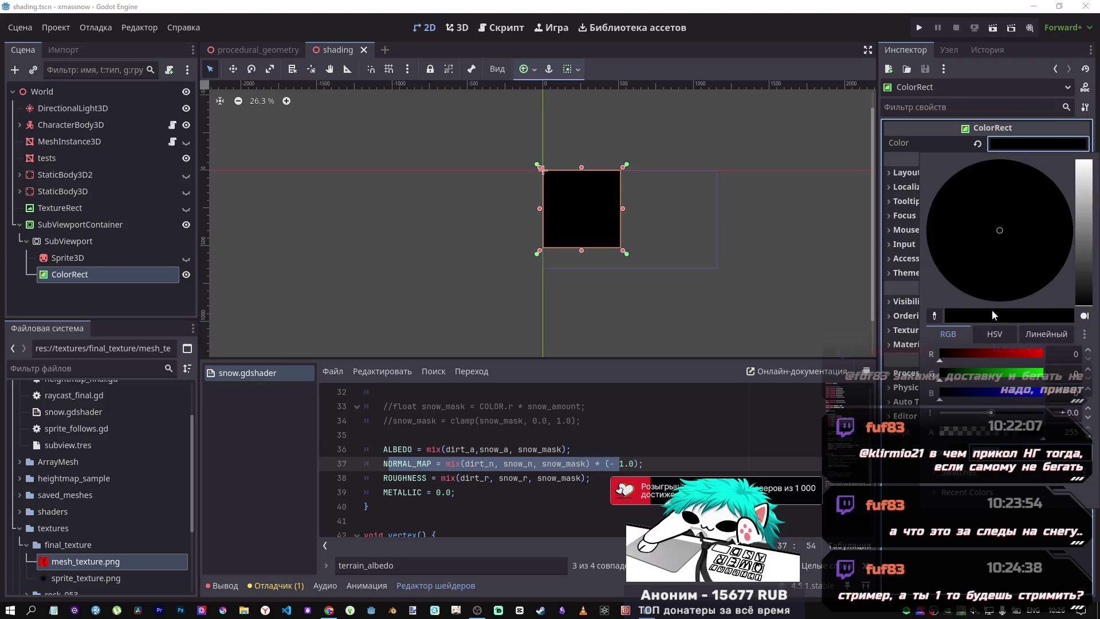
click(1042, 353)
click(1028, 145)
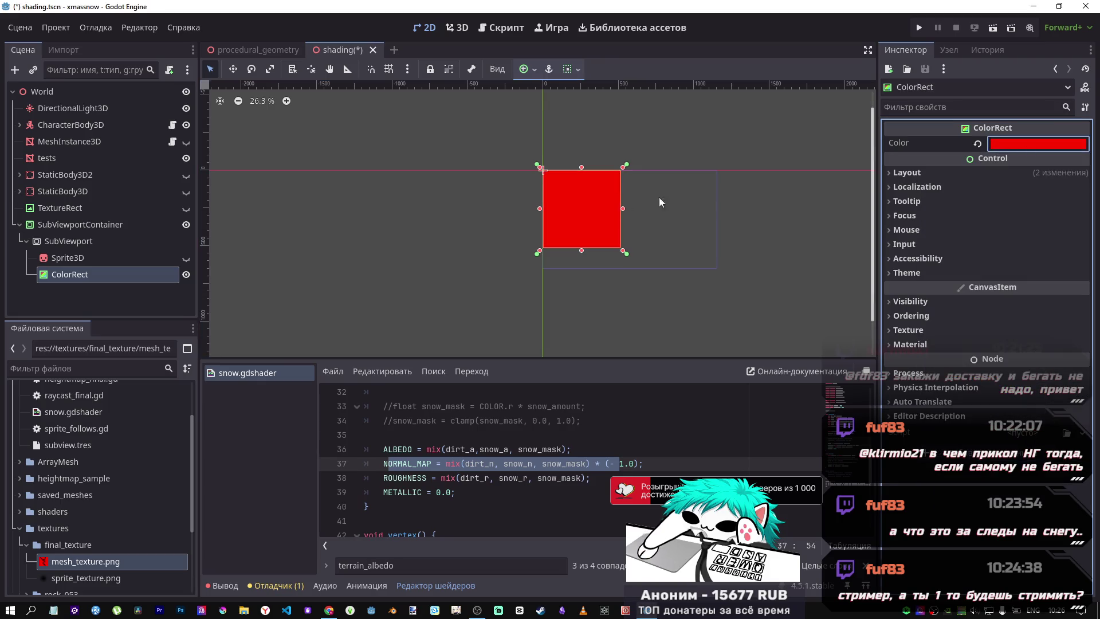
click(450, 20)
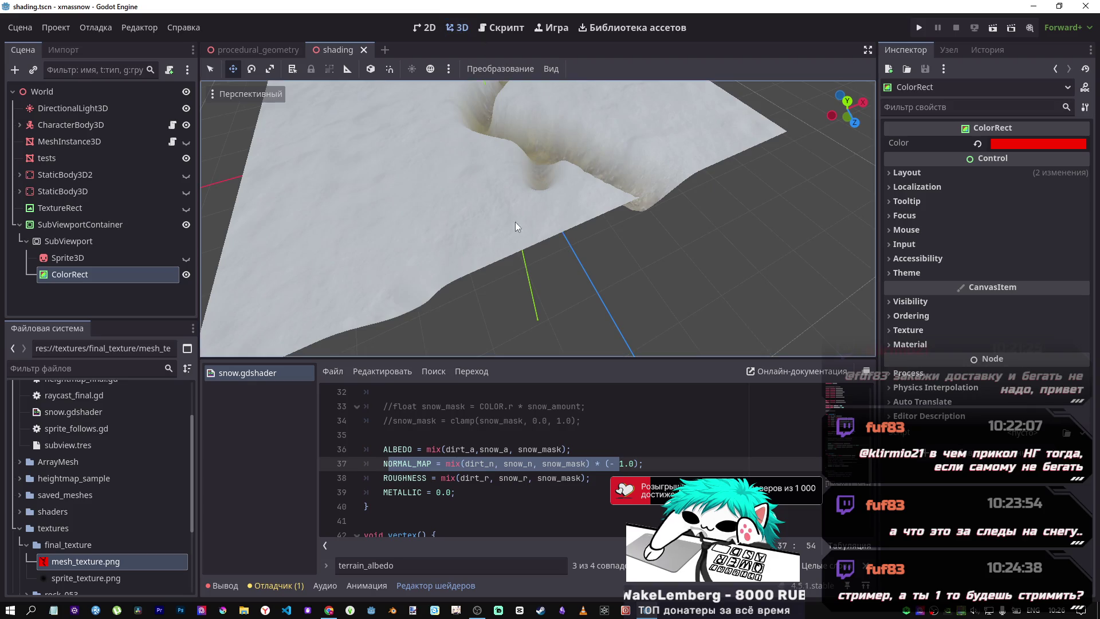
scroll(495, 477, down, 2)
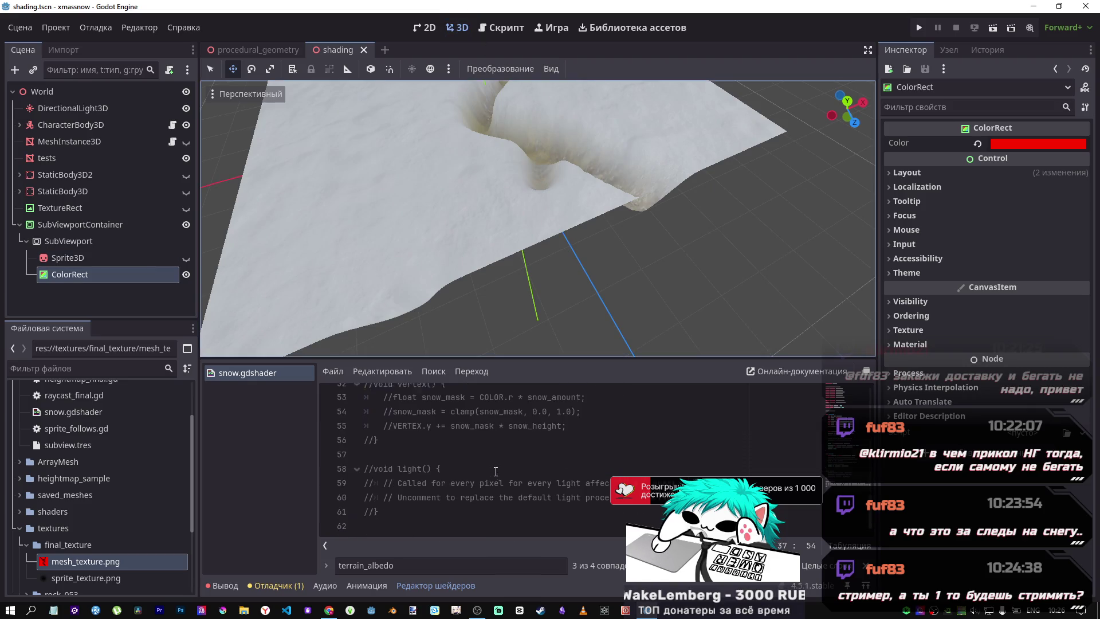
scroll(478, 455, down, 2)
scroll(478, 456, up, 2)
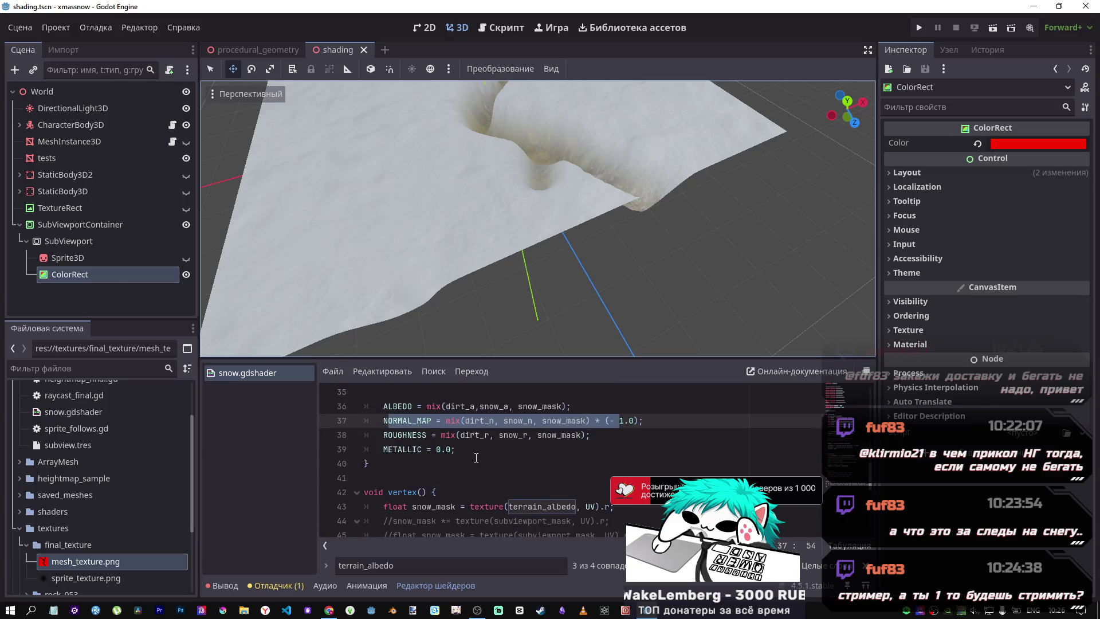
Comment out the terrain_albedo line 43 and enable the subviewport_mask line 45
click(492, 464)
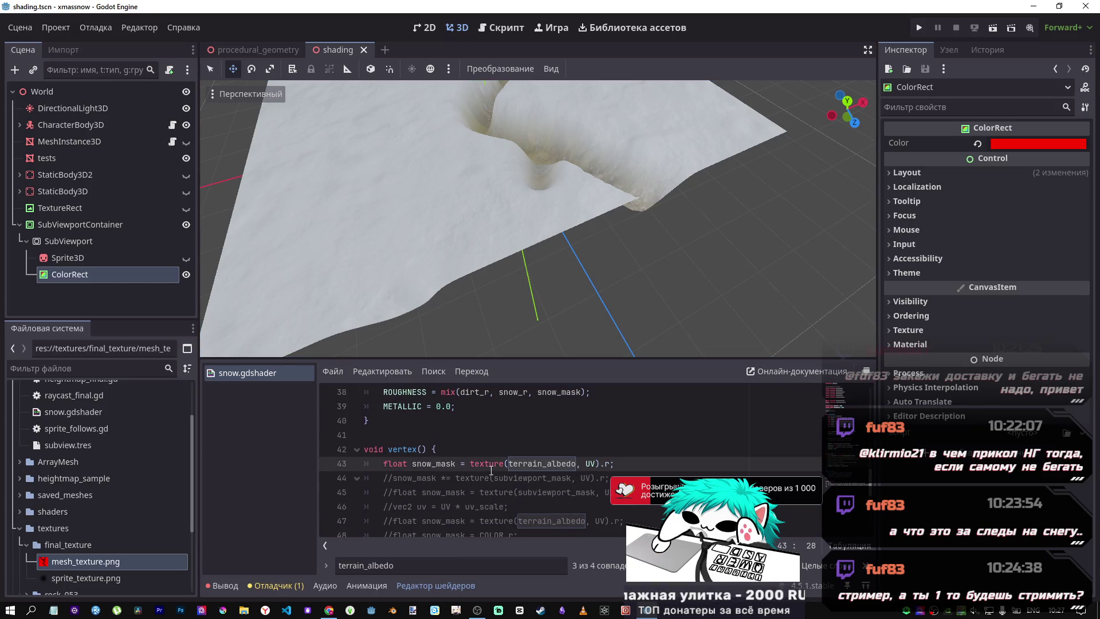
key(ctrl+k)
key(Down)
key(Down)
key(ctrl+k)
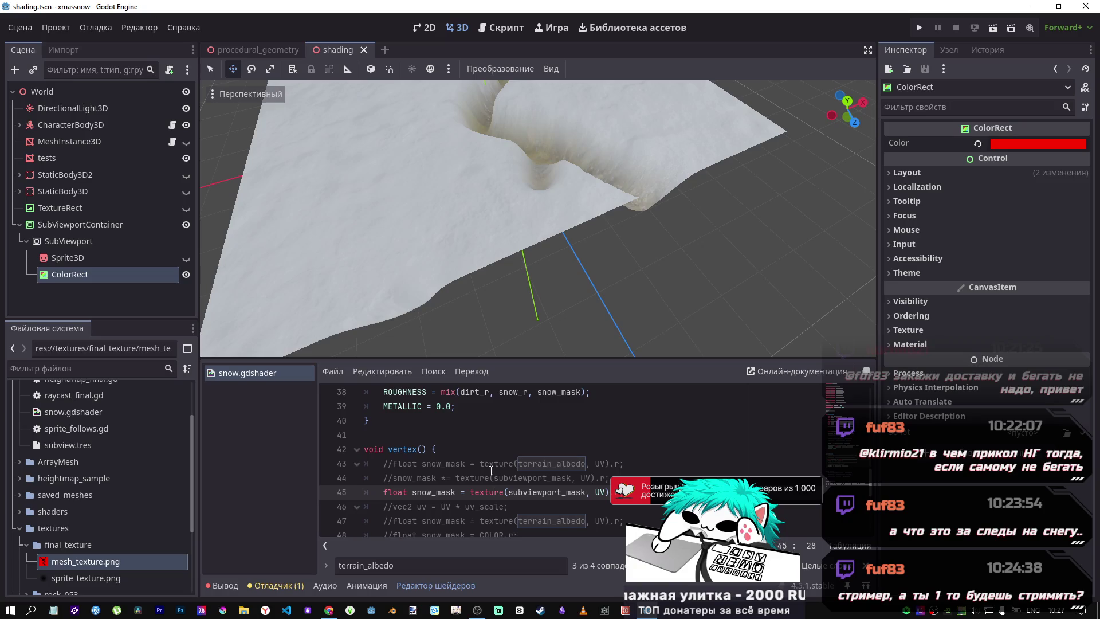
mouse_move(538, 218)
mouse_down()
mouse_move(550, 207)
mouse_move(573, 229)
mouse_move(550, 252)
mouse_move(573, 229)
mouse_move(775, 255)
mouse_up()
Drop the ColorRect's red to 0 so its colour is black again
click(1014, 144)
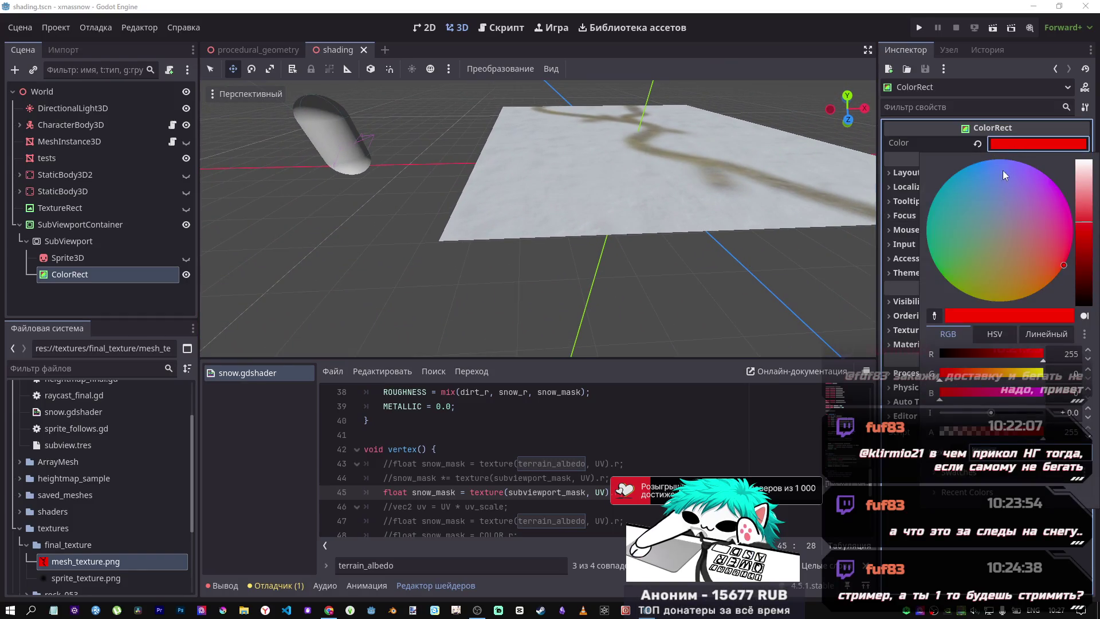
drag(960, 351, 883, 350)
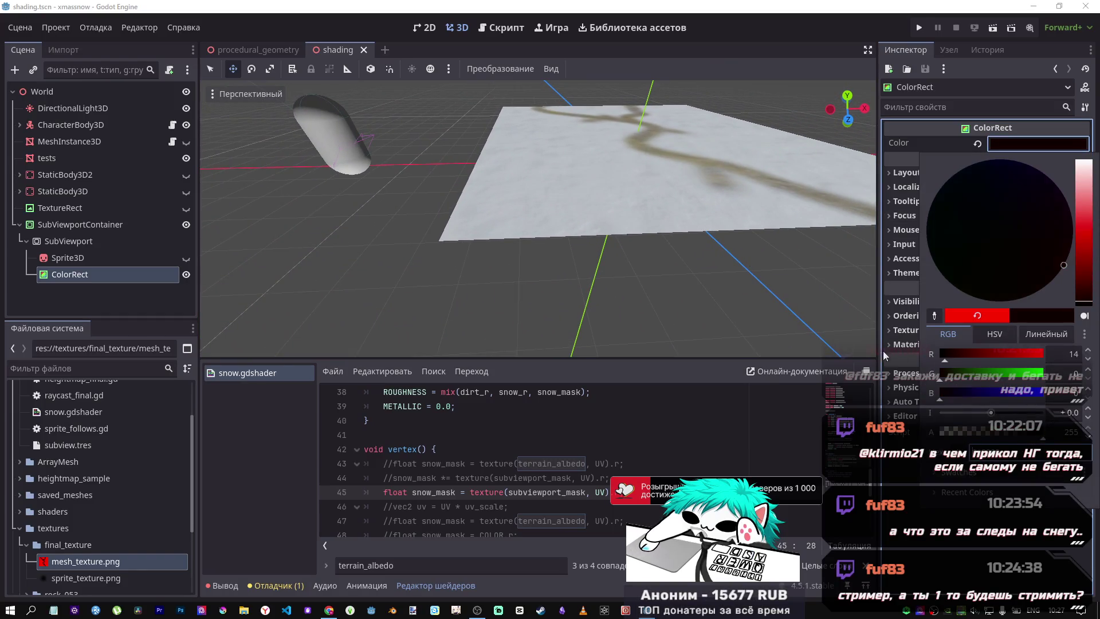
click(840, 293)
mouse_move(795, 304)
mouse_down()
mouse_move(745, 344)
mouse_move(545, 275)
mouse_move(709, 314)
mouse_up()
Comment out lines 29 and 30, the terrain albedo mask and the mask multiplication
scroll(577, 437, up, 5)
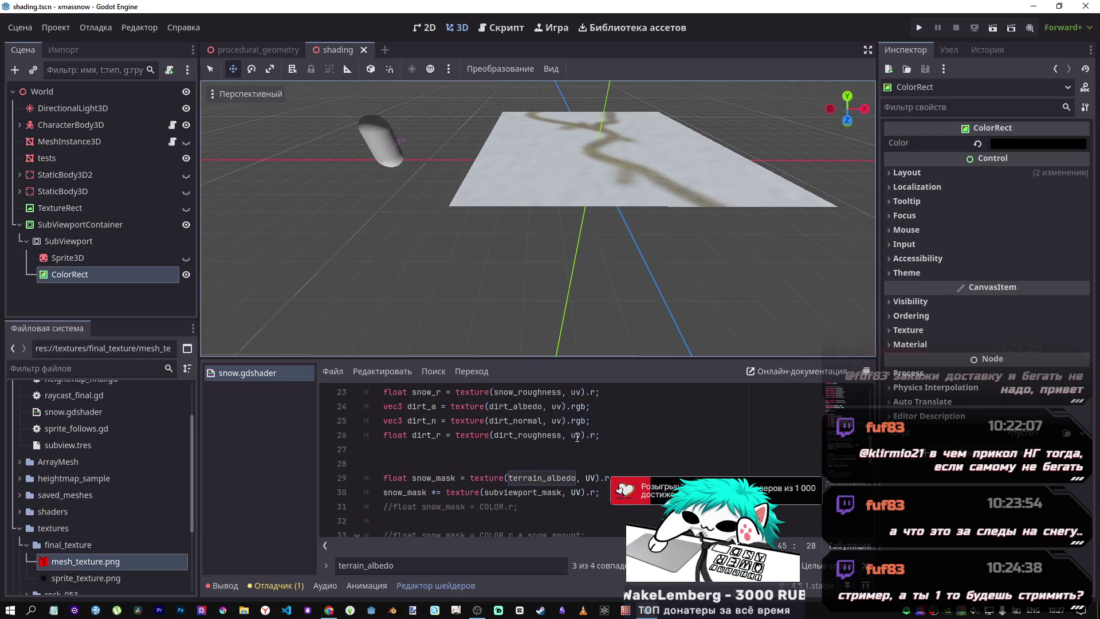
scroll(543, 451, down, 1)
click(484, 449)
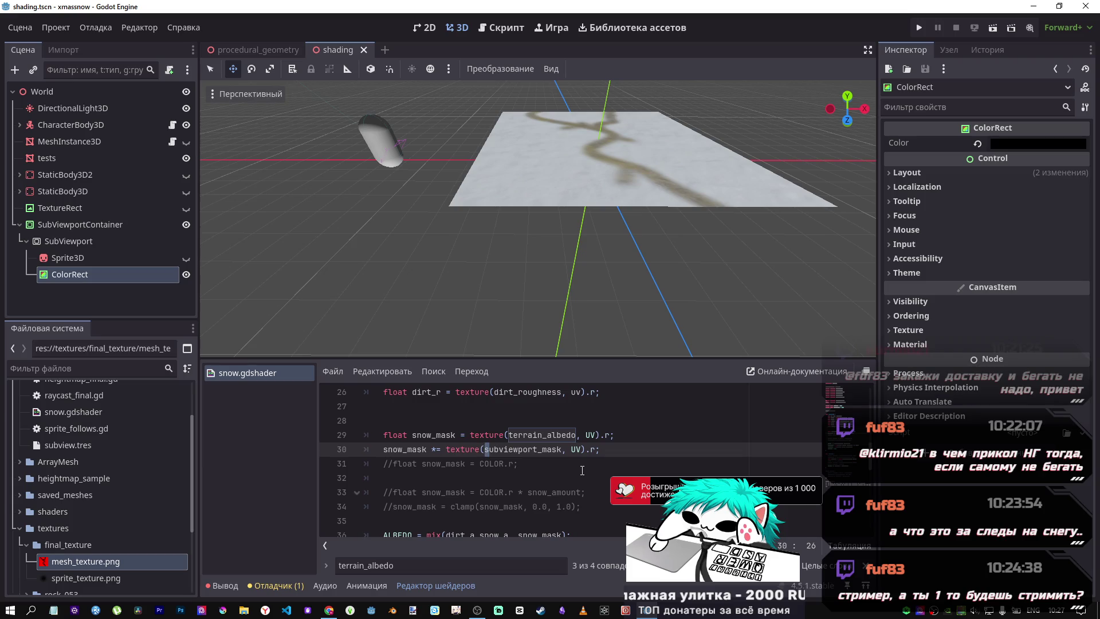
key(ctrl+k)
key(Up)
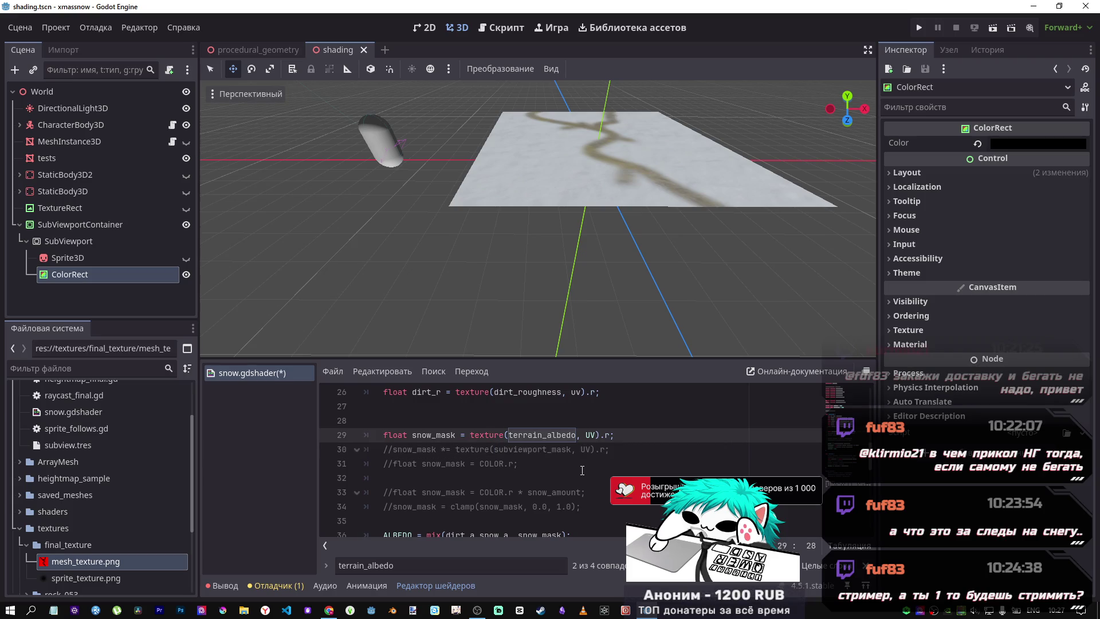
key(ctrl+k)
Paste the subviewport_mask sampling line below line 30 and save the shader
scroll(586, 458, down, 6)
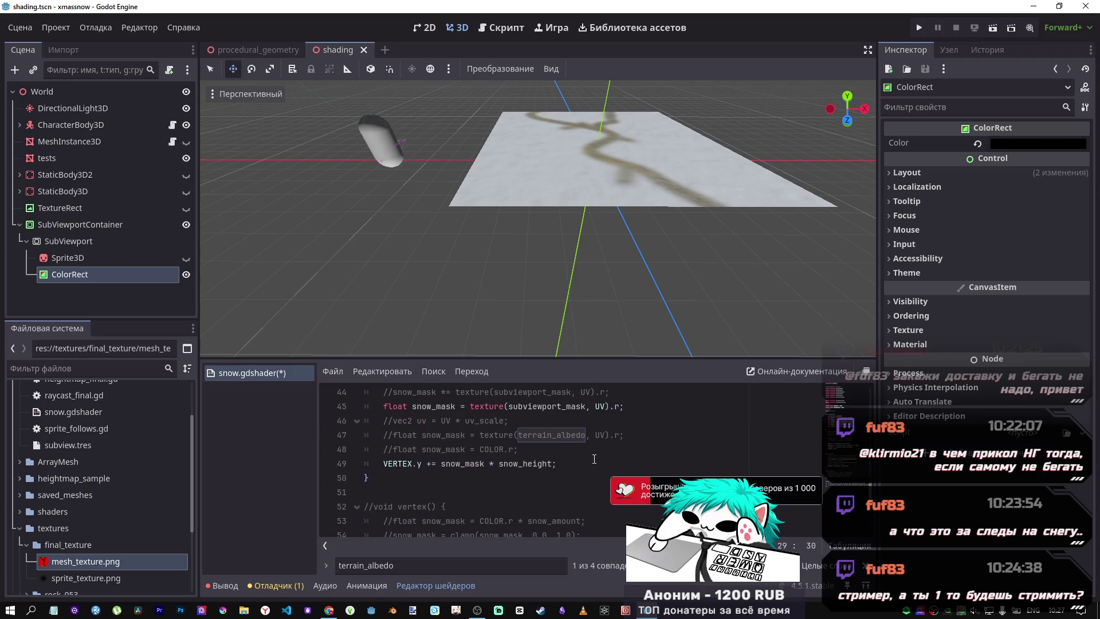
drag(624, 406, 382, 406)
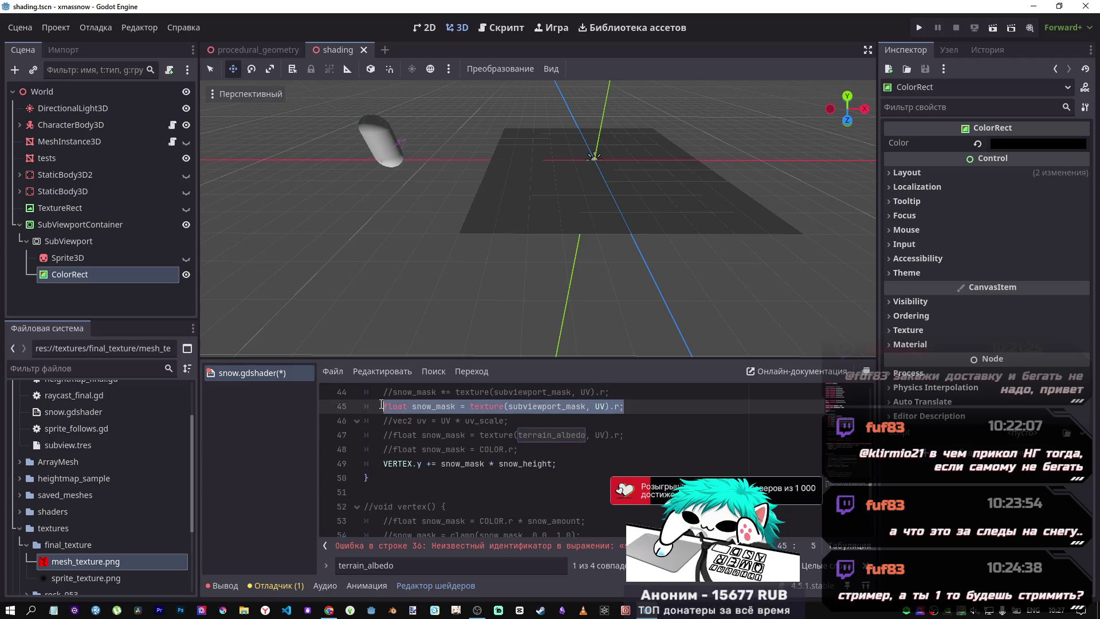
scroll(544, 426, up, 1)
scroll(544, 425, up, 5)
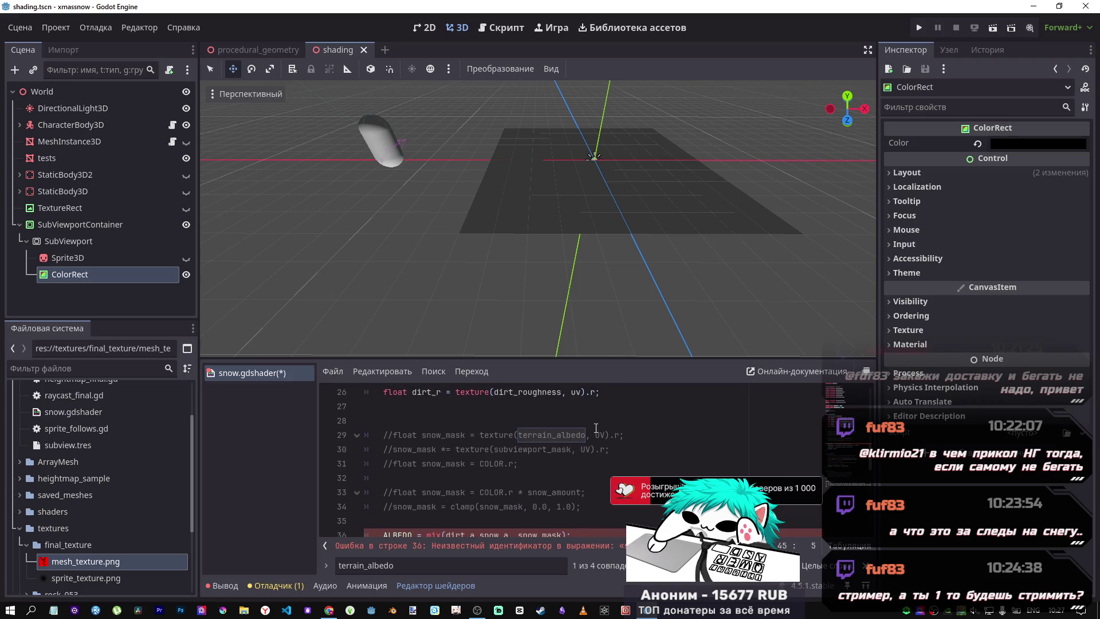
click(618, 452)
key(Return)
key(ctrl+v)
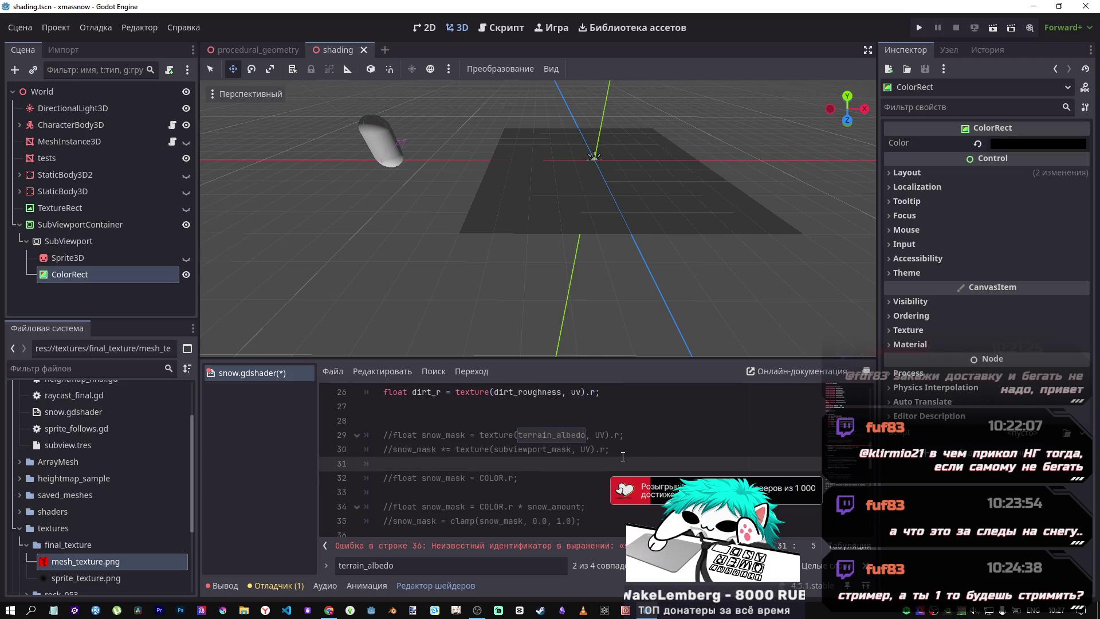
key(ctrl+s)
Change line 31's subviewport_mask swizzle to .rgb and save, turning the plane dark grey
scroll(631, 208, down, 5)
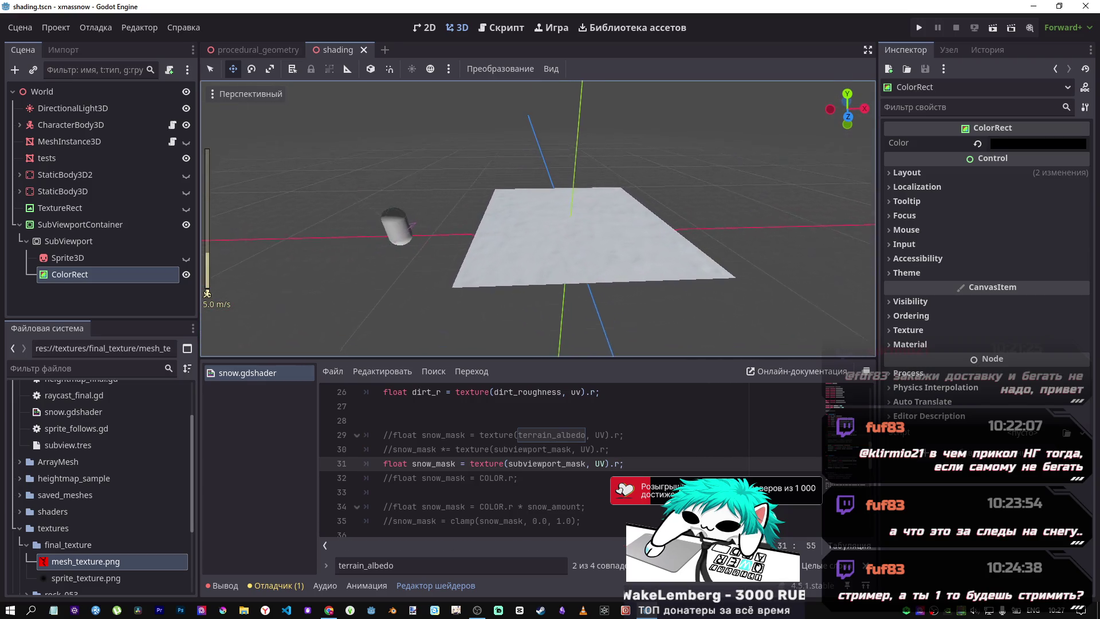
key(w)
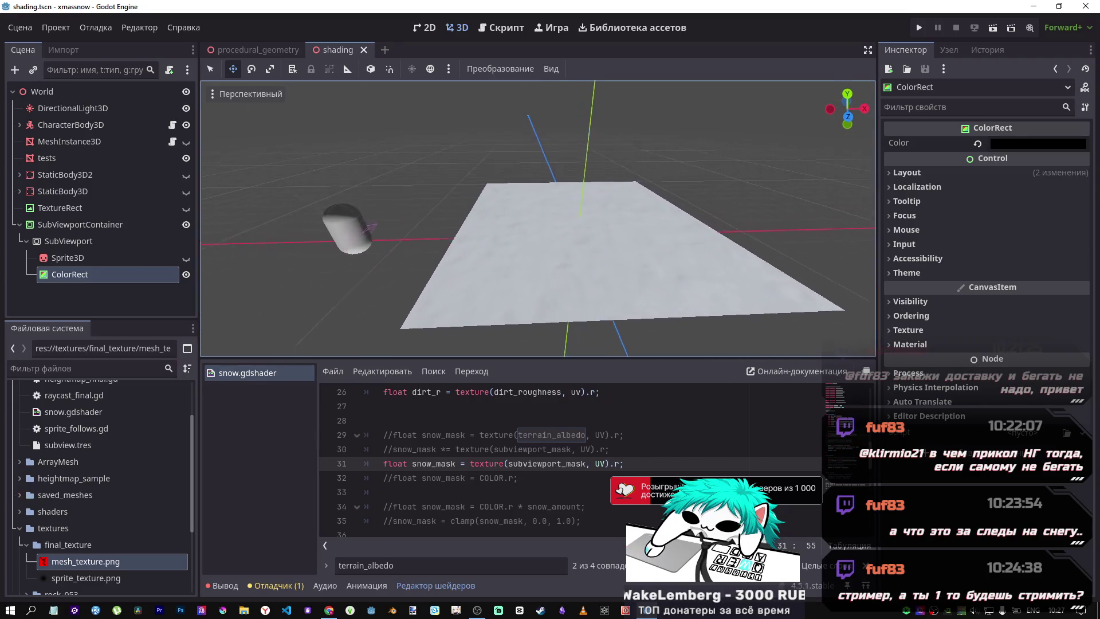
key(s)
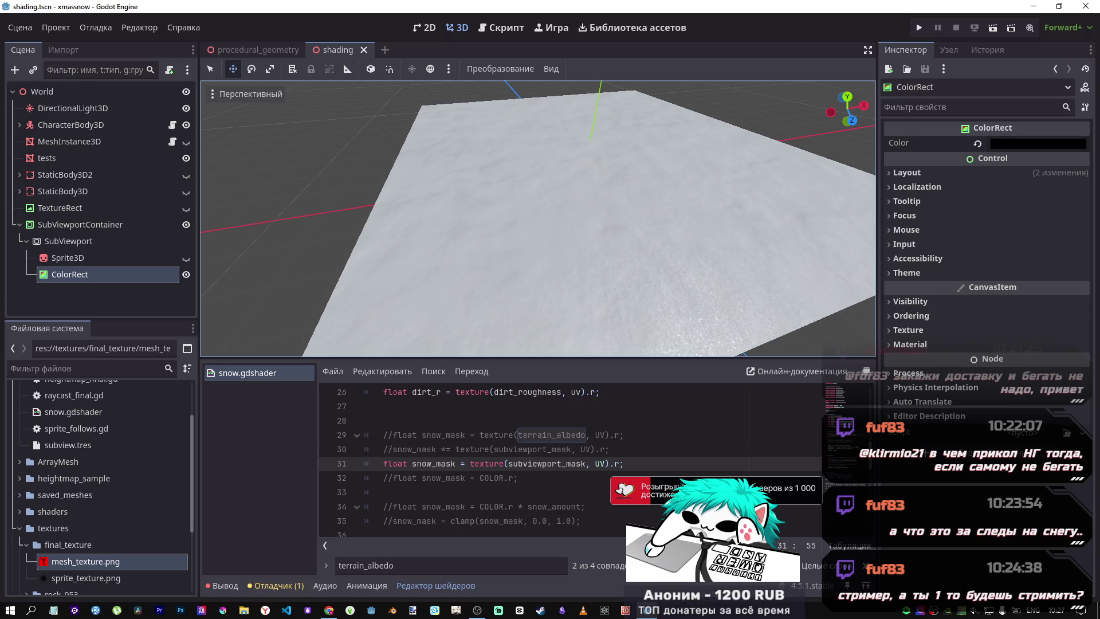
key(s)
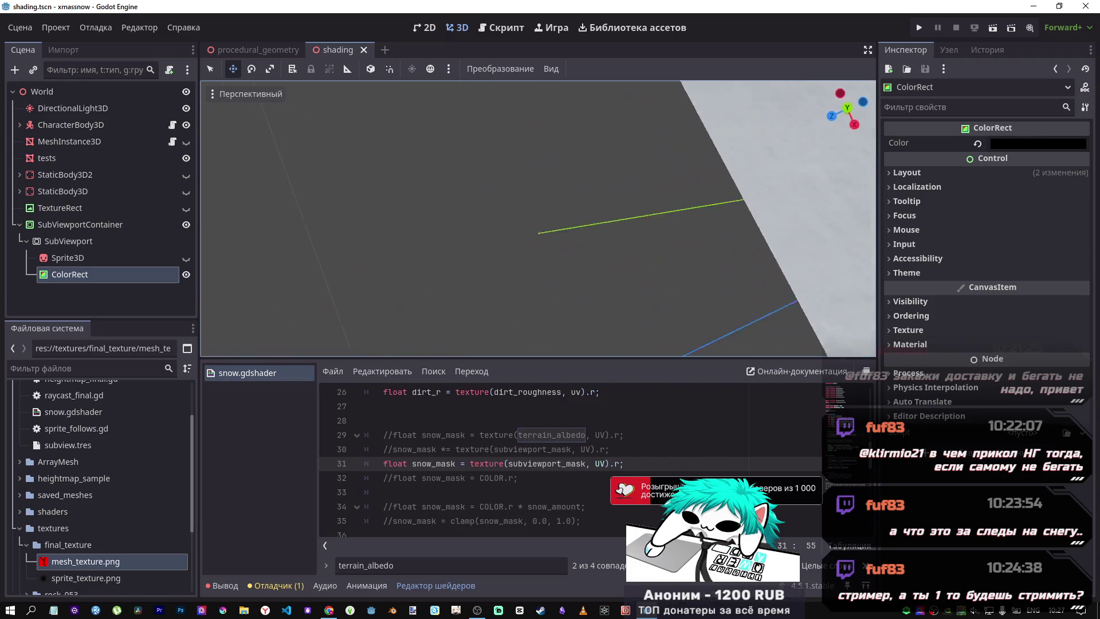
key(s)
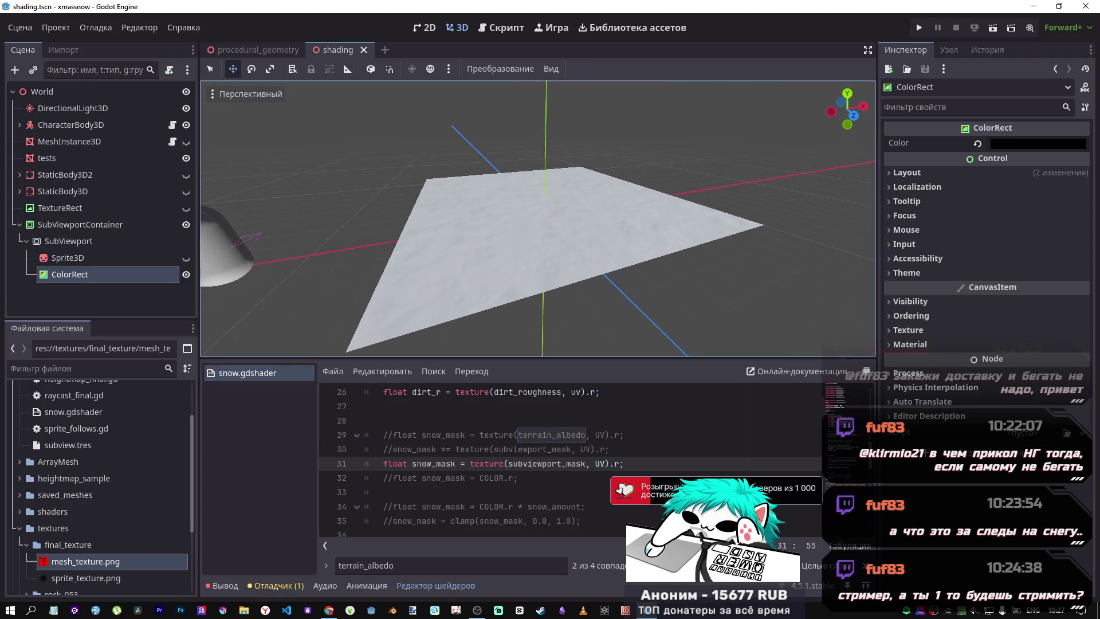
click(620, 464)
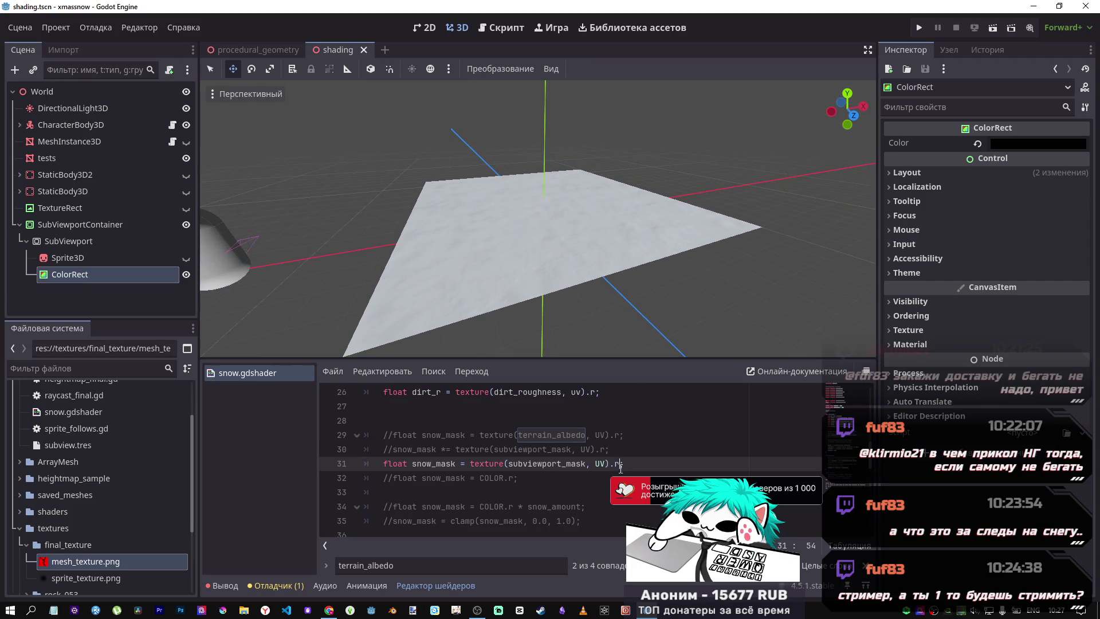
text(gb)
key(ctrl+s)
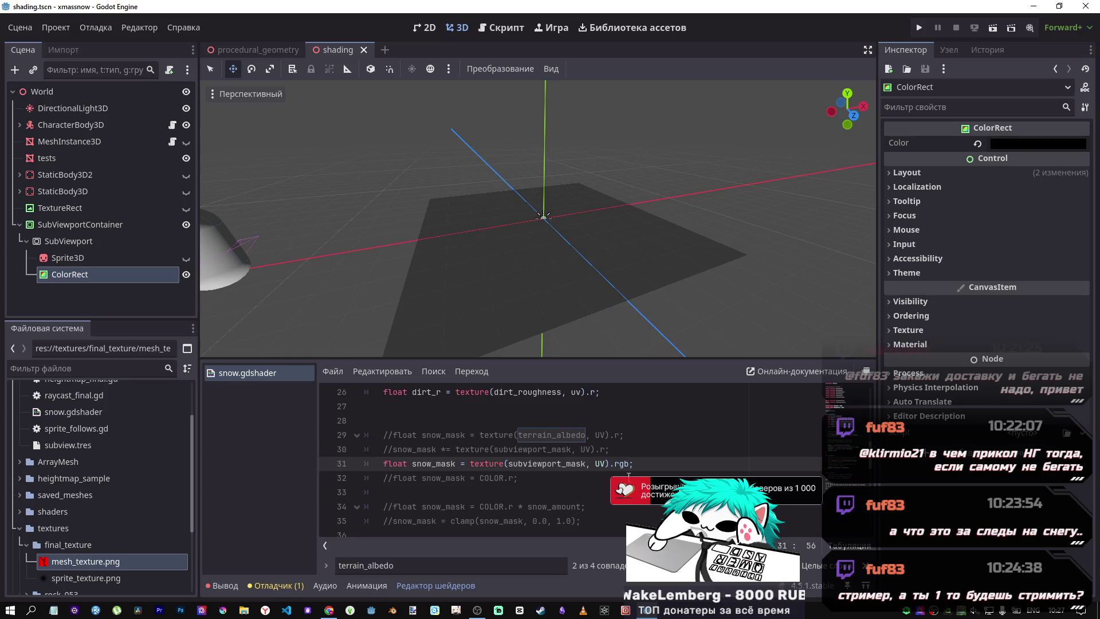
Try a .r suffix after snow_mask on line 31, then remove it and recompile
drag(398, 464, 450, 465)
click(471, 465)
scroll(490, 471, up, 3)
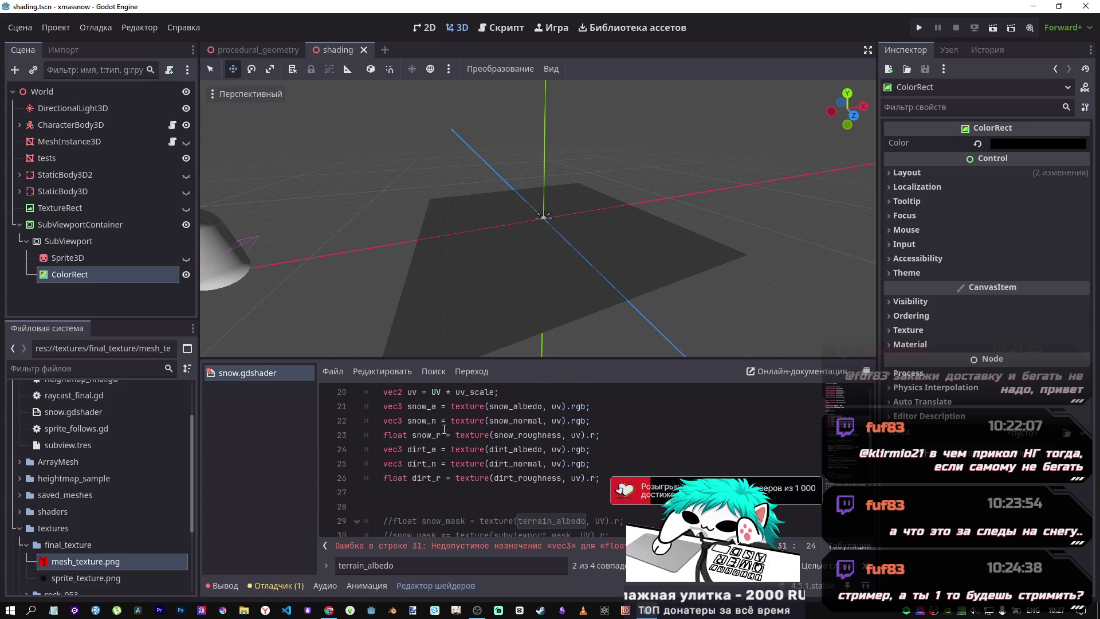
scroll(446, 430, up, 2)
scroll(449, 429, down, 3)
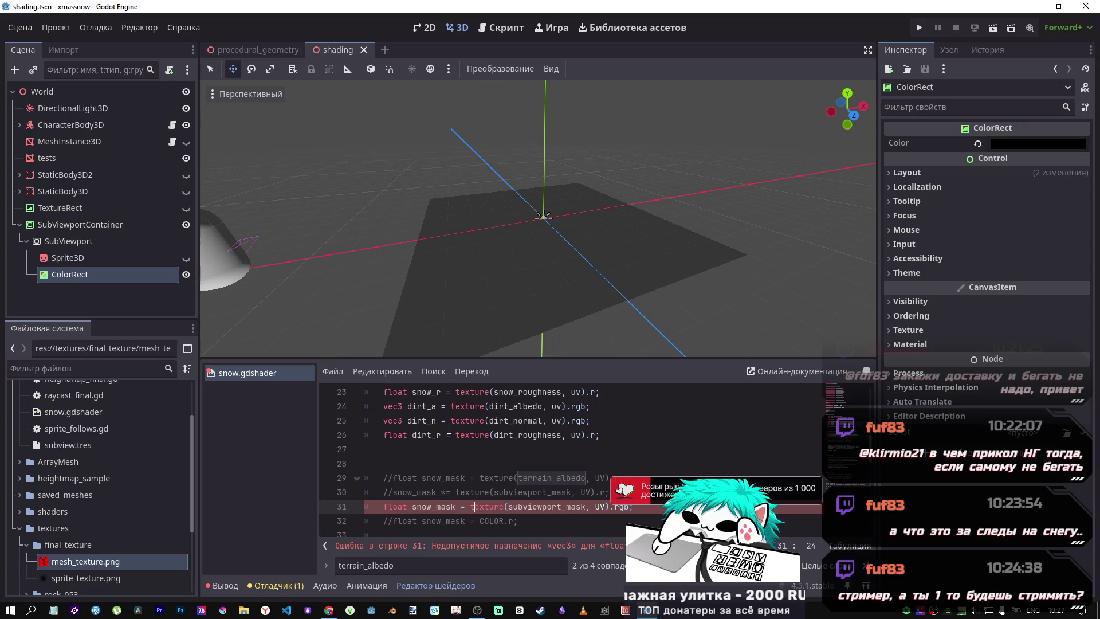
scroll(449, 428, down, 1)
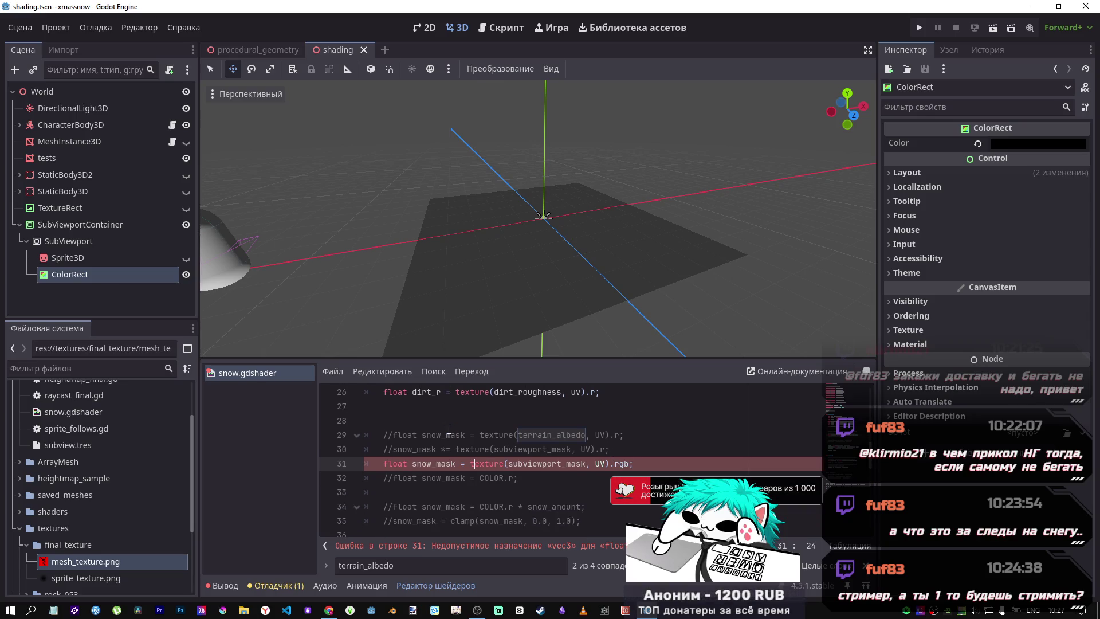
double_click(412, 454)
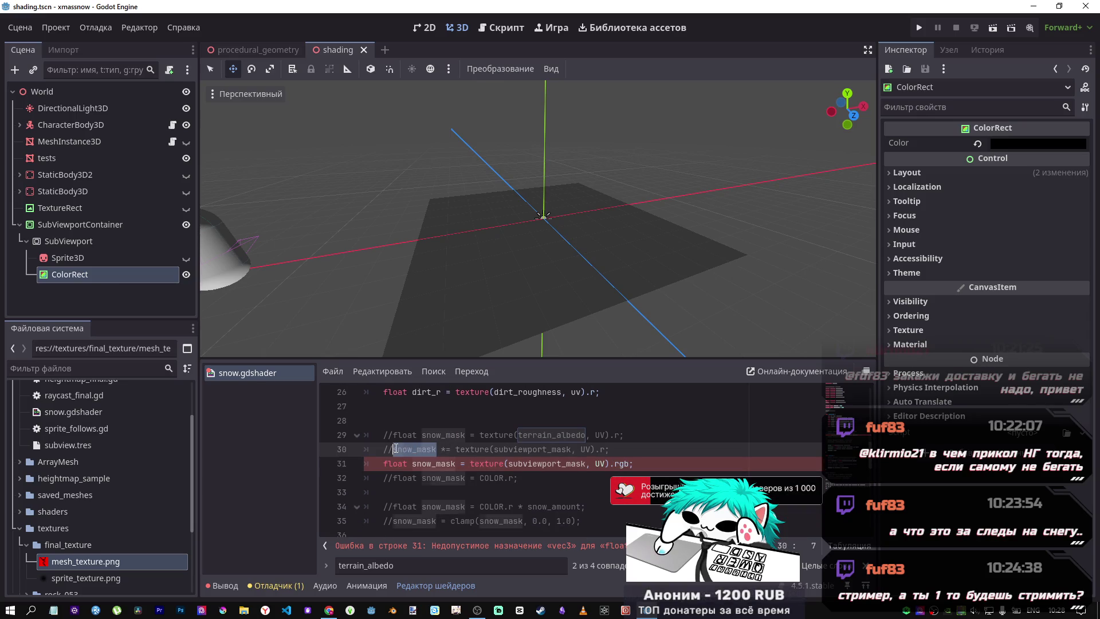
click(633, 464)
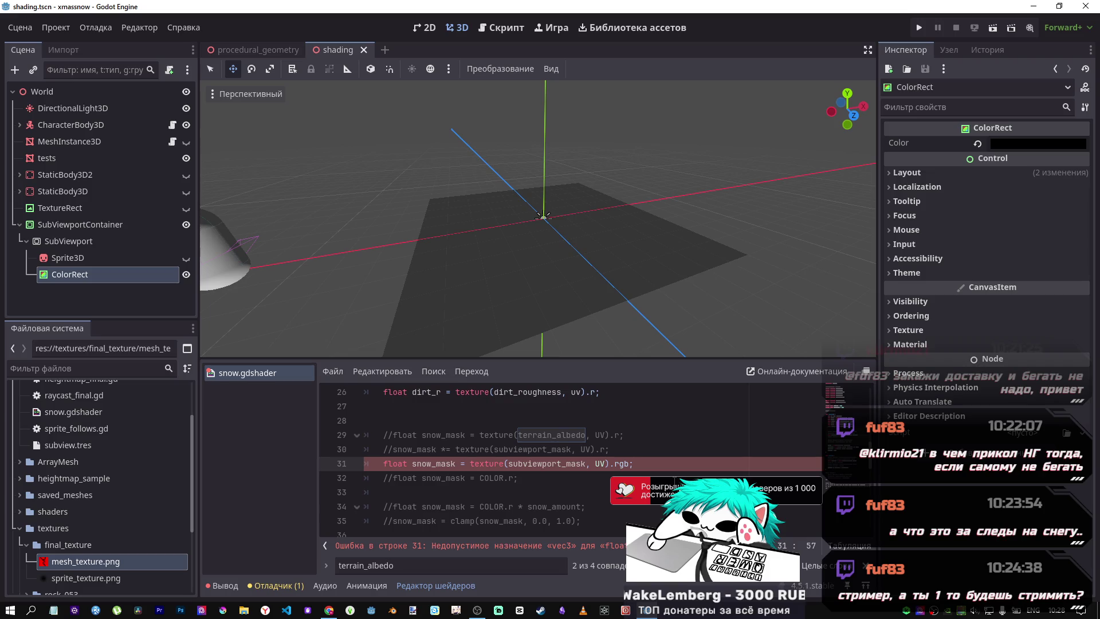
click(457, 464)
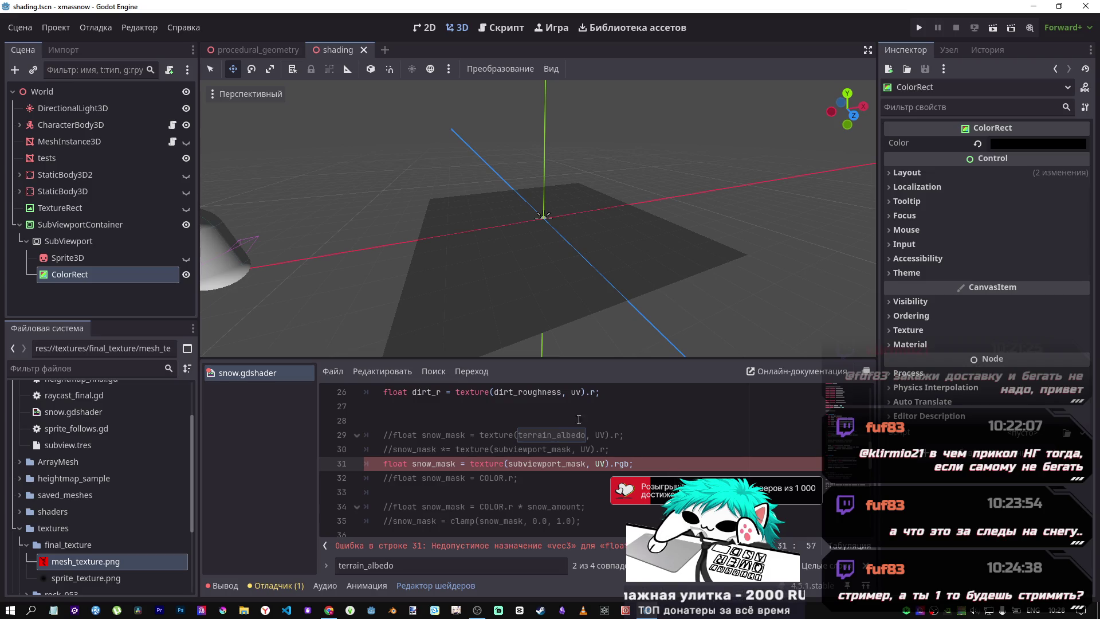
text(.r)
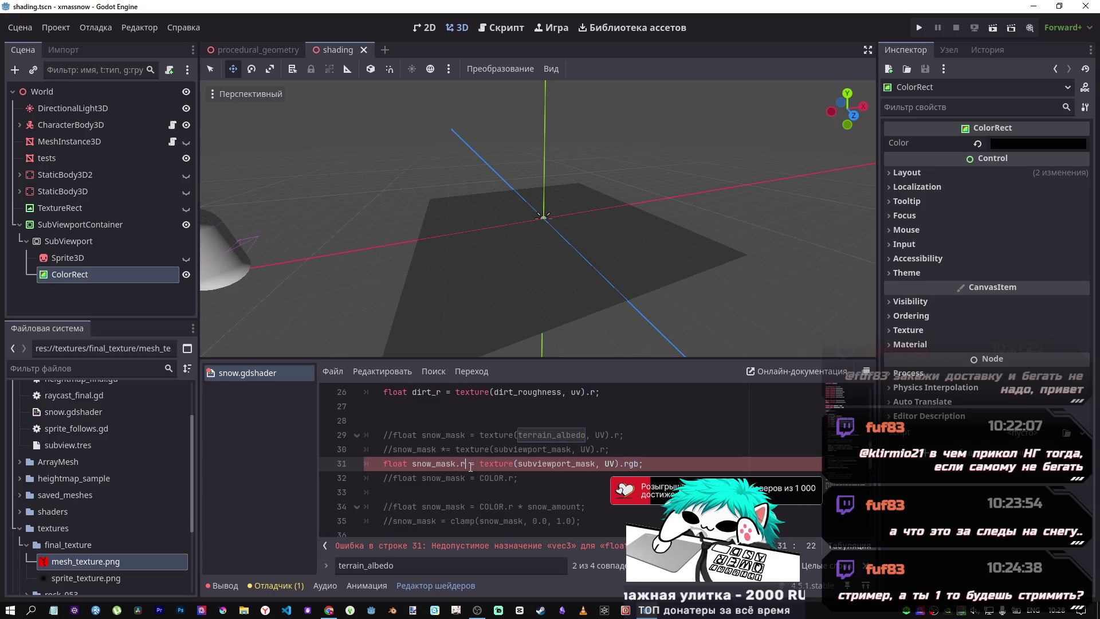
key(BackSpace)
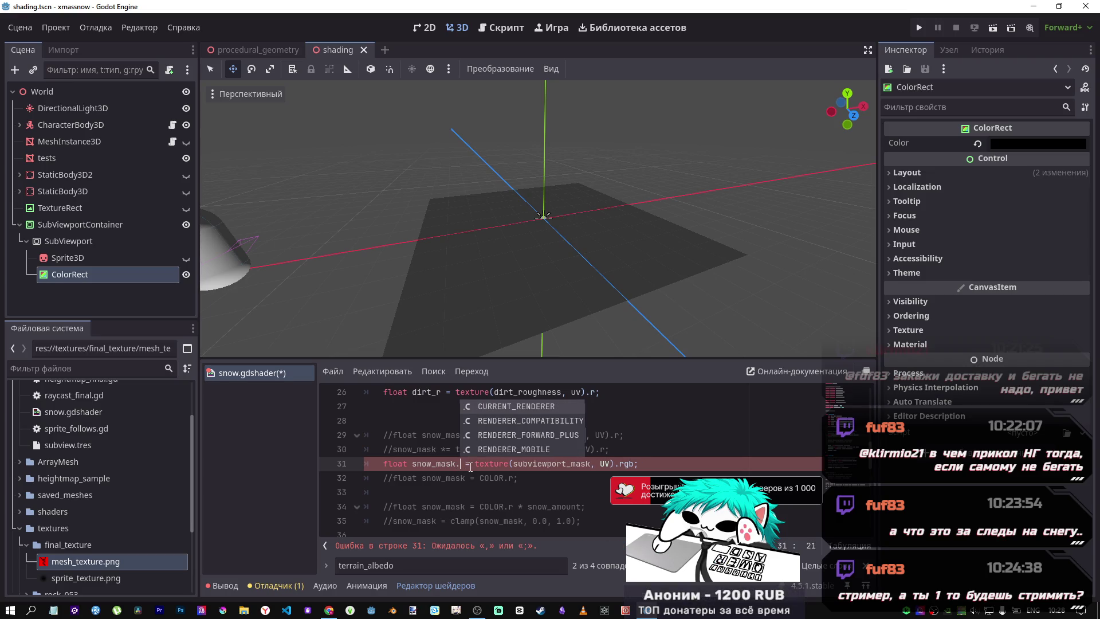
key(BackSpace)
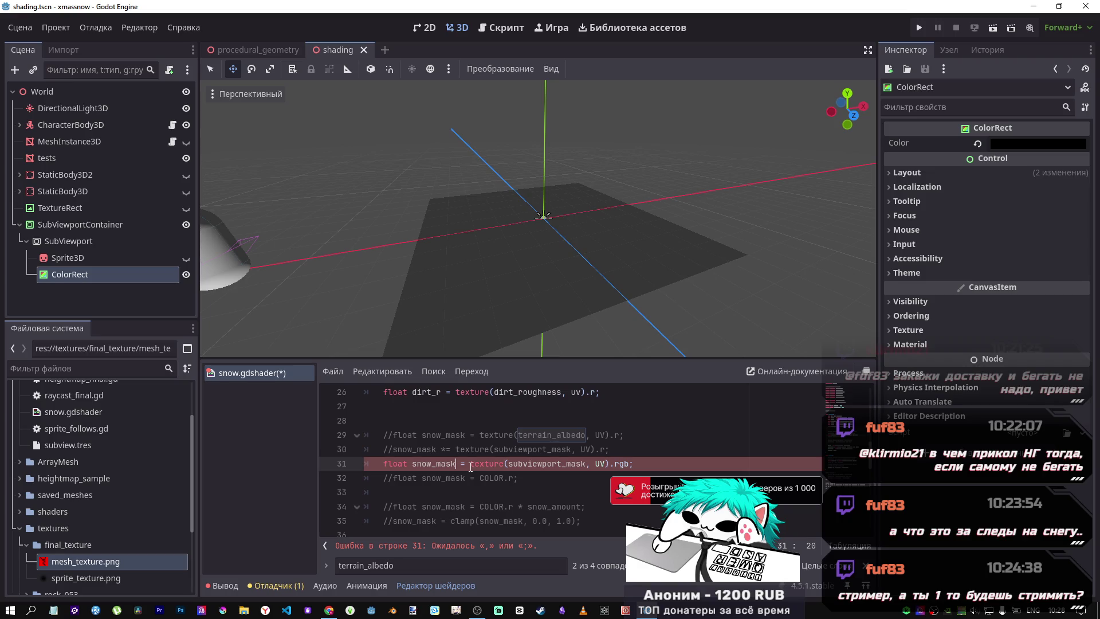
key(ctrl+s)
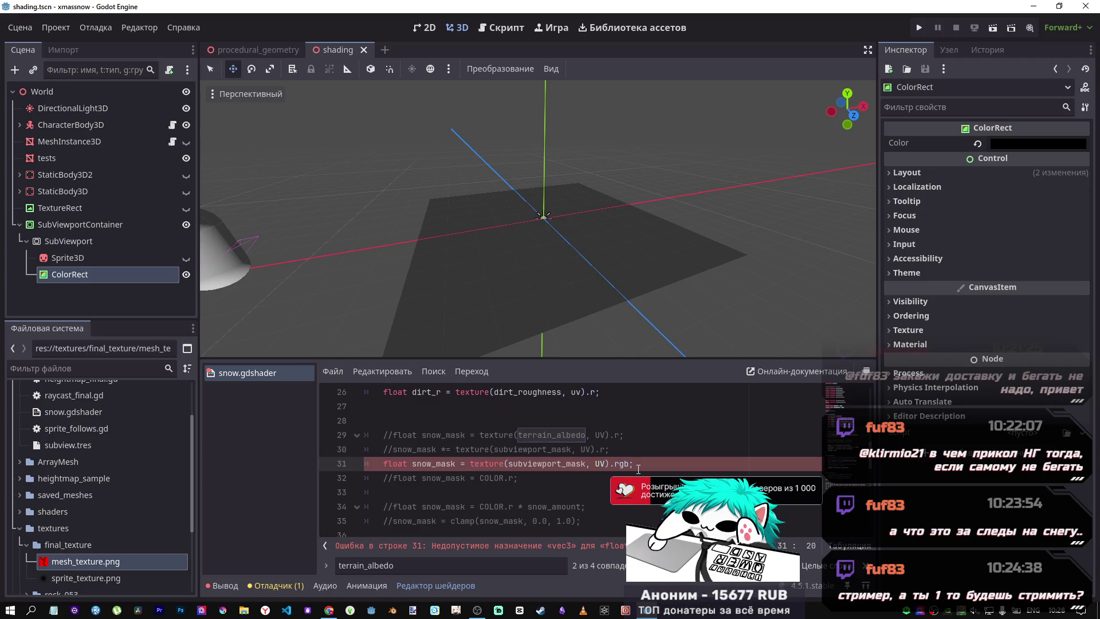
Set the ColorRect's Color to bright green in the Inspector
drag(618, 463, 629, 464)
click(658, 461)
click(604, 463)
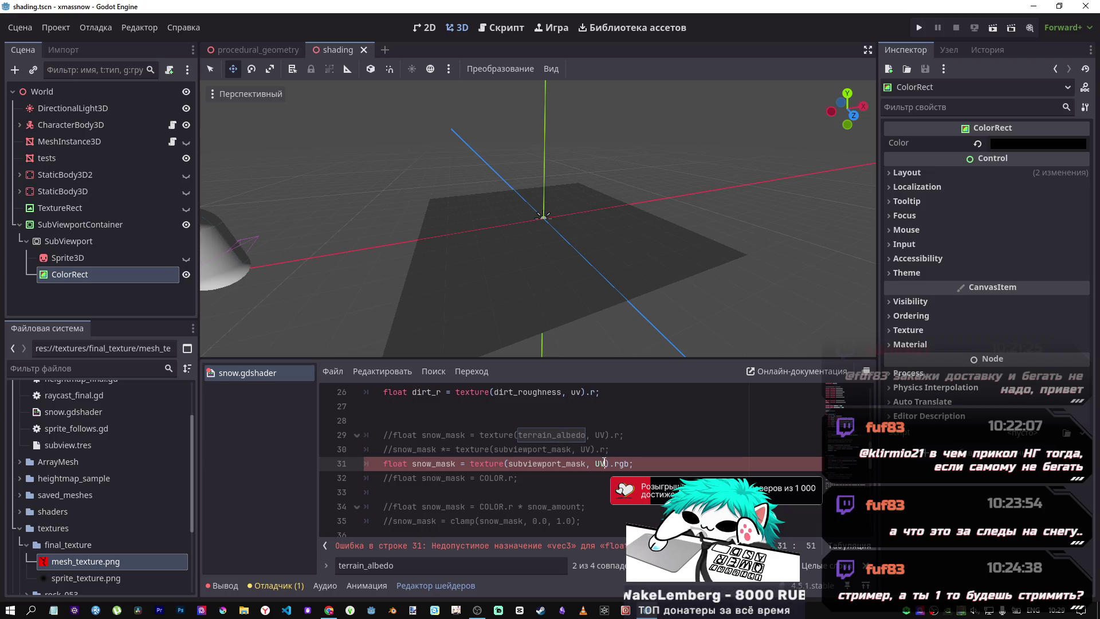
drag(609, 449, 395, 455)
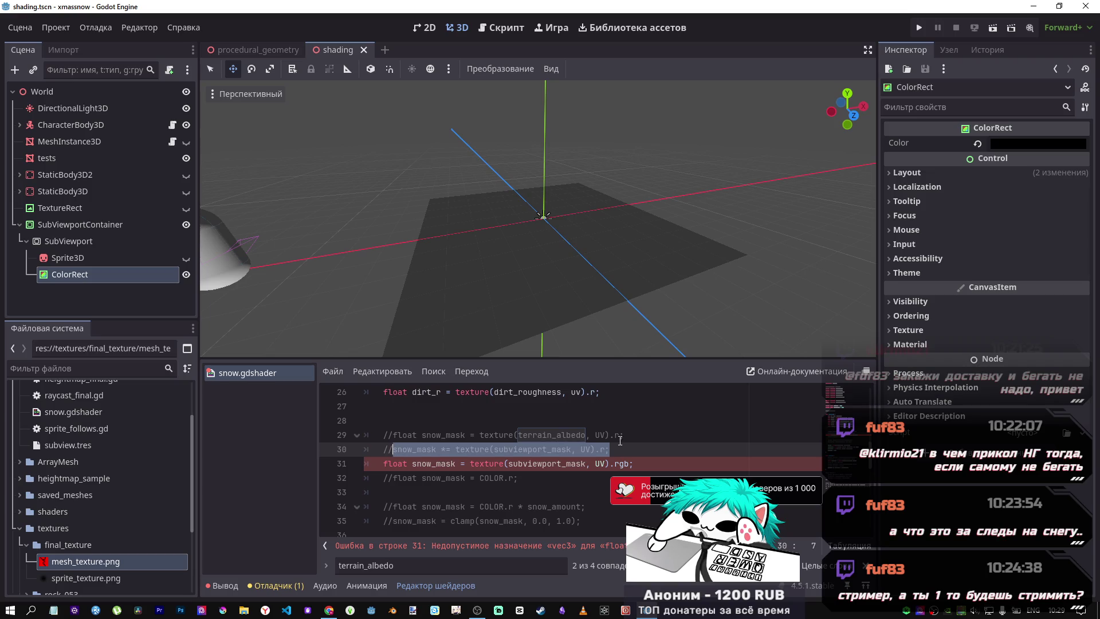
click(85, 277)
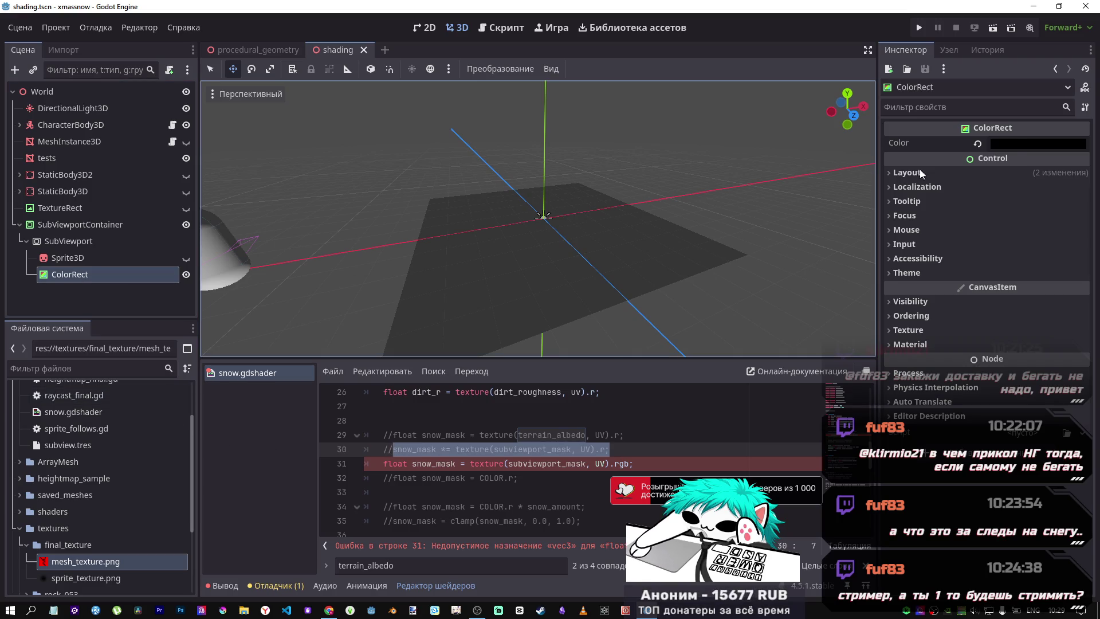
click(1038, 143)
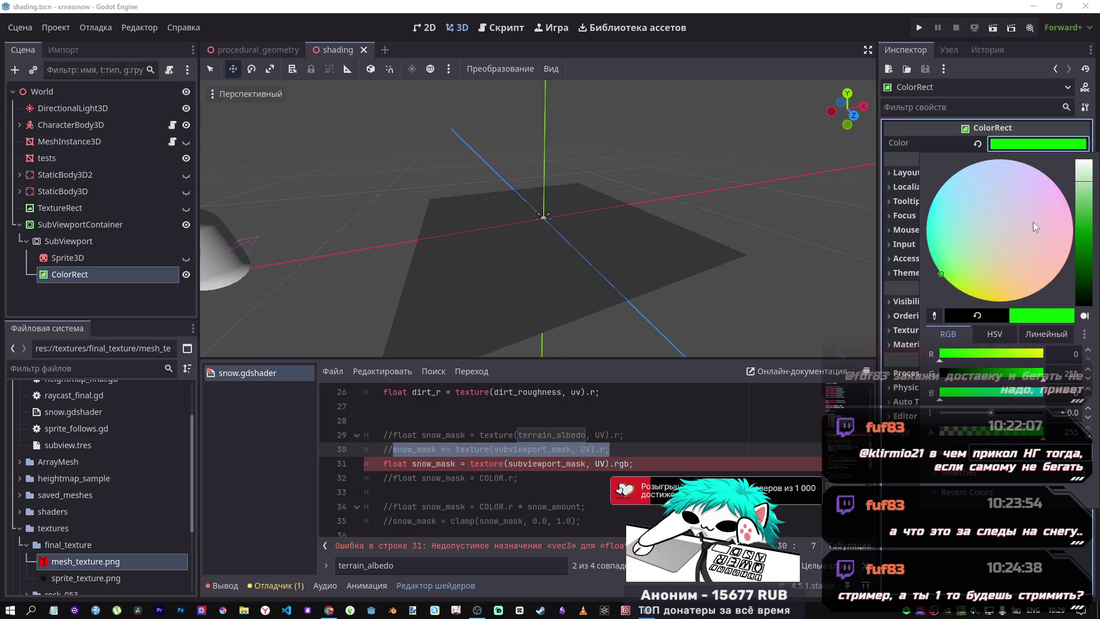
click(1017, 150)
Cycle line 31's mask swizzle through .r, .g and .a, recompiling to compare
click(628, 463)
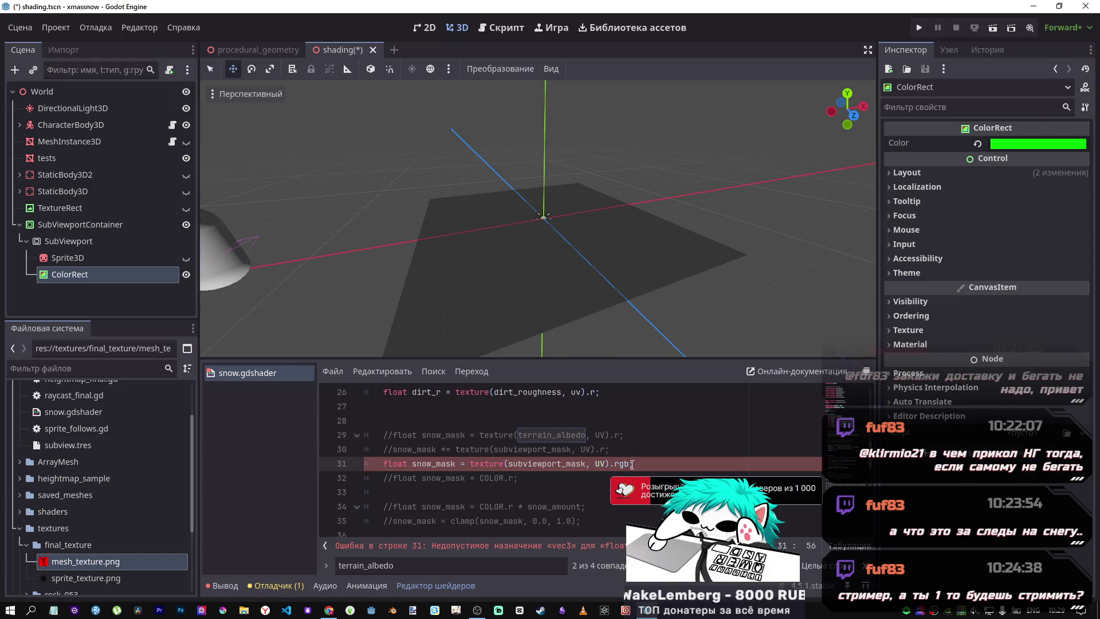
key(BackSpace)
key(ctrl+s)
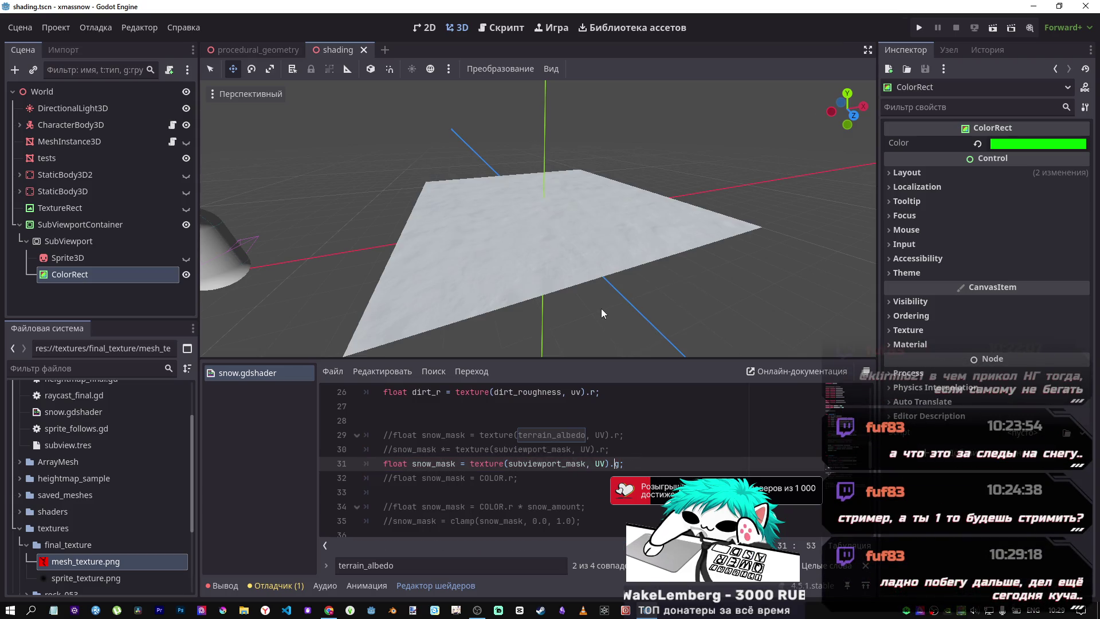
mouse_move(601, 308)
mouse_down()
mouse_move(586, 252)
mouse_move(583, 314)
mouse_move(600, 308)
mouse_up()
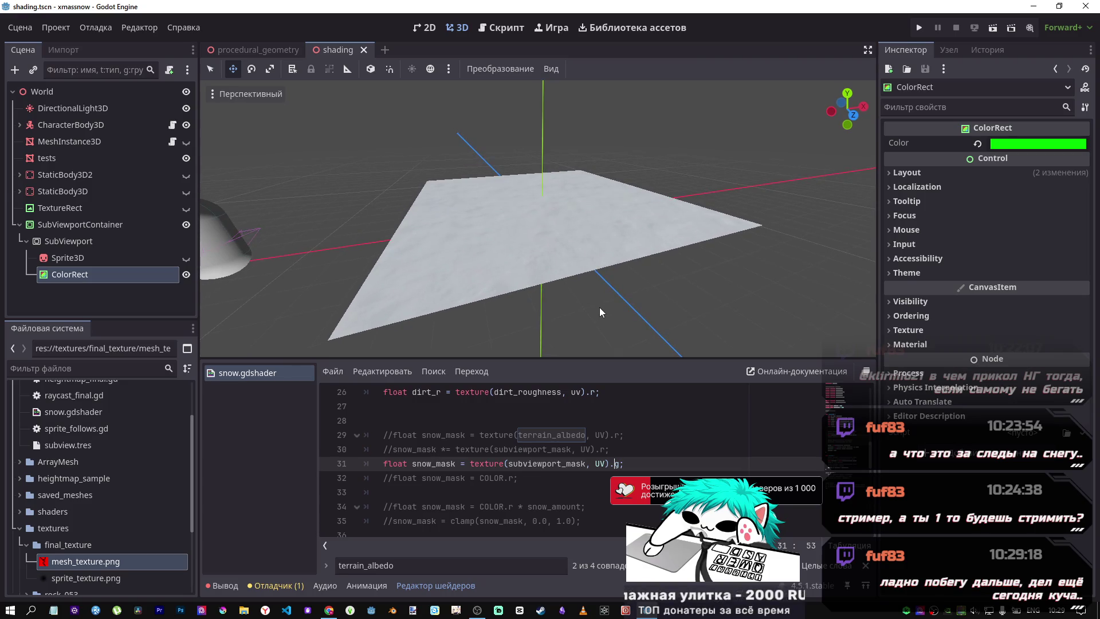
text(r)
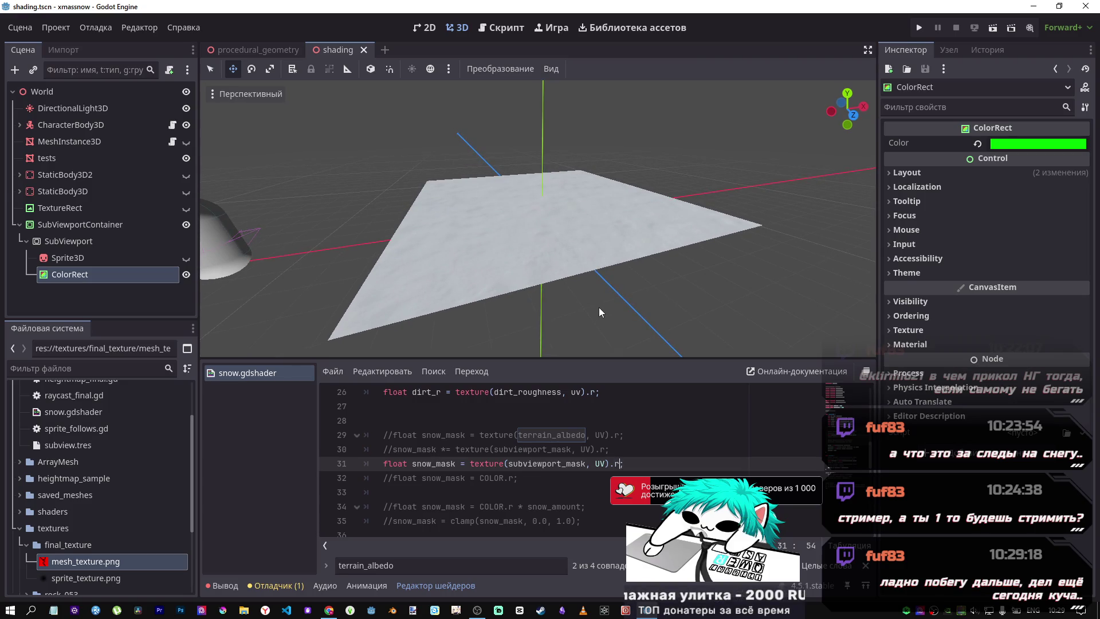
key(ctrl+s)
text(;)
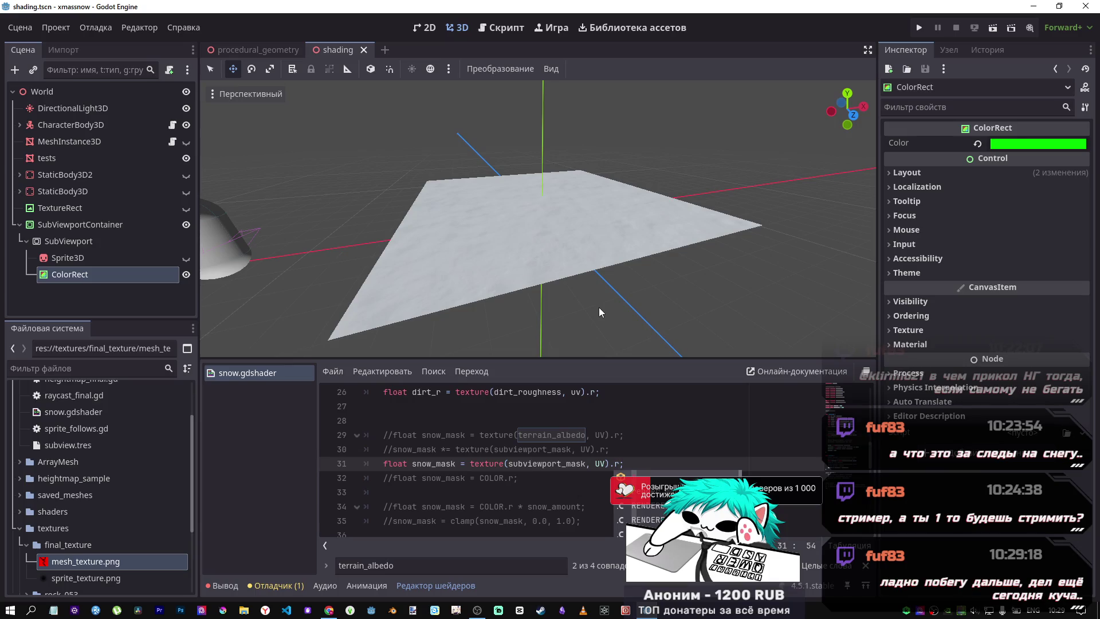
key(BackSpace)
text(g)
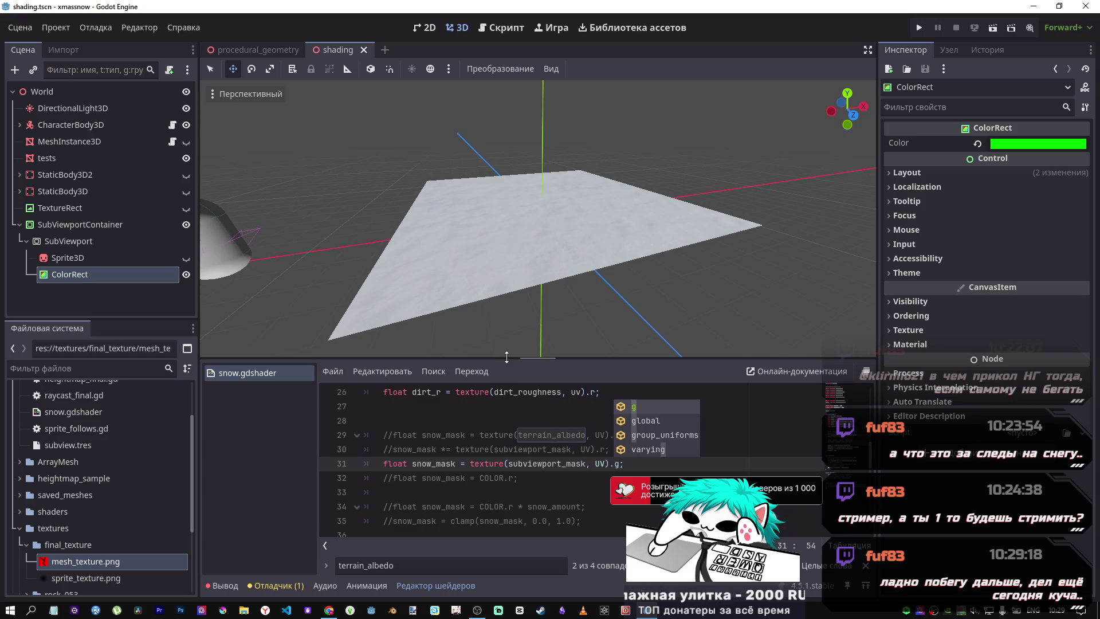
key(BackSpace)
text(r;)
key(BackSpace)
key(BackSpace)
text(a)
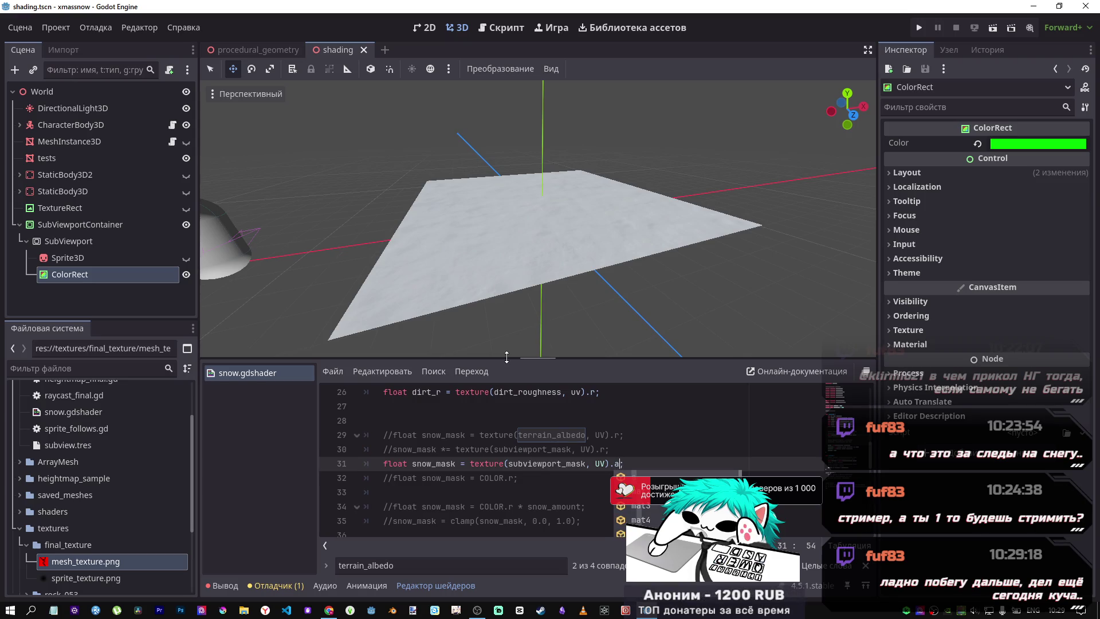
key(ctrl+s)
Comment out the subviewport_mask line and uncomment the terrain_albedo mask line on 29
click(491, 449)
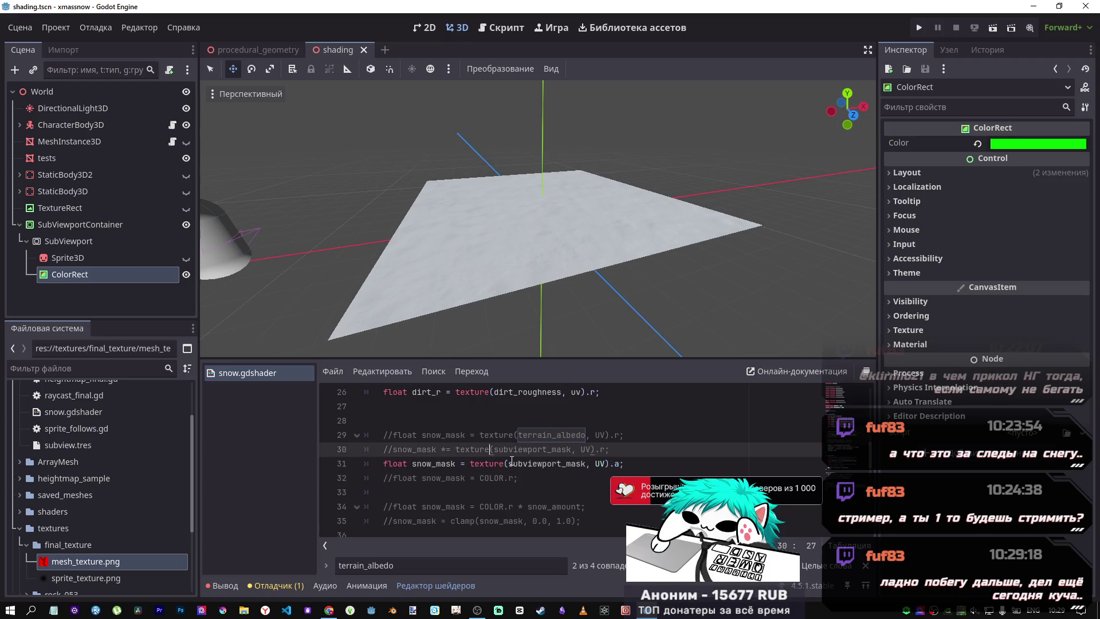
click(1026, 143)
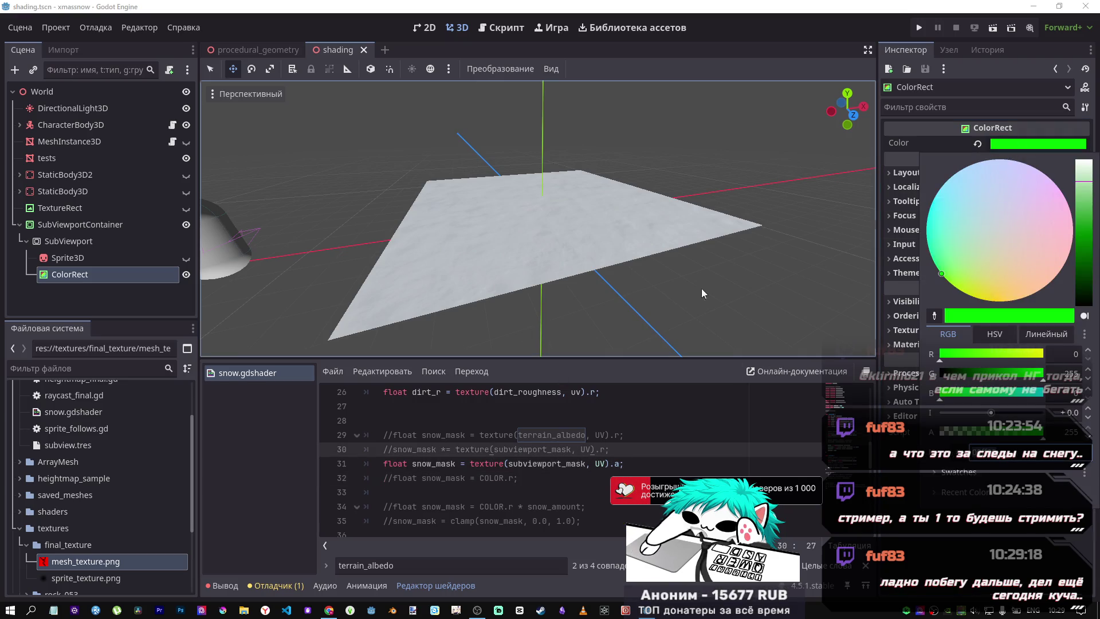
click(635, 465)
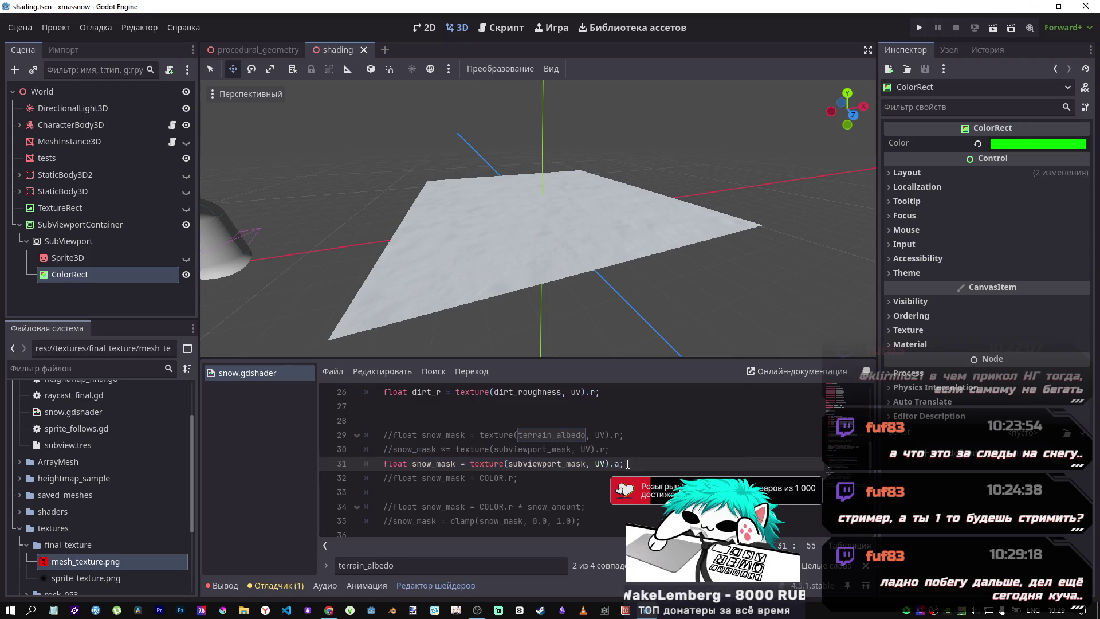
key(ctrl+k)
key(Up)
key(Up)
key(ctrl+k)
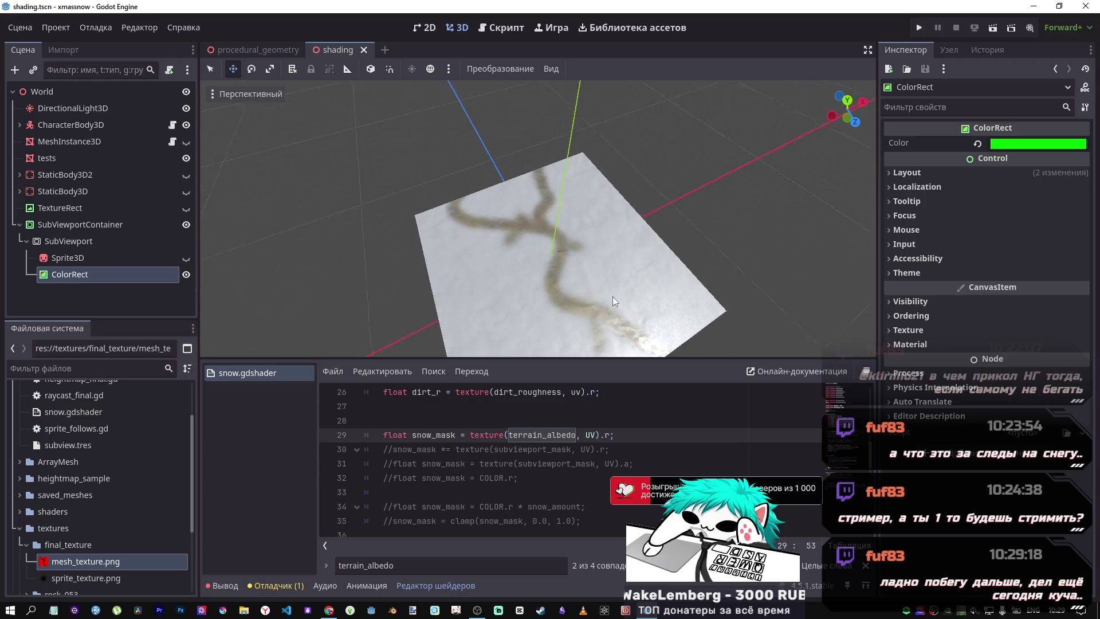
Switch the snow mask channel on line 46 to .a
scroll(585, 226, up, 3)
scroll(586, 226, down, 2)
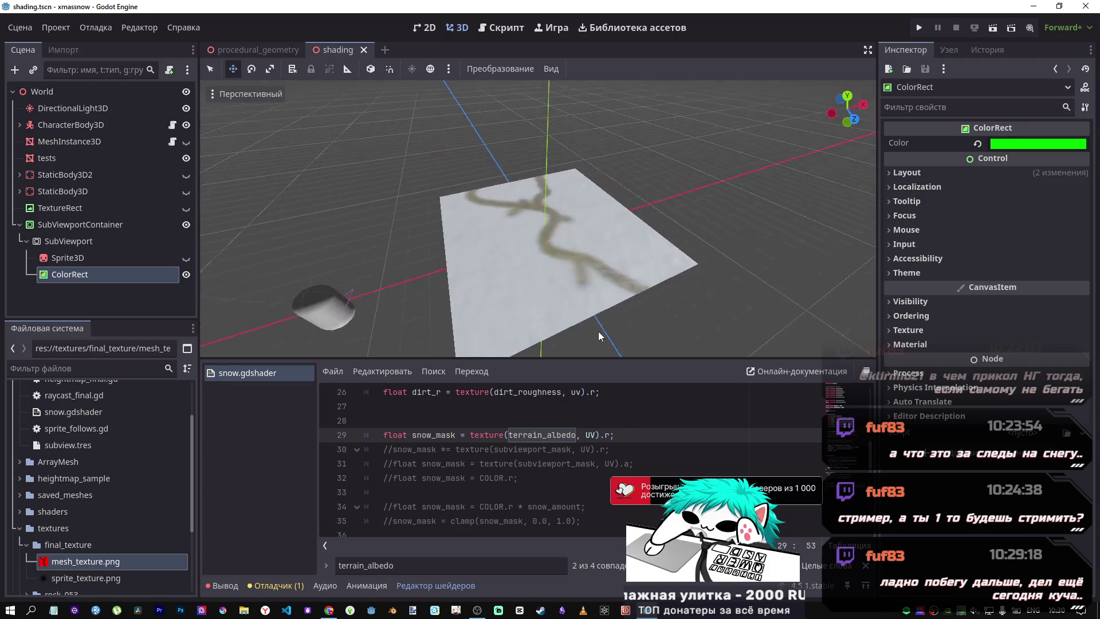
scroll(548, 239, down, 5)
scroll(533, 213, up, 5)
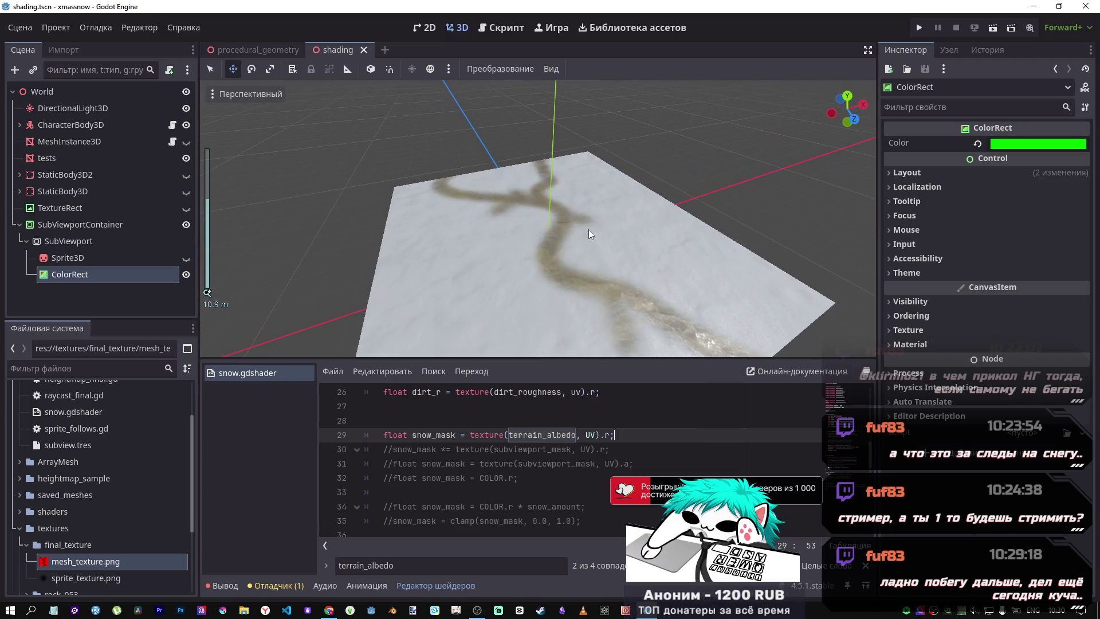
scroll(567, 463, down, 5)
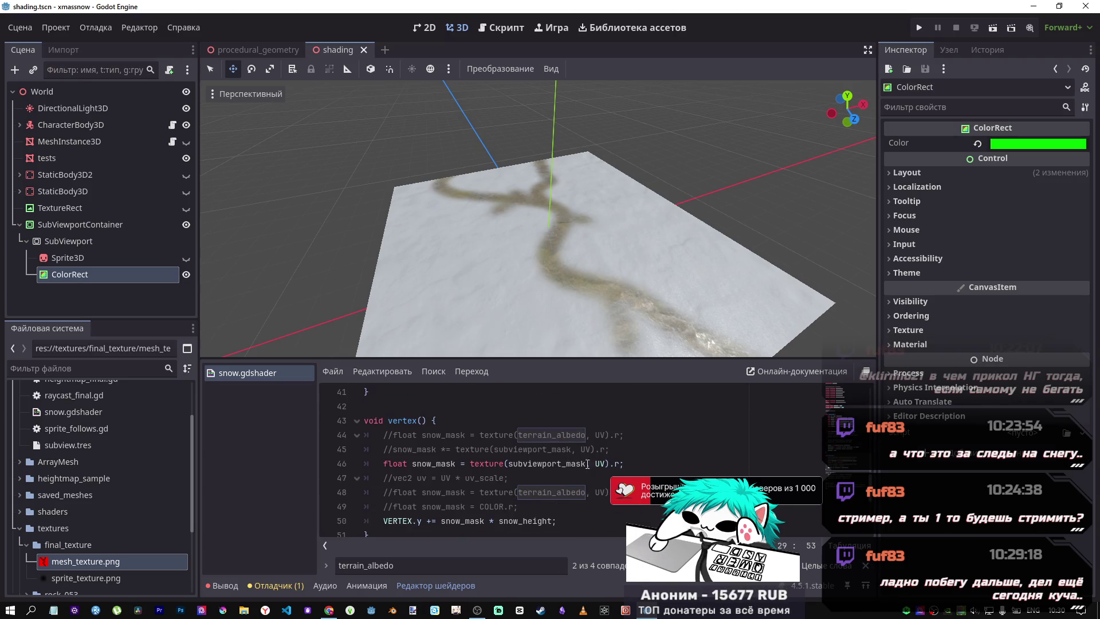
double_click(619, 465)
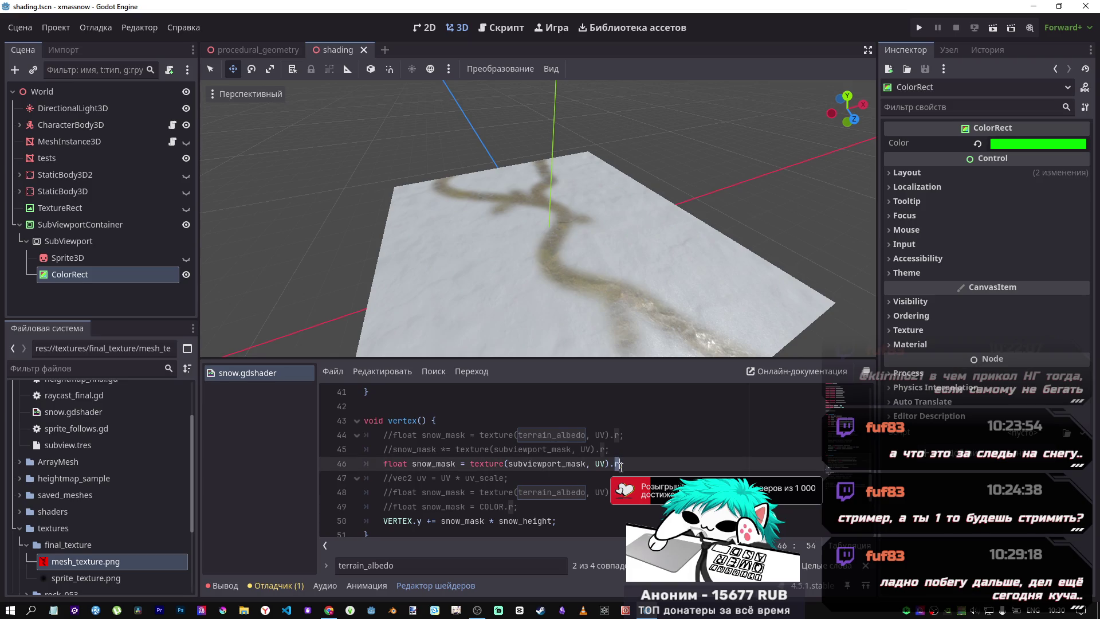
text(g)
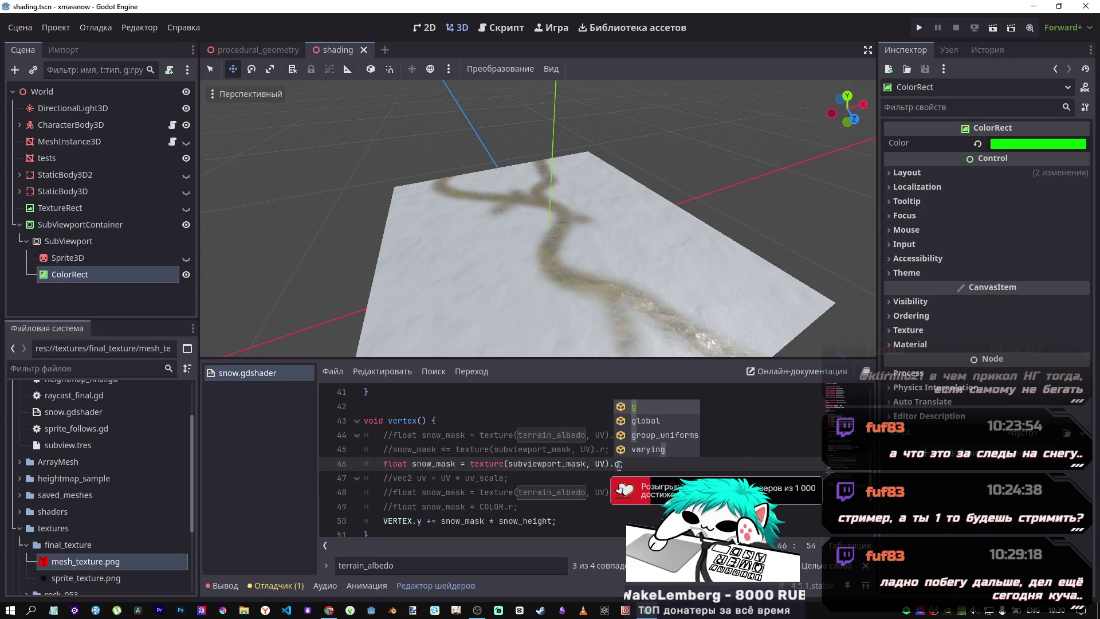
key(BackSpace)
text(a;)
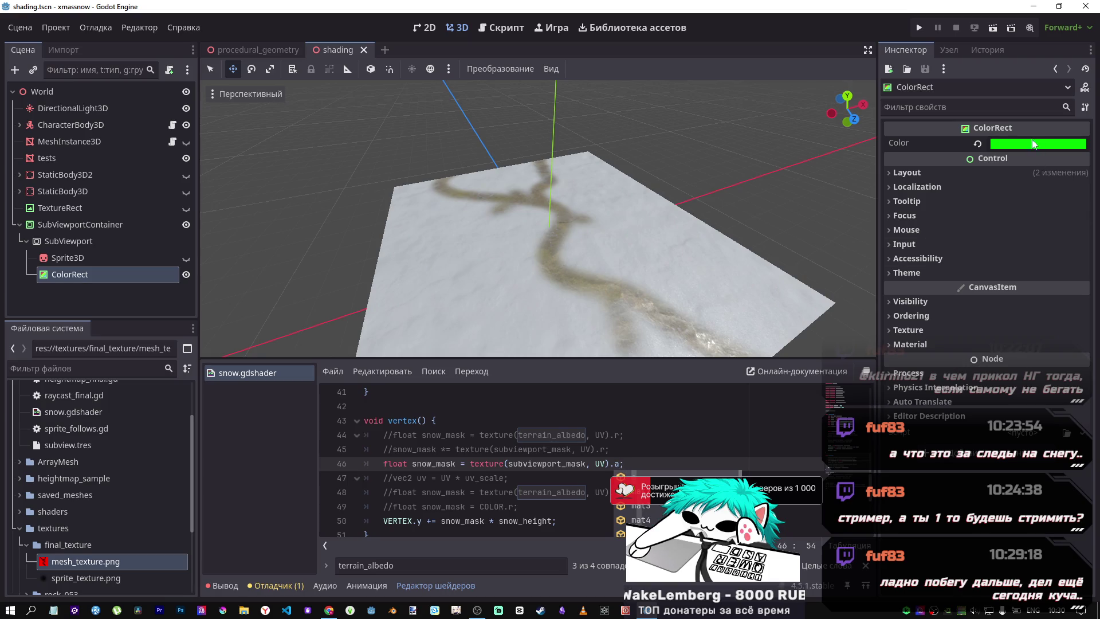
Change the ColorRect's Color from green to black and save the scene
click(1037, 143)
drag(954, 372, 940, 373)
key(ctrl+s)
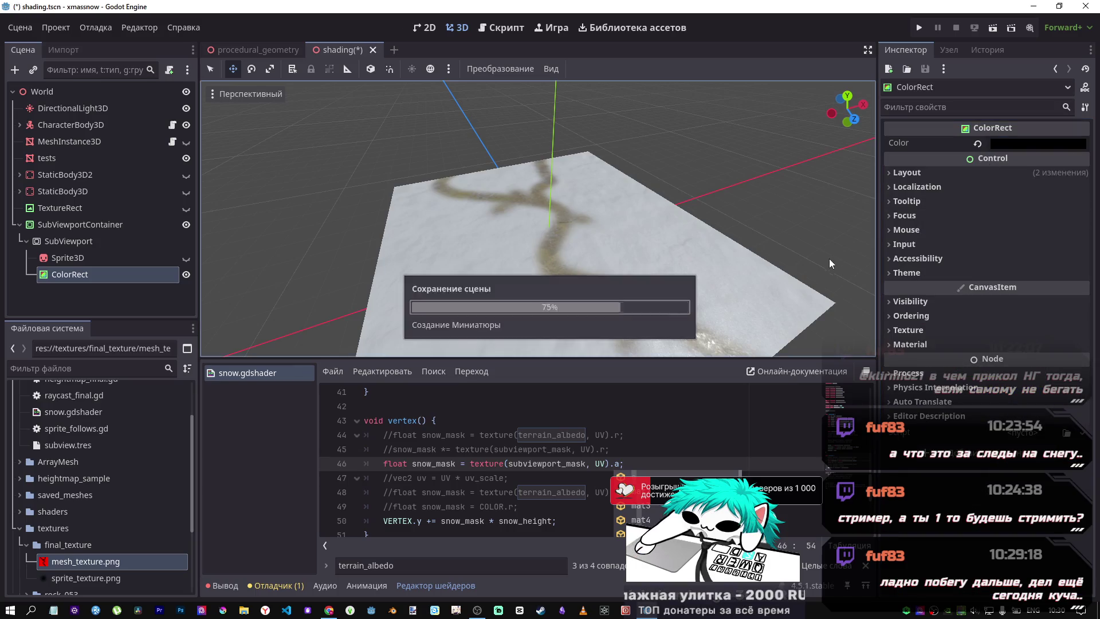
mouse_move(750, 266)
mouse_down()
mouse_move(742, 205)
mouse_move(741, 232)
mouse_move(647, 238)
mouse_move(611, 274)
mouse_move(474, 336)
mouse_up()
Inspect the snow_height code and the plane from low angles, then show the Sprite3D
scroll(473, 336, up, 2)
click(451, 464)
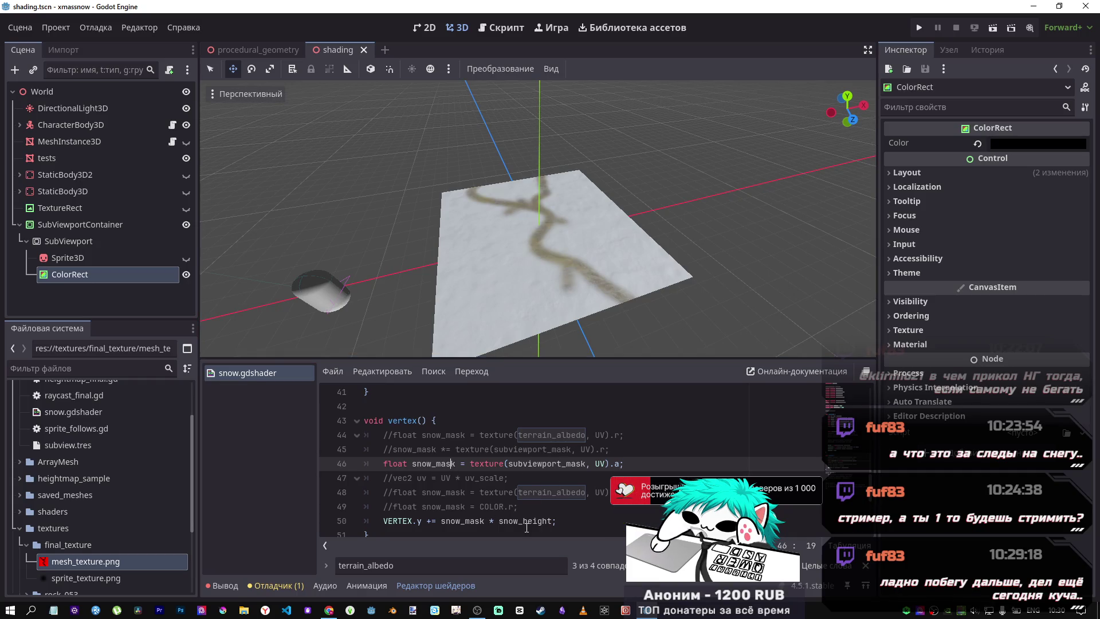
double_click(552, 521)
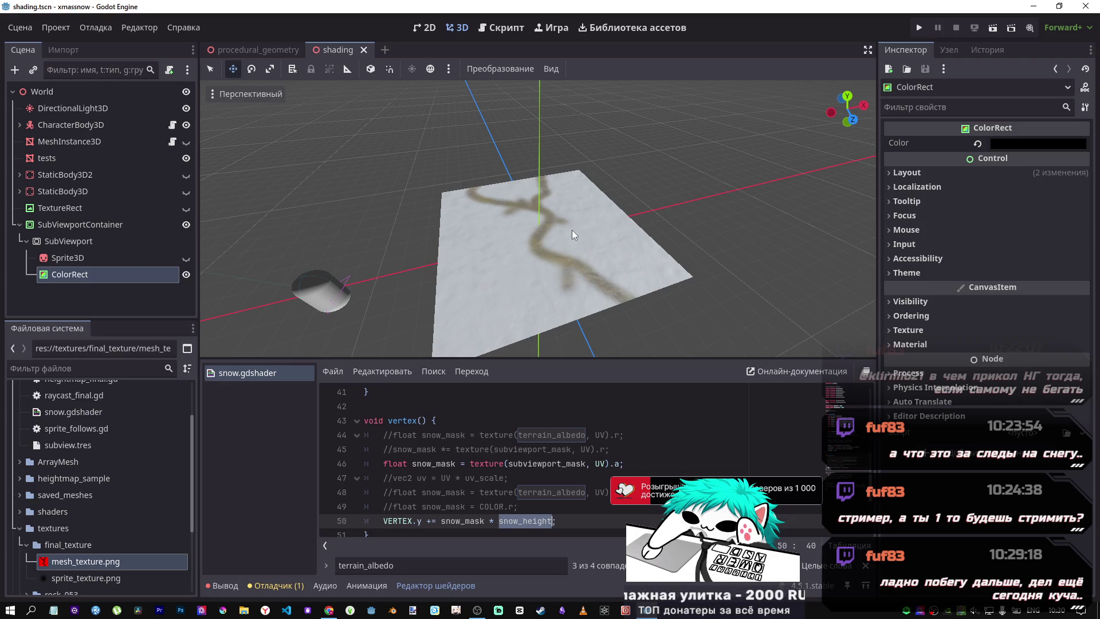
mouse_move(572, 229)
mouse_down()
mouse_move(573, 172)
mouse_move(618, 195)
mouse_move(573, 218)
mouse_move(561, 161)
mouse_move(550, 172)
mouse_move(561, 195)
mouse_move(550, 184)
mouse_move(562, 172)
mouse_move(562, 184)
mouse_move(550, 172)
mouse_move(561, 172)
mouse_move(550, 195)
mouse_move(562, 172)
mouse_move(544, 183)
mouse_up()
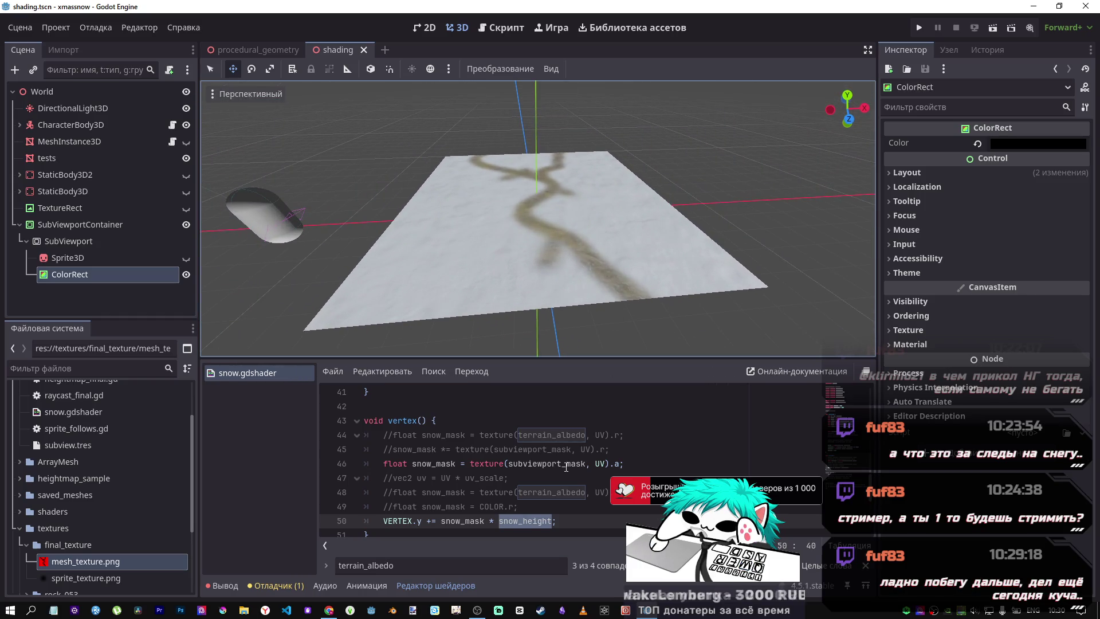
click(522, 465)
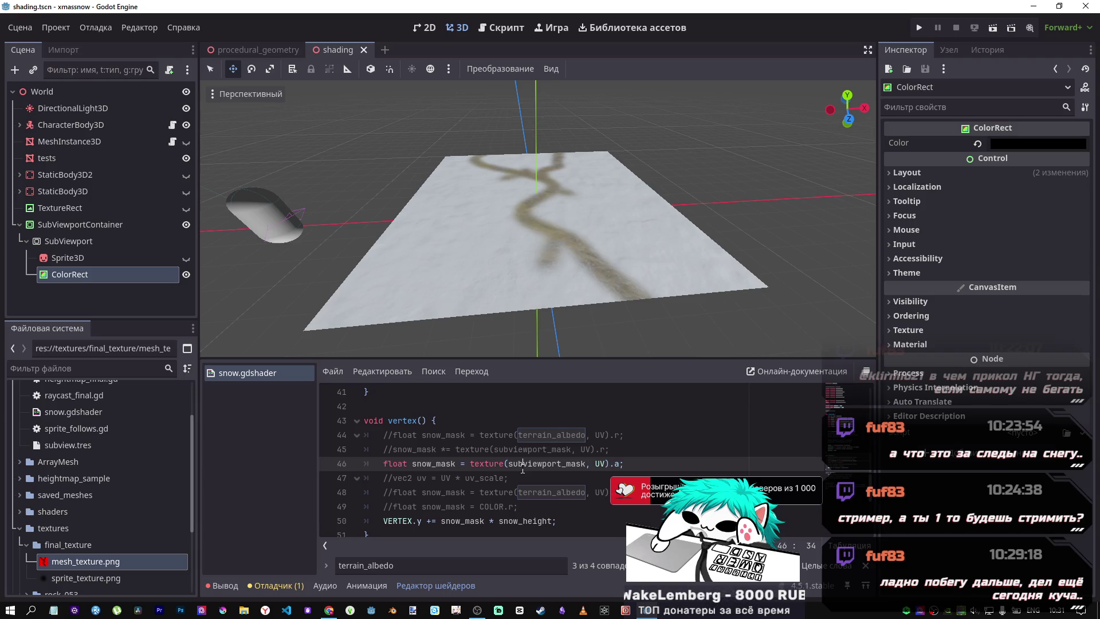
double_click(616, 464)
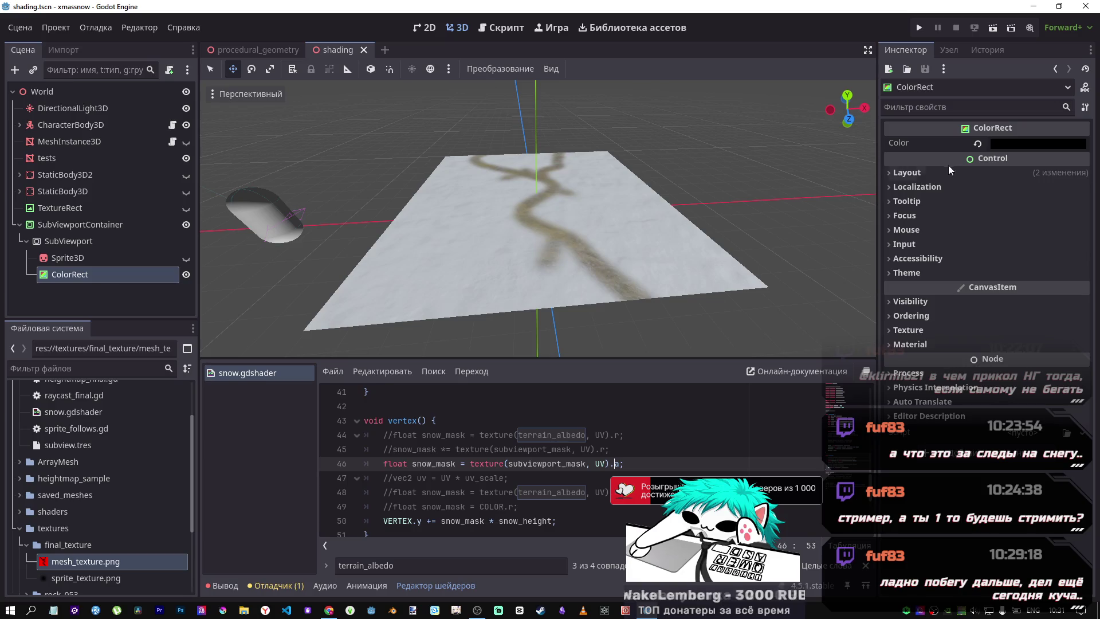
mouse_move(688, 252)
mouse_down()
mouse_move(625, 273)
mouse_move(552, 241)
mouse_move(600, 183)
mouse_move(635, 257)
mouse_move(605, 261)
mouse_up()
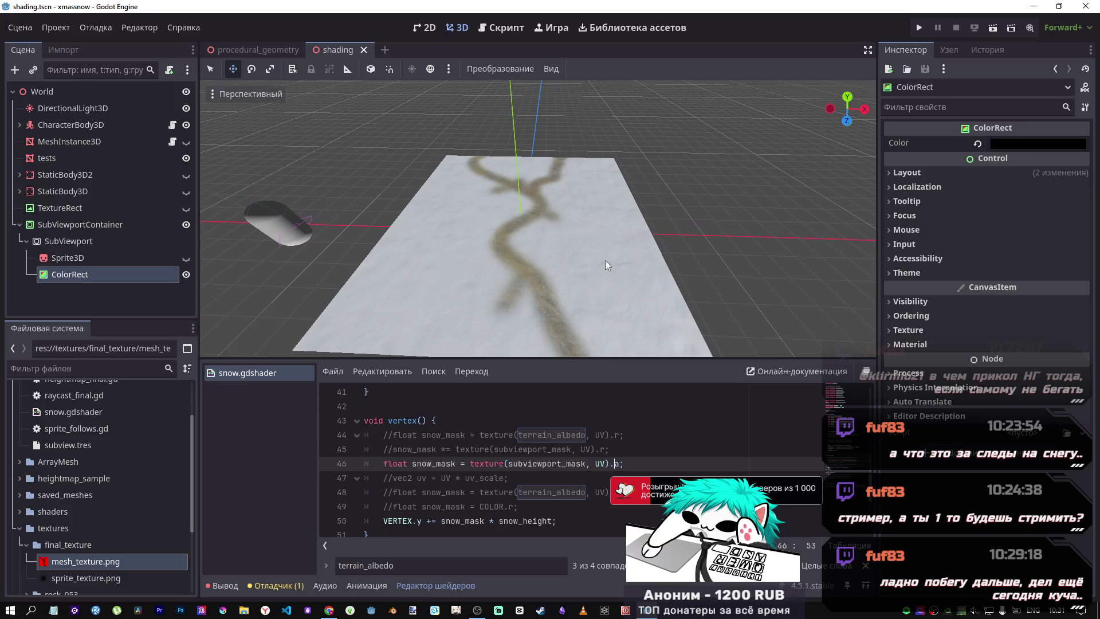
click(185, 257)
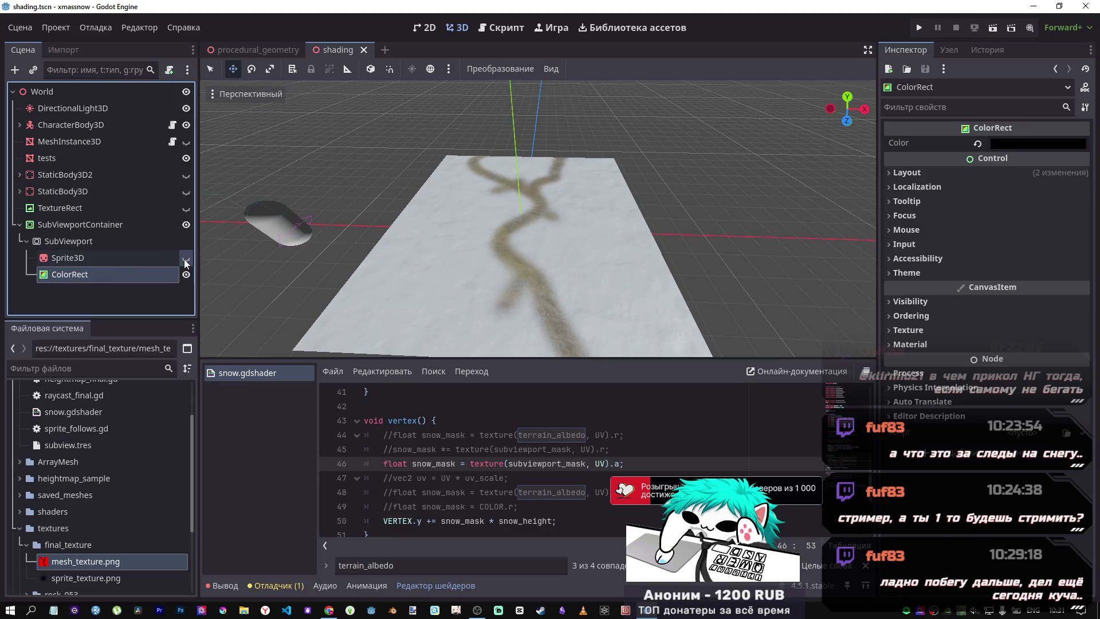
Select the Sprite3D and move it up along its Y axis
click(111, 258)
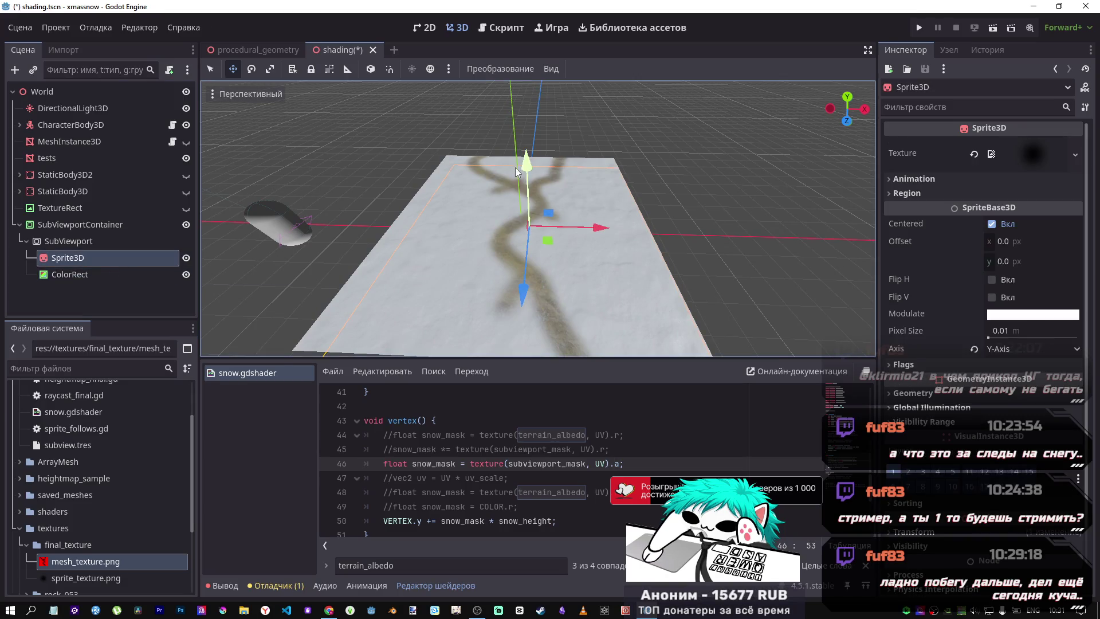
mouse_move(514, 167)
mouse_down()
mouse_move(530, 122)
mouse_move(532, 157)
mouse_move(526, 115)
mouse_move(526, 165)
mouse_up()
mouse_move(518, 245)
mouse_down()
mouse_move(545, 200)
mouse_move(562, 232)
mouse_move(534, 259)
mouse_up()
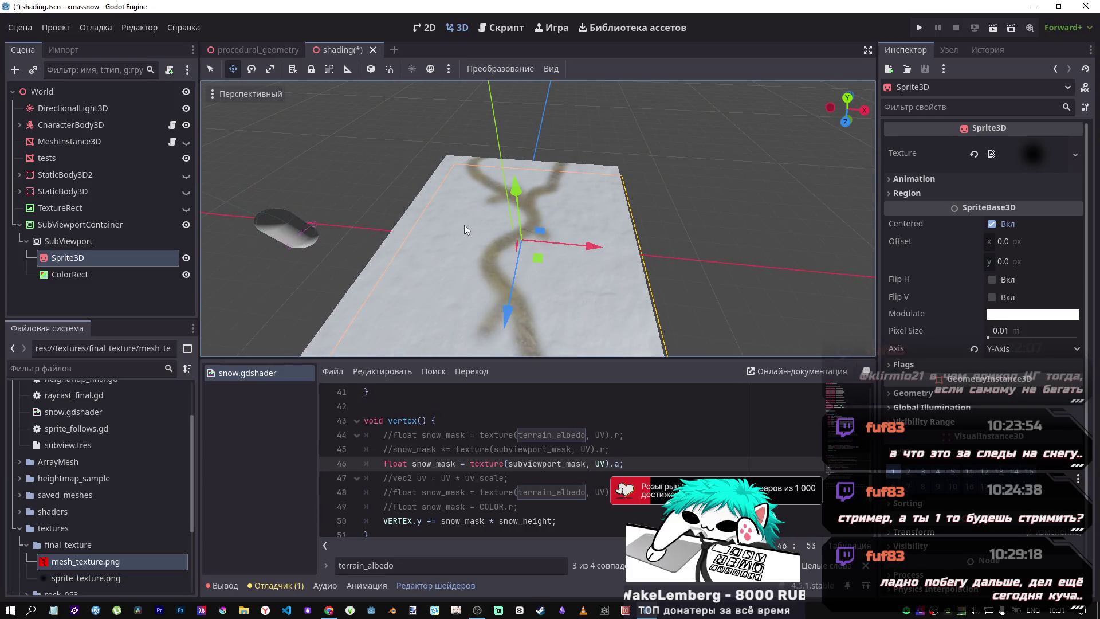
Change line 46's mask channel from .a to .r, trying .g along the way
double_click(617, 464)
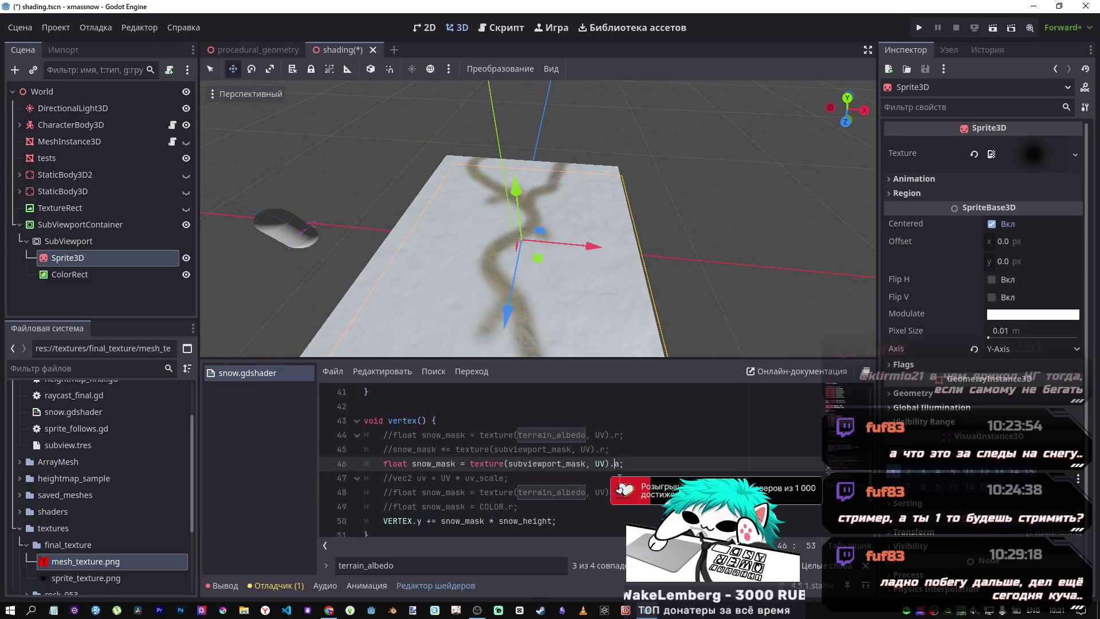
click(621, 464)
key(BackSpace)
text(invert)
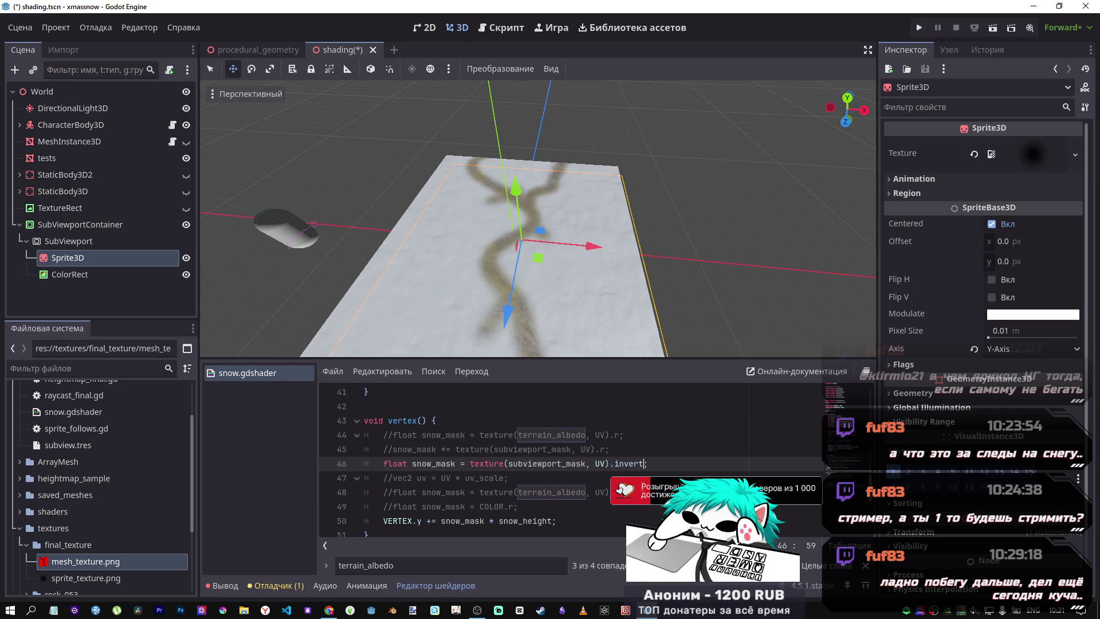
key(BackSpace)
key(BackSpace)
key(BackSpace)
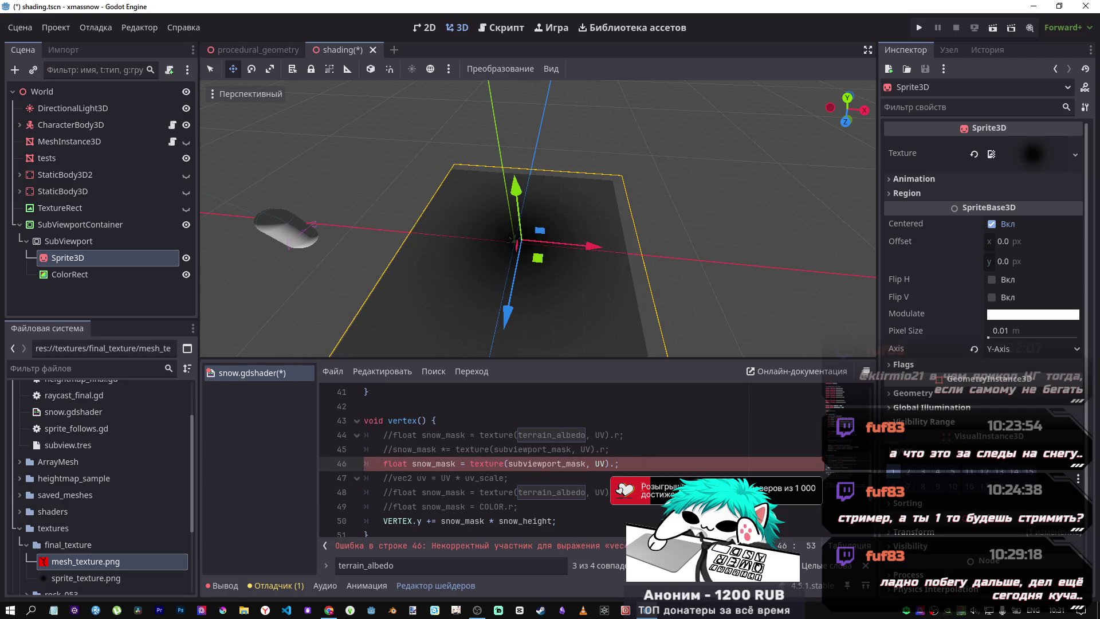
text(g)
key(ctrl+s)
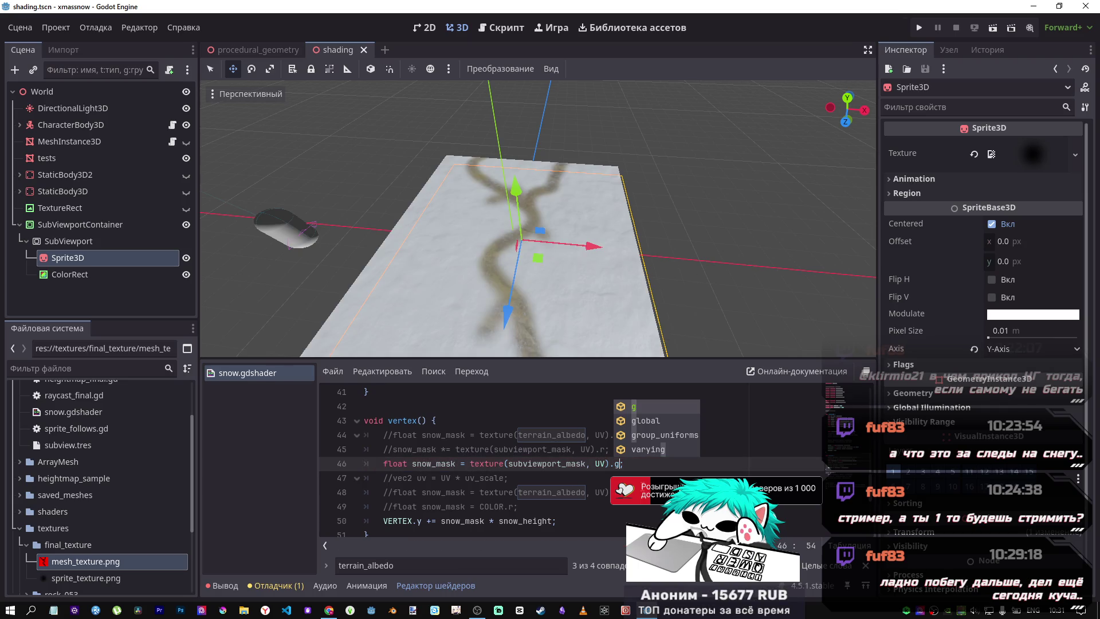
text(;)
key(BackSpace)
key(ctrl+s)
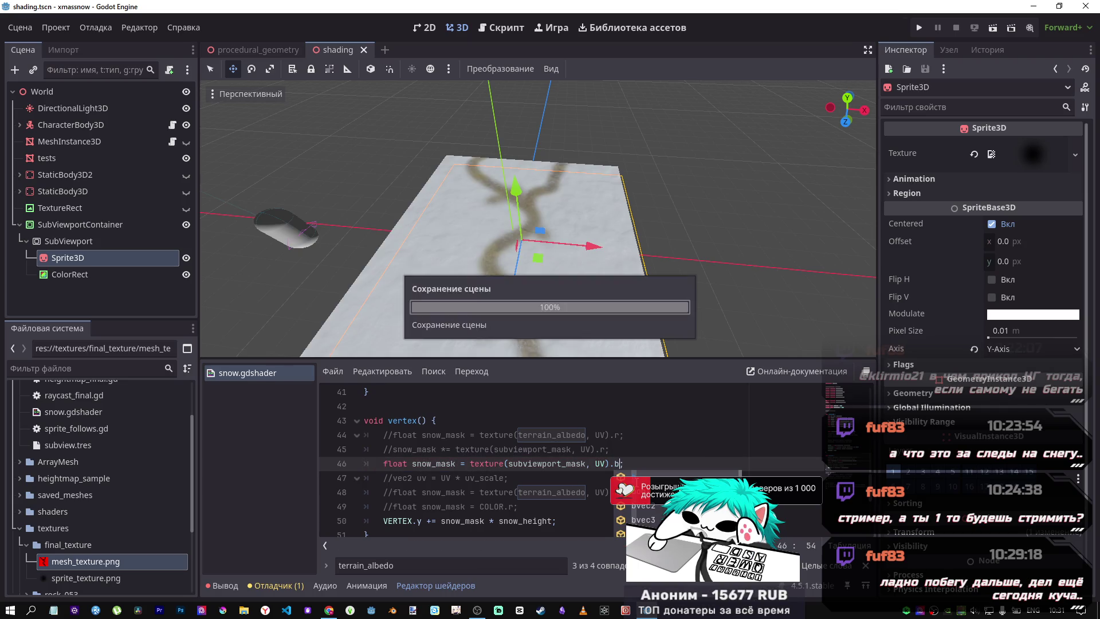
text(r)
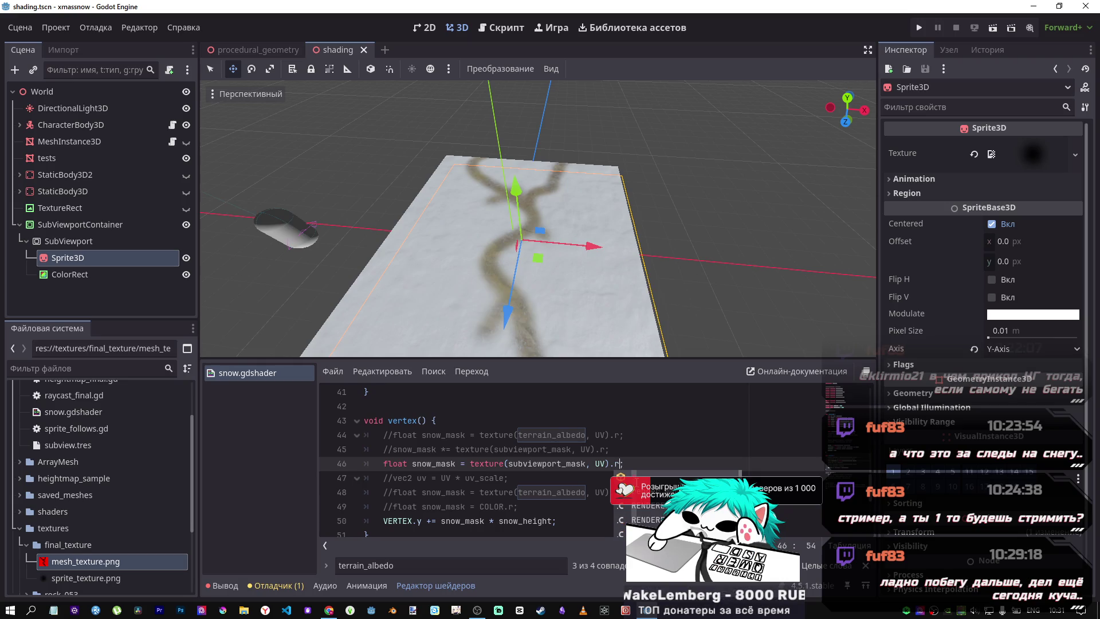
Browse the code completion suggestions inside the texture call on line 46
mouse_move(538, 218)
mouse_down()
mouse_move(515, 206)
mouse_move(504, 218)
mouse_move(527, 230)
mouse_move(550, 218)
mouse_up()
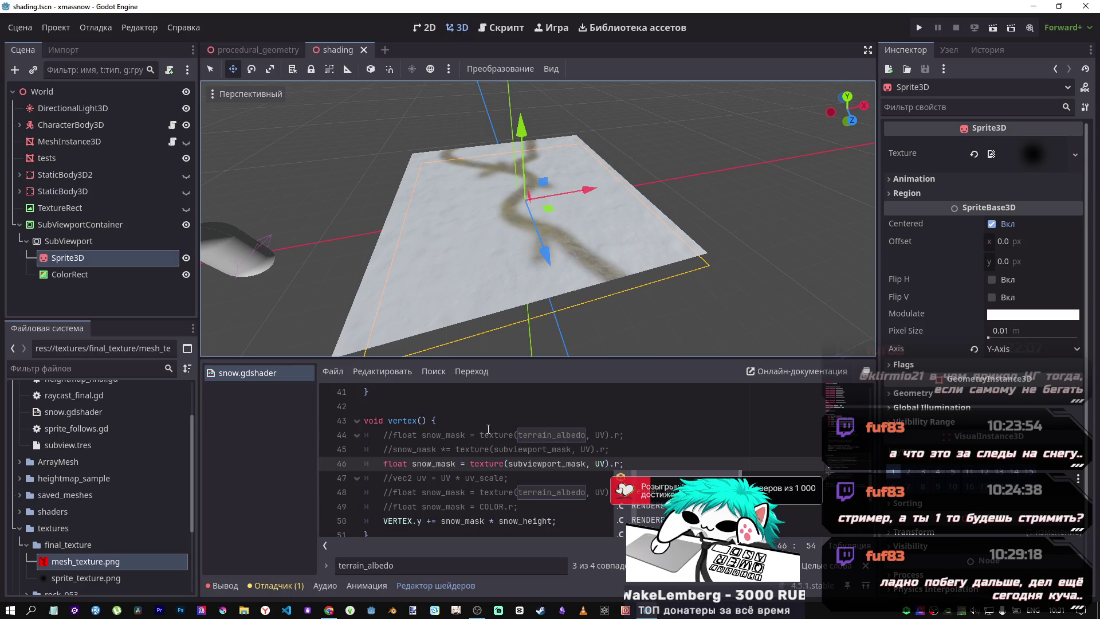
click(610, 464)
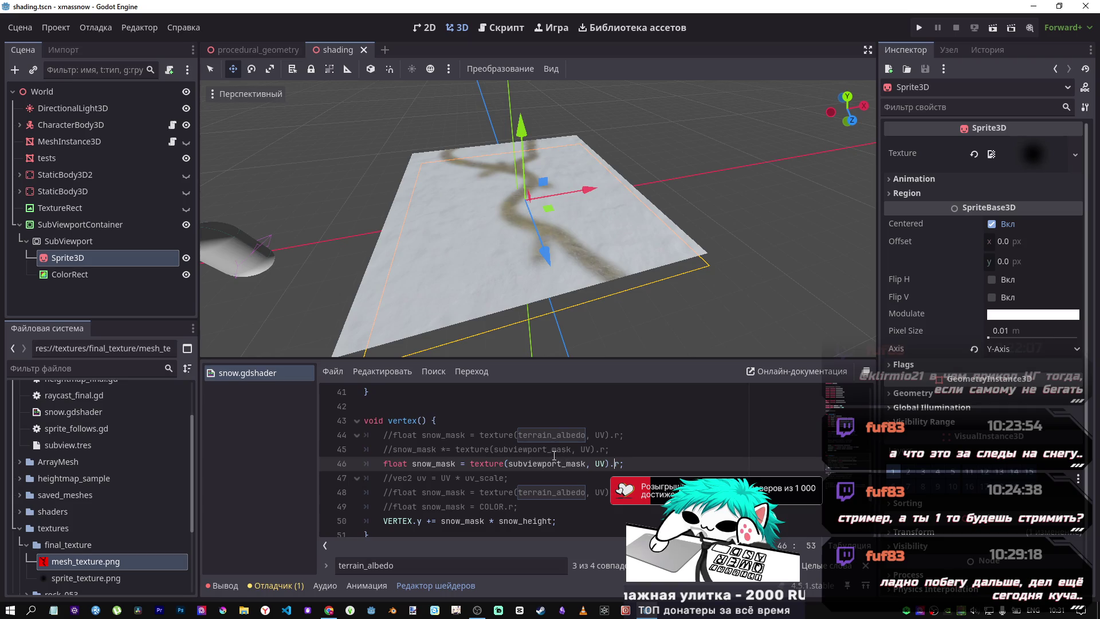
click(492, 464)
key(ctrl+space)
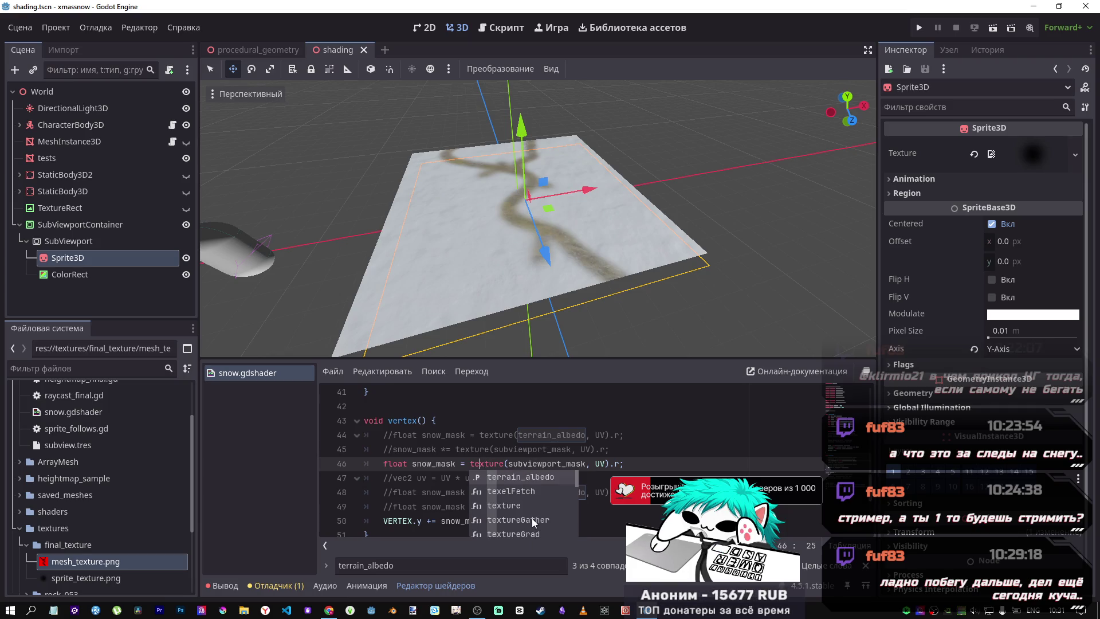
scroll(532, 518, down, 3)
scroll(537, 510, down, 3)
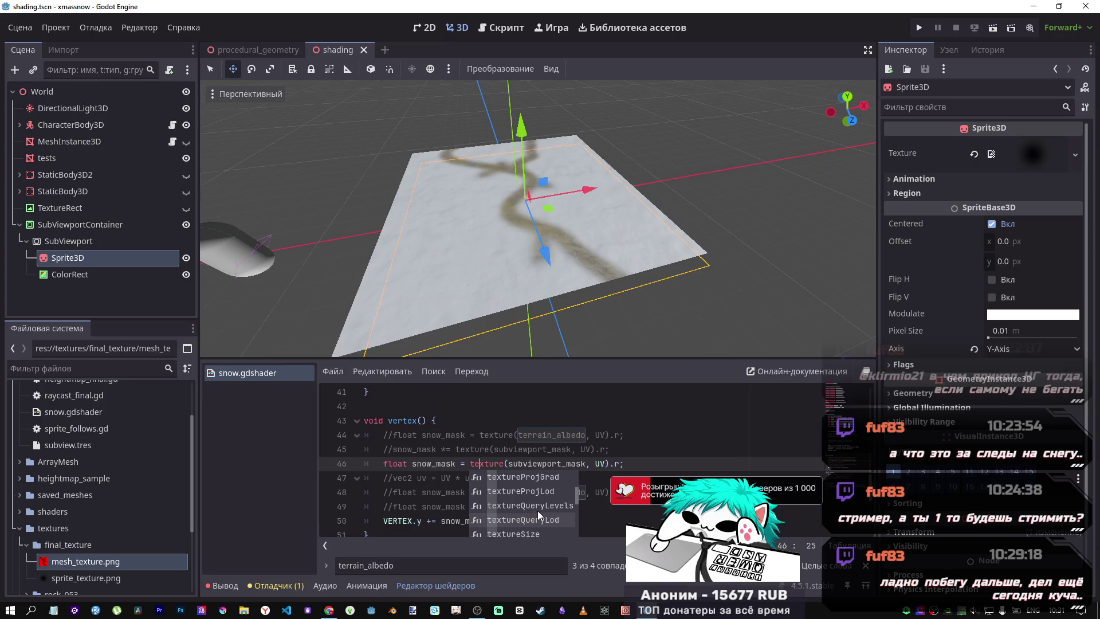
scroll(544, 511, down, 5)
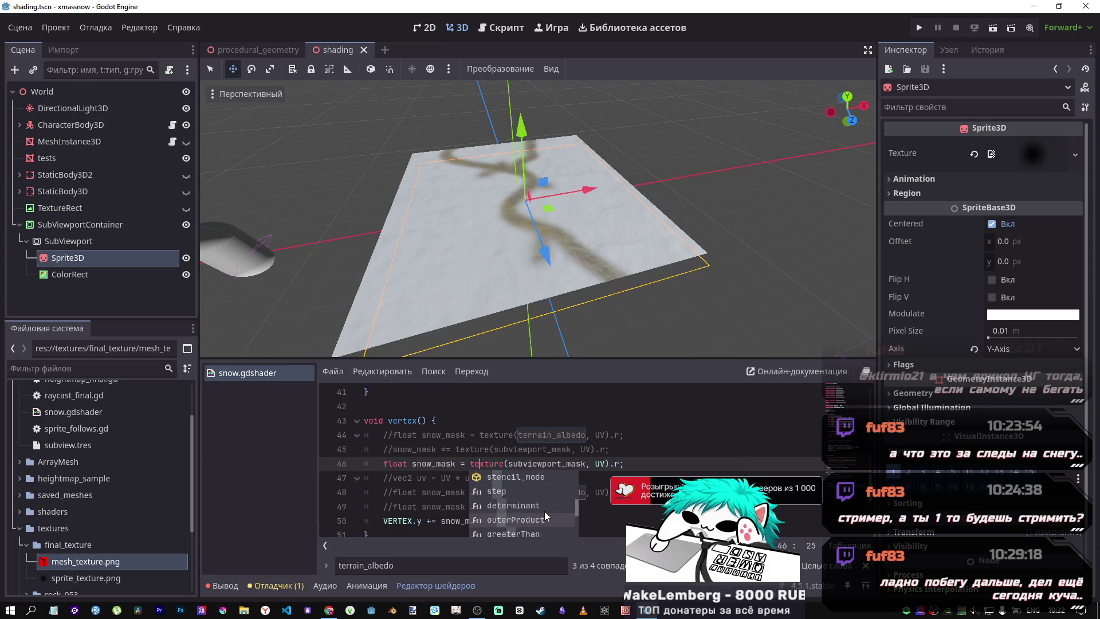
scroll(544, 507, down, 5)
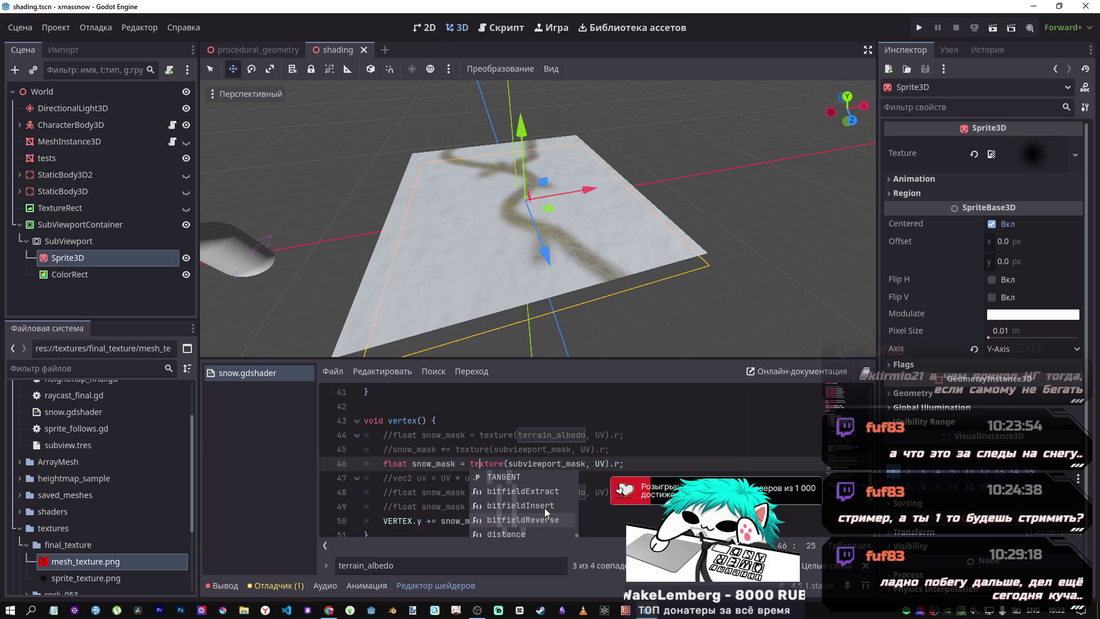
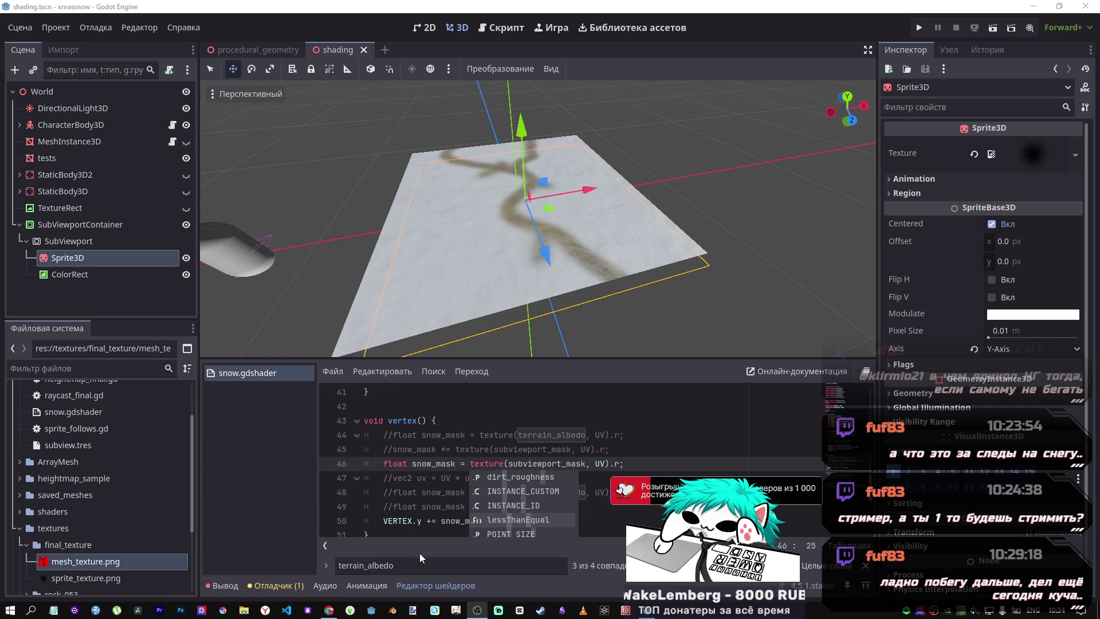
Scrub the browser tutorial video to where the dynamic snow mask is added to the shader
click(329, 610)
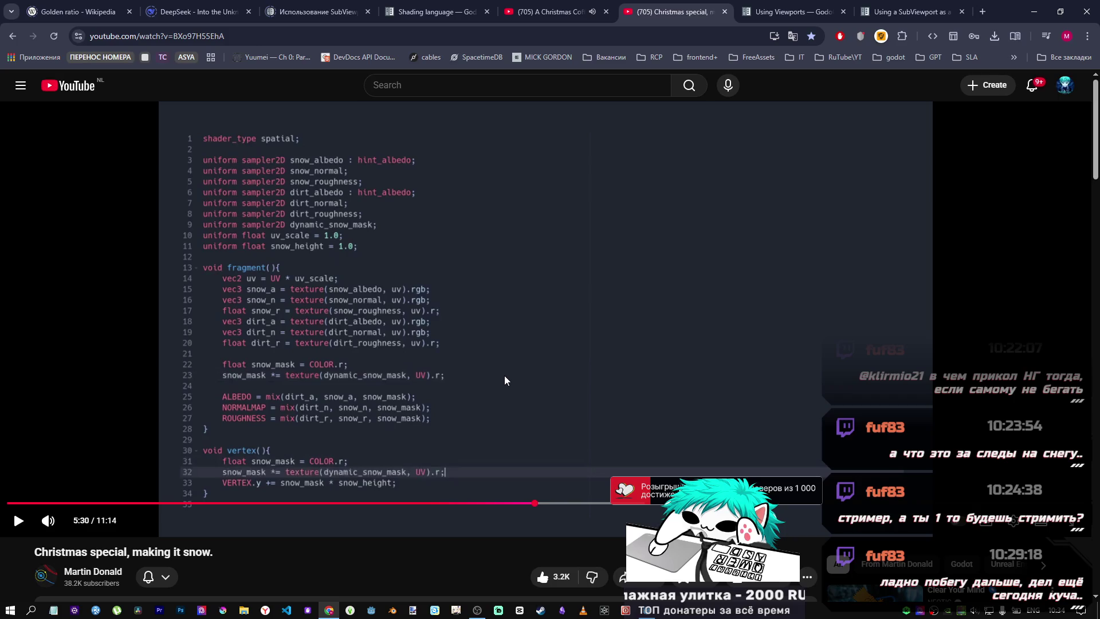
click(574, 337)
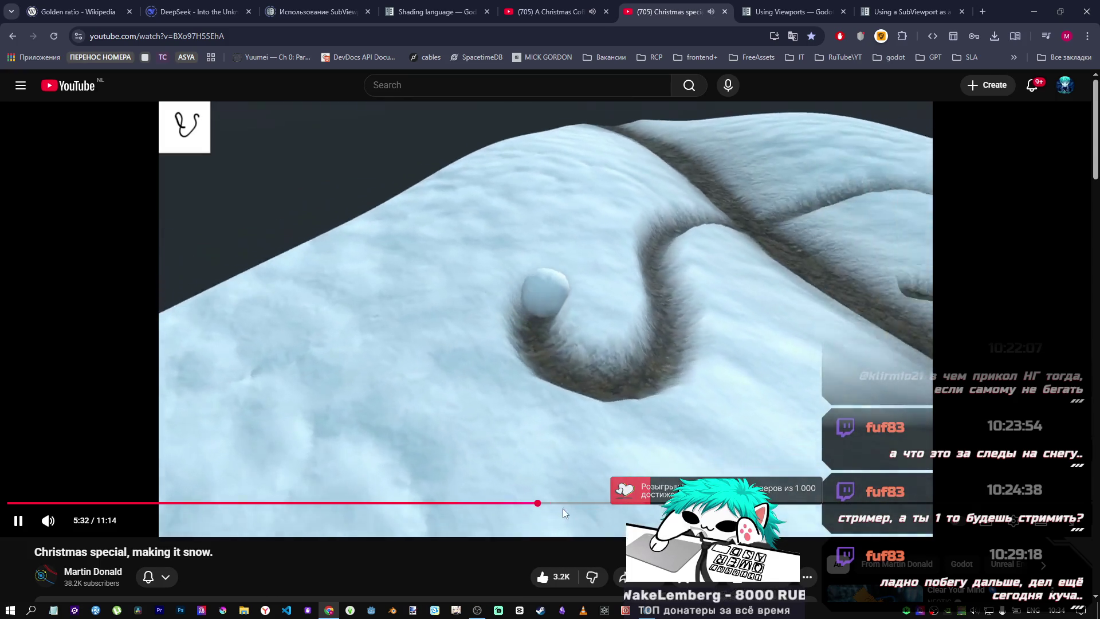
drag(539, 504, 501, 505)
click(549, 431)
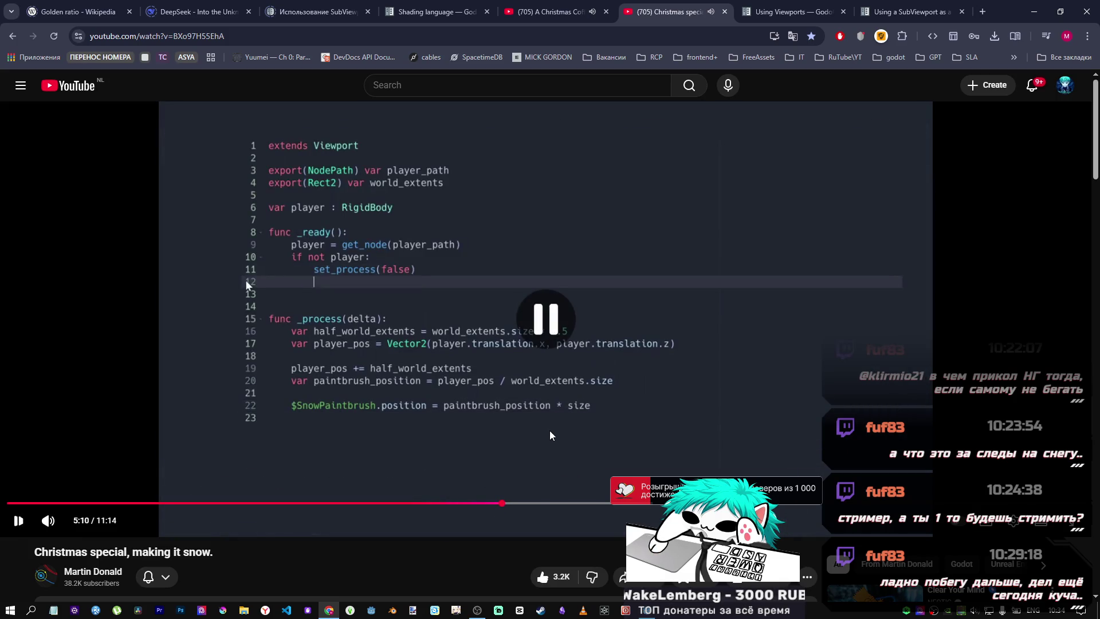
click(549, 431)
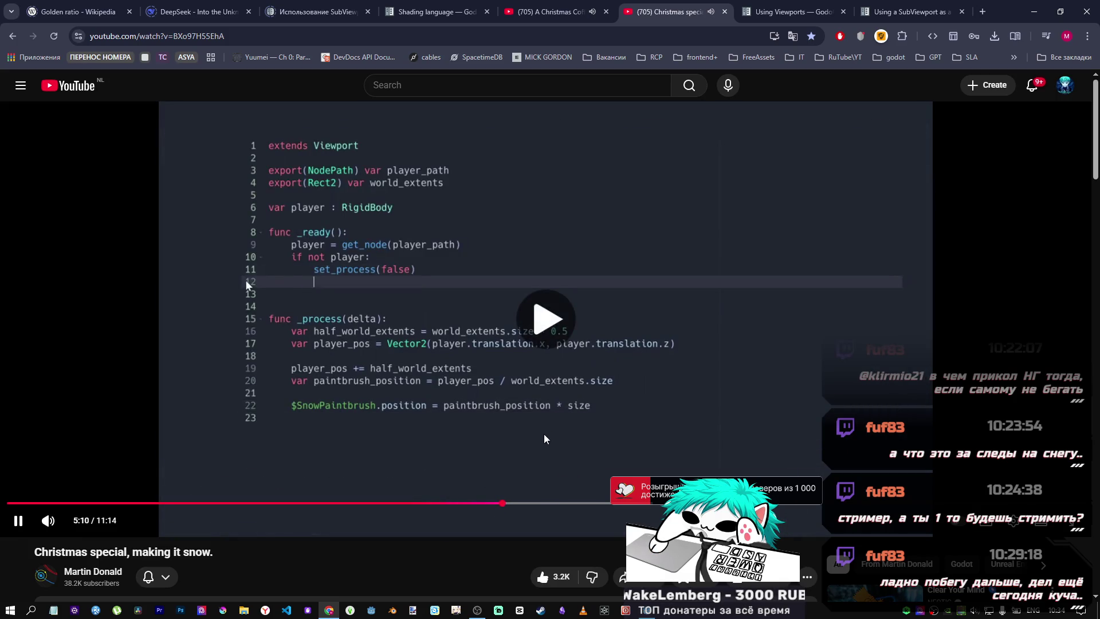
click(544, 434)
click(497, 504)
click(486, 504)
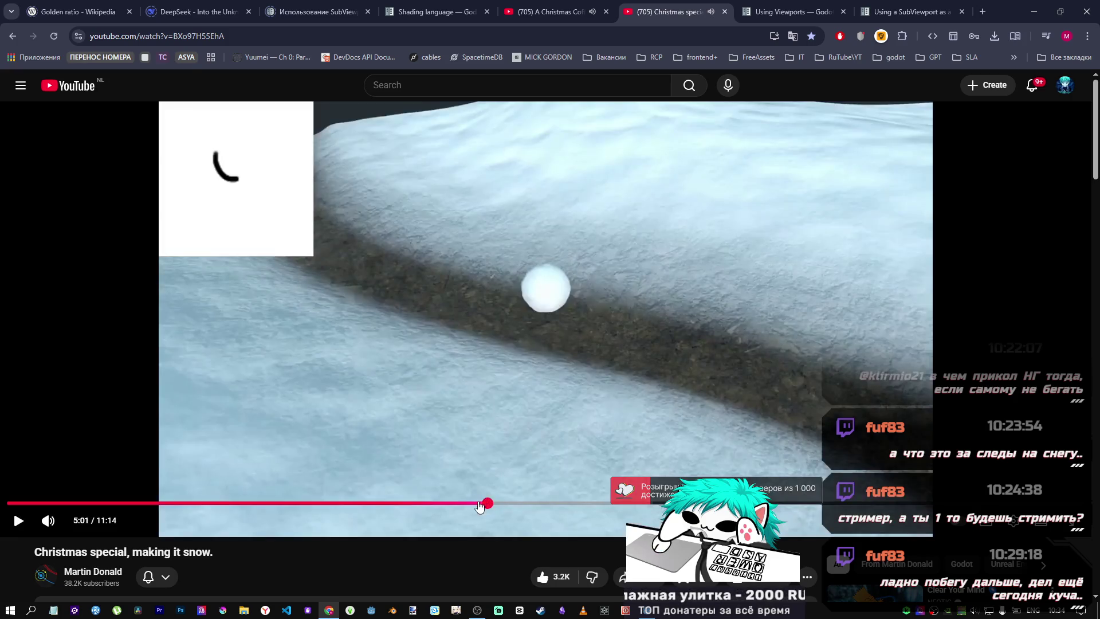
click(475, 504)
click(526, 506)
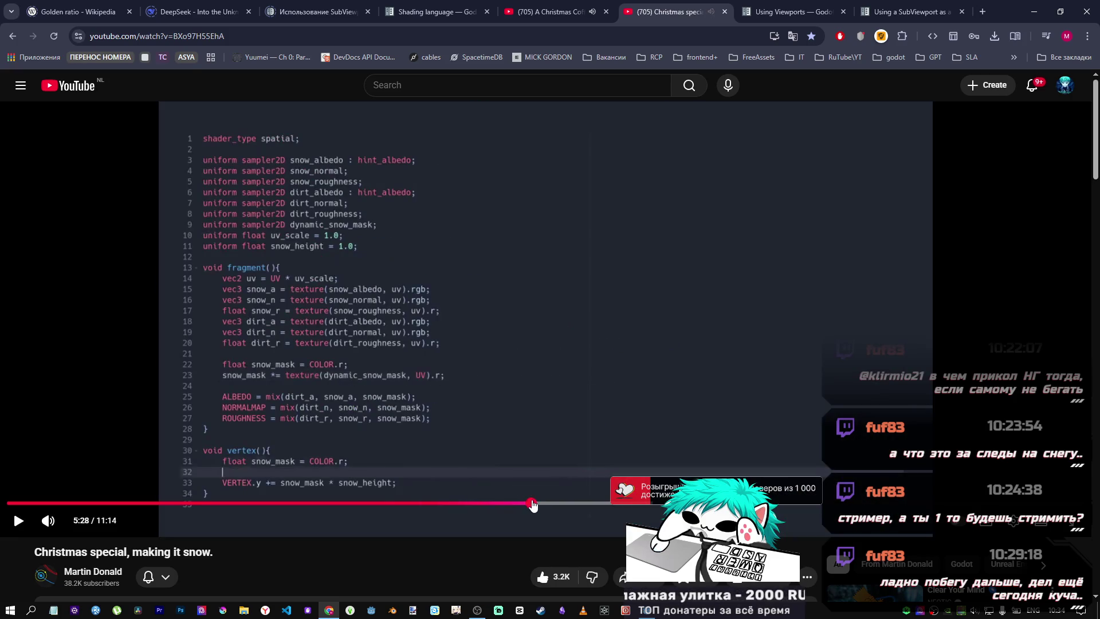
click(532, 506)
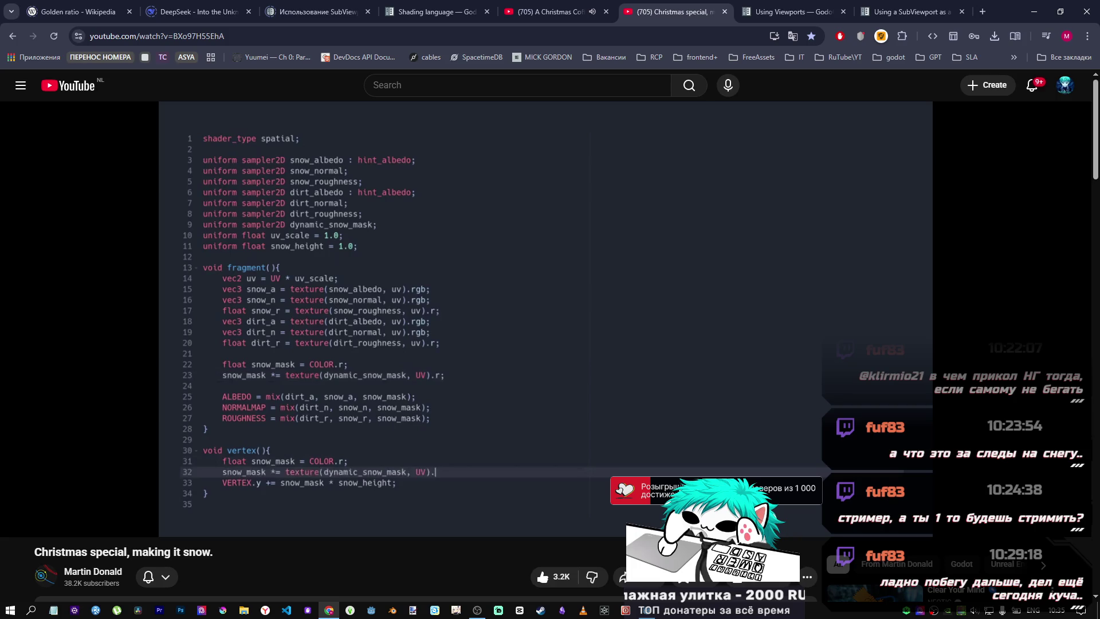
Comment out line 46 and uncomment lines 44–45 of the vertex function, then save
key(alt+Tab)
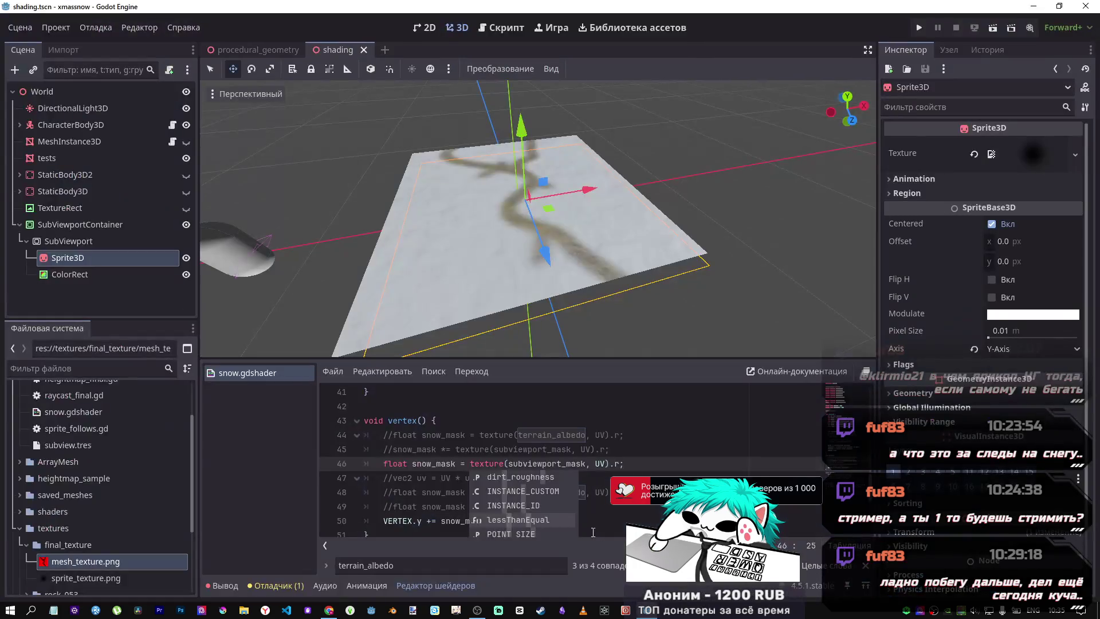
click(454, 463)
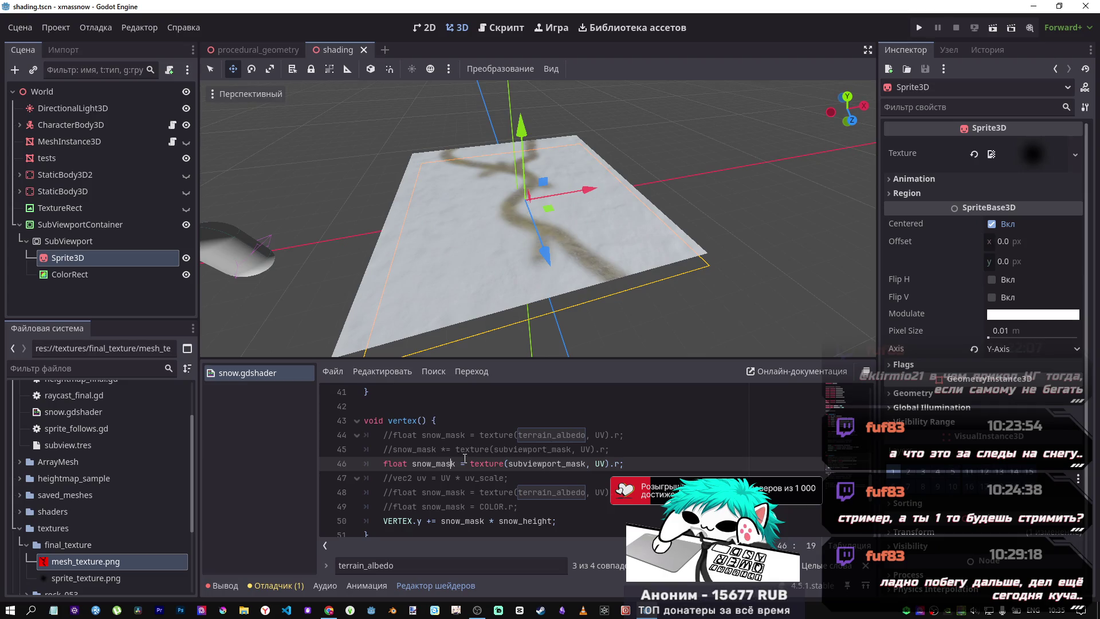
key(ctrl+k)
key(Up)
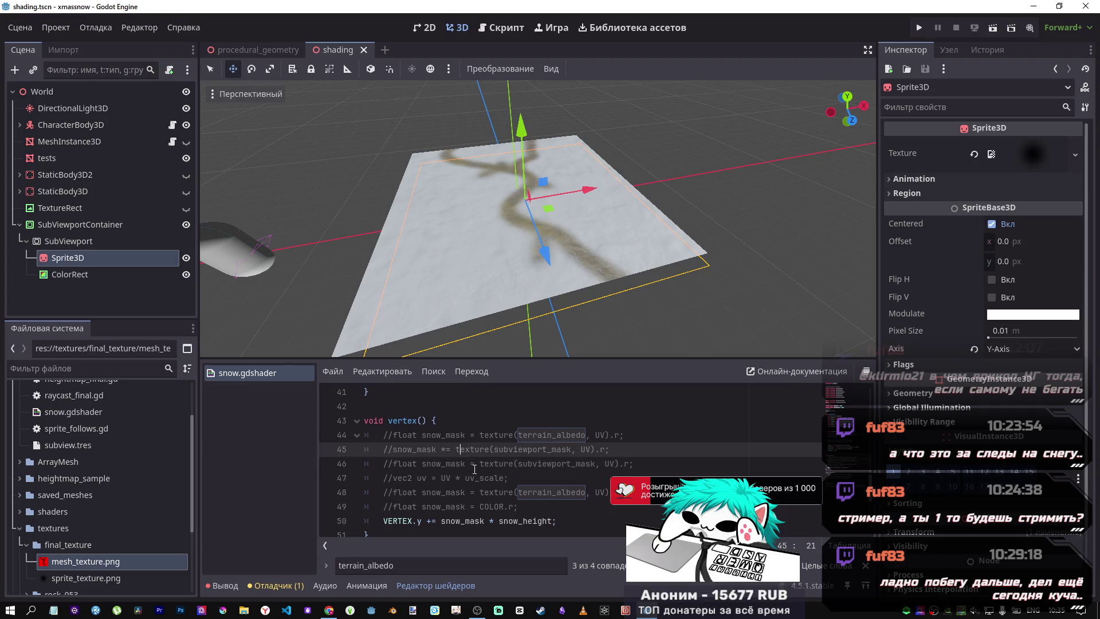
key(shift+Up)
key(ctrl+k)
key(ctrl+s)
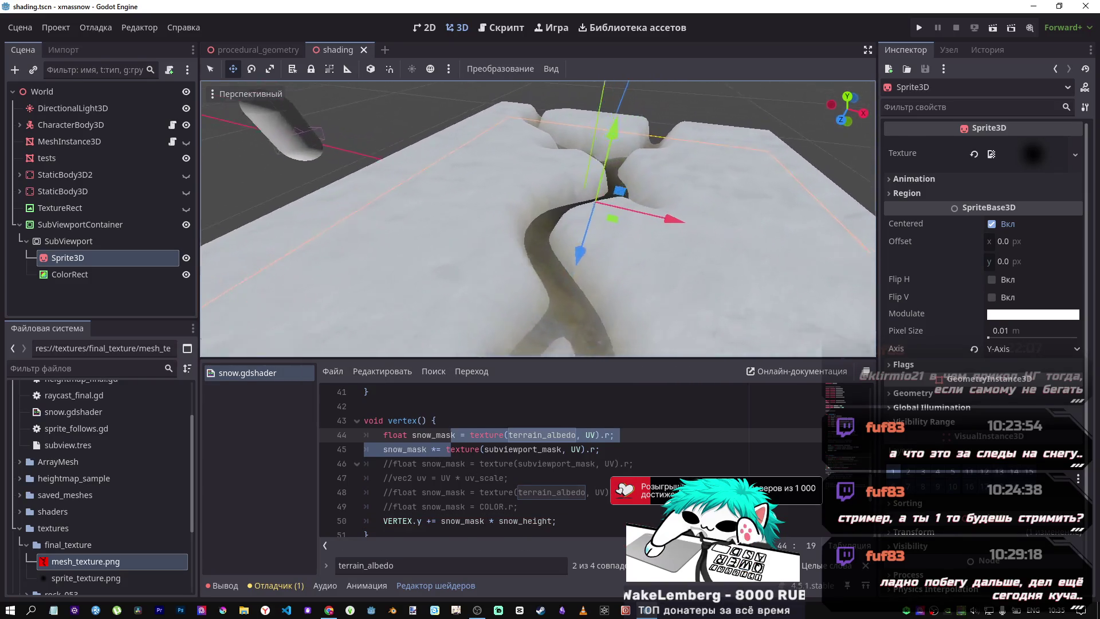
Hide the Sprite3D and switch line 45's mask operator to +=, saving the shader
click(186, 258)
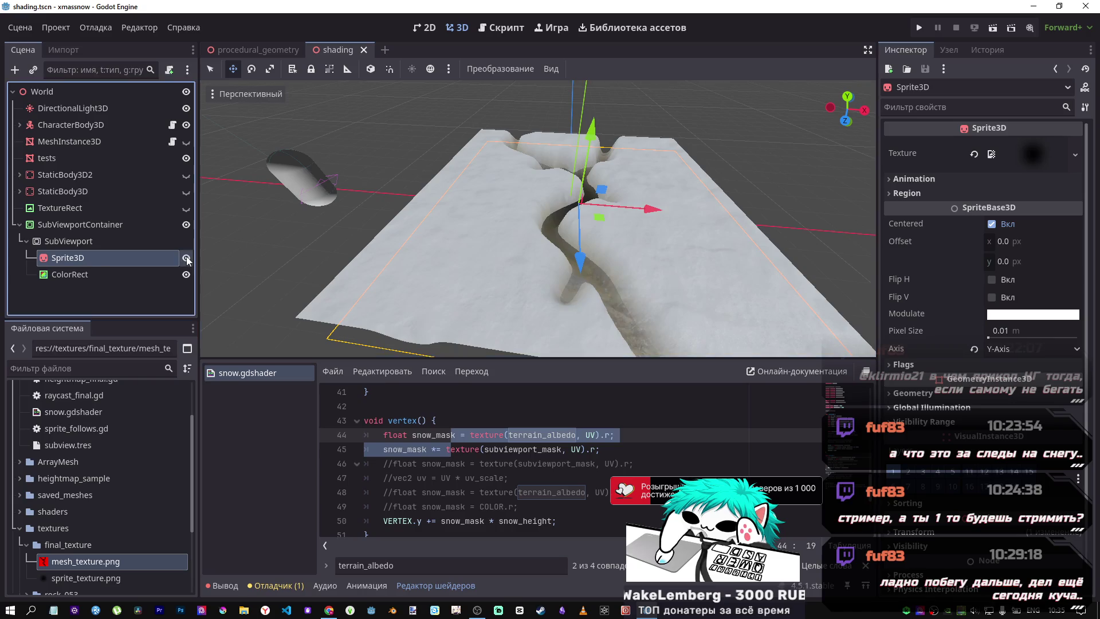
click(440, 449)
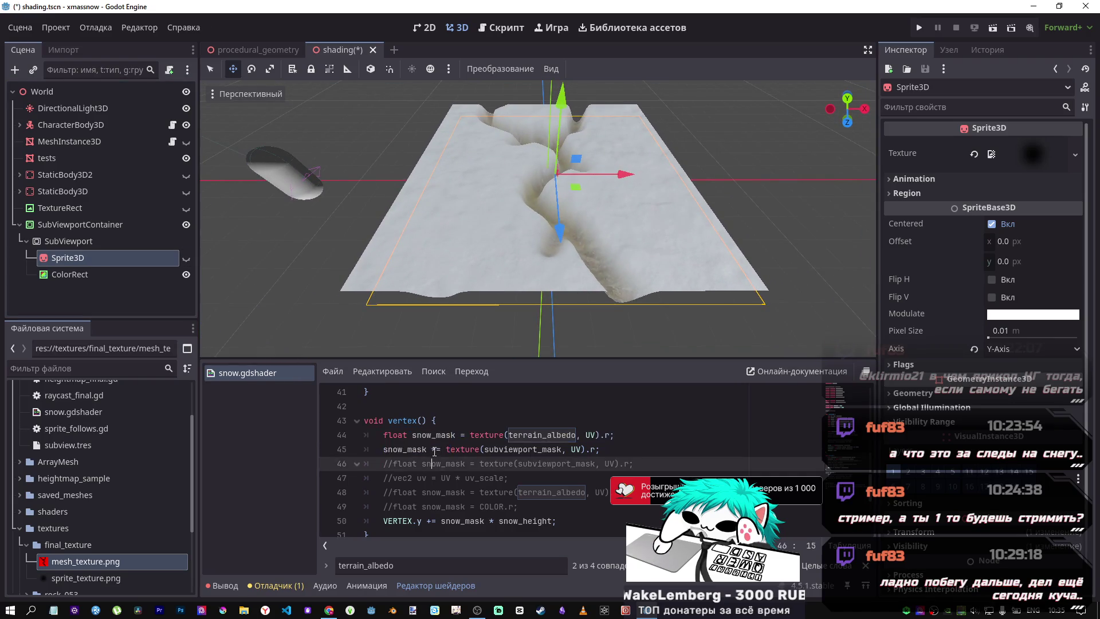
key(BackSpace)
text(+)
key(ctrl+s)
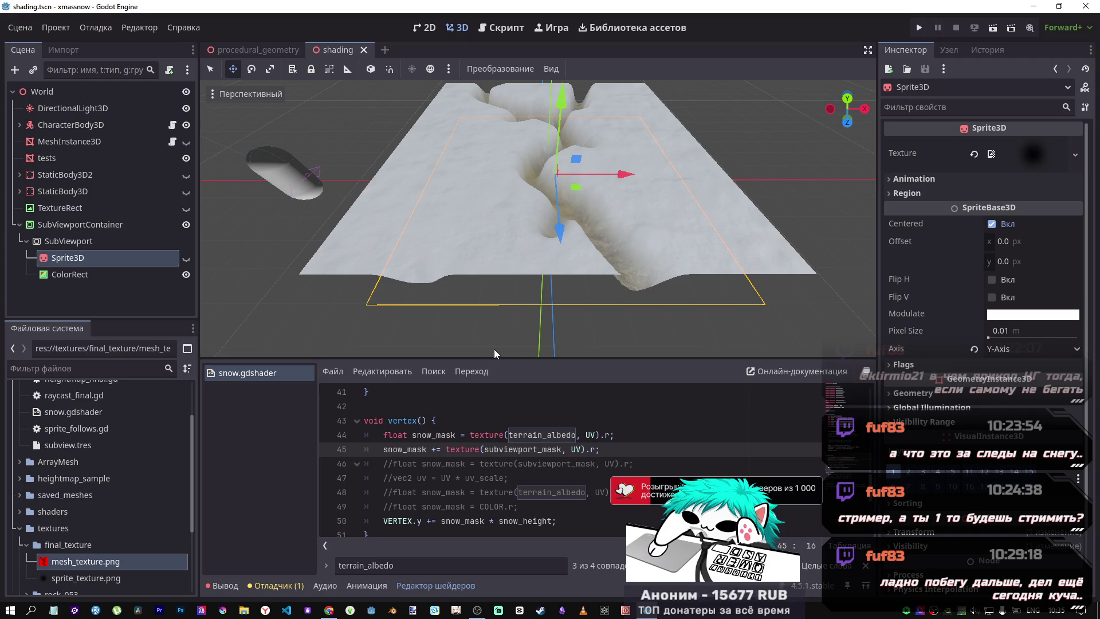
Try -= on line 45, then change it to *= and save
key(BackSpace)
text(-)
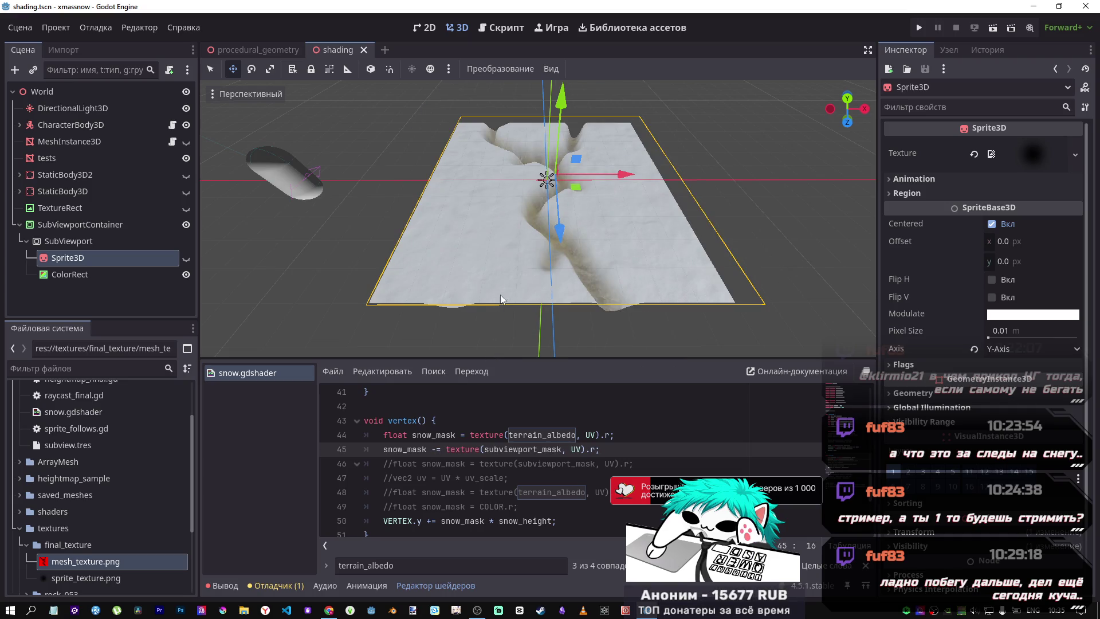
mouse_move(500, 294)
mouse_down()
mouse_move(544, 275)
mouse_move(559, 240)
mouse_move(567, 272)
mouse_move(550, 218)
mouse_up()
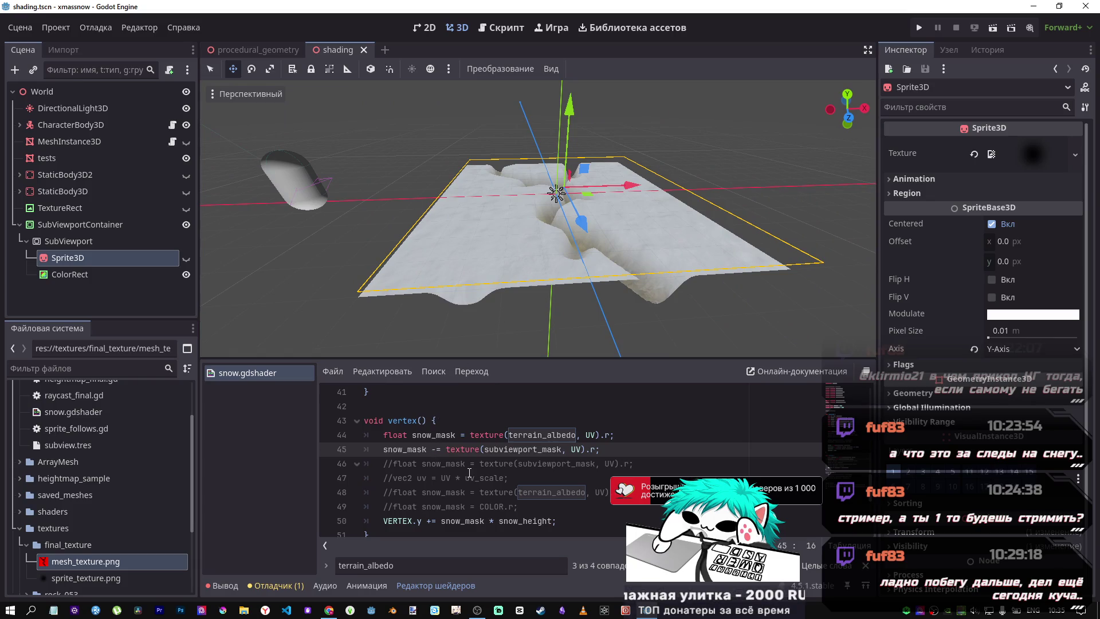
key(BackSpace)
text(*)
key(ctrl+s)
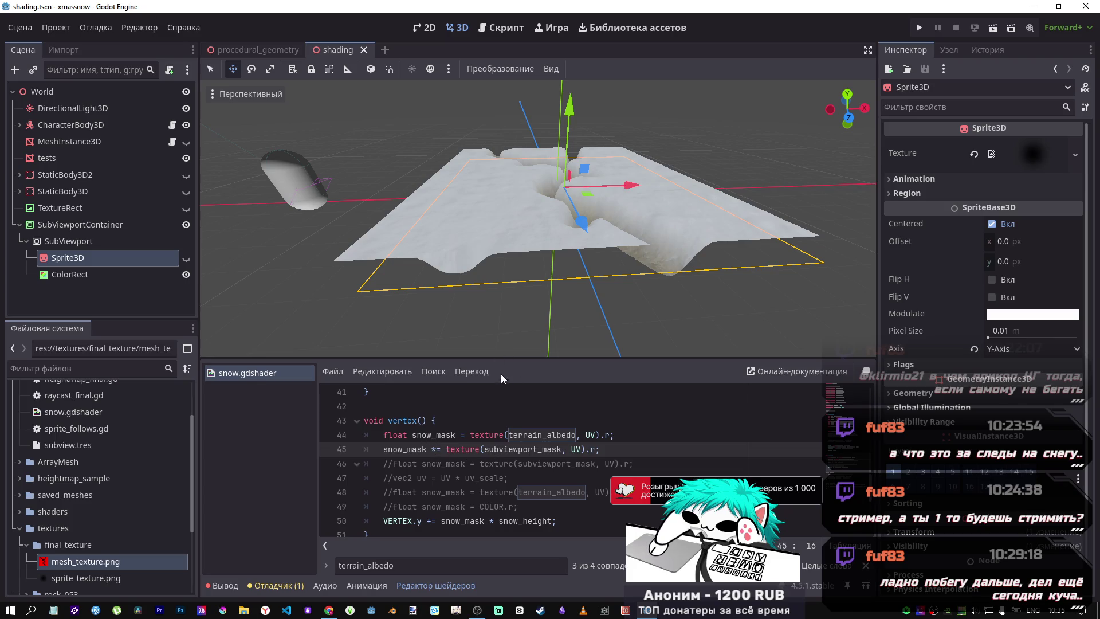
Test /= on line 45 before settling back on *= and saving
key(BackSpace)
text(/)
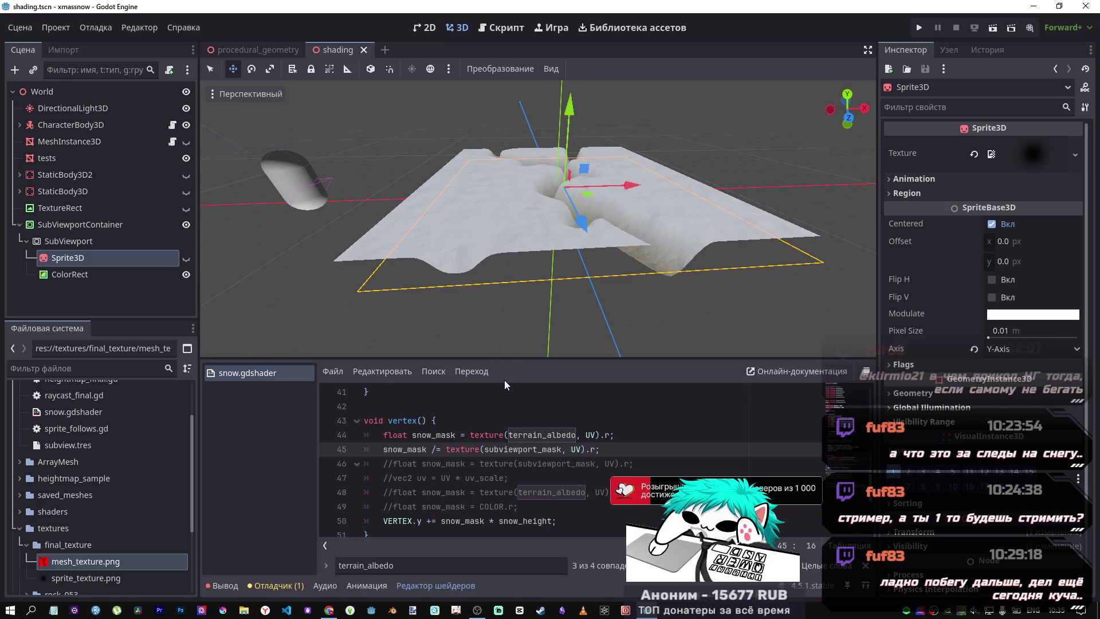
key(BackSpace)
text(*)
key(ctrl+s)
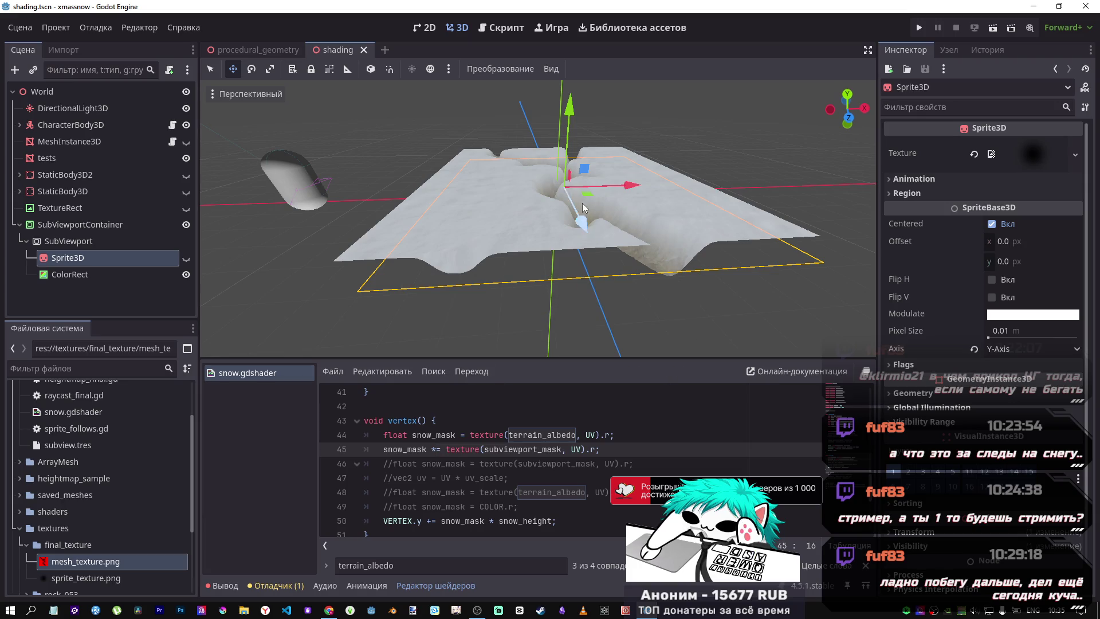
scroll(539, 218, up, 5)
scroll(539, 217, down, 5)
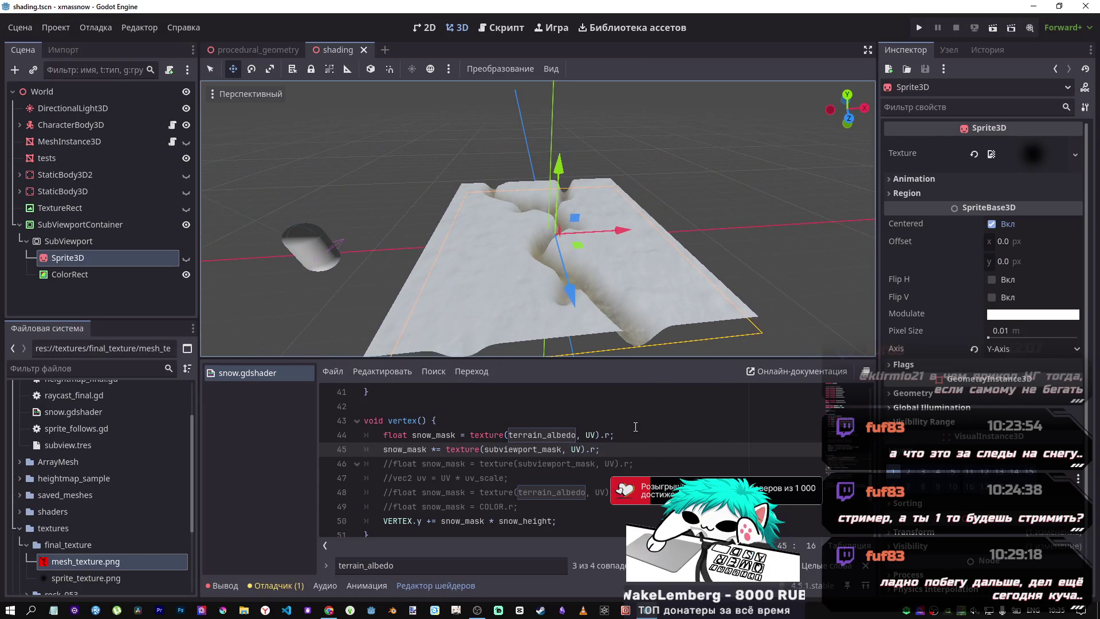
scroll(633, 435, up, 6)
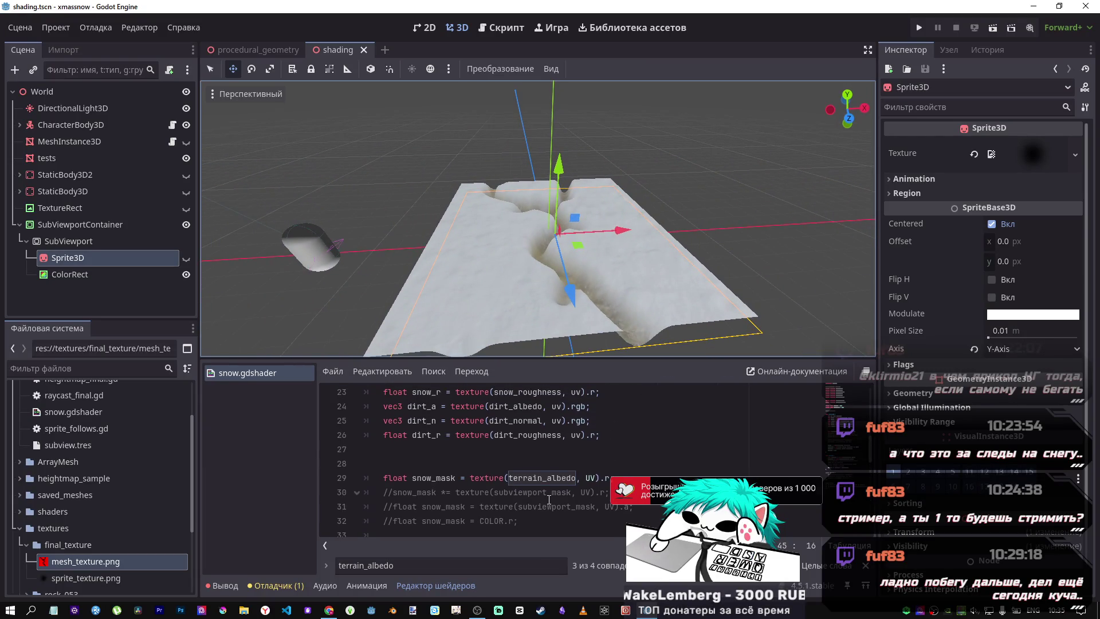
click(548, 495)
key(ctrl+k)
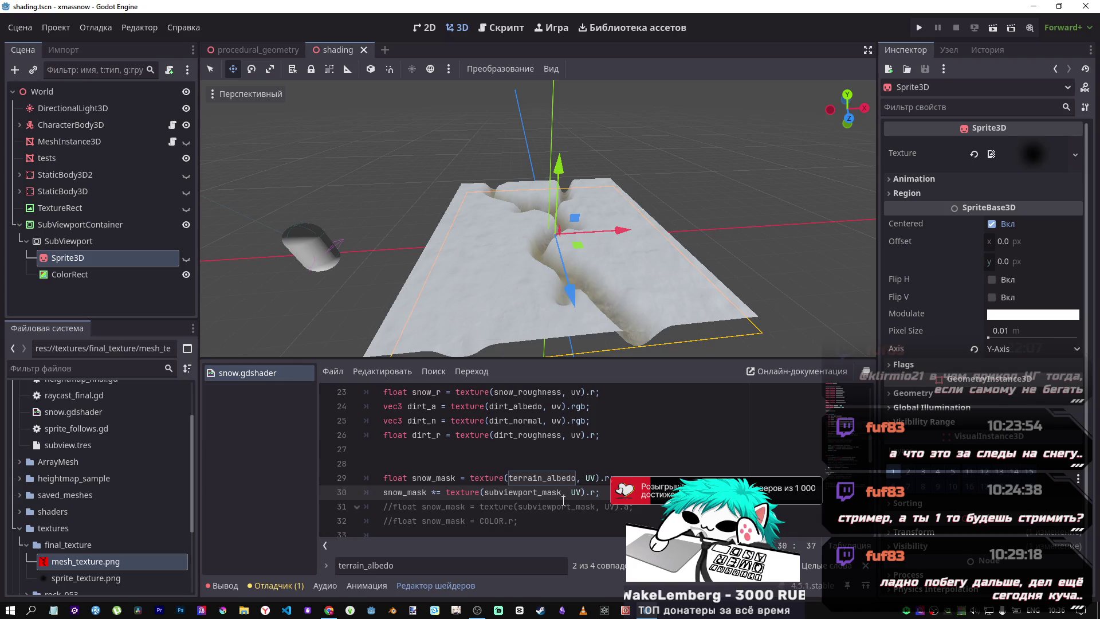
key(ctrl+k)
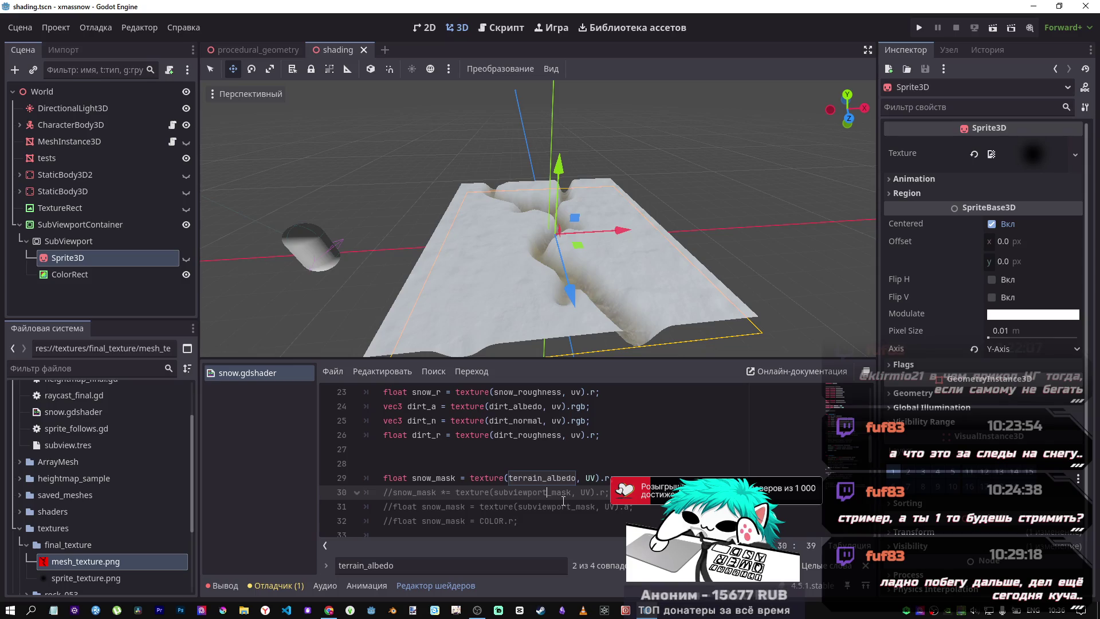
click(113, 274)
click(105, 260)
click(107, 272)
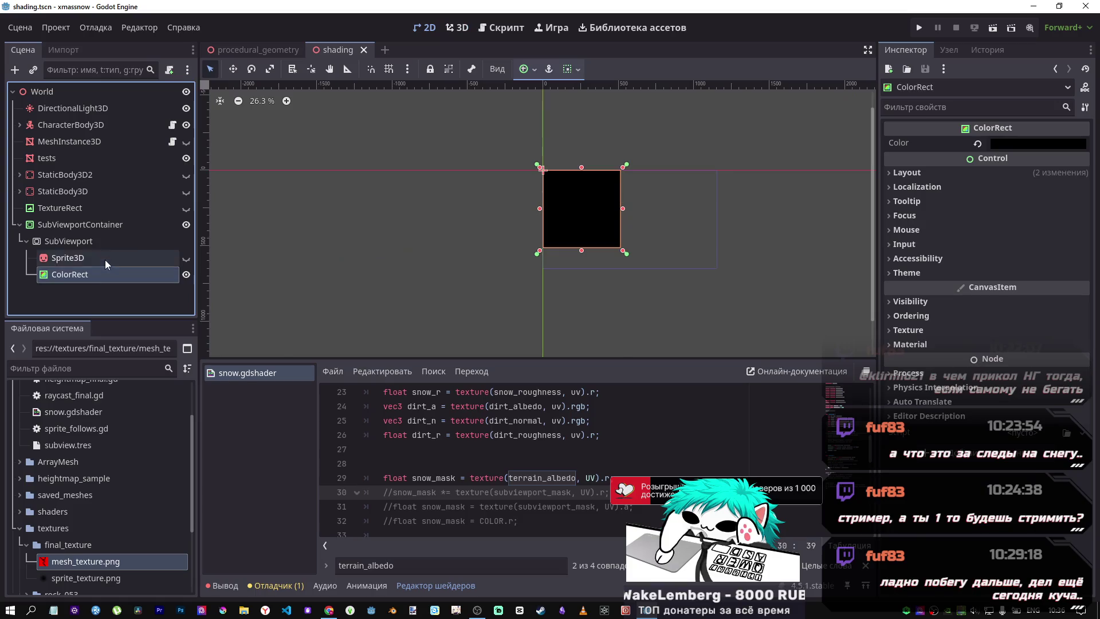
click(105, 259)
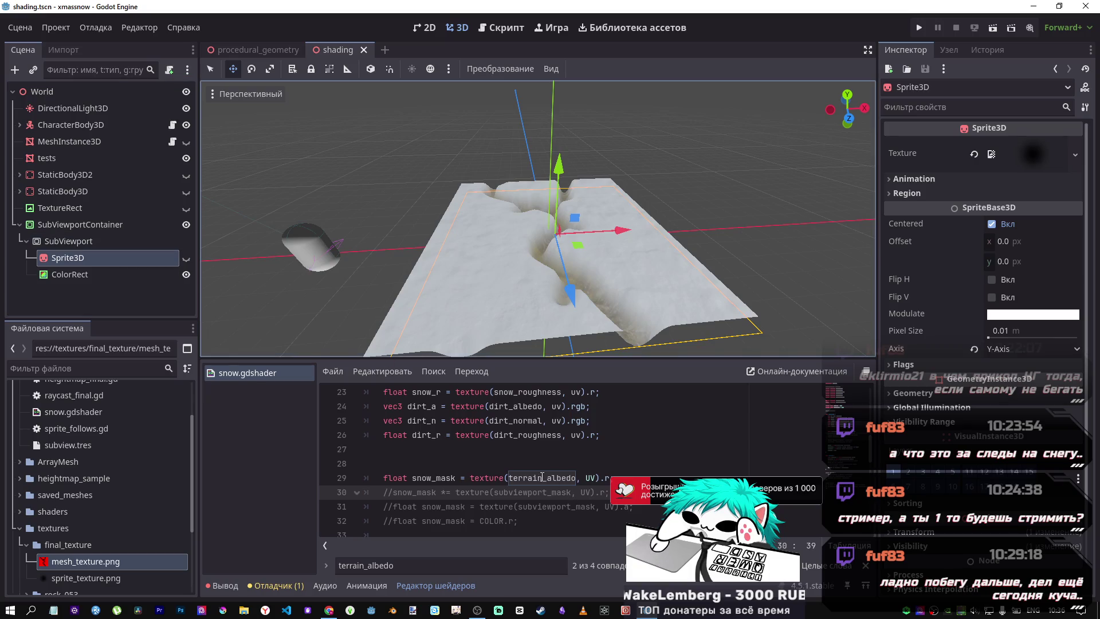
scroll(468, 435, down, 4)
scroll(466, 435, down, 2)
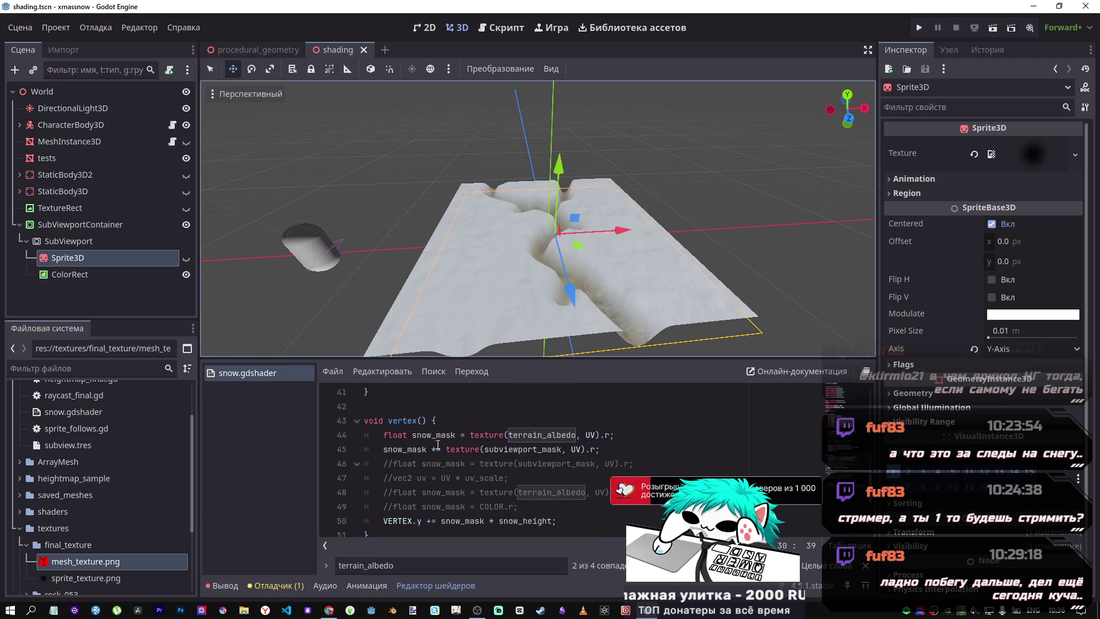
Change line 45's mask operator from *= to -=
click(438, 449)
key(BackSpace)
text(-)
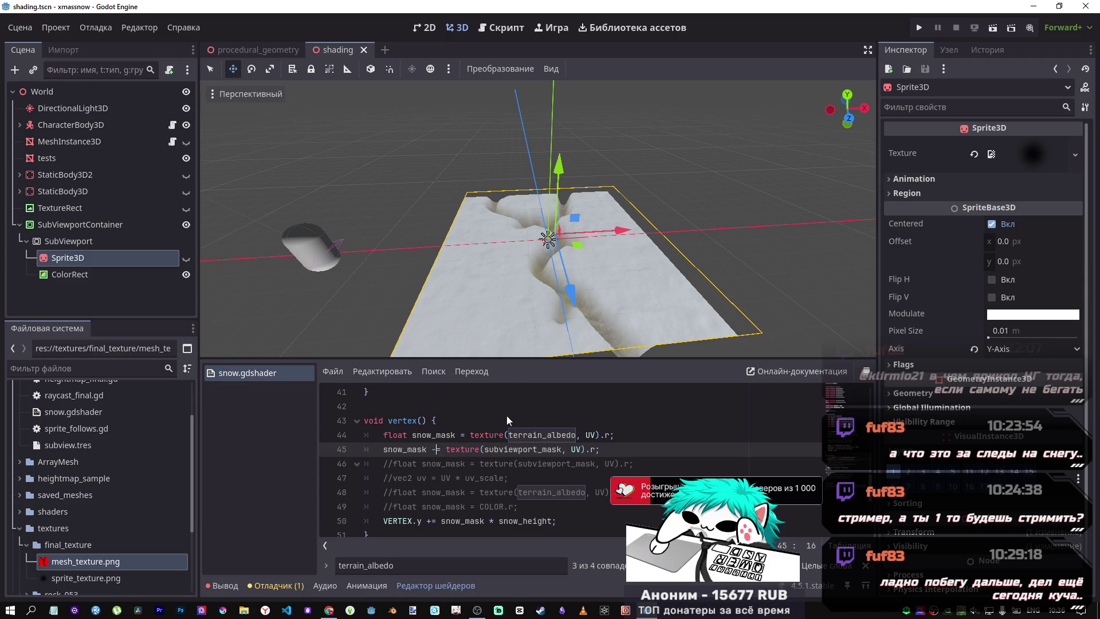
scroll(515, 436, up, 3)
scroll(525, 448, up, 3)
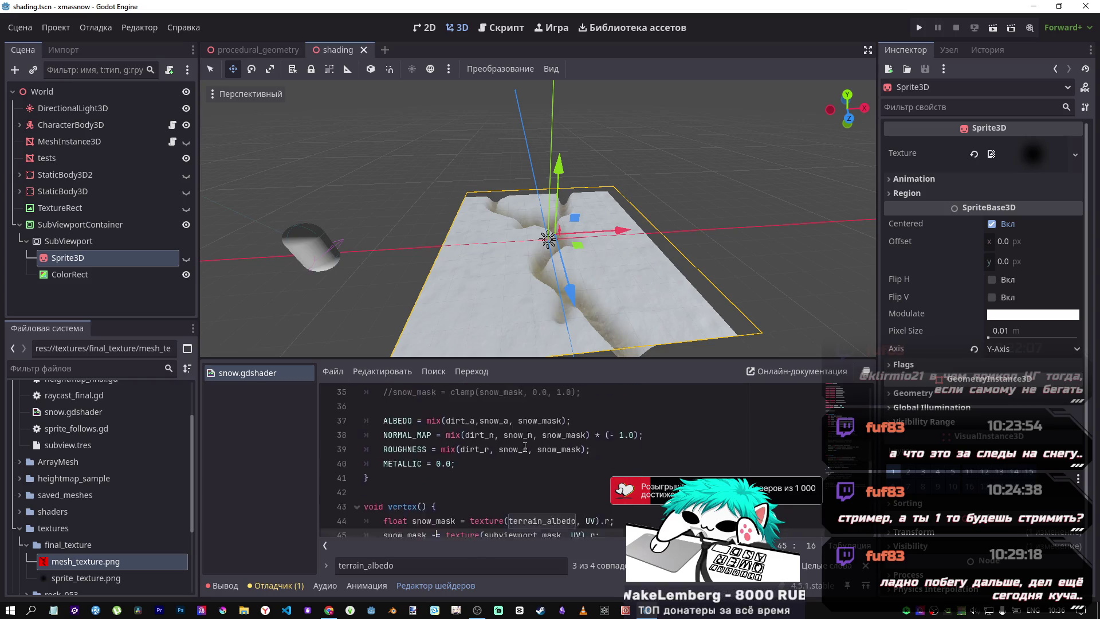
scroll(523, 445, down, 1)
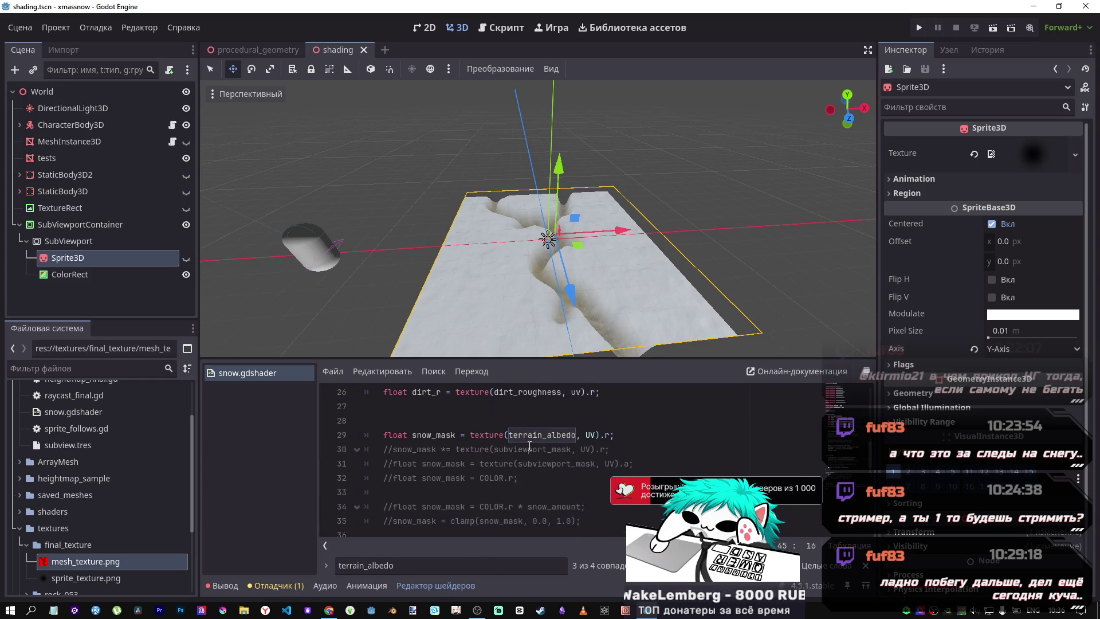
Uncomment line 30, change its *= to -= to subtract subviewport_mask, and save
click(530, 450)
key(ctrl+k)
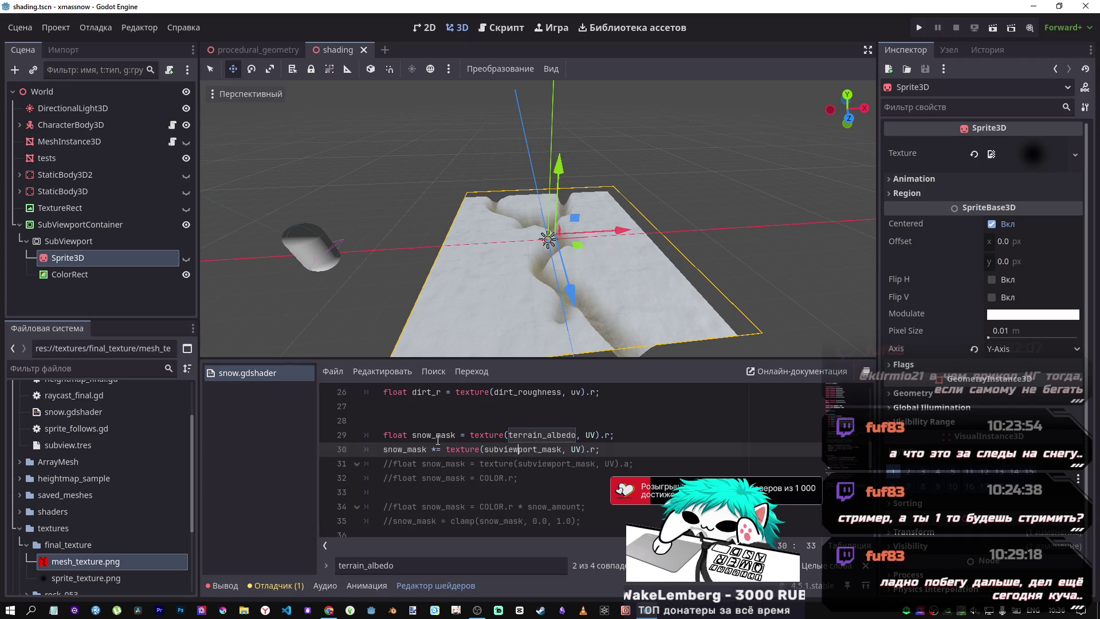
key(BackSpace)
text(-)
key(ctrl+s)
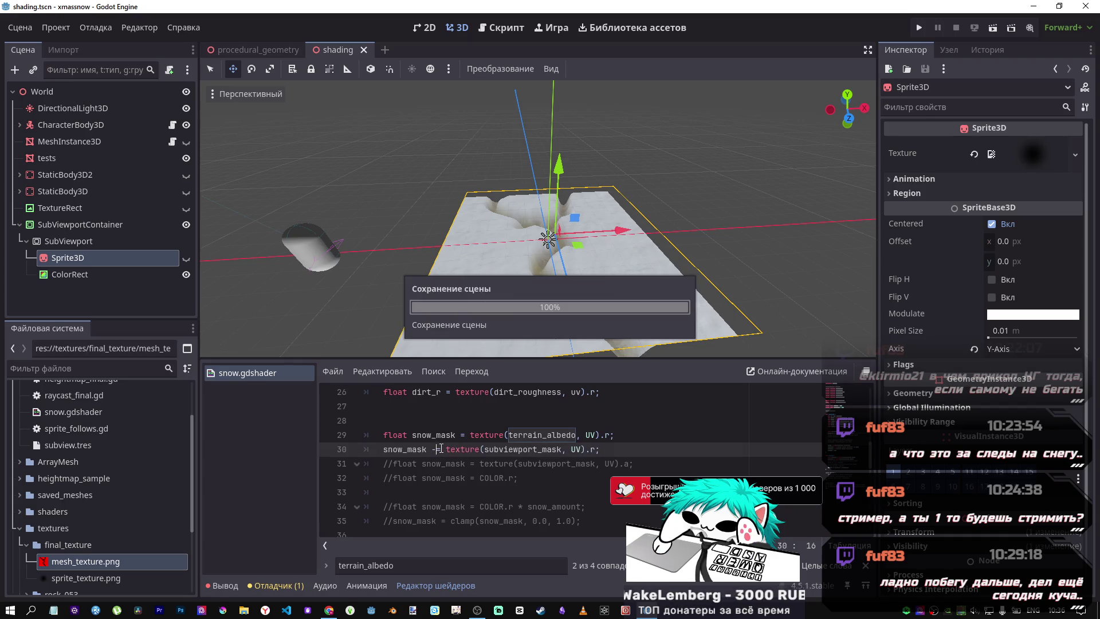
Fly the freelook camera over the terrain to inspect the bare rock surface
key(w)
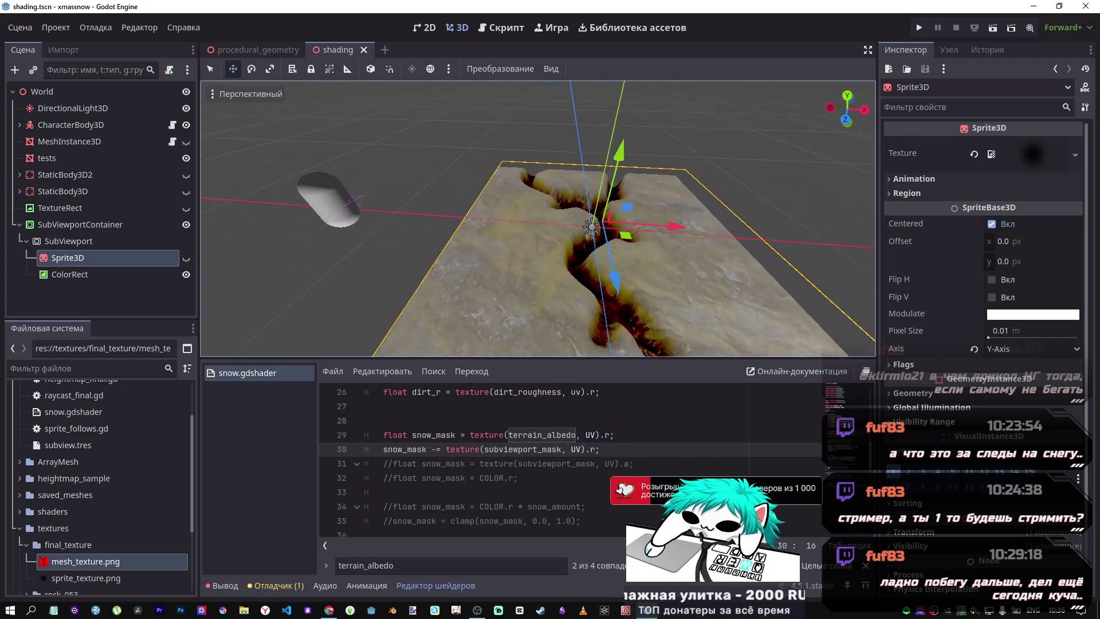
key(w)
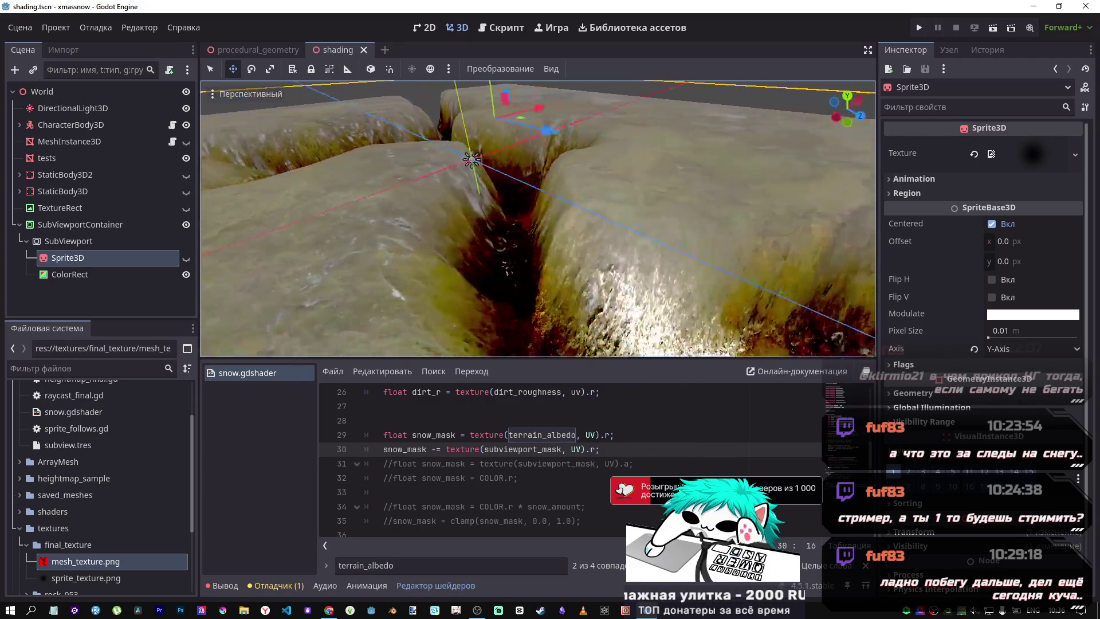
key(s)
key(w)
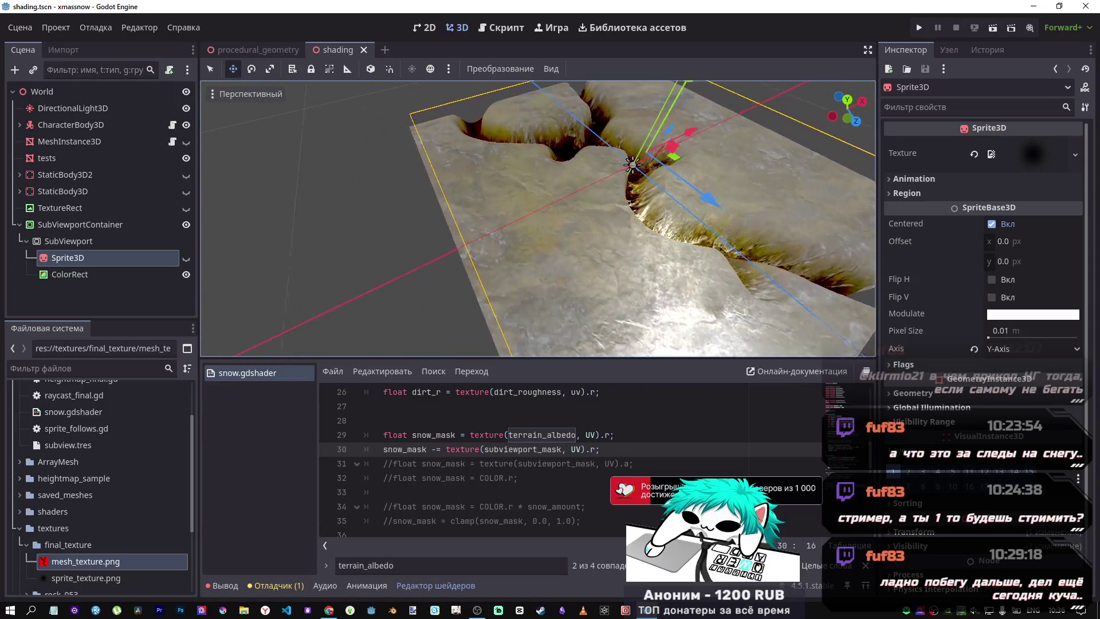
key(s)
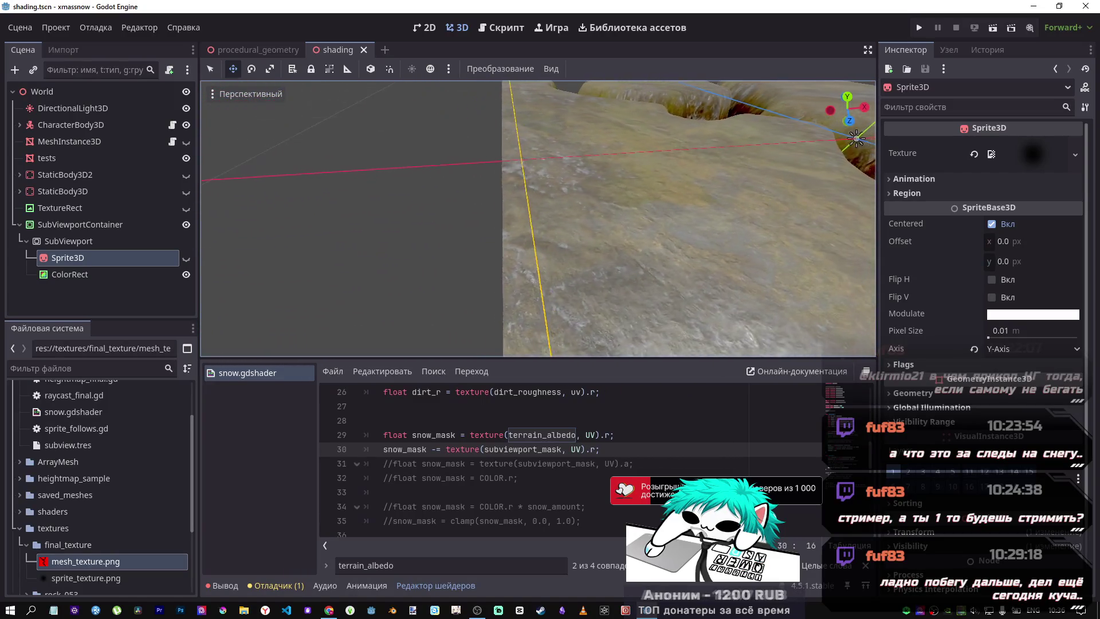
key(s)
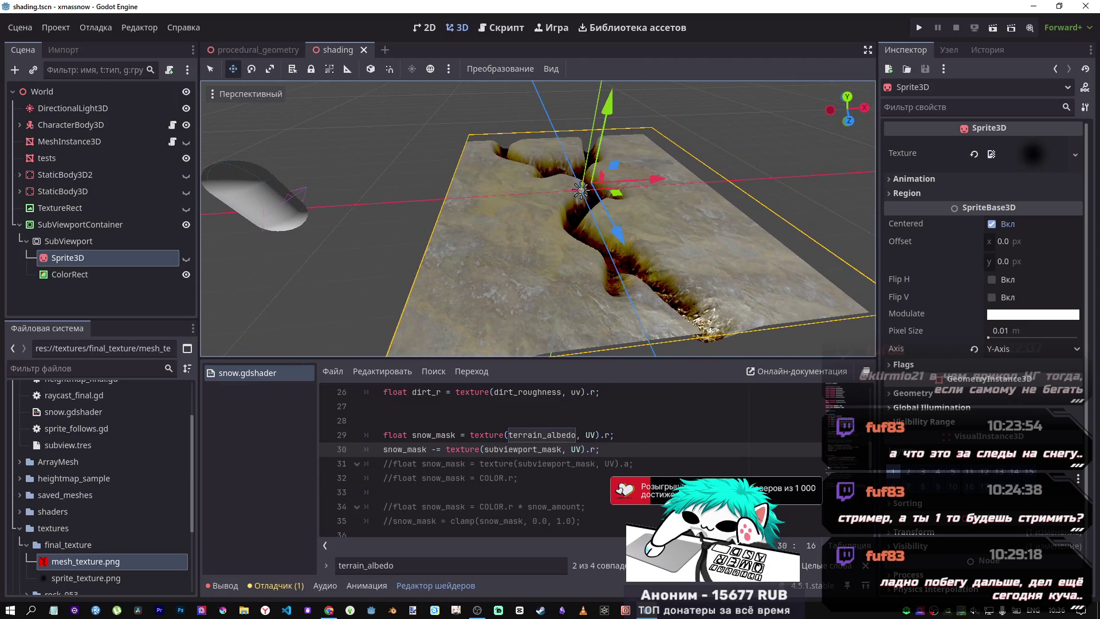
Comment out line 30's subviewport-mask subtraction again
click(485, 450)
key(ctrl+k)
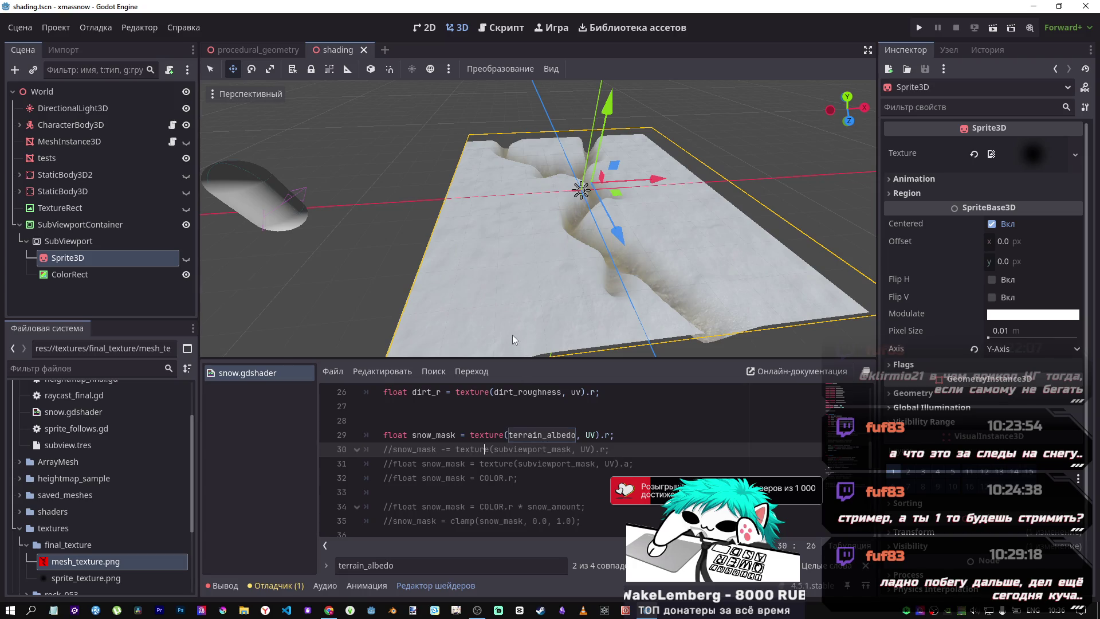
text(s)
Inspect the ColorRect, Sprite3D, SubViewport and SubViewportContainer nodes and the sprite's brush texture
click(101, 277)
click(98, 258)
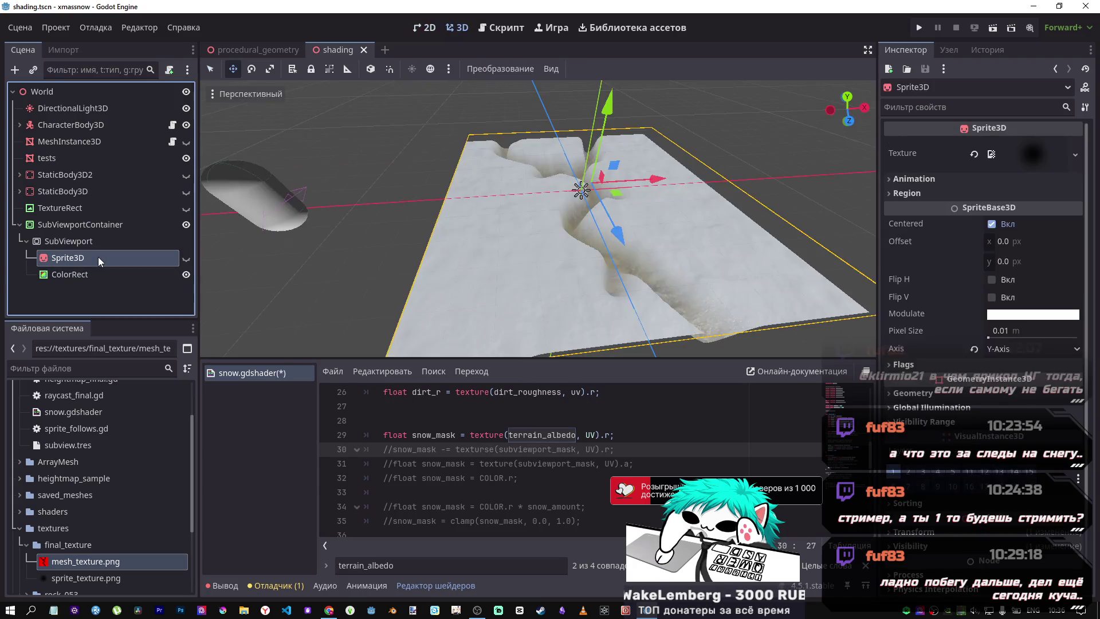
click(73, 241)
click(115, 224)
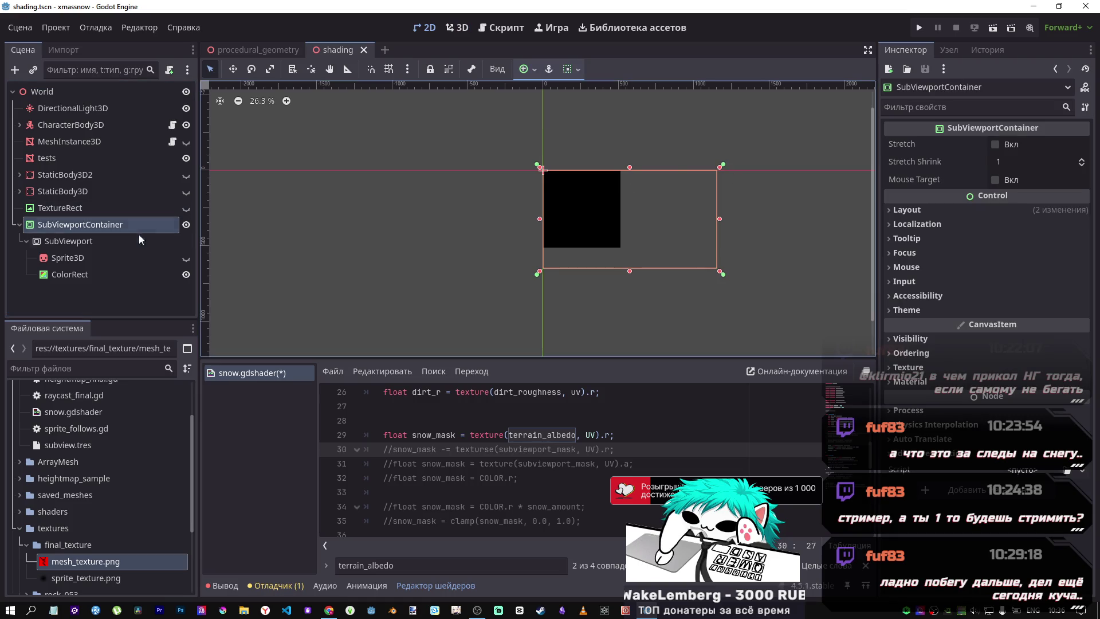
click(107, 241)
click(86, 225)
click(86, 242)
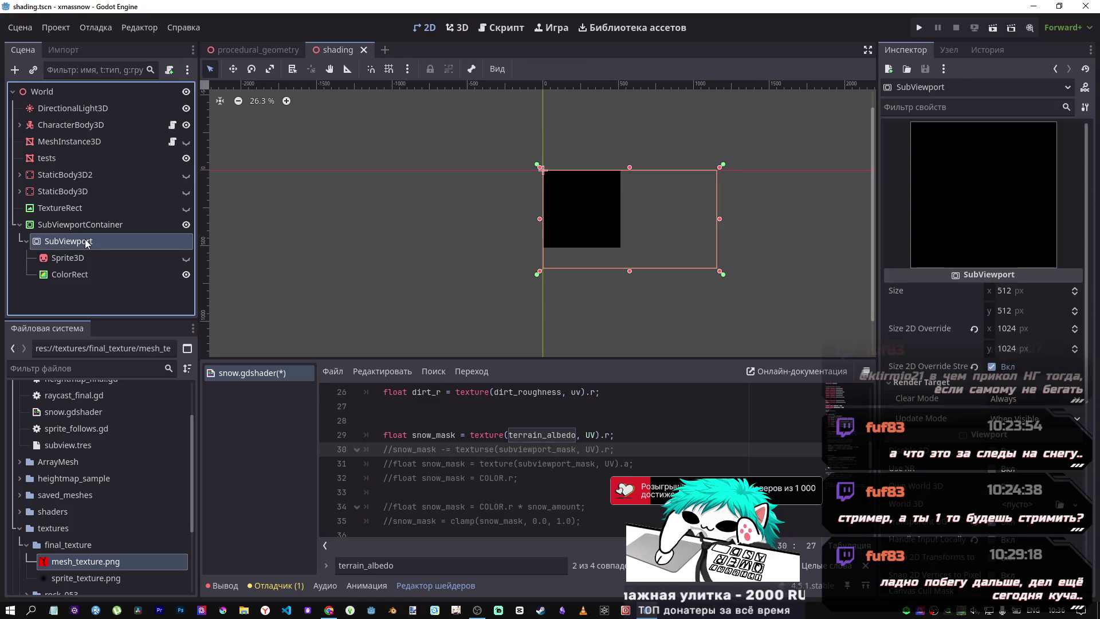
click(85, 257)
click(88, 275)
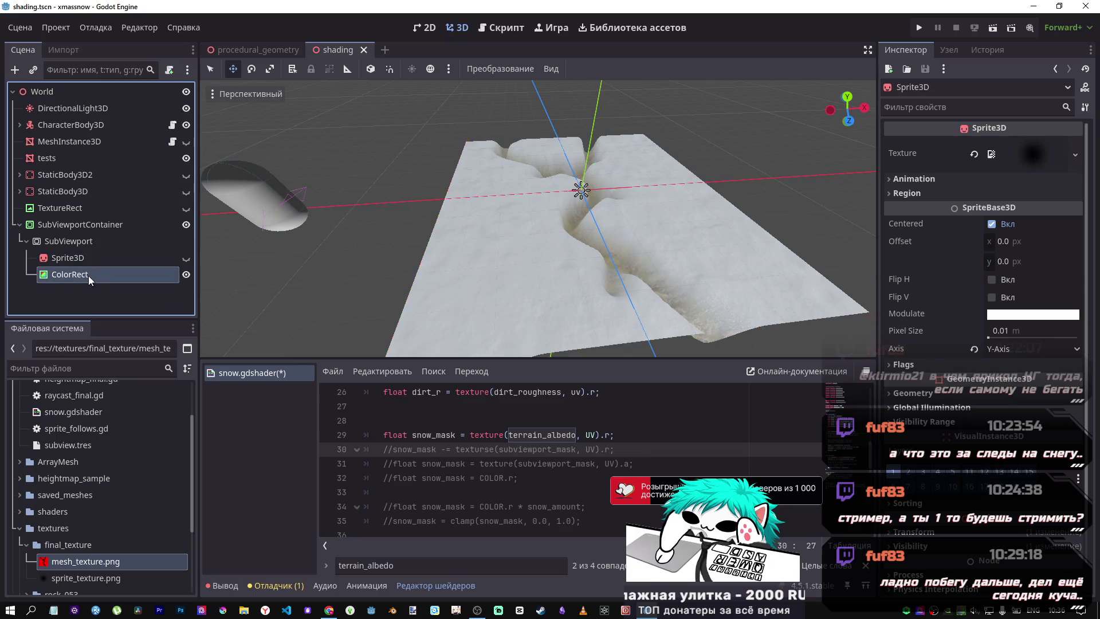
click(85, 258)
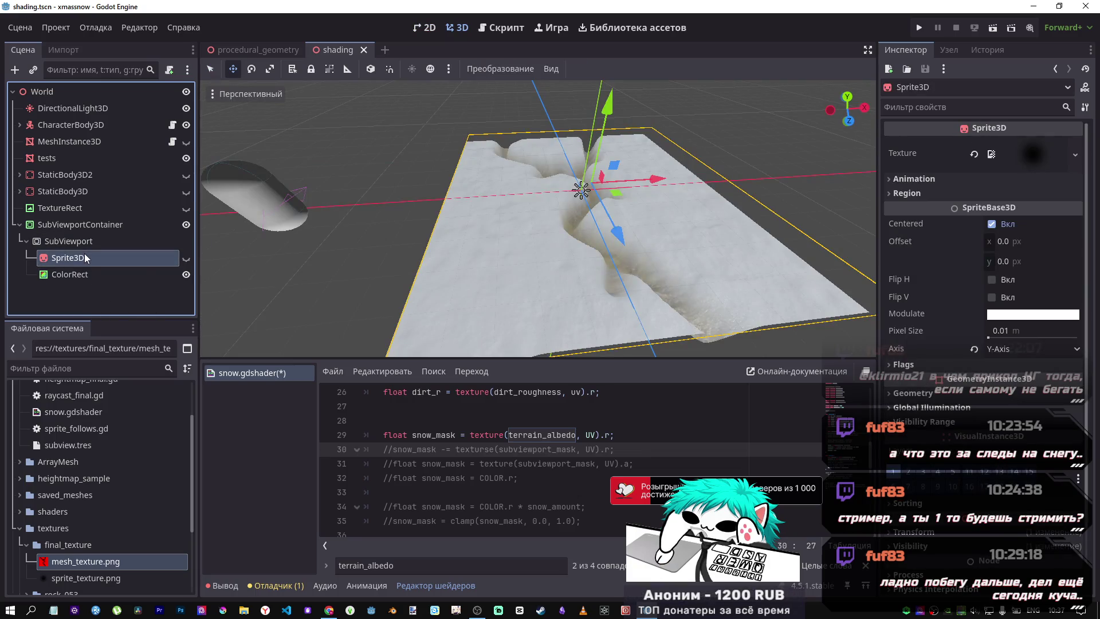
click(1032, 156)
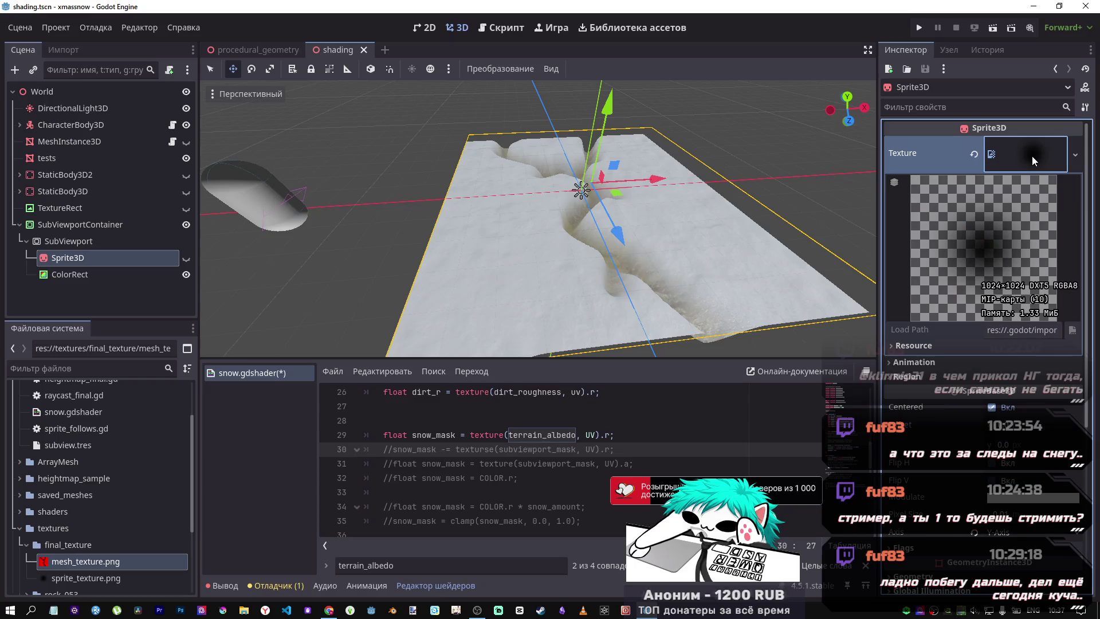
click(1031, 156)
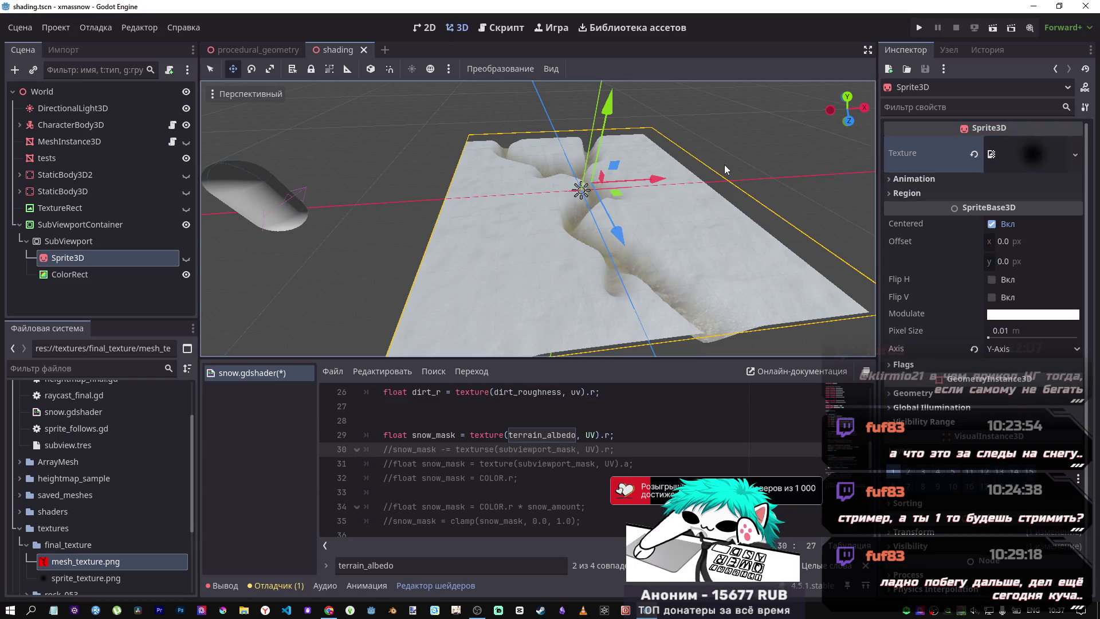
Start adding a child node to SubViewport, then cancel without adding anything
click(69, 242)
right_click(80, 240)
click(114, 247)
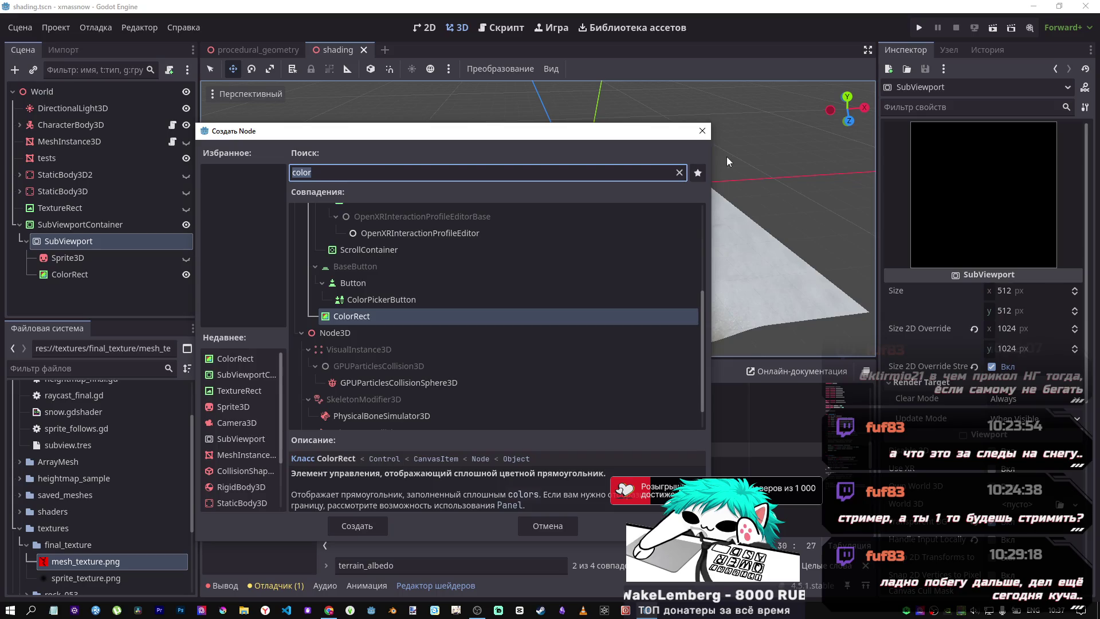
key(Escape)
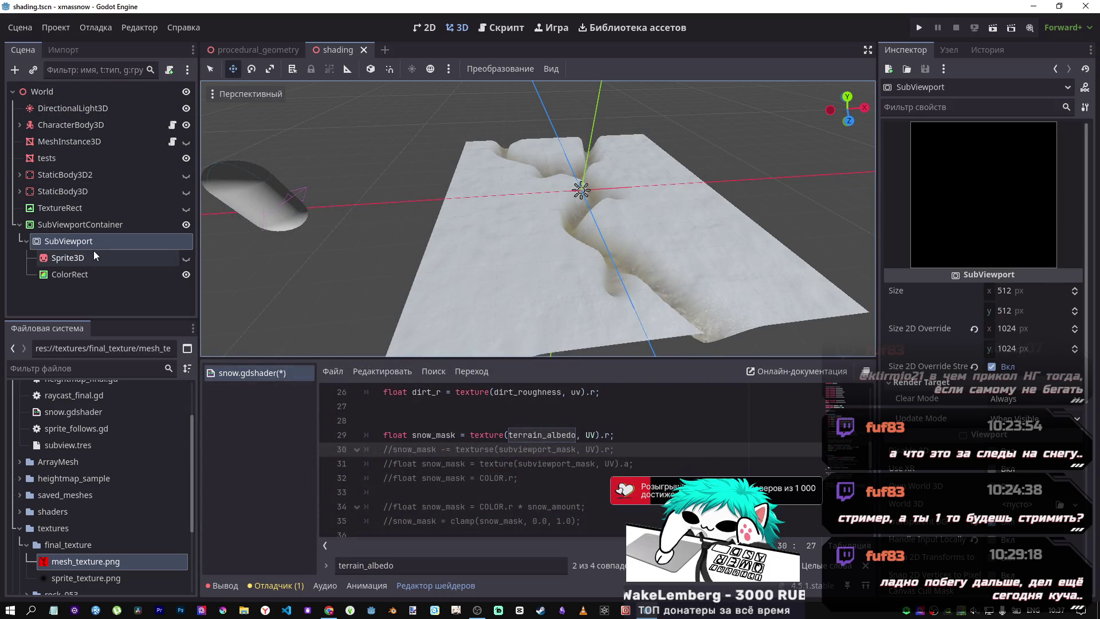
Select the tests terrain and inspect its Subviewport Mask slot alongside the SubViewport node
click(91, 155)
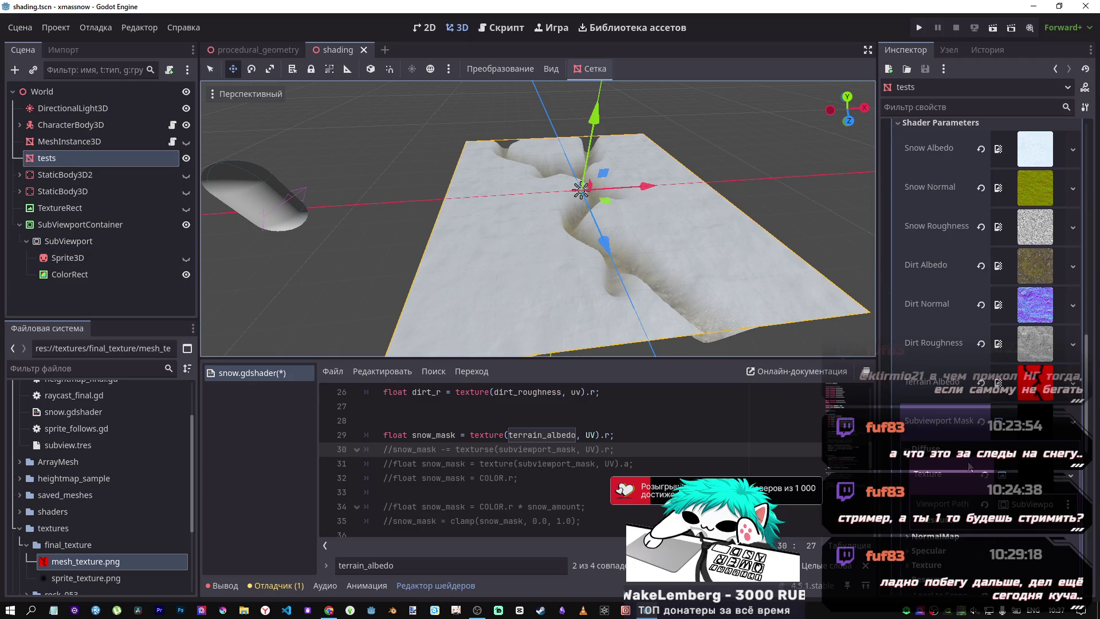
click(1043, 425)
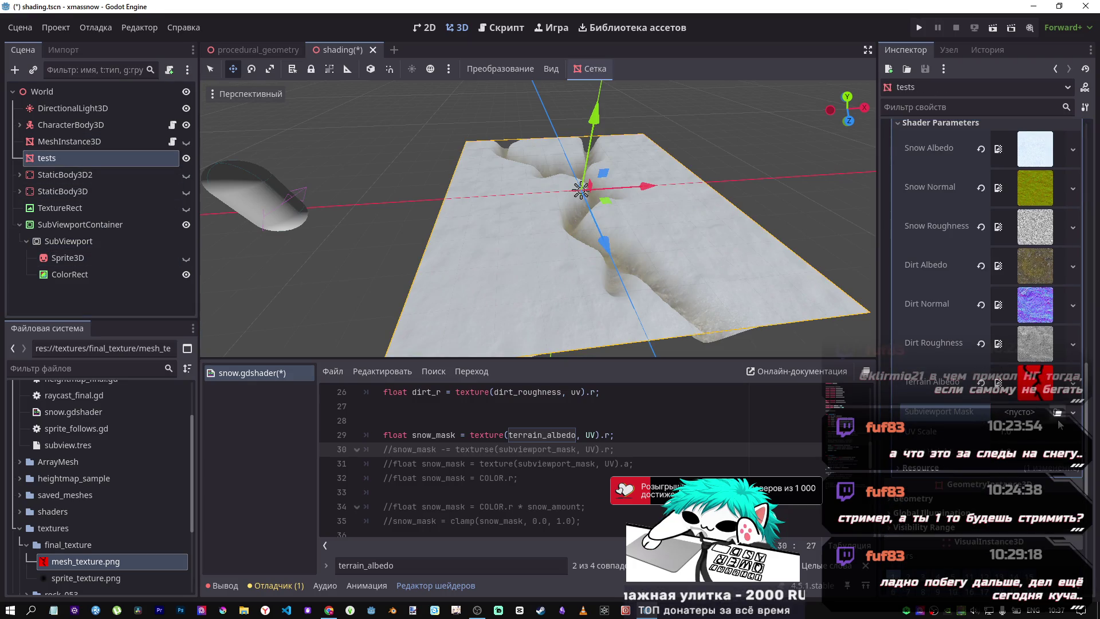
drag(68, 258, 521, 320)
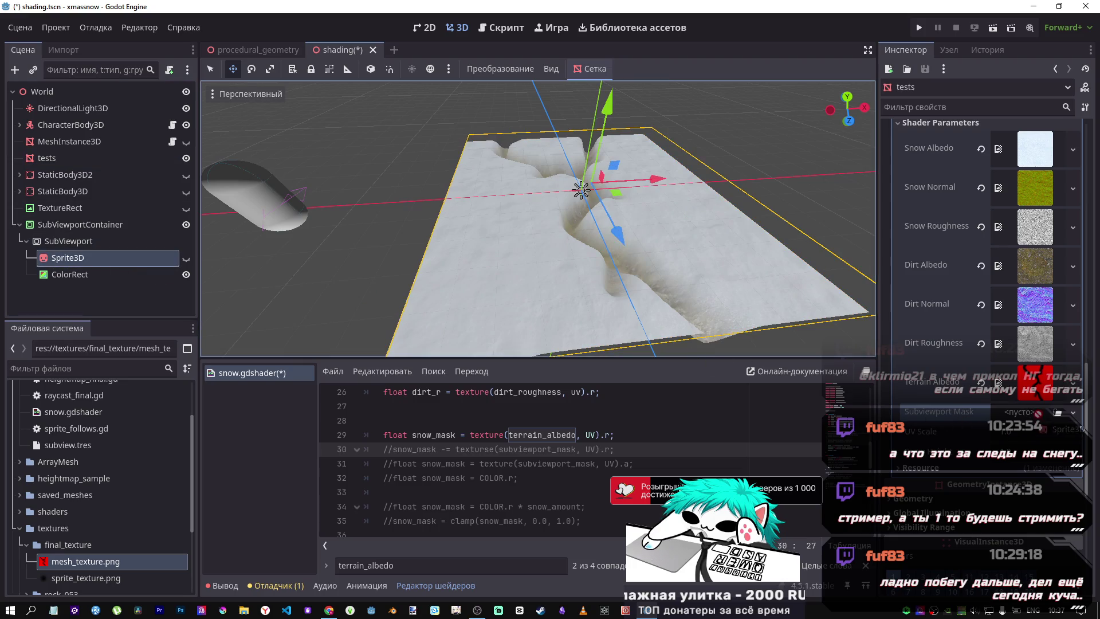
click(88, 240)
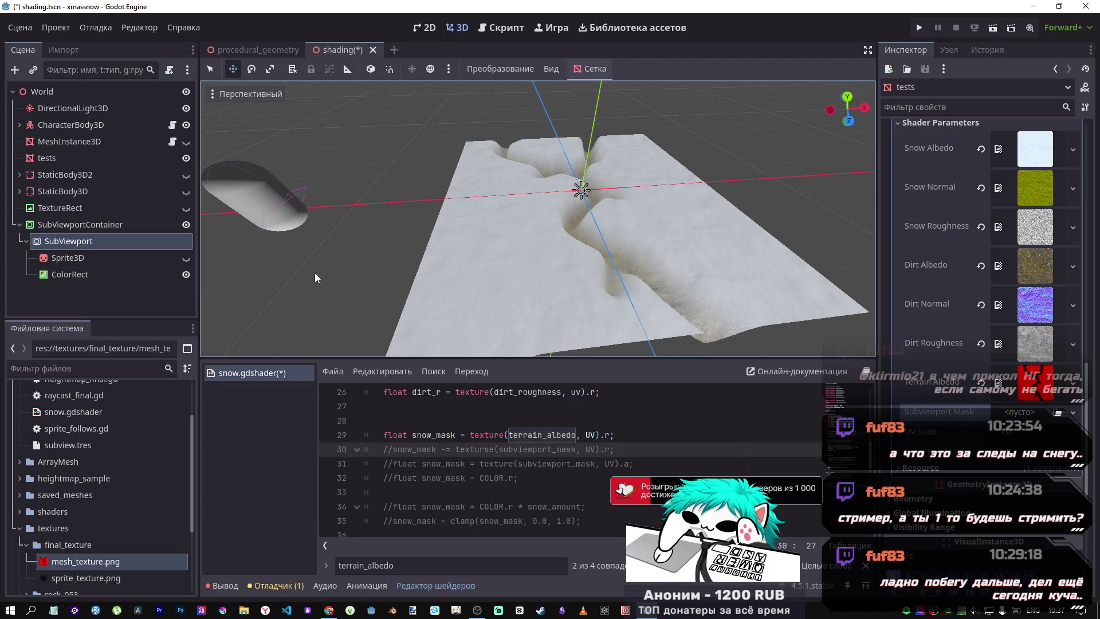
Create a New ViewportTexture in the Subviewport Mask slot, dismissing the local-to-scene warning
click(1023, 412)
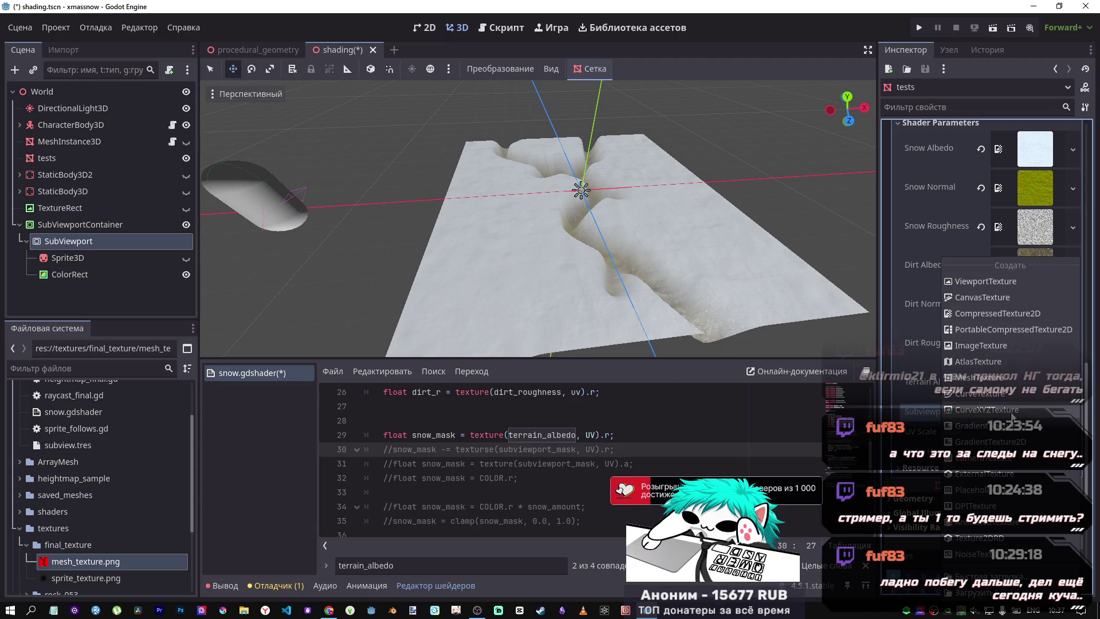
click(968, 281)
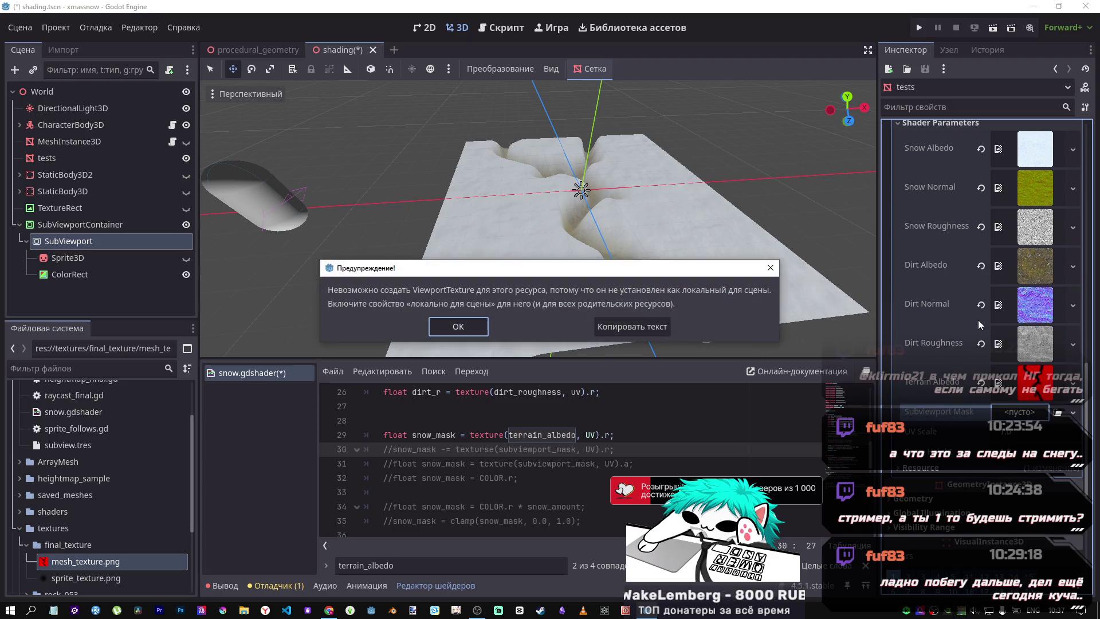
click(632, 326)
click(1023, 412)
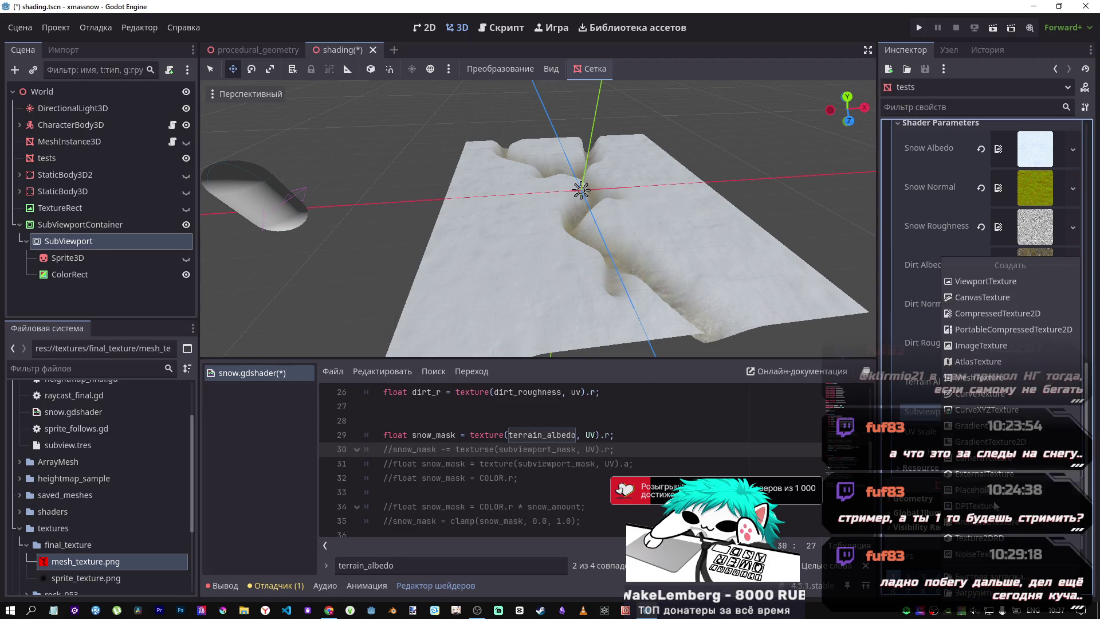
click(915, 428)
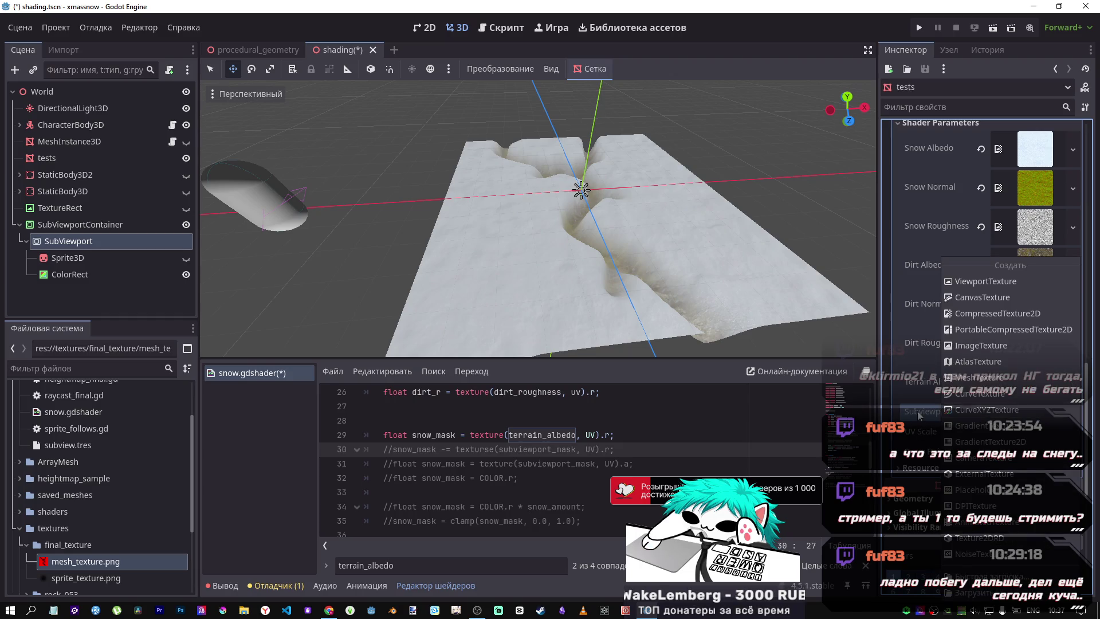
click(1020, 412)
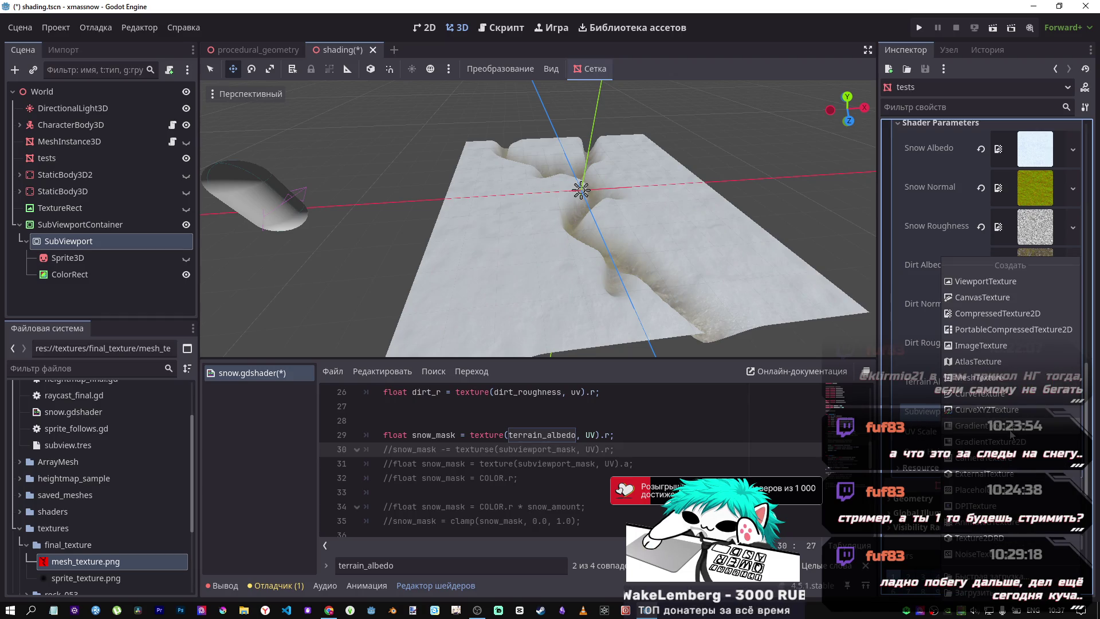
key(Escape)
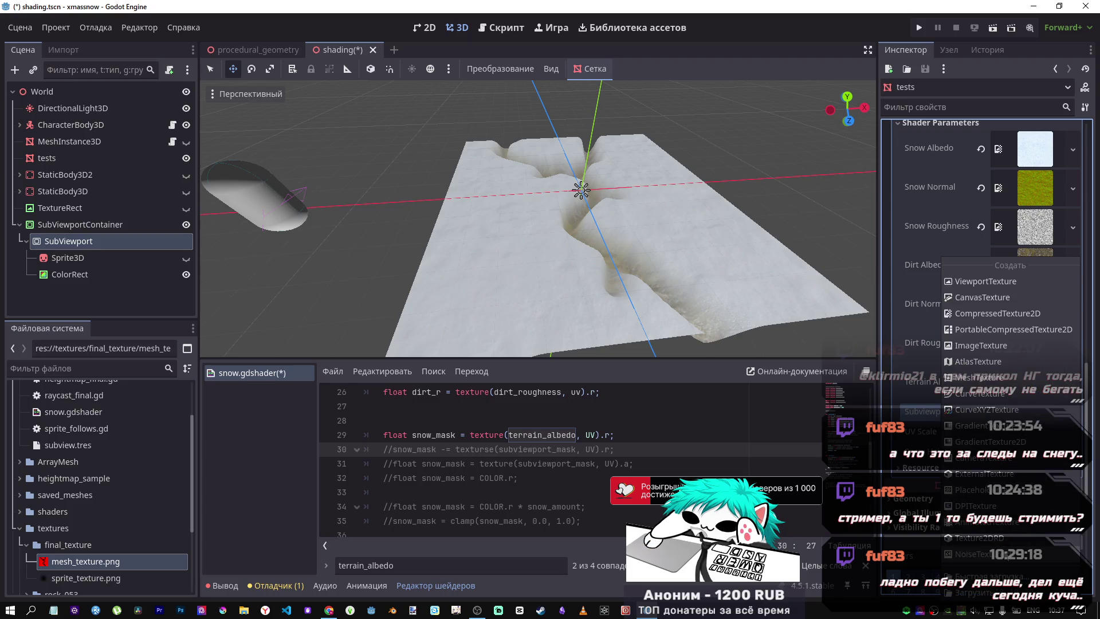
click(997, 541)
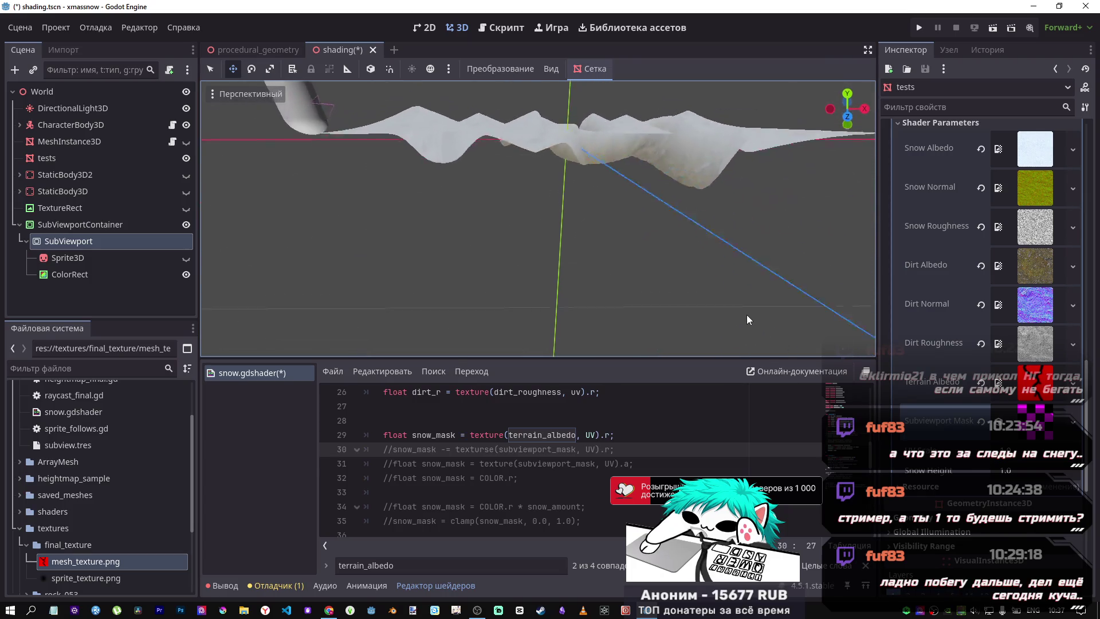
Drag sprite_texture.png onto the Subviewport Mask slot and orbit to inspect the reshaped terrain
mouse_move(758, 345)
mouse_down()
mouse_move(753, 315)
mouse_move(653, 324)
mouse_move(637, 336)
mouse_move(683, 88)
mouse_move(772, 81)
mouse_move(789, 323)
mouse_move(800, 311)
mouse_move(812, 335)
mouse_move(767, 337)
mouse_move(756, 309)
mouse_move(736, 333)
mouse_up()
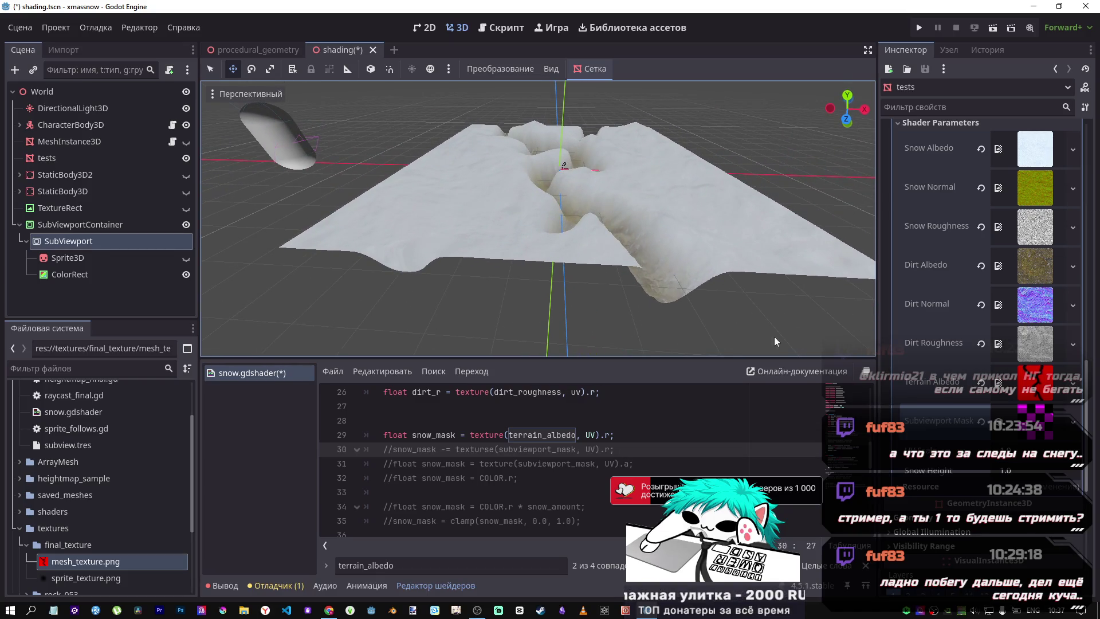
scroll(1042, 436, up, 2)
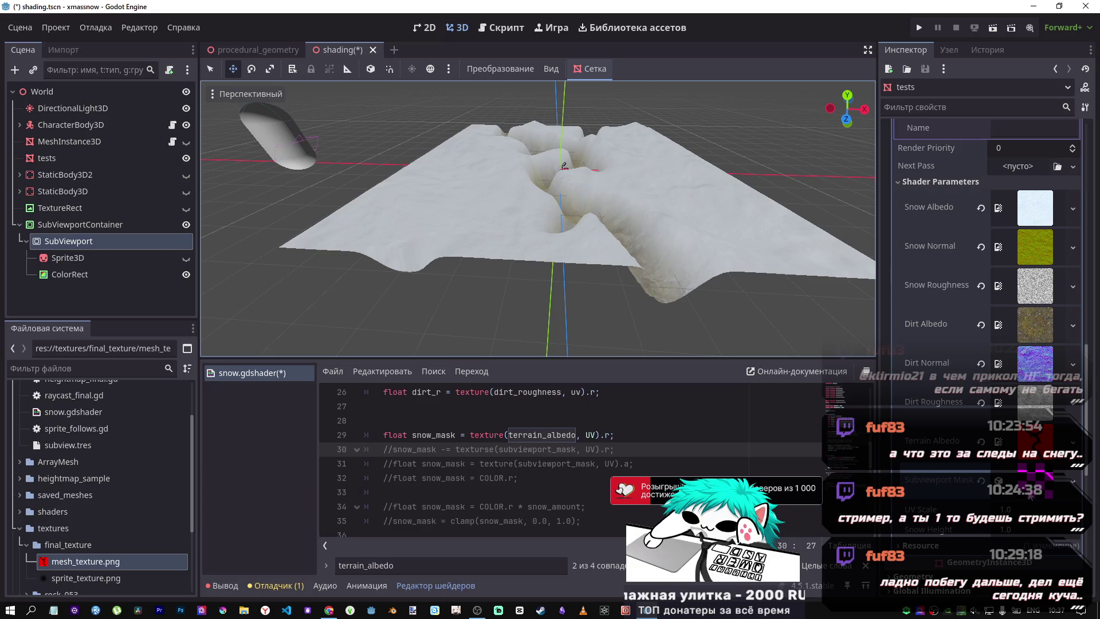
scroll(1029, 496, down, 2)
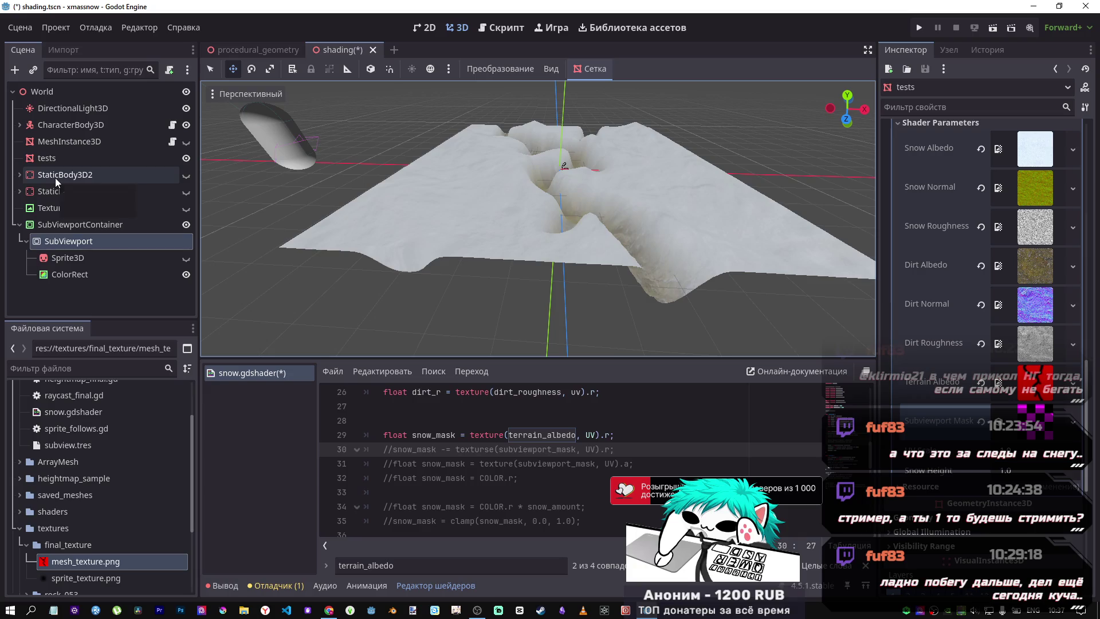
click(101, 576)
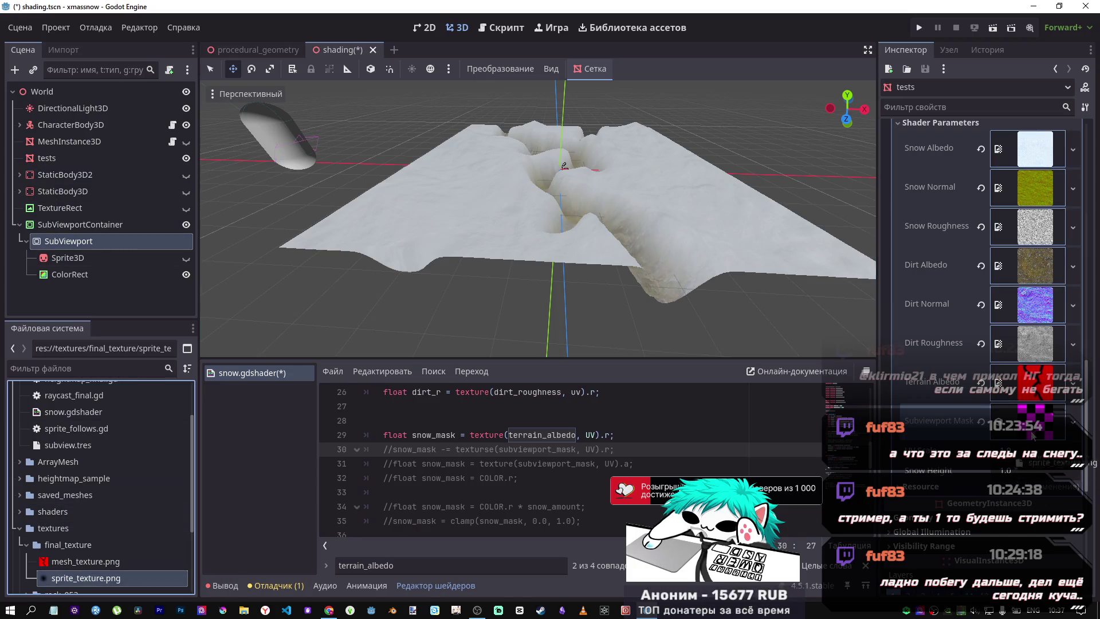
drag(1034, 434, 1035, 431)
mouse_move(650, 280)
mouse_down()
mouse_move(652, 232)
mouse_move(656, 351)
mouse_move(657, 316)
mouse_up()
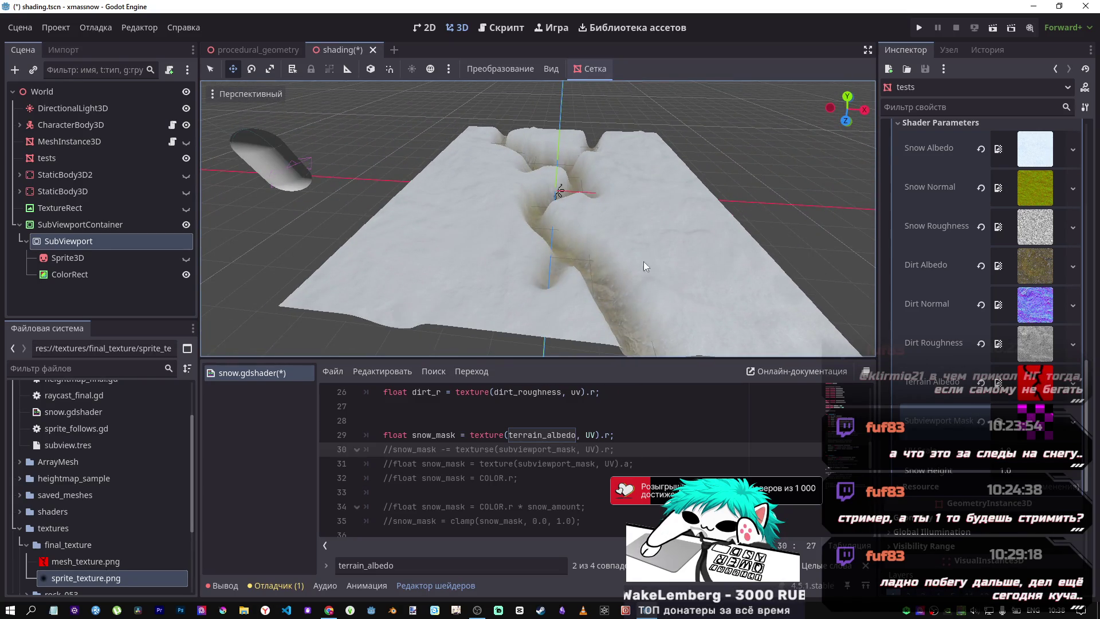
mouse_move(644, 262)
mouse_down()
mouse_move(600, 225)
mouse_move(604, 214)
mouse_up()
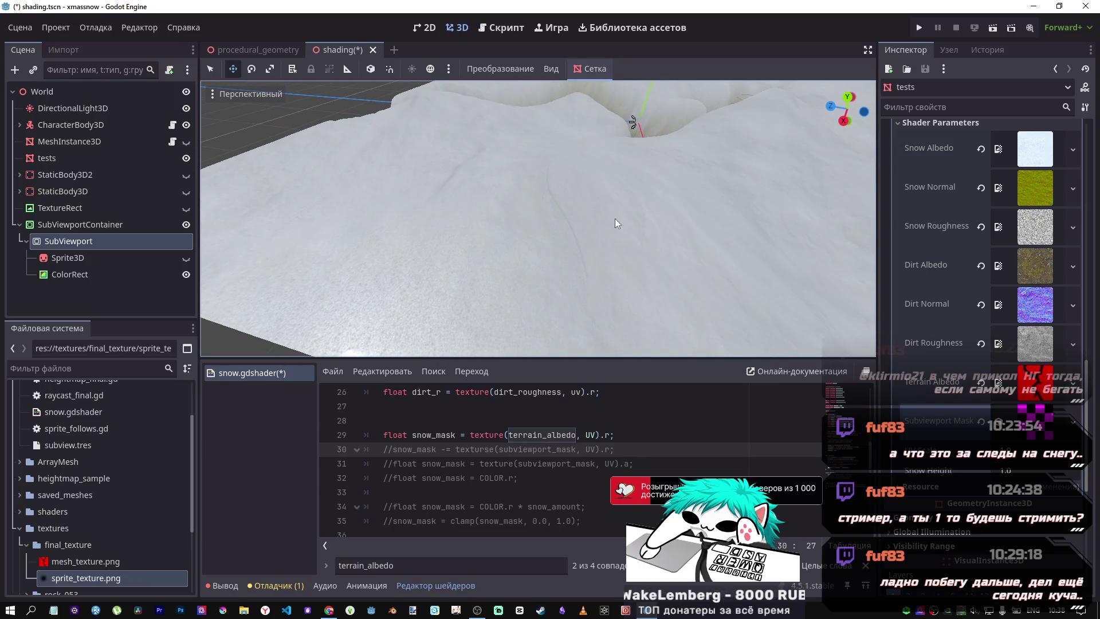
scroll(539, 413, up, 2)
Change line 45 to snow_mask += texture(subviewport_mask, UV).r and save
scroll(545, 414, down, 2)
scroll(545, 413, down, 9)
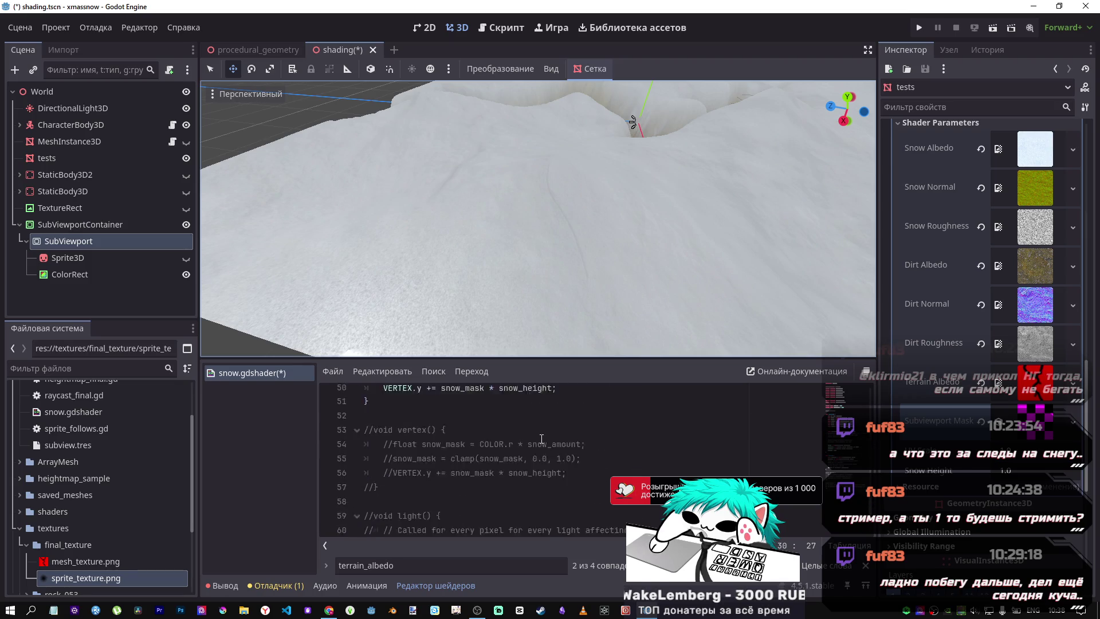
scroll(541, 437, up, 4)
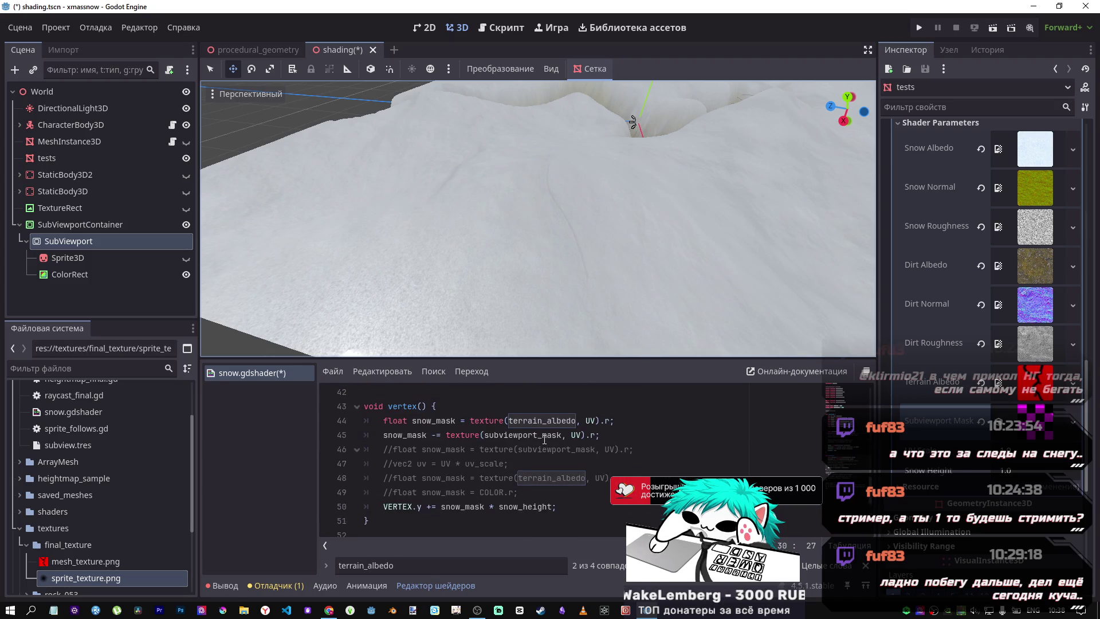
click(432, 435)
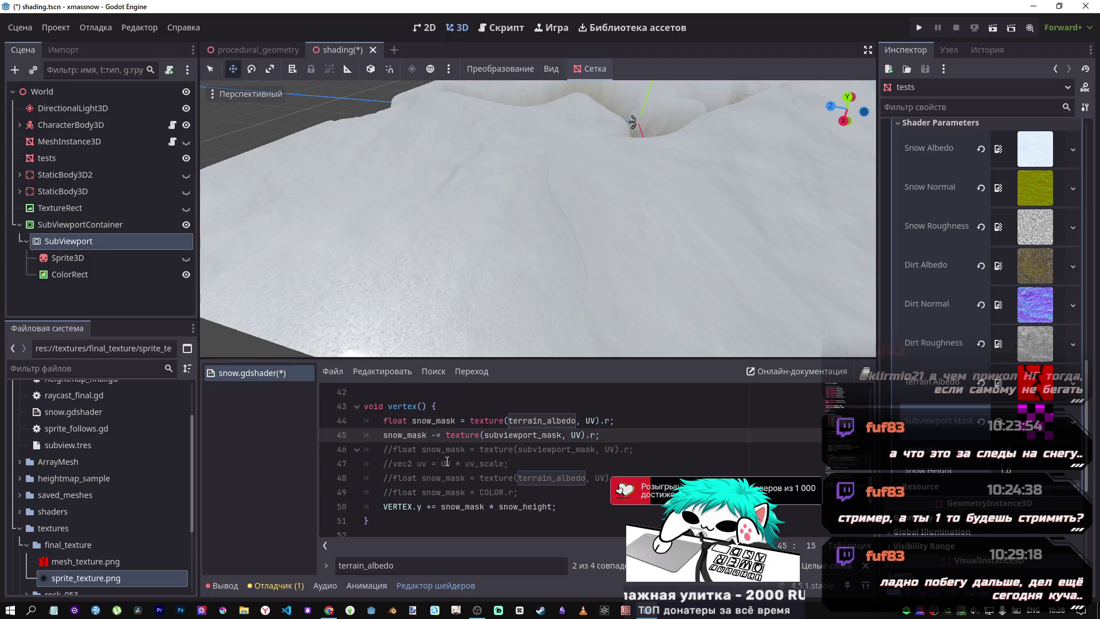
text(+)
key(ctrl+s)
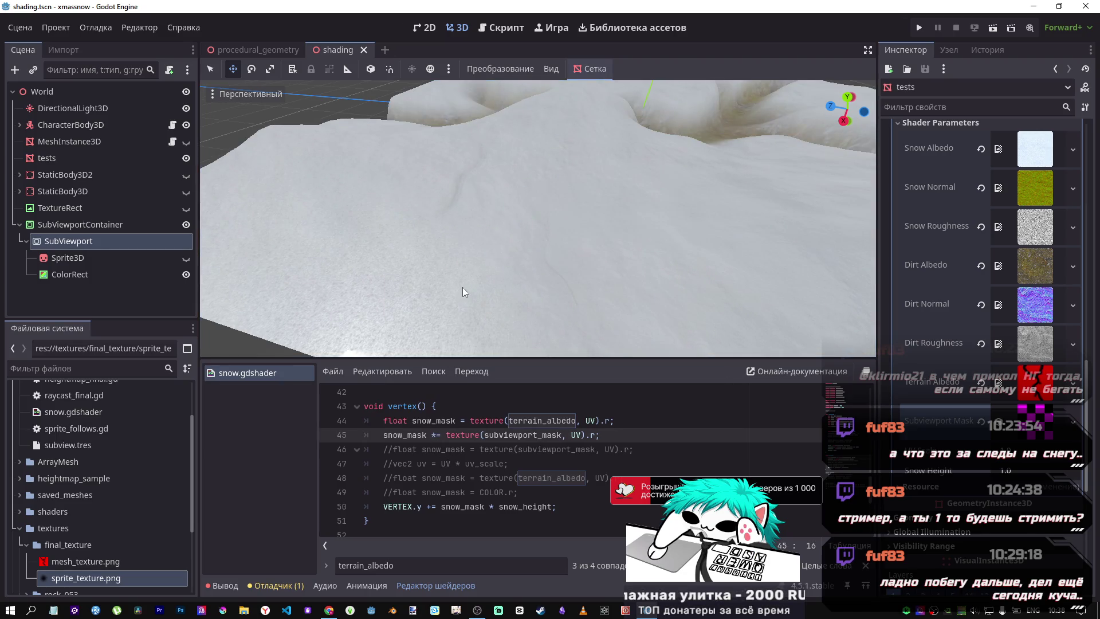
Scroll through the snow shader code, then select the Subviewport Mask parameter
scroll(463, 287, down, 5)
scroll(455, 199, up, 4)
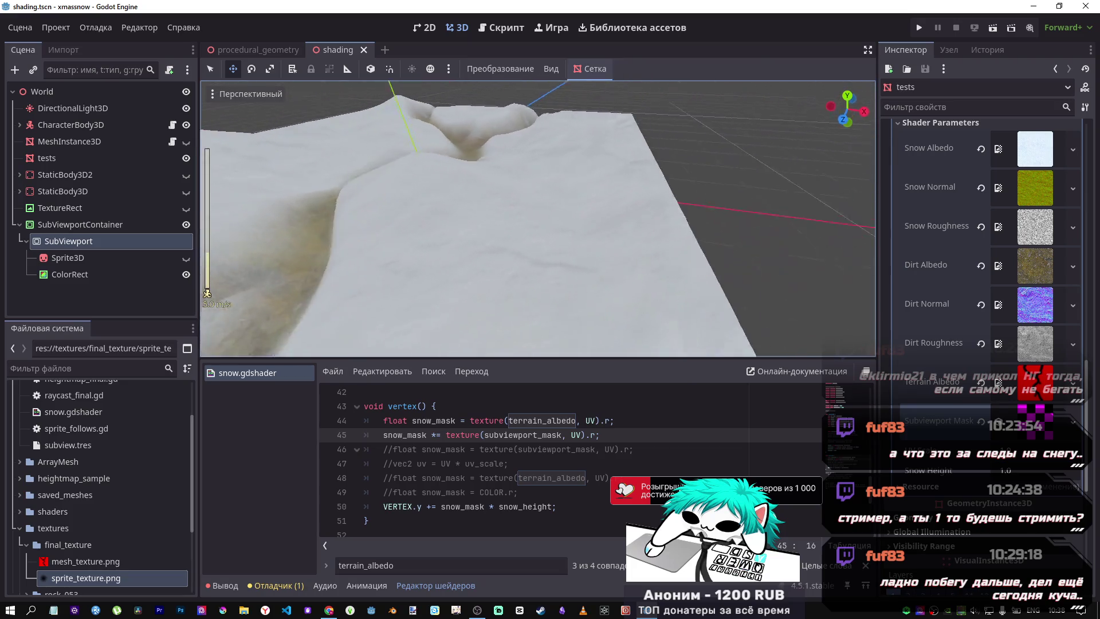
scroll(538, 218, up, 3)
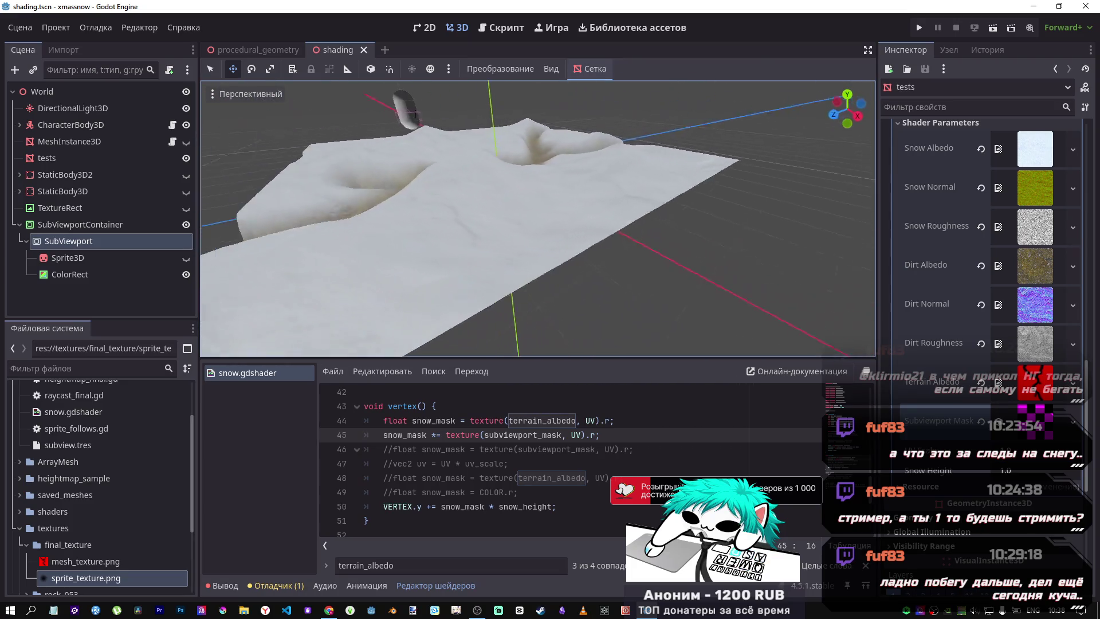
scroll(585, 206, up, 3)
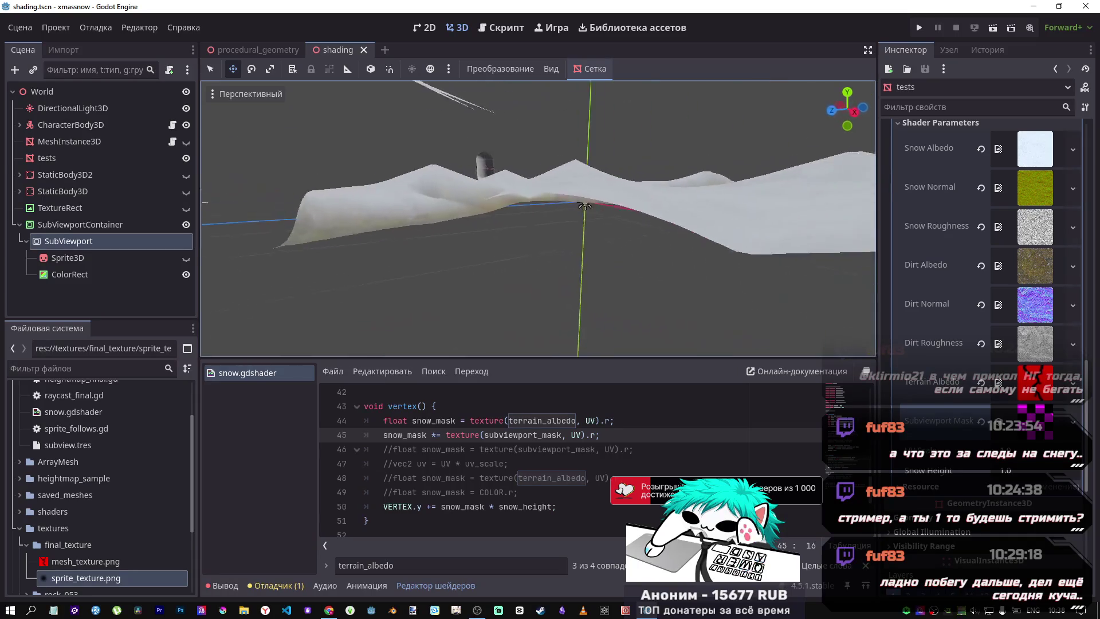
scroll(584, 205, up, 3)
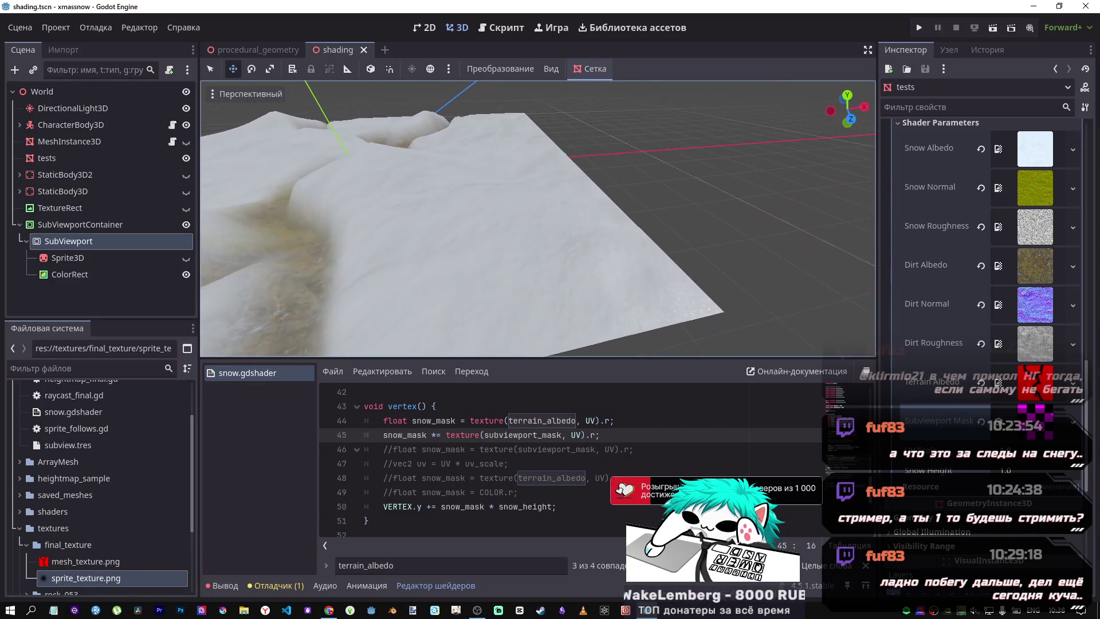
scroll(584, 205, up, 3)
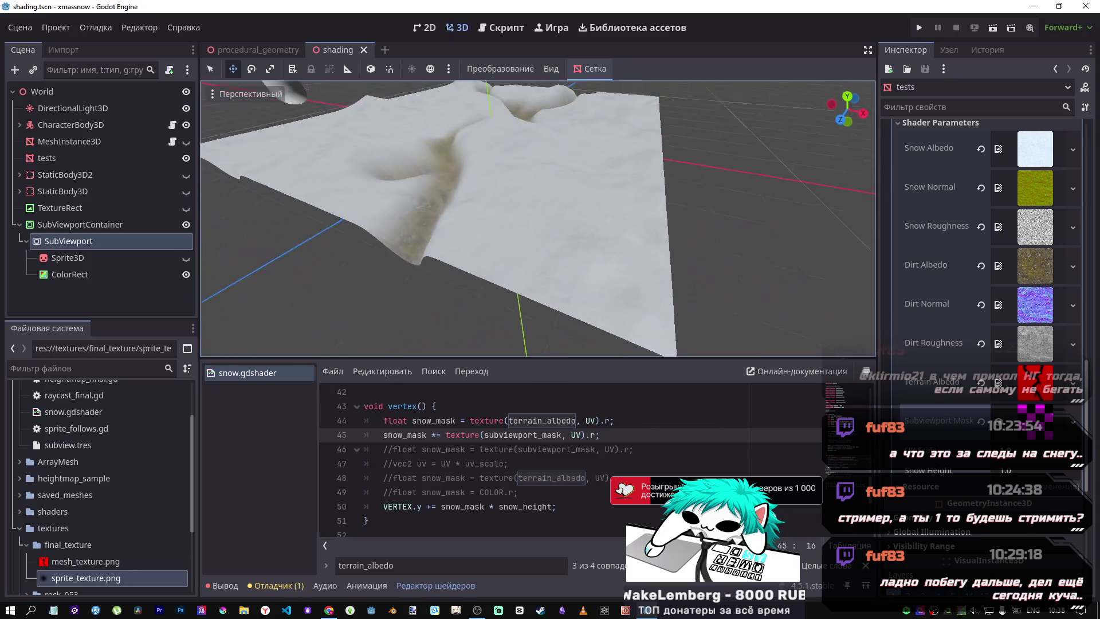
scroll(538, 218, up, 5)
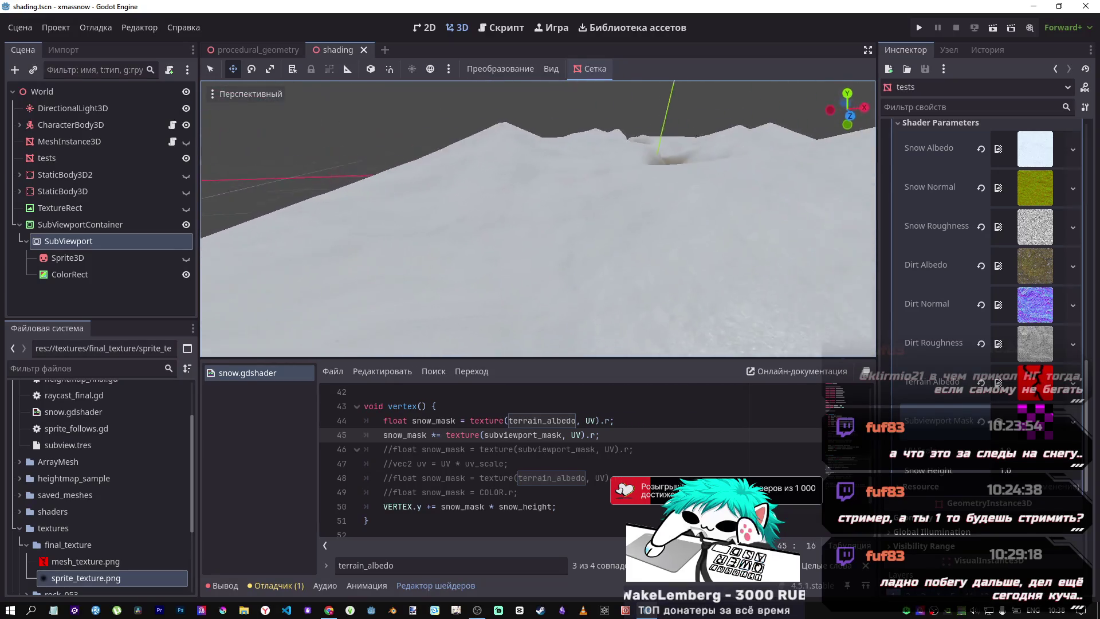
scroll(584, 161, down, 5)
scroll(592, 159, up, 5)
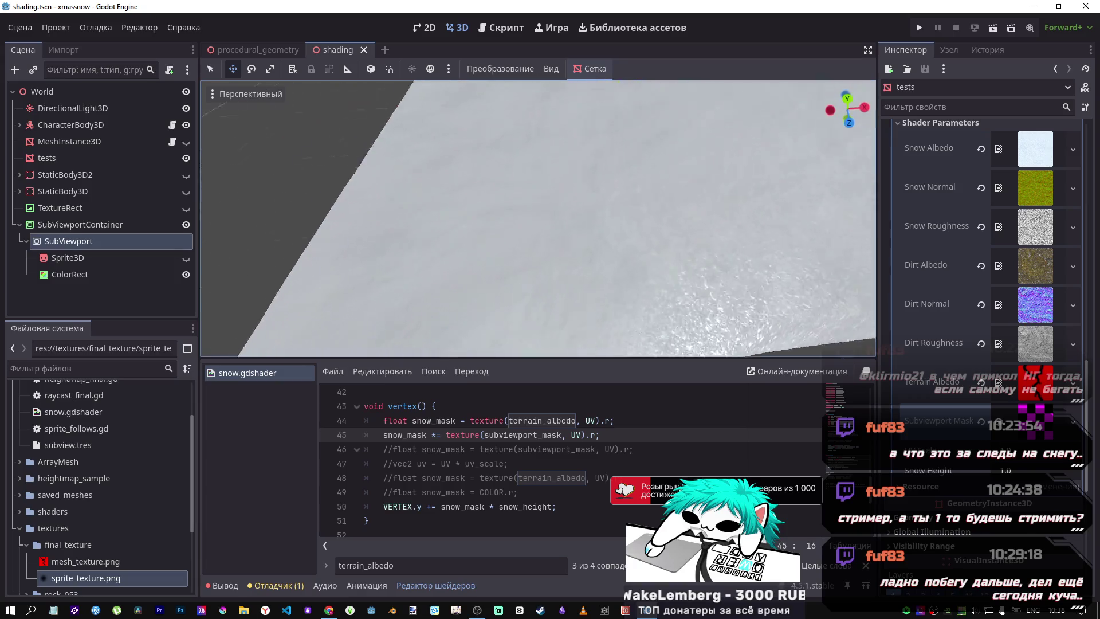
scroll(591, 160, down, 5)
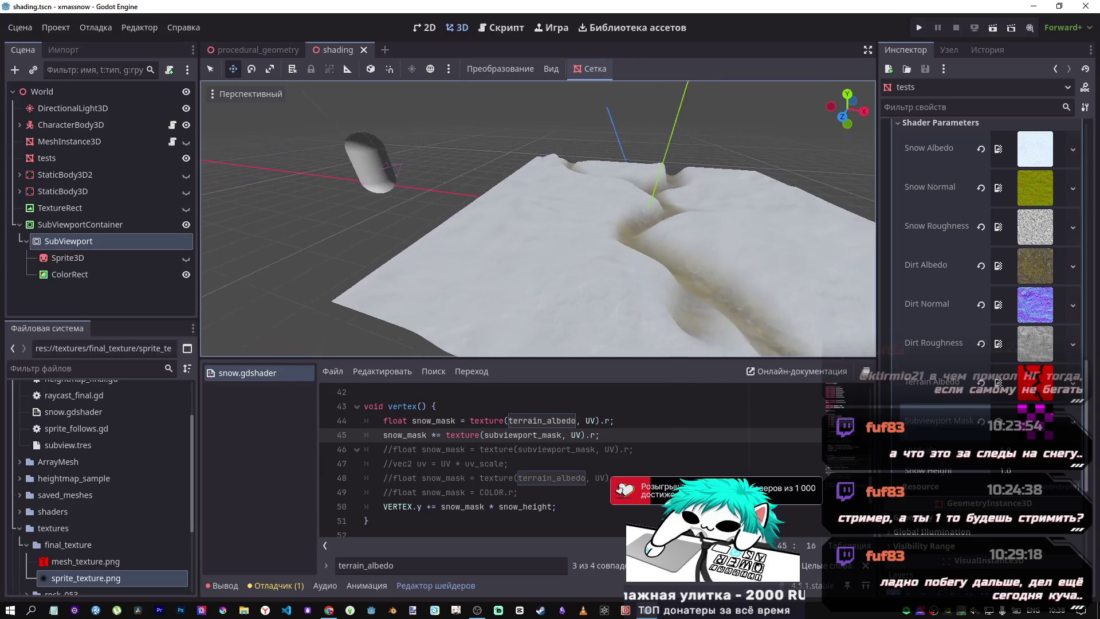
scroll(592, 159, up, 5)
scroll(538, 218, down, 5)
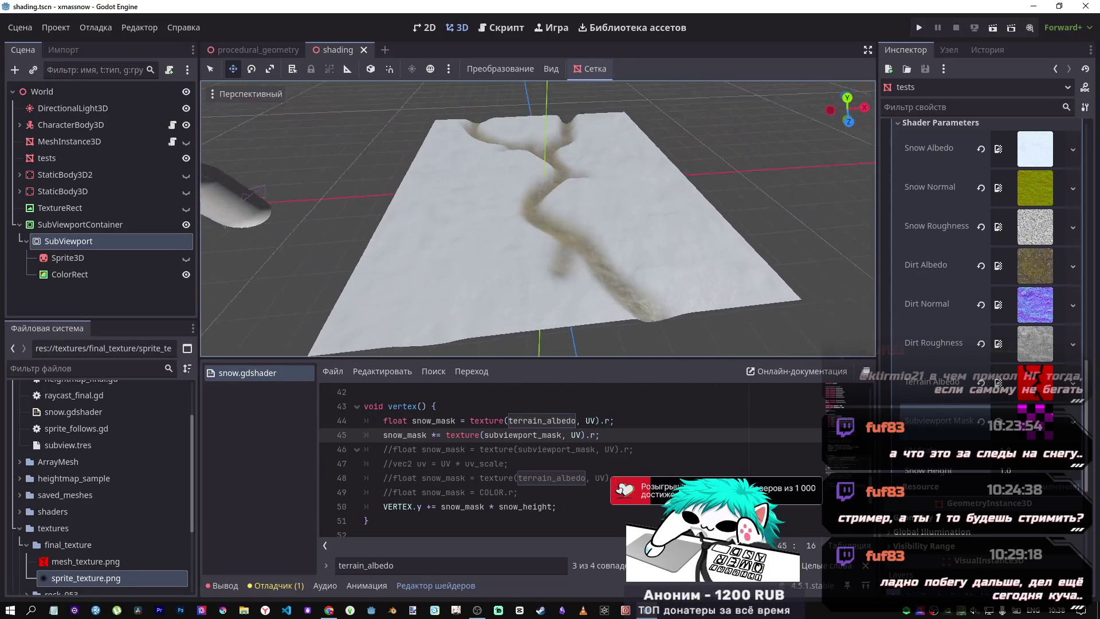
click(1019, 412)
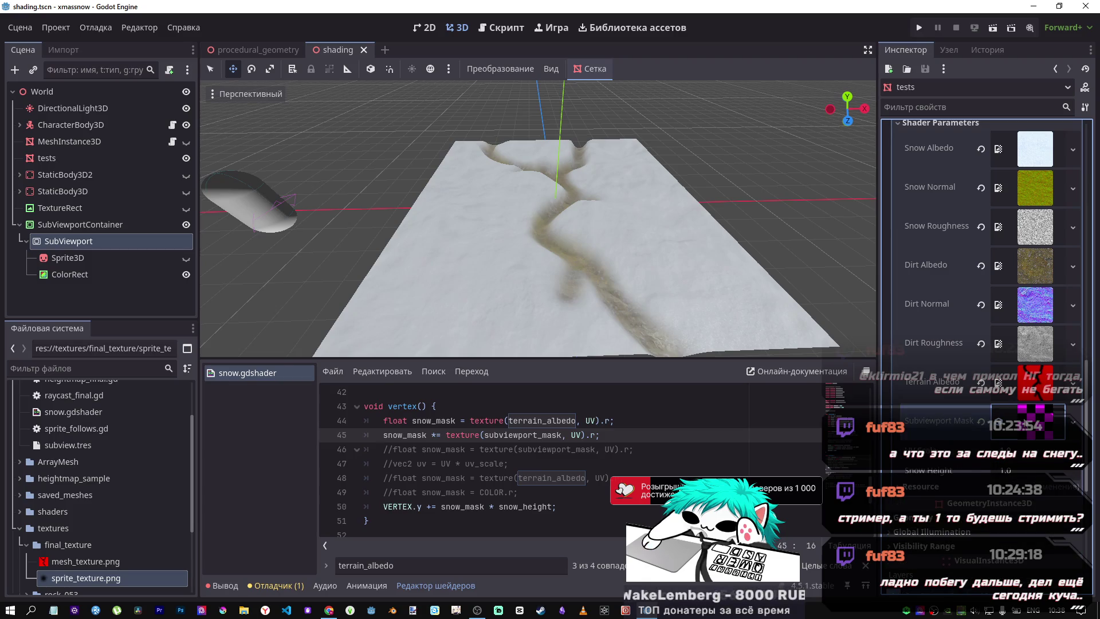
Replace the trail texture in Subviewport Mask with a New GradientTexture2D and expand its settings
scroll(538, 218, up, 5)
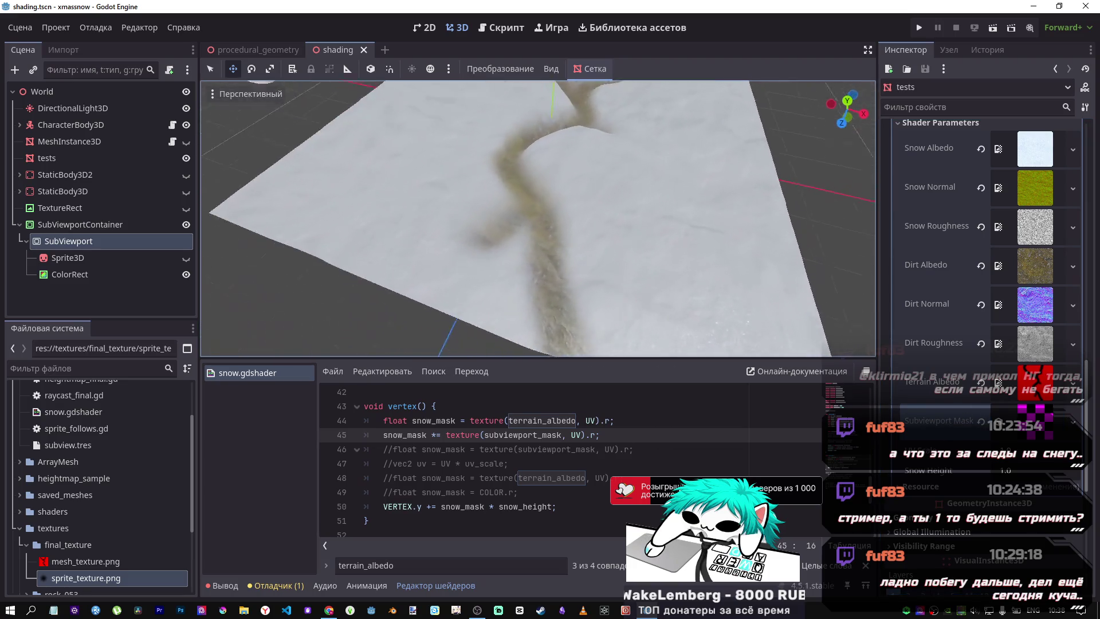
scroll(538, 218, down, 5)
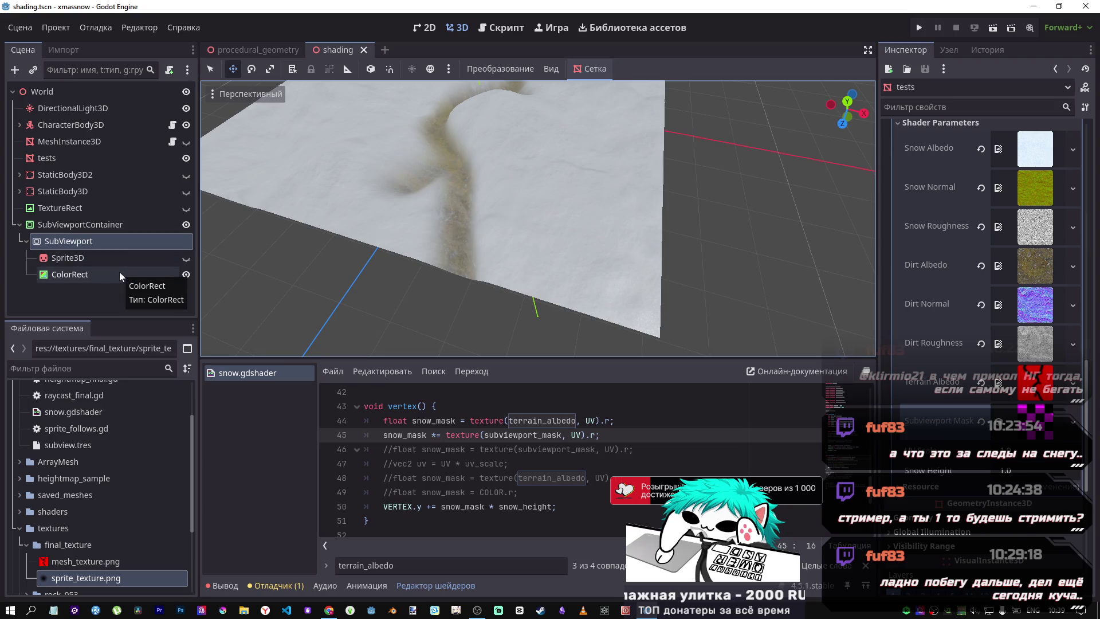
drag(599, 267, 963, 471)
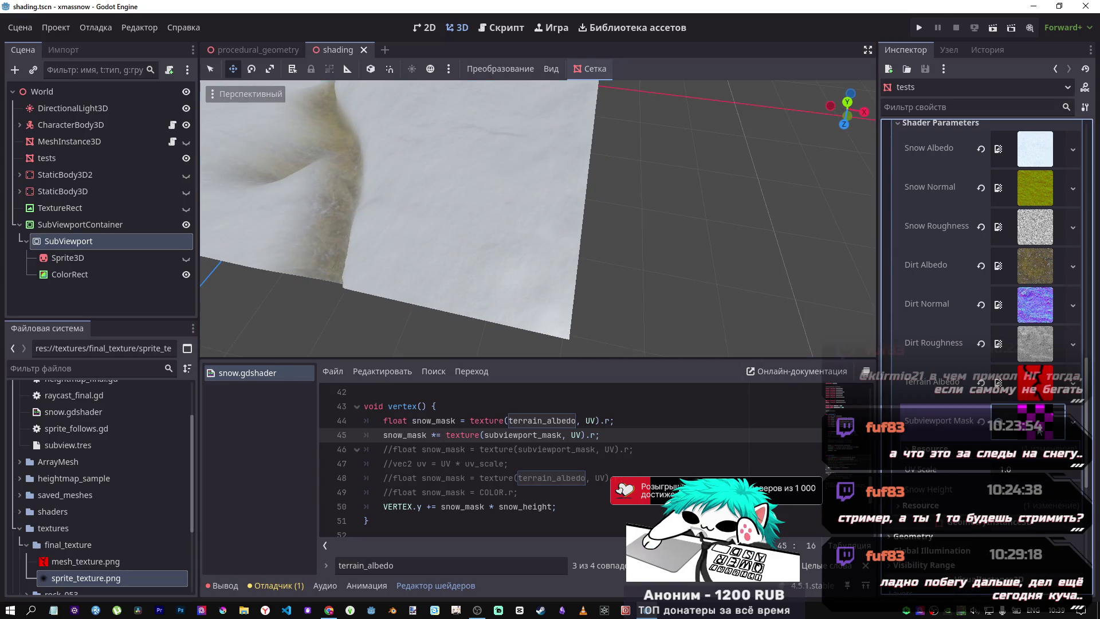
click(981, 421)
click(1007, 416)
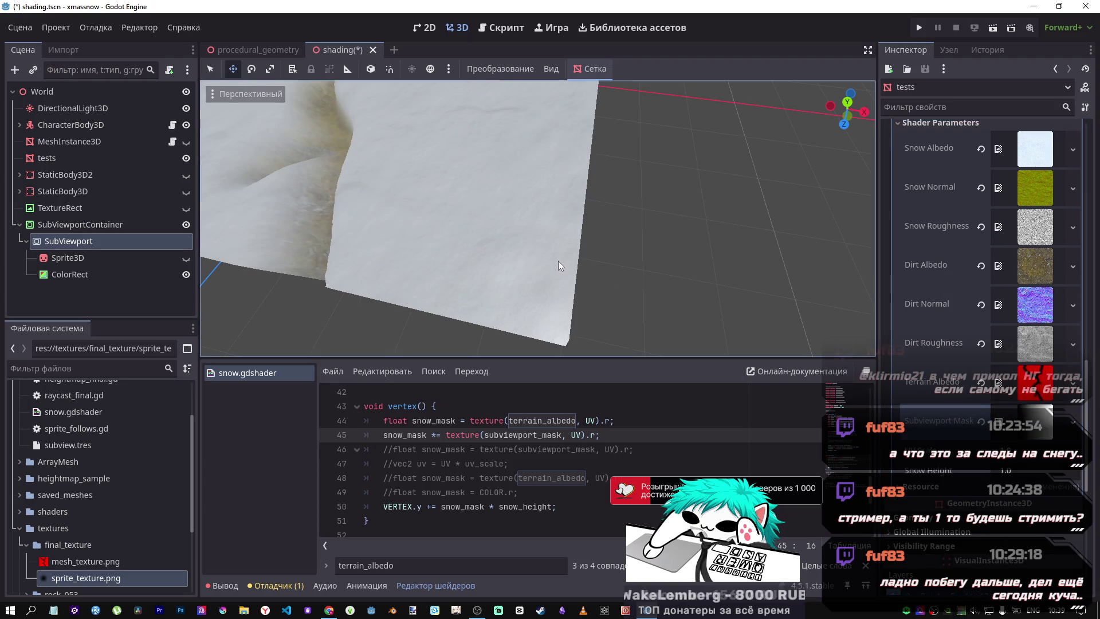
scroll(558, 260, down, 5)
scroll(364, 146, up, 5)
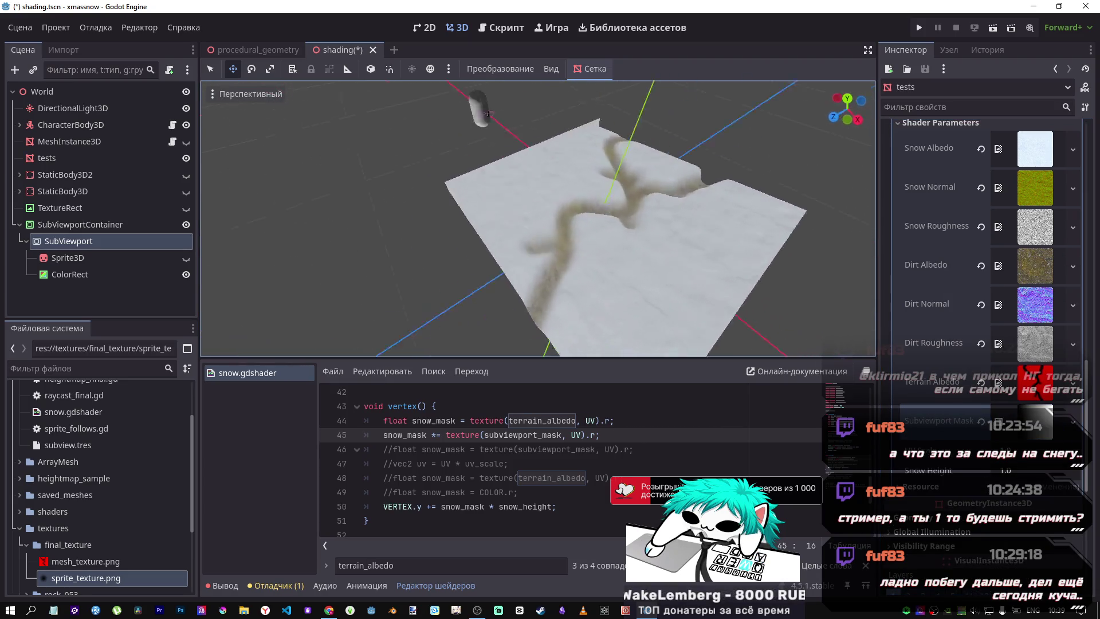
drag(504, 246, 528, 244)
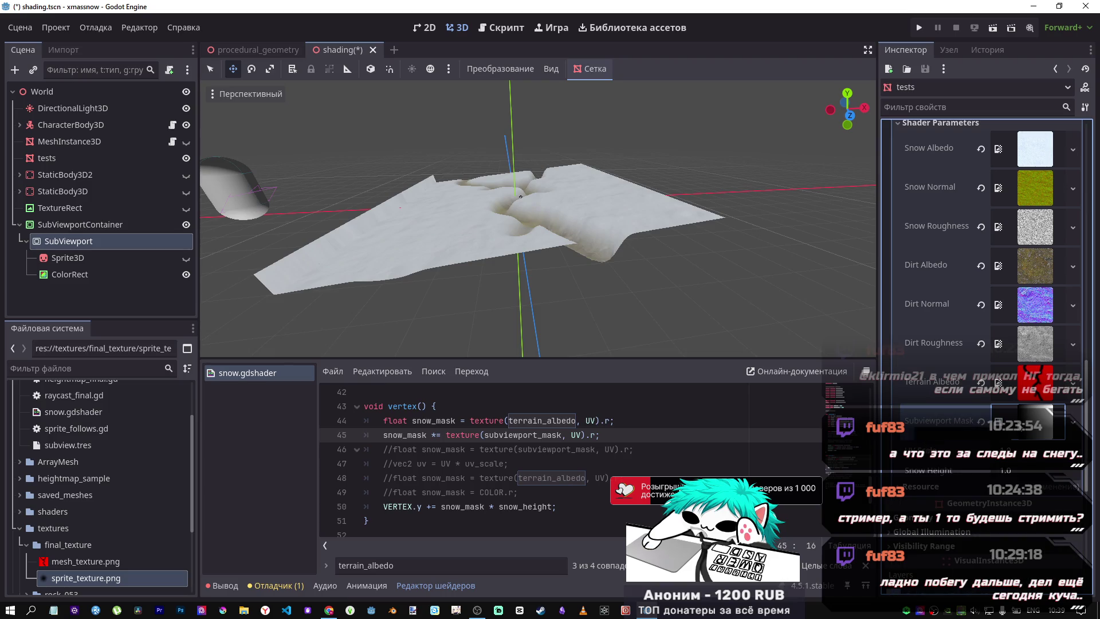
click(1032, 420)
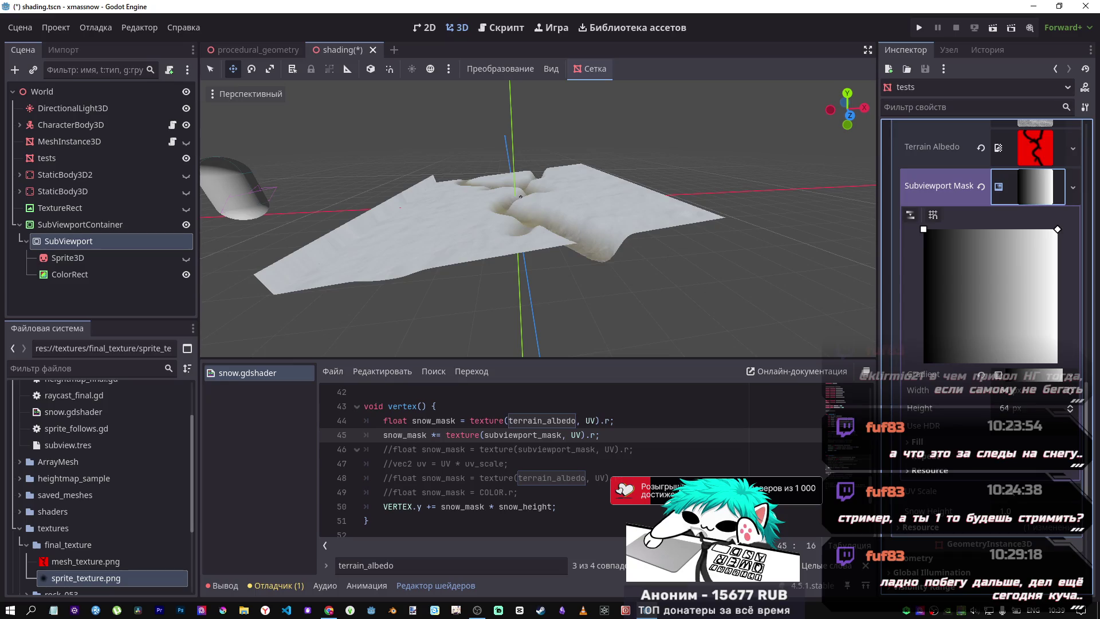